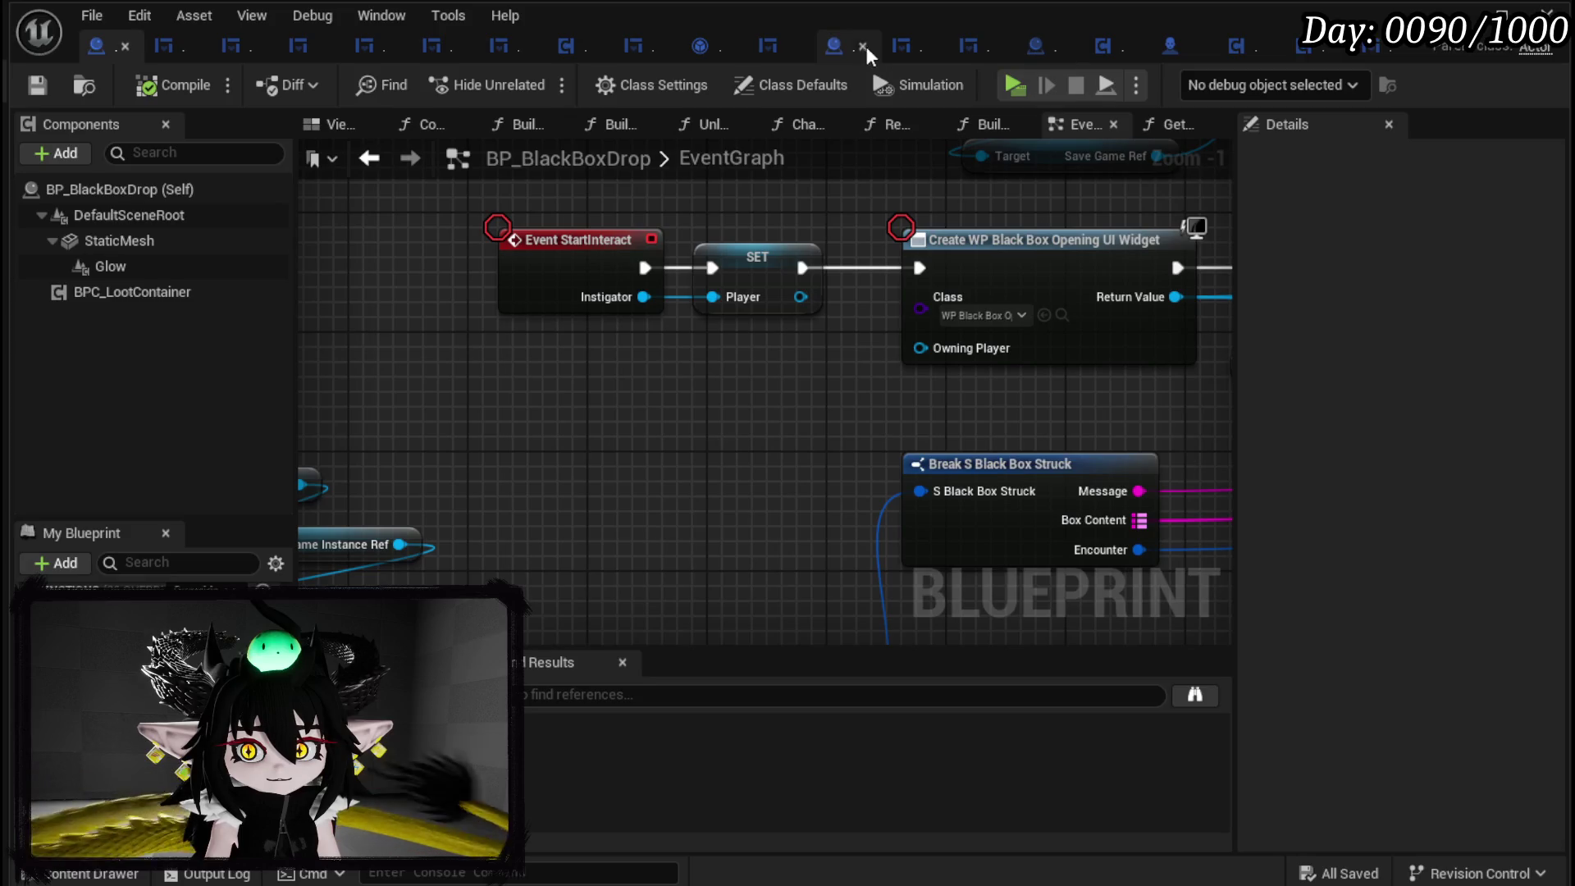
Review BP_Tutorial_Sign's CreateWidget graph, close the spare asset tab, and switch to WP_TutorialFightMessage's EventGraph.
click(834, 45)
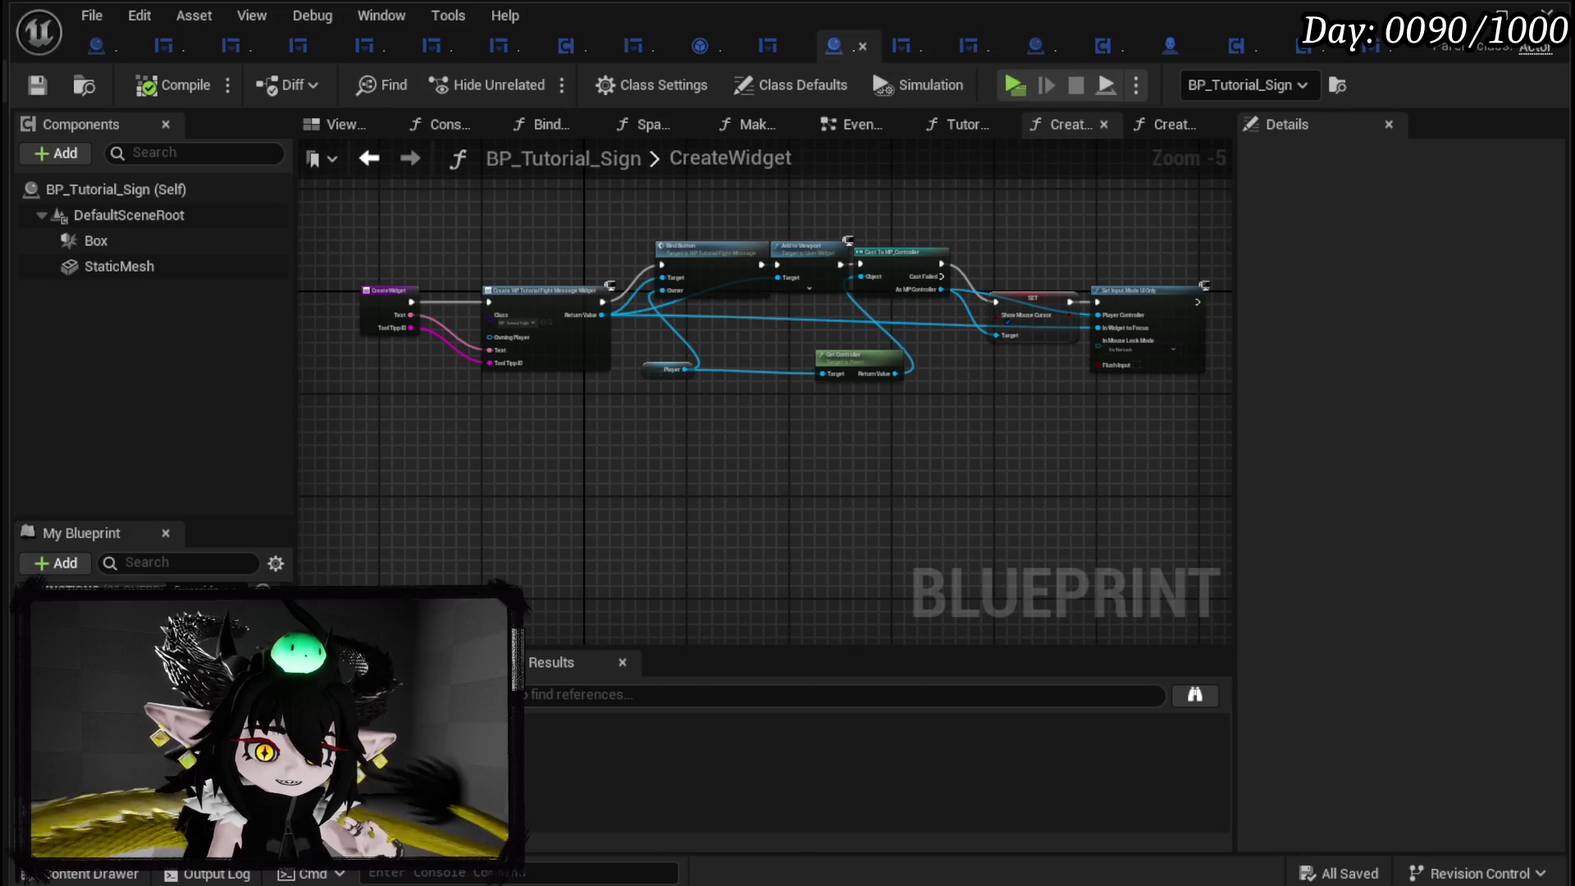
scroll(705, 377, up, 4)
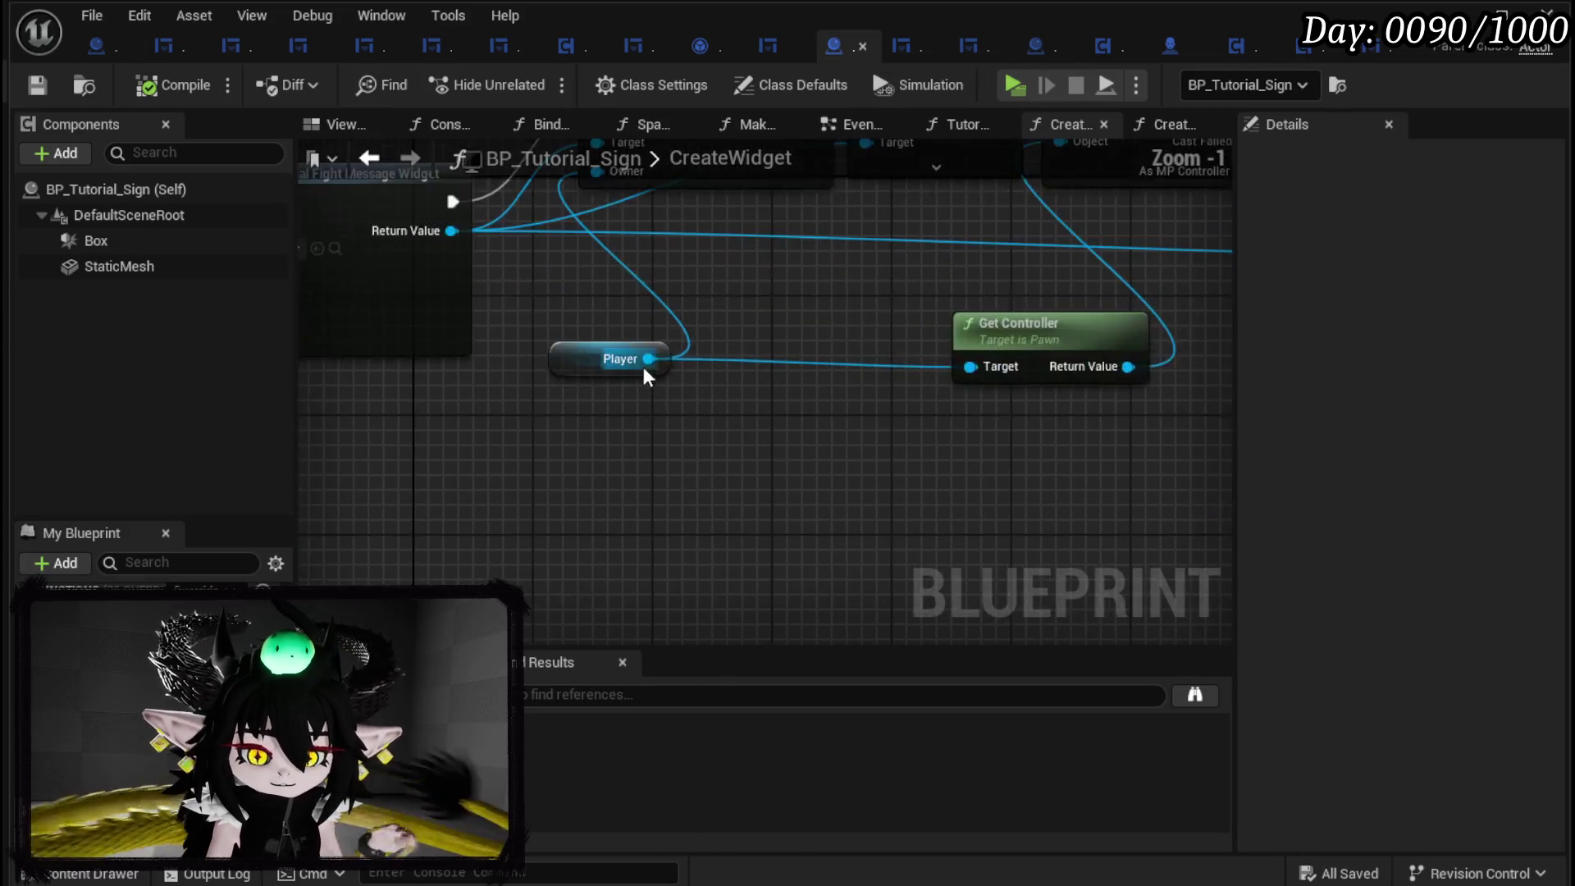
mouse_move(541, 351)
mouse_down()
mouse_move(525, 369)
mouse_move(749, 419)
mouse_move(229, 453)
mouse_up()
drag(541, 469, 1155, 510)
drag(412, 228, 727, 241)
drag(459, 258, 459, 364)
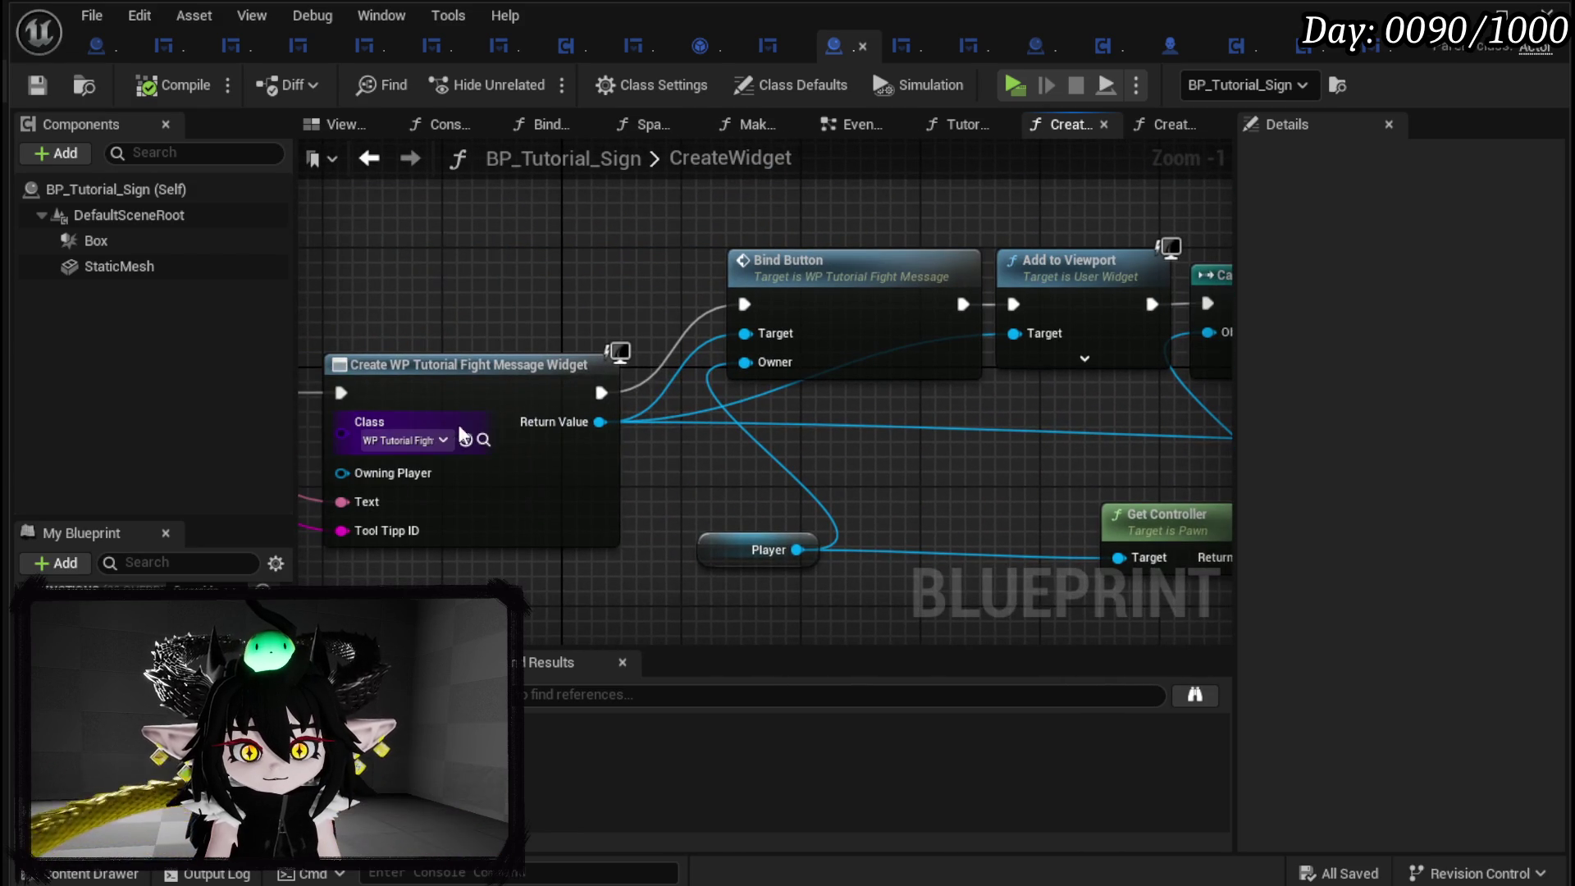
click(930, 46)
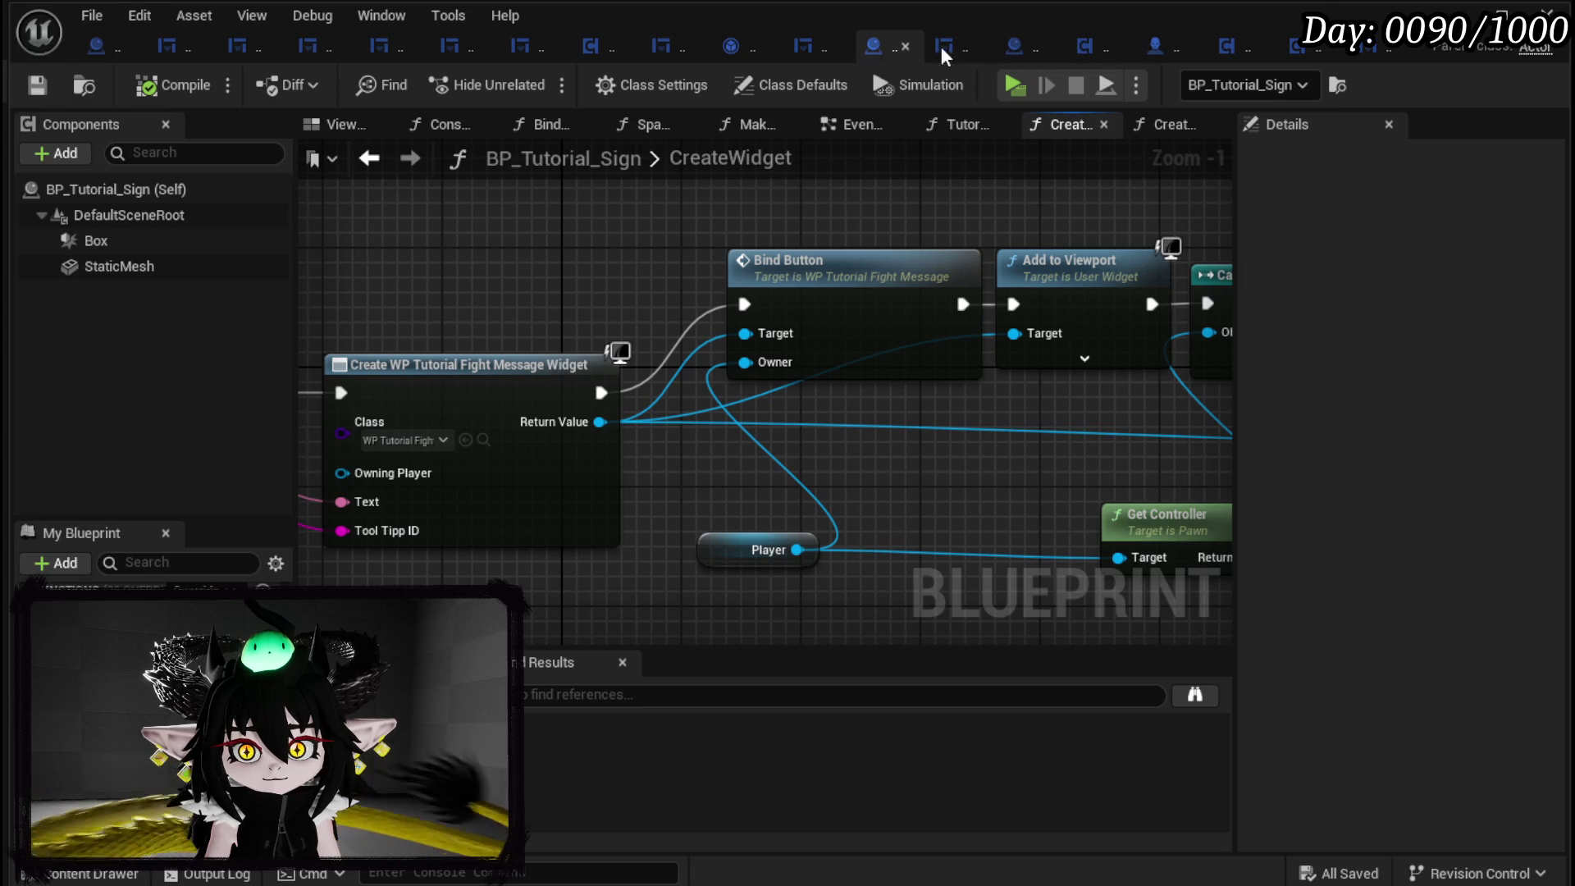
click(961, 46)
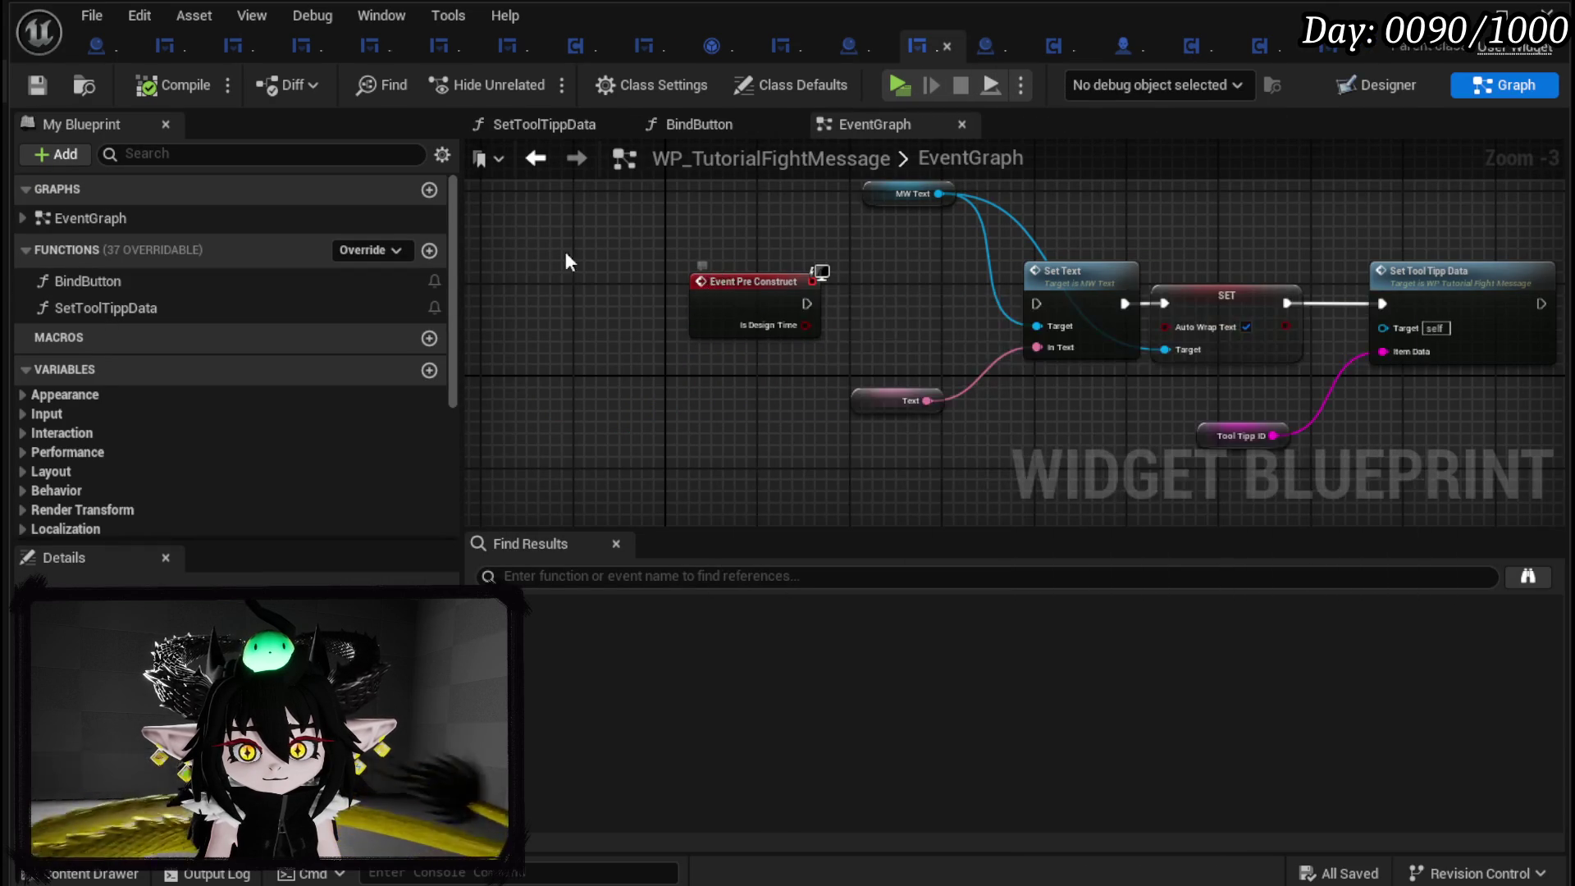
Add an event dispatcher named OnCloseWidget to the tutorial message widget.
scroll(328, 285, down, 5)
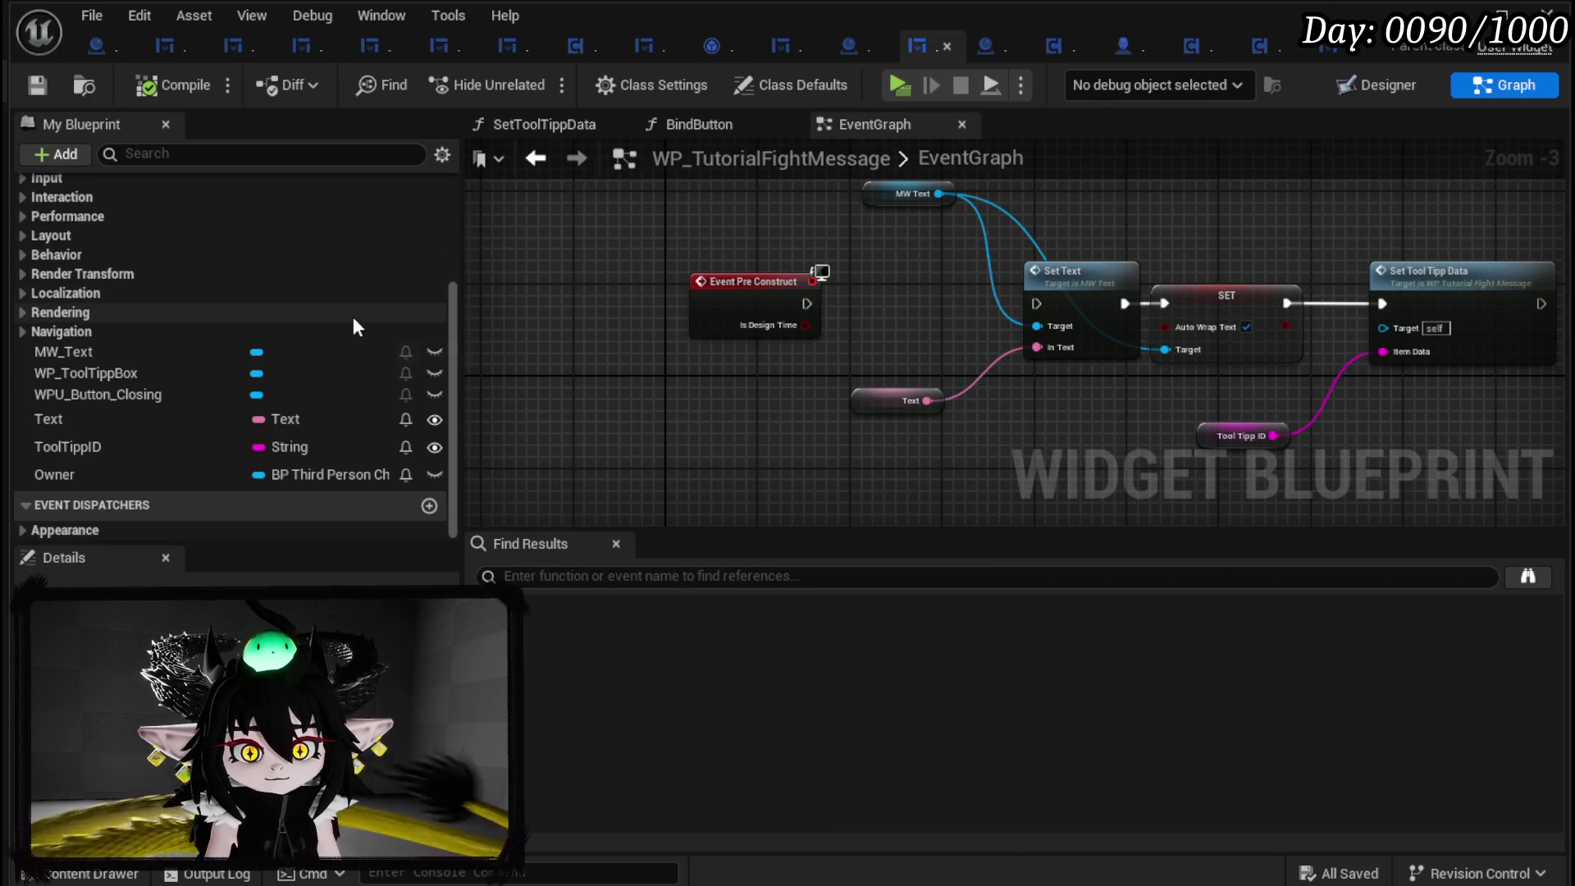
click(429, 505)
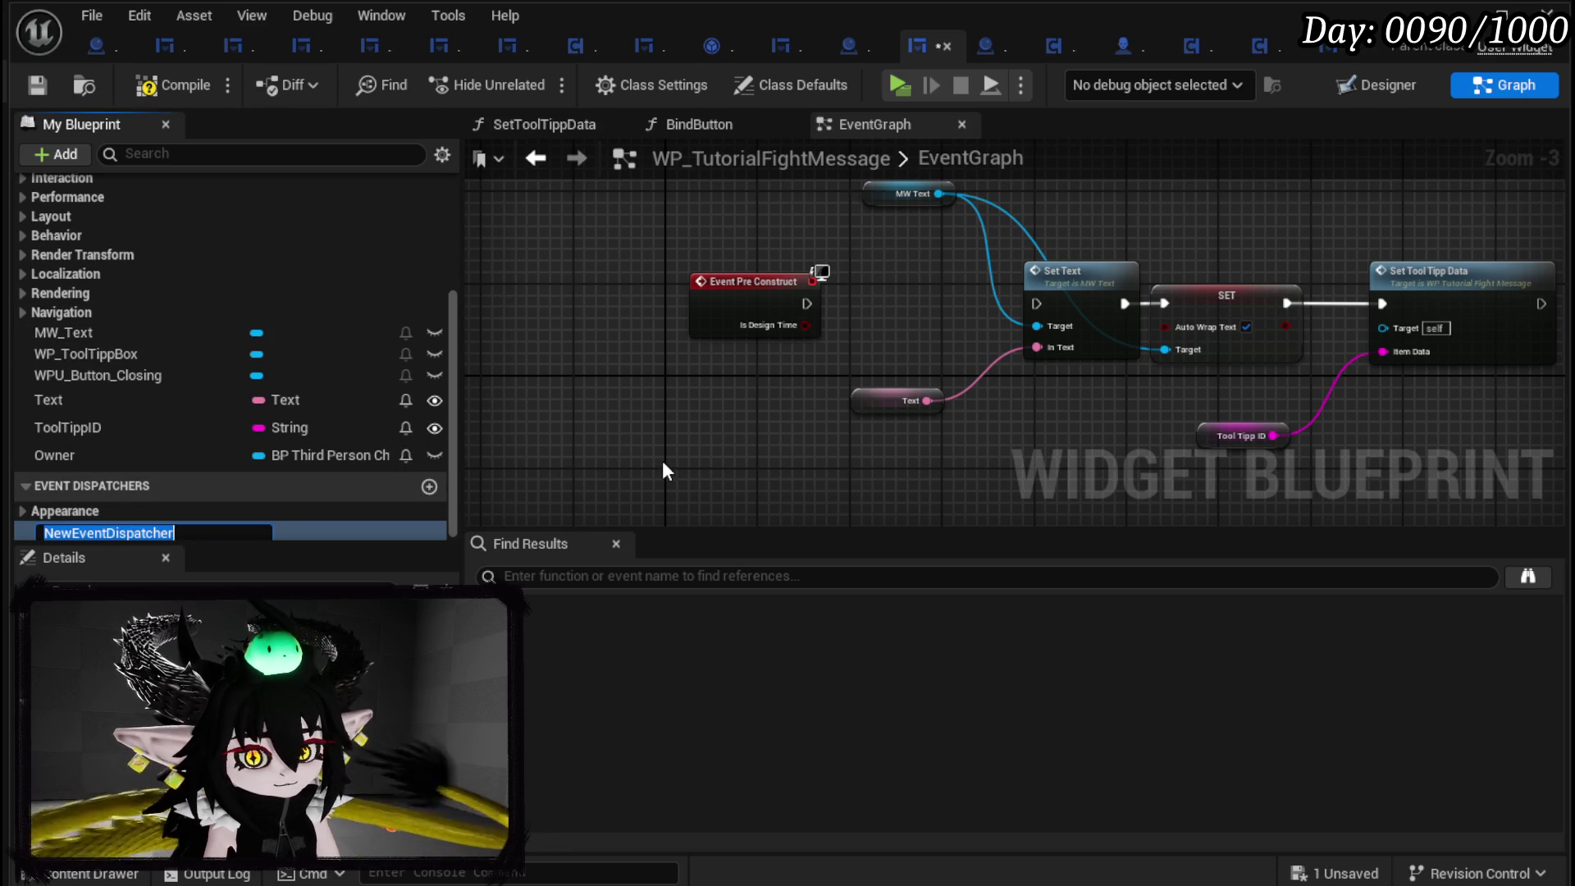
text(OnCloseWi)
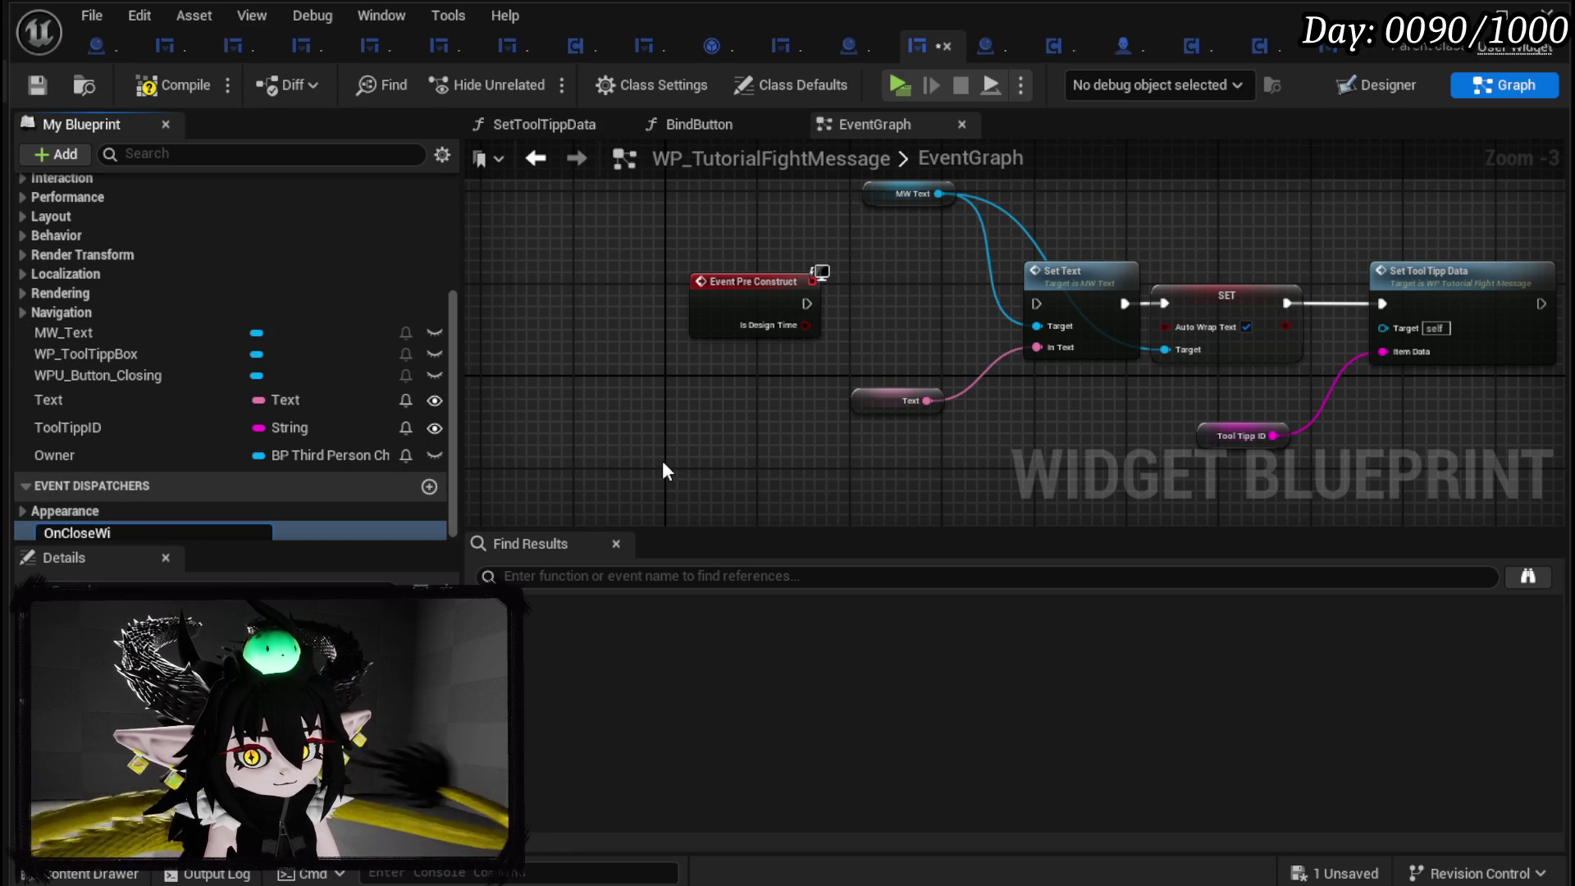
text(dget)
key(Return)
scroll(696, 466, down, 4)
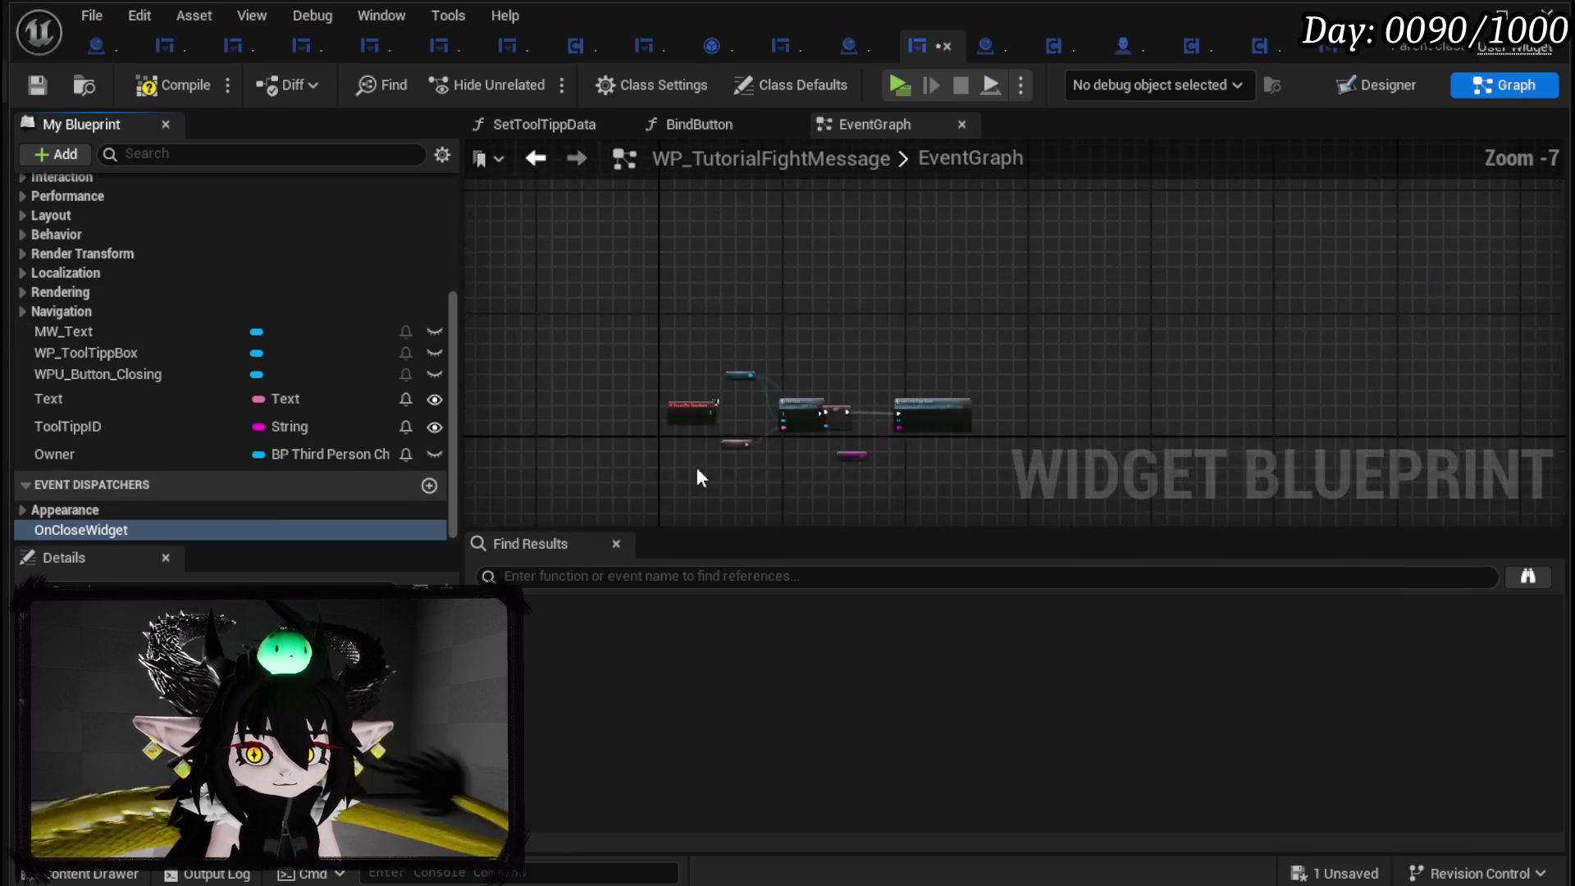
scroll(784, 296, up, 4)
Call OnCloseWidget right after Close Widget, compile, and return to BP_Tutorial_Sign.
mouse_move(76, 530)
mouse_down()
mouse_move(730, 320)
mouse_move(893, 392)
mouse_move(803, 406)
mouse_up()
click(786, 354)
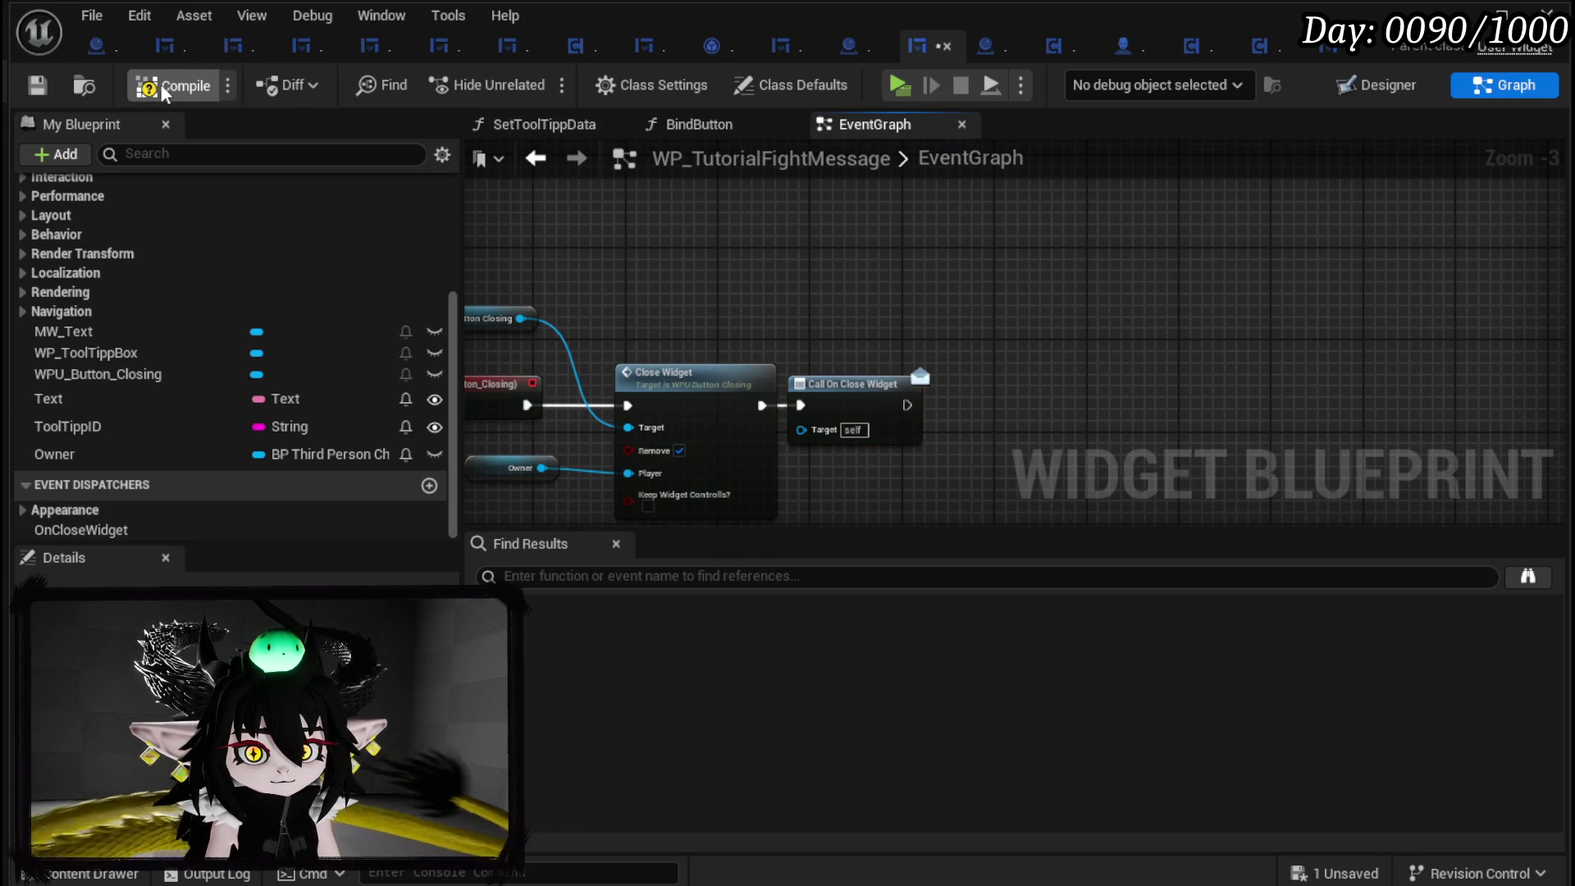
click(24, 85)
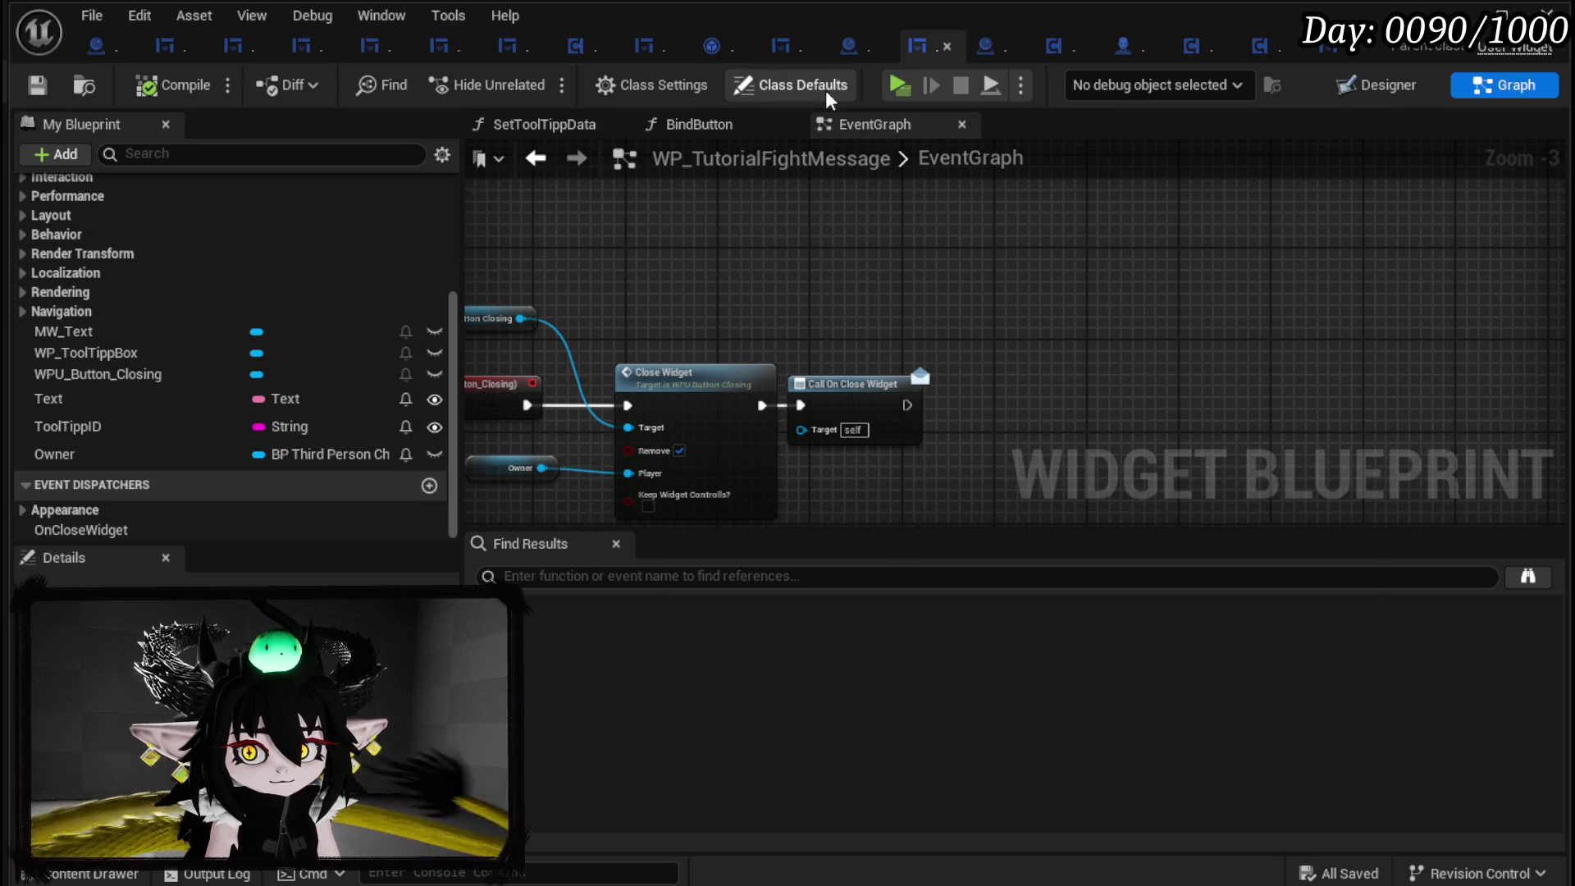
click(845, 59)
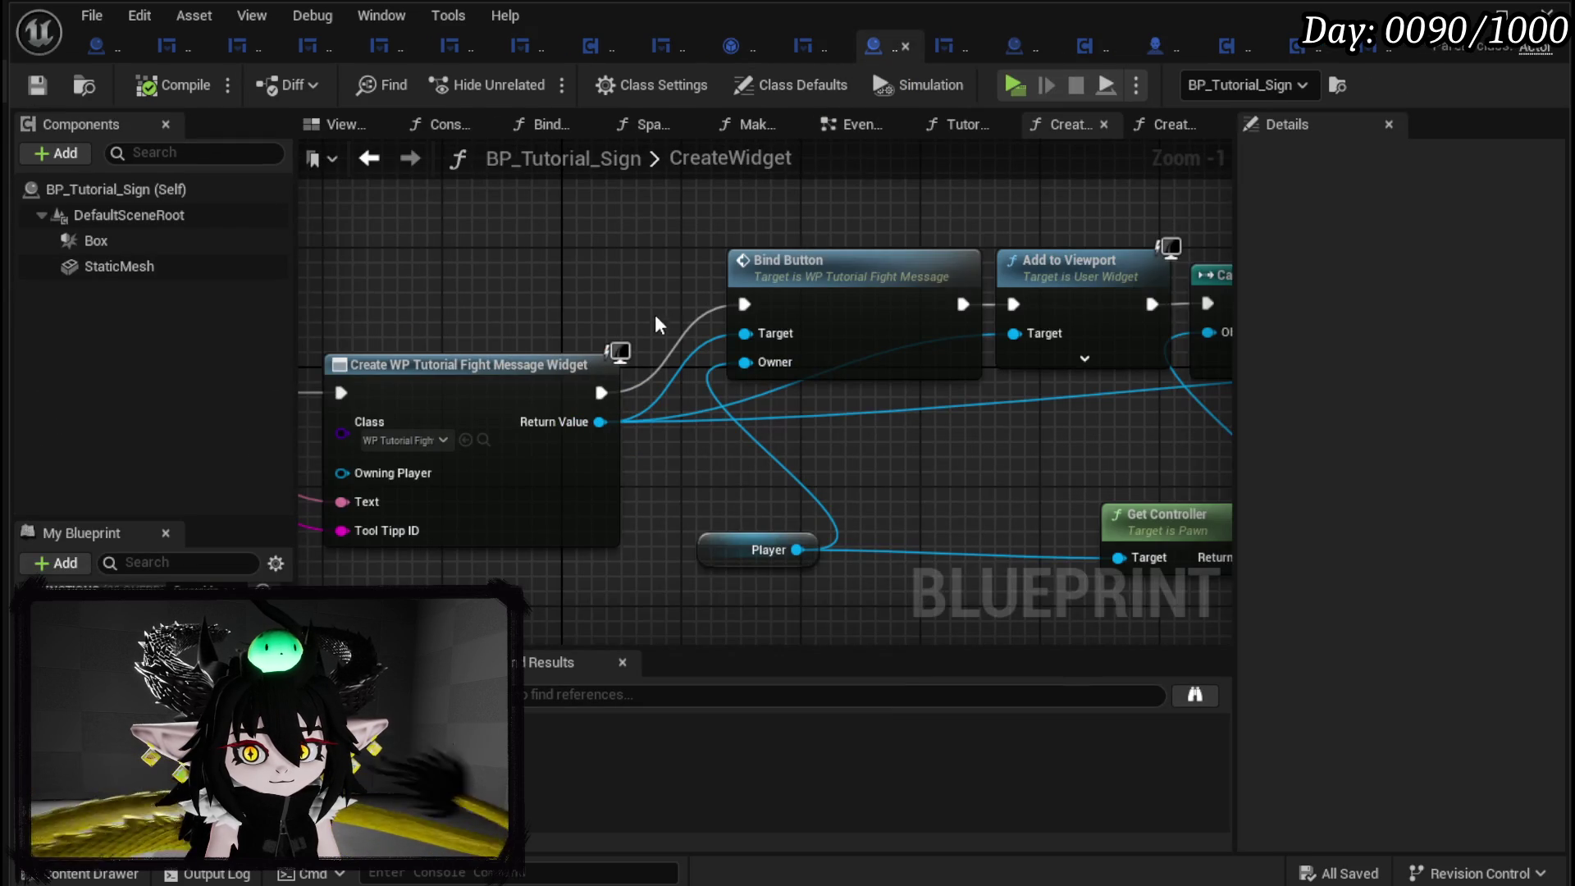
Add a Bind Event to On Close Widget node on the created widget, running after Set Input Mode UI Only.
scroll(623, 303, up, 2)
mouse_move(592, 301)
mouse_down()
mouse_move(613, 456)
mouse_move(633, 456)
mouse_up()
text(B)
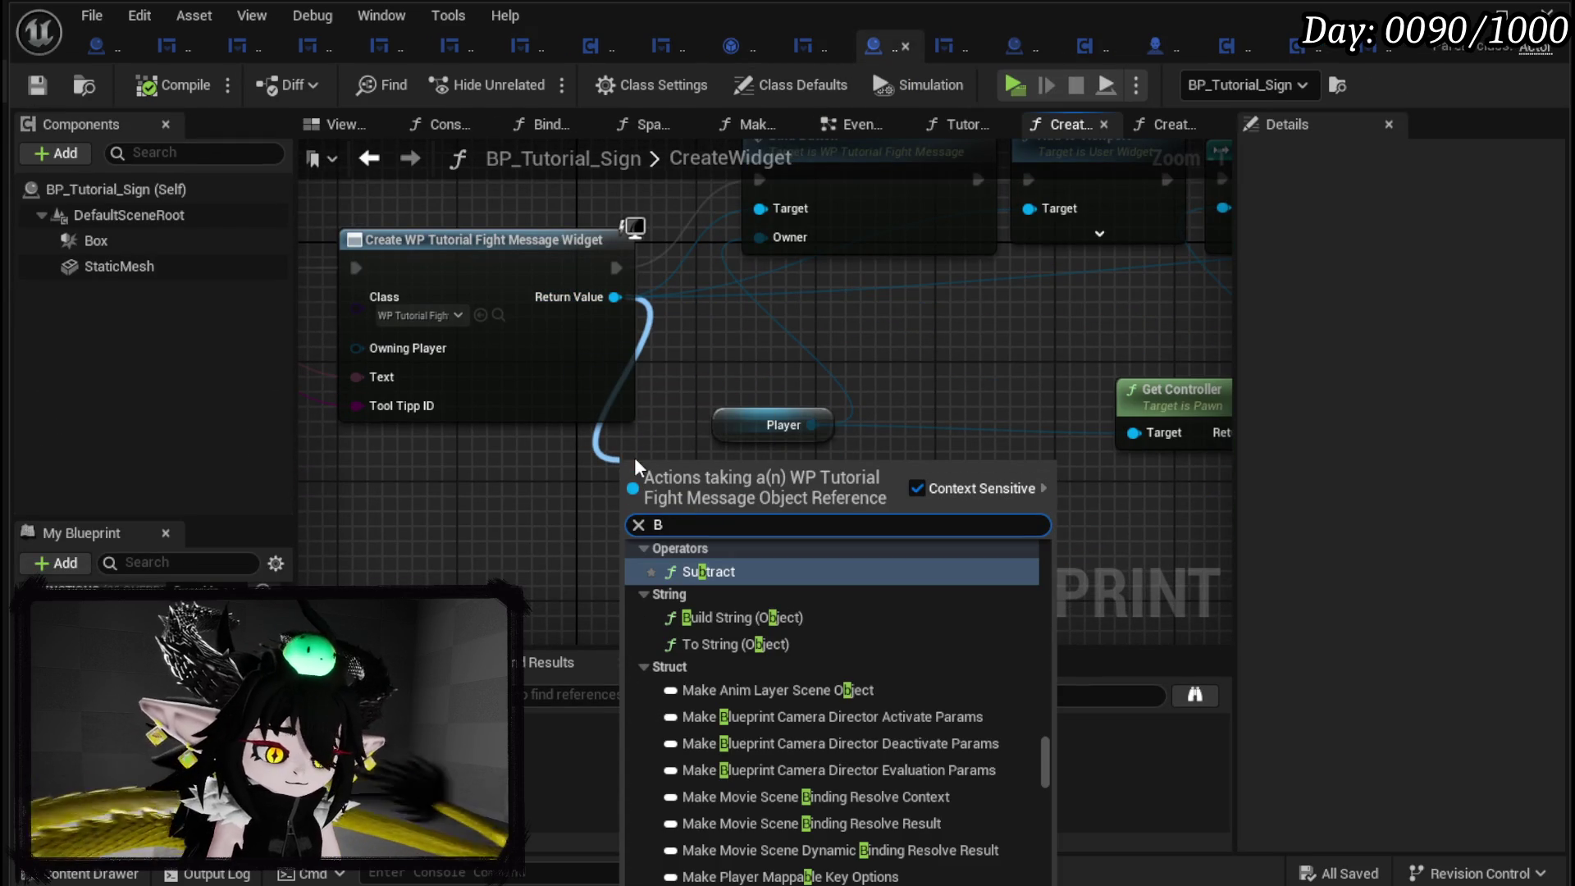
text(ind on Close)
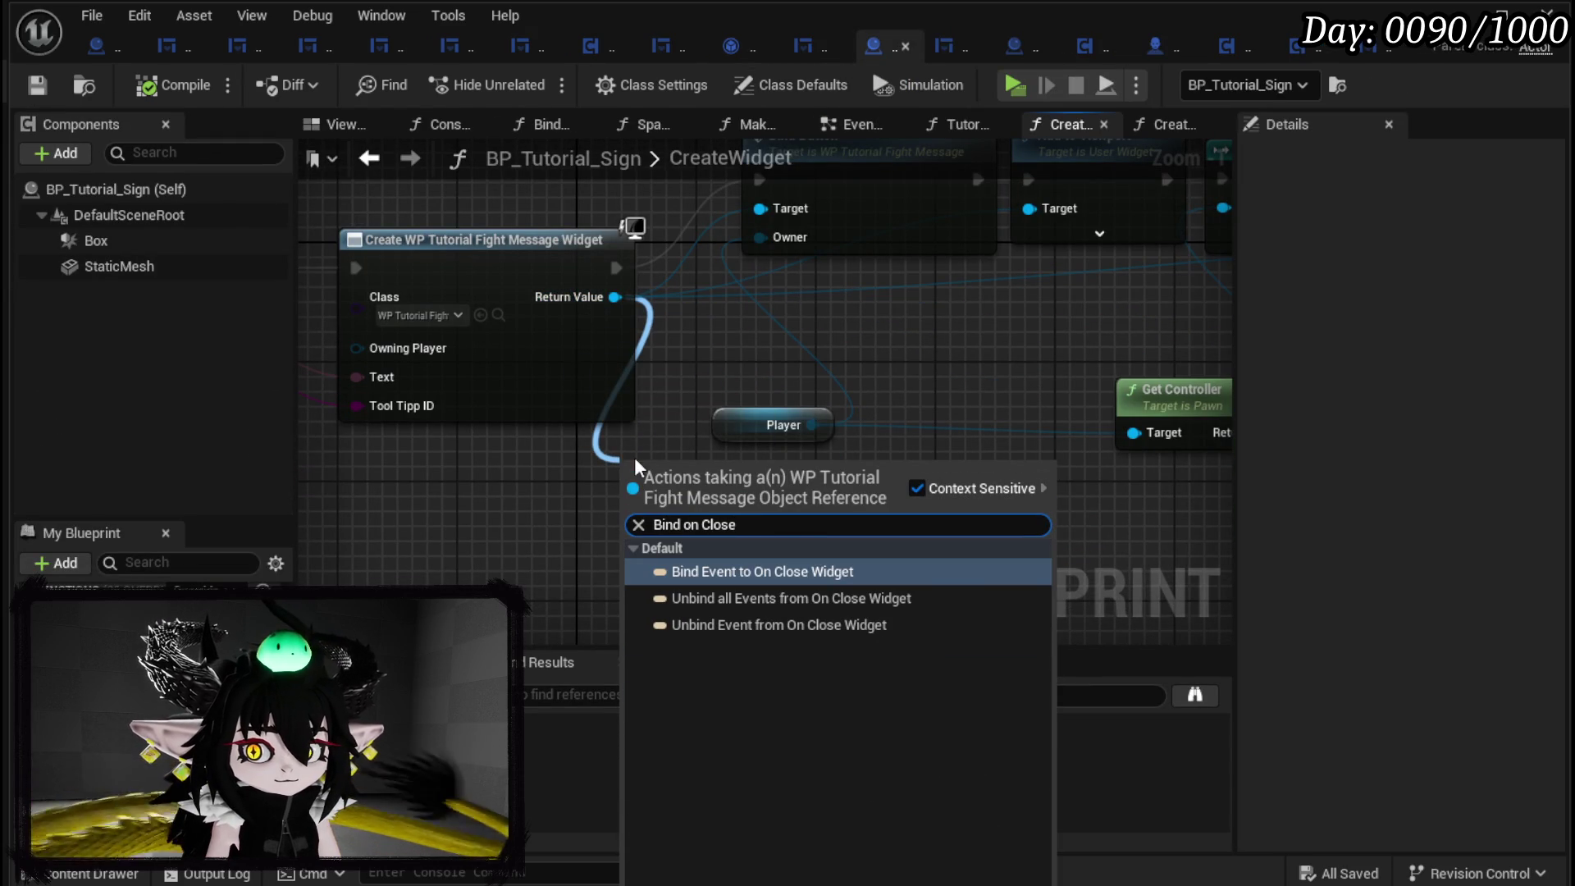
click(783, 571)
scroll(413, 468, down, 5)
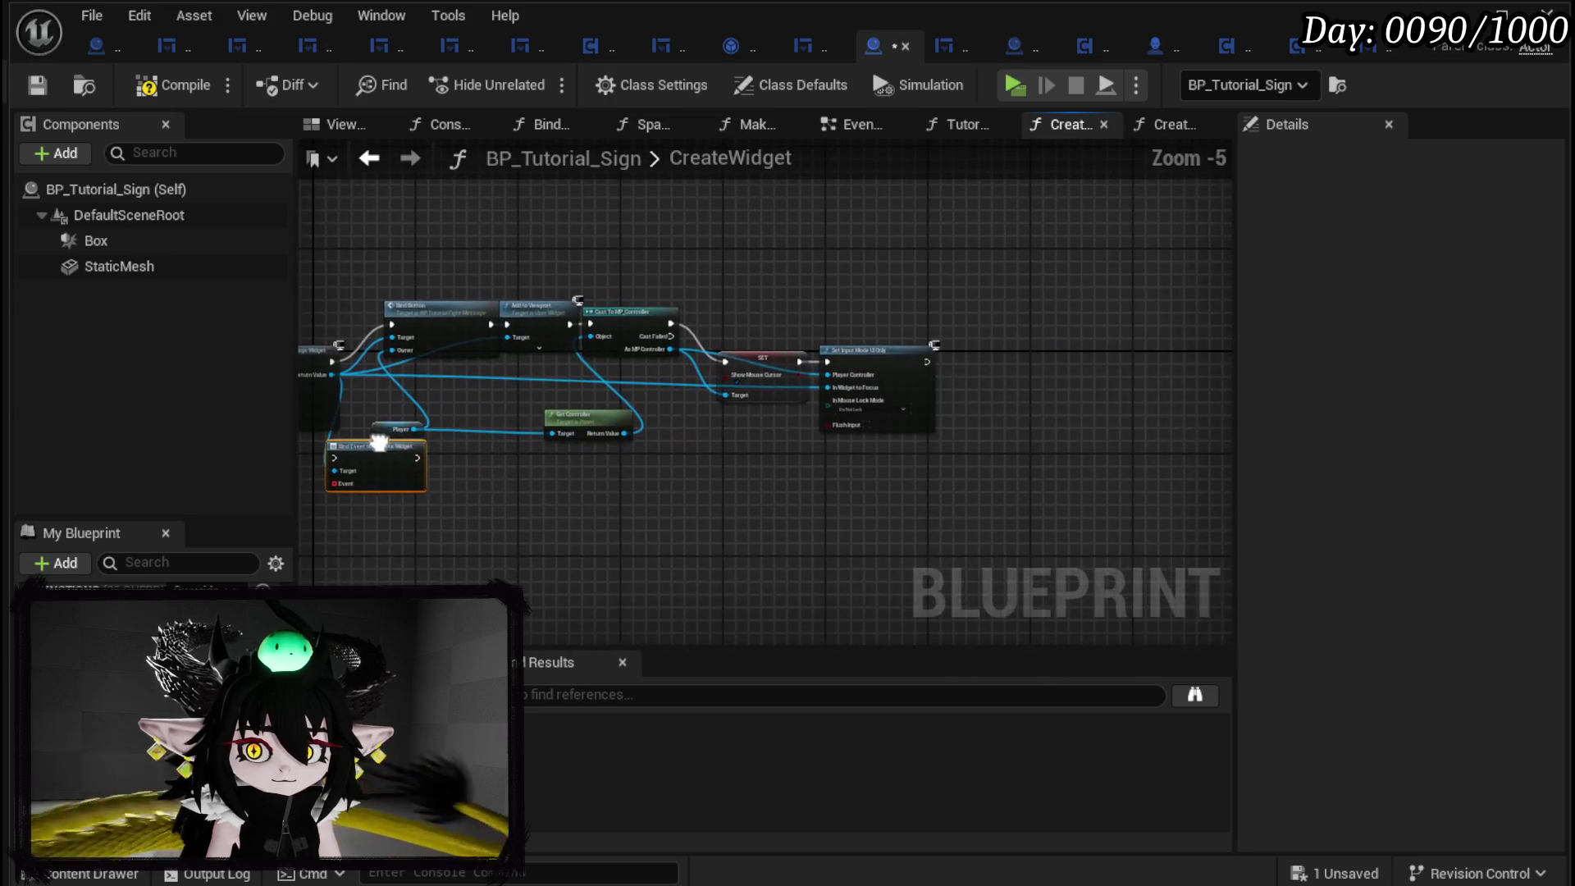
drag(413, 468, 945, 351)
scroll(952, 360, up, 4)
mouse_move(697, 400)
mouse_down()
mouse_move(723, 450)
mouse_move(771, 455)
mouse_up()
Attach a Create Event node to the bind and generate a matching function for it.
text(Crea)
click(795, 554)
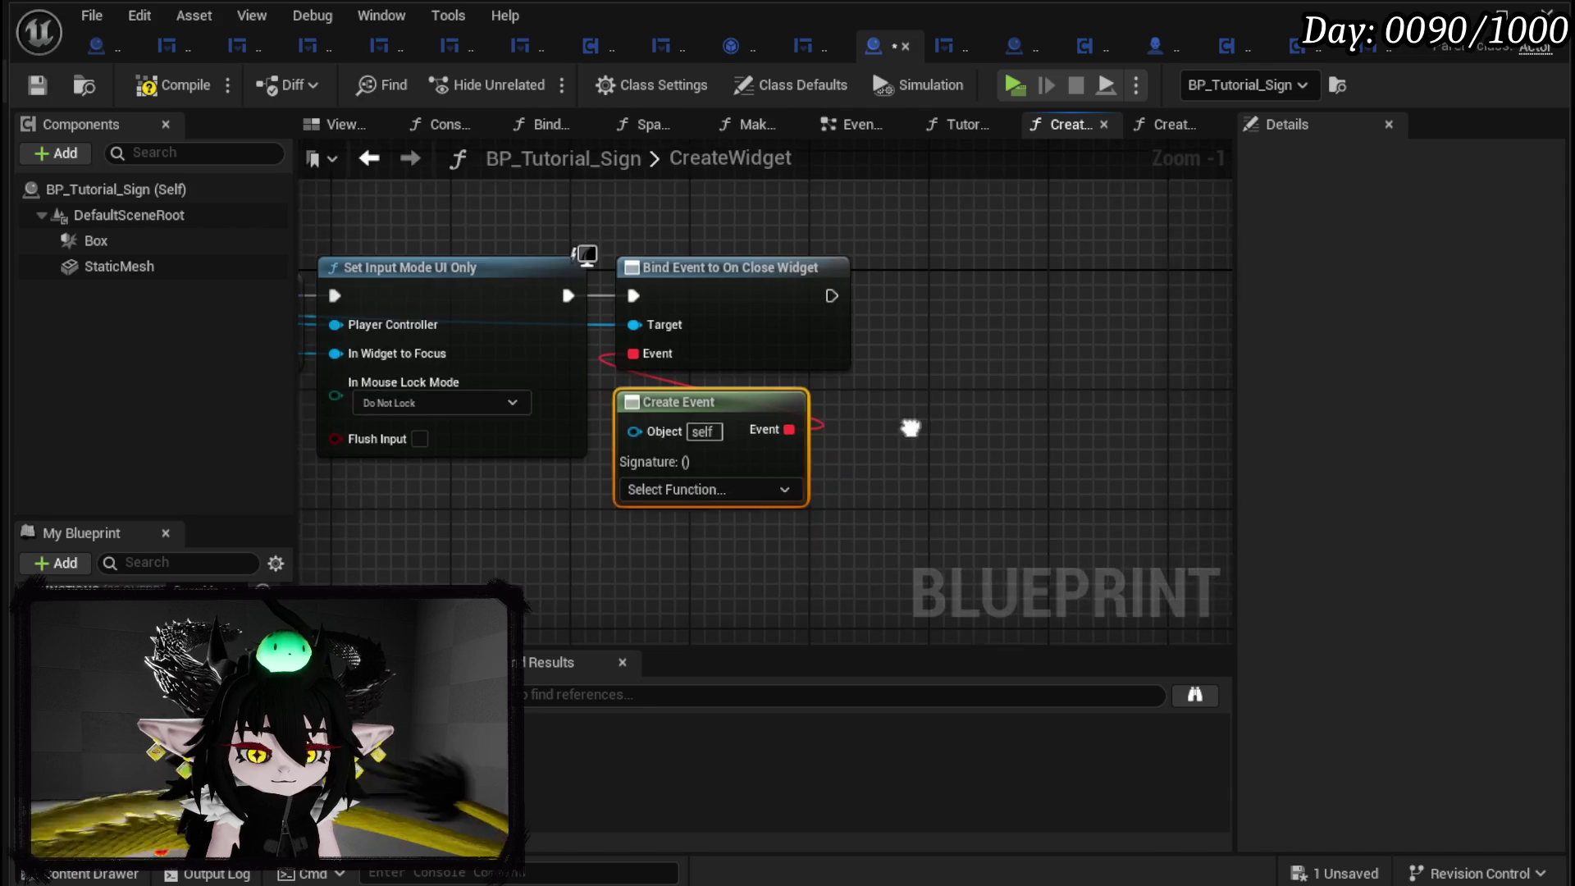
click(700, 489)
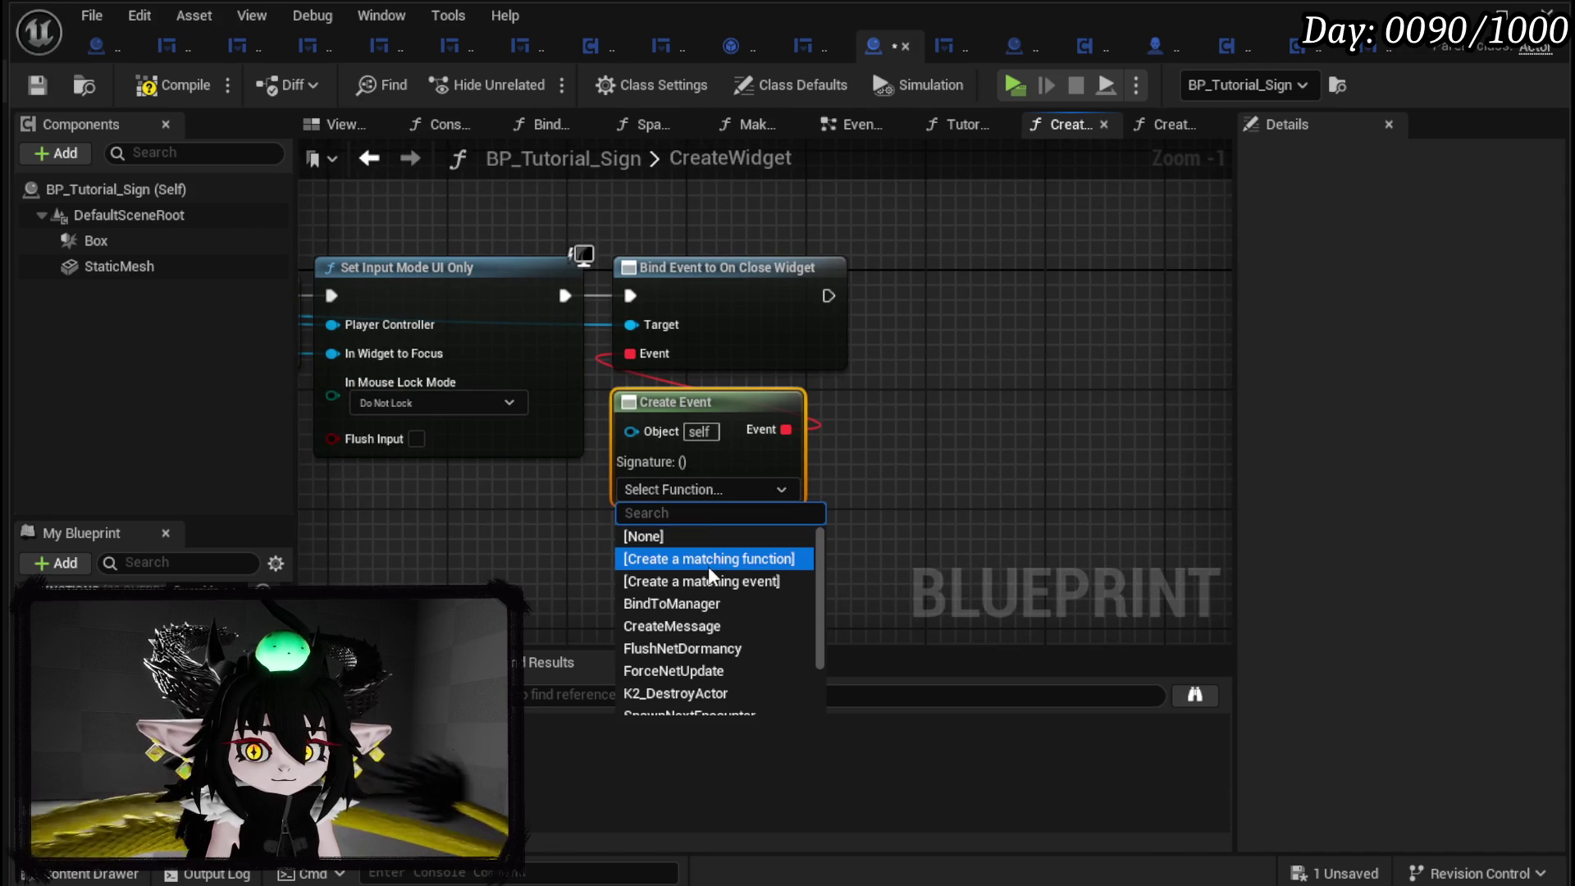
click(708, 561)
right_click(710, 420)
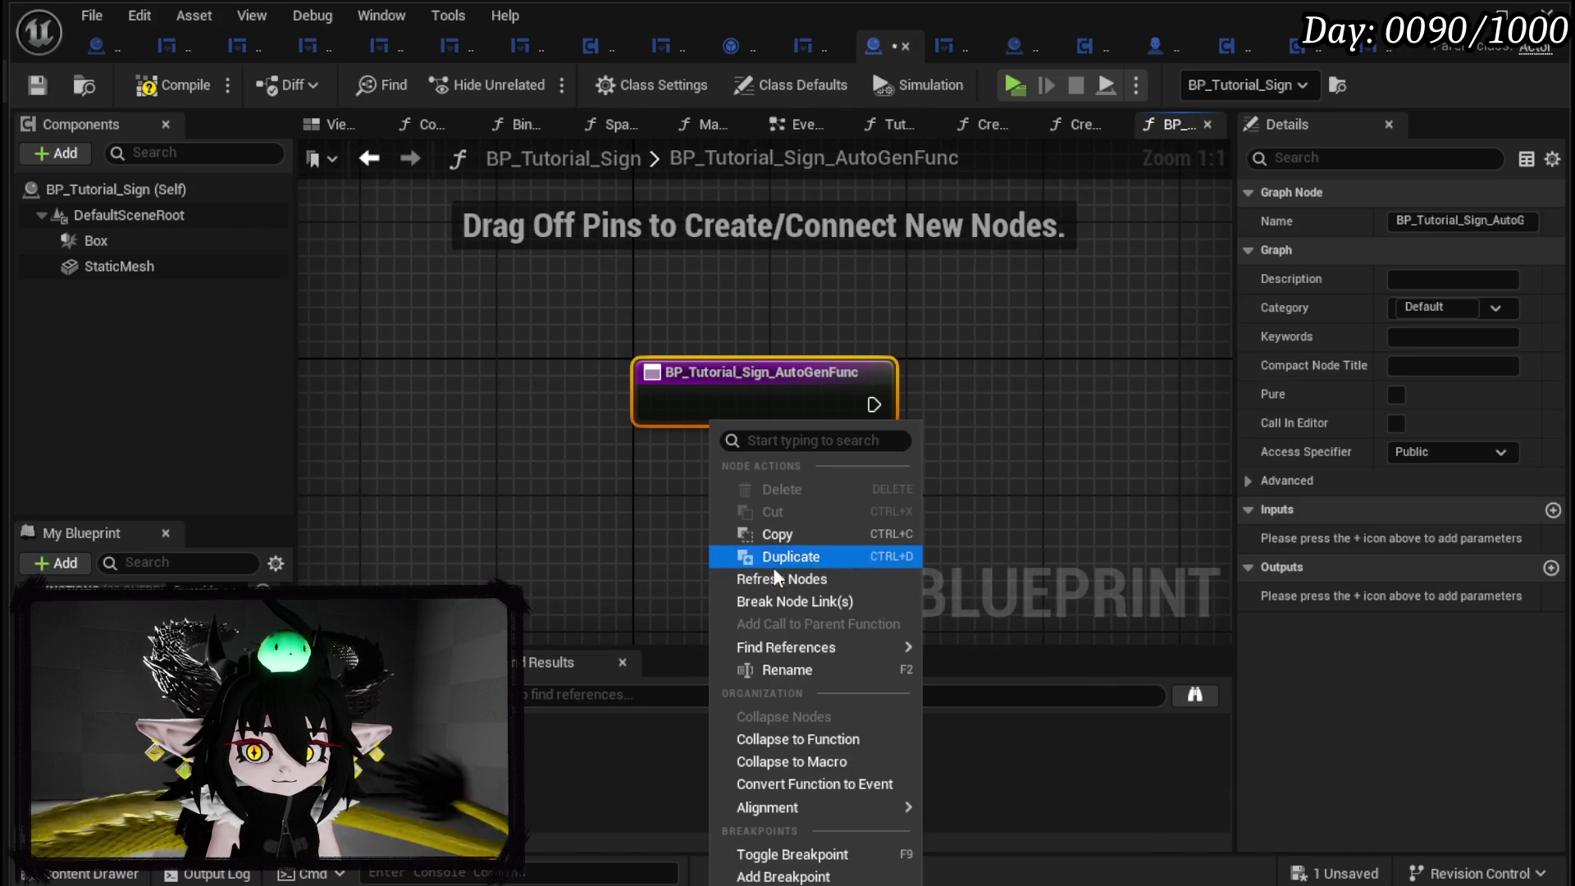
Rename the auto-generated function to TutorialMessageAction and save the blueprint.
click(784, 669)
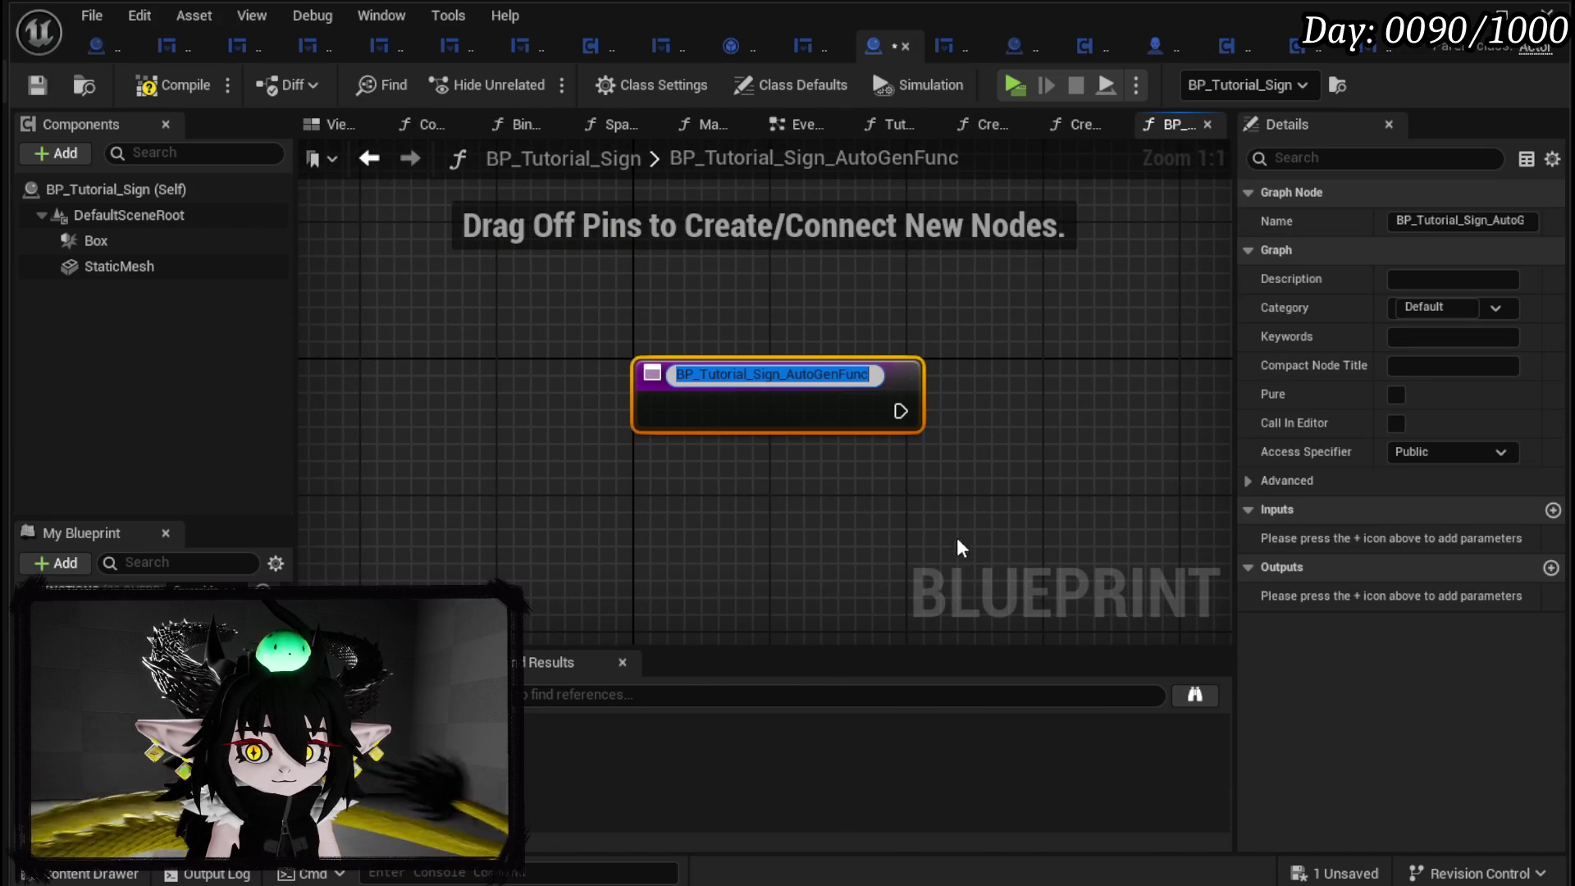
text(Tutorial)
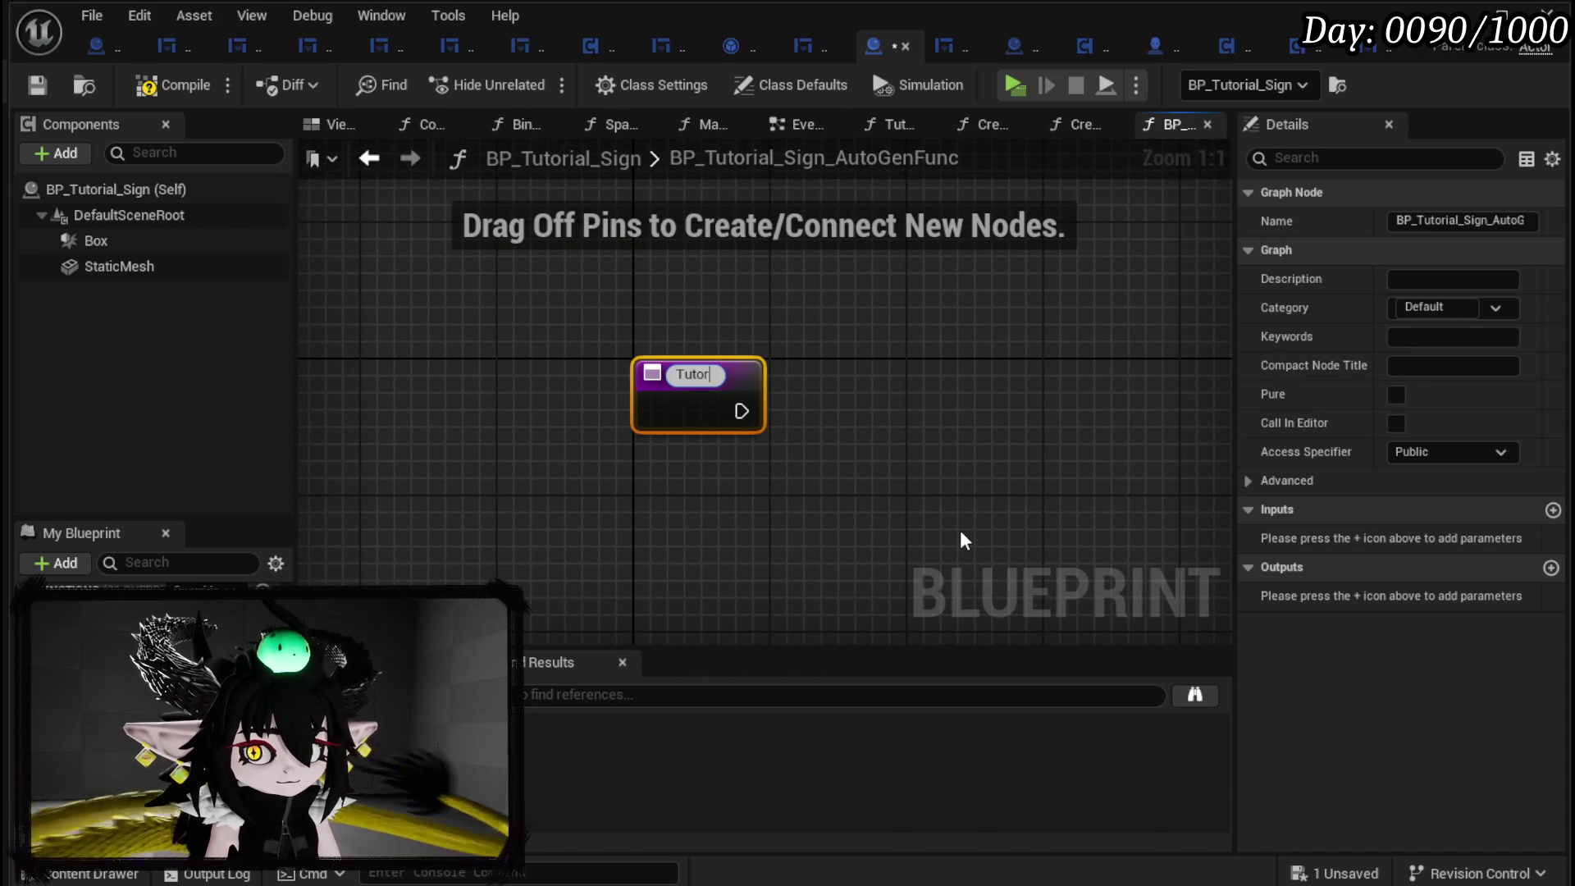
text(Messag)
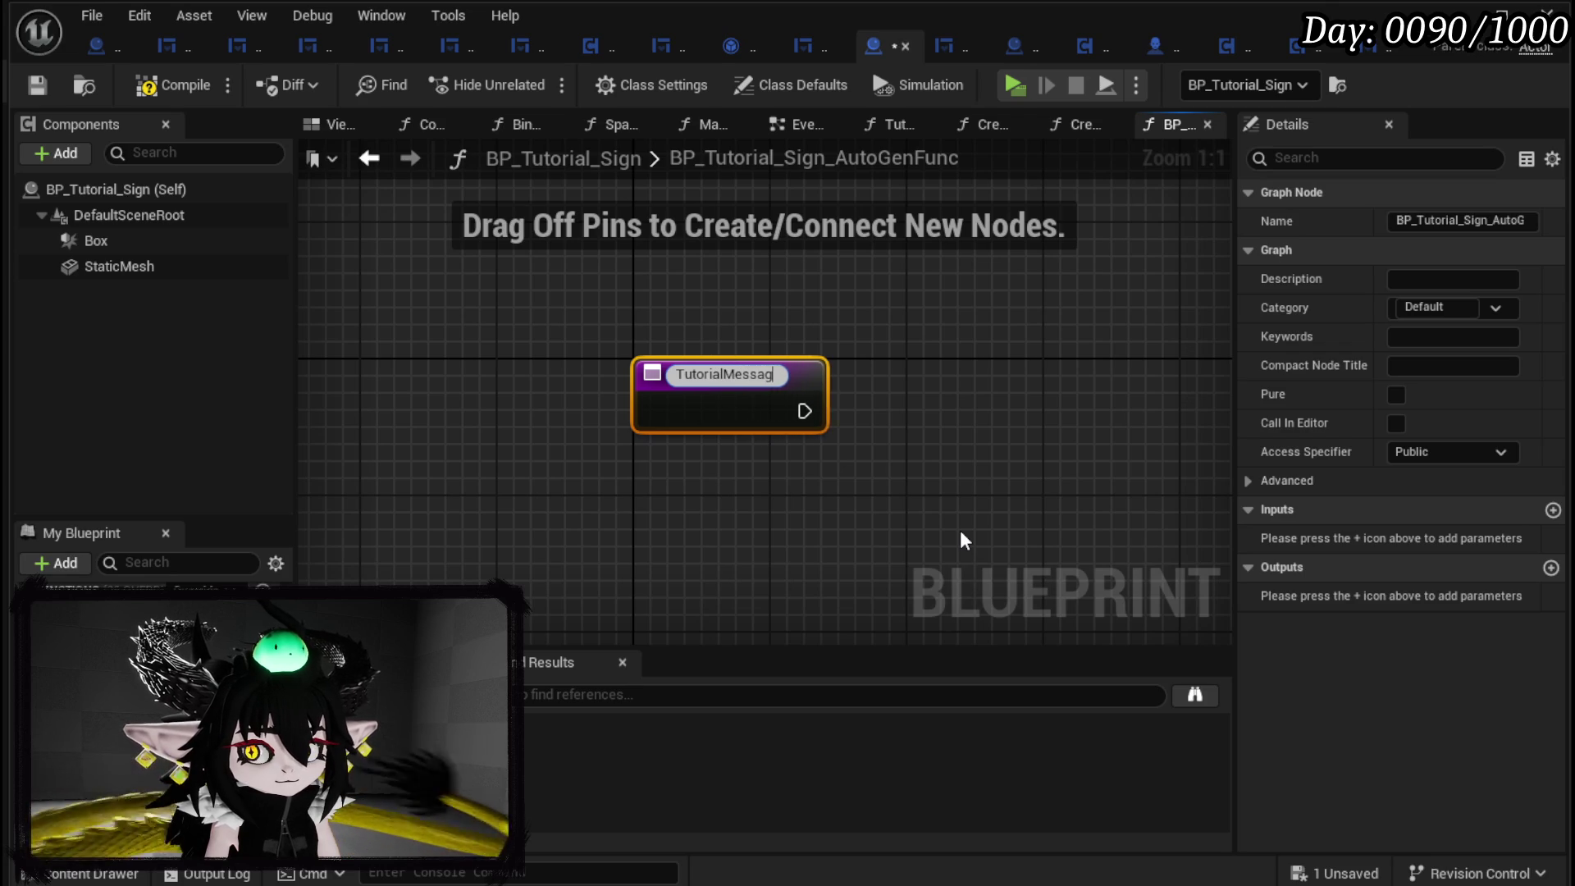
text(eAction)
key(Return)
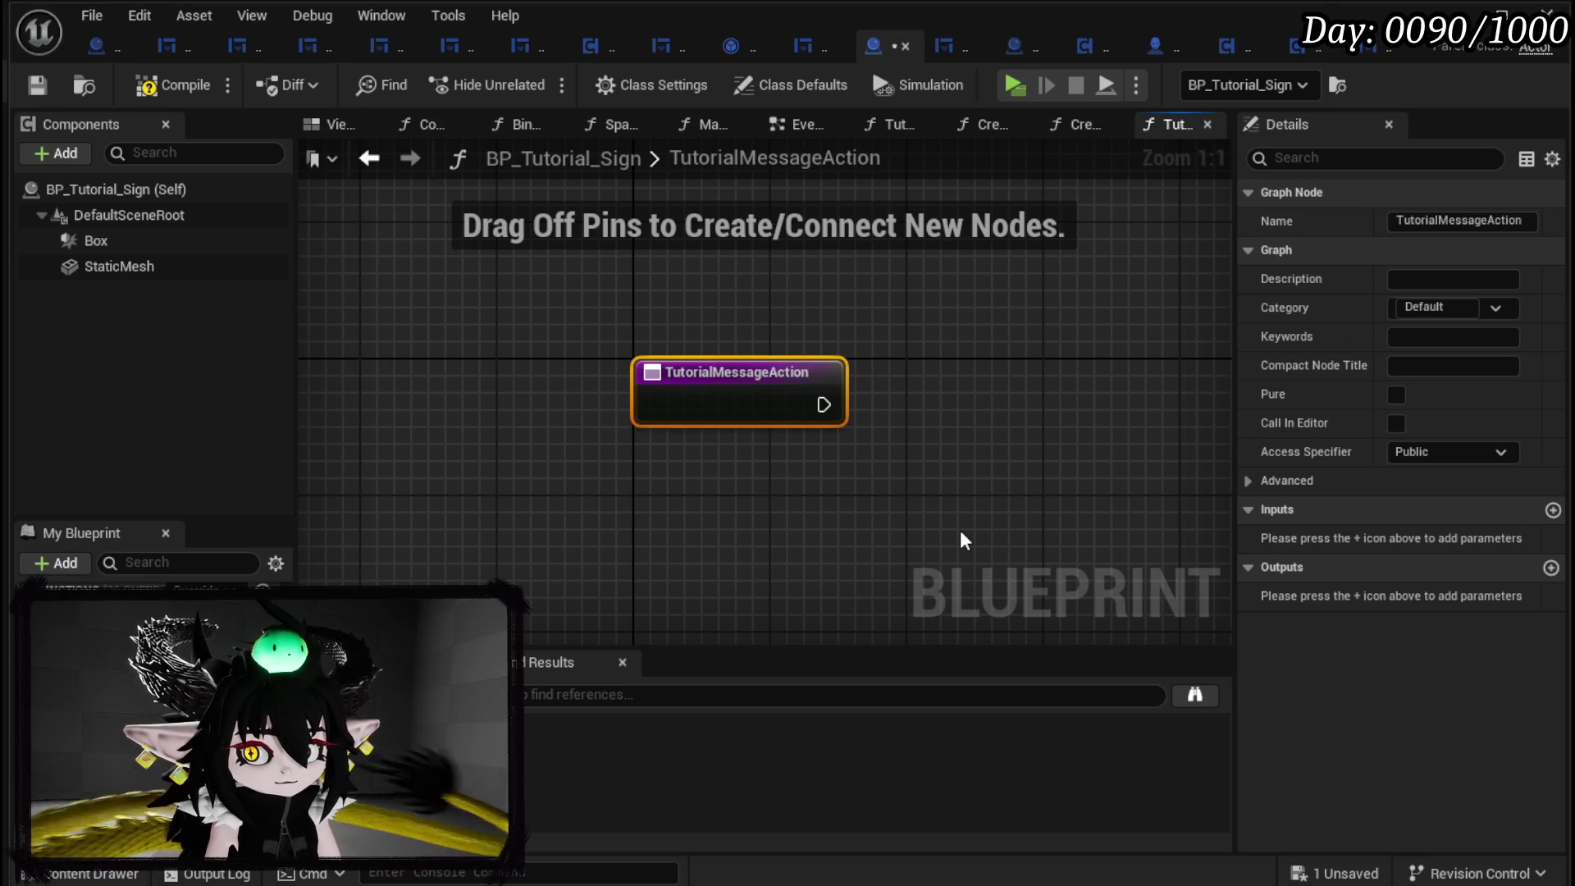
click(42, 89)
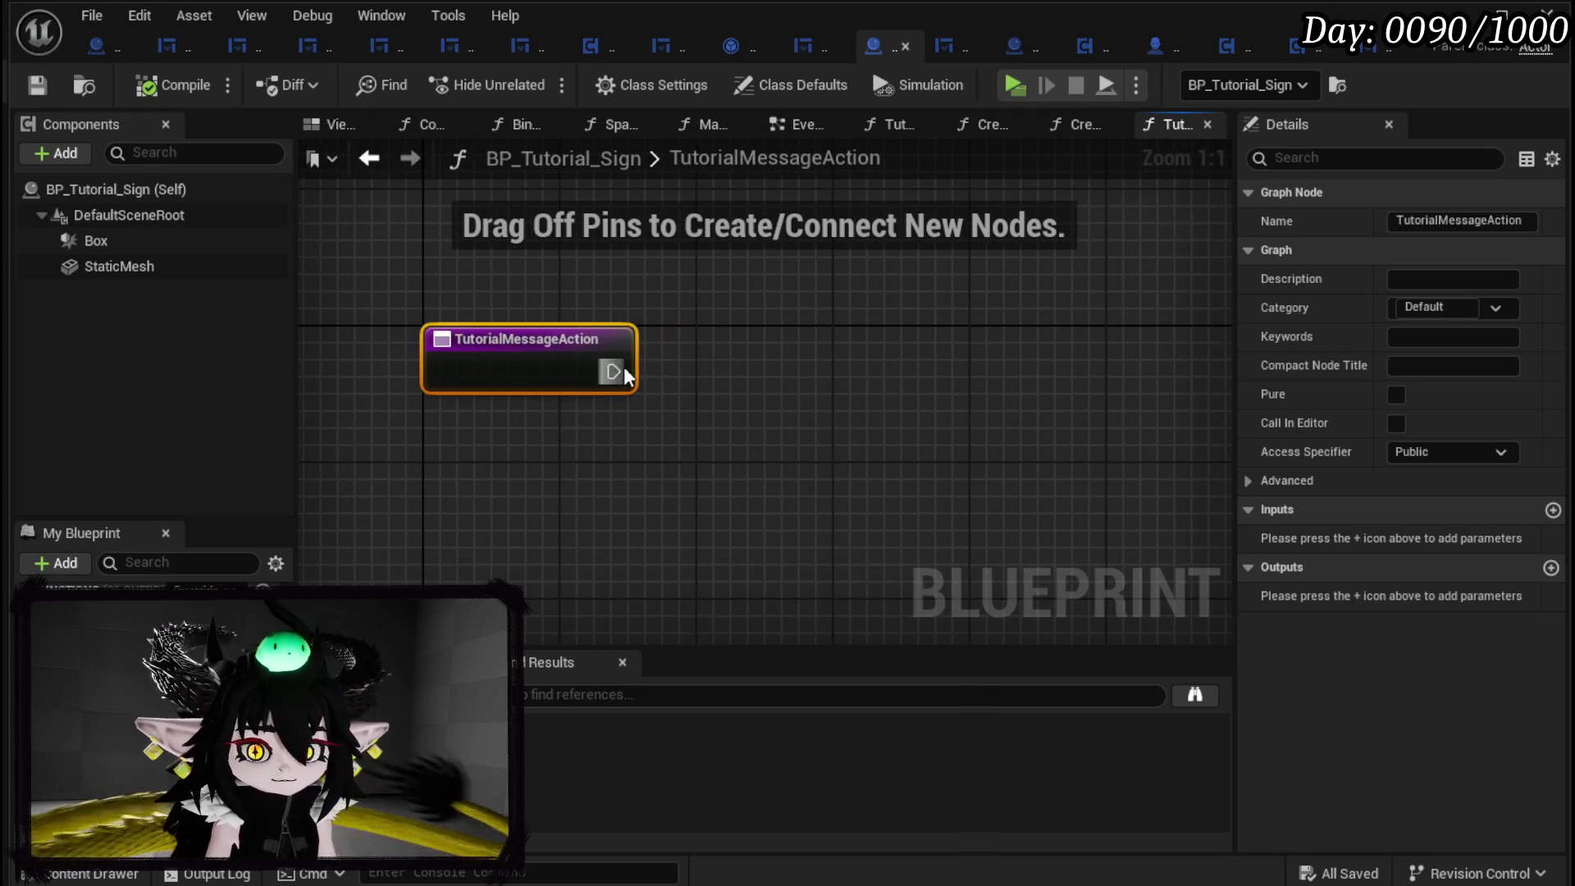
Have TutorialMessageAction run Set Actor Location then Set Actor Rotation on the Player.
mouse_move(74, 640)
mouse_down()
mouse_move(520, 238)
mouse_move(714, 348)
mouse_up()
click(562, 274)
text(Set Actor lo)
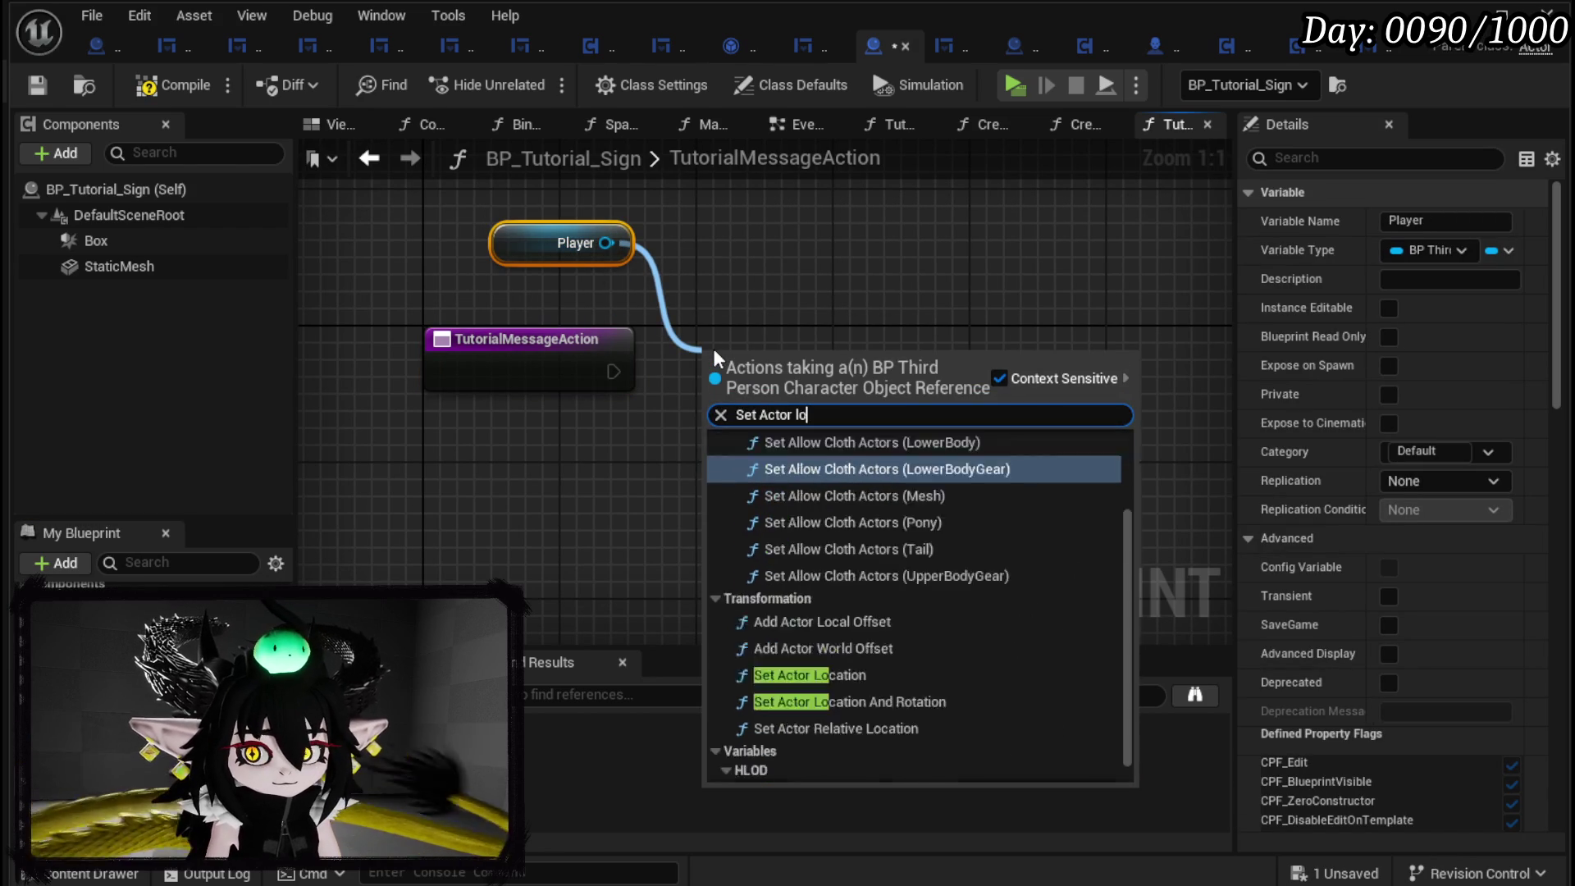
text(cation)
key(Return)
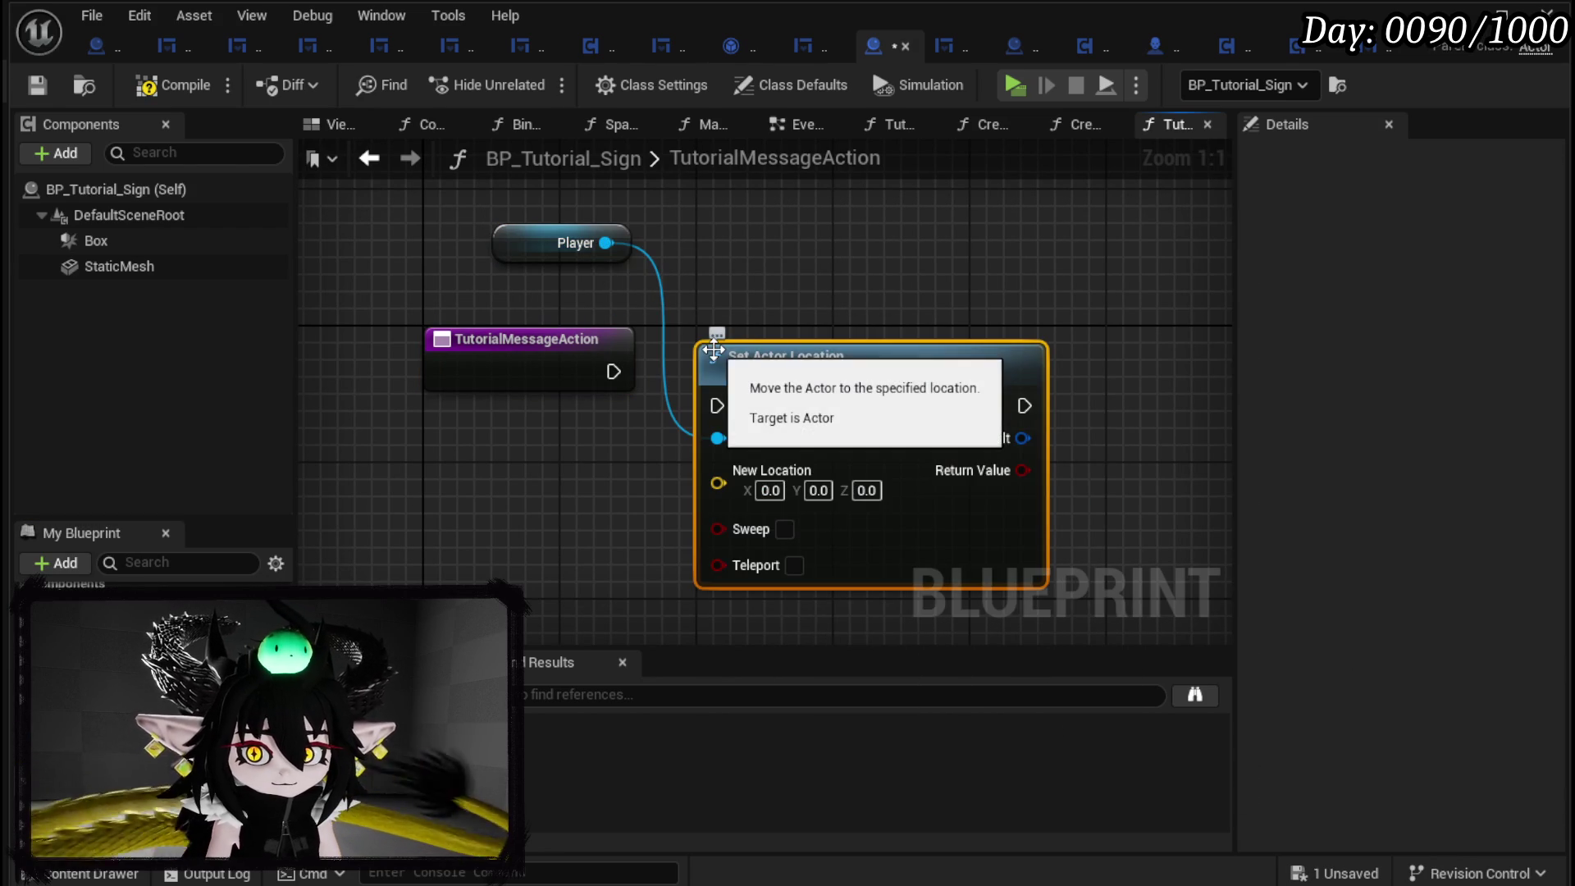
drag(440, 220, 617, 230)
text(Set actor rotation)
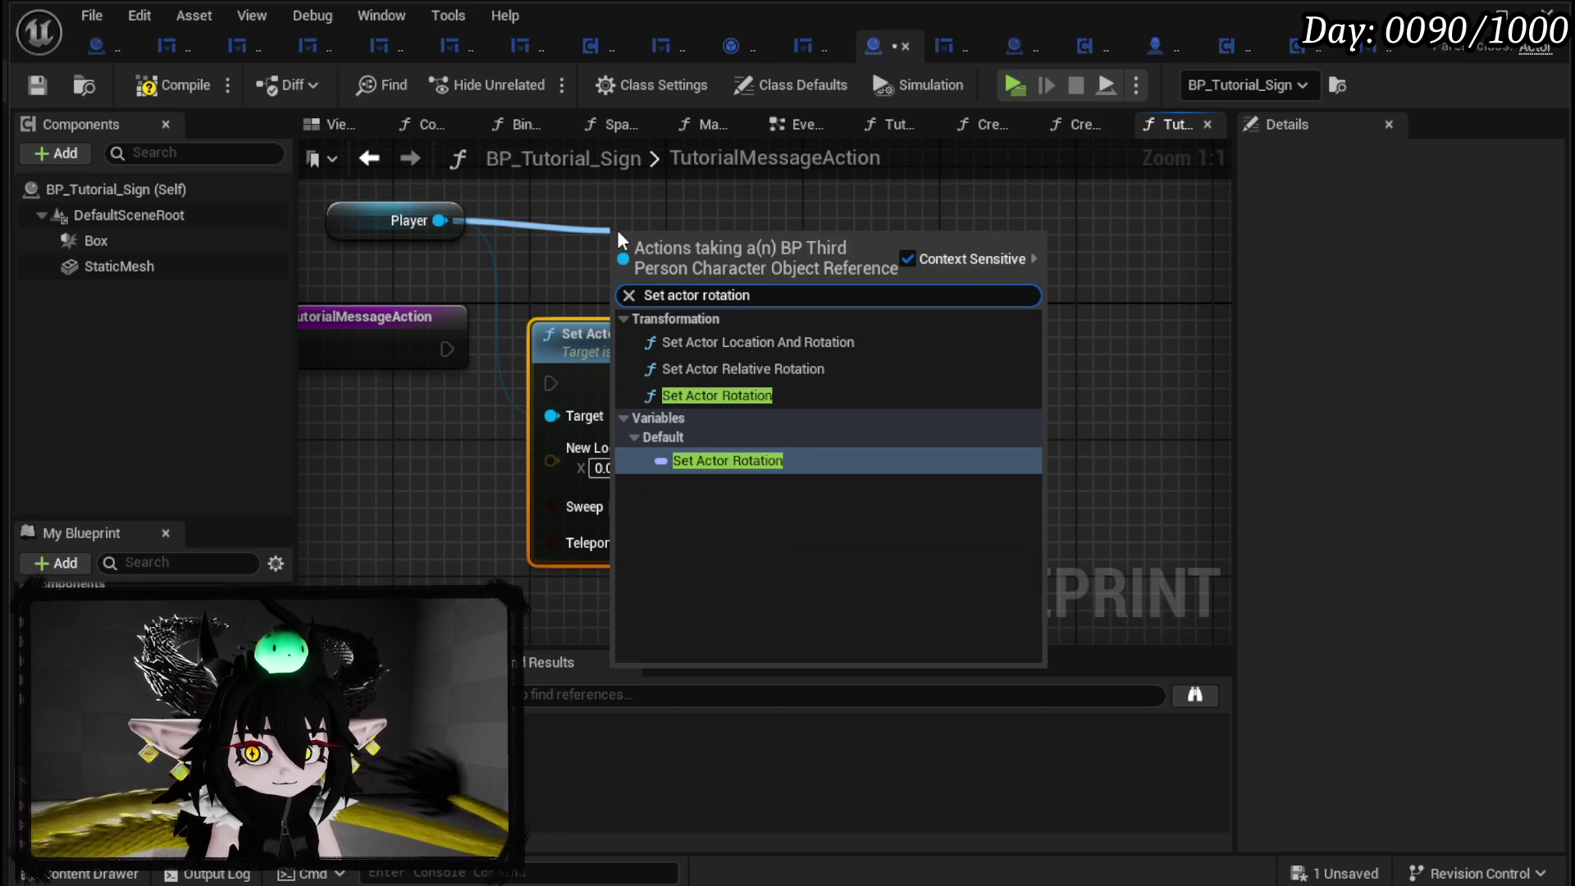
click(733, 395)
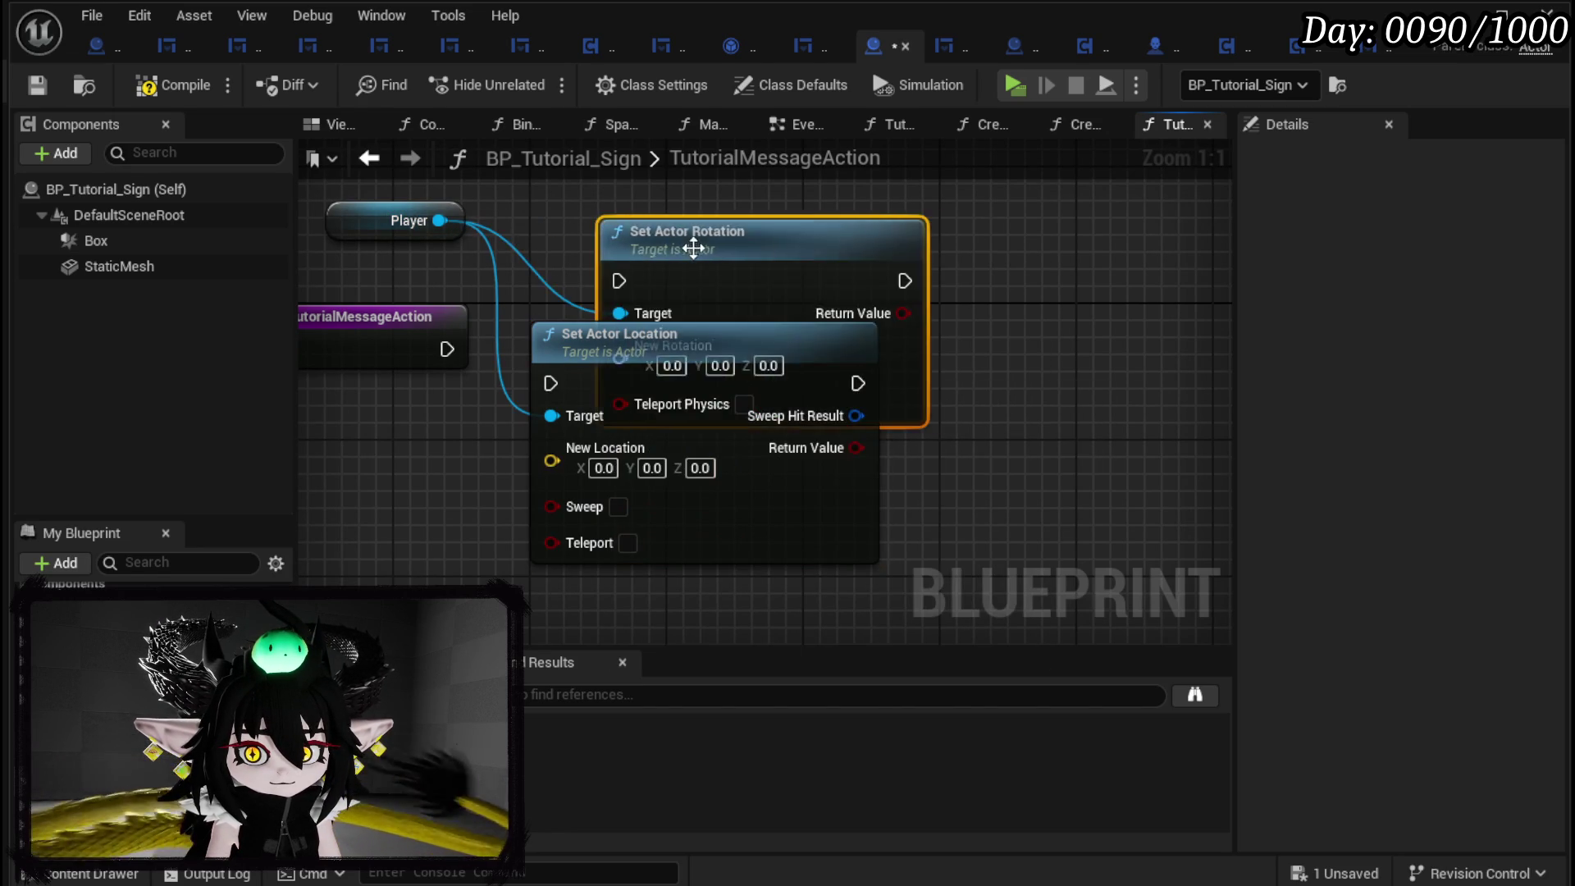
drag(694, 248, 1004, 354)
drag(858, 383, 926, 383)
drag(447, 349, 517, 369)
Tidy the TutorialMessageAction graph view and save the compiled tutorial sign blueprint.
click(386, 331)
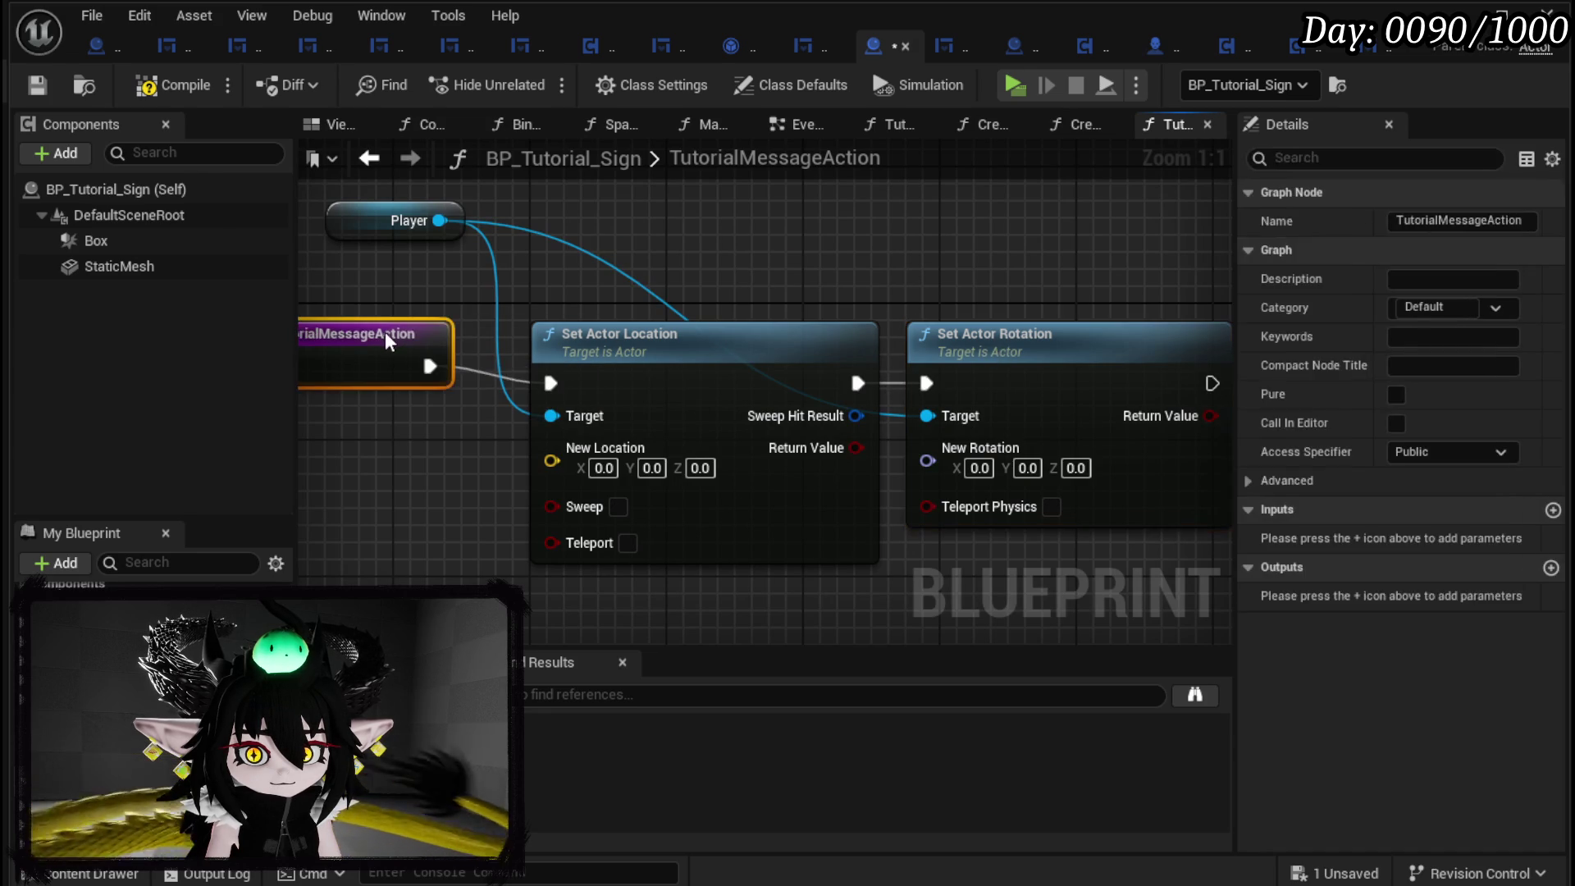
double_click(358, 345)
scroll(563, 308, down, 3)
drag(563, 308, 700, 276)
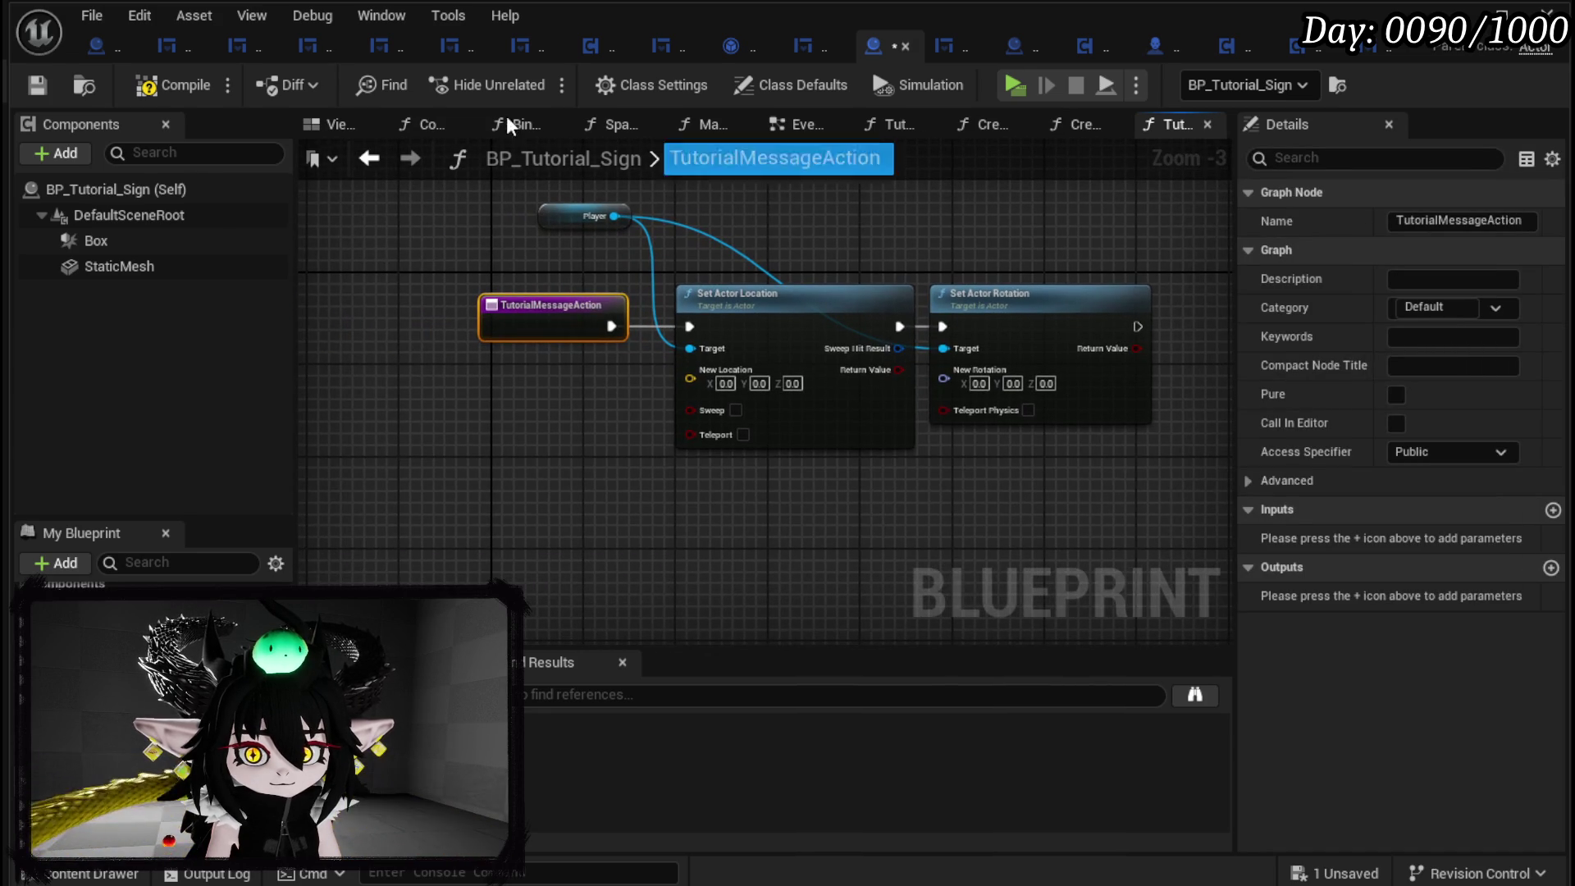
click(41, 86)
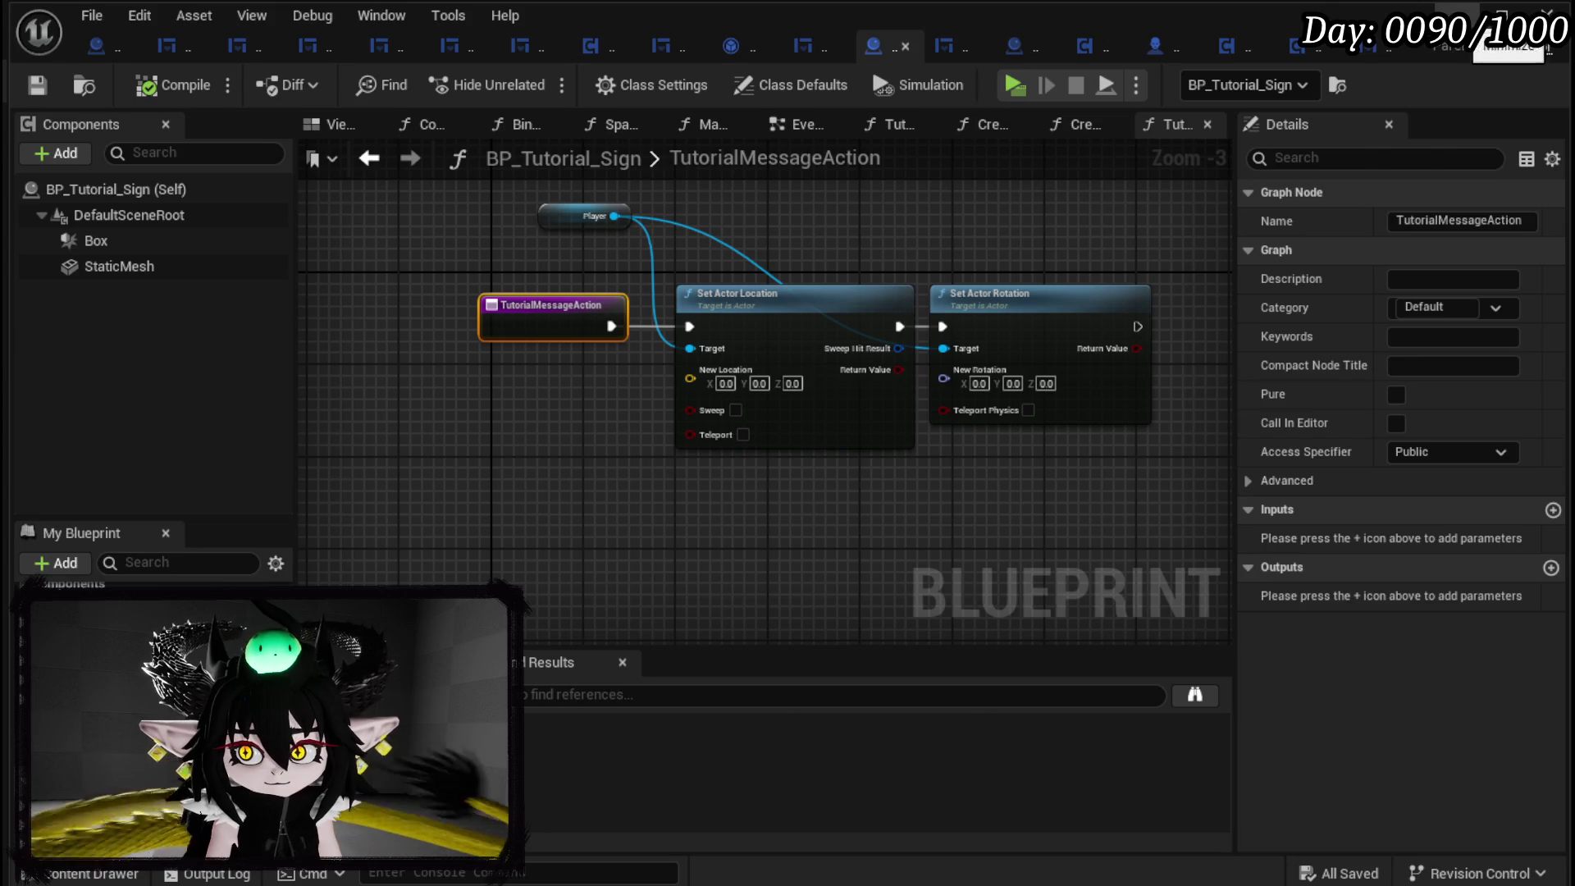
click(1508, 24)
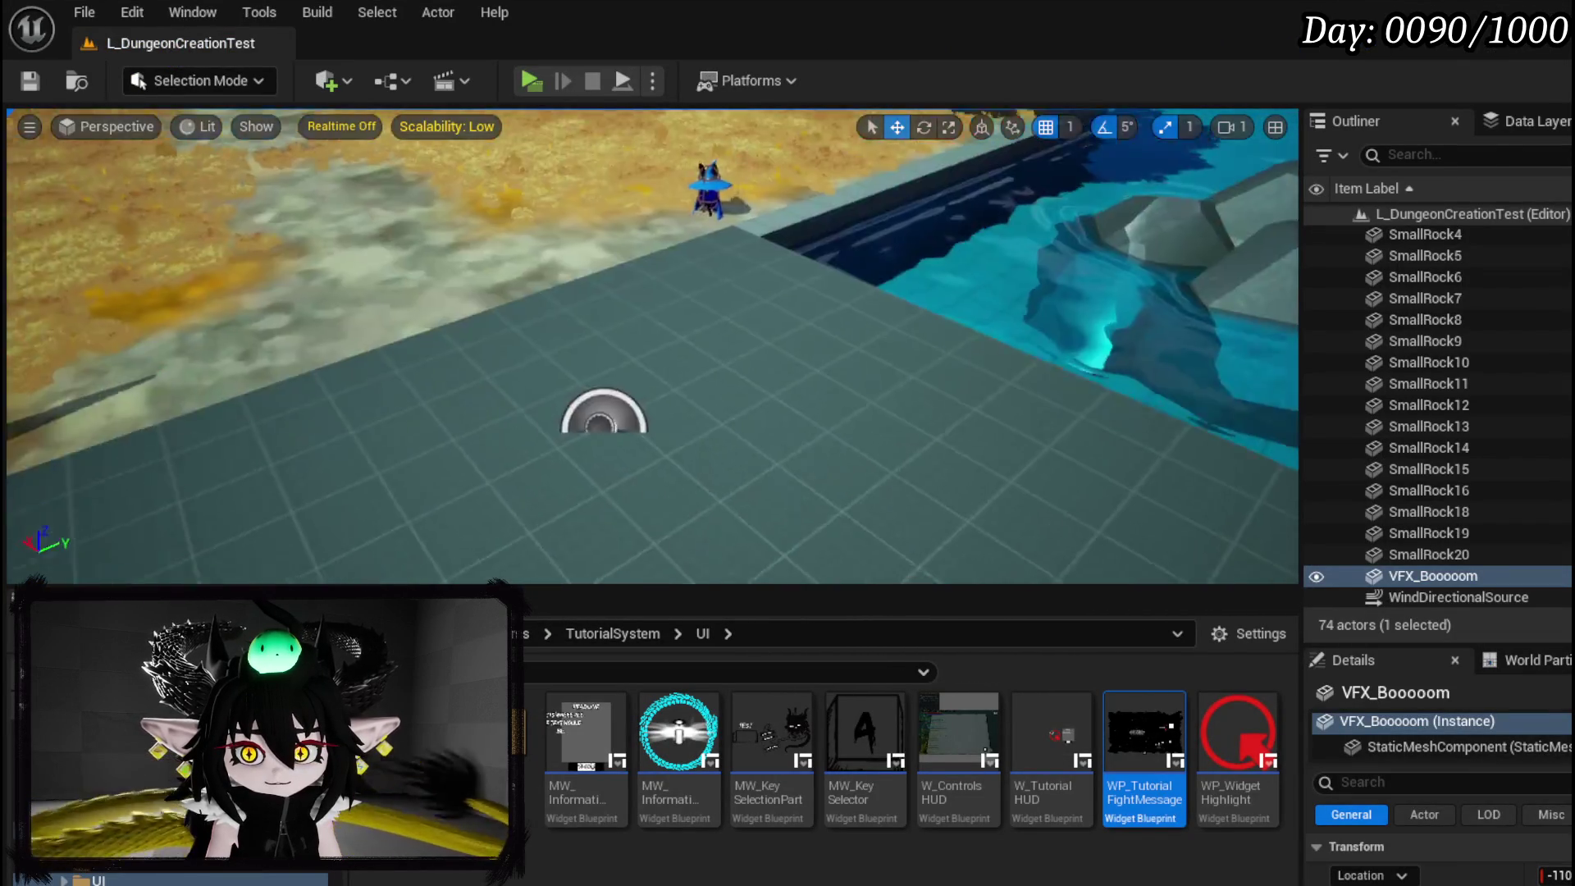
Paste the workbench's X location, -1102.702388, into Set Actor Location's New Location X.
click(639, 279)
drag(613, 285, 493, 287)
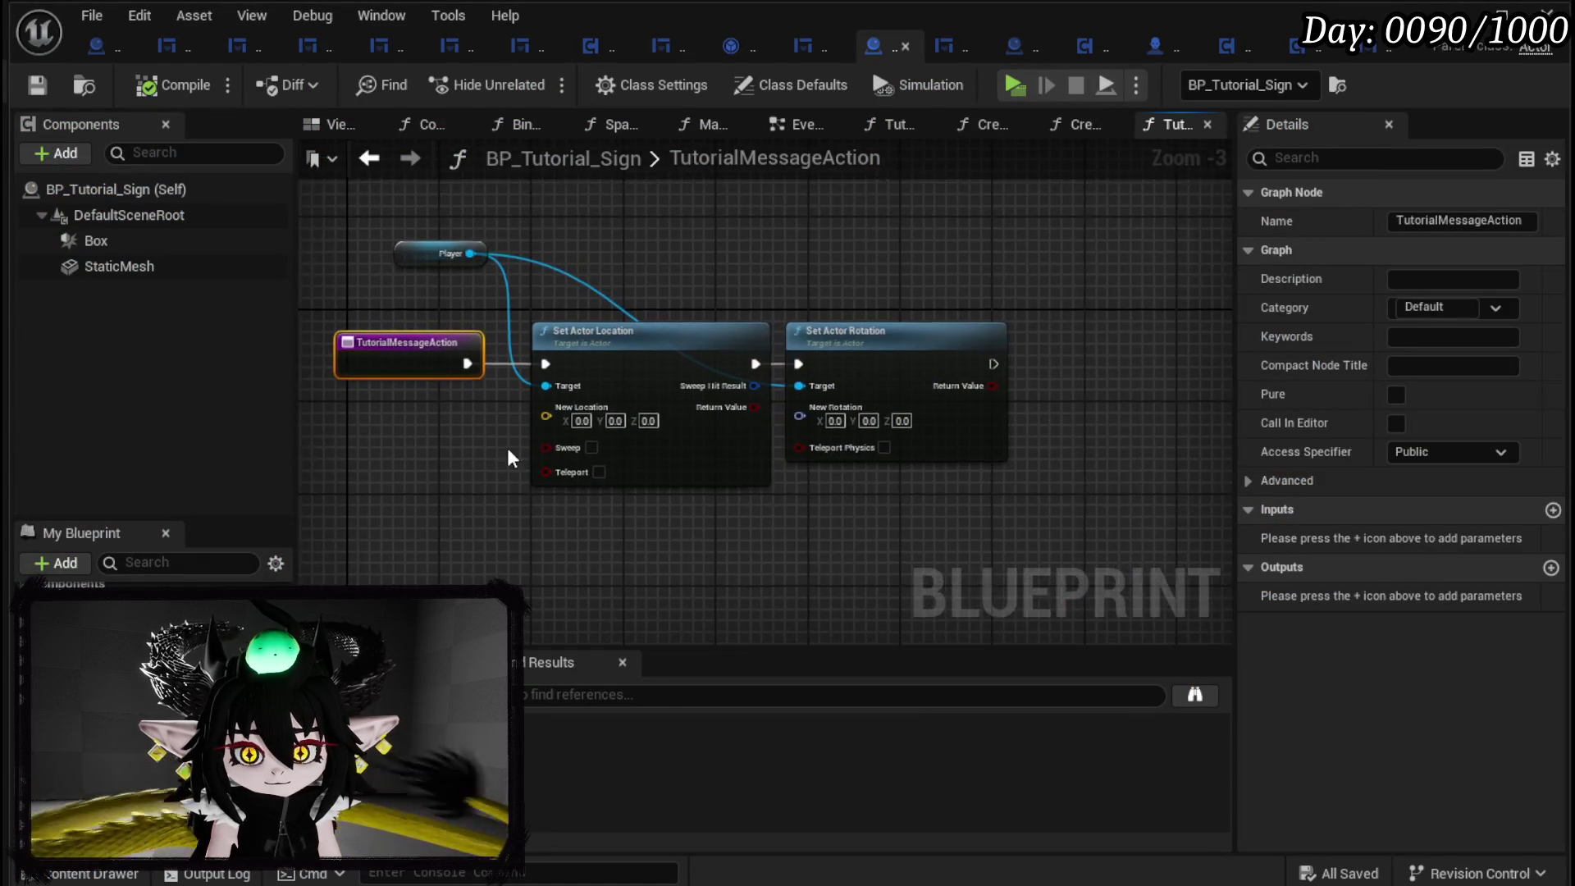
scroll(509, 443, up, 3)
drag(524, 440, 583, 416)
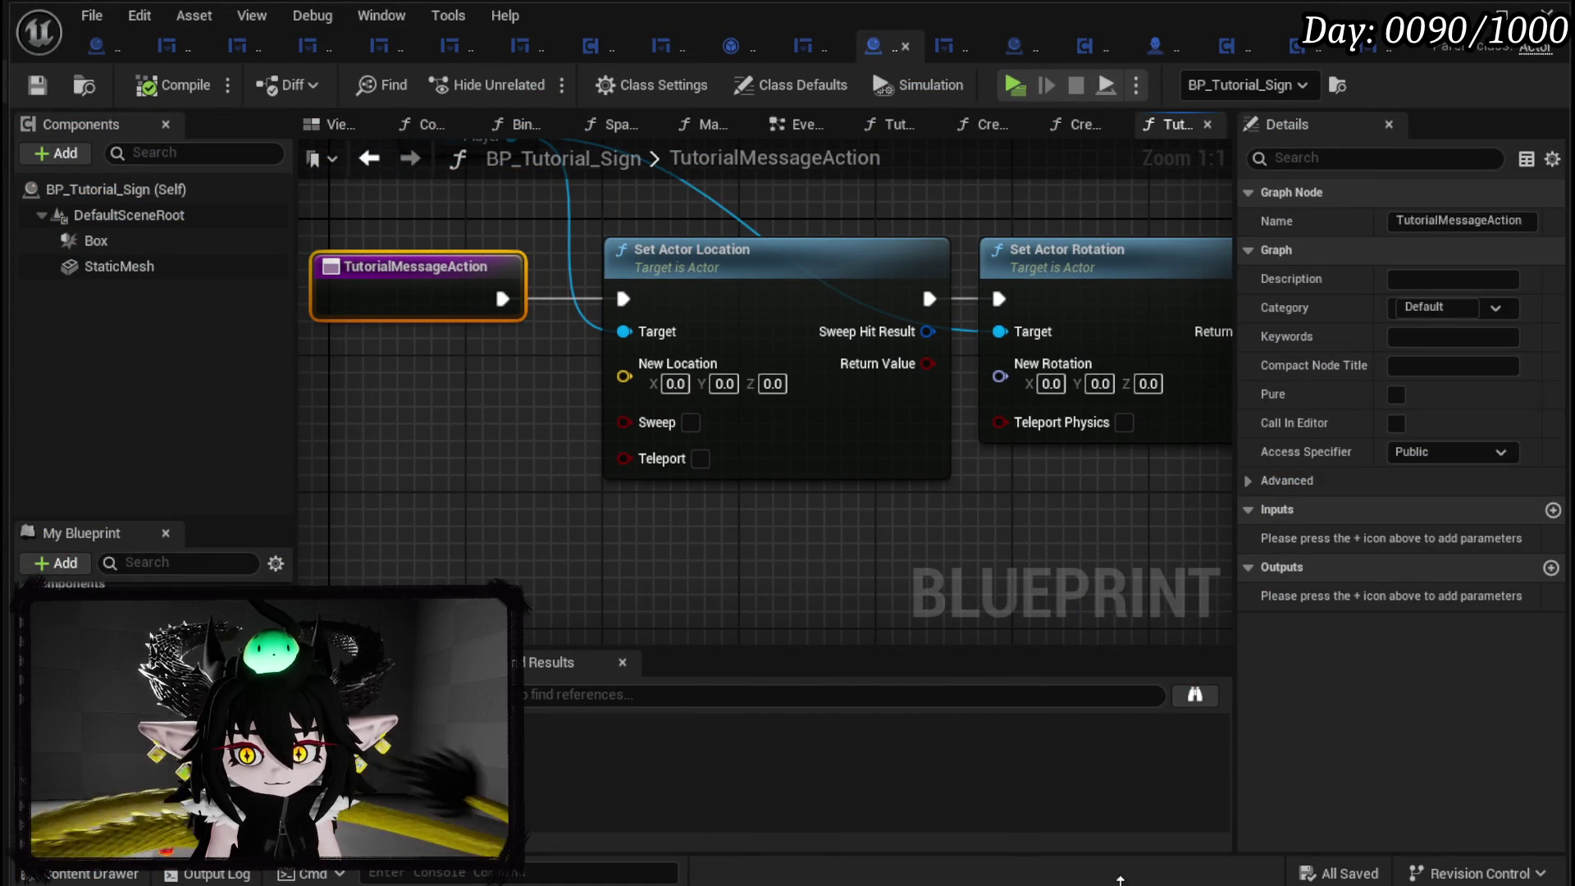
key(ctrl+space)
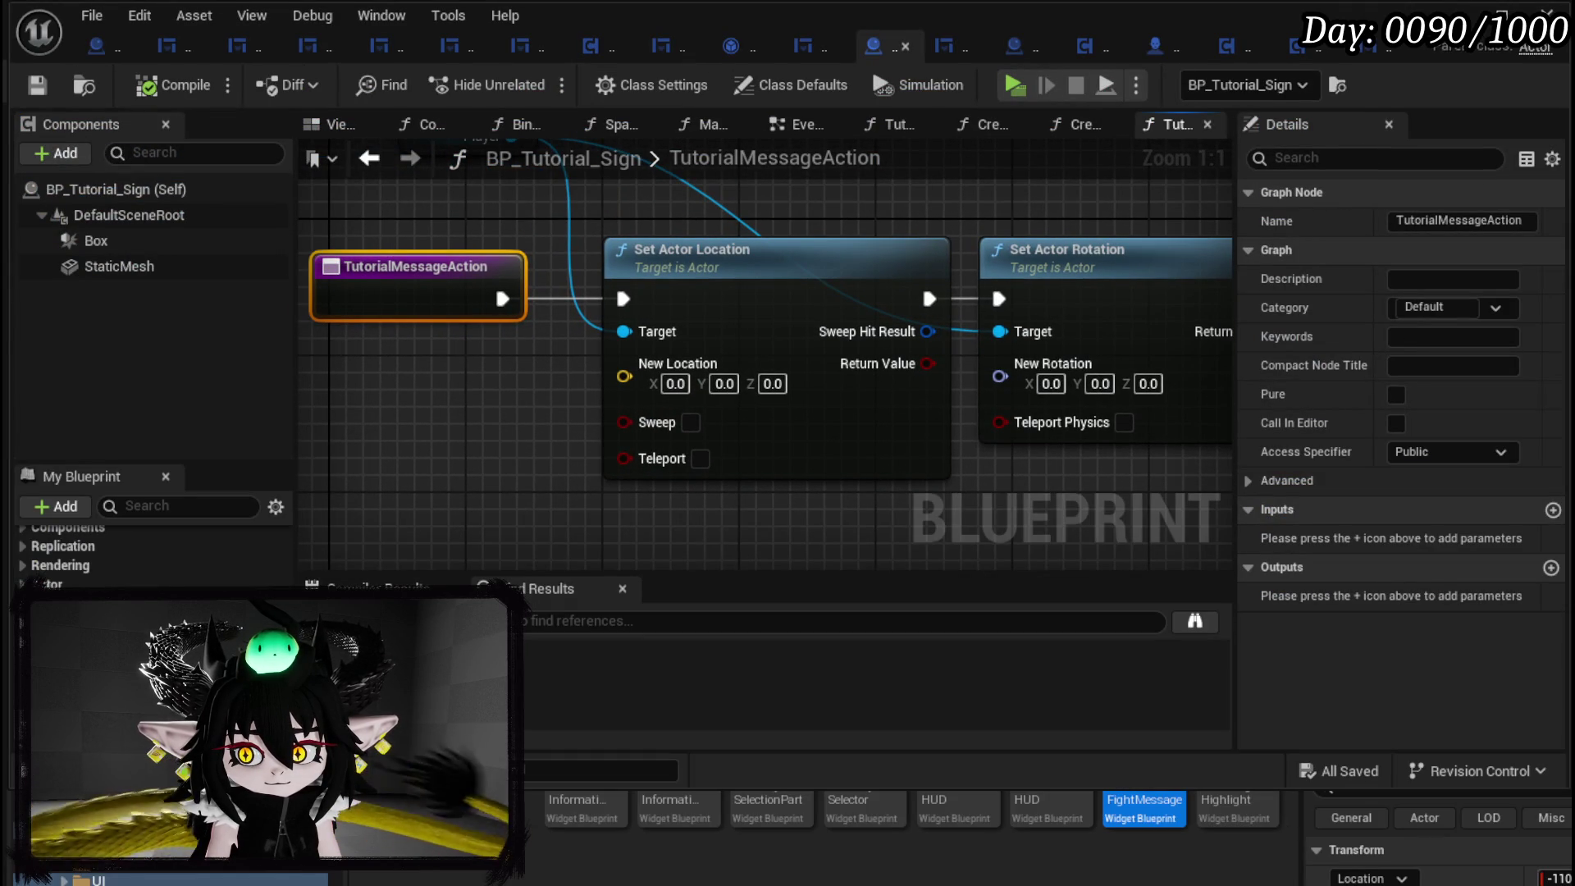
click(674, 383)
key(ctrl+v)
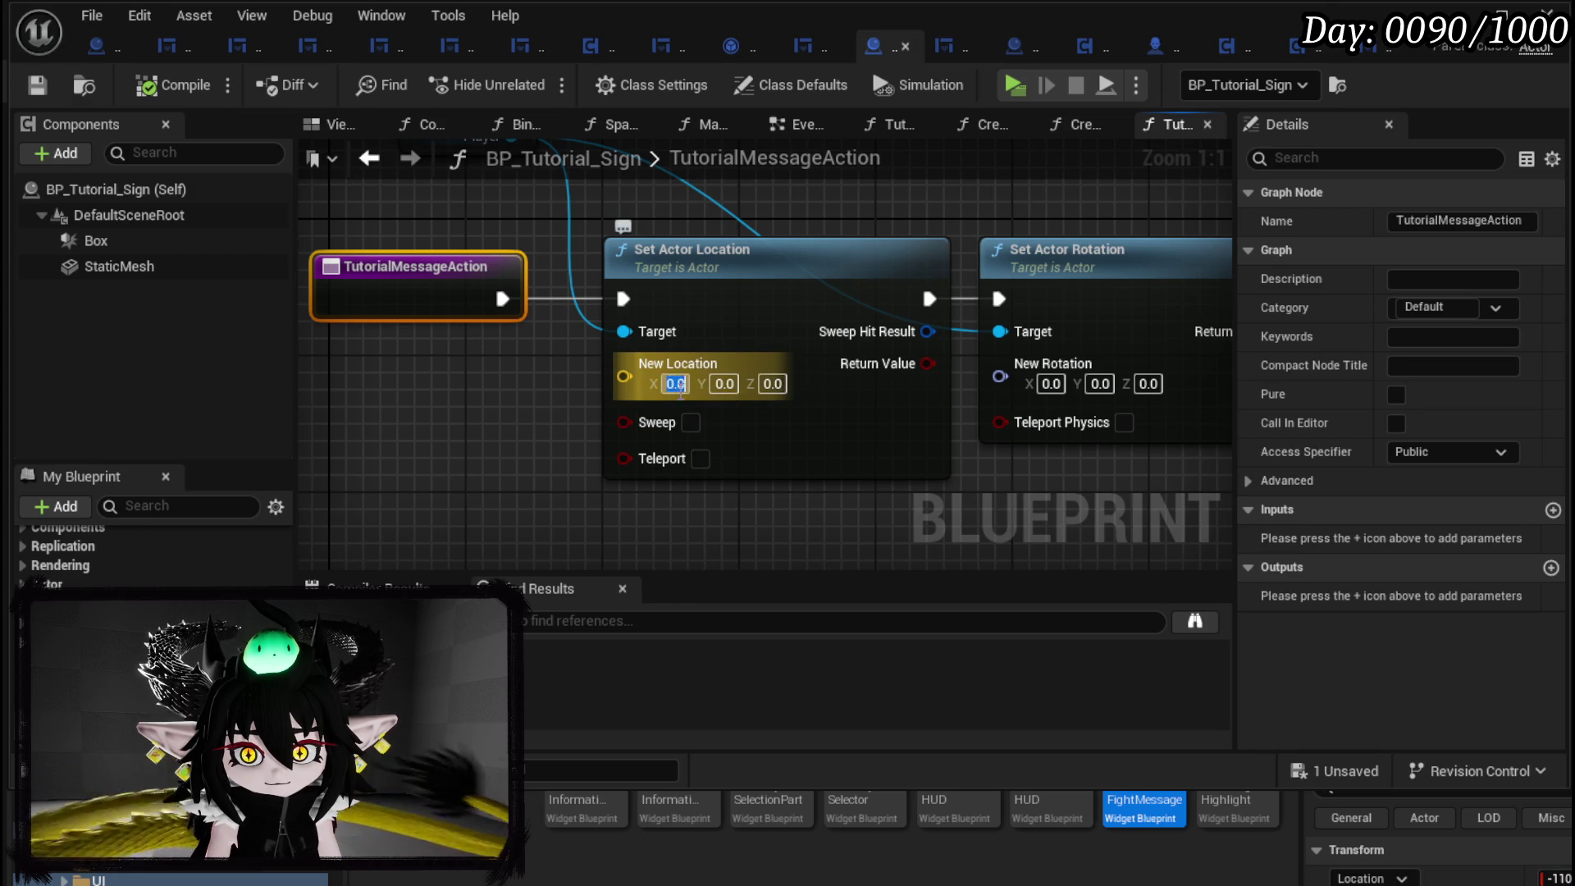
key(Return)
Spread the Set Actor Location and Set Actor Rotation nodes apart and show the entry node.
drag(779, 299, 762, 298)
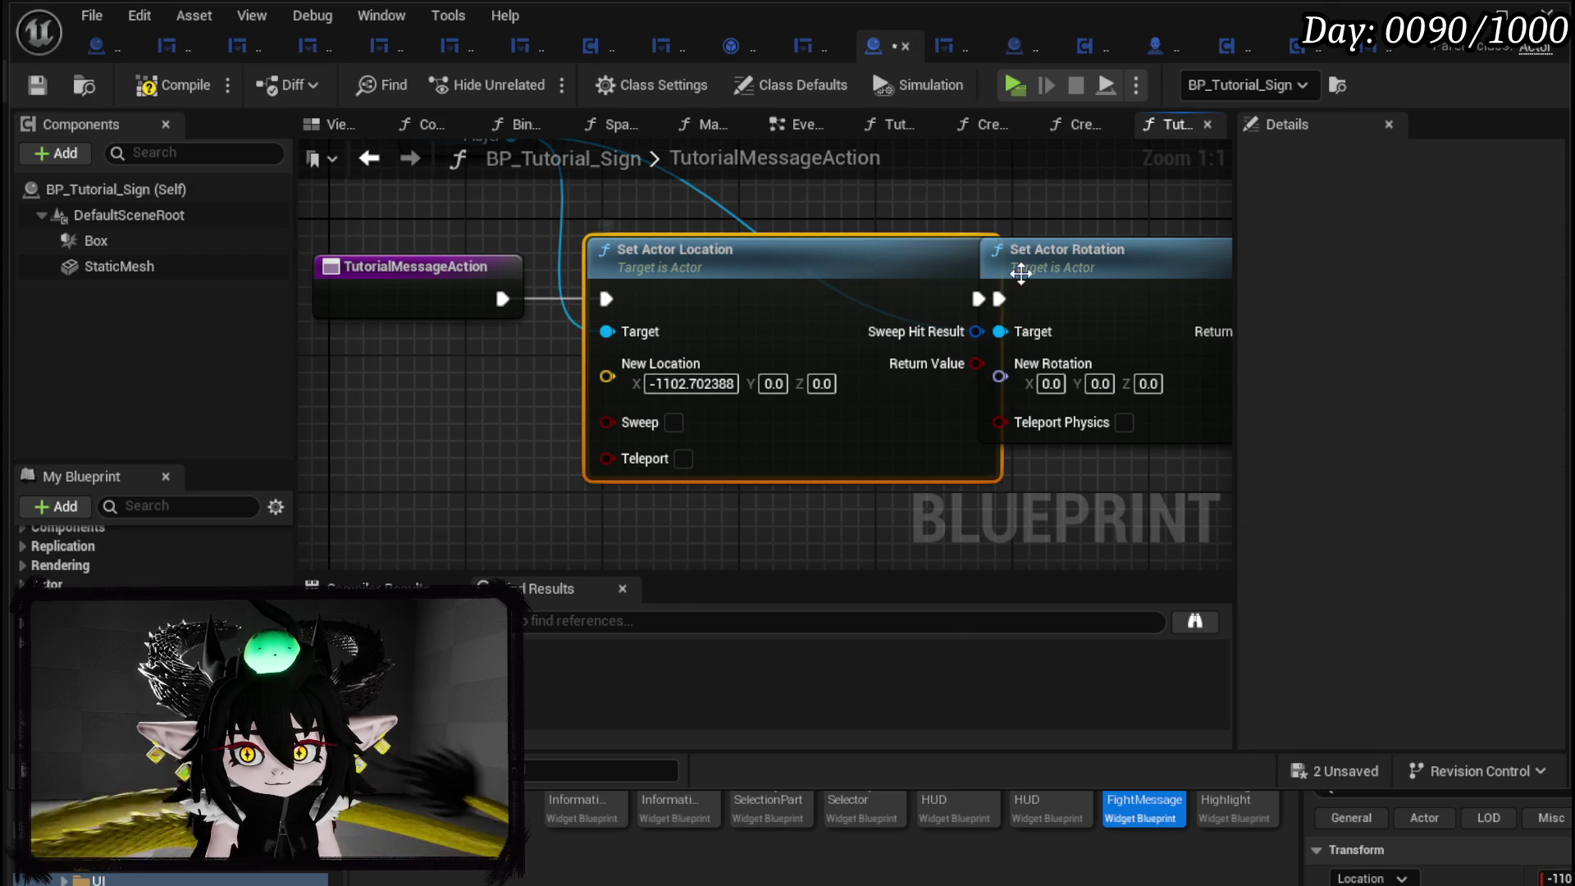
drag(1021, 273, 1109, 276)
scroll(690, 287, down, 2)
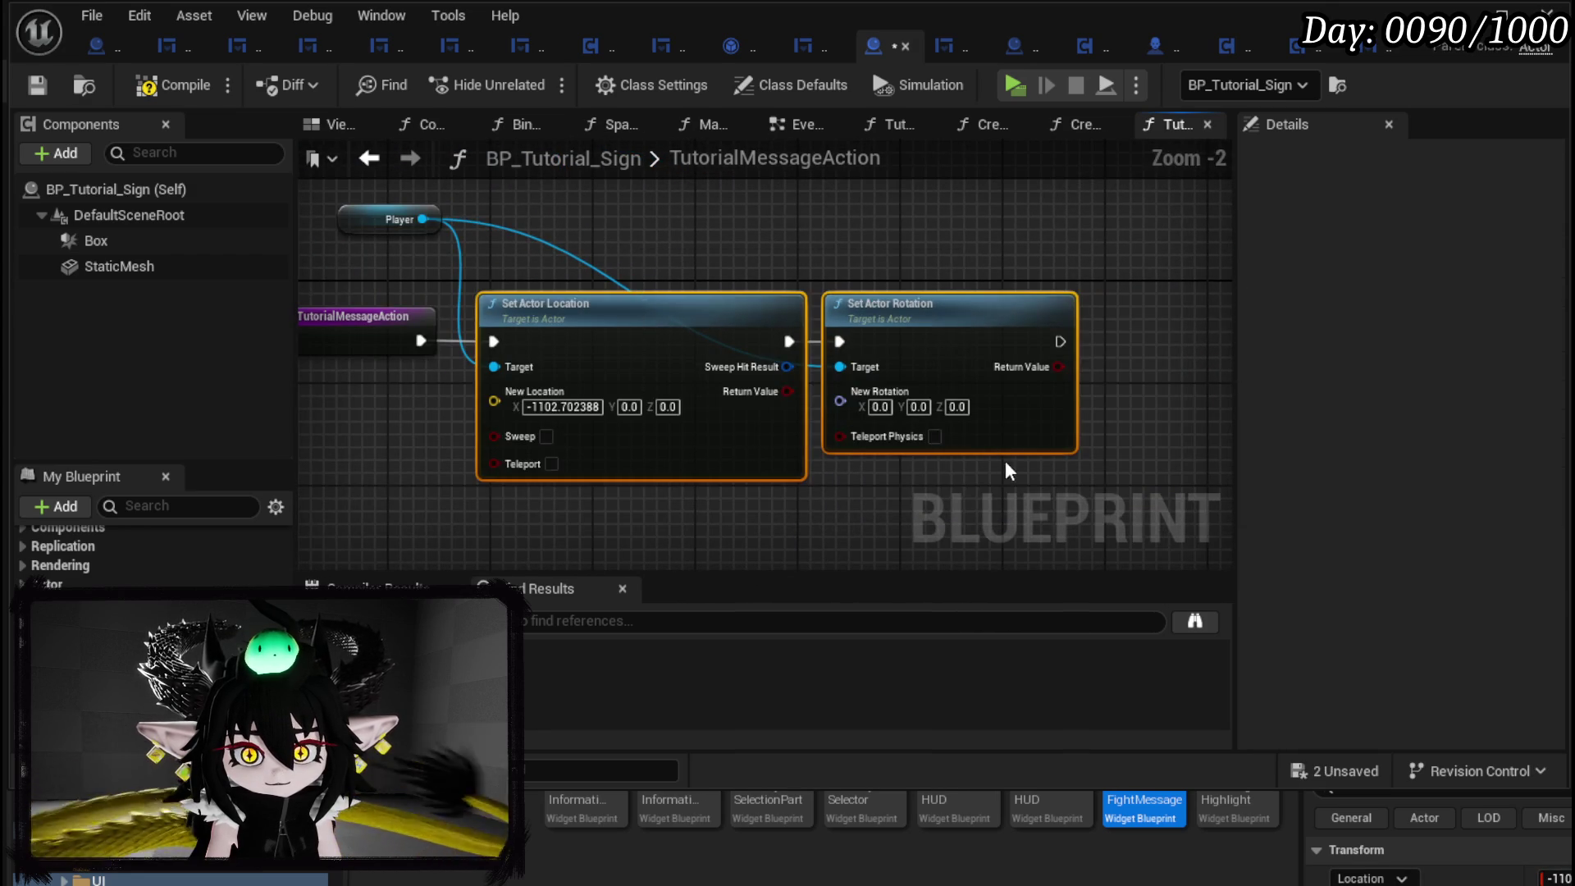
drag(459, 426, 641, 427)
scroll(641, 427, up, 1)
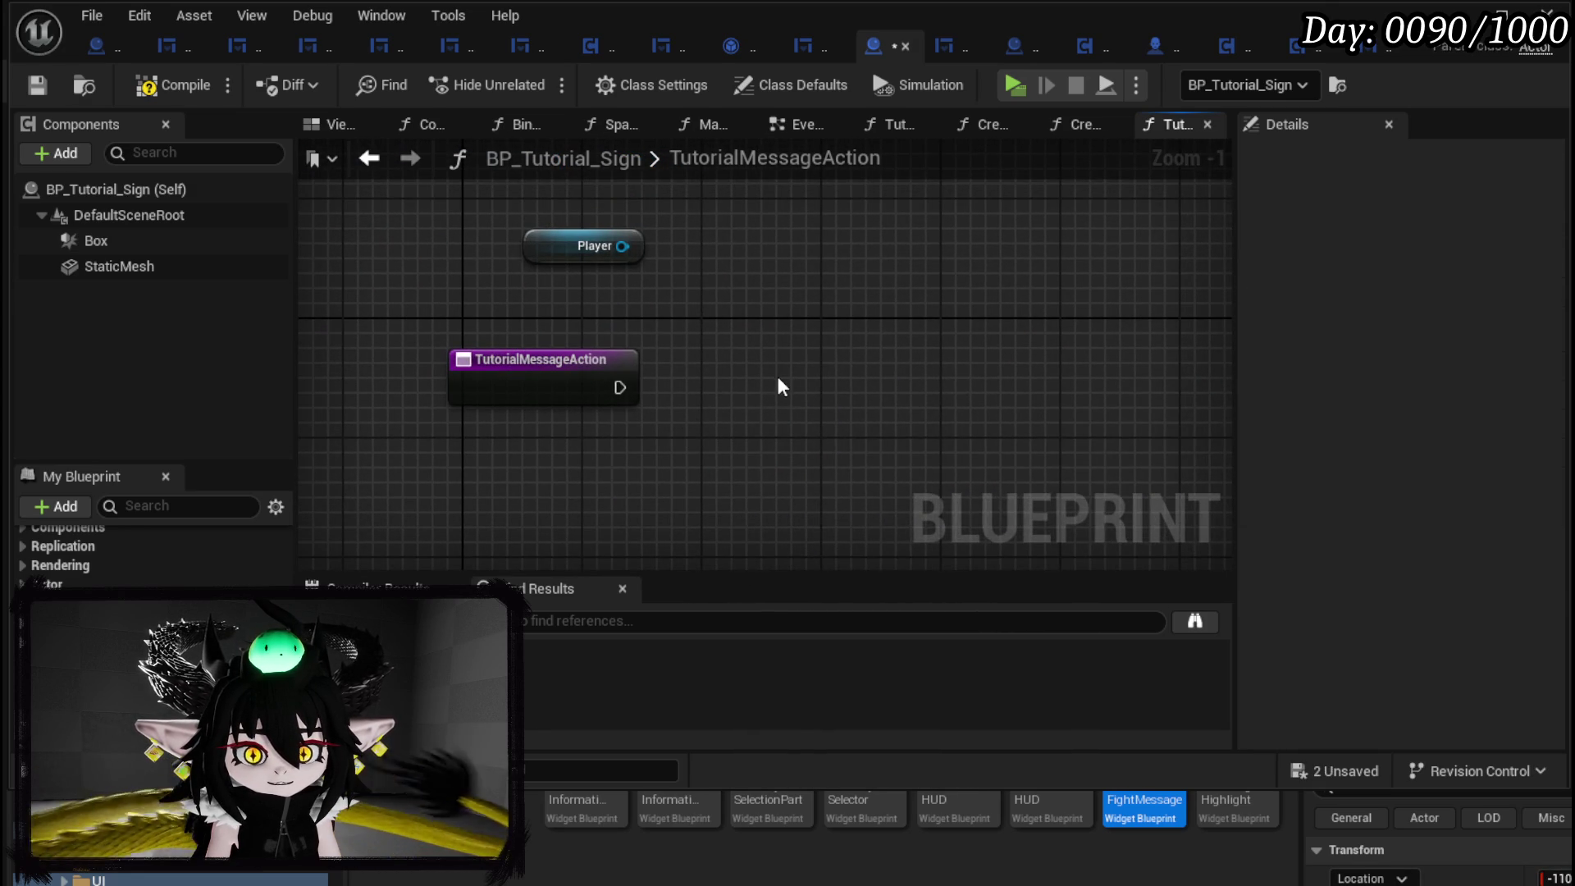
Add a Get Actor Of Class node for BP_EquipmentWorkBench, executed from TutorialMessageAction.
right_click(778, 376)
text(get actor of cla)
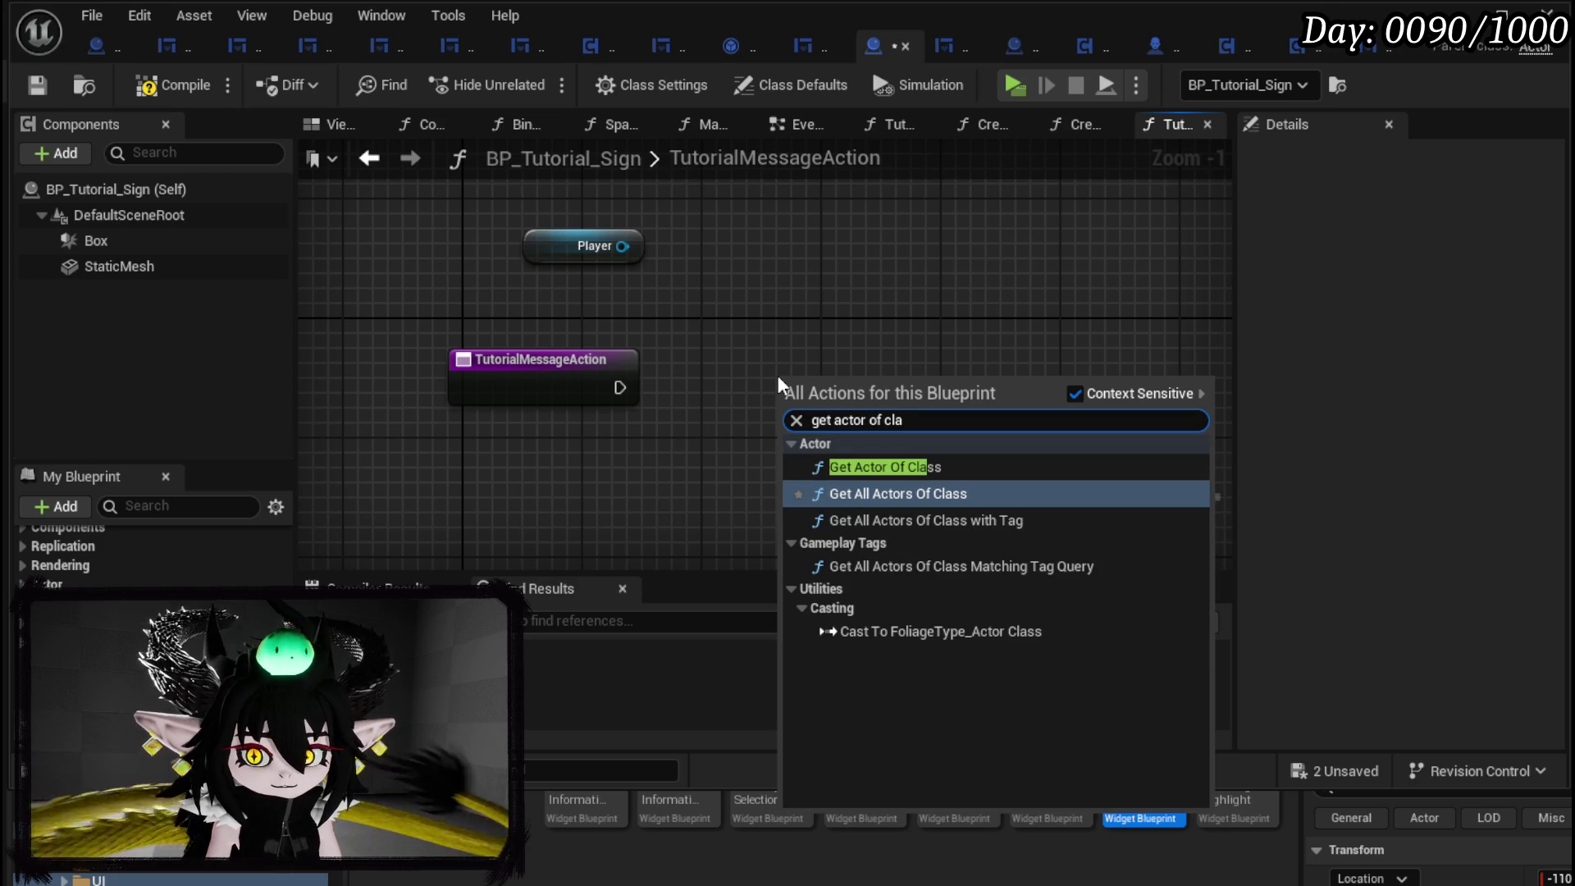
click(886, 467)
click(850, 449)
text(a)
key(BackSpace)
text(Equip)
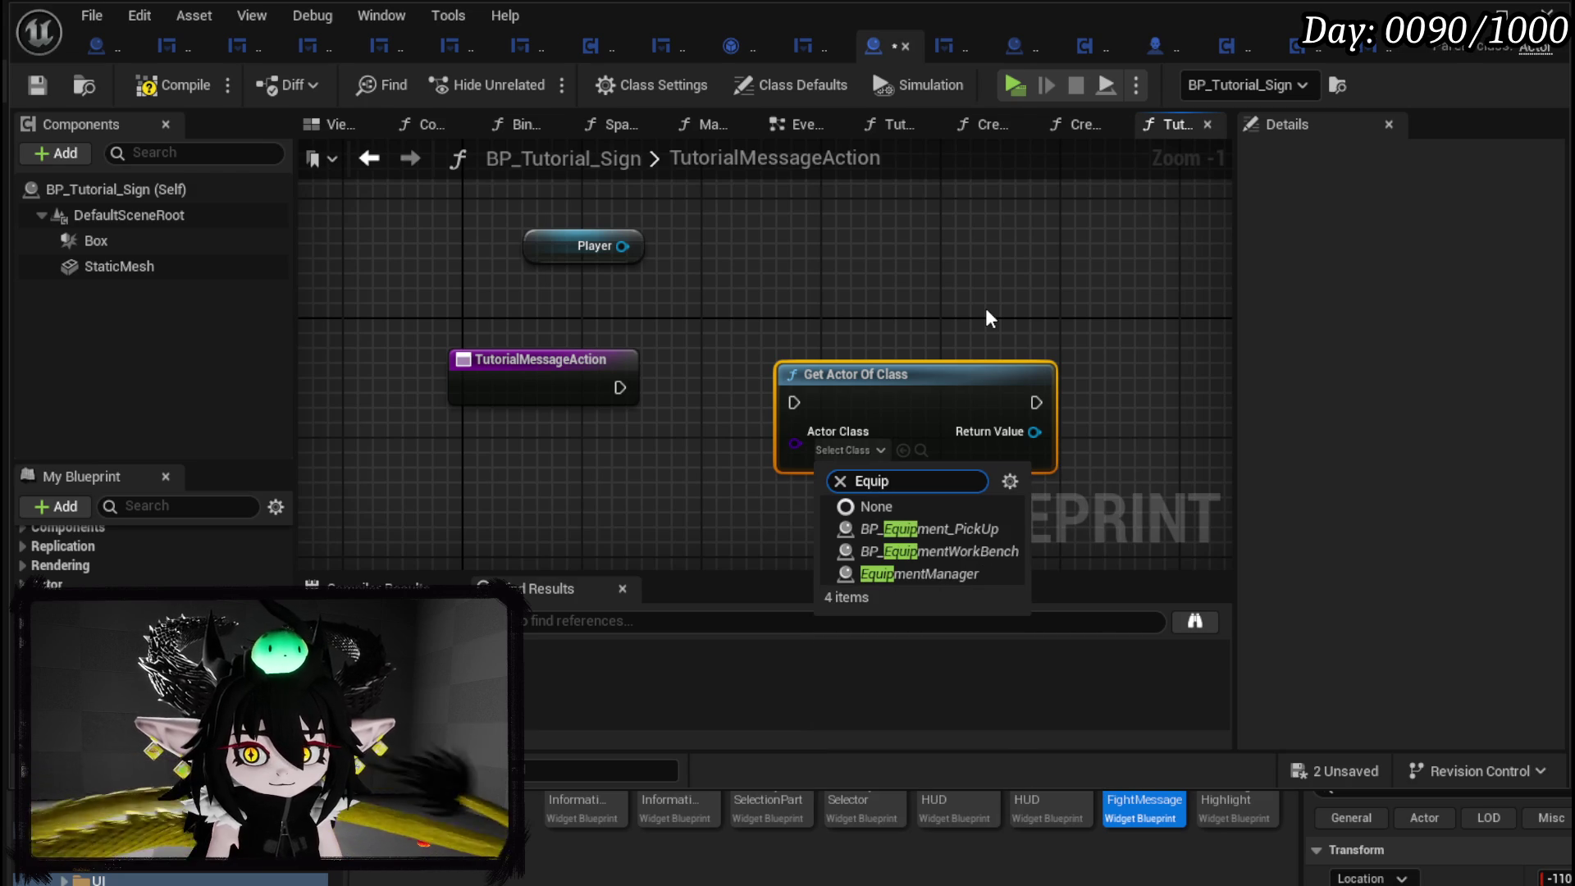
click(919, 548)
mouse_move(620, 387)
mouse_down()
mouse_move(647, 417)
mouse_move(794, 402)
mouse_up()
mouse_move(989, 367)
mouse_down()
mouse_move(929, 353)
mouse_move(507, 379)
mouse_move(513, 441)
mouse_move(443, 492)
mouse_up()
Return to the level and frame the equipment workbench in the viewport.
text(get)
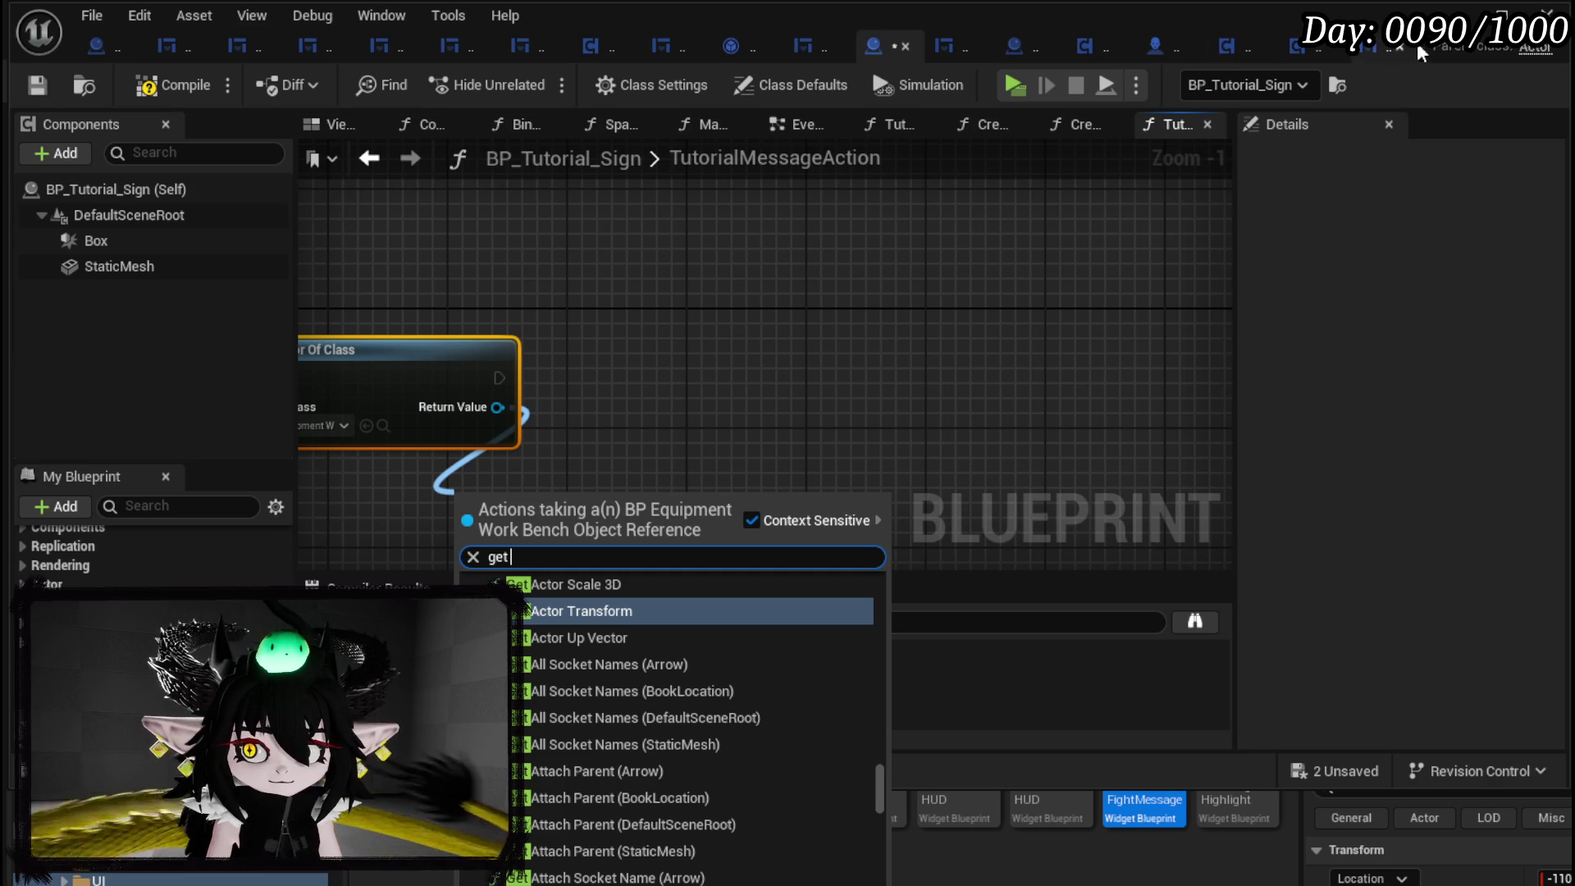
click(1458, 15)
drag(883, 423, 812, 377)
key(f)
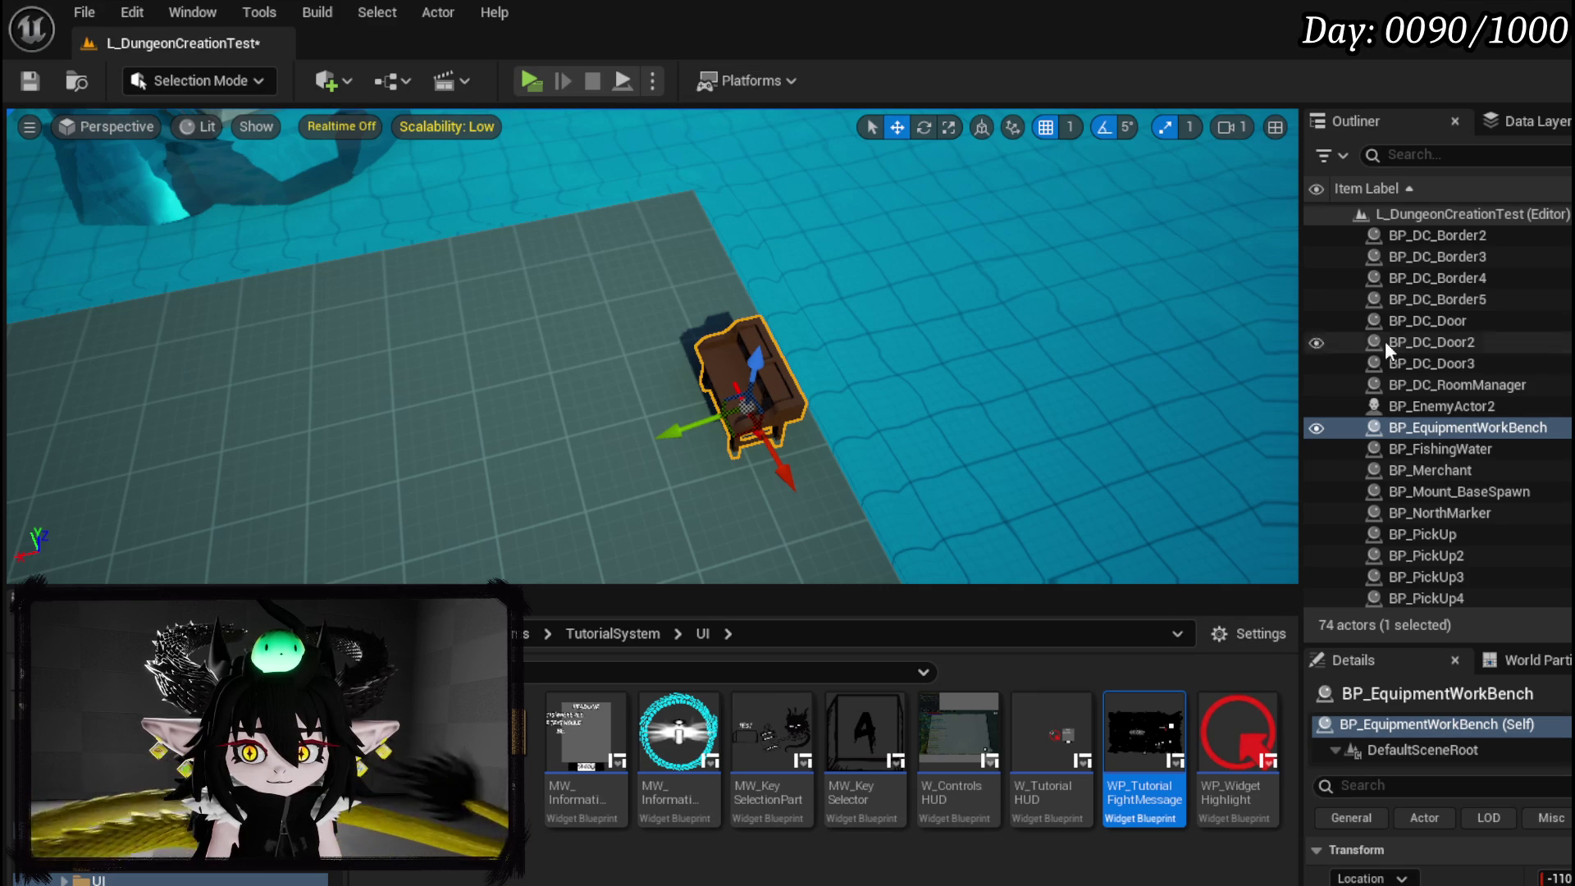
In BP_EquipmentWorkBench, rename the Arrow component to FrontLocation, compile, save, and close the blueprint.
double_click(1436, 724)
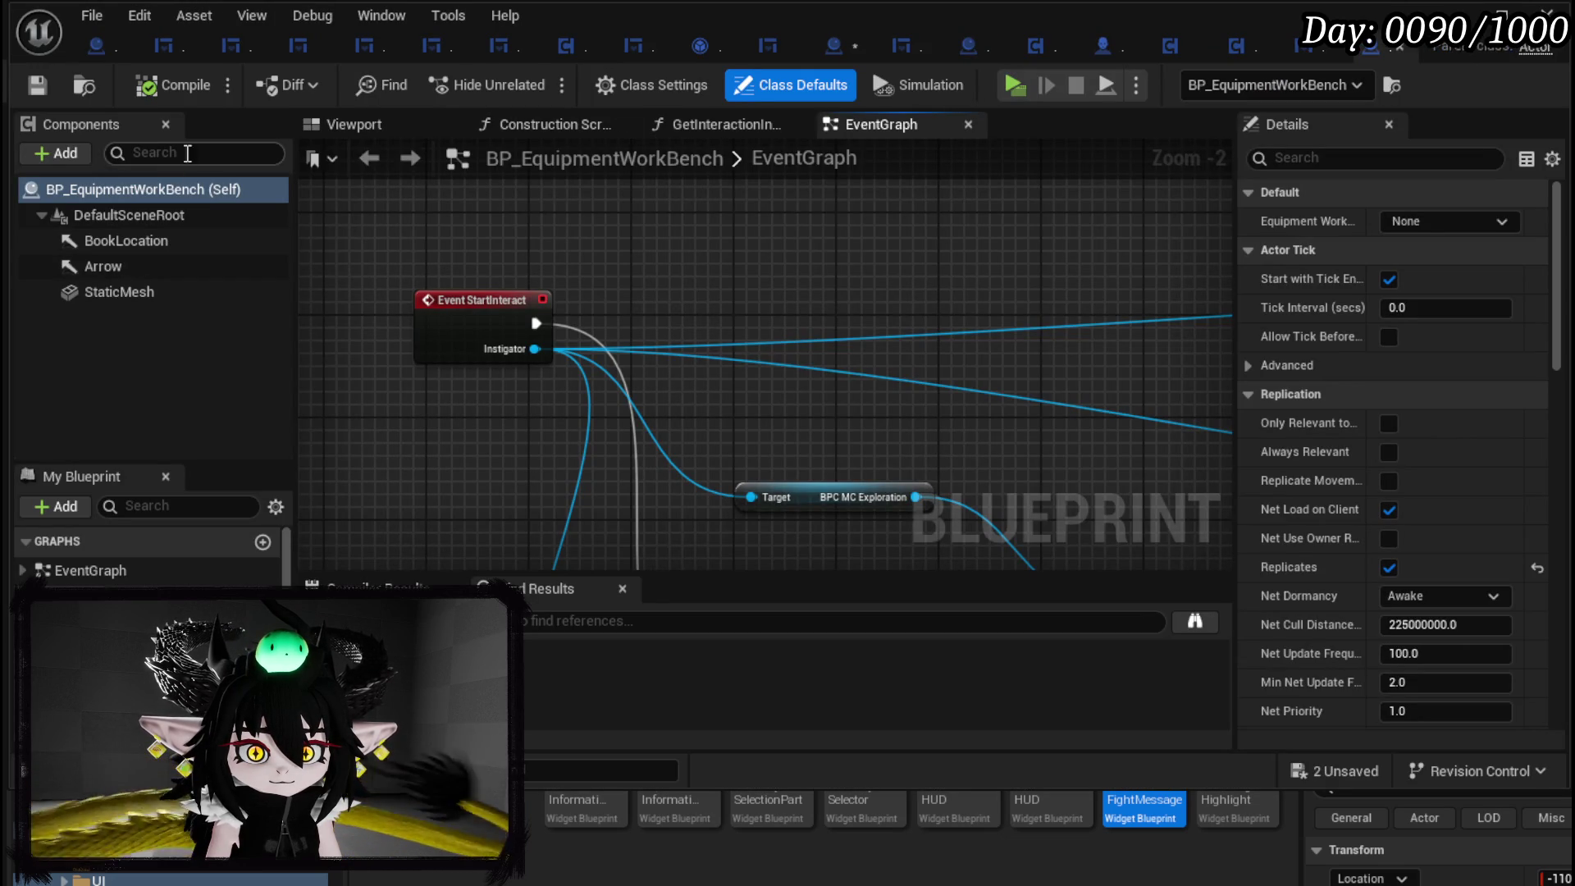
click(312, 129)
scroll(741, 326, up, 3)
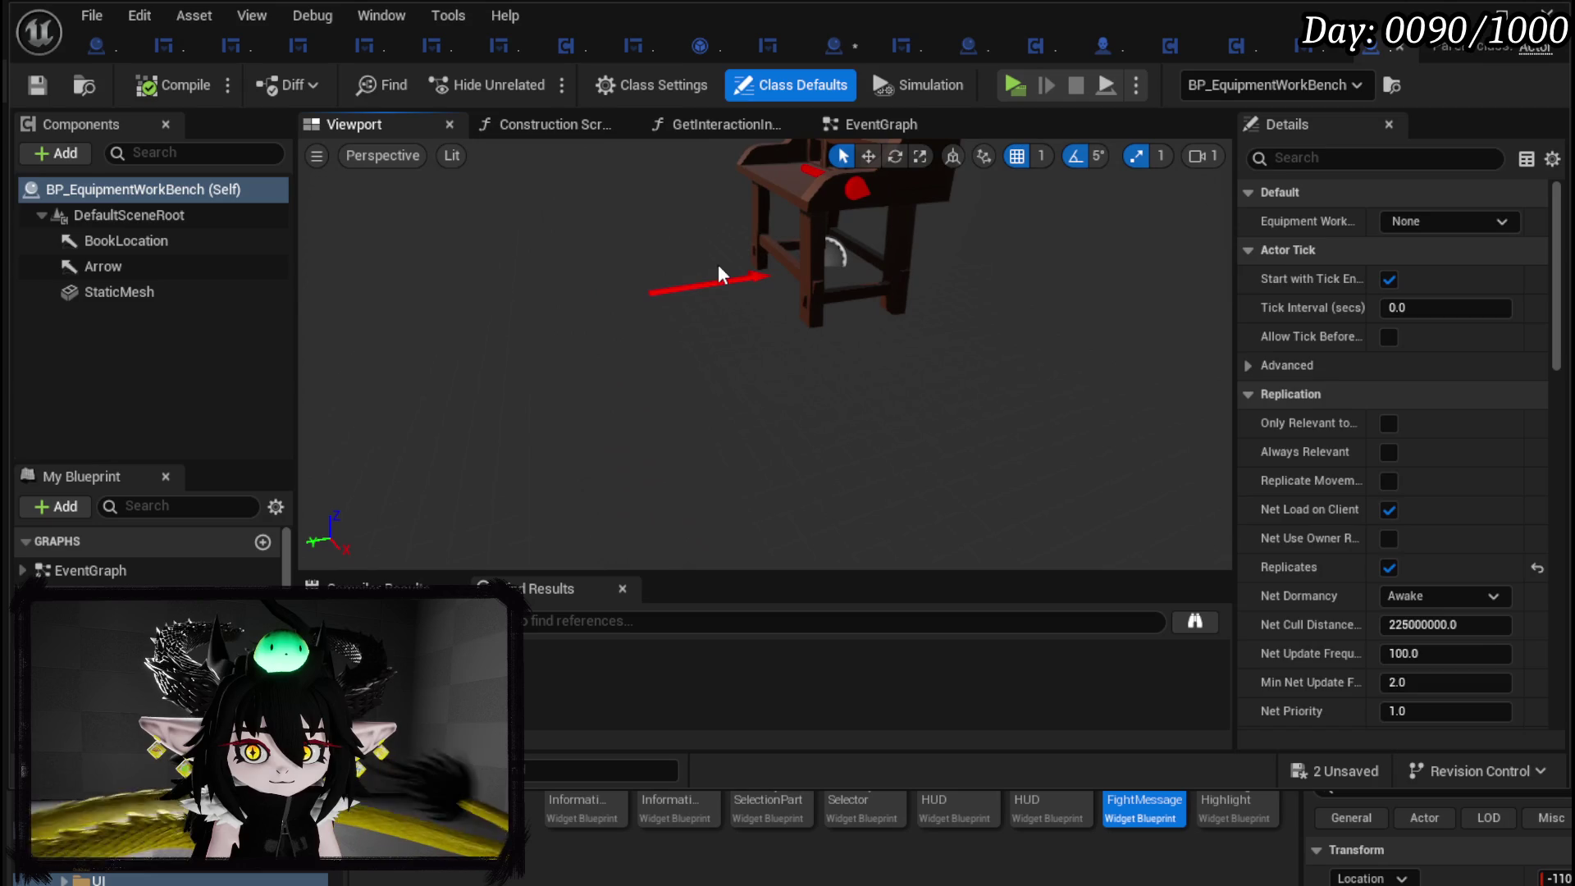
click(718, 274)
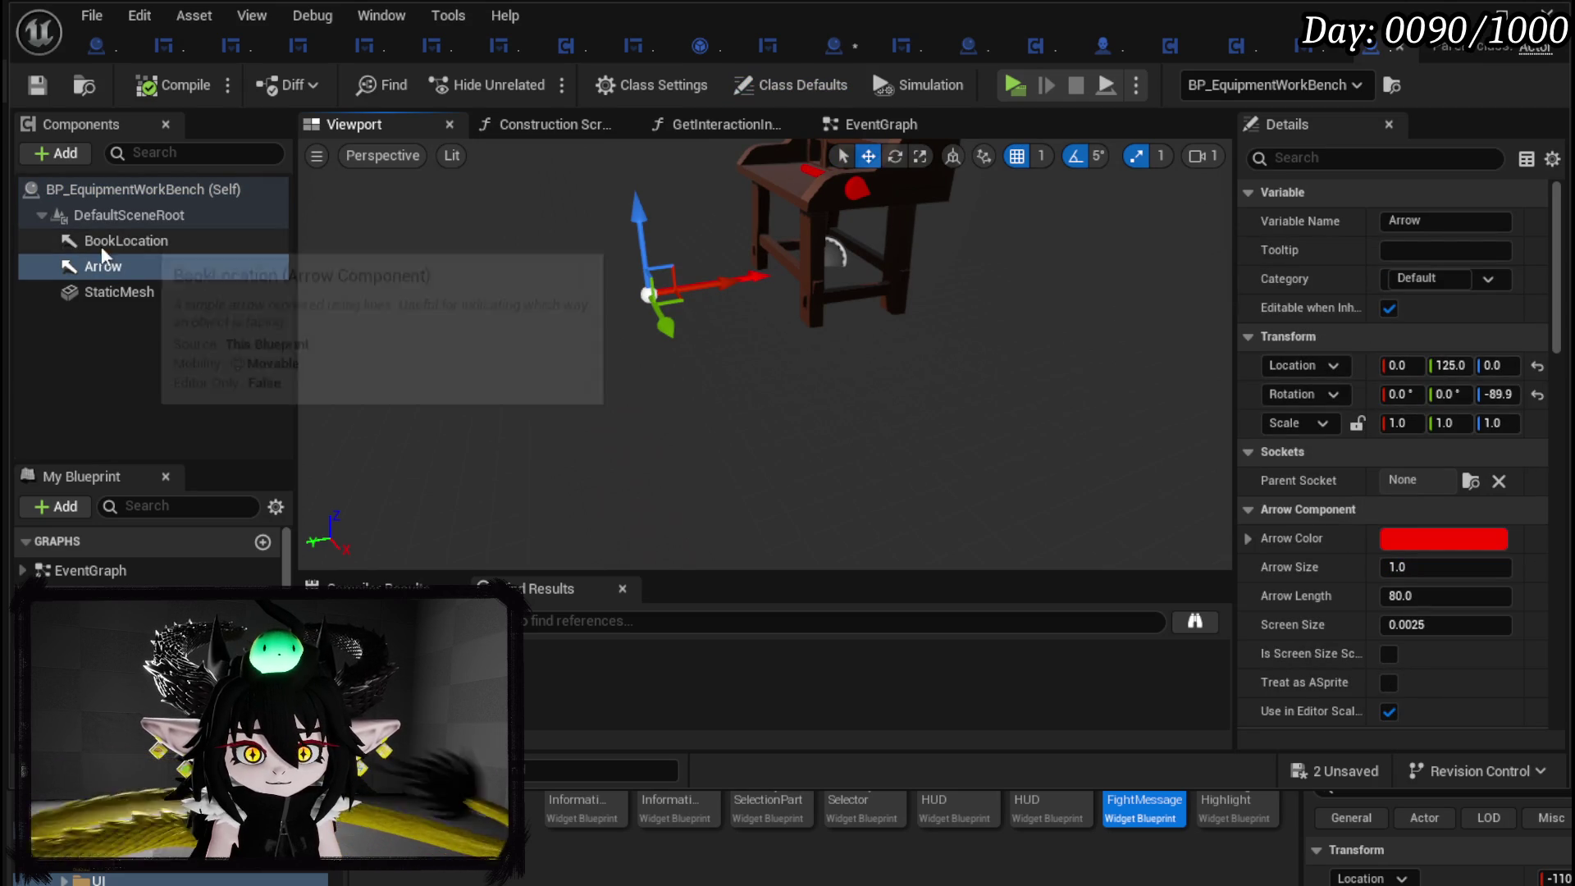
right_click(102, 269)
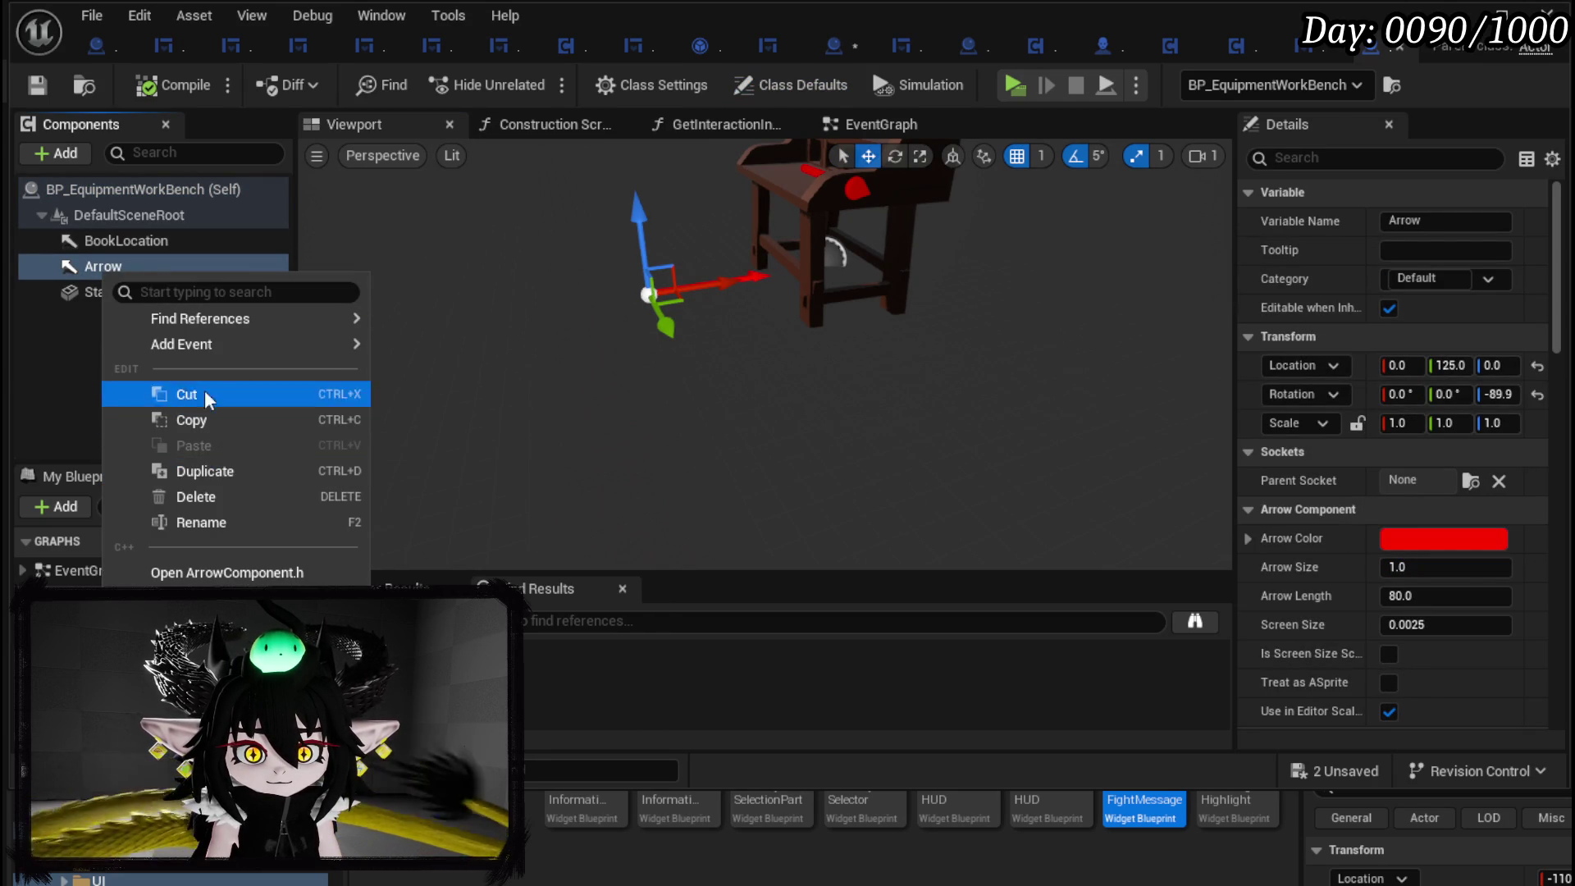
click(208, 520)
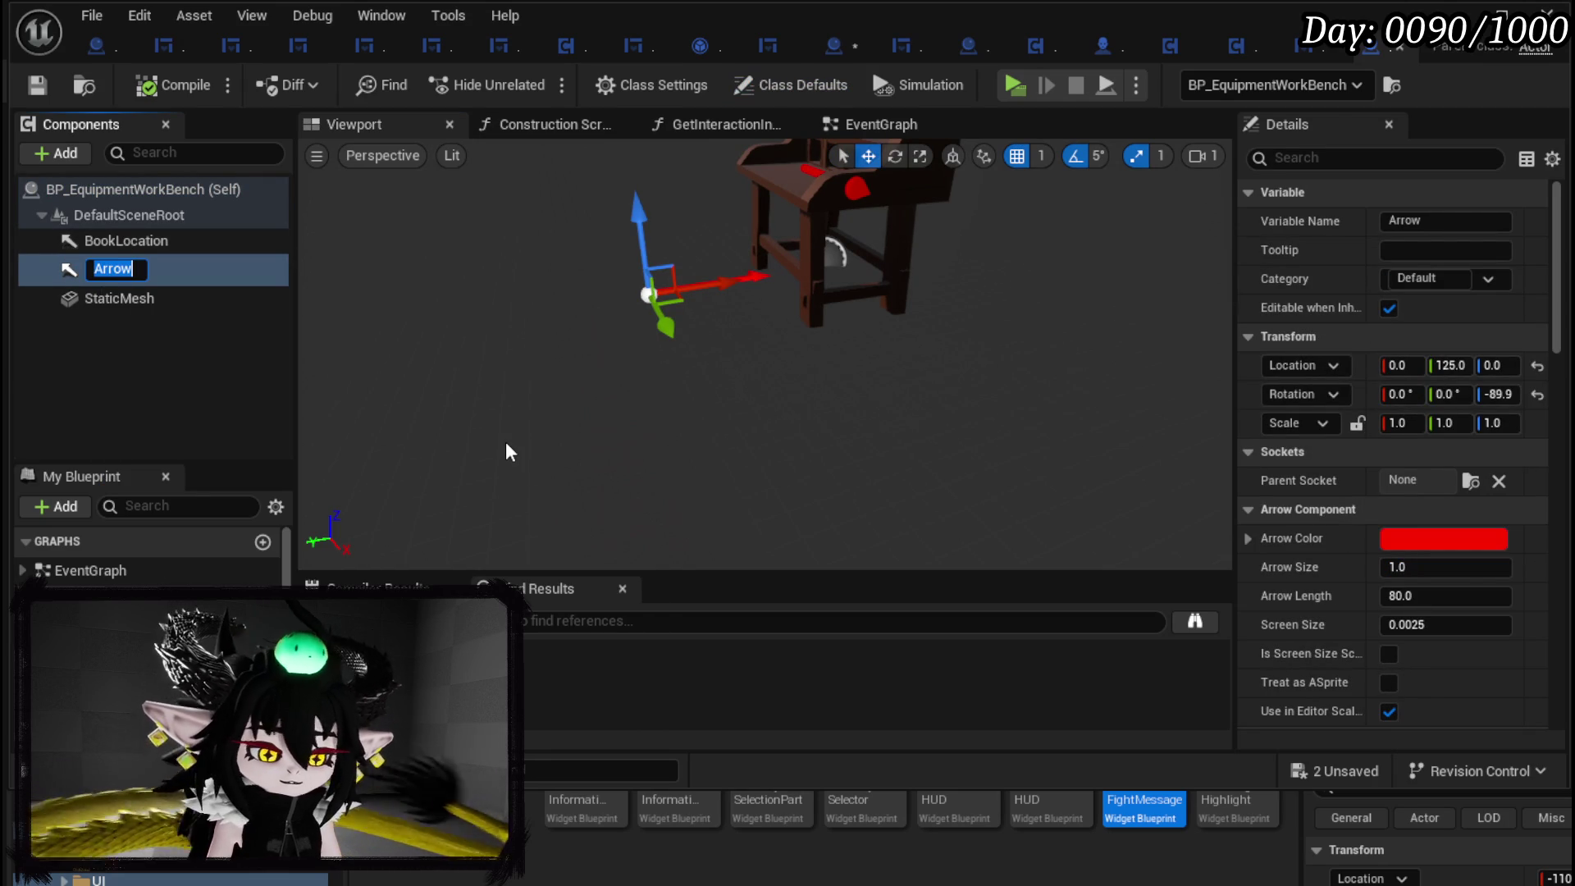
text(FrontLocation)
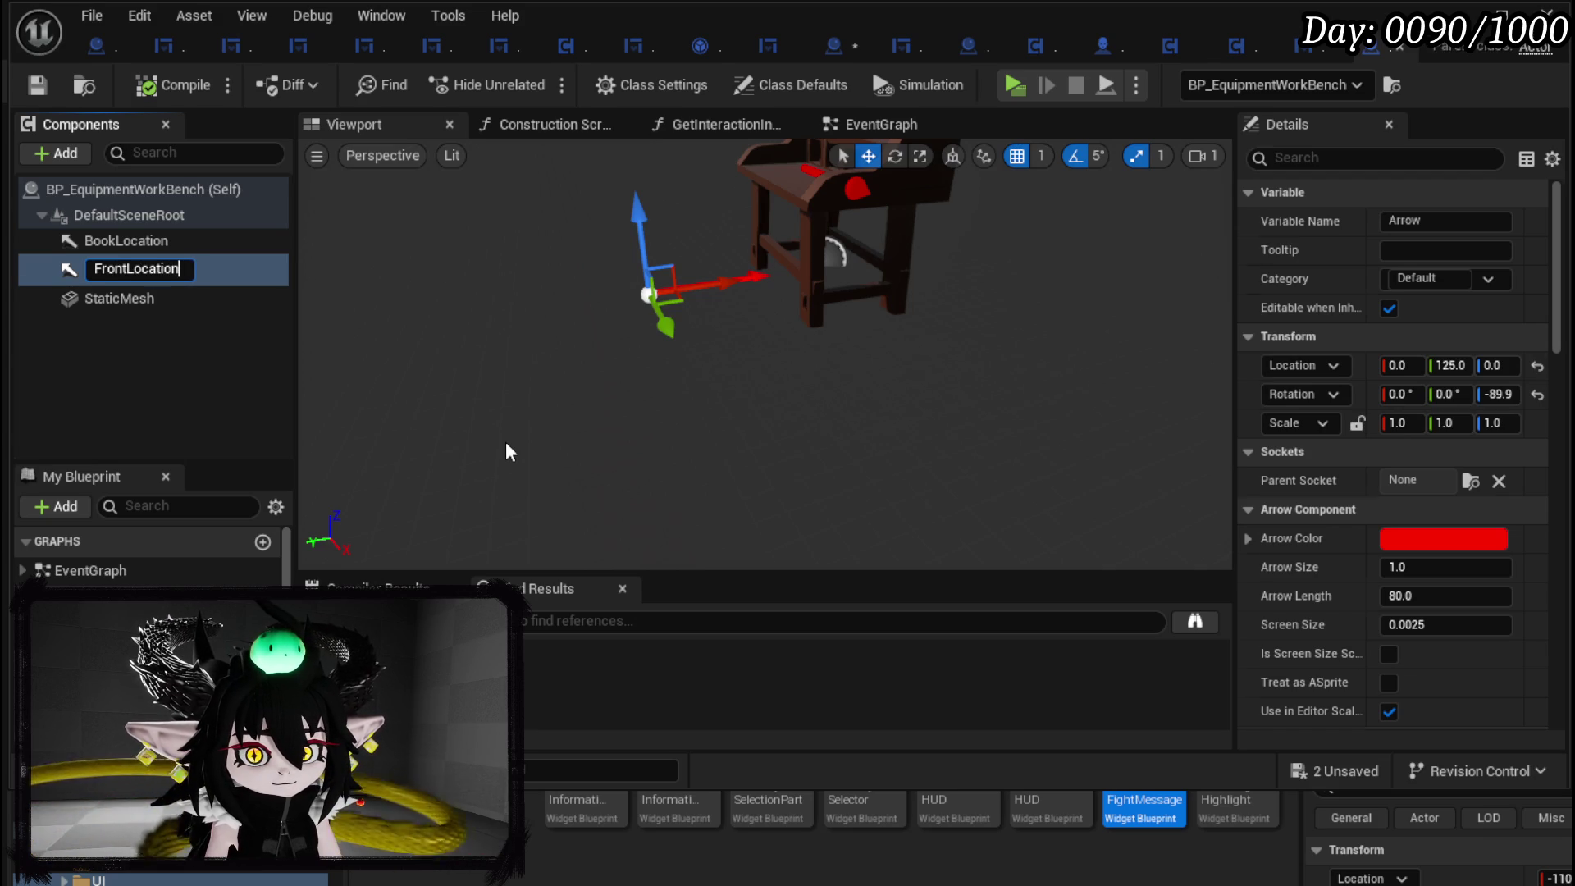
key(Return)
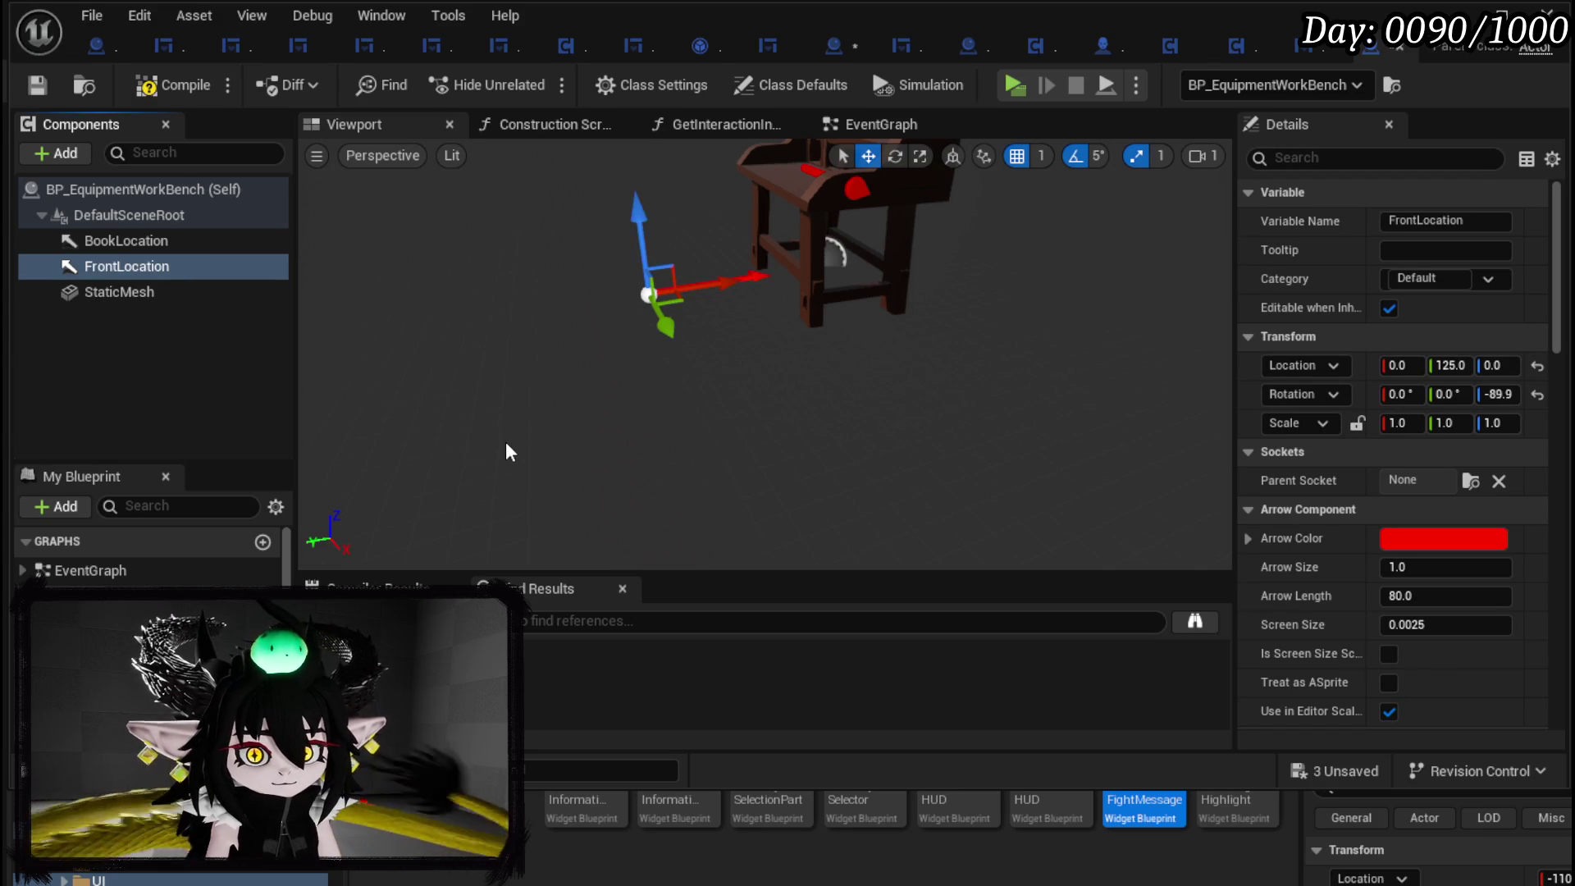
click(37, 85)
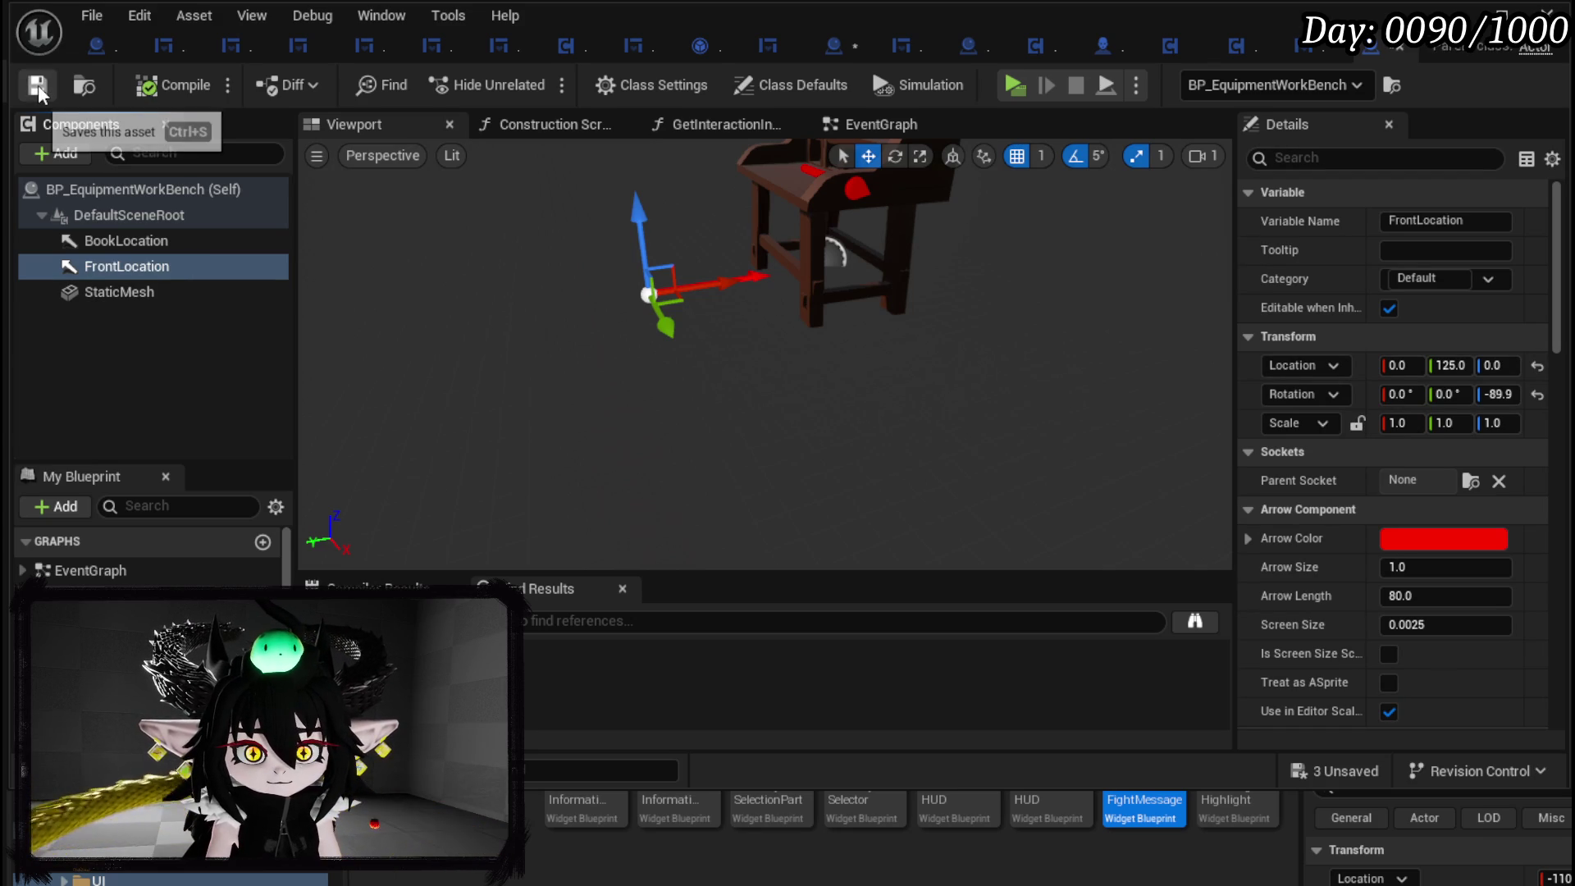
click(1400, 47)
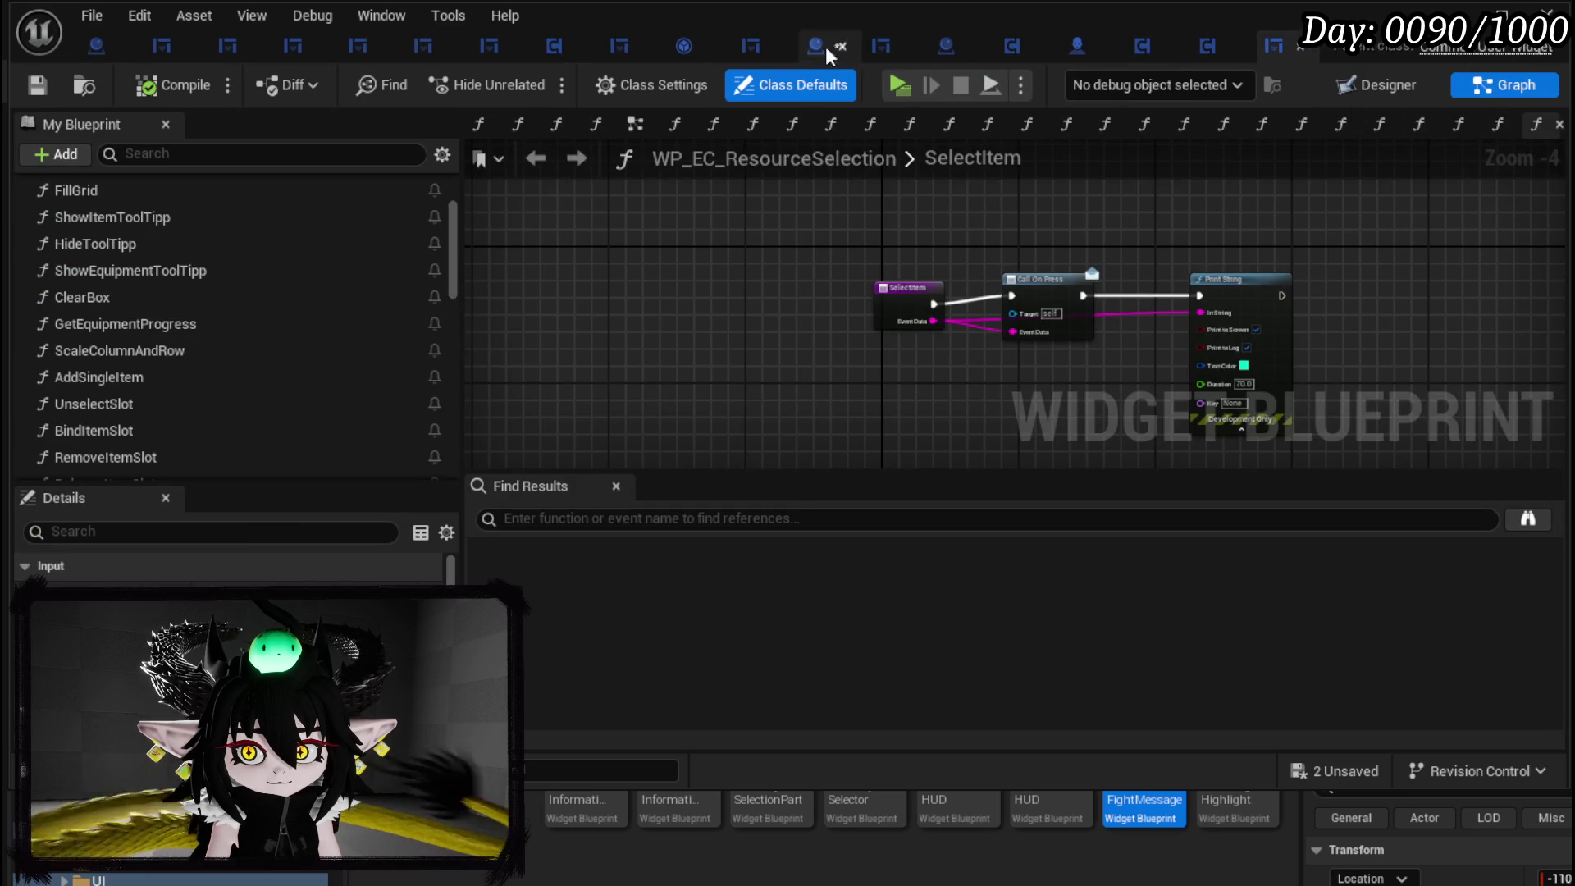
Get the workbench's Front Location and add Get World Location and Get World Rotation nodes from it.
click(820, 48)
drag(497, 407, 585, 420)
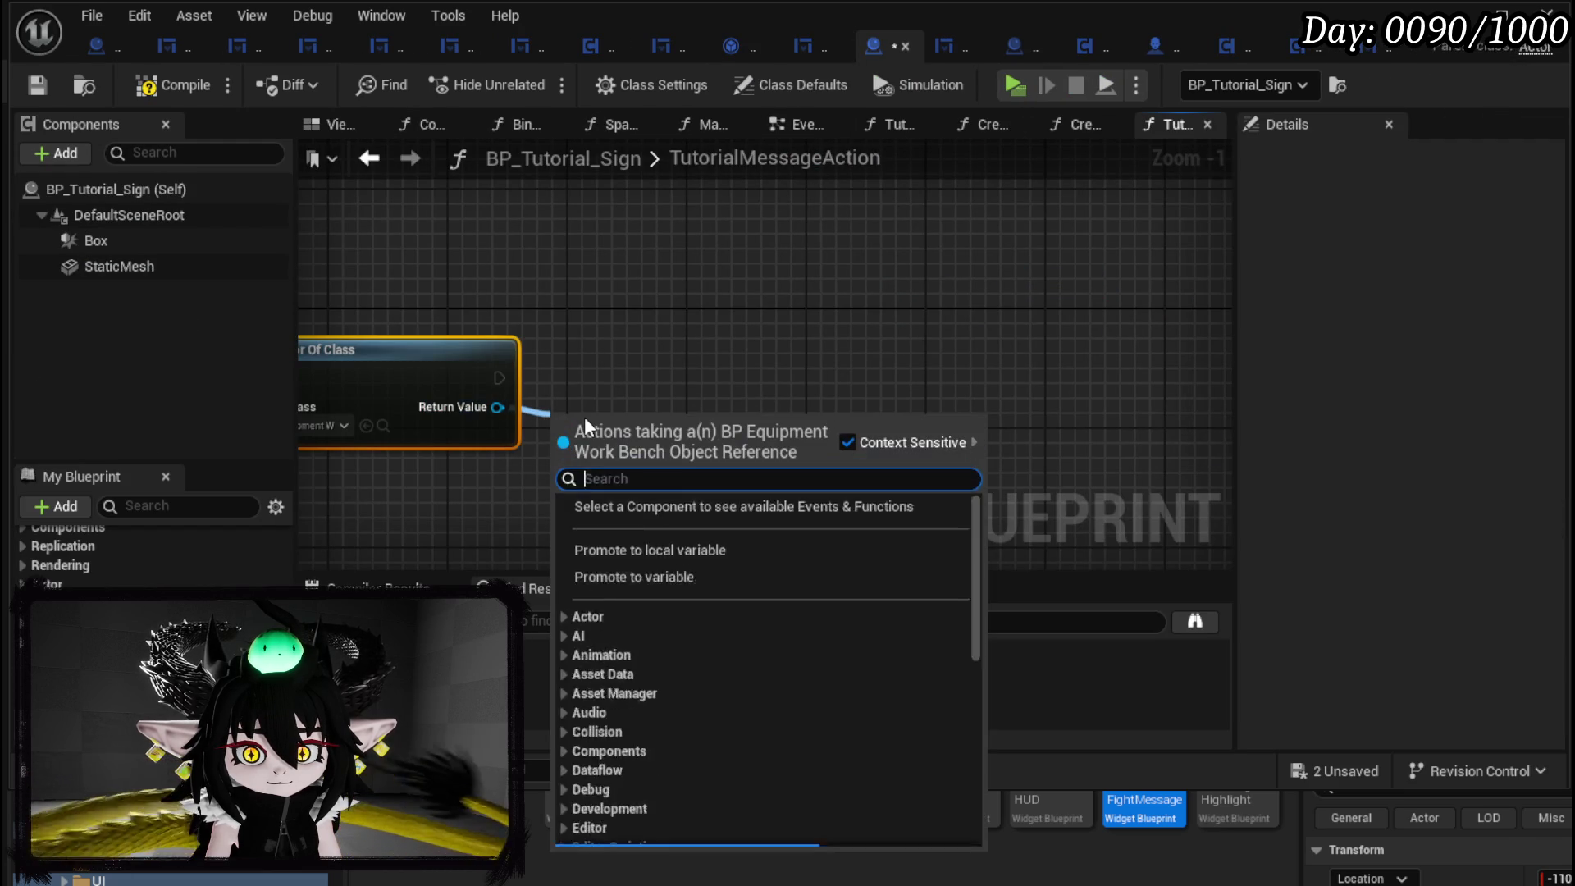
text(get Front Location)
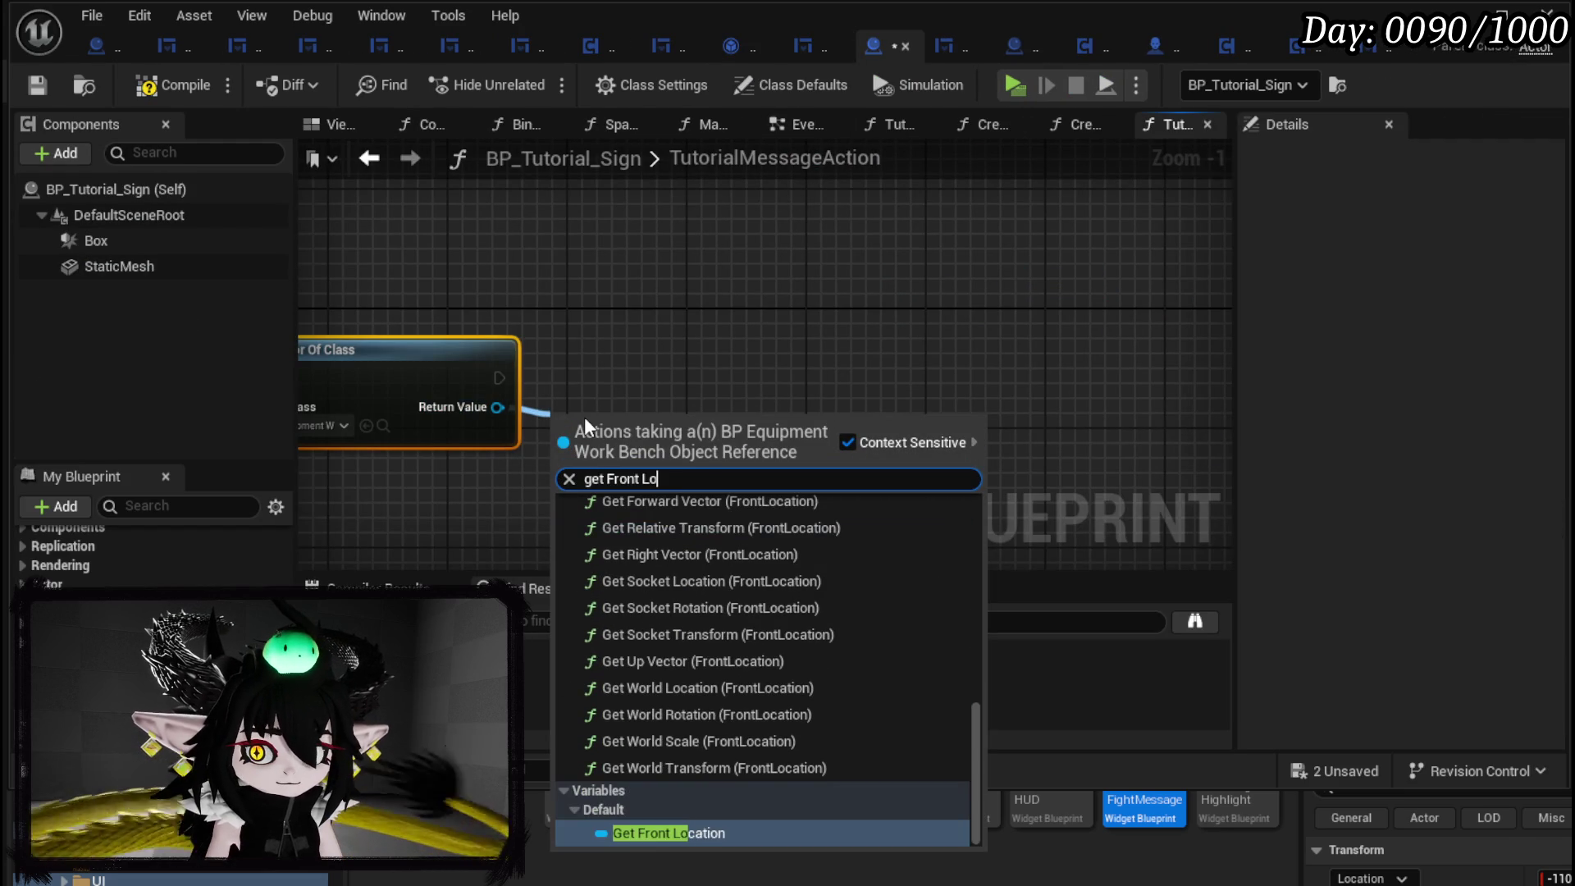
key(Return)
mouse_move(558, 431)
mouse_down()
mouse_move(444, 494)
mouse_move(738, 494)
mouse_up()
mouse_move(684, 443)
mouse_down()
mouse_move(480, 490)
mouse_move(607, 456)
mouse_up()
text(get)
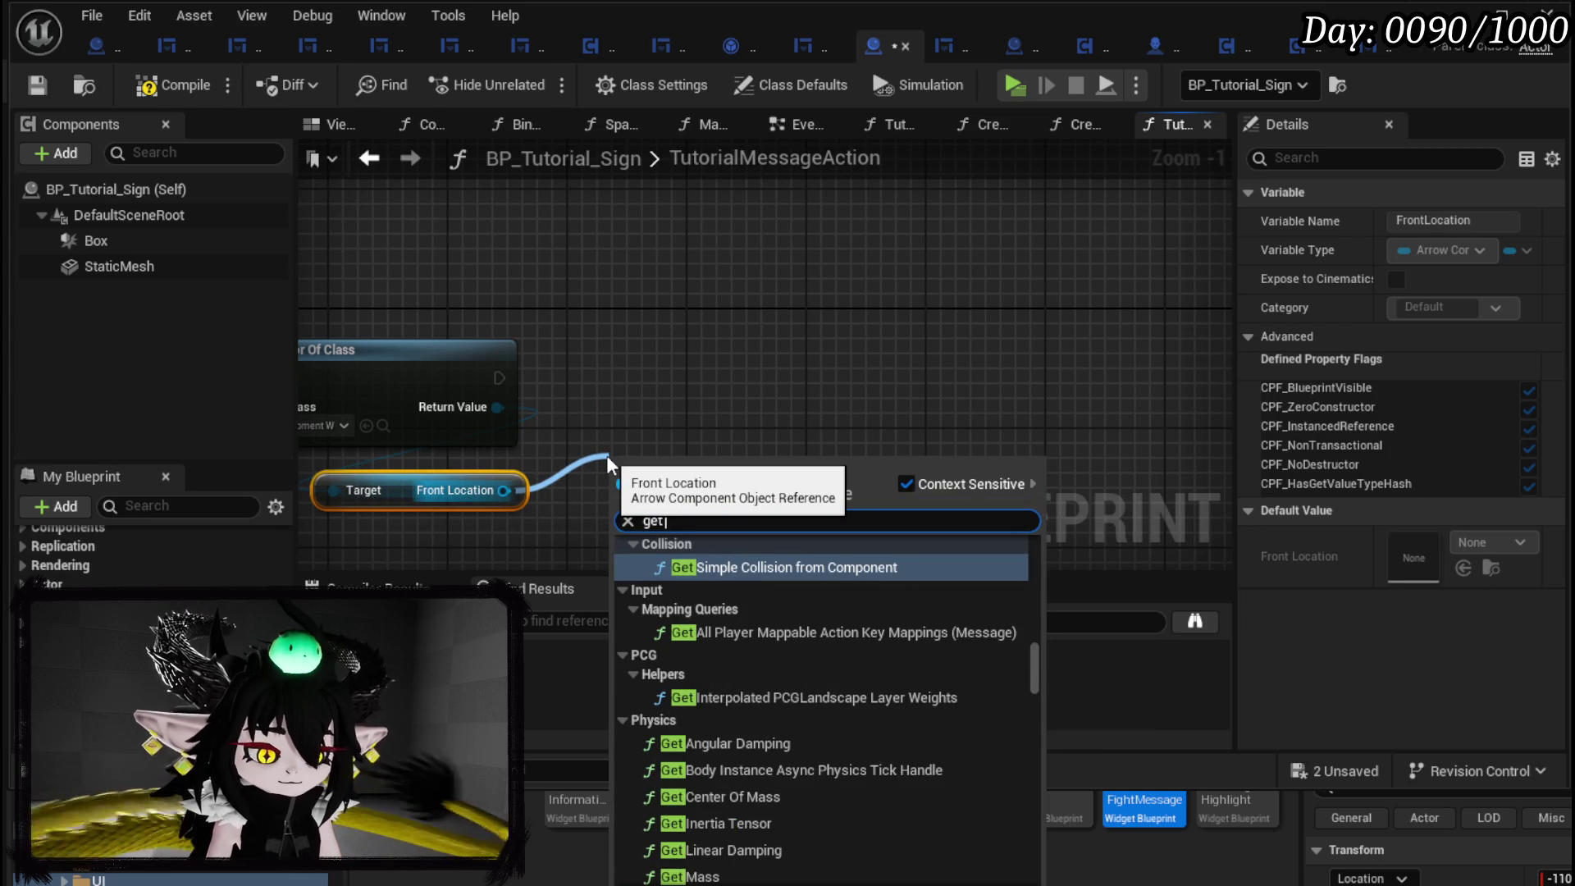
text( location)
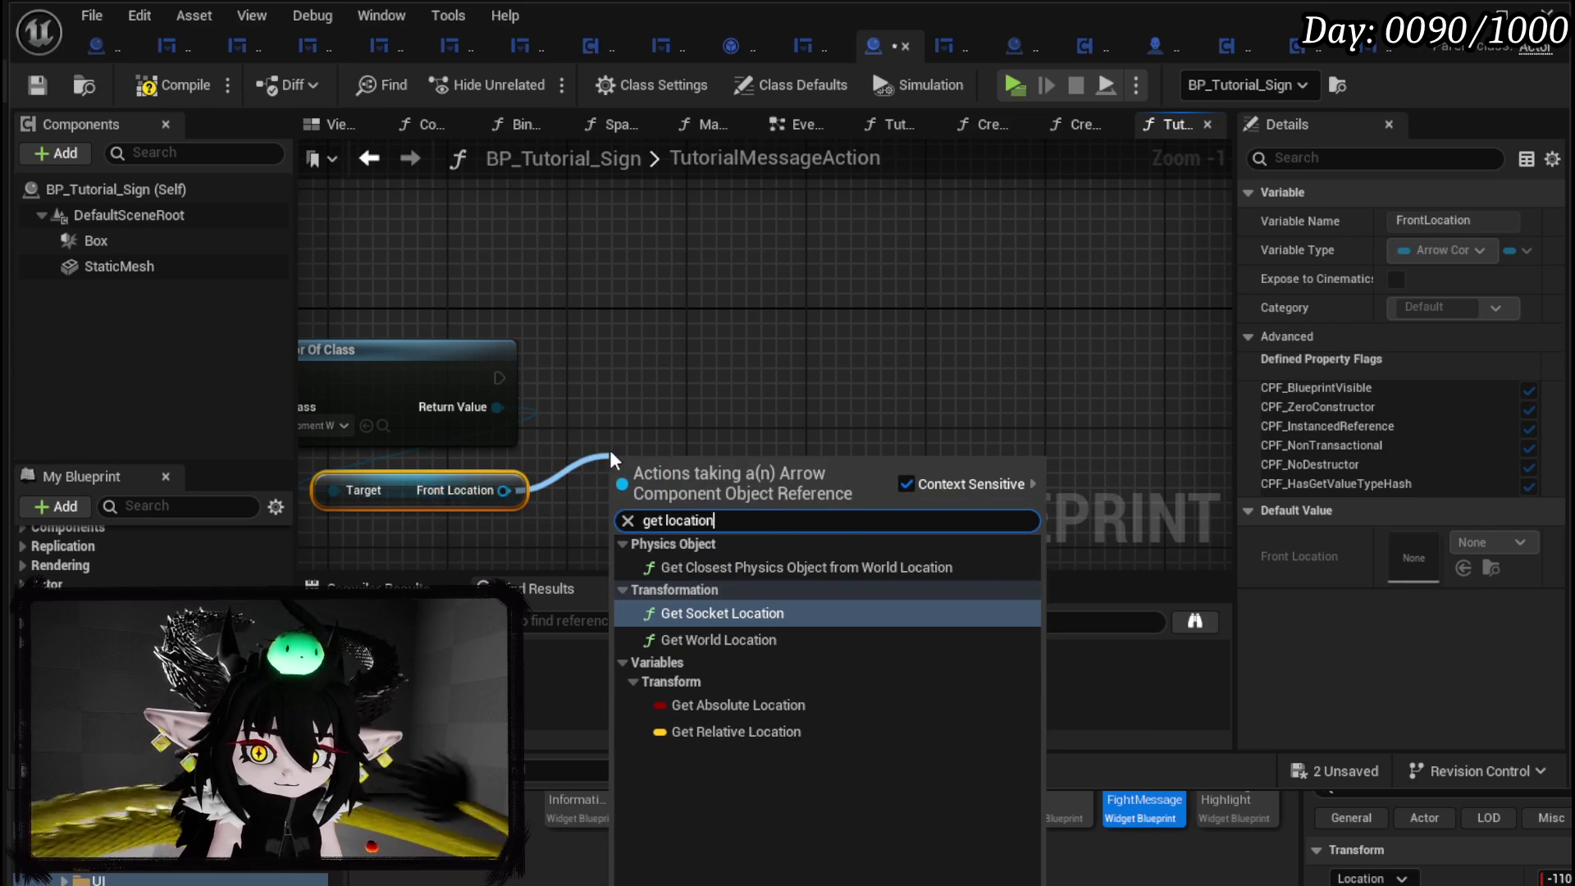
click(691, 642)
drag(704, 476, 704, 386)
drag(504, 490, 633, 500)
text(get world rotation)
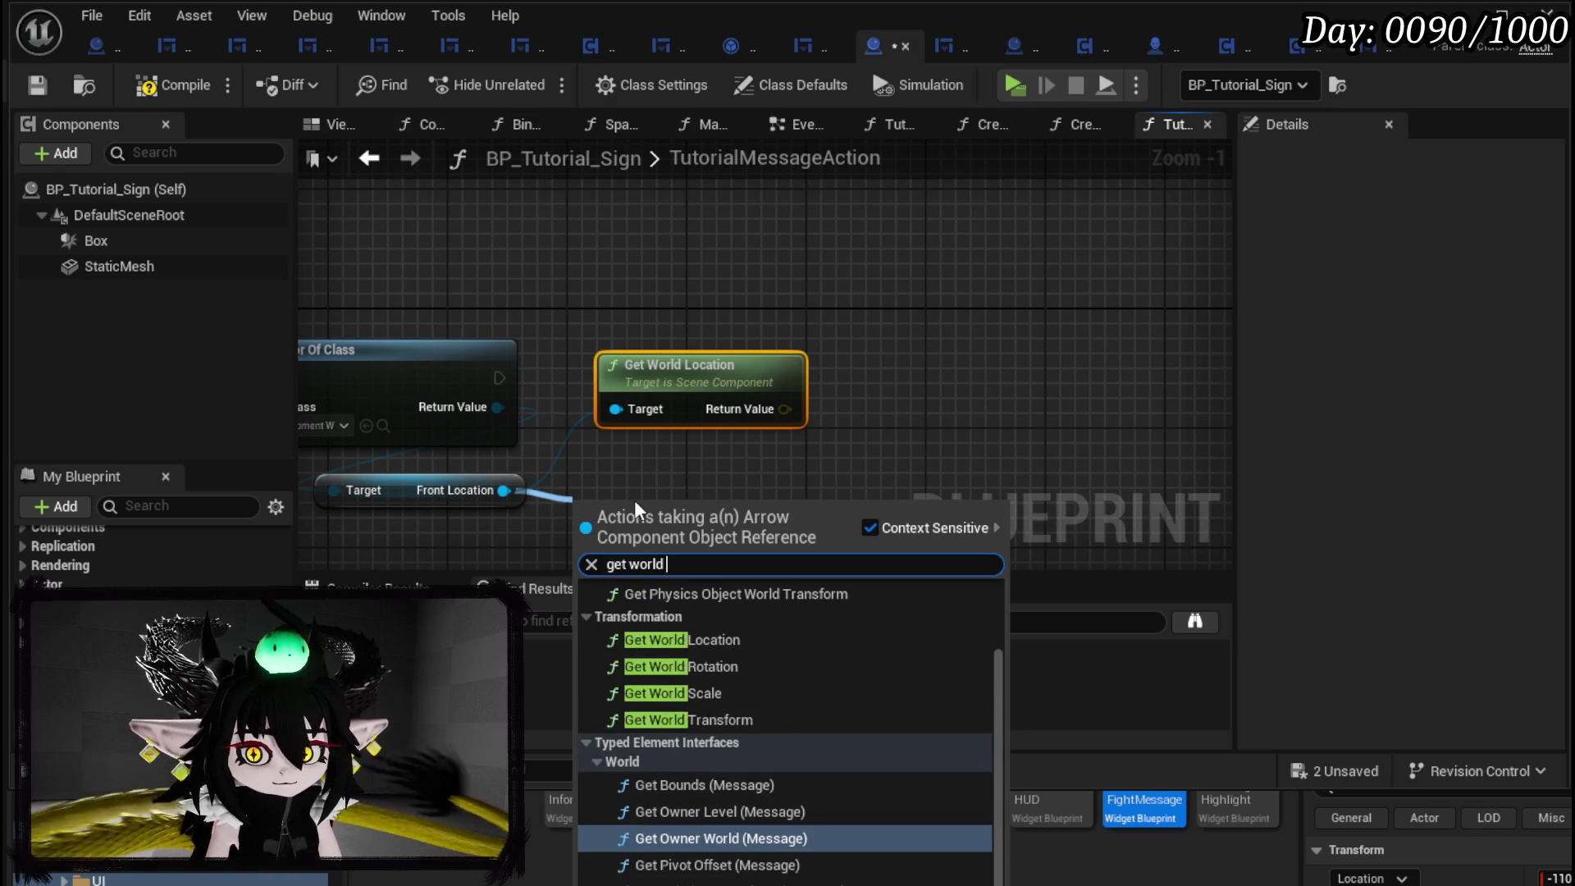
key(Return)
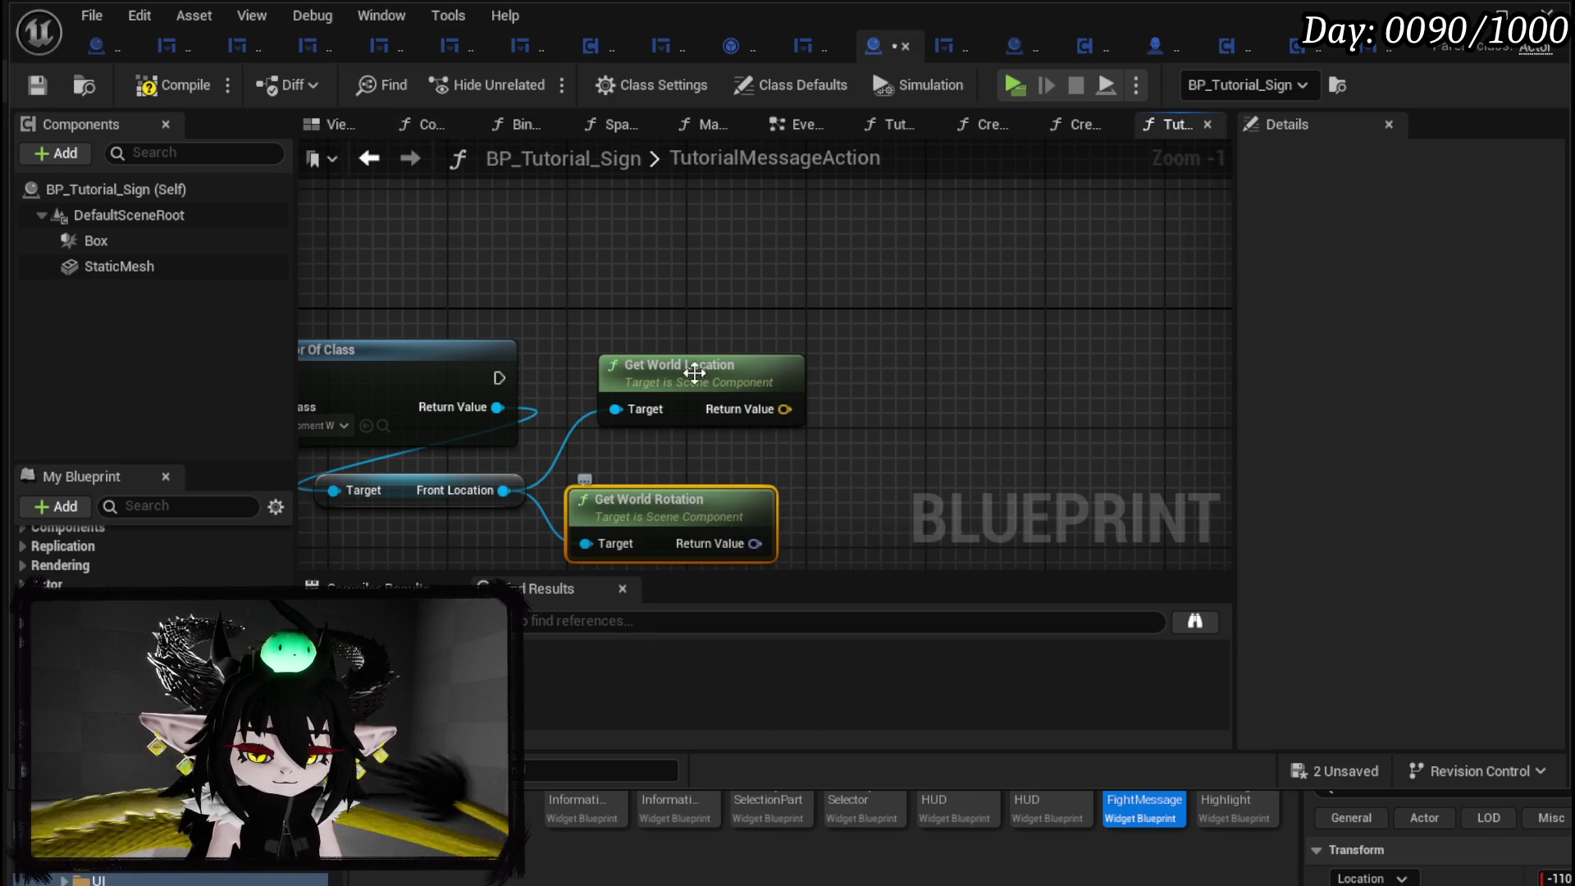
Add a Set Actor Location And Rotation node targeting the Player, placed to the right.
drag(322, 287, 565, 318)
drag(356, 267, 725, 264)
text(Se)
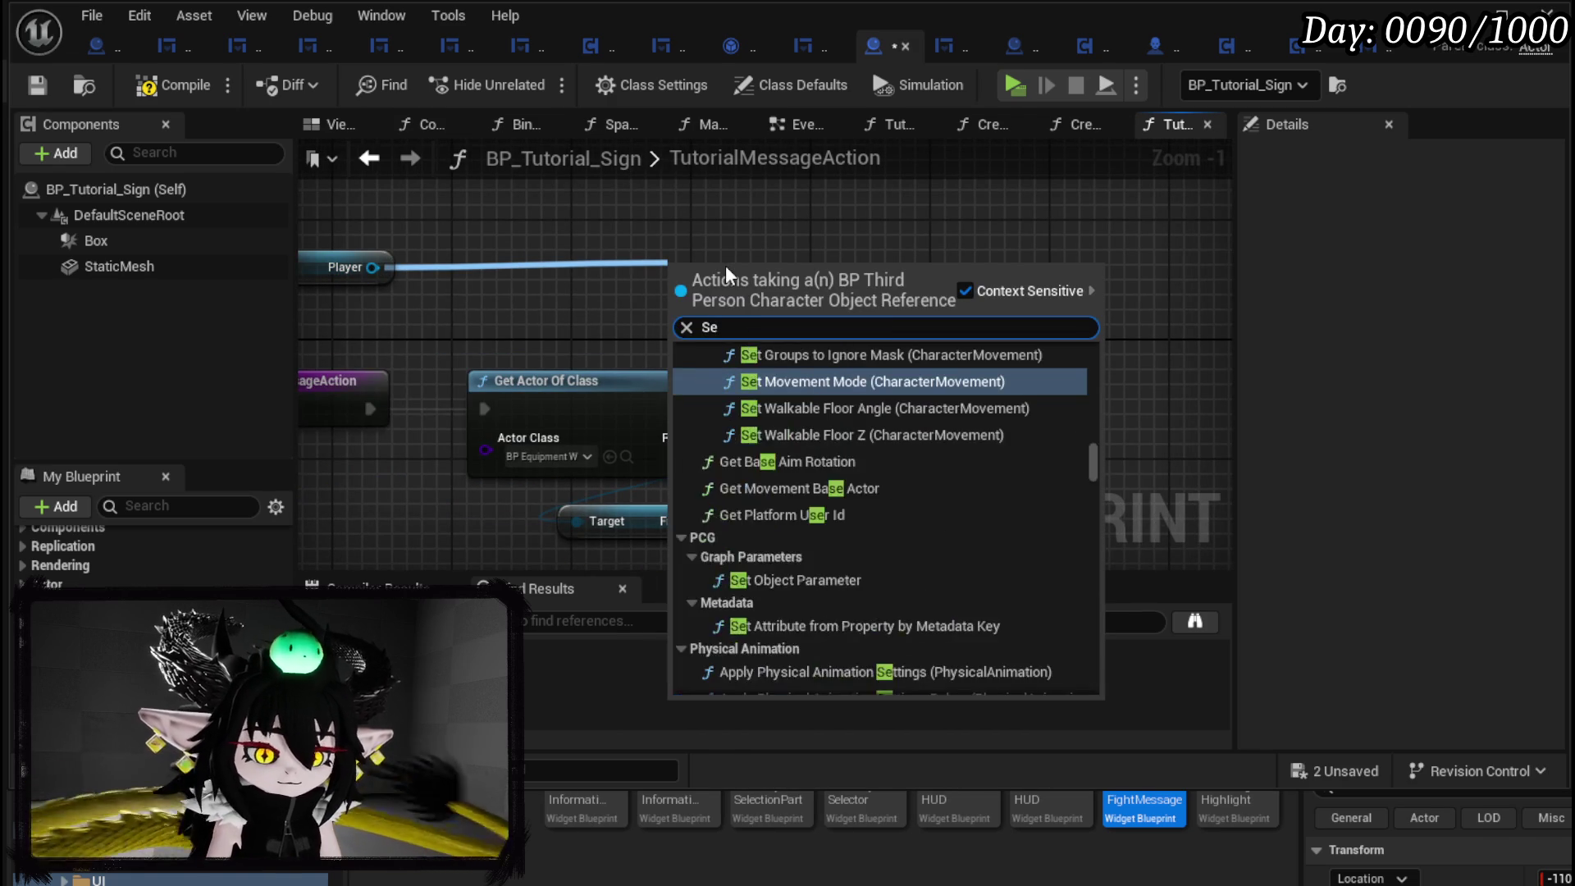
text(t World location)
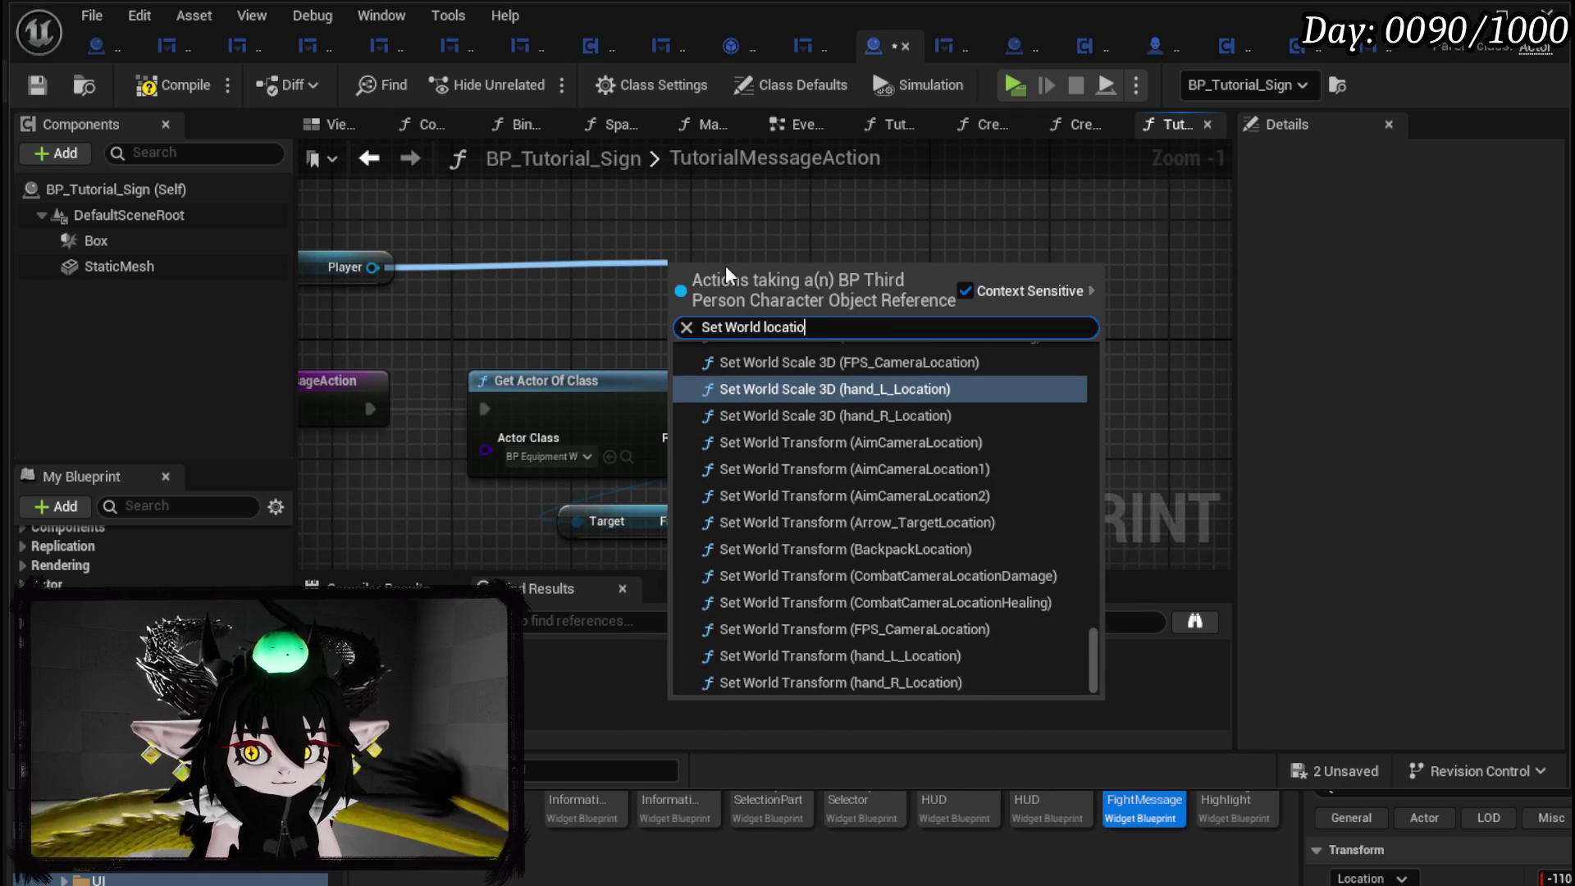
scroll(994, 529, up, 15)
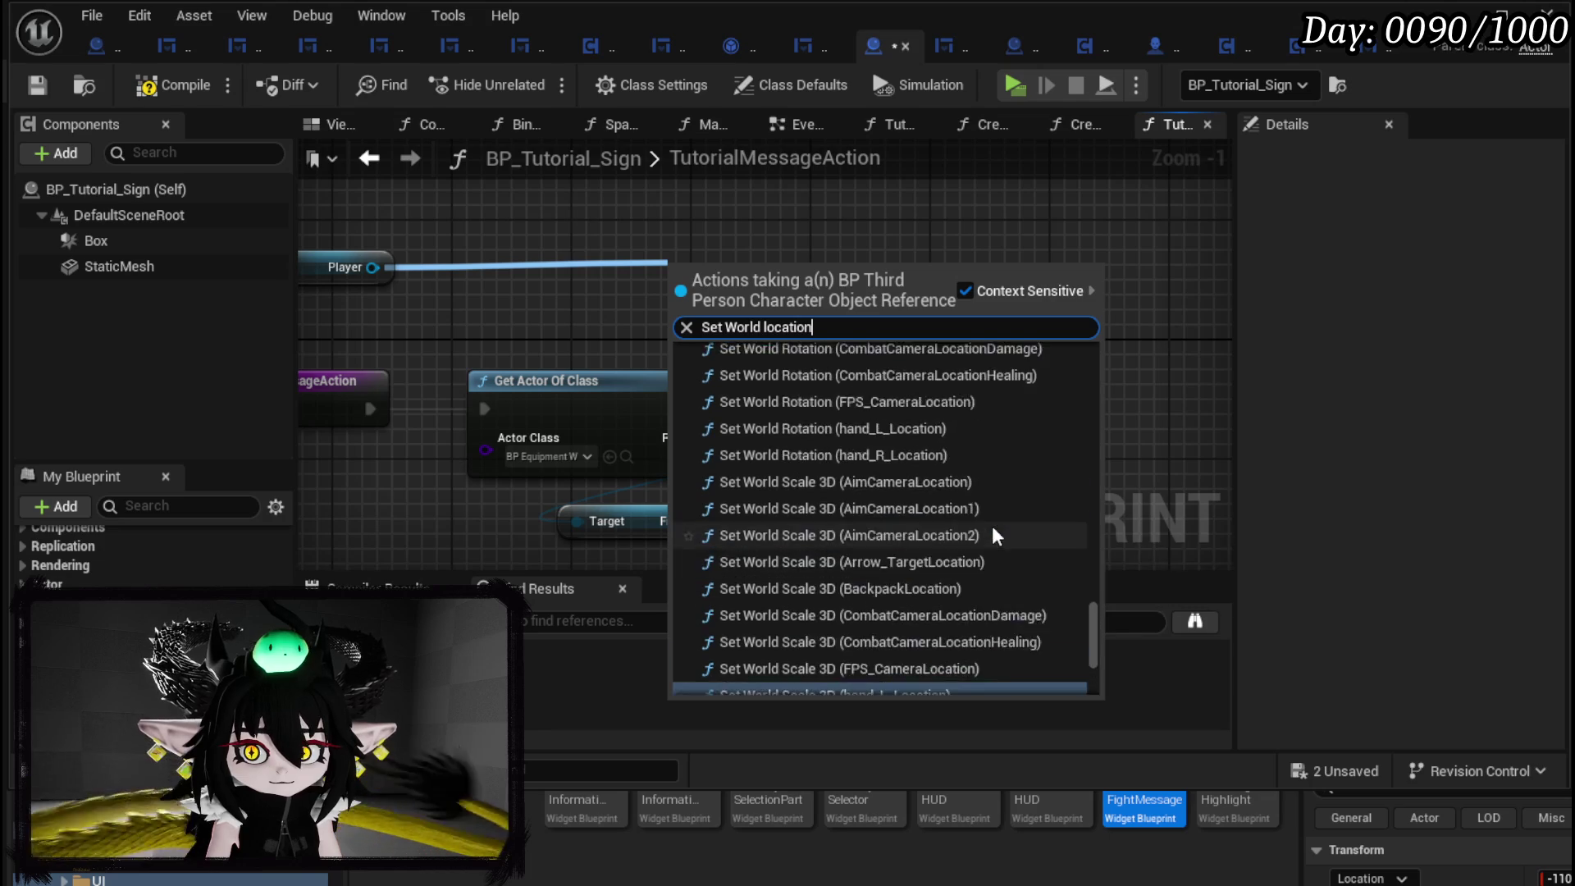
scroll(917, 494, up, 10)
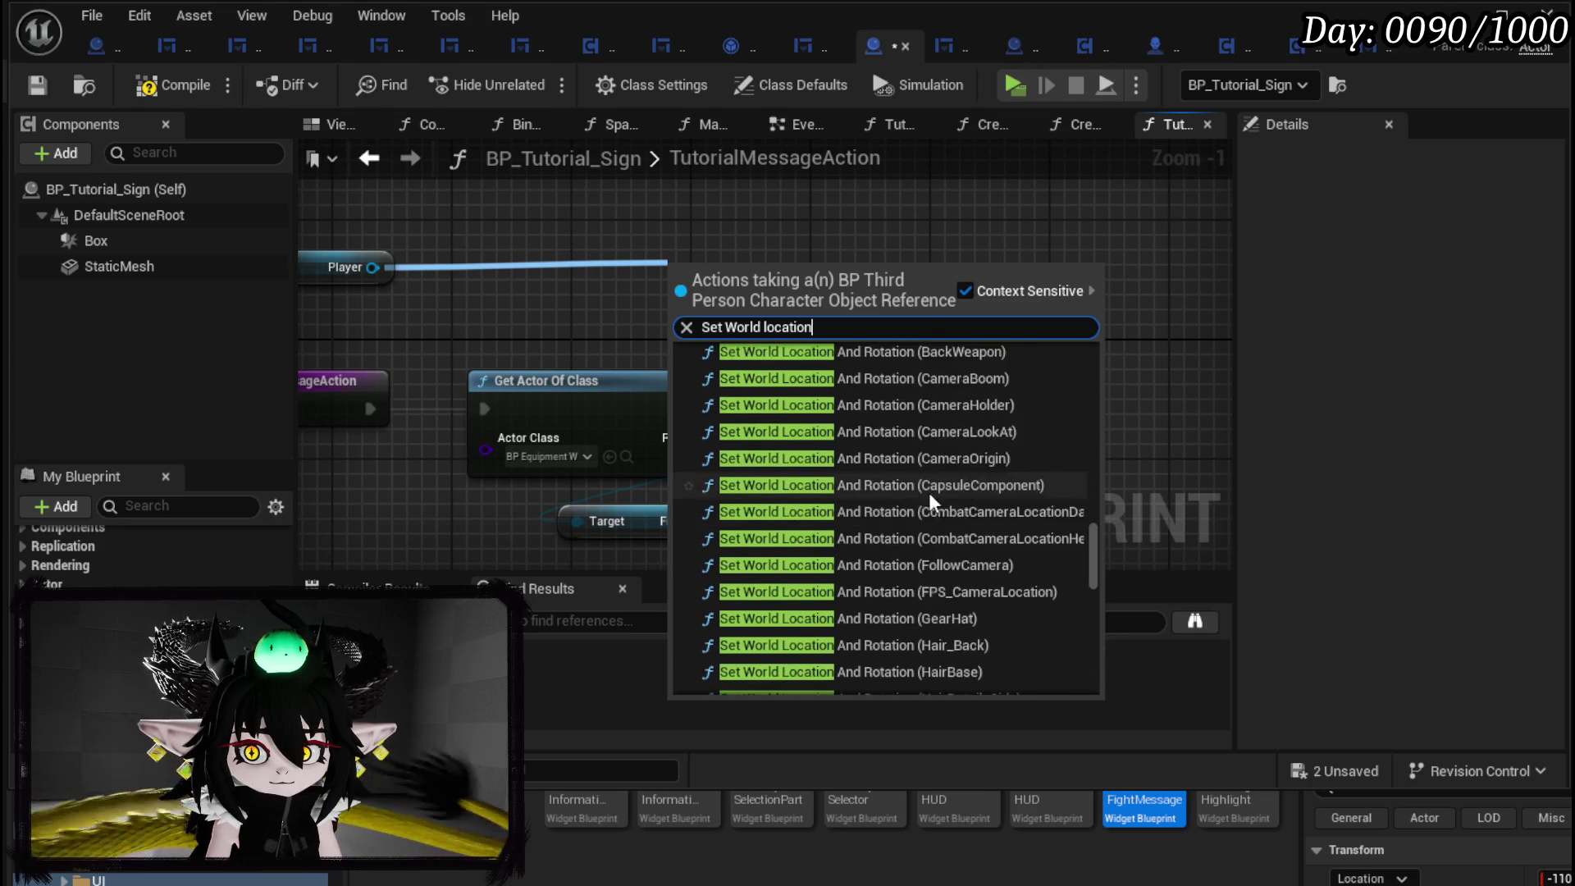
drag(1095, 523, 1099, 303)
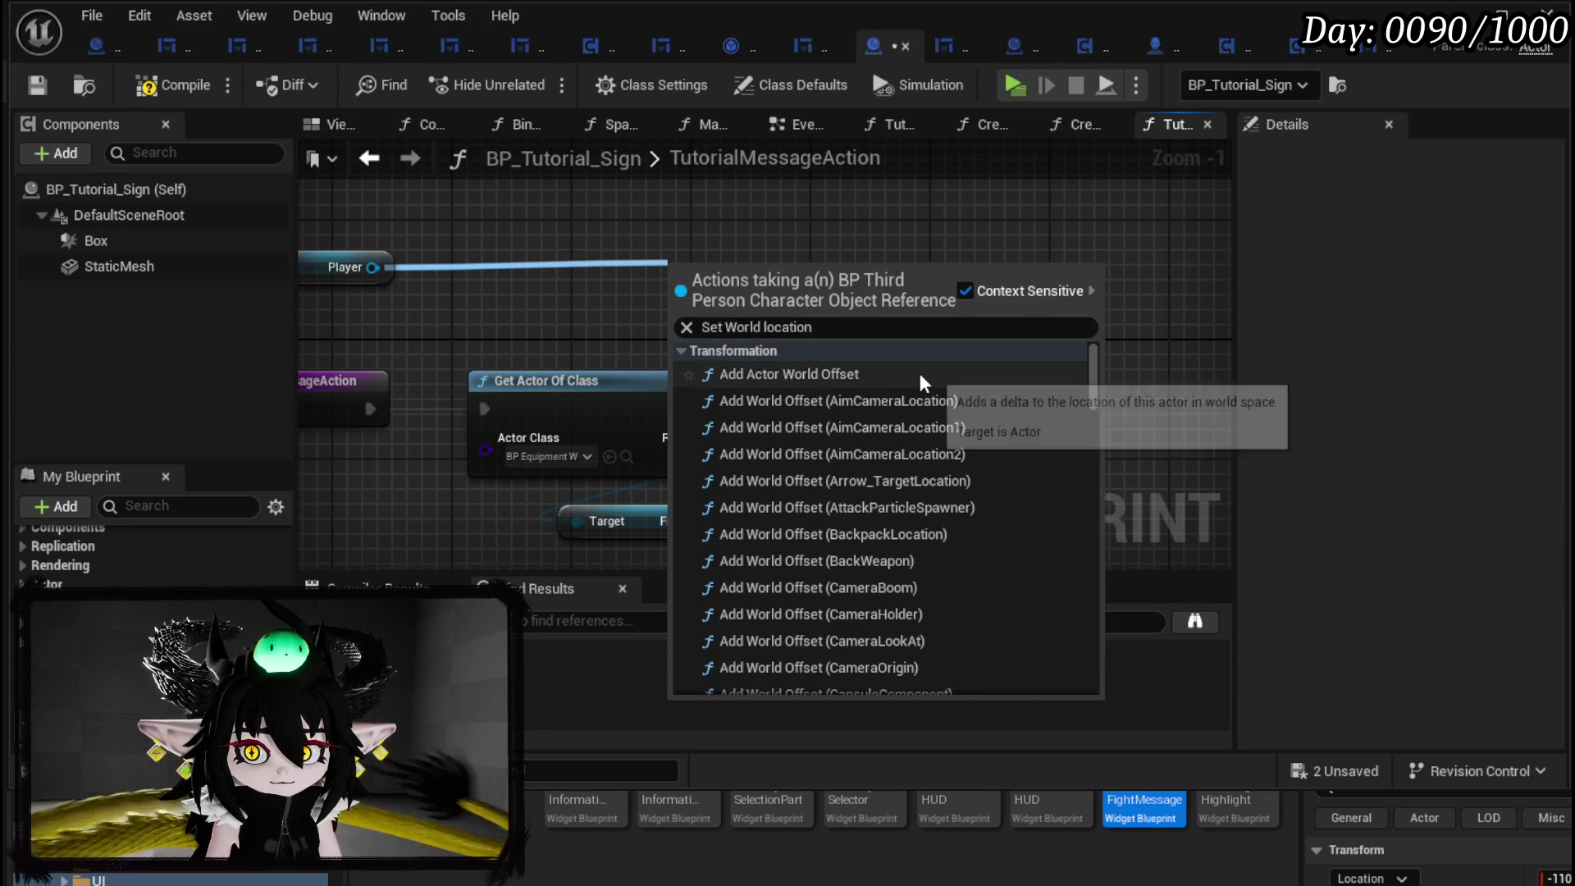
scroll(947, 432, down, 8)
scroll(947, 431, down, 3)
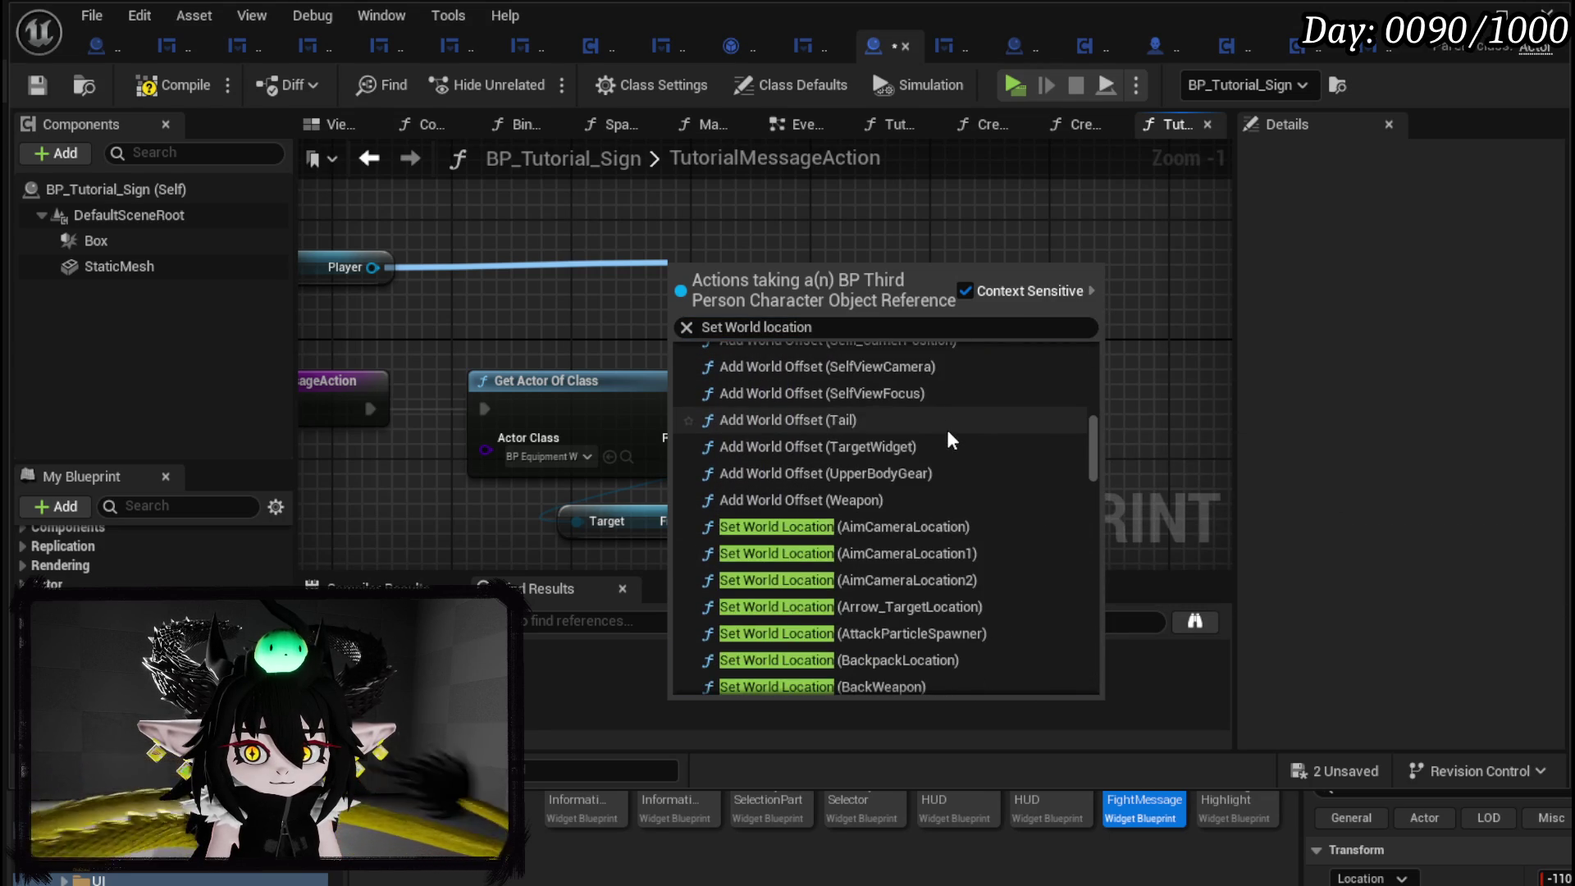
drag(373, 268, 481, 273)
text(se)
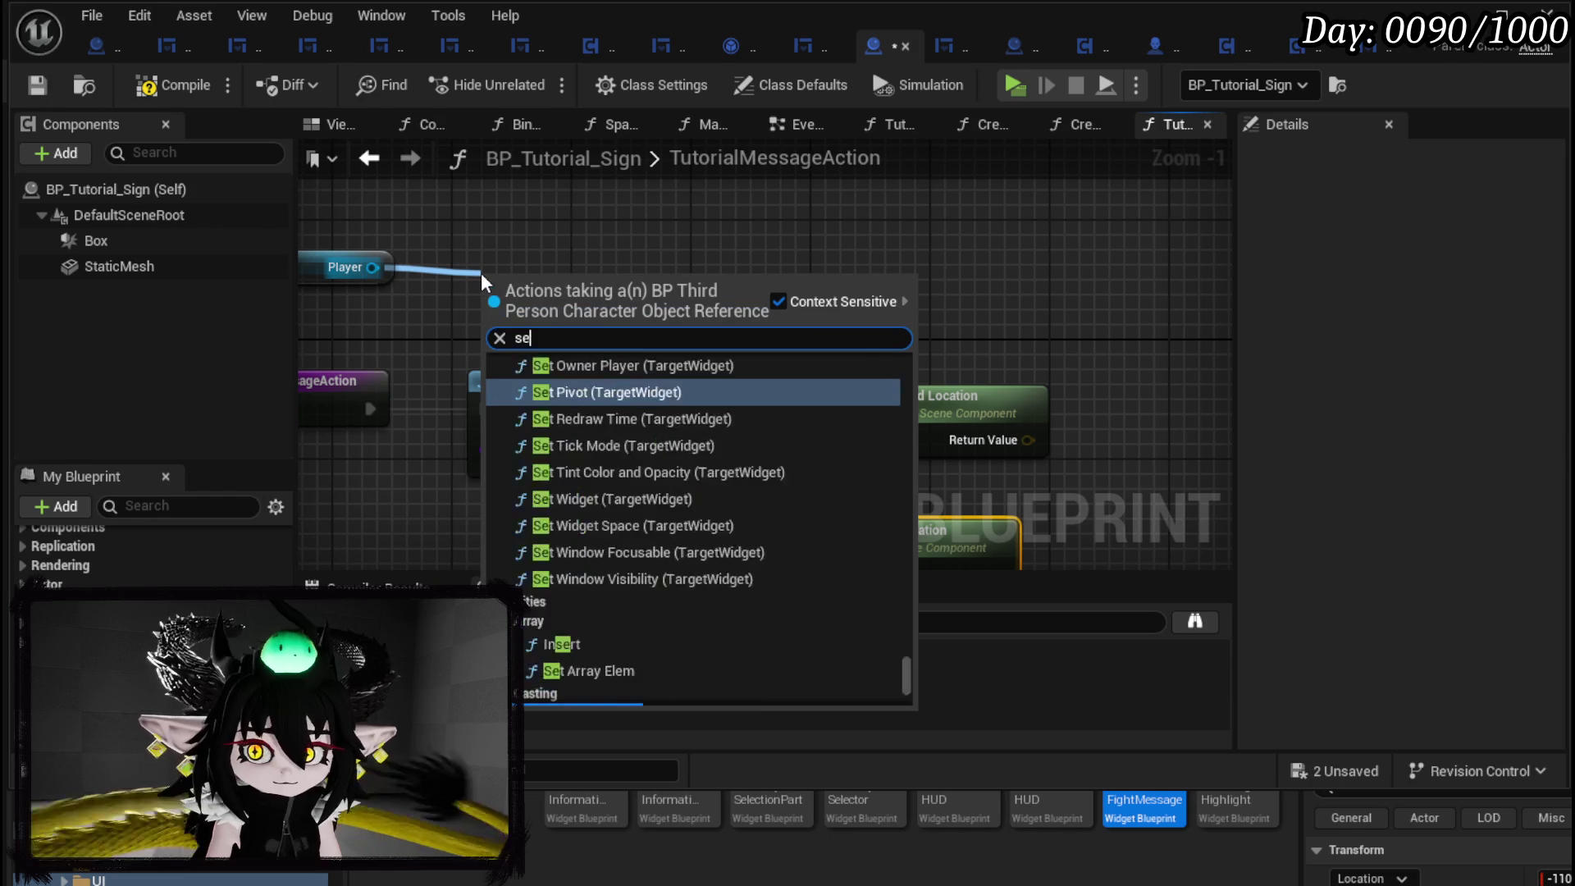
text(t actor locat)
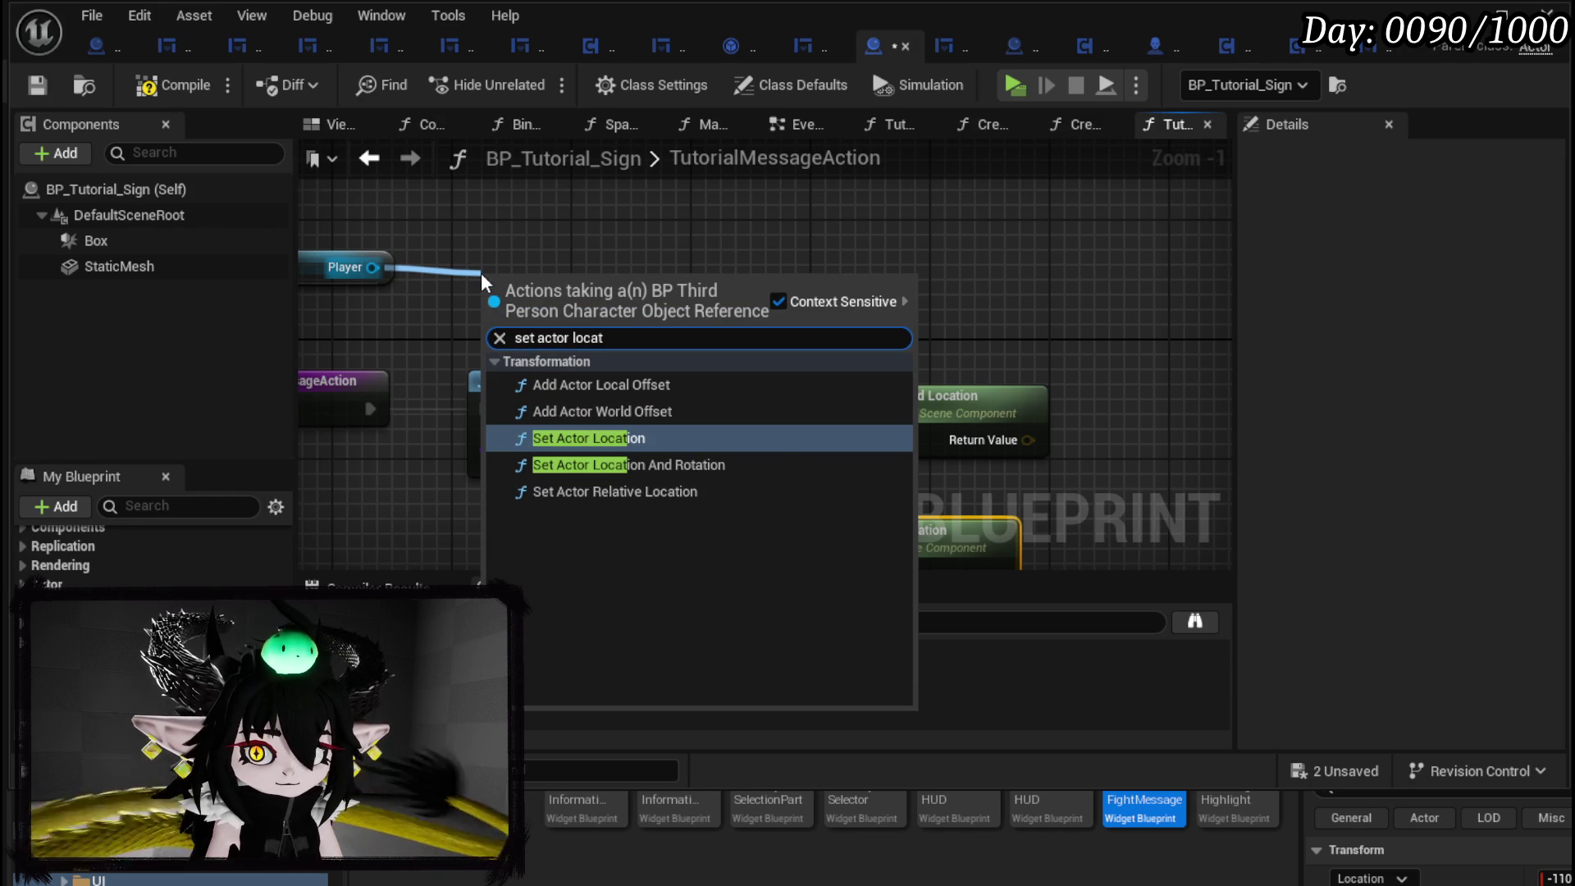
click(712, 473)
drag(574, 295, 1215, 296)
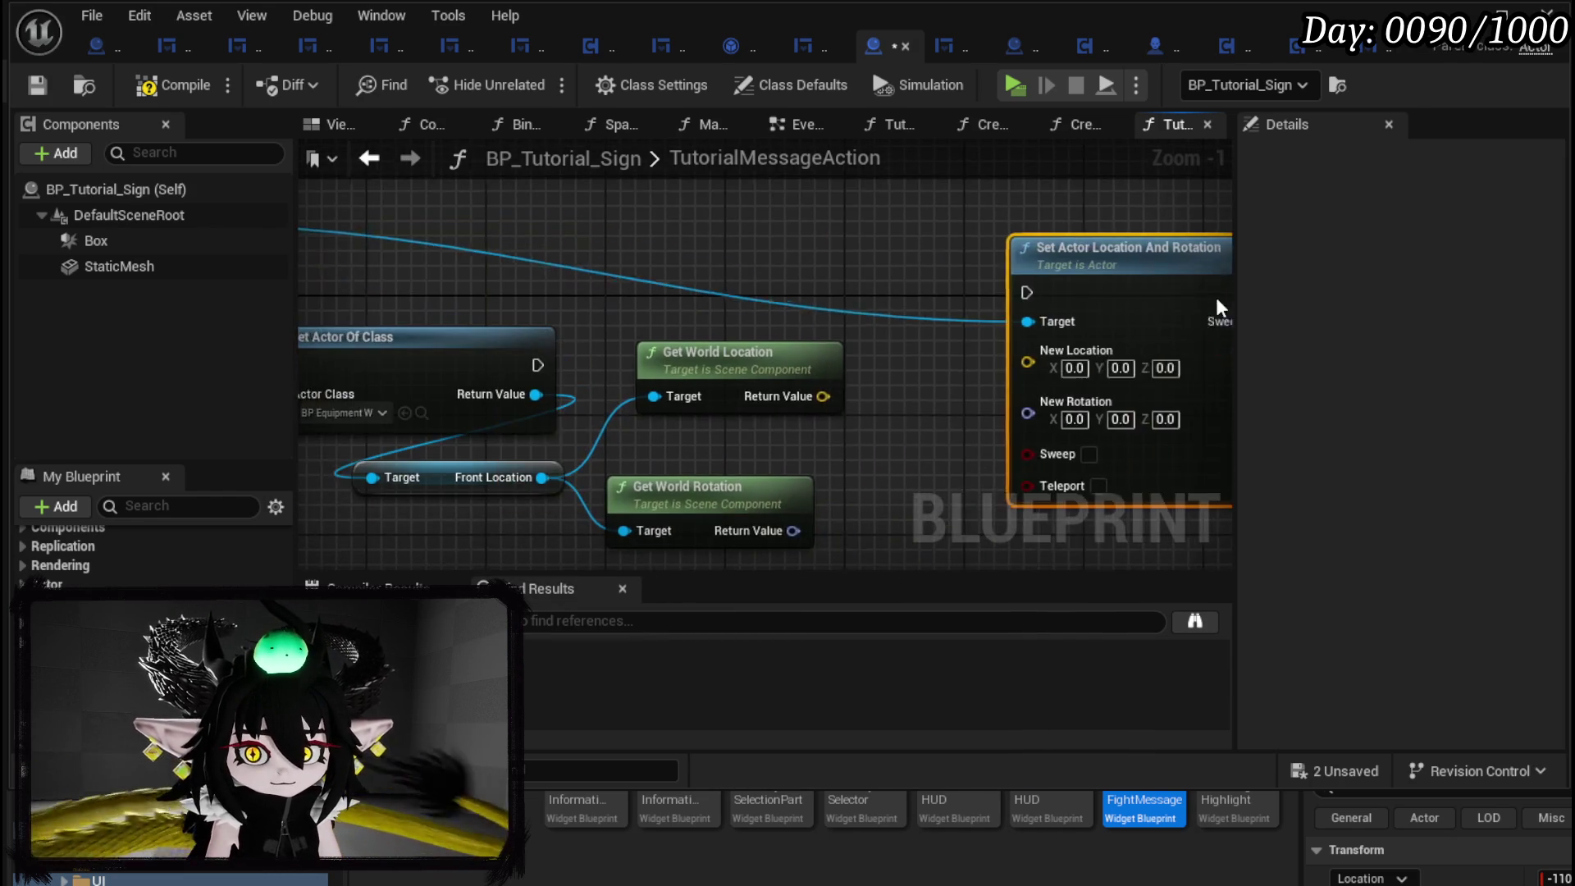
Break the world location into X, Y, Z and feed X and Y into a Make Vector for New Location.
drag(740, 385, 524, 353)
drag(820, 238, 1043, 235)
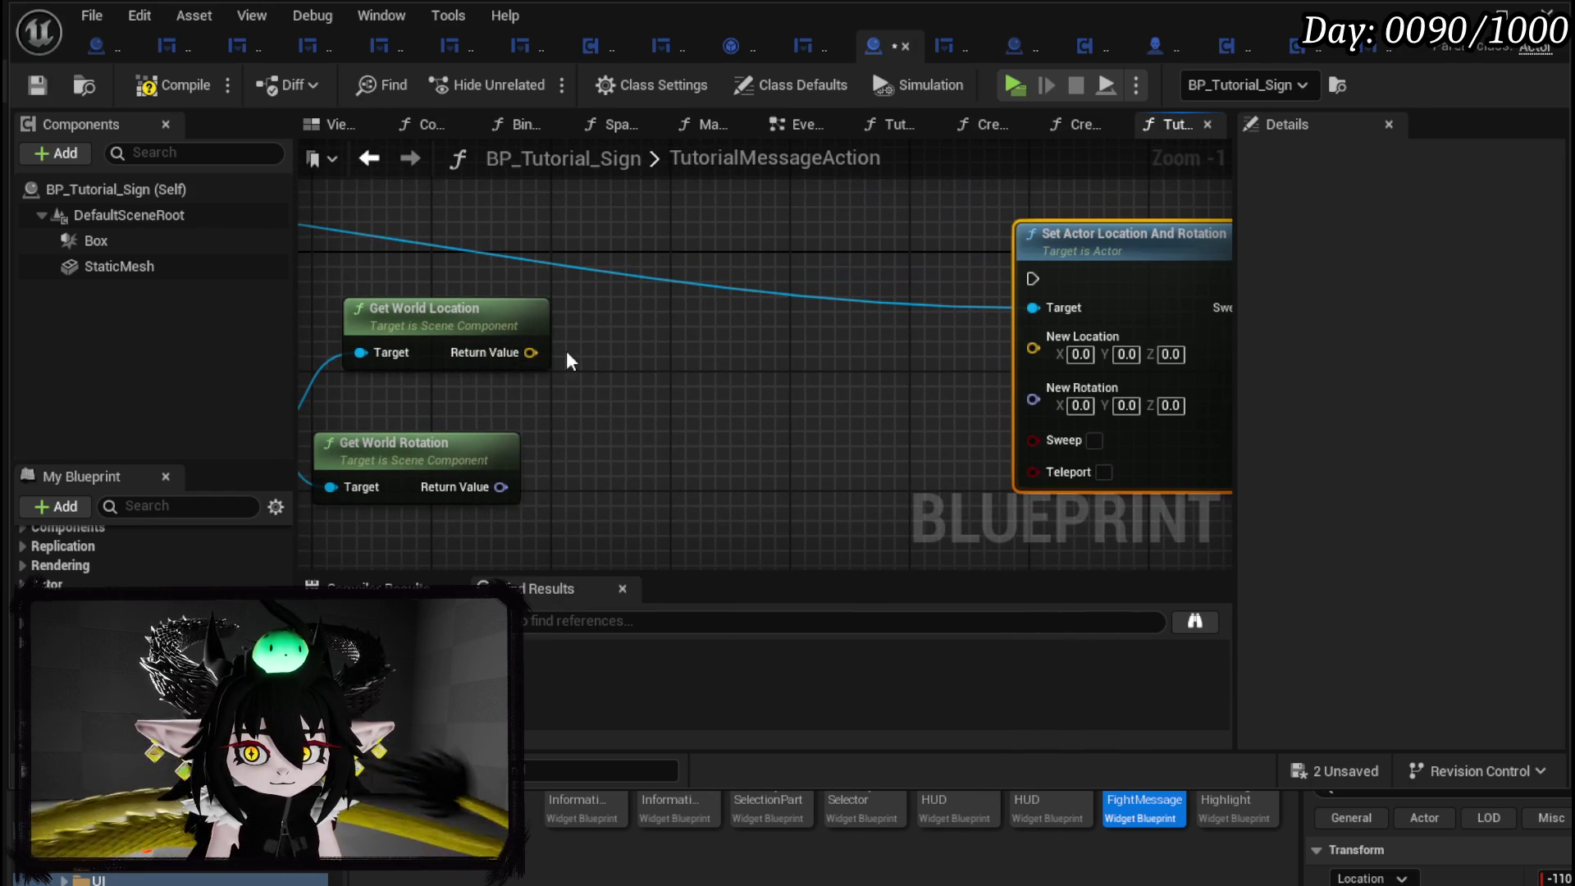
drag(607, 377, 607, 379)
text(break)
click(706, 438)
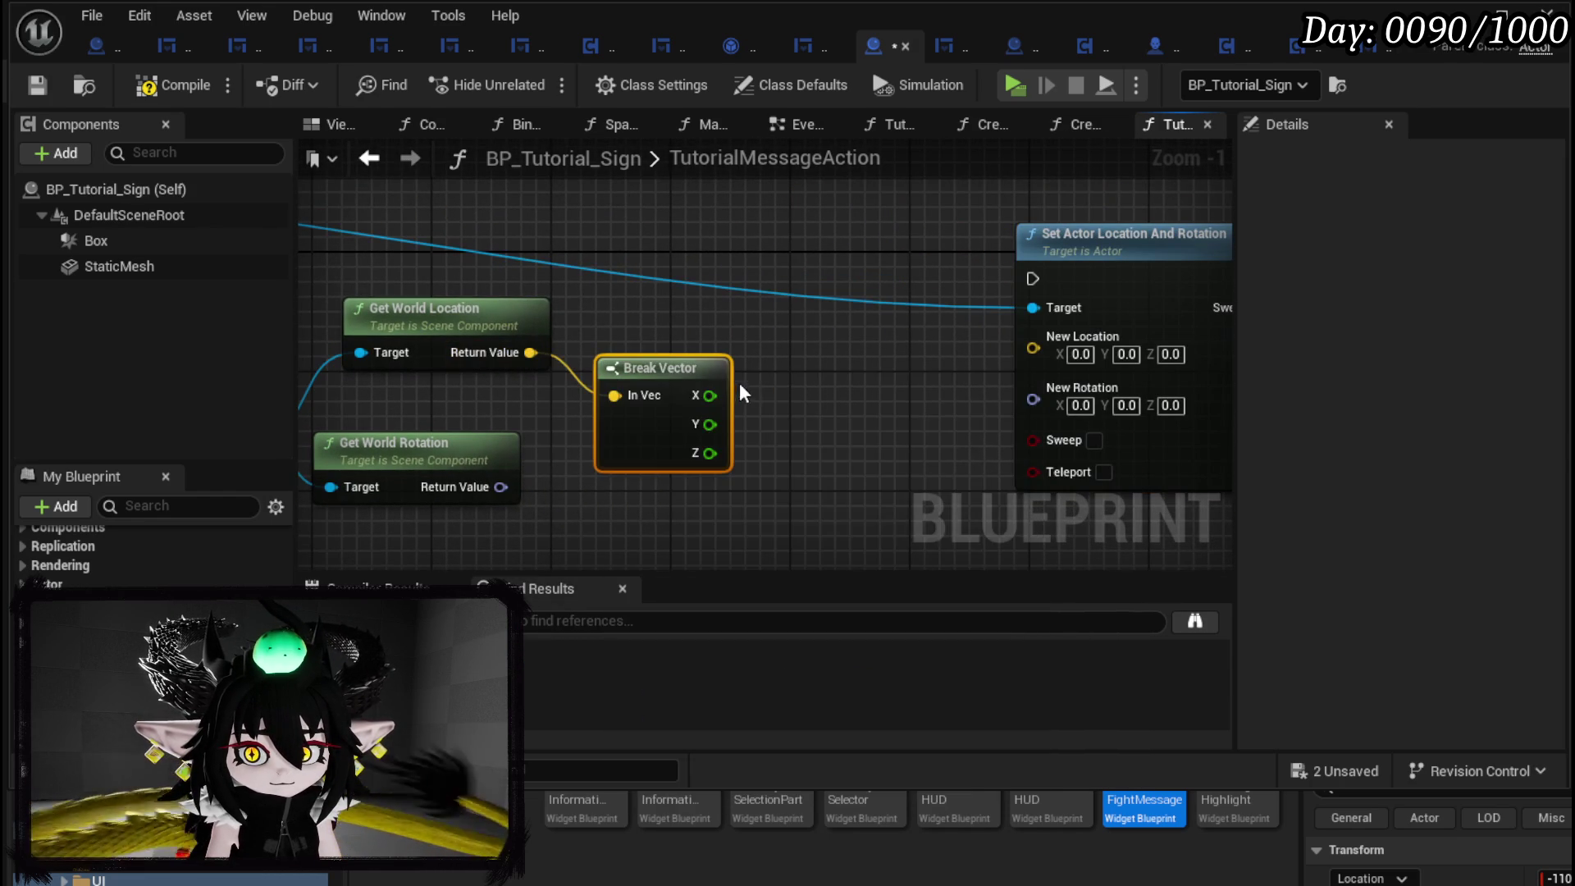
drag(1153, 309, 1231, 311)
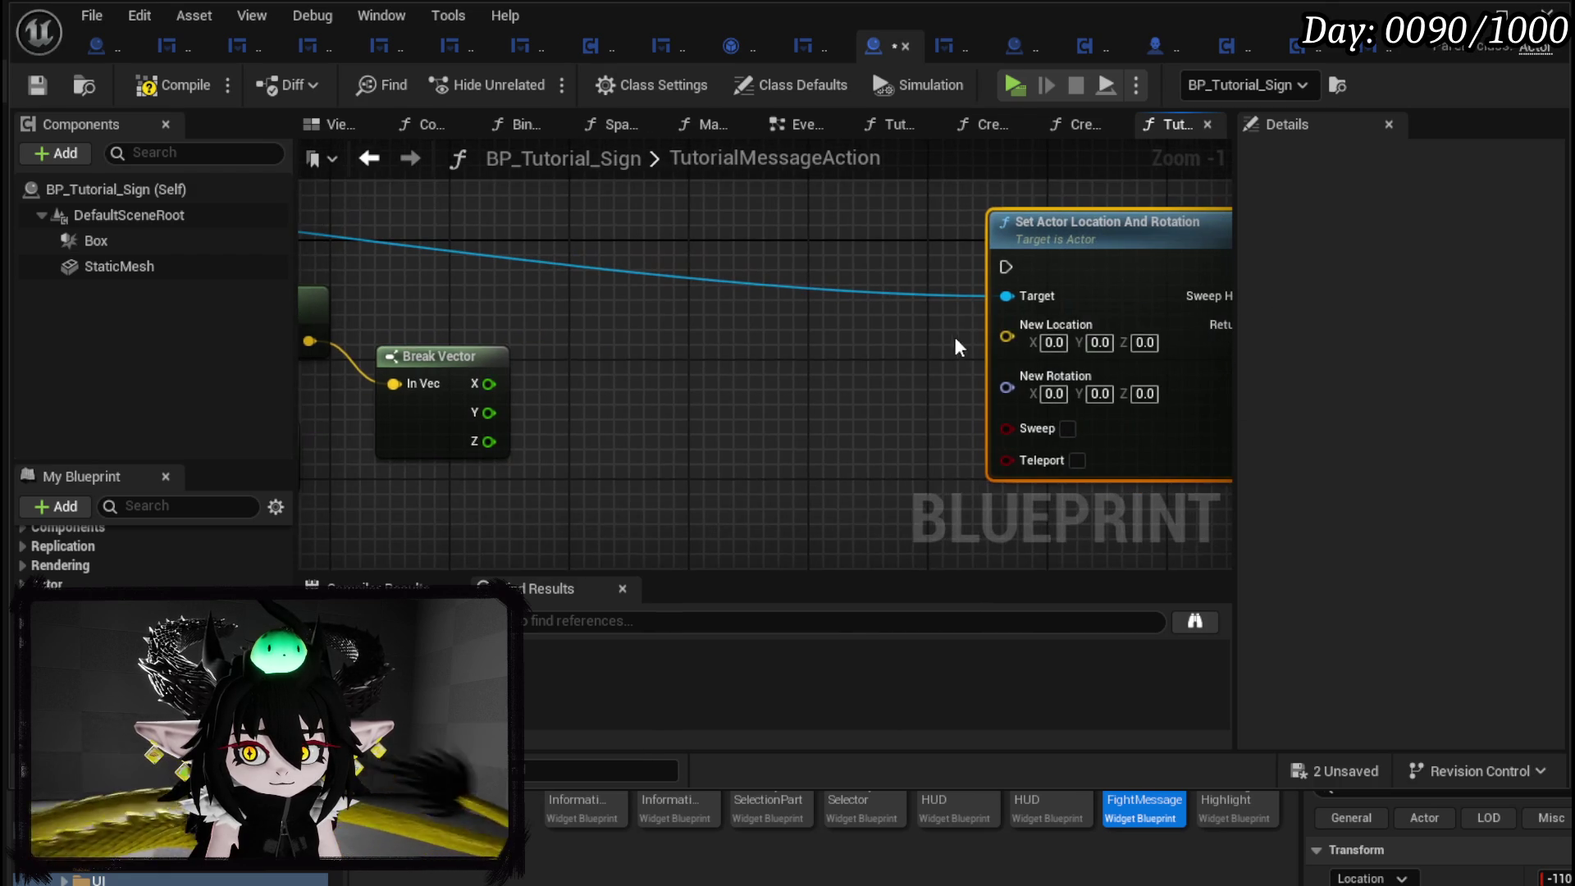
drag(880, 349, 877, 352)
text(make)
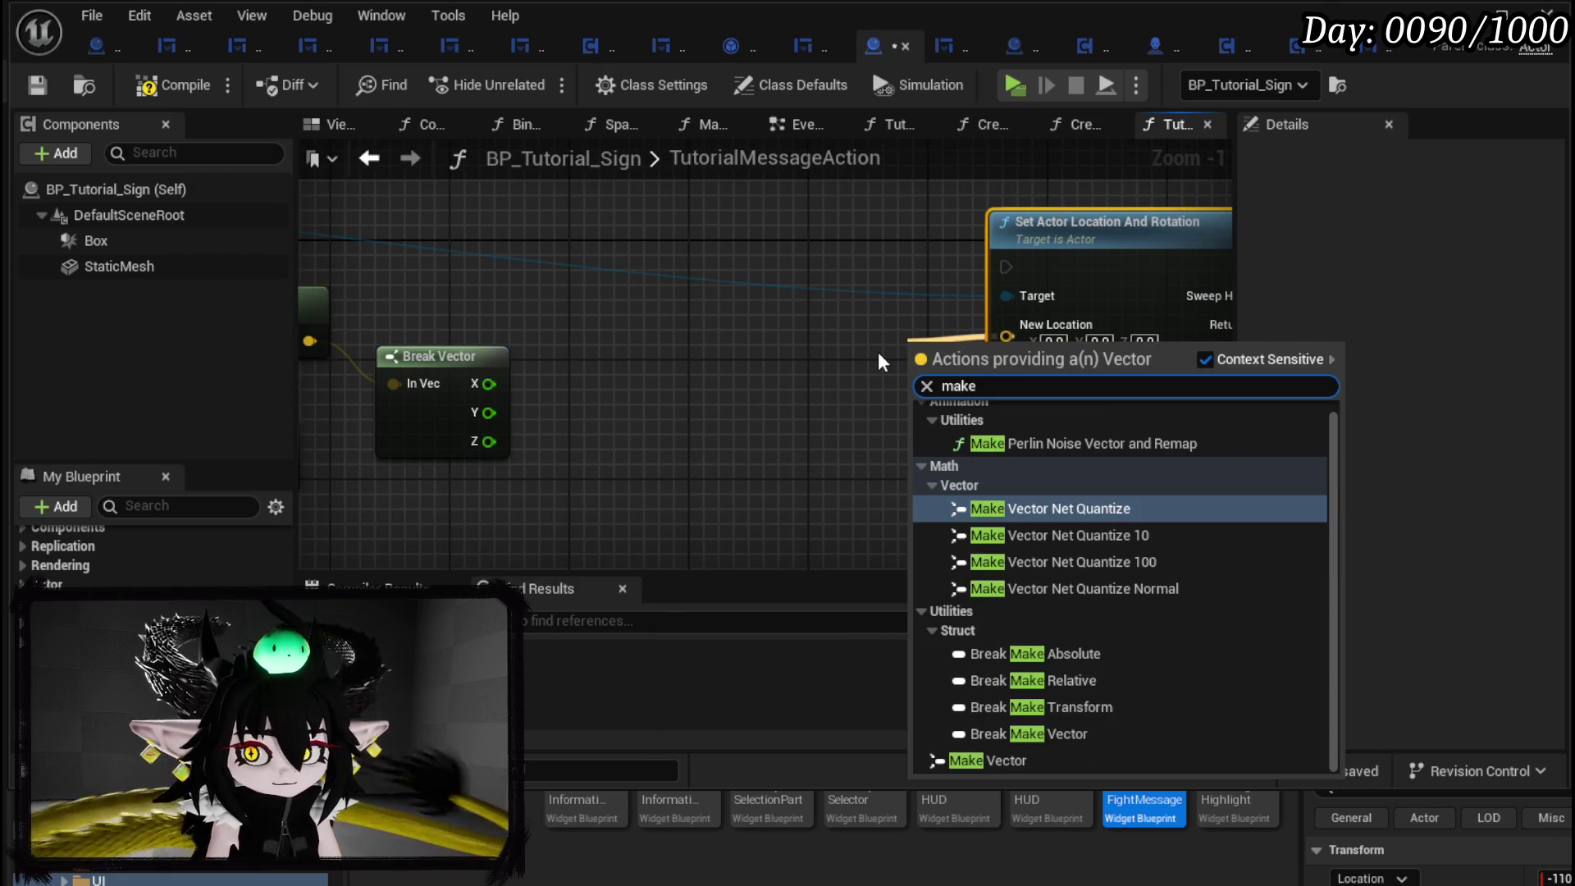
click(986, 760)
mouse_move(977, 345)
mouse_down()
mouse_move(743, 336)
mouse_move(678, 356)
mouse_up()
drag(466, 366, 466, 337)
drag(651, 376, 677, 384)
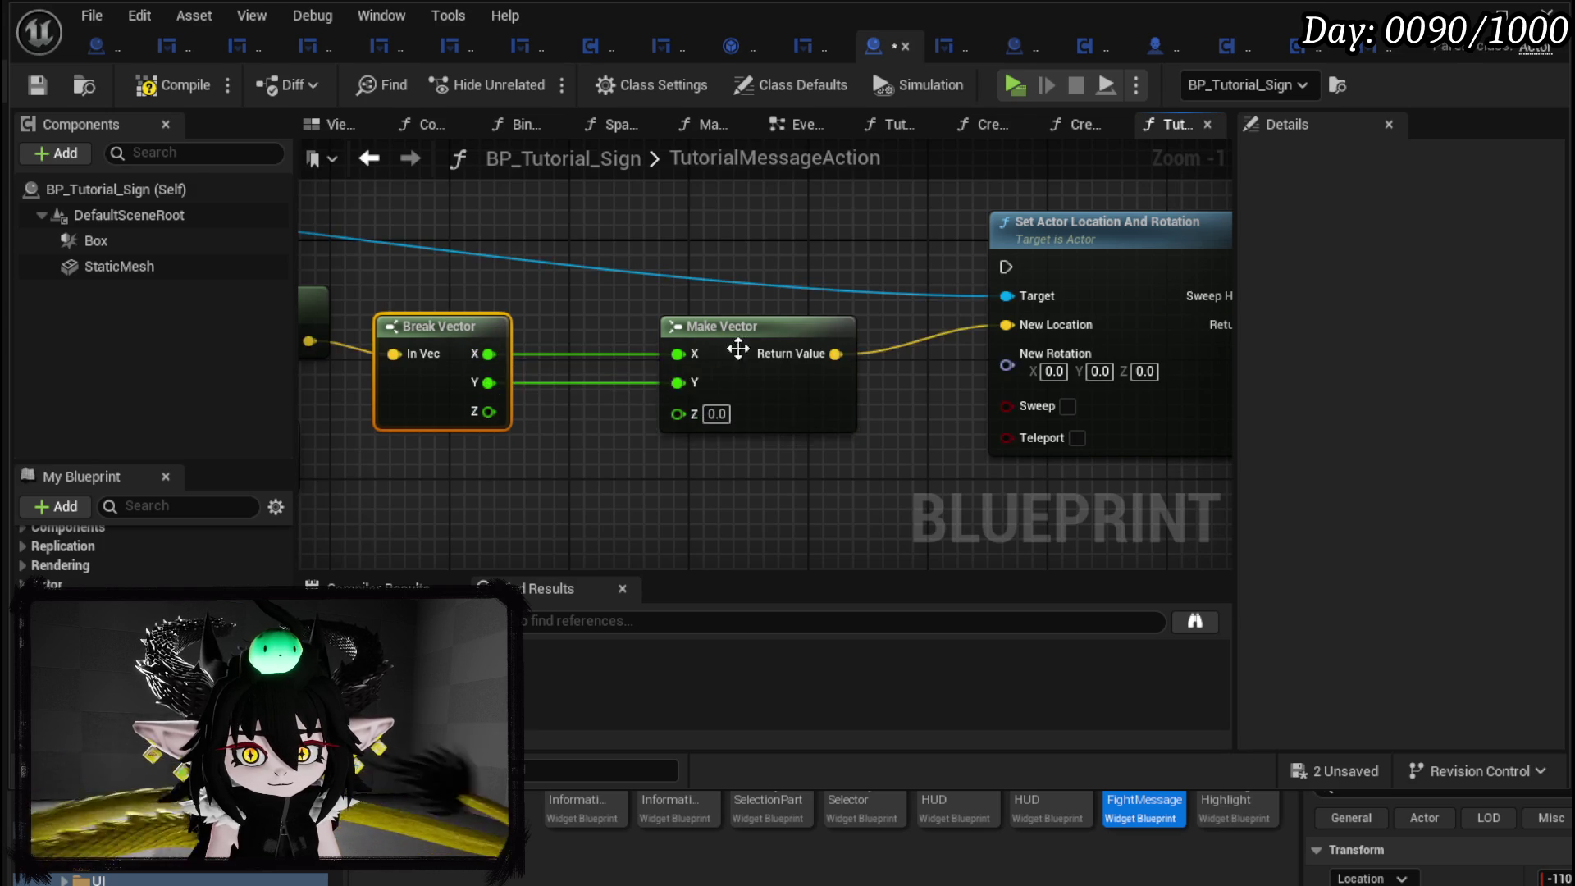
drag(722, 326, 810, 325)
Add 90 to Z for Make Vector, wire world rotation to New Rotation, and connect execution.
drag(600, 434, 600, 434)
text(+)
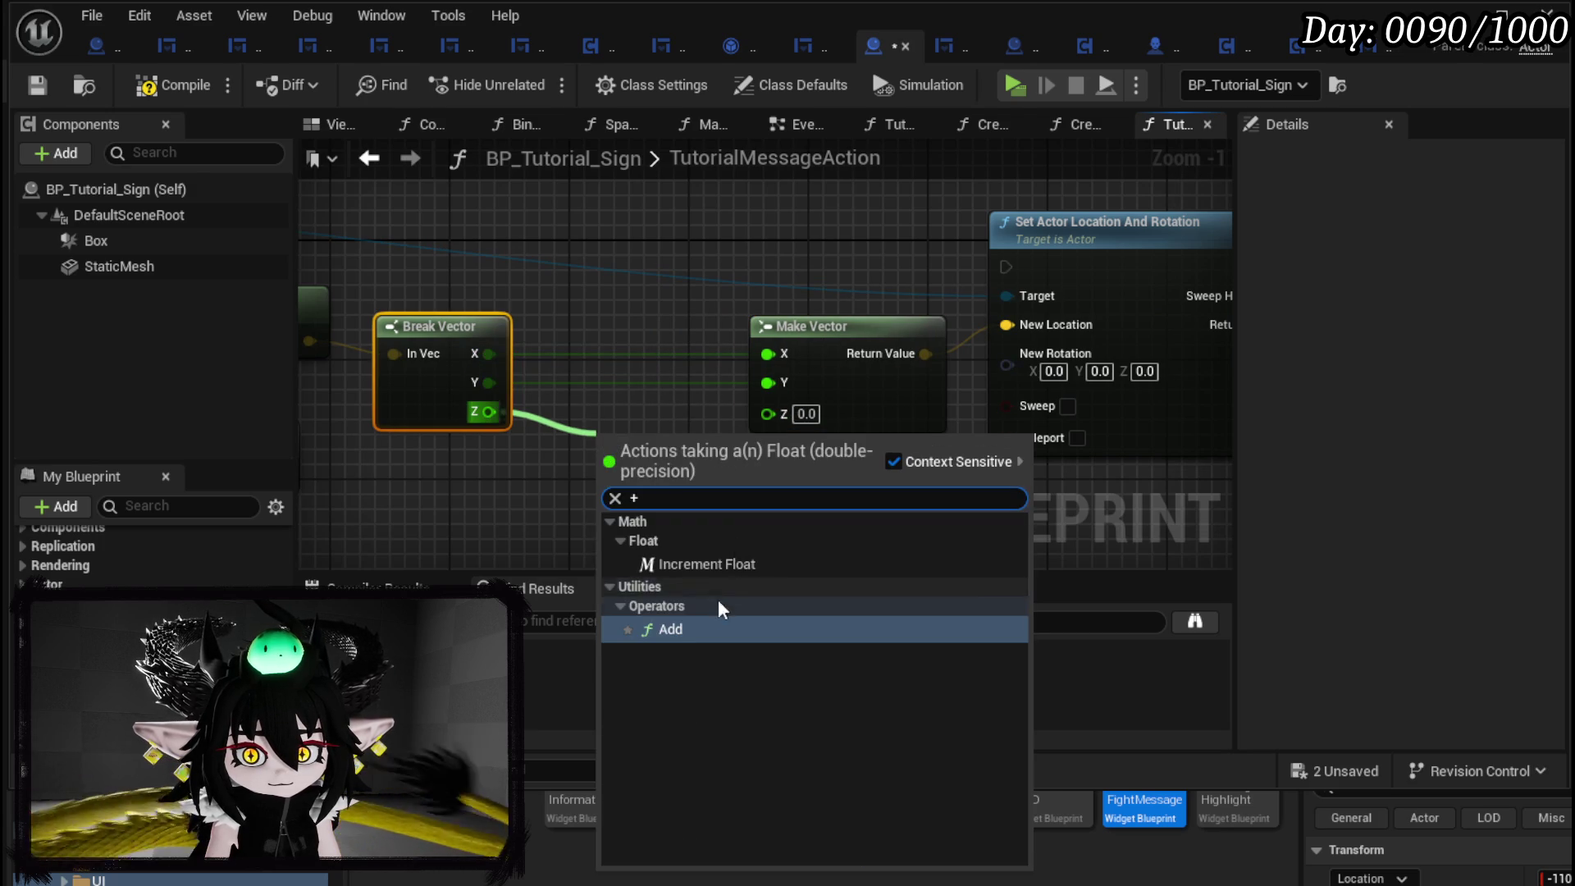
key(Return)
drag(707, 439, 768, 414)
scroll(786, 415, down, 4)
scroll(657, 439, up, 2)
drag(491, 438, 1058, 352)
mouse_move(395, 350)
mouse_down()
mouse_move(1025, 279)
mouse_move(1162, 317)
mouse_move(1179, 342)
mouse_move(905, 320)
mouse_move(1063, 292)
mouse_move(1443, 281)
mouse_up()
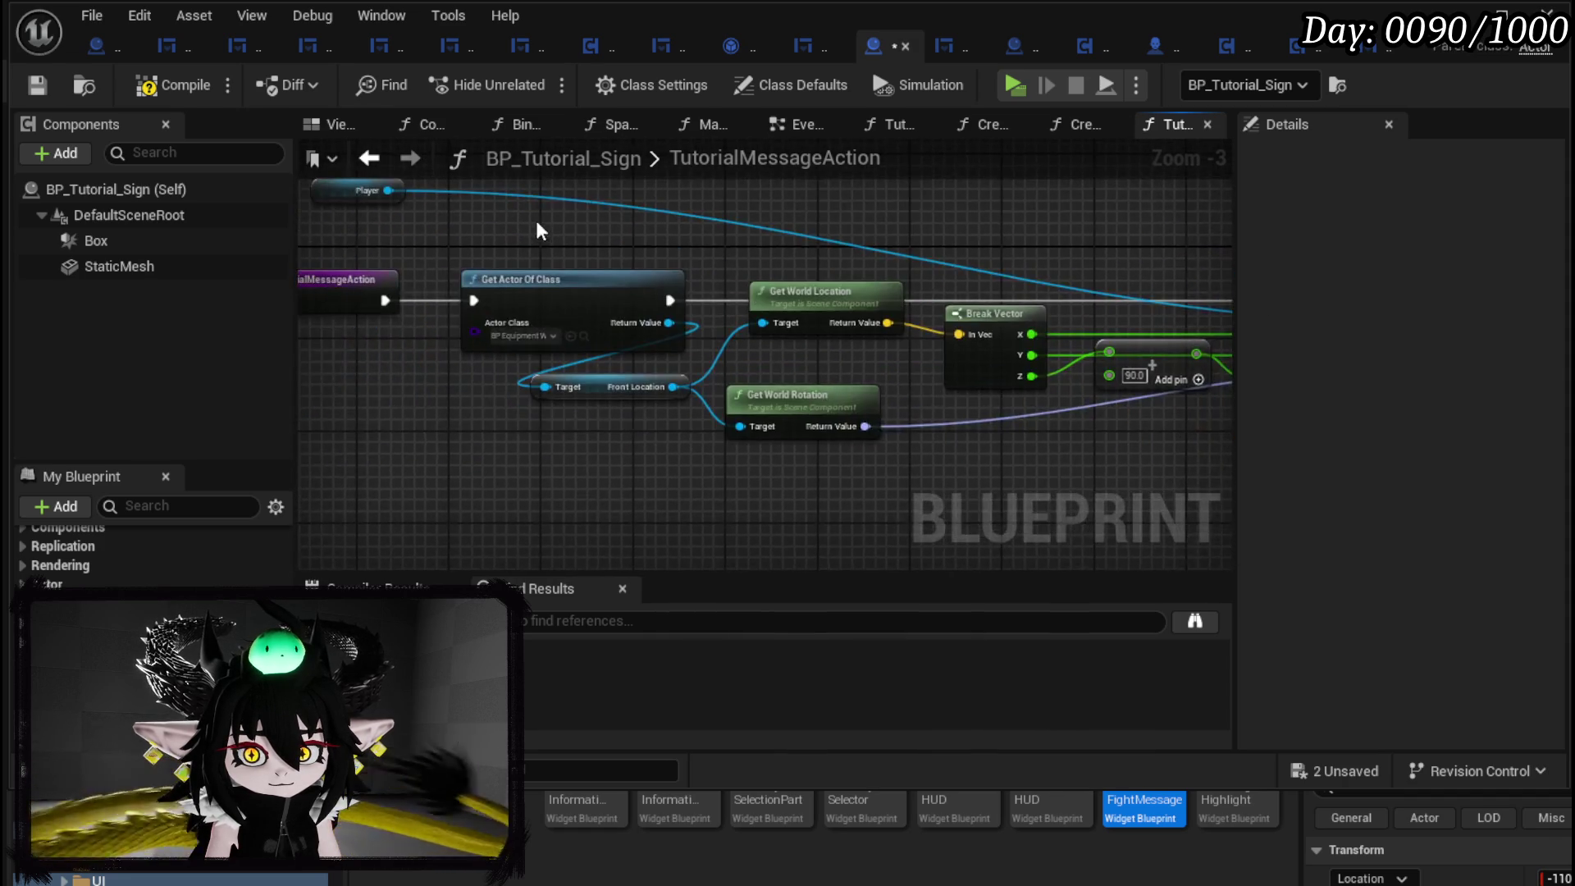
drag(538, 230, 706, 258)
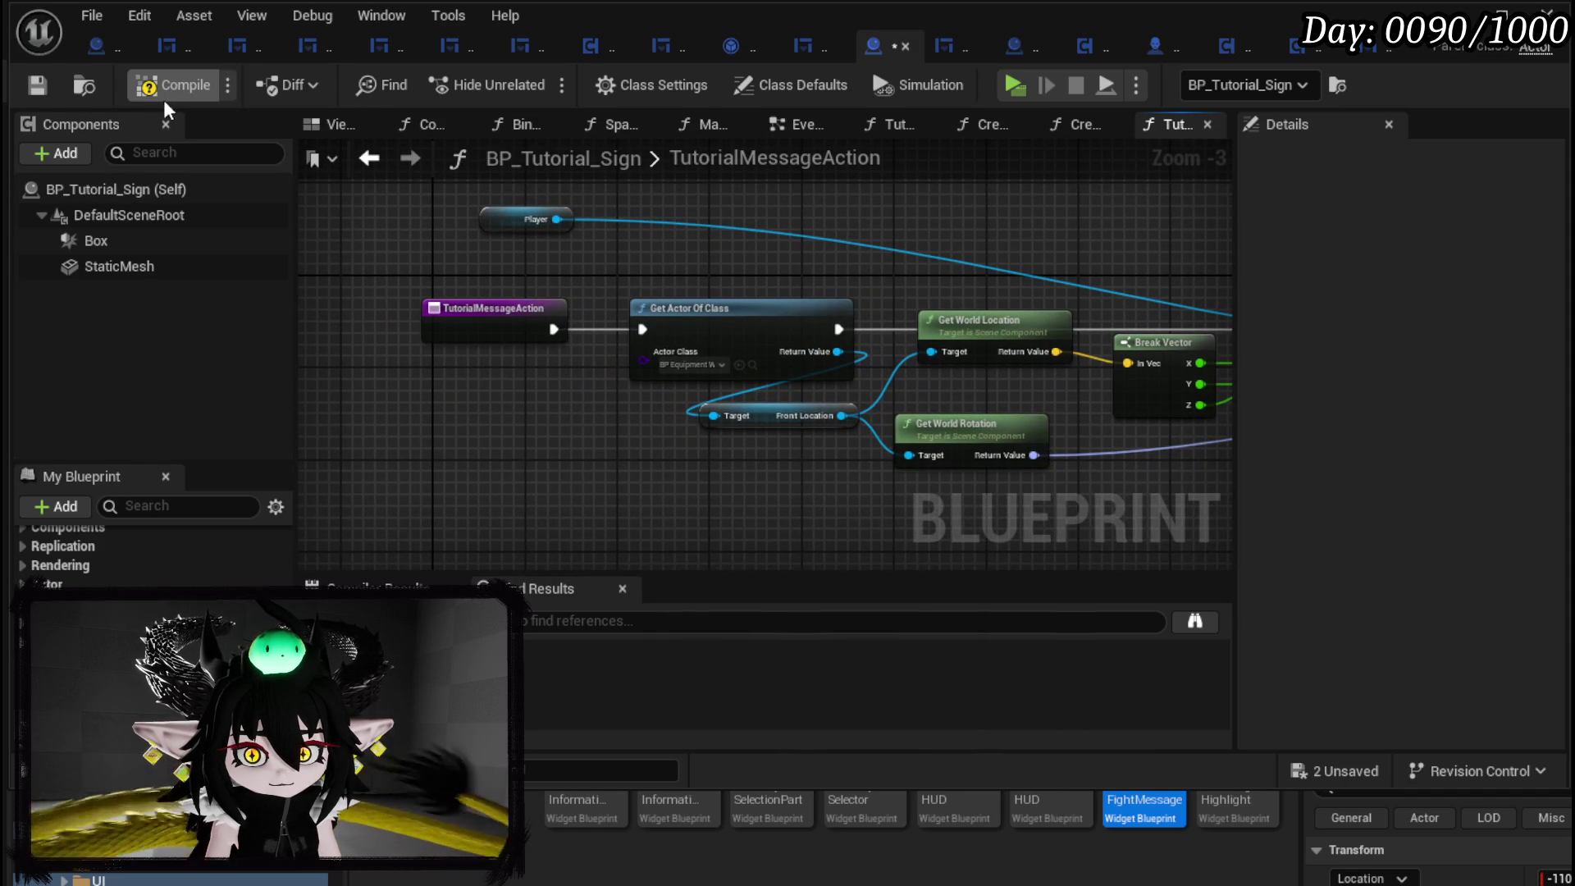
Compile, then place a Switch on Int node between the function entry and Get Actor Of Class.
click(32, 87)
mouse_move(487, 330)
mouse_down()
mouse_move(757, 325)
mouse_move(454, 321)
mouse_move(602, 322)
mouse_up()
scroll(589, 341, up, 2)
text(Switch on Int)
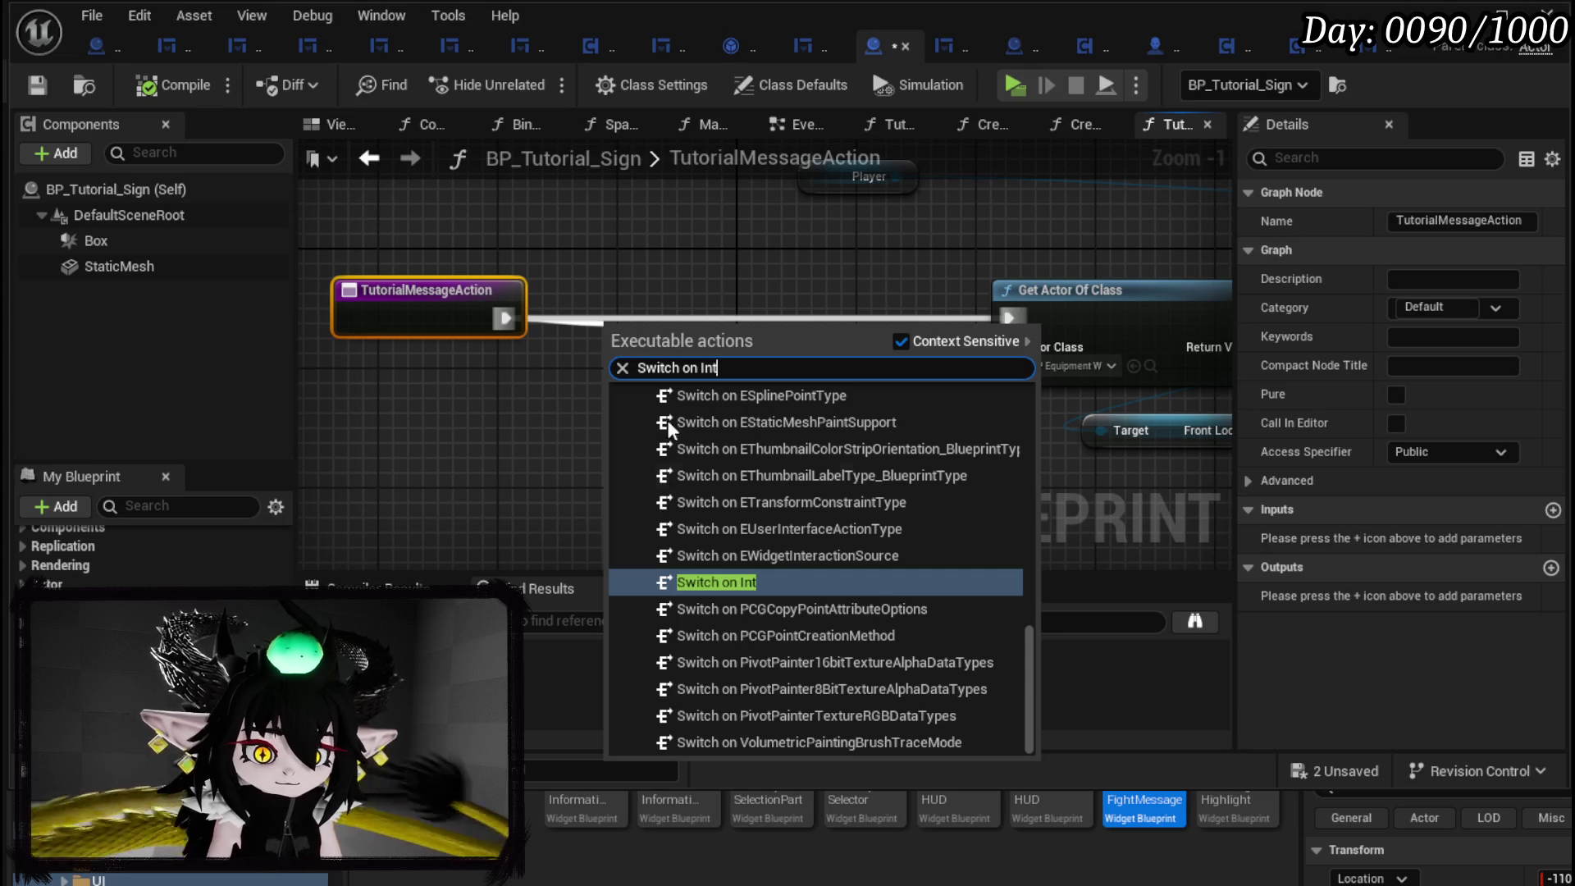
click(718, 582)
drag(739, 379, 755, 335)
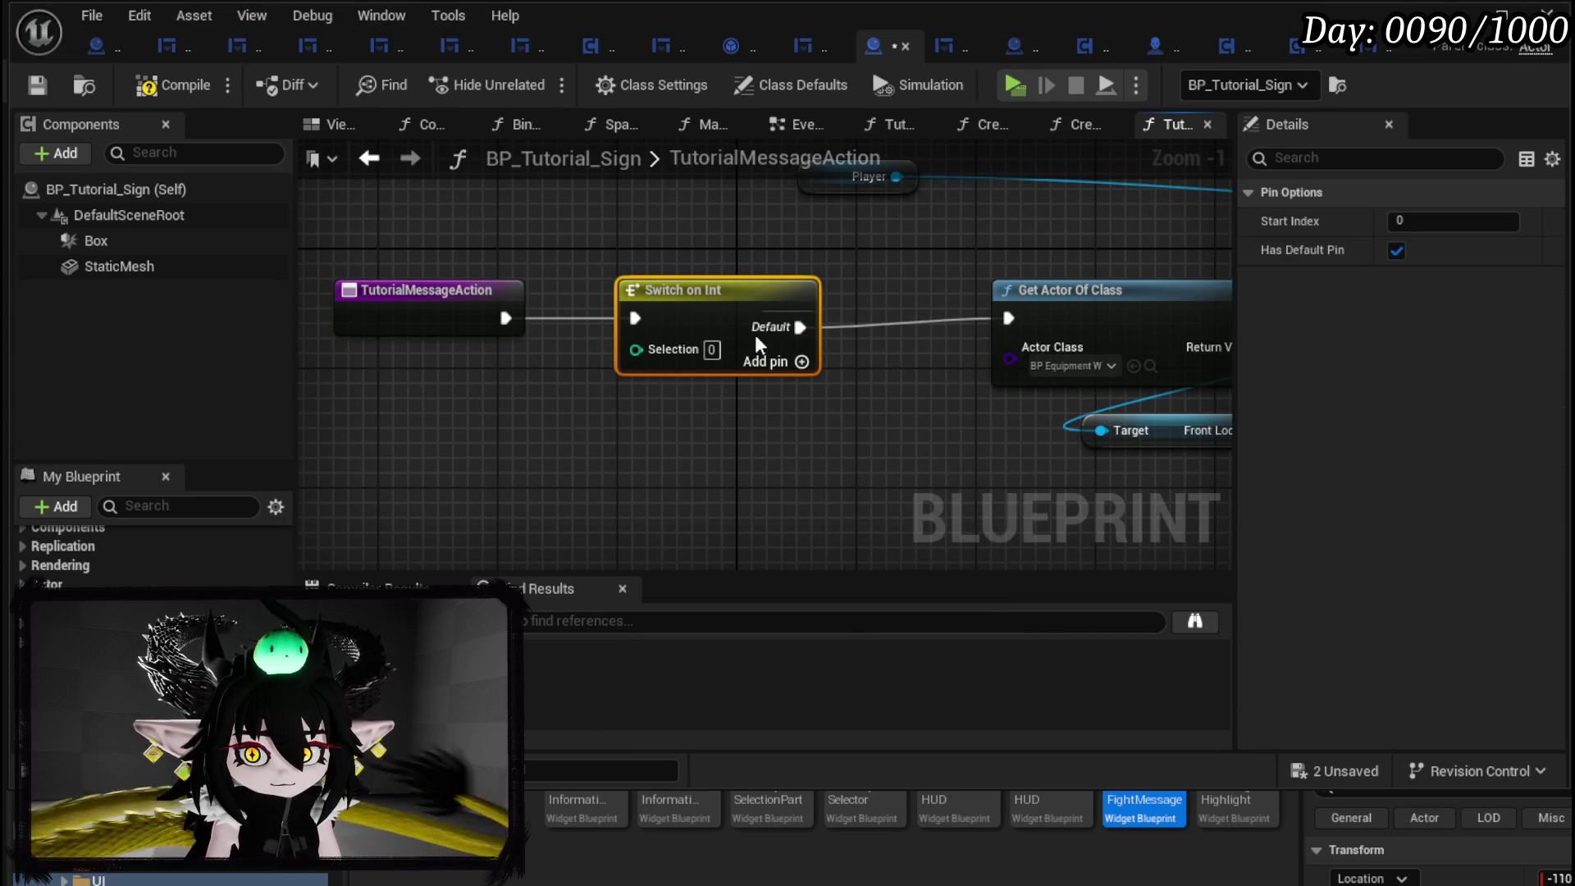
Add three case pins, wire Tutorial Index into the switch's Selection, and compile.
click(799, 362)
click(801, 390)
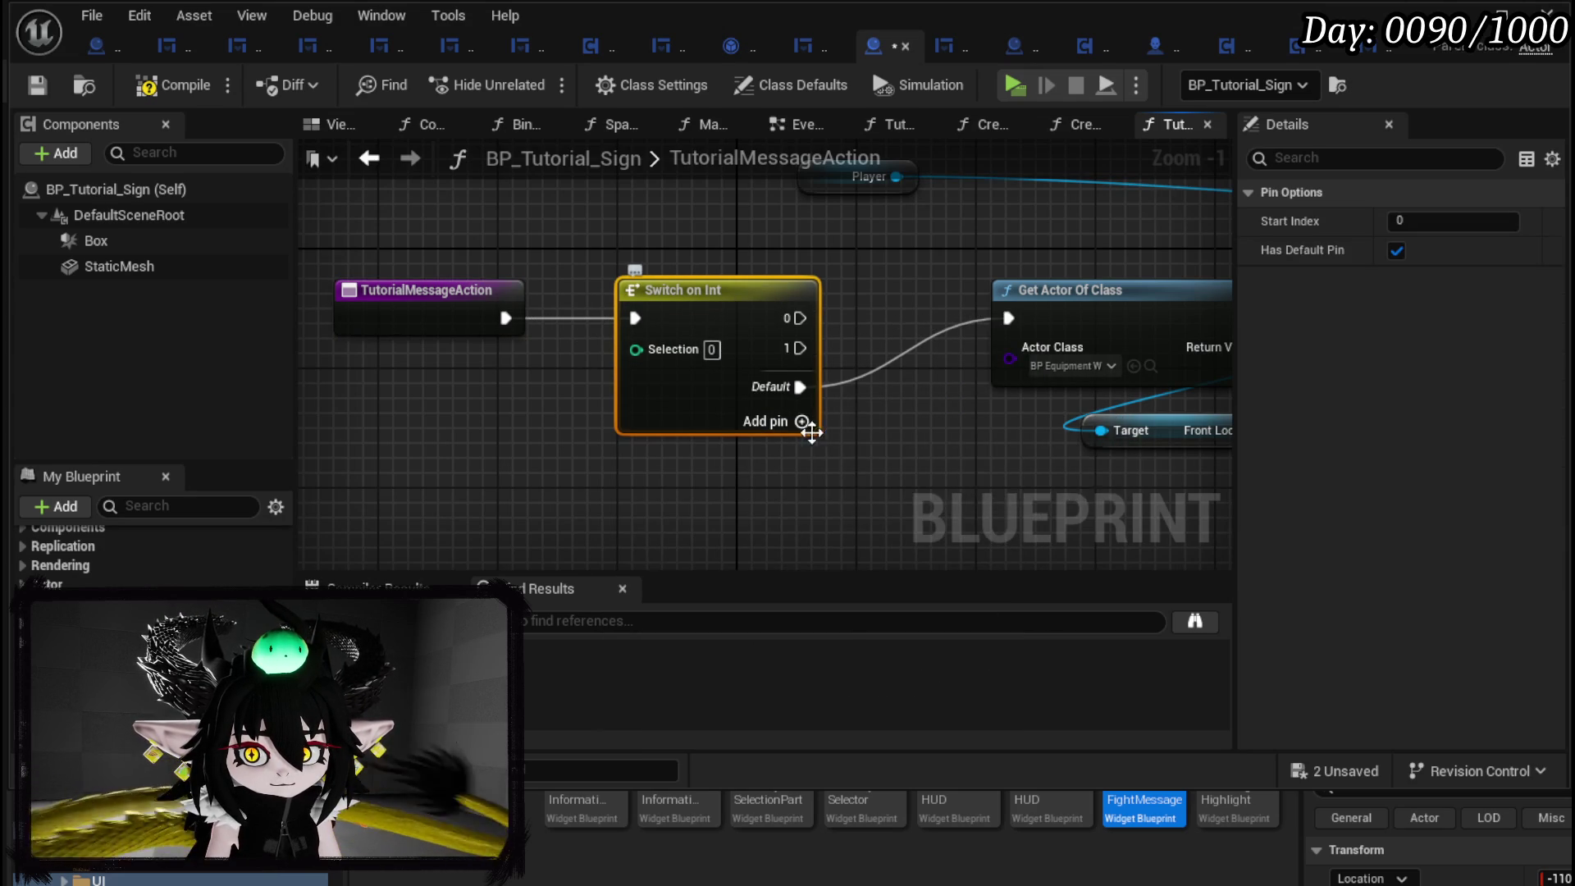
click(803, 422)
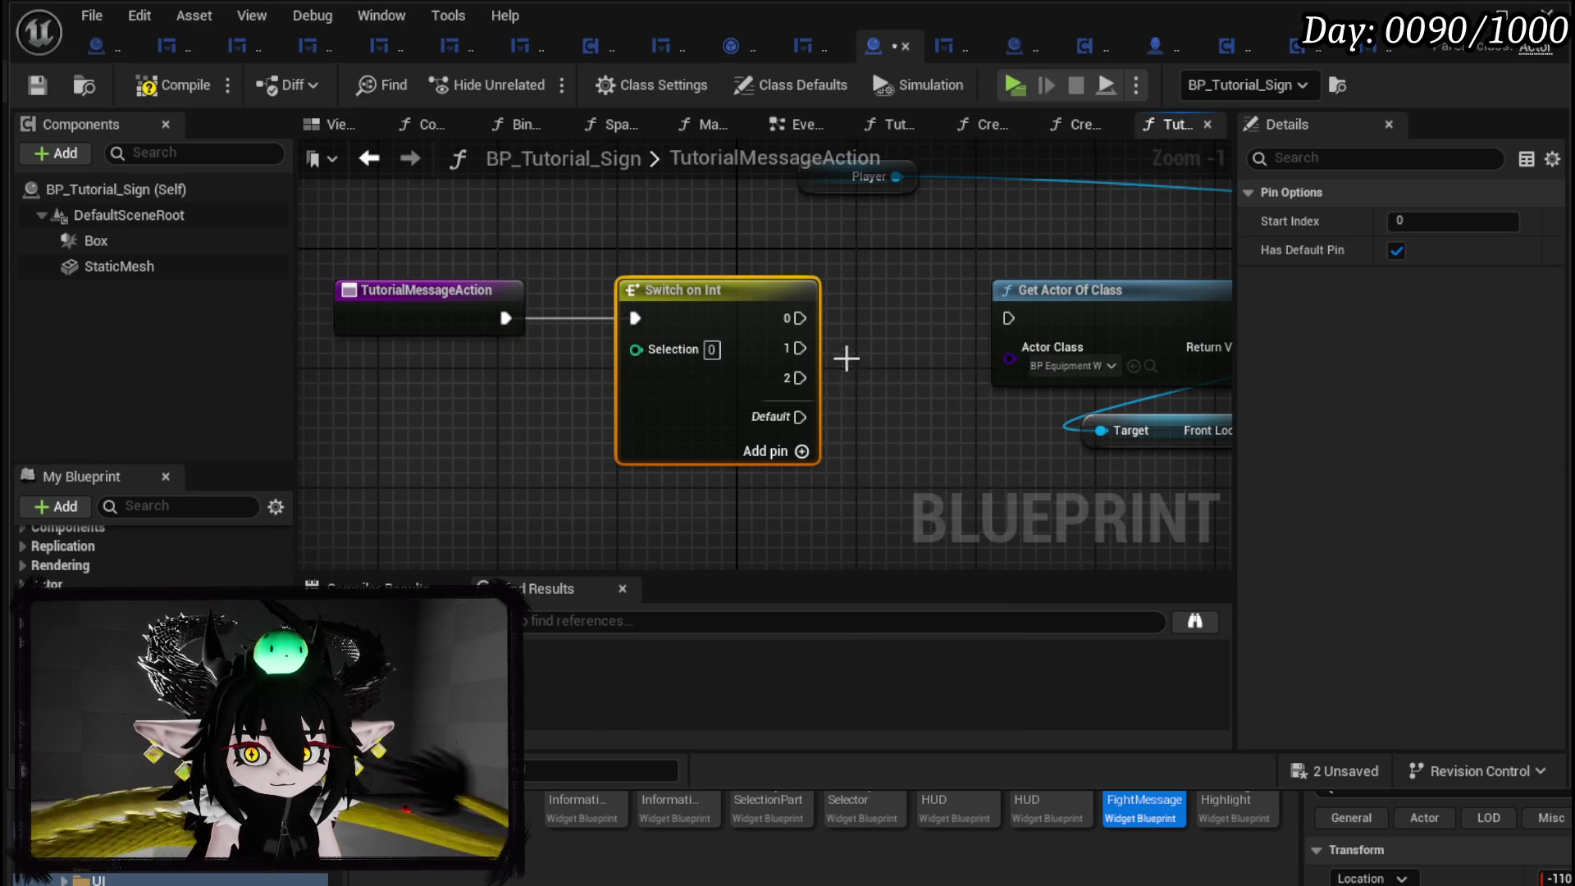
mouse_move(535, 447)
mouse_down()
mouse_move(648, 438)
mouse_move(646, 378)
mouse_move(539, 359)
mouse_up()
click(134, 127)
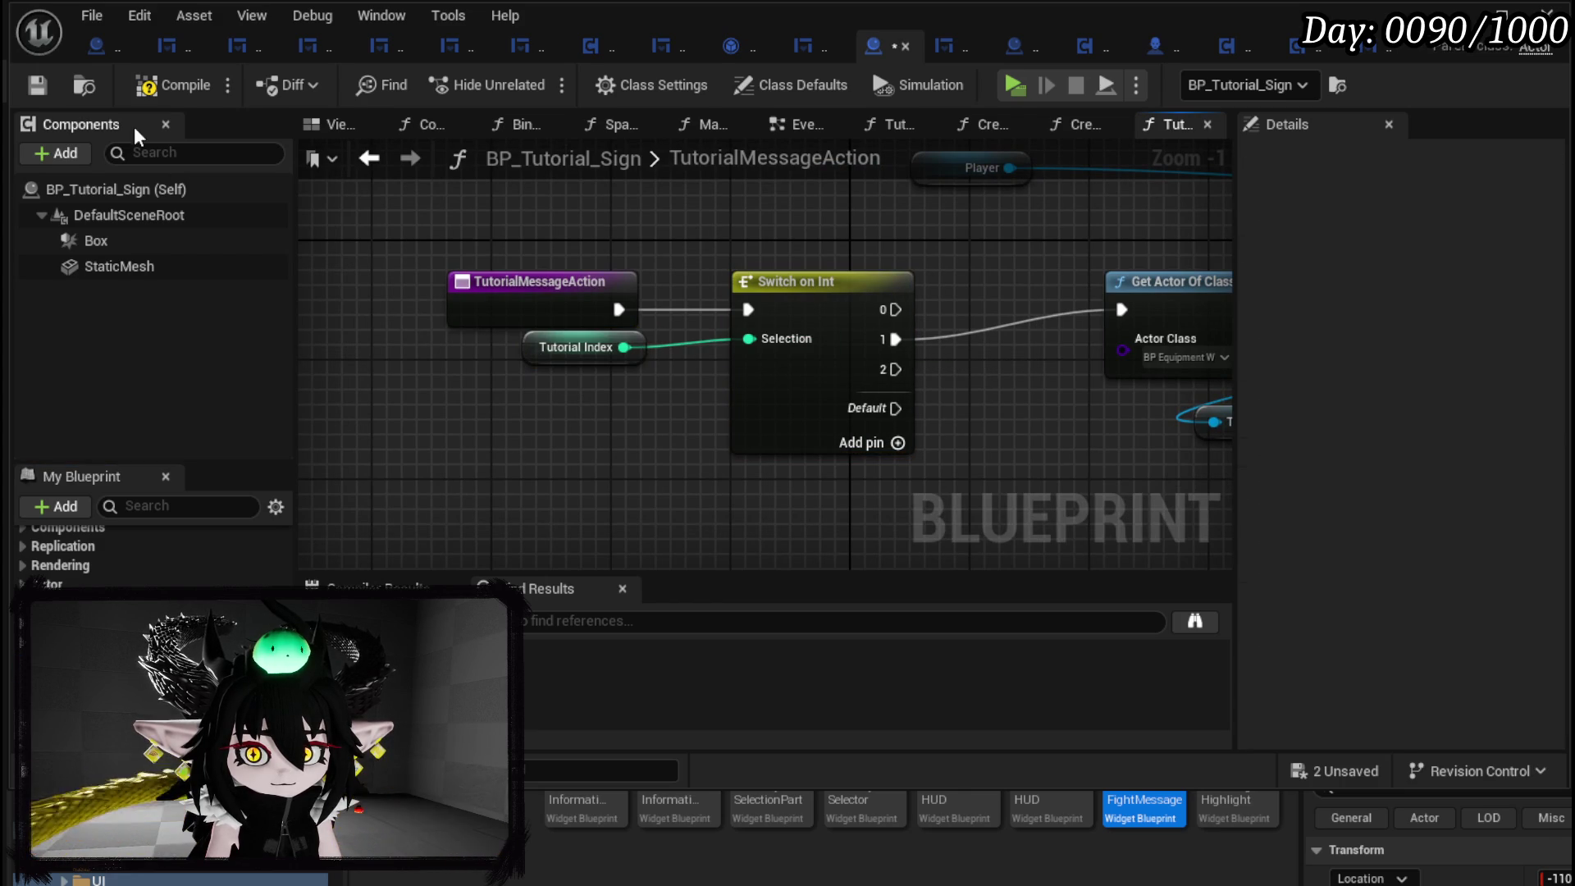
click(45, 83)
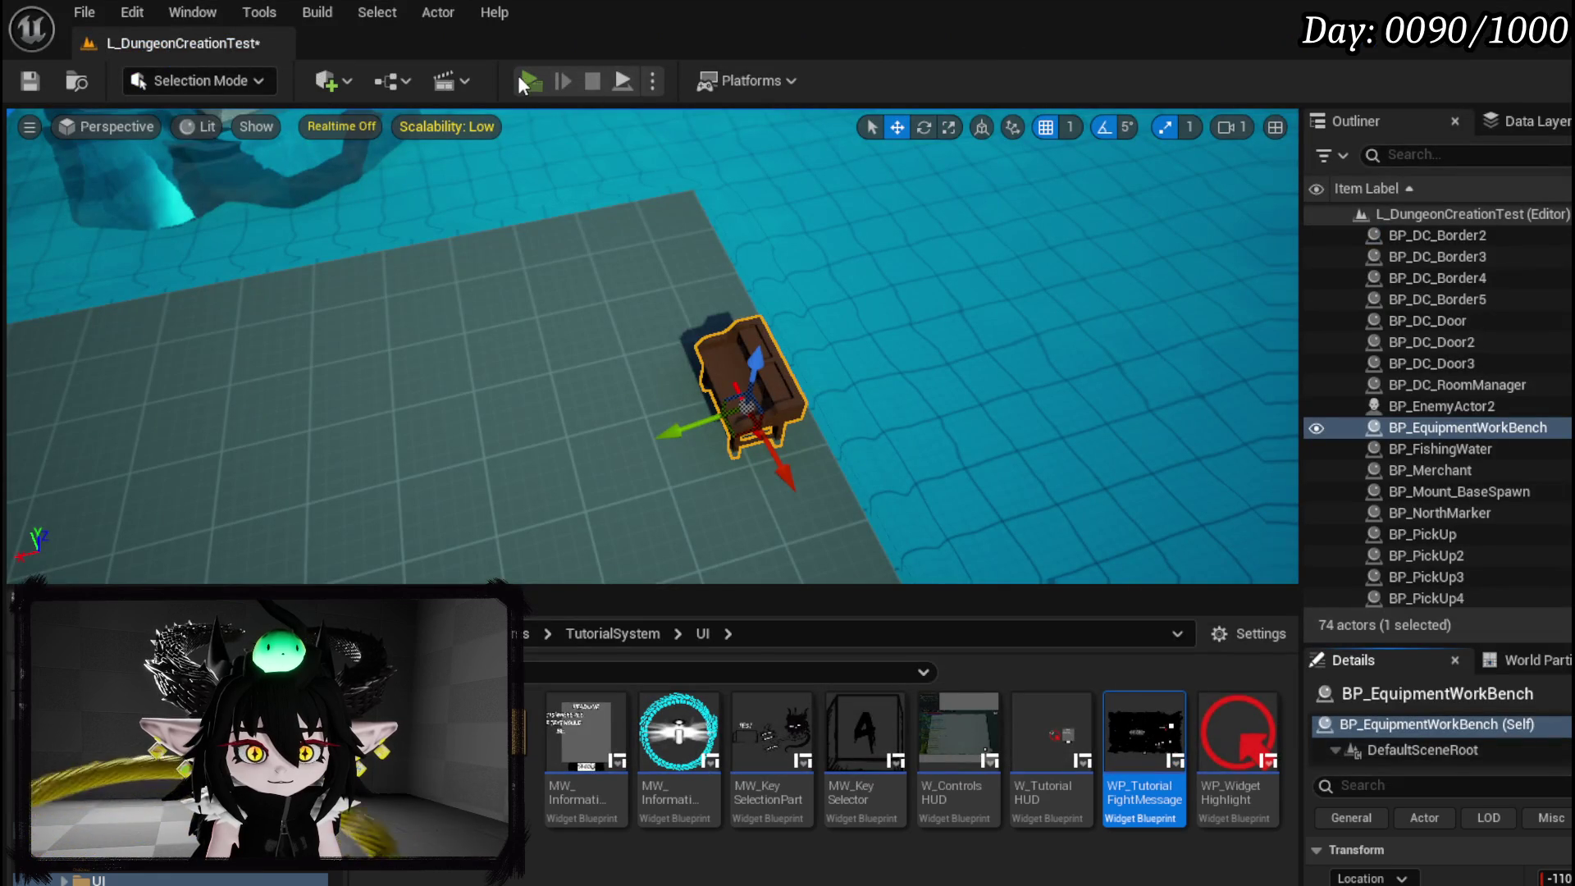
click(523, 79)
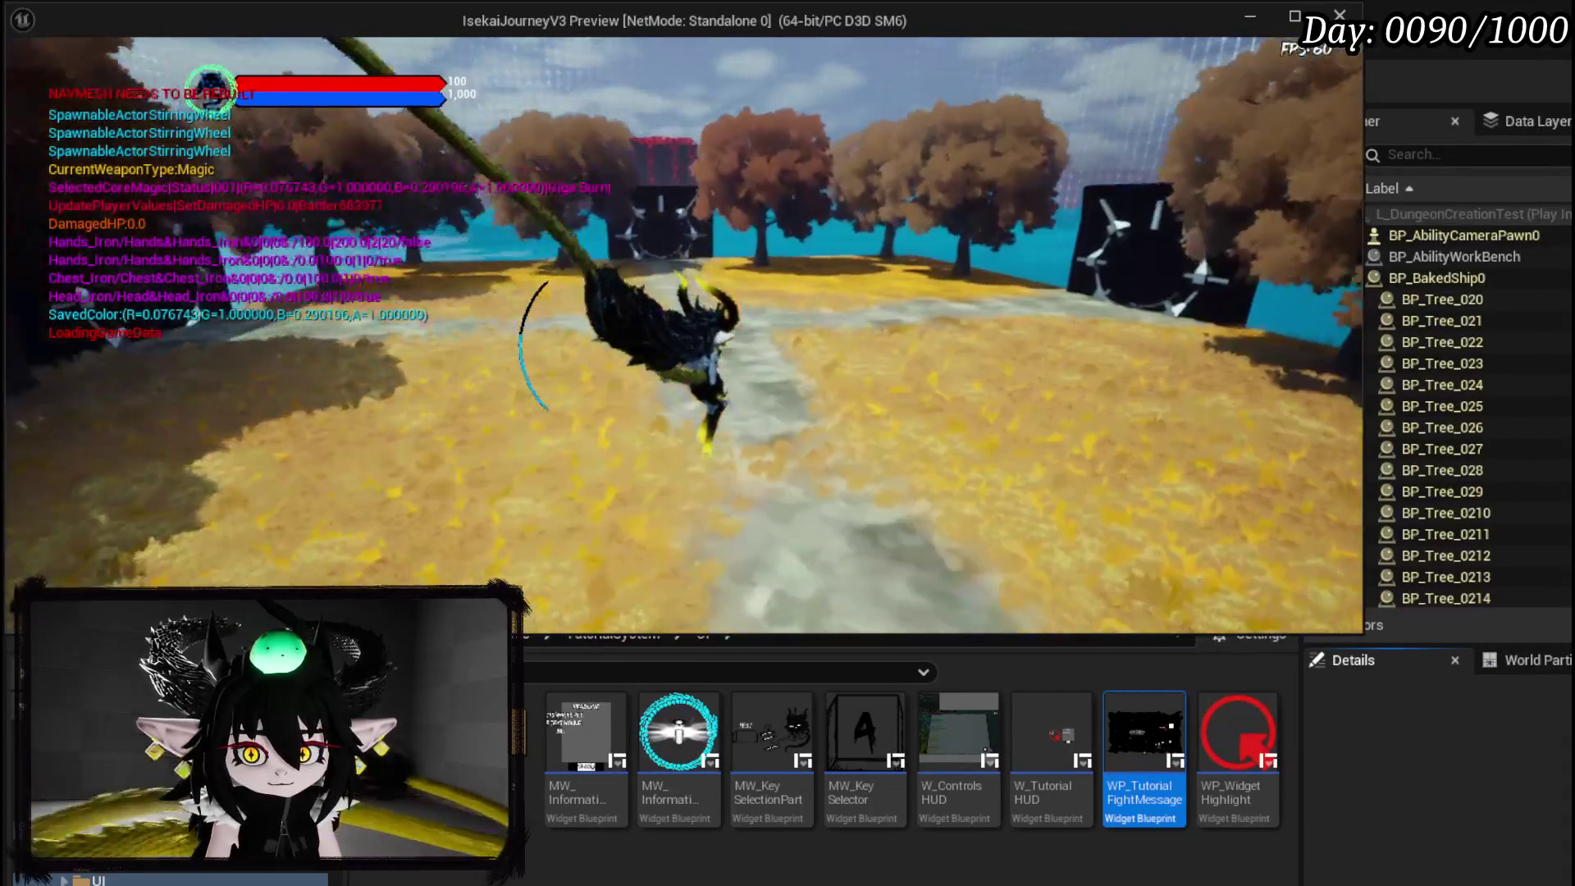
Walk to the black box, open it, and take an item to hit the MoveItemToActor breakpoint.
key(w)
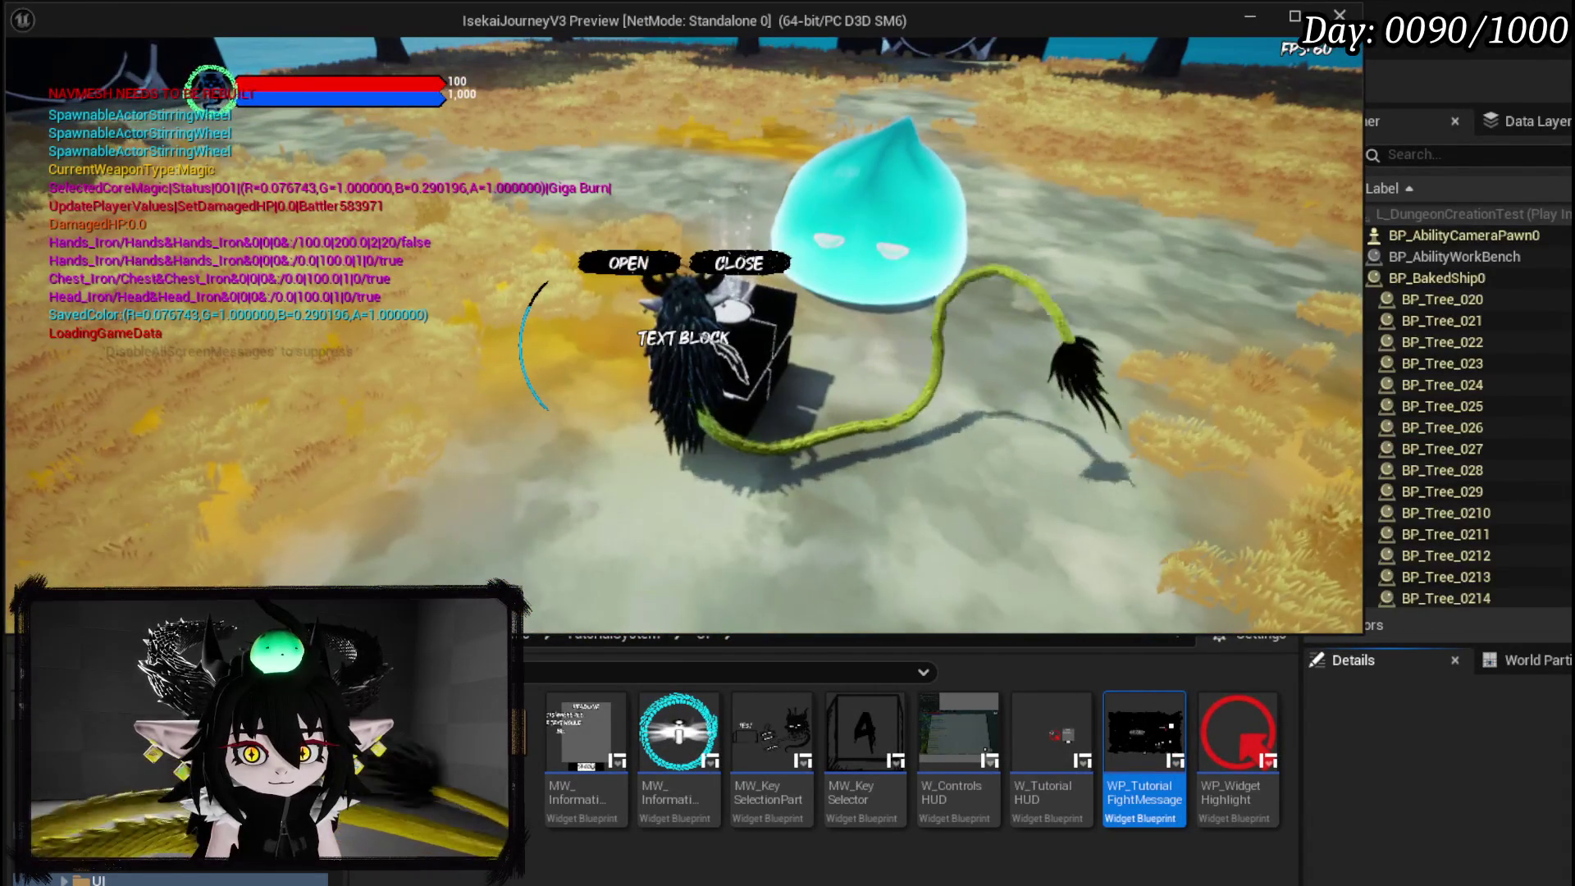
key(e)
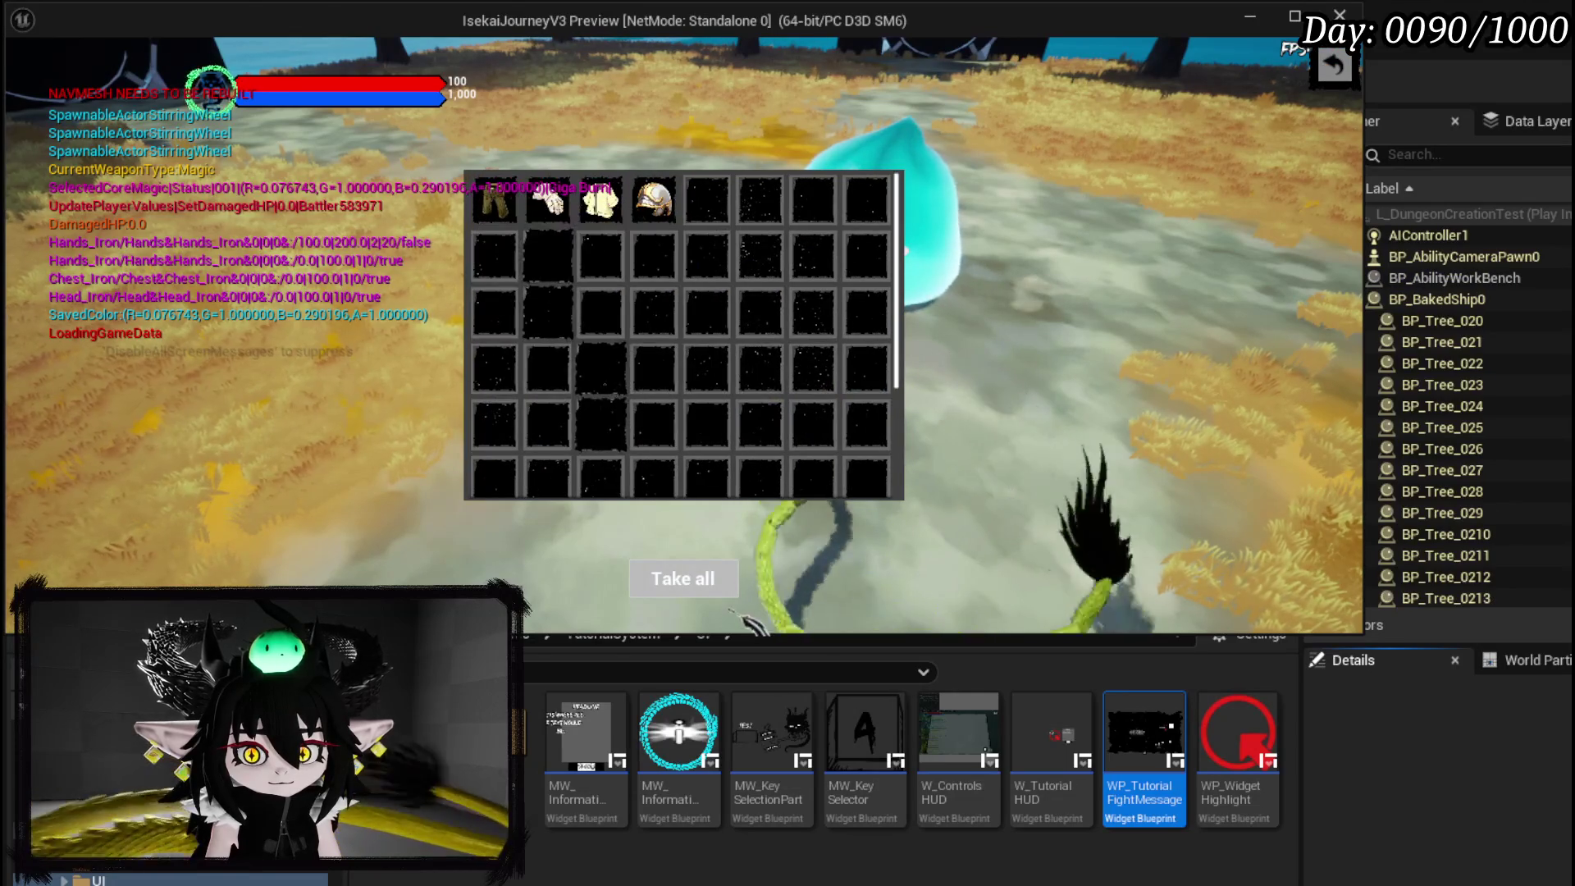
click(494, 199)
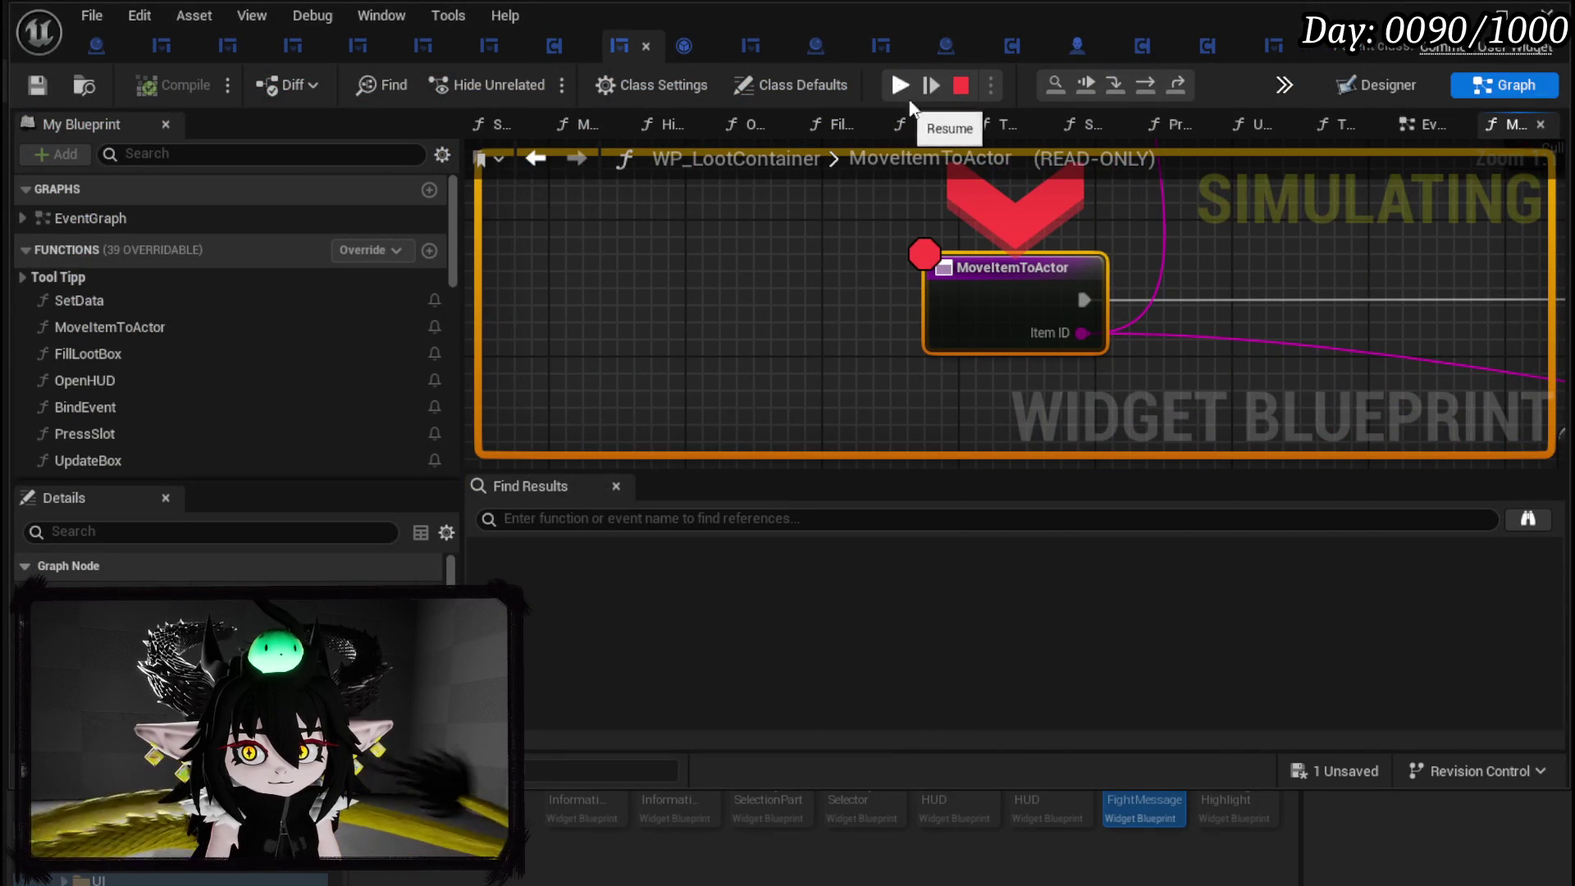
Remove the MoveItemToActor breakpoint and resume play twice, continuing past the Branch breakpoint.
right_click(1009, 287)
click(1094, 398)
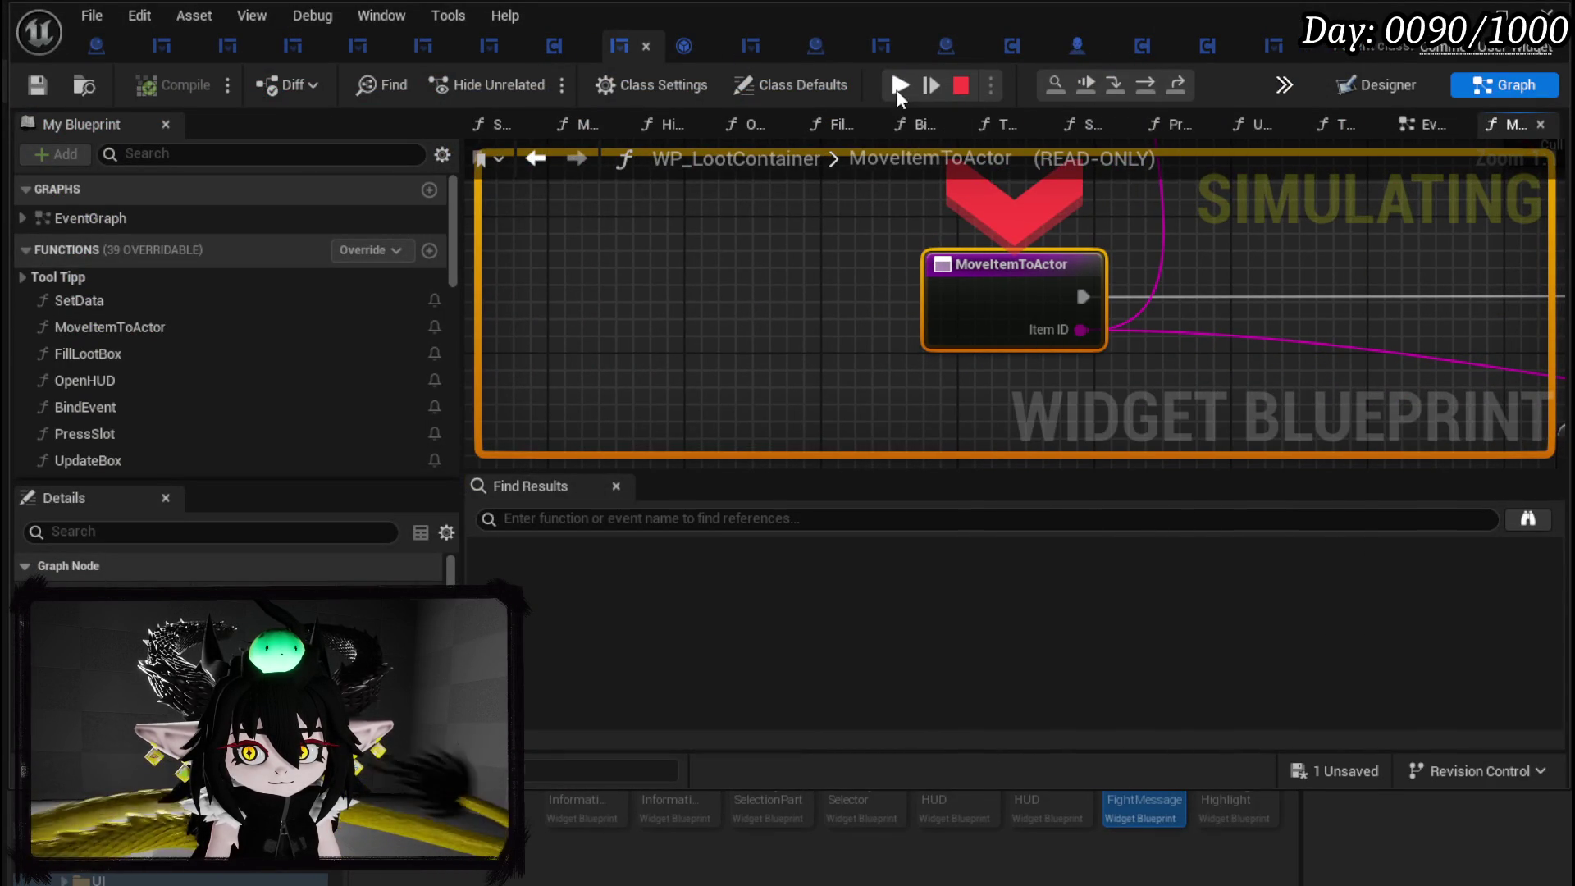
click(898, 88)
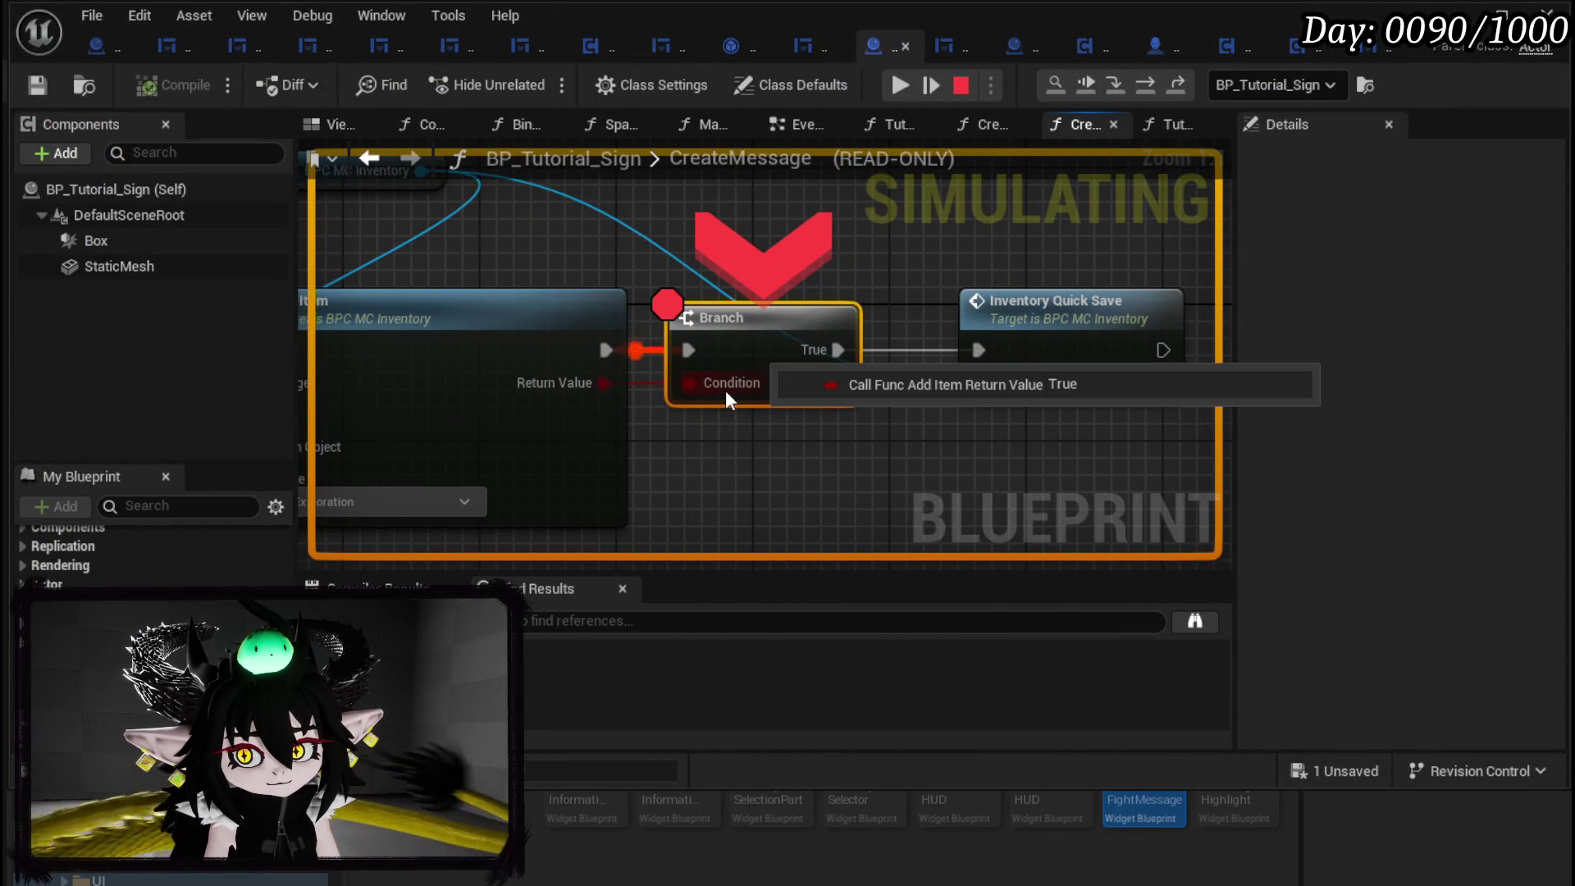
click(924, 86)
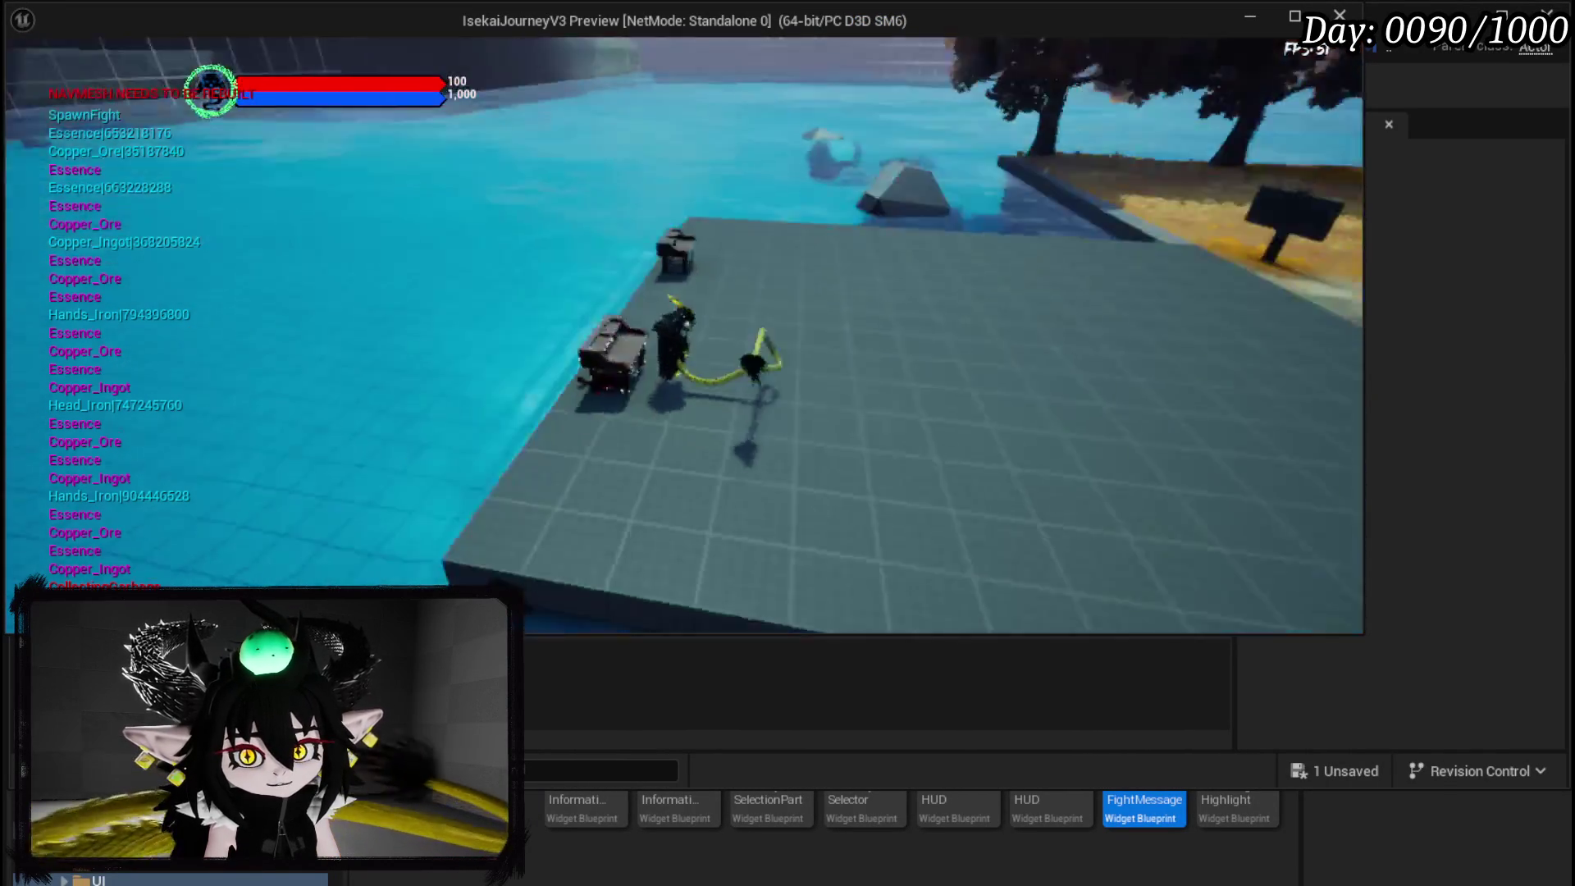
At the workbench, put all 20 Iron Hands skill points into Defensive, then stop the preview.
key(e)
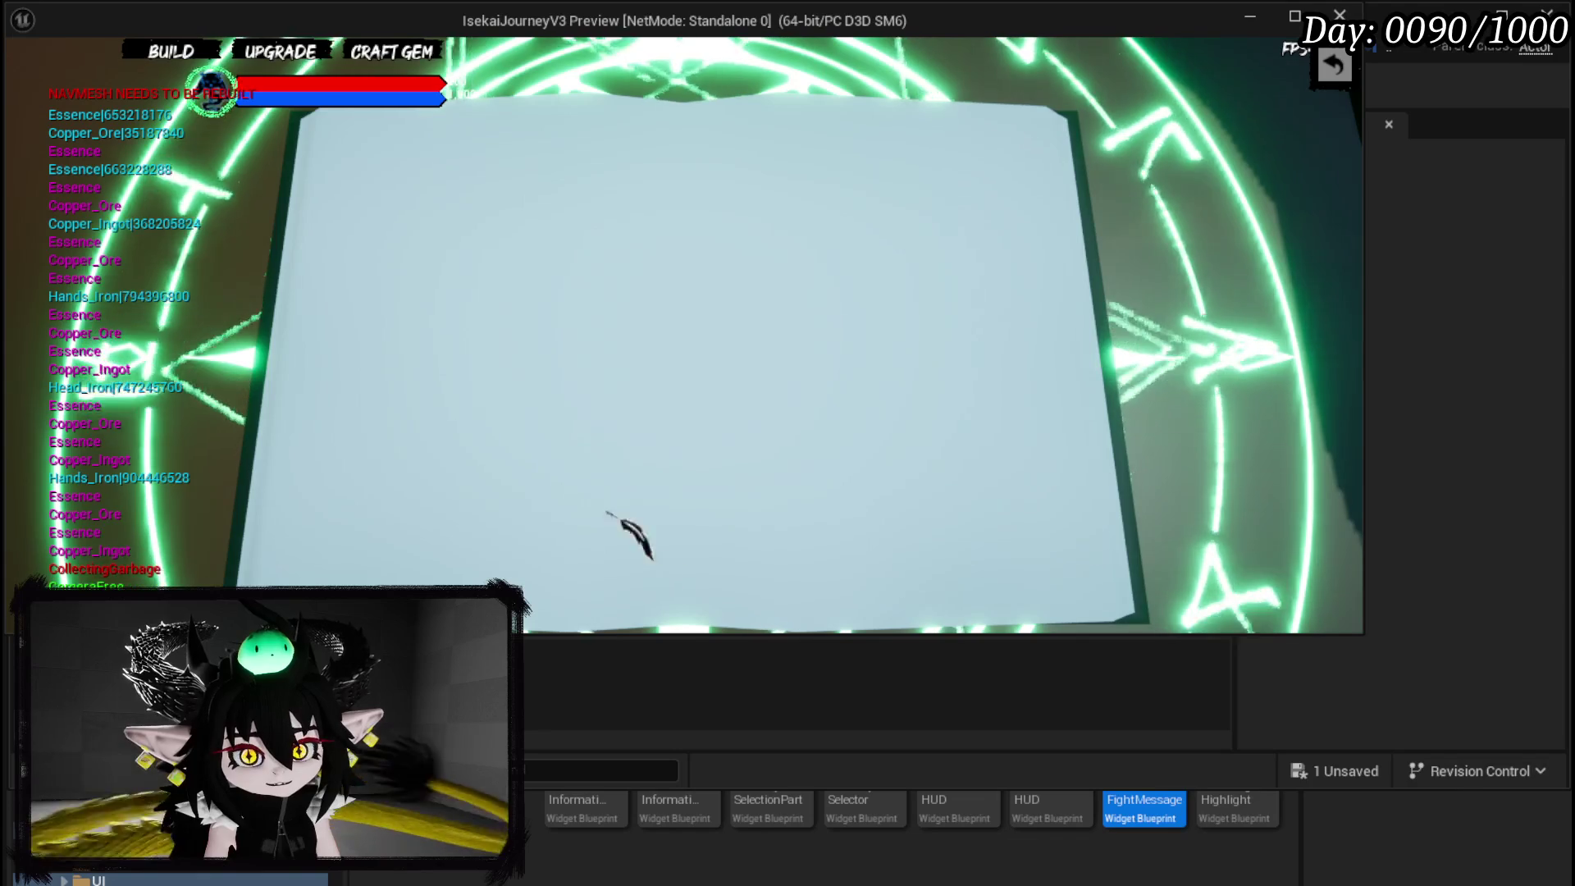
click(278, 53)
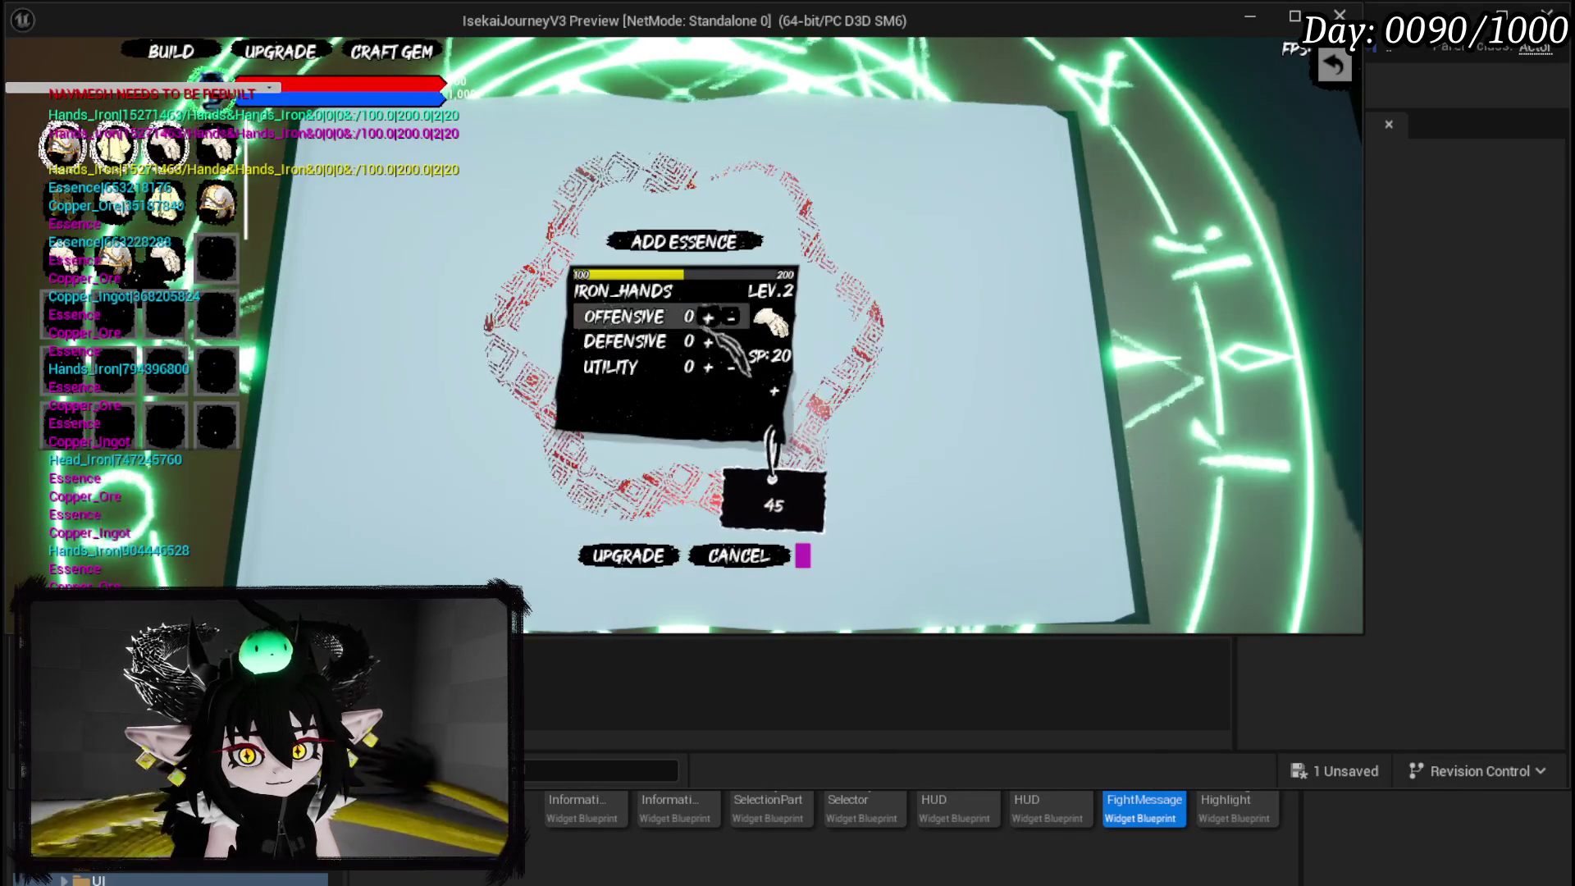
click(707, 341)
click(707, 341)
click(707, 341)
click(707, 342)
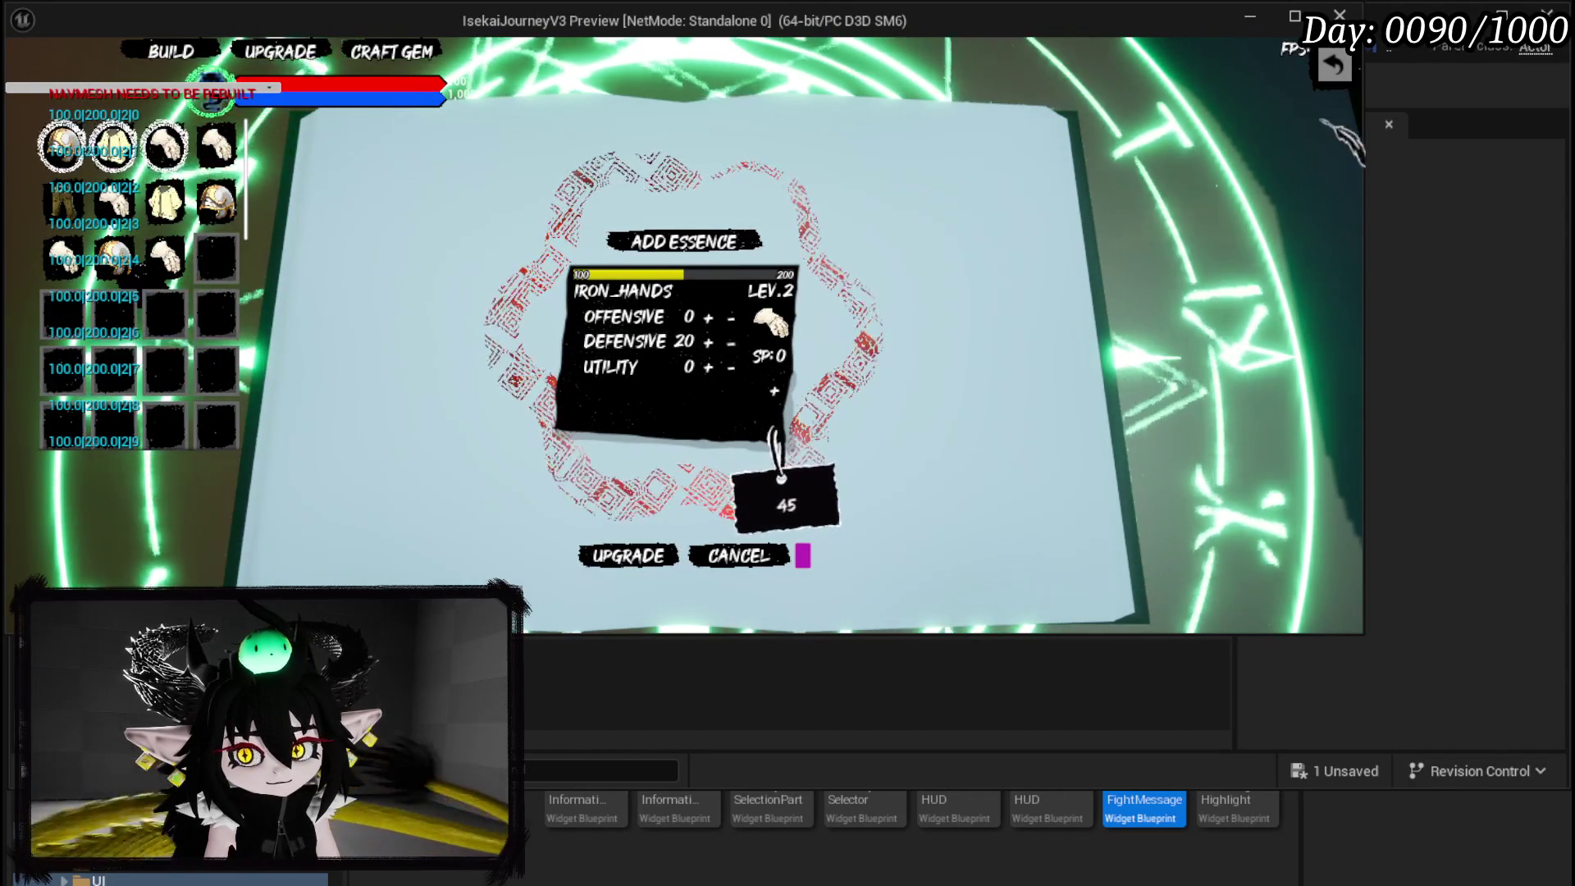
key(Escape)
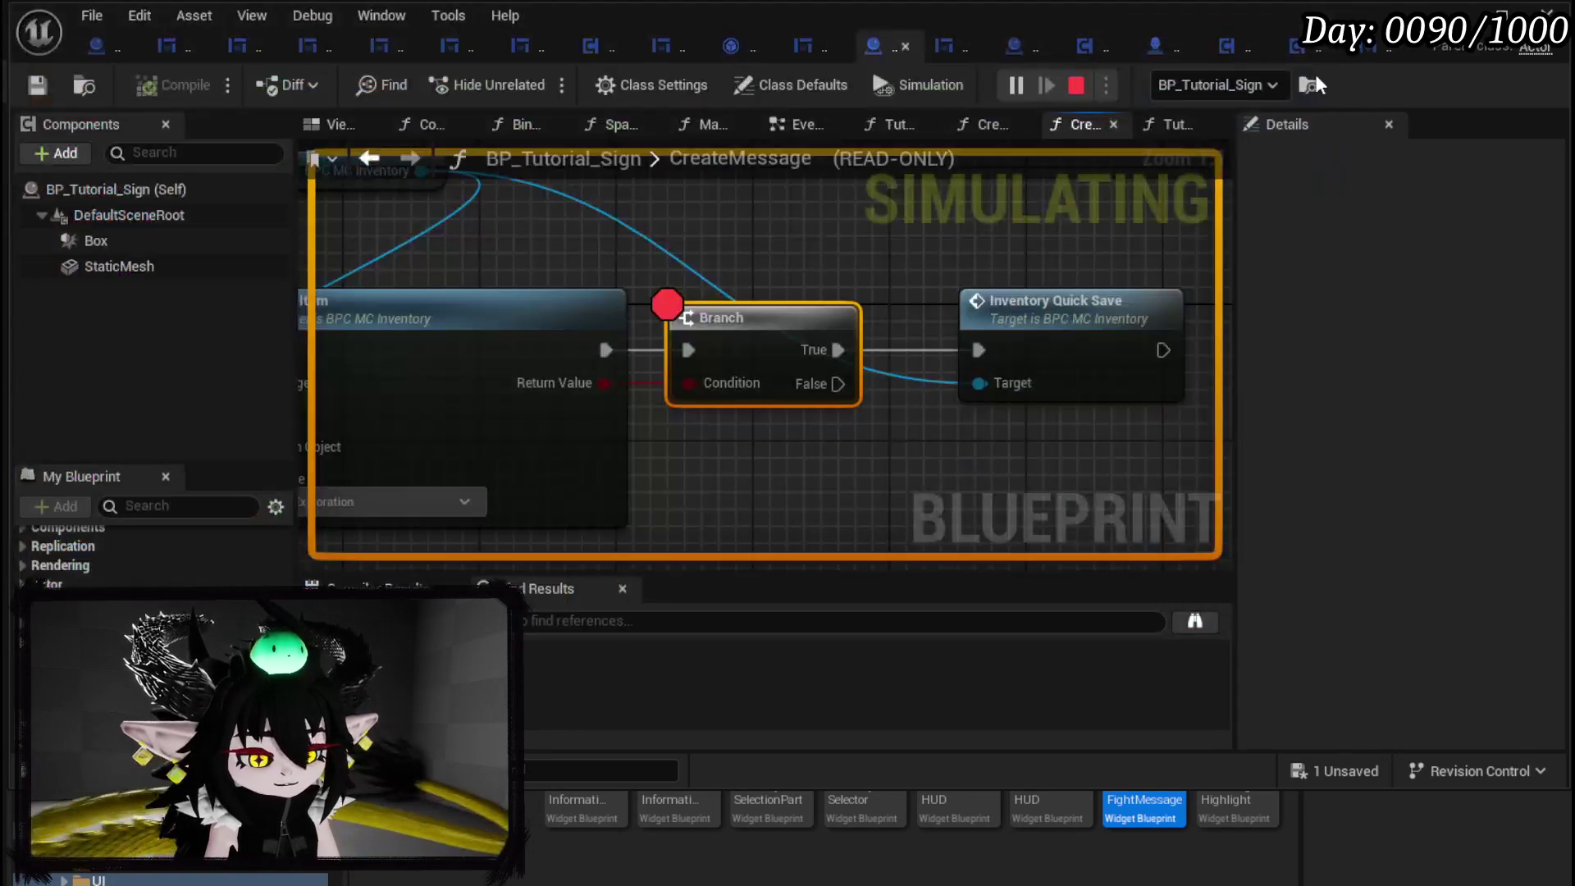
Pan around CreateMessage to review its message text, Set Data, Add Item and gear level-up nodes.
scroll(708, 279, down, 5)
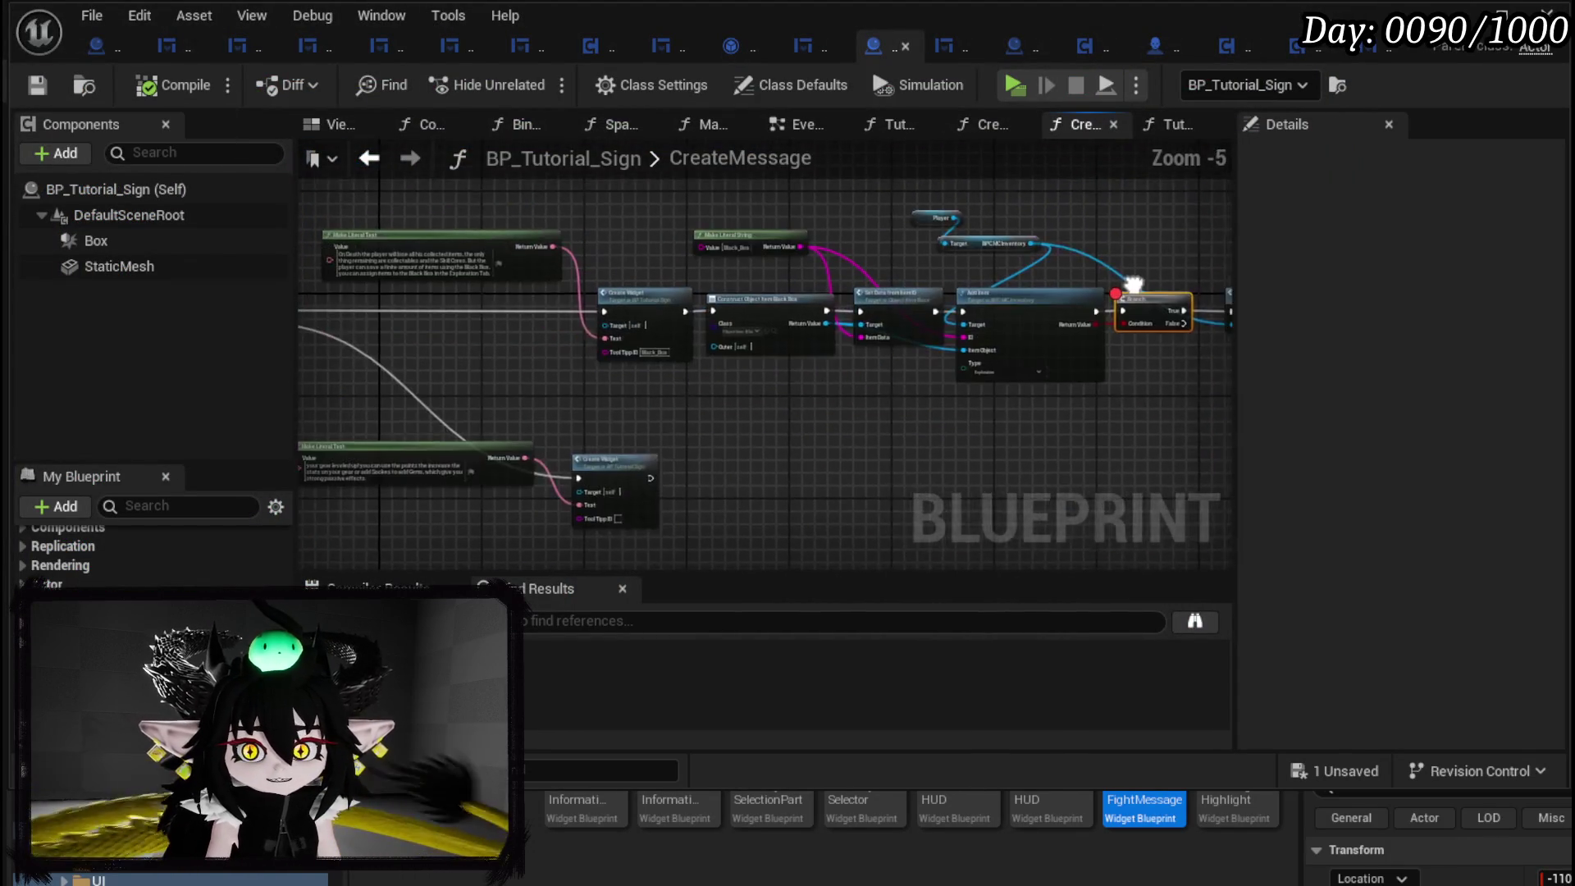
scroll(532, 316, up, 4)
scroll(836, 296, right, 10)
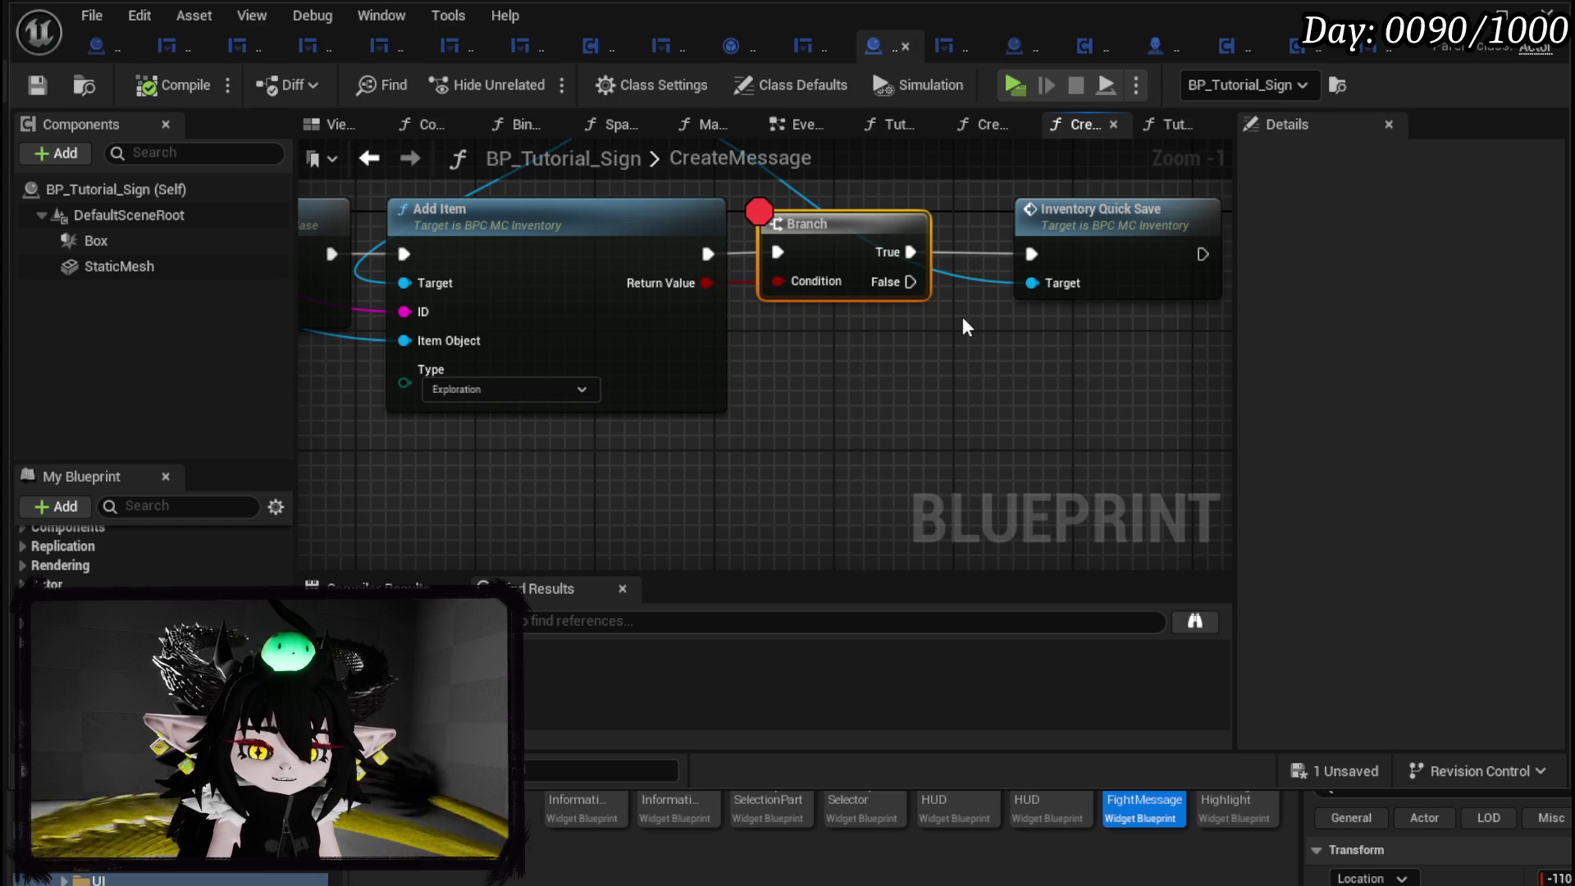
scroll(826, 451, up, 3)
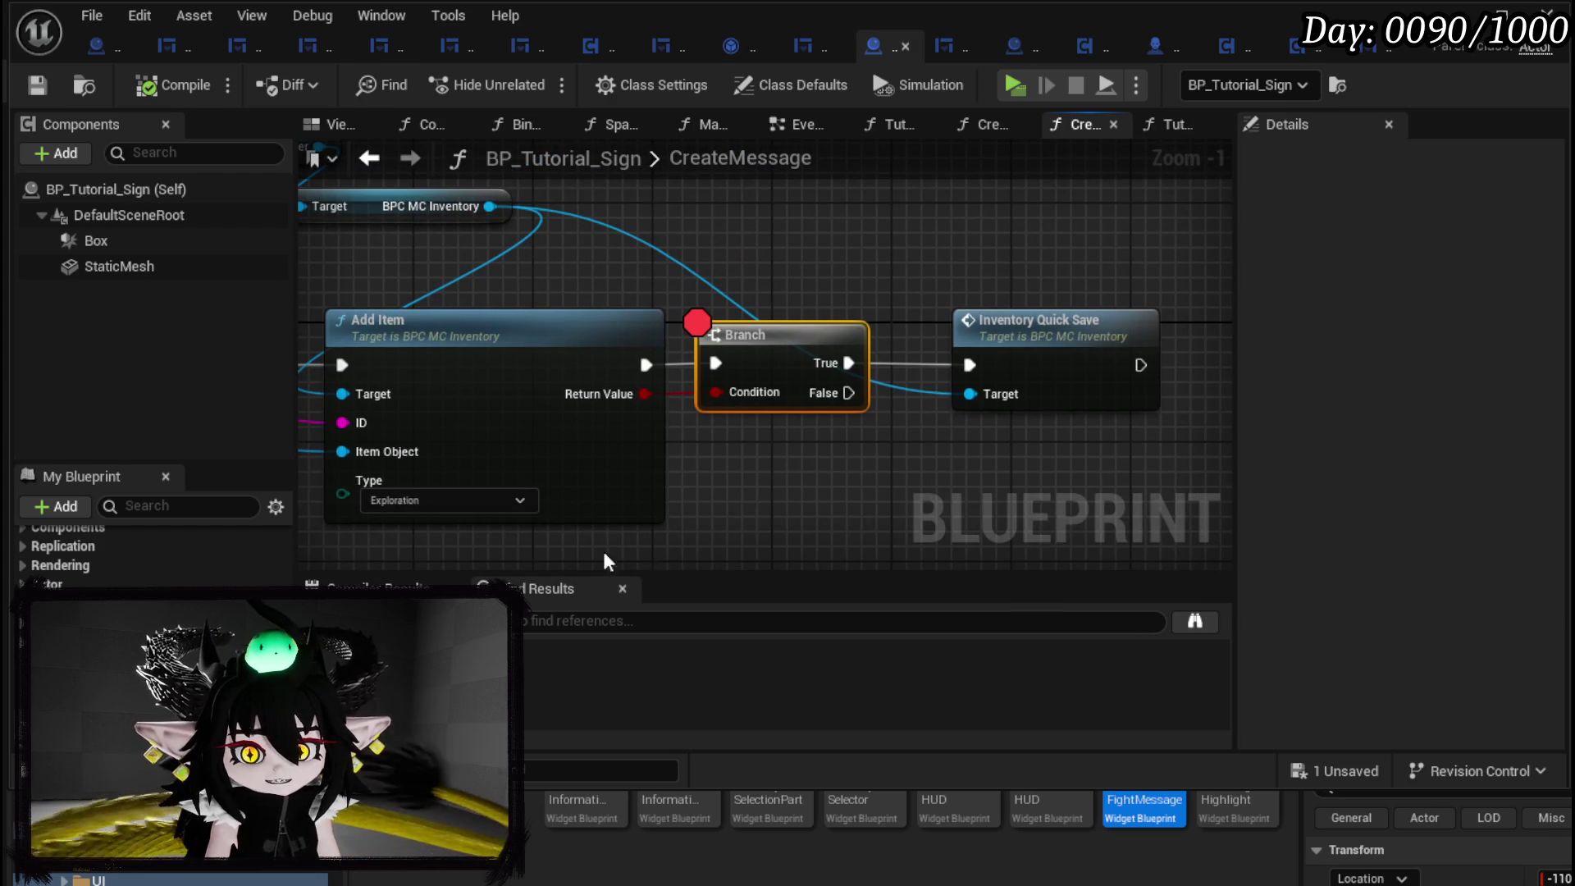
click(1047, 463)
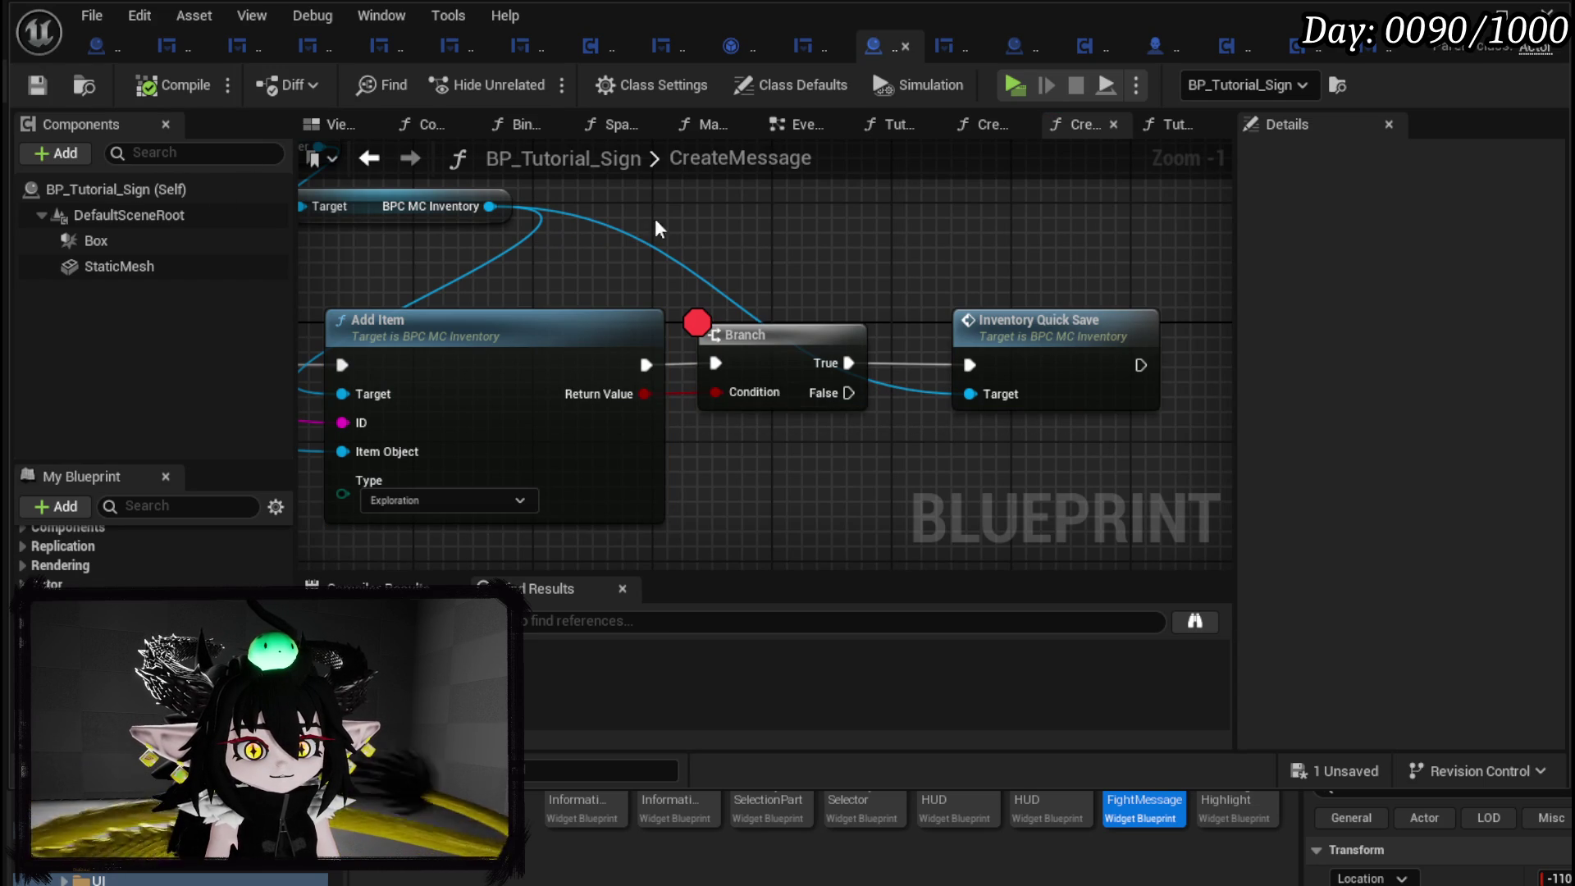
scroll(655, 218, down, 3)
drag(627, 402, 713, 361)
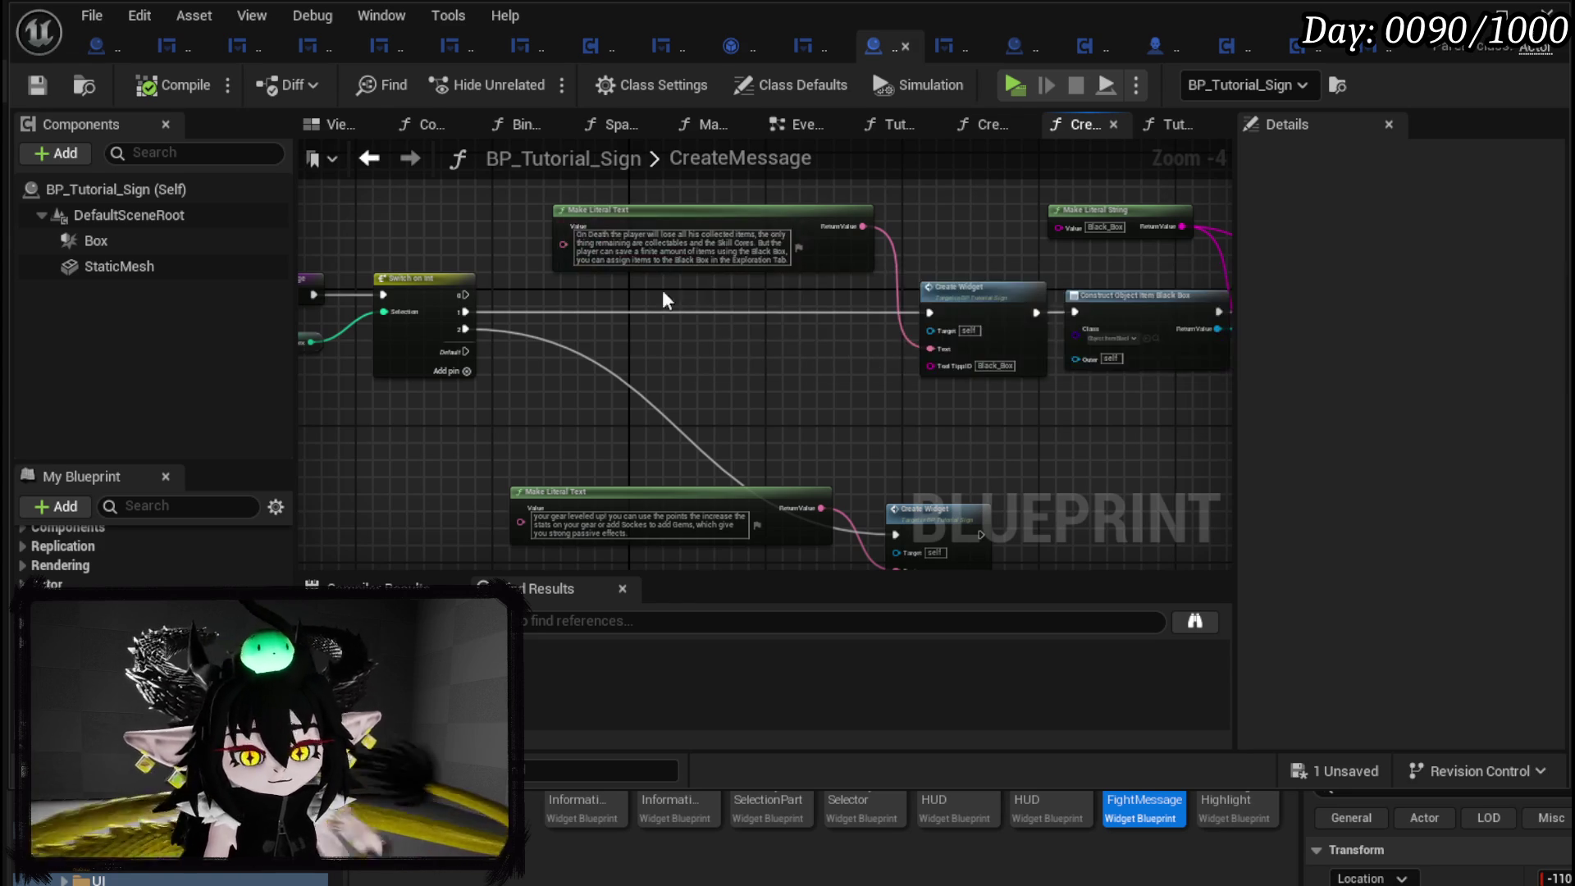
drag(781, 405, 1005, 373)
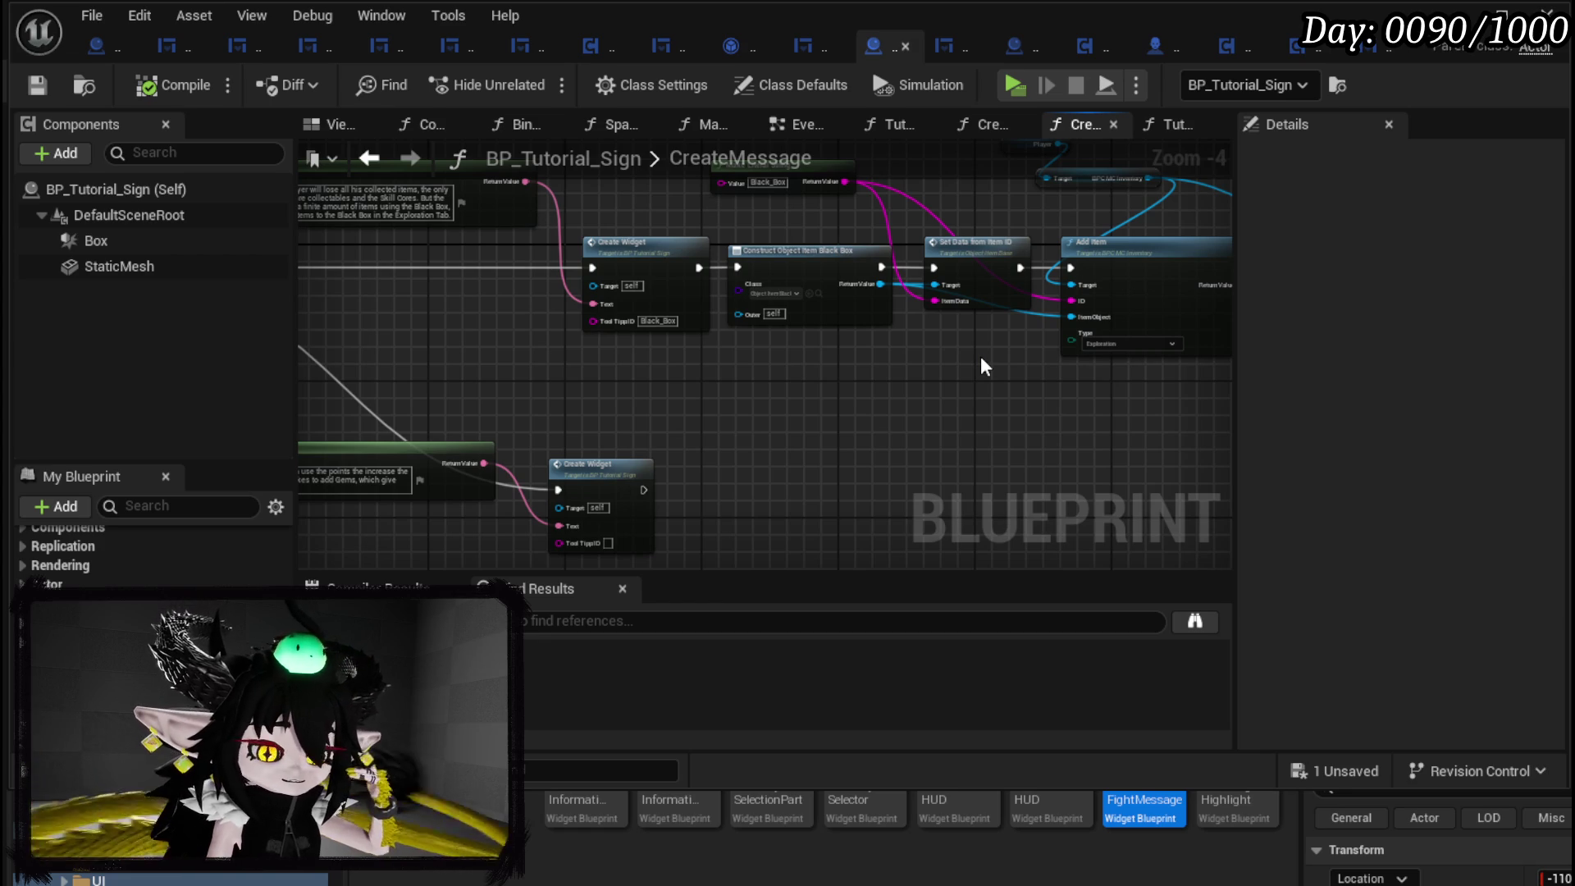
scroll(655, 333, up, 2)
mouse_move(466, 384)
mouse_down()
mouse_move(585, 255)
mouse_move(518, 174)
mouse_move(543, 220)
mouse_move(753, 349)
mouse_move(493, 203)
mouse_move(996, 323)
mouse_up()
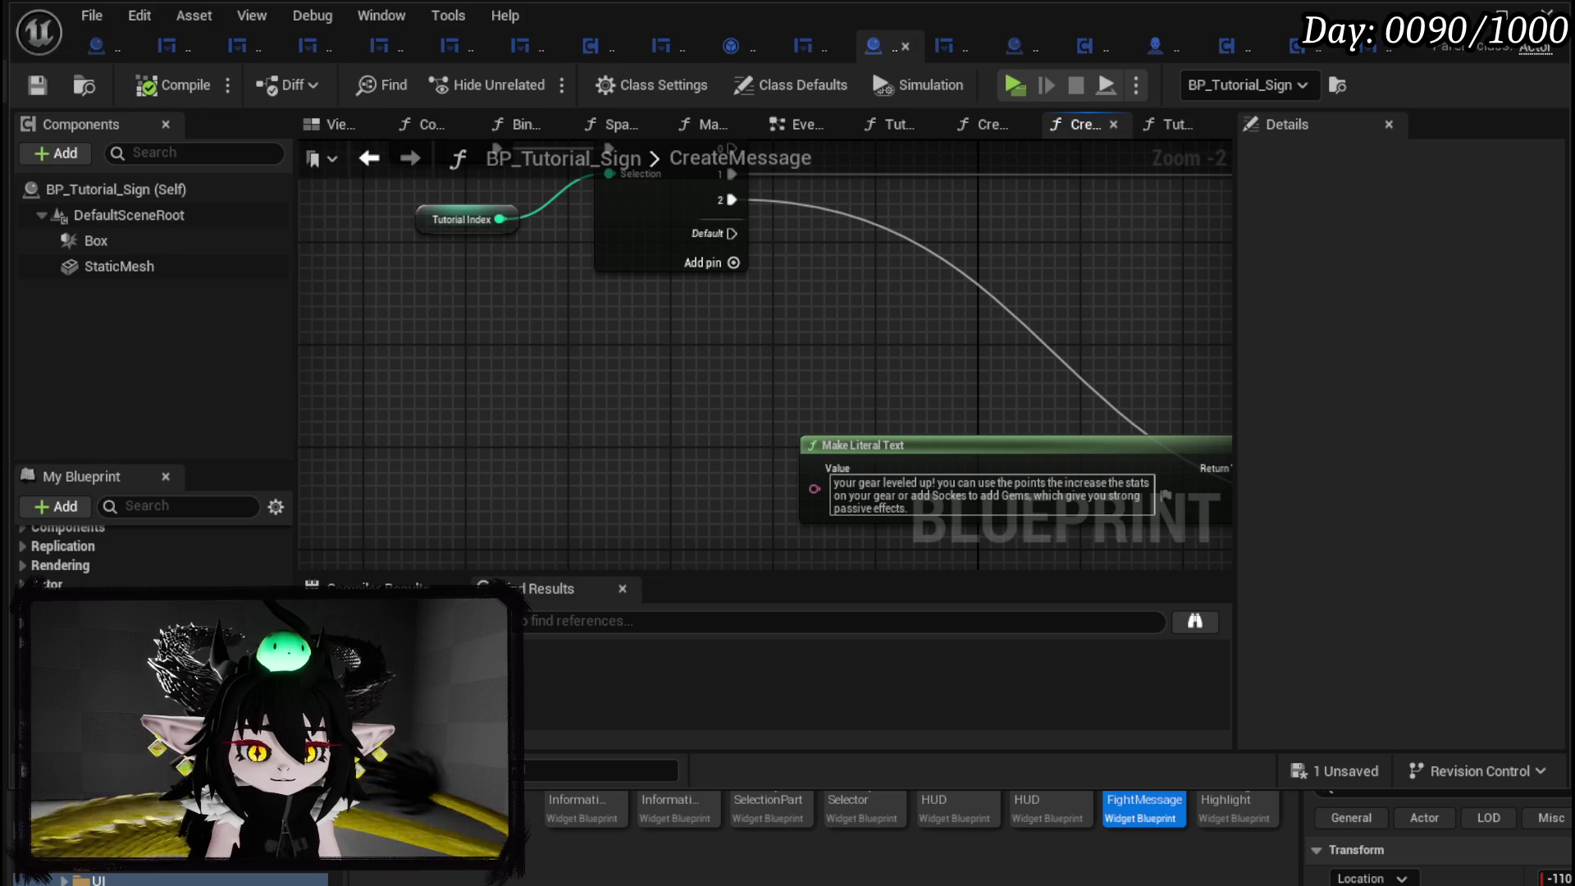
Select the CreateMessage entry and Switch on Int nodes, then switch to the TutorialMessageAction graph.
scroll(148, 553, up, 5)
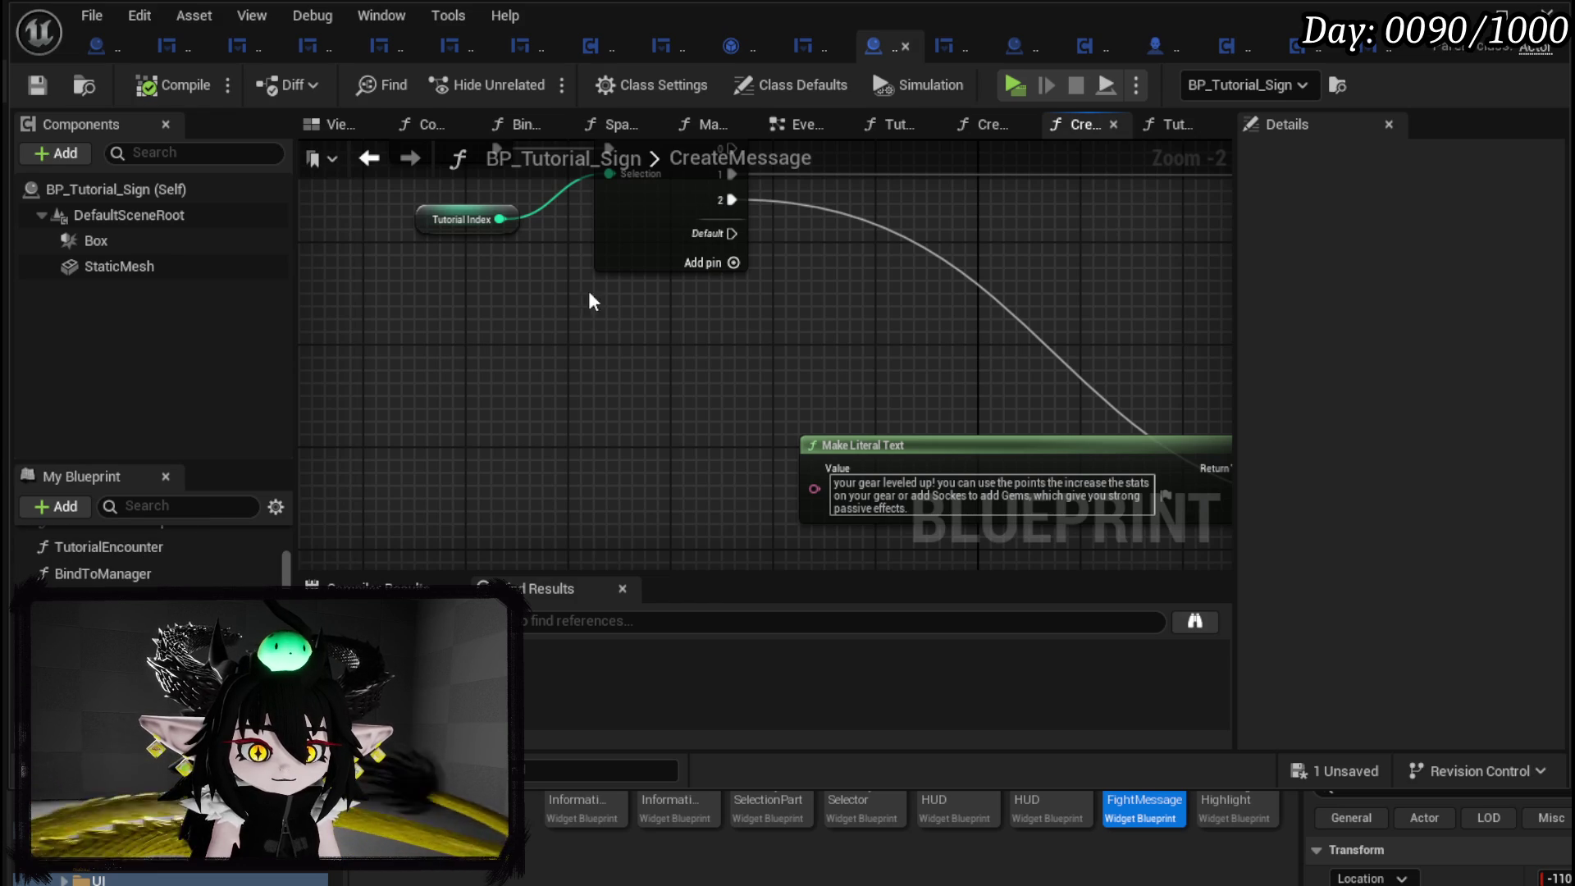
drag(592, 301, 636, 454)
drag(495, 454, 704, 297)
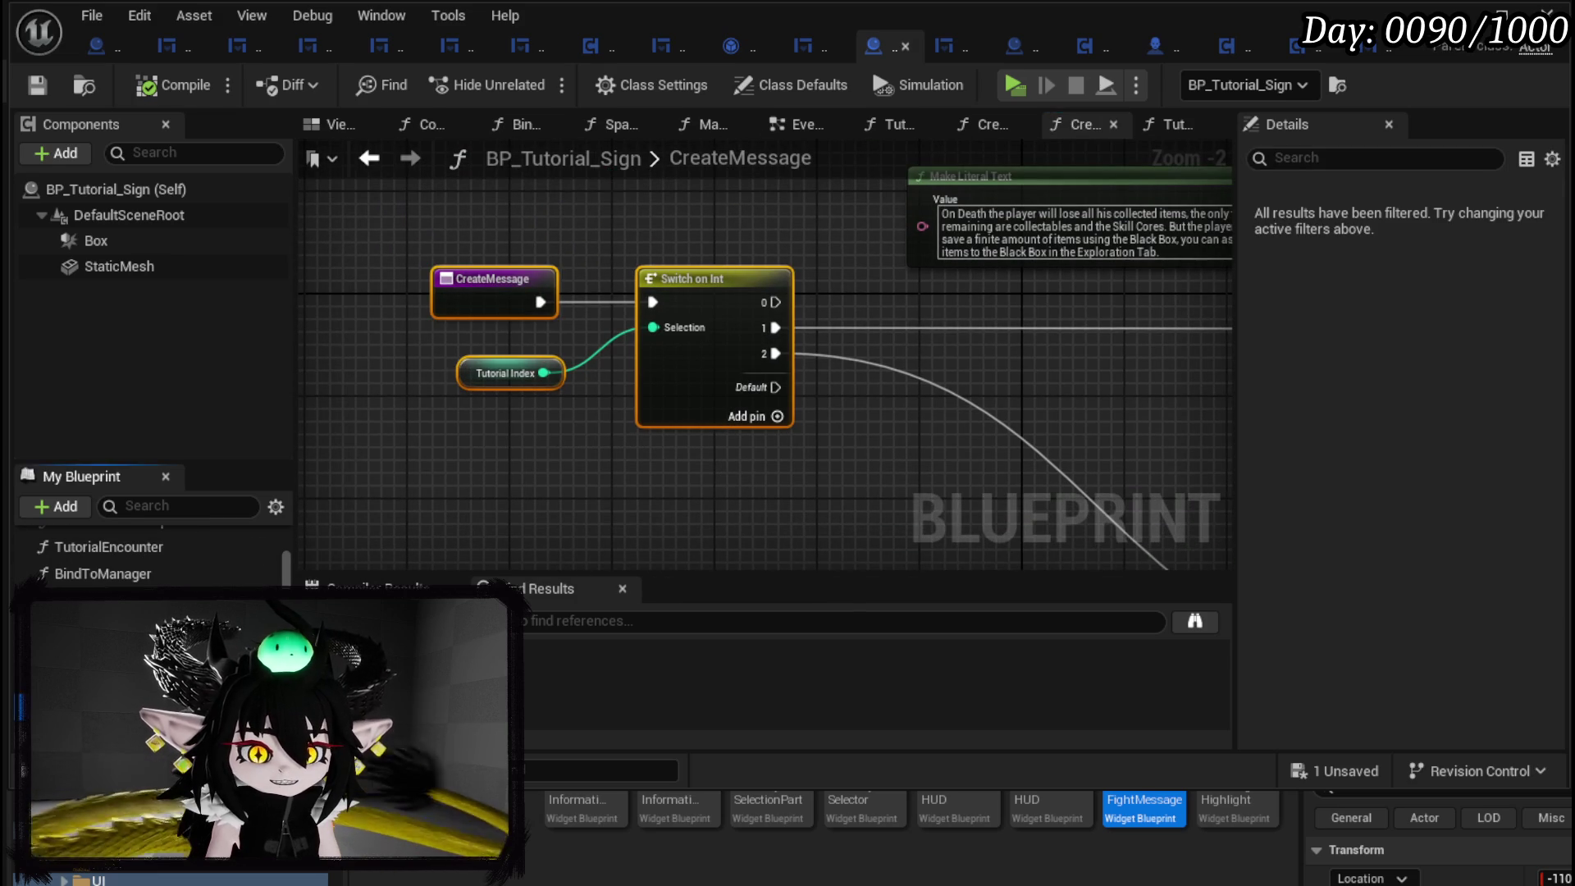
key(ctrl+Tab)
mouse_move(675, 446)
mouse_down()
mouse_move(499, 422)
mouse_move(541, 342)
mouse_move(605, 386)
mouse_move(502, 366)
mouse_move(792, 297)
mouse_up()
Move the Player reference above the Switch on Int node.
scroll(701, 356, down, 4)
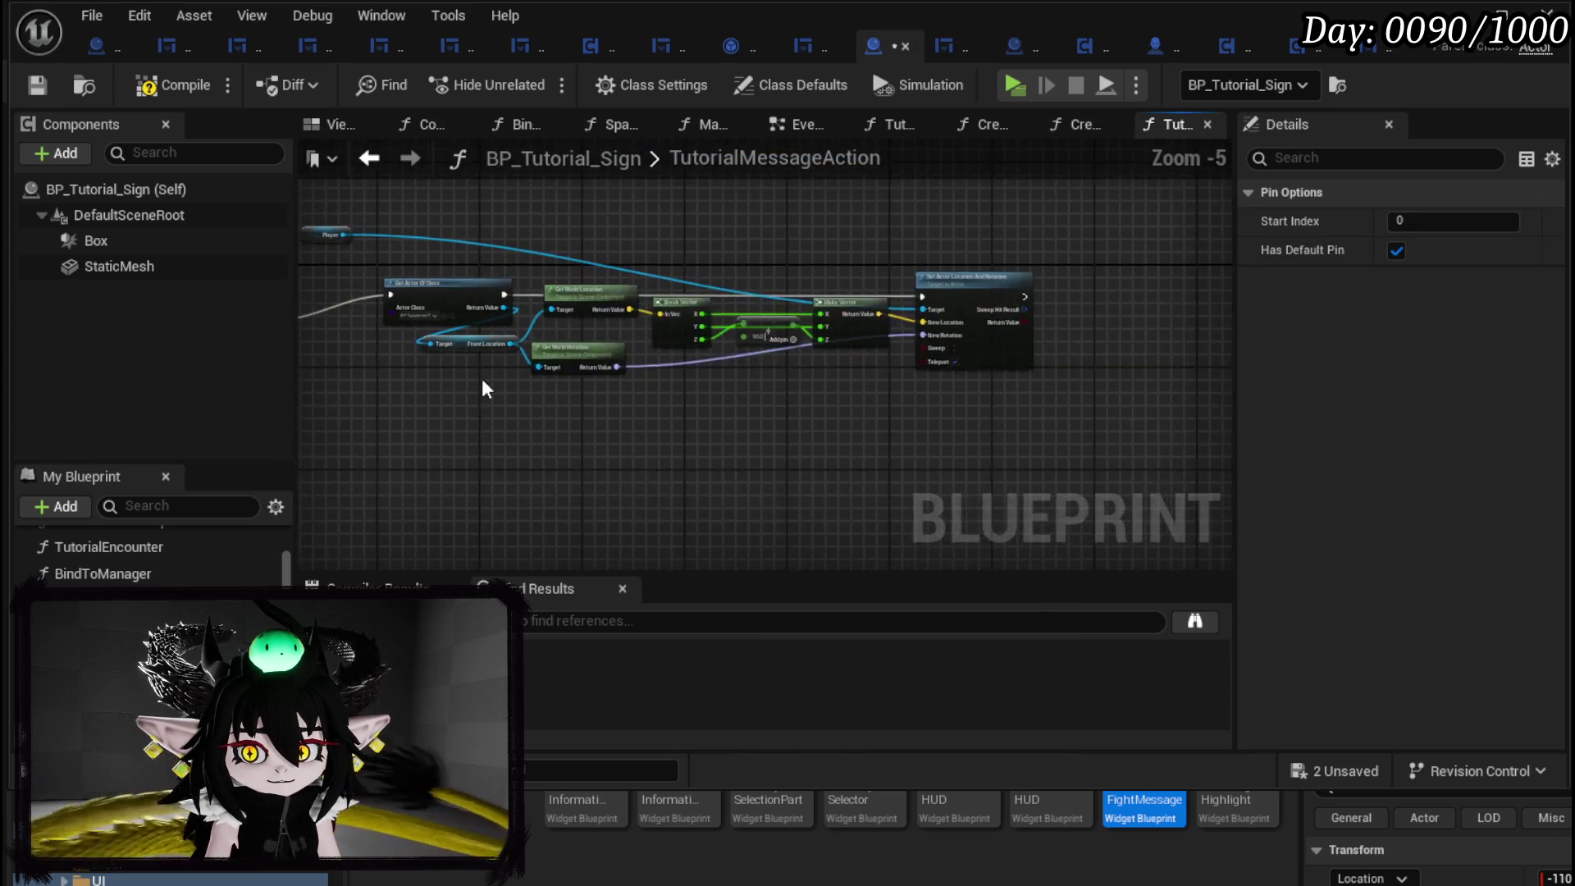
scroll(482, 386, down, 1)
scroll(415, 260, up, 2)
drag(415, 260, 972, 285)
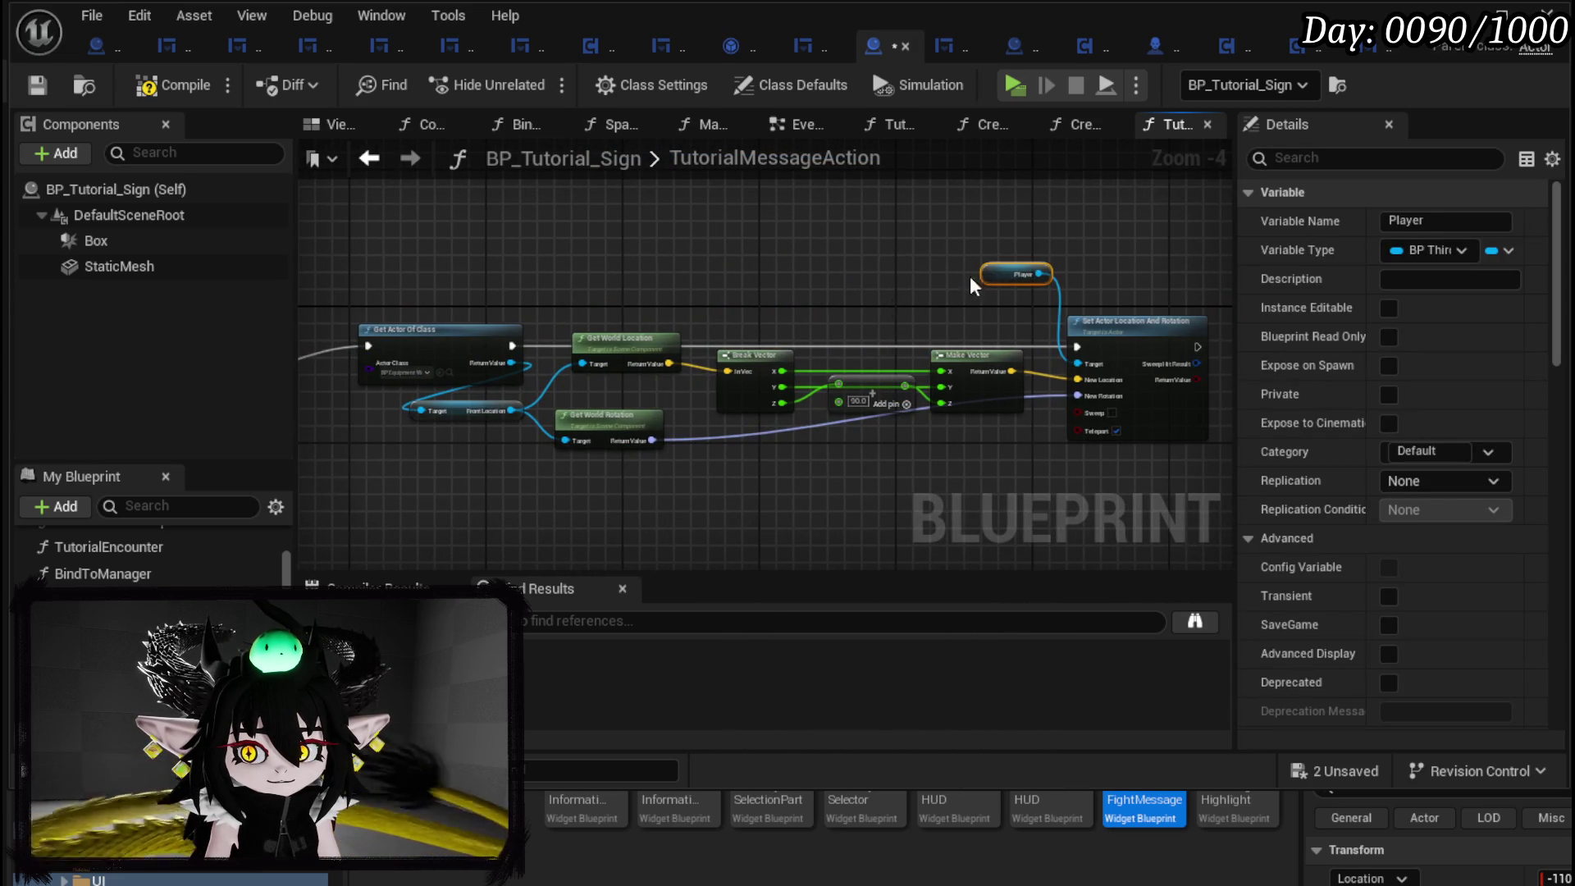
drag(1124, 283, 1066, 481)
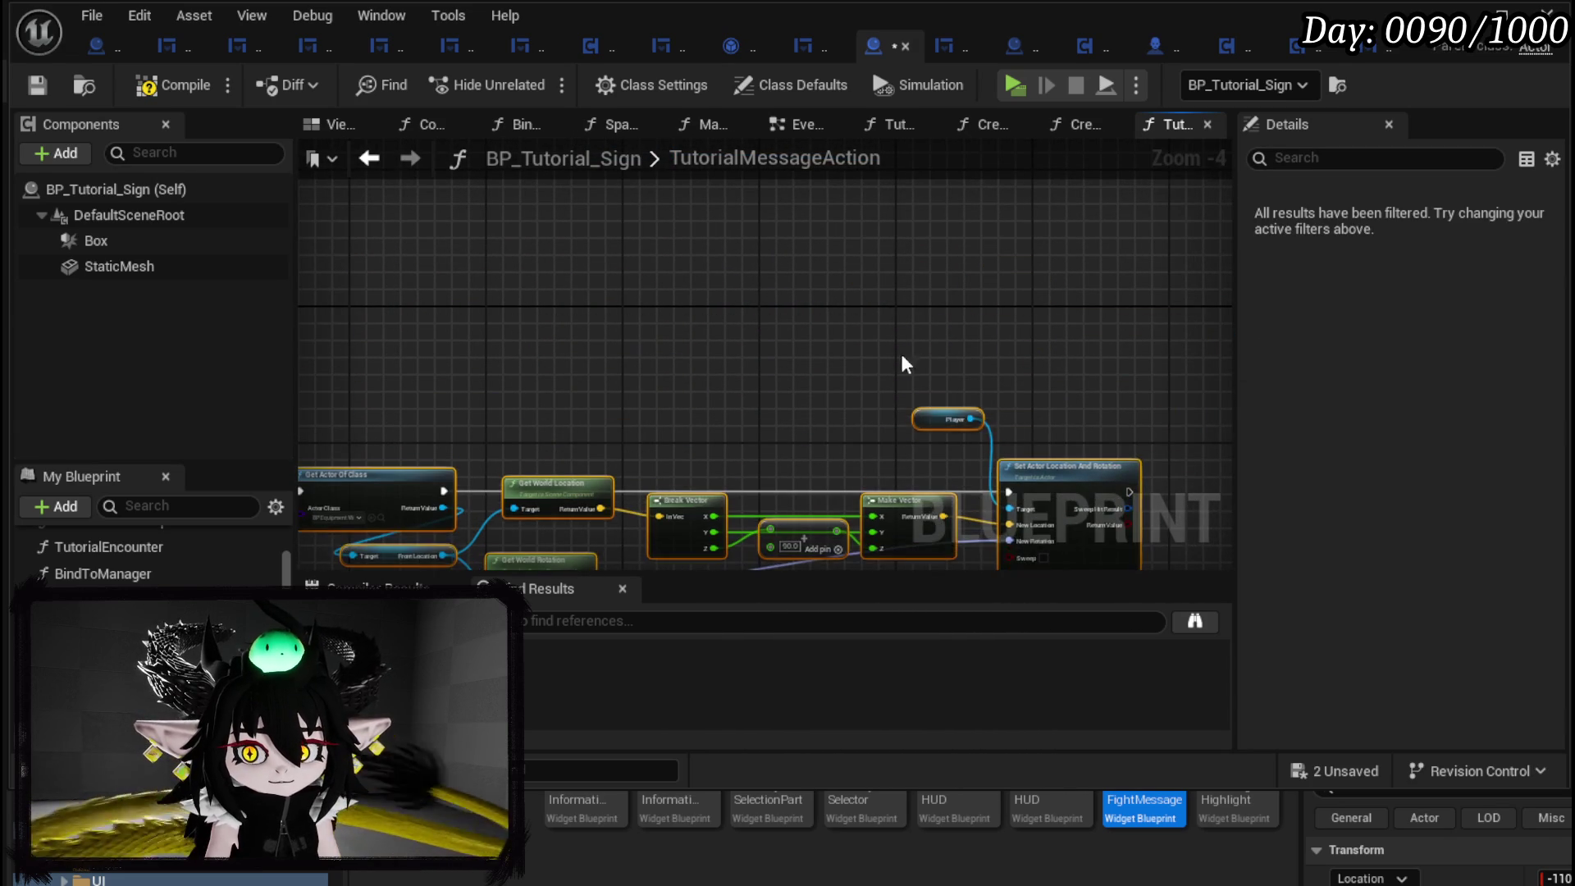
key(ctrl+z)
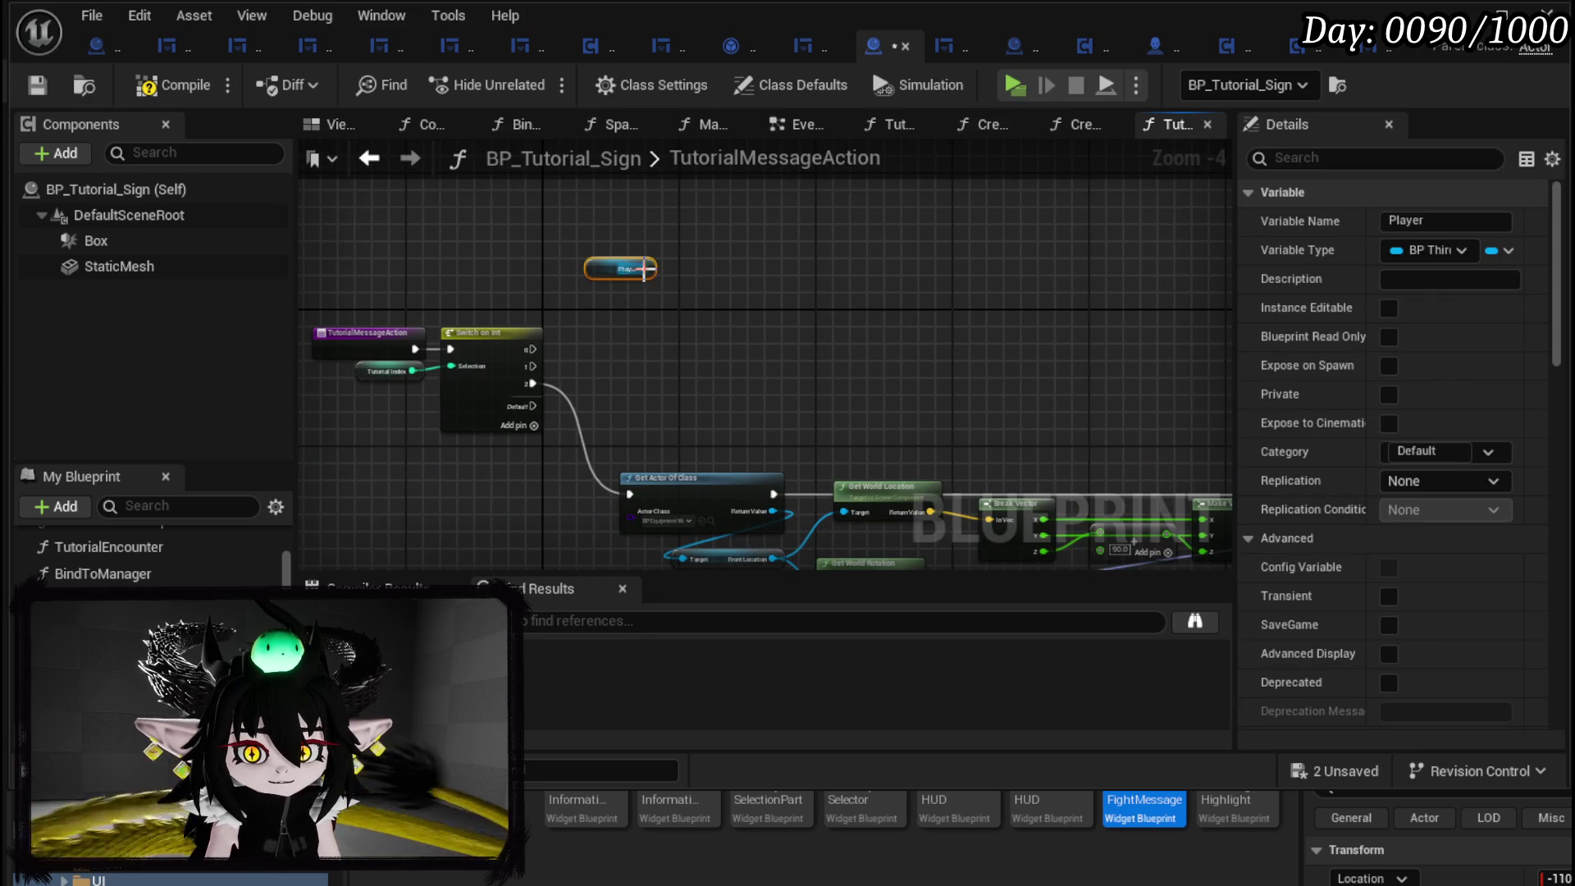
Search 'Open' from a Player wire, cancel without adding a node, and compile the sign blueprint.
drag(646, 268, 742, 303)
text(Open)
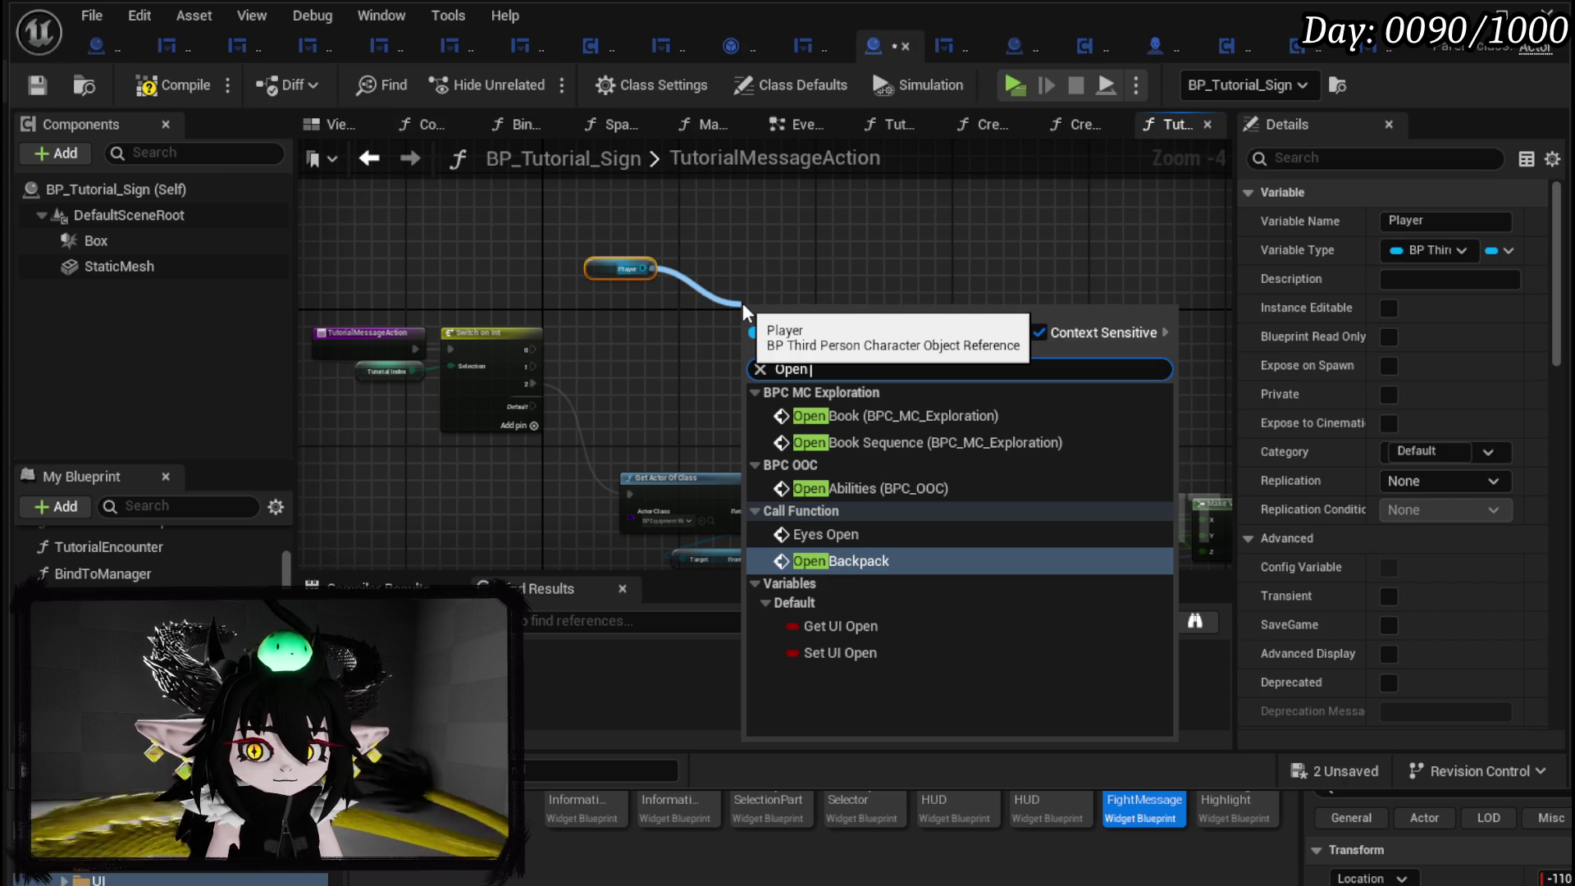
click(740, 253)
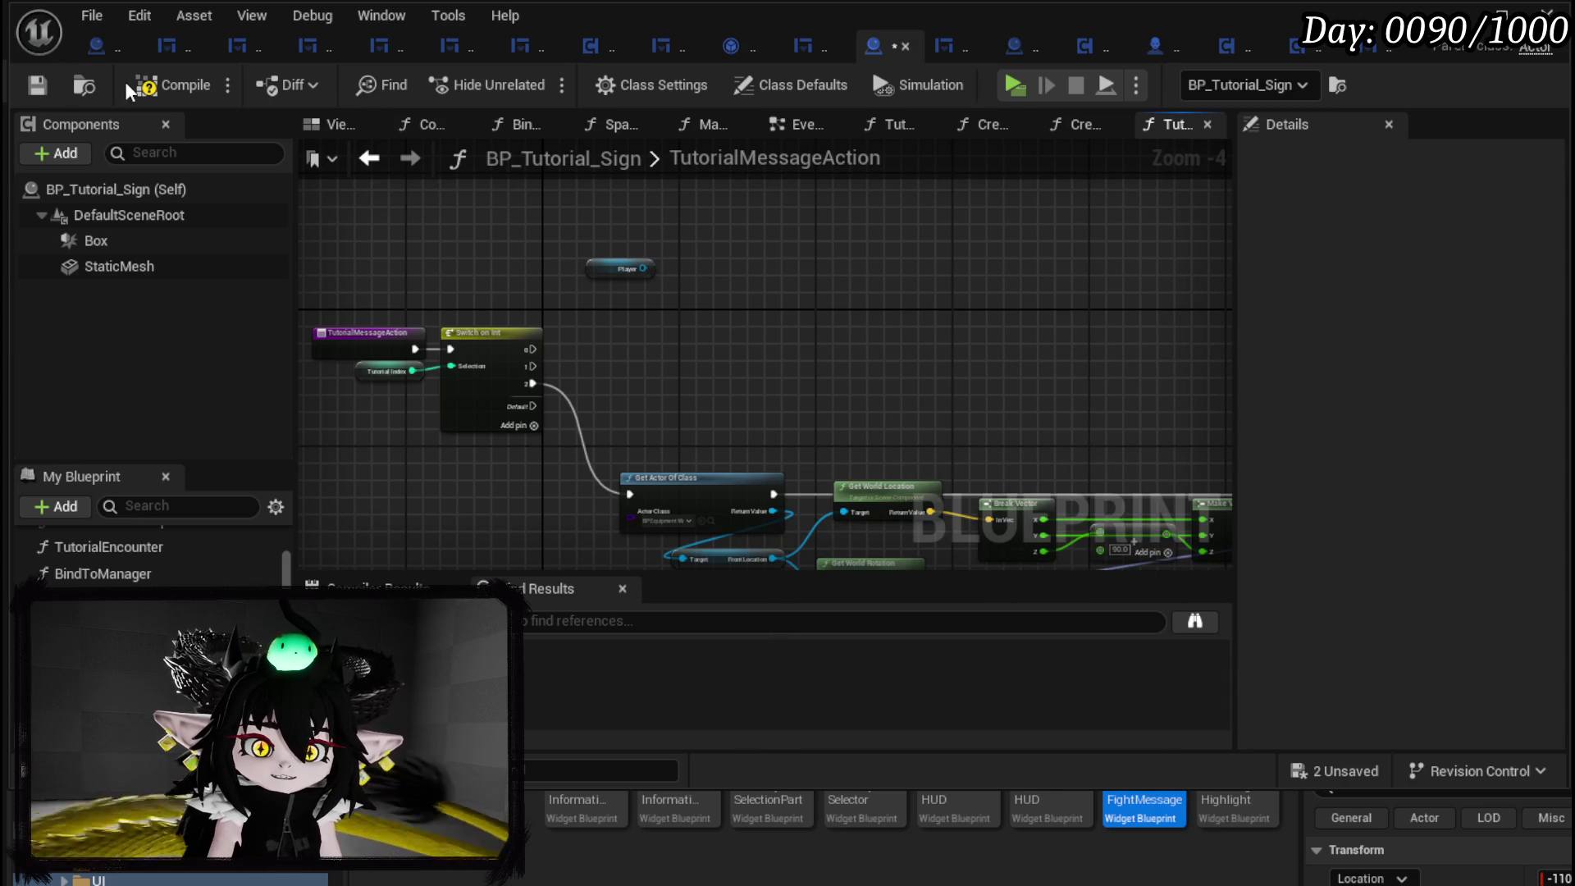
click(28, 81)
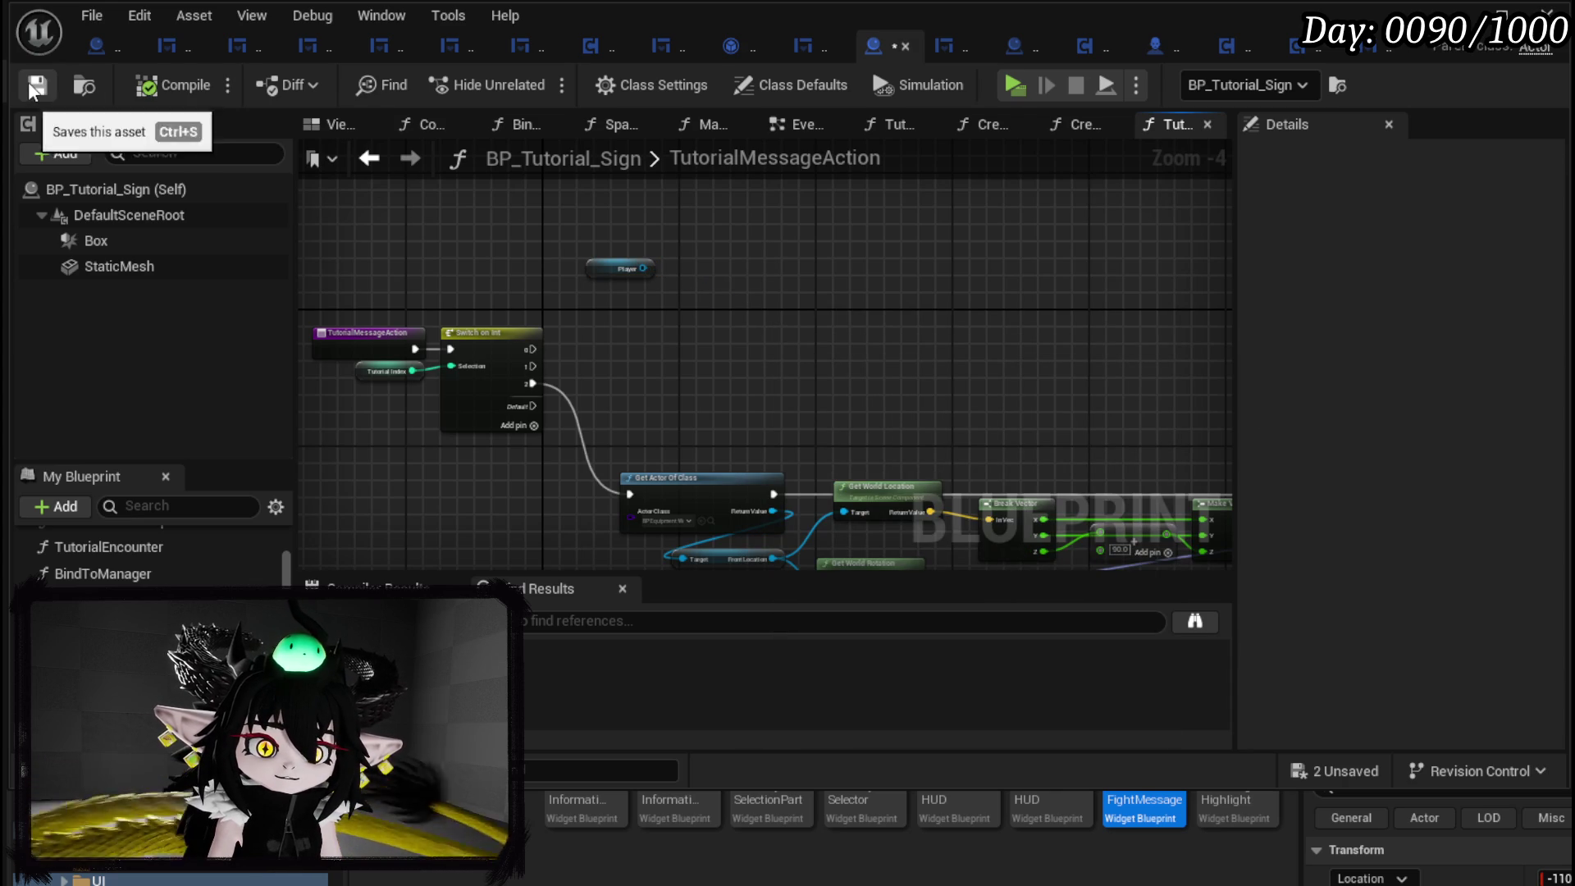
click(1151, 48)
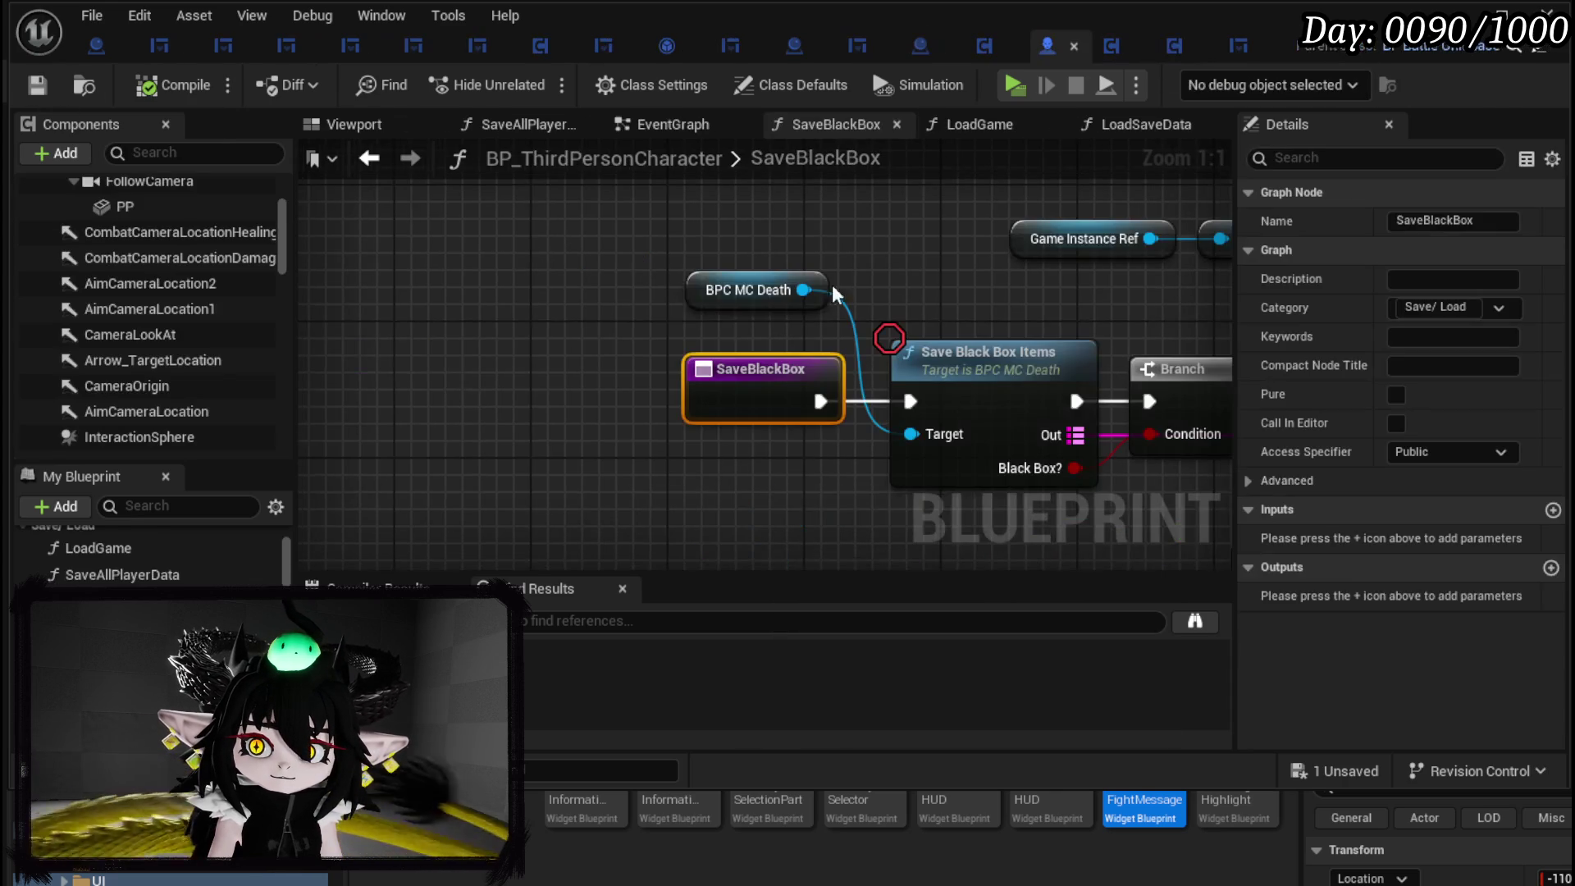
In the character's EventGraph, bring Open Book into view and shift the In Combat branch nodes left.
click(673, 124)
scroll(757, 217, down, 8)
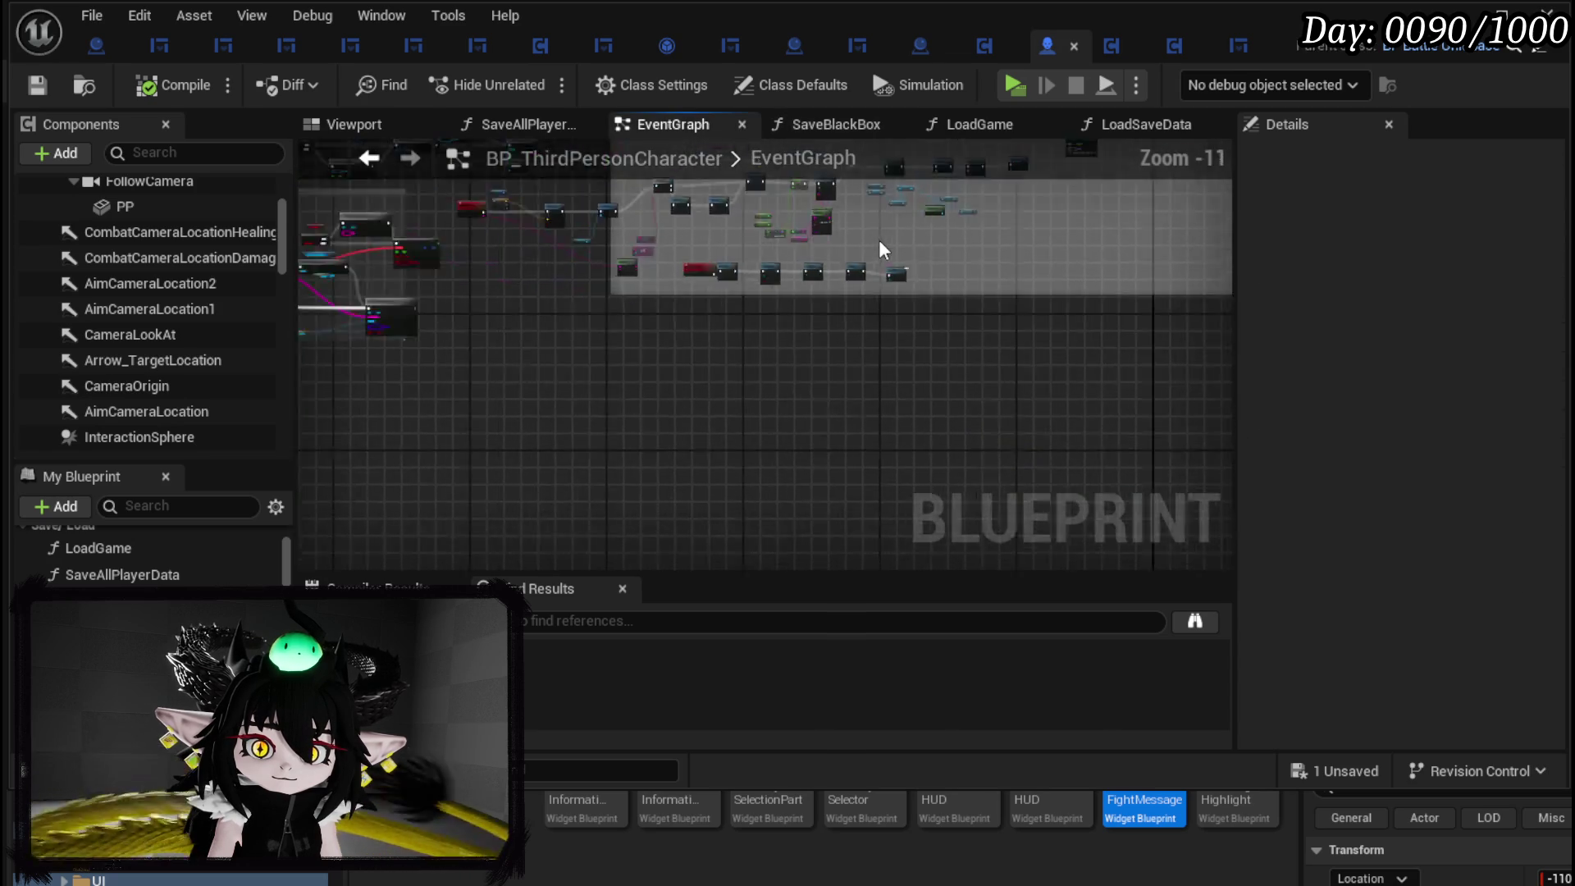
drag(756, 218, 644, 566)
scroll(644, 566, up, 9)
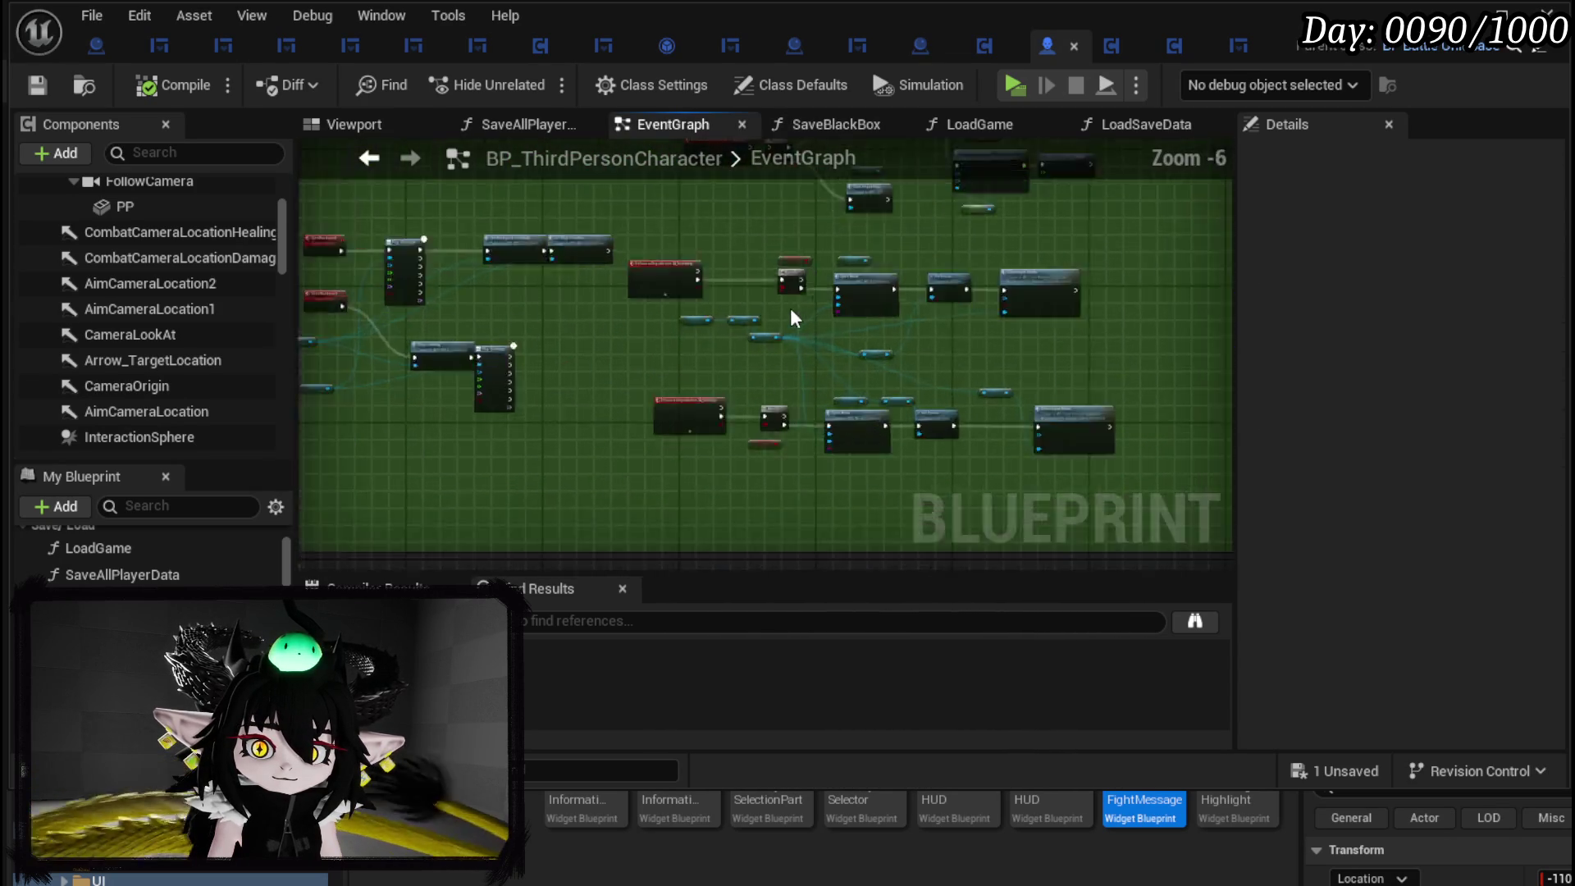
mouse_move(423, 248)
mouse_down()
mouse_move(460, 379)
mouse_move(665, 413)
mouse_up()
drag(703, 334, 576, 331)
Add a custom event named ForceOpenInventory.
right_click(515, 250)
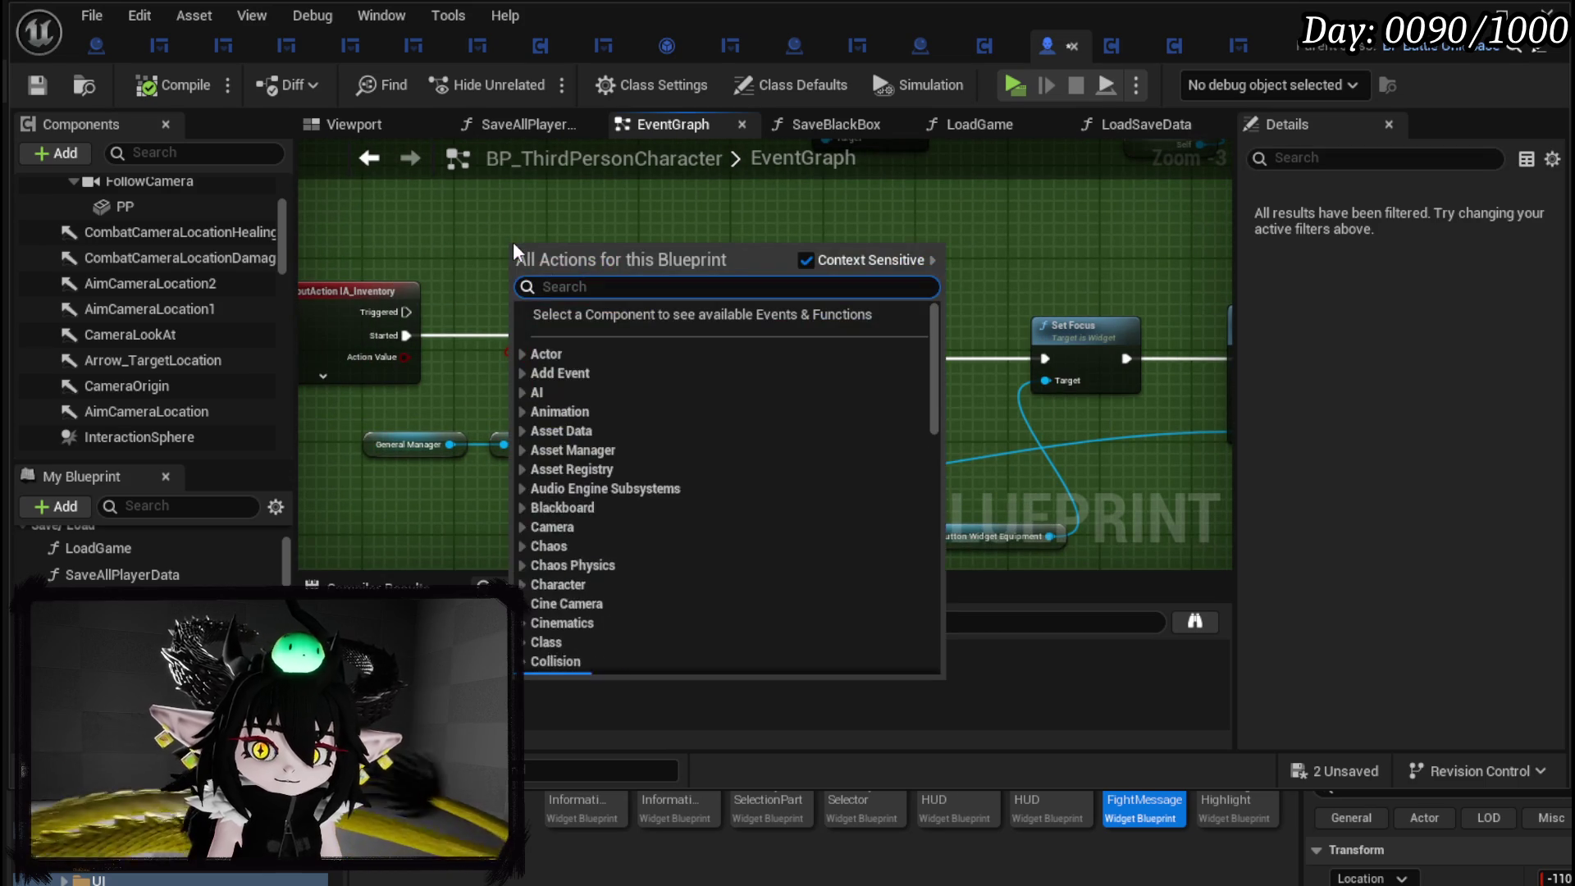
text(custom event)
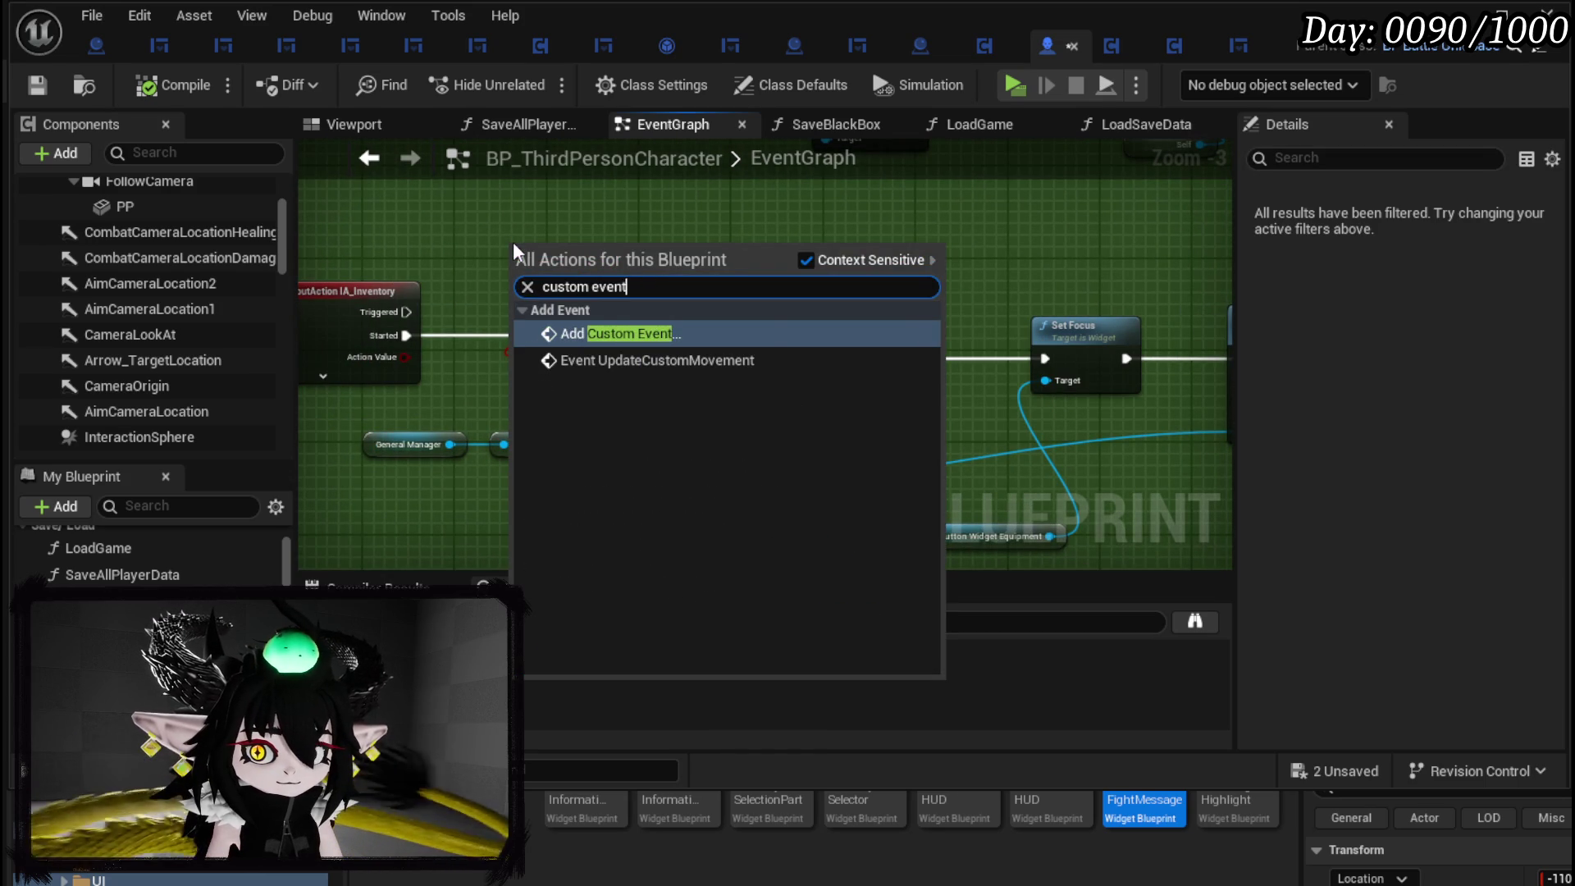
key(Escape)
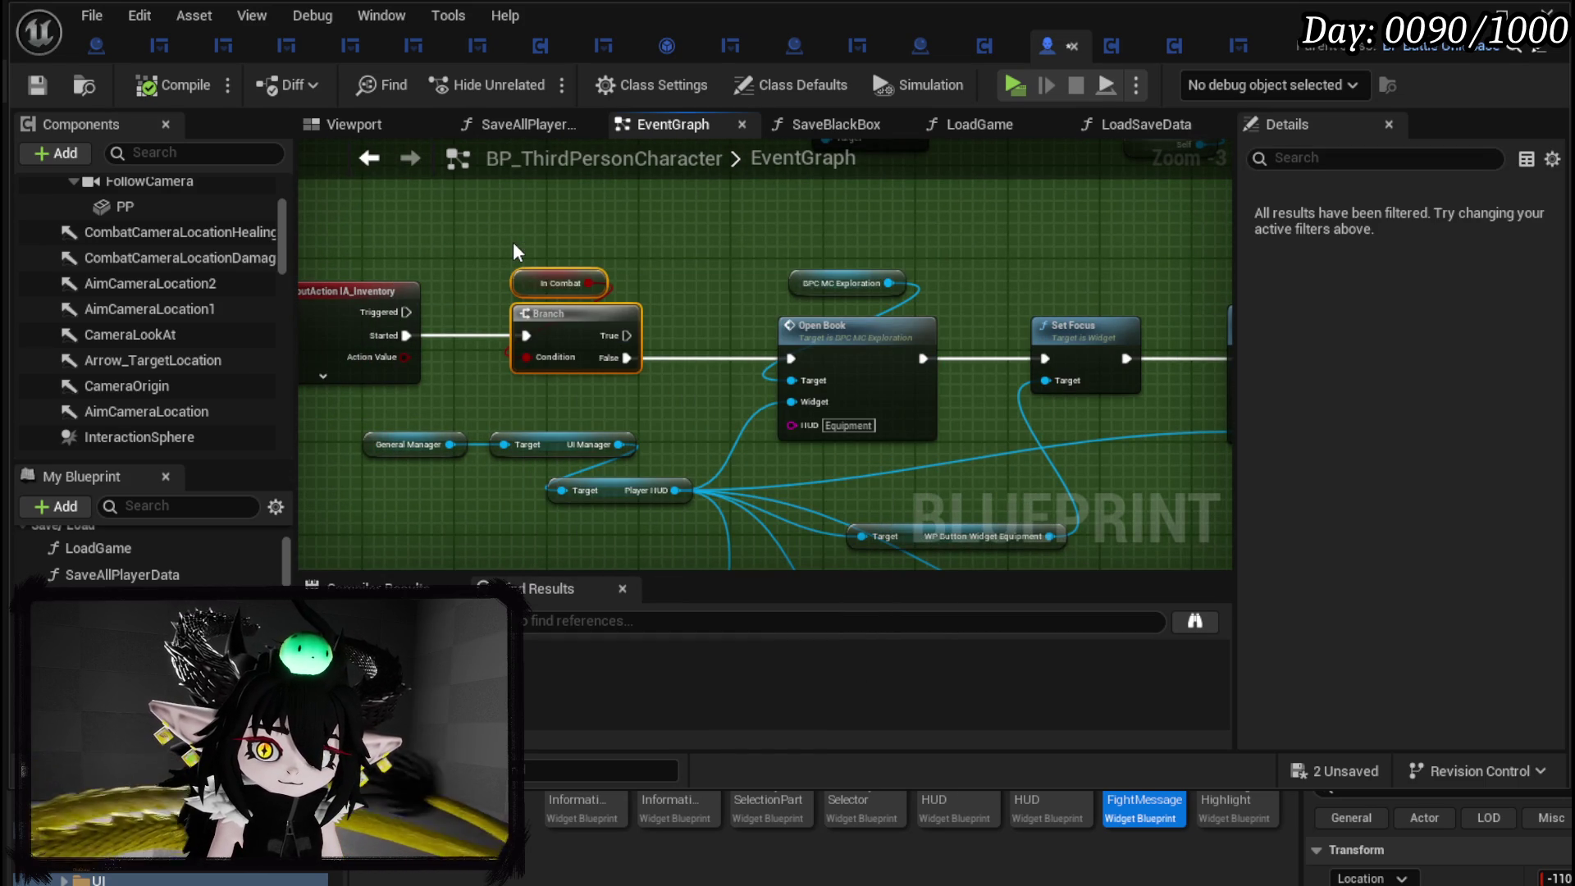
text(Fo)
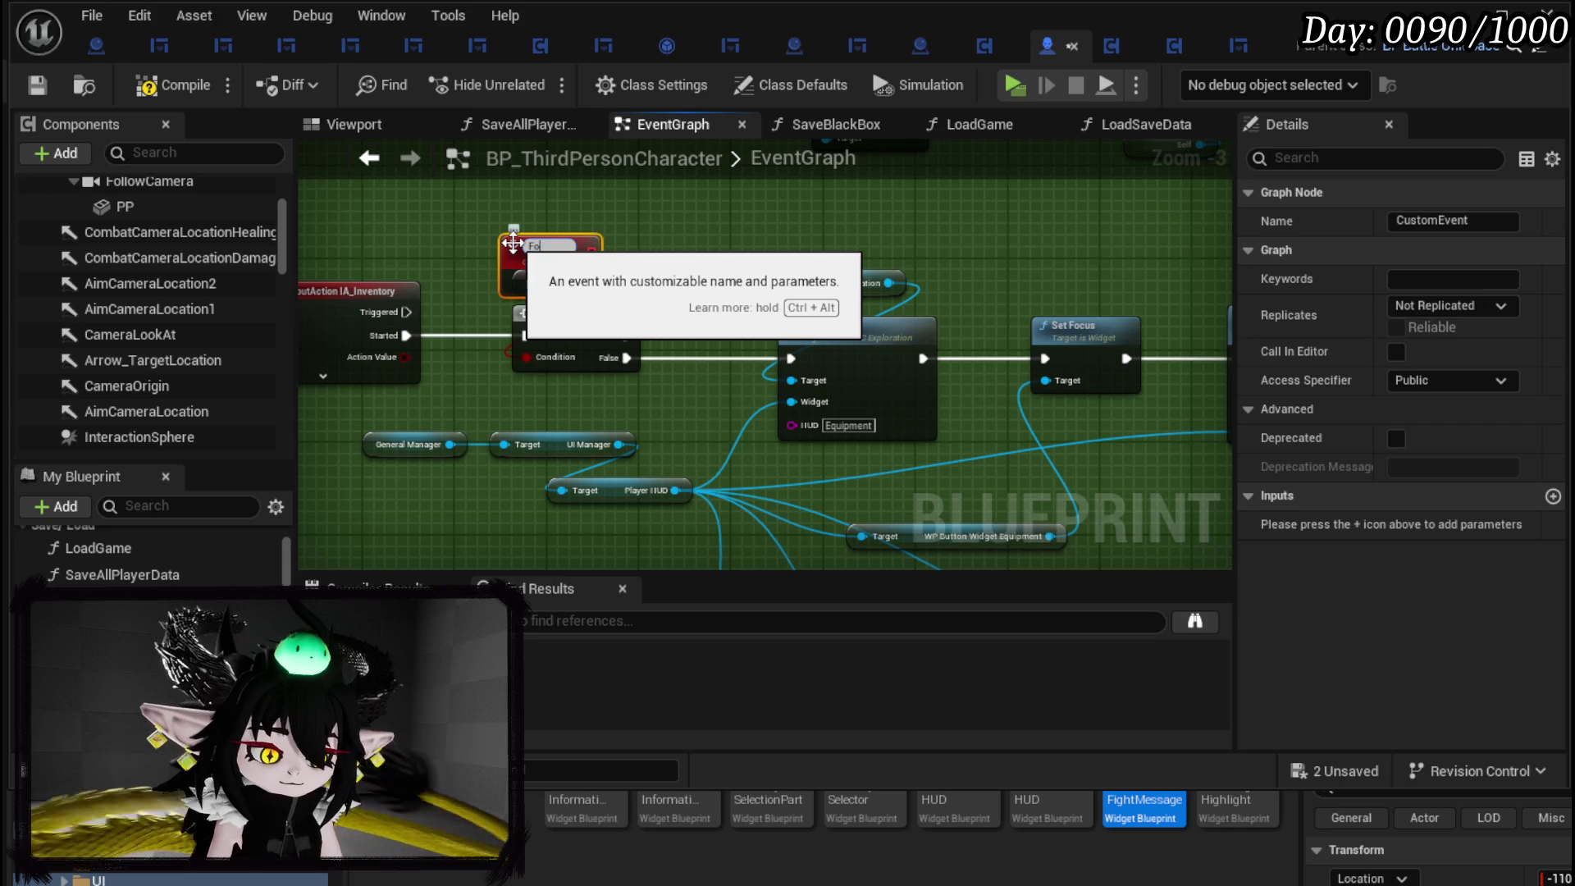
text(rceOpenInv)
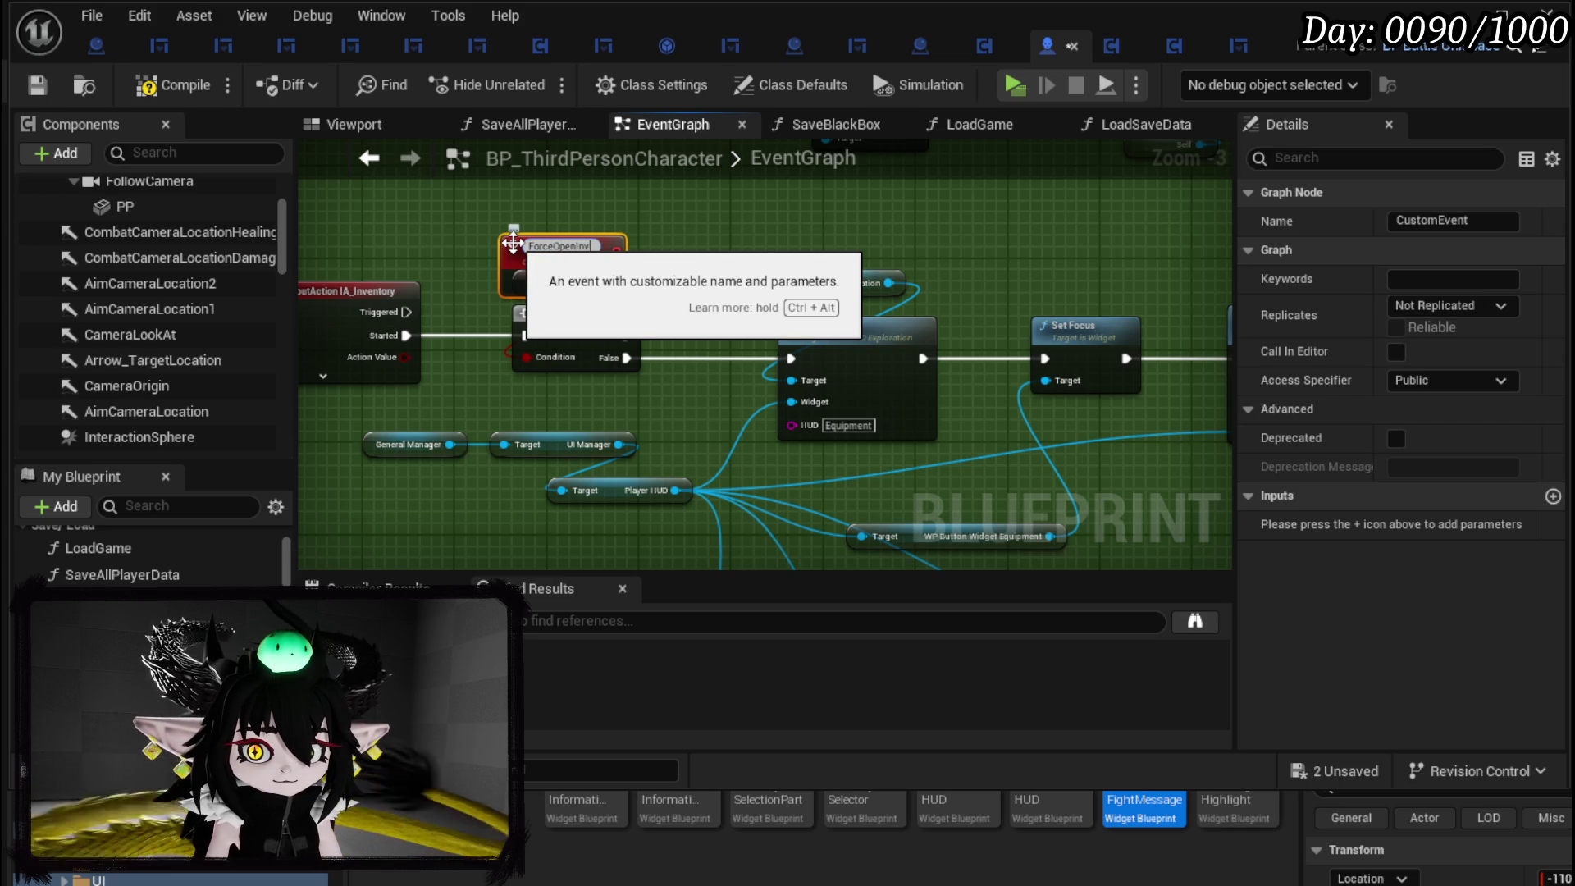
text(entory)
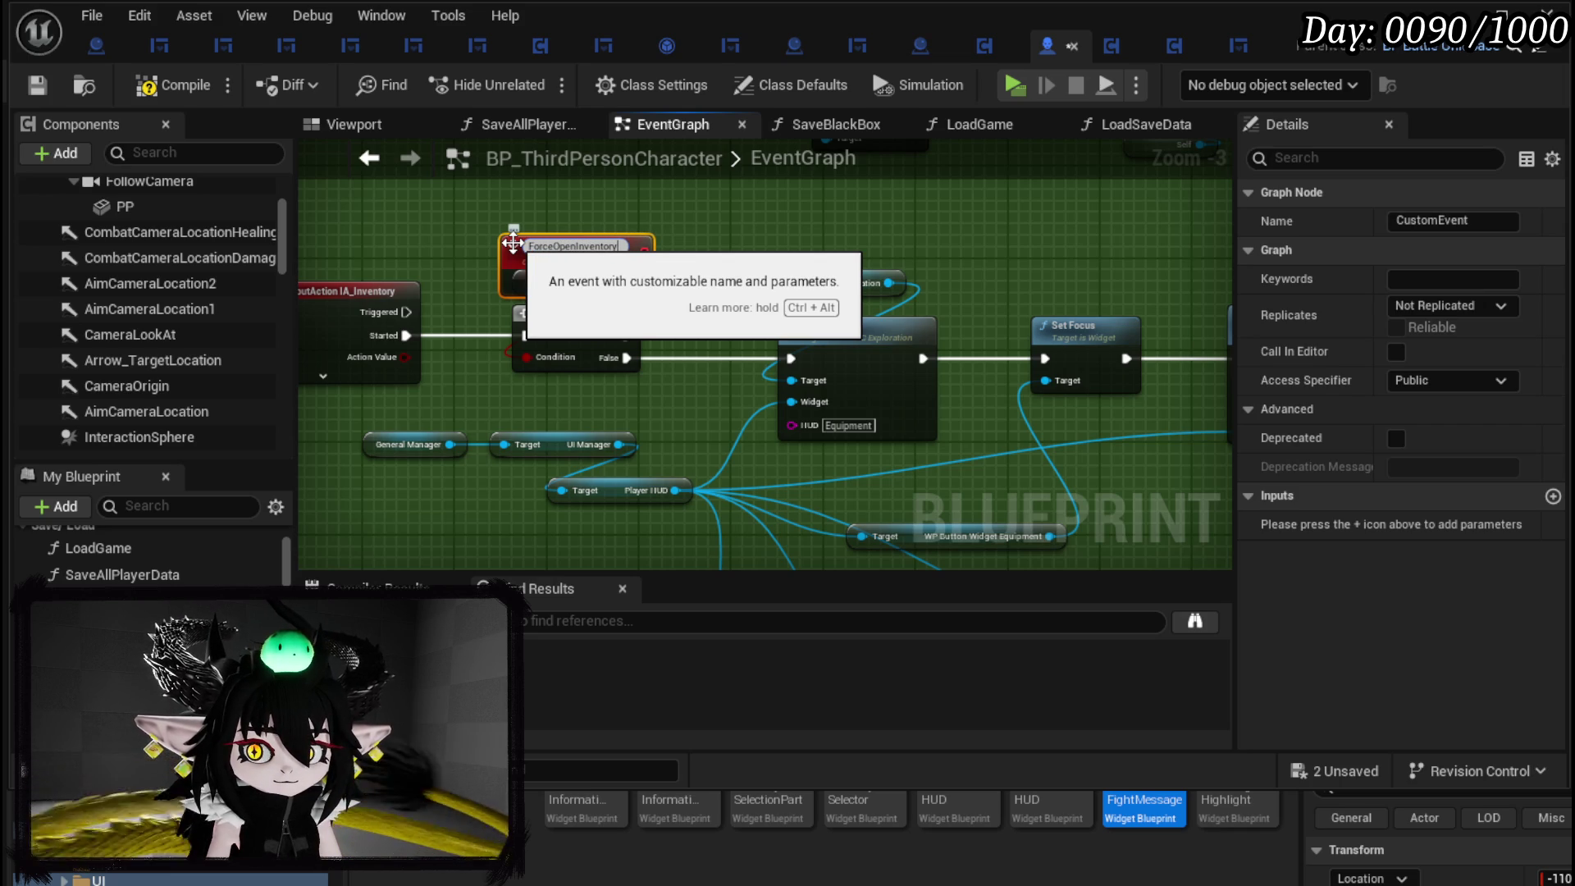
key(Return)
Wire ForceOpenInventory to Open Book, then compile and save the character blueprint.
mouse_move(621, 240)
mouse_down()
mouse_move(621, 206)
mouse_move(807, 370)
mouse_move(794, 361)
mouse_up()
click(741, 297)
click(174, 85)
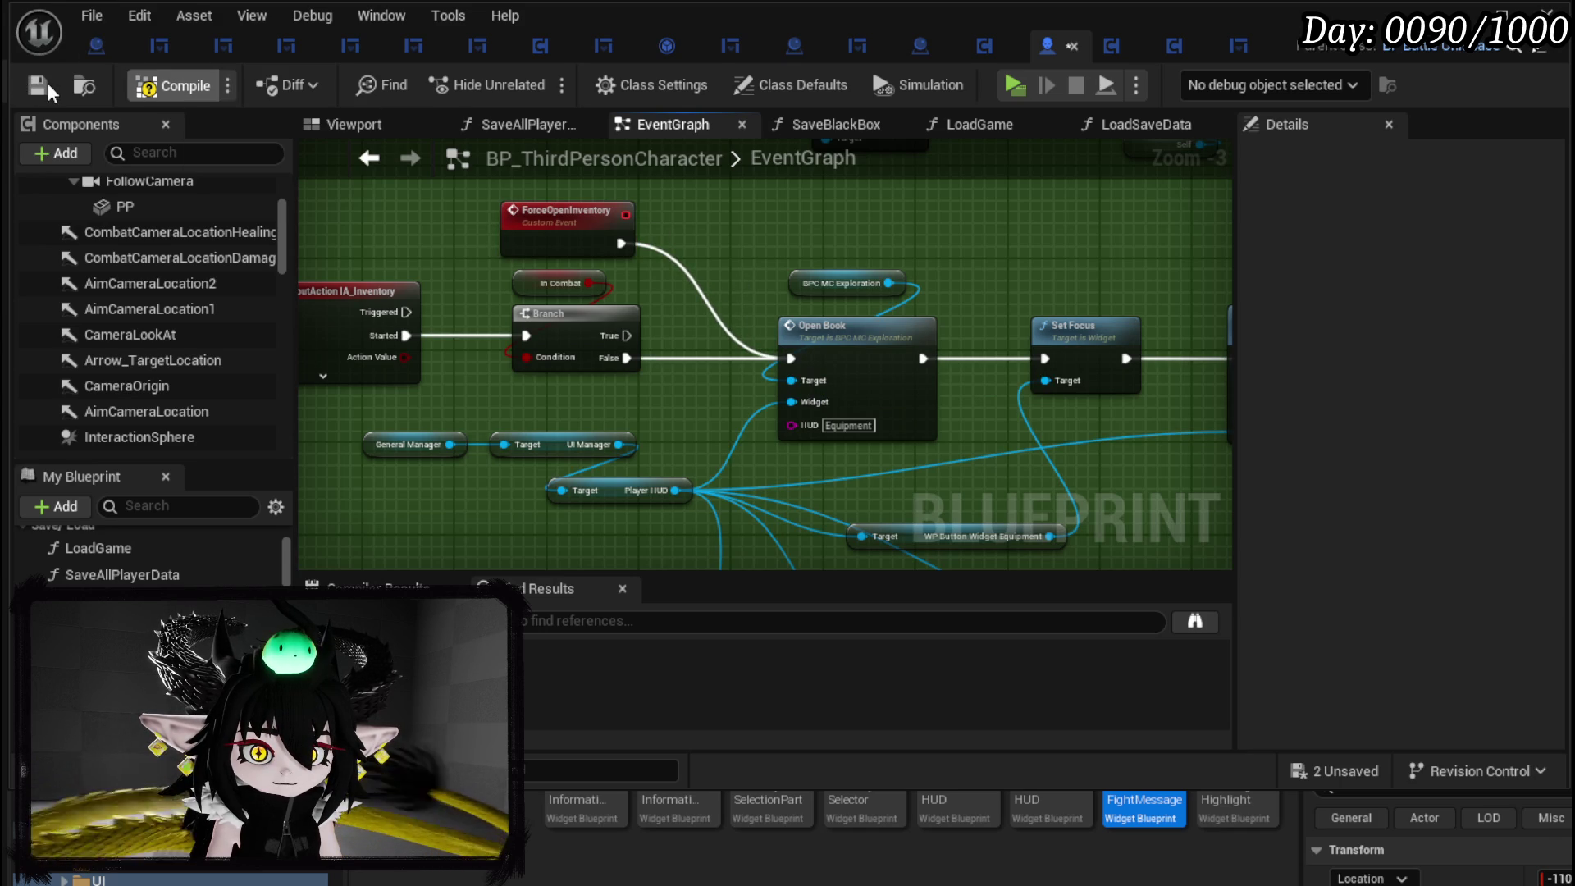
click(41, 87)
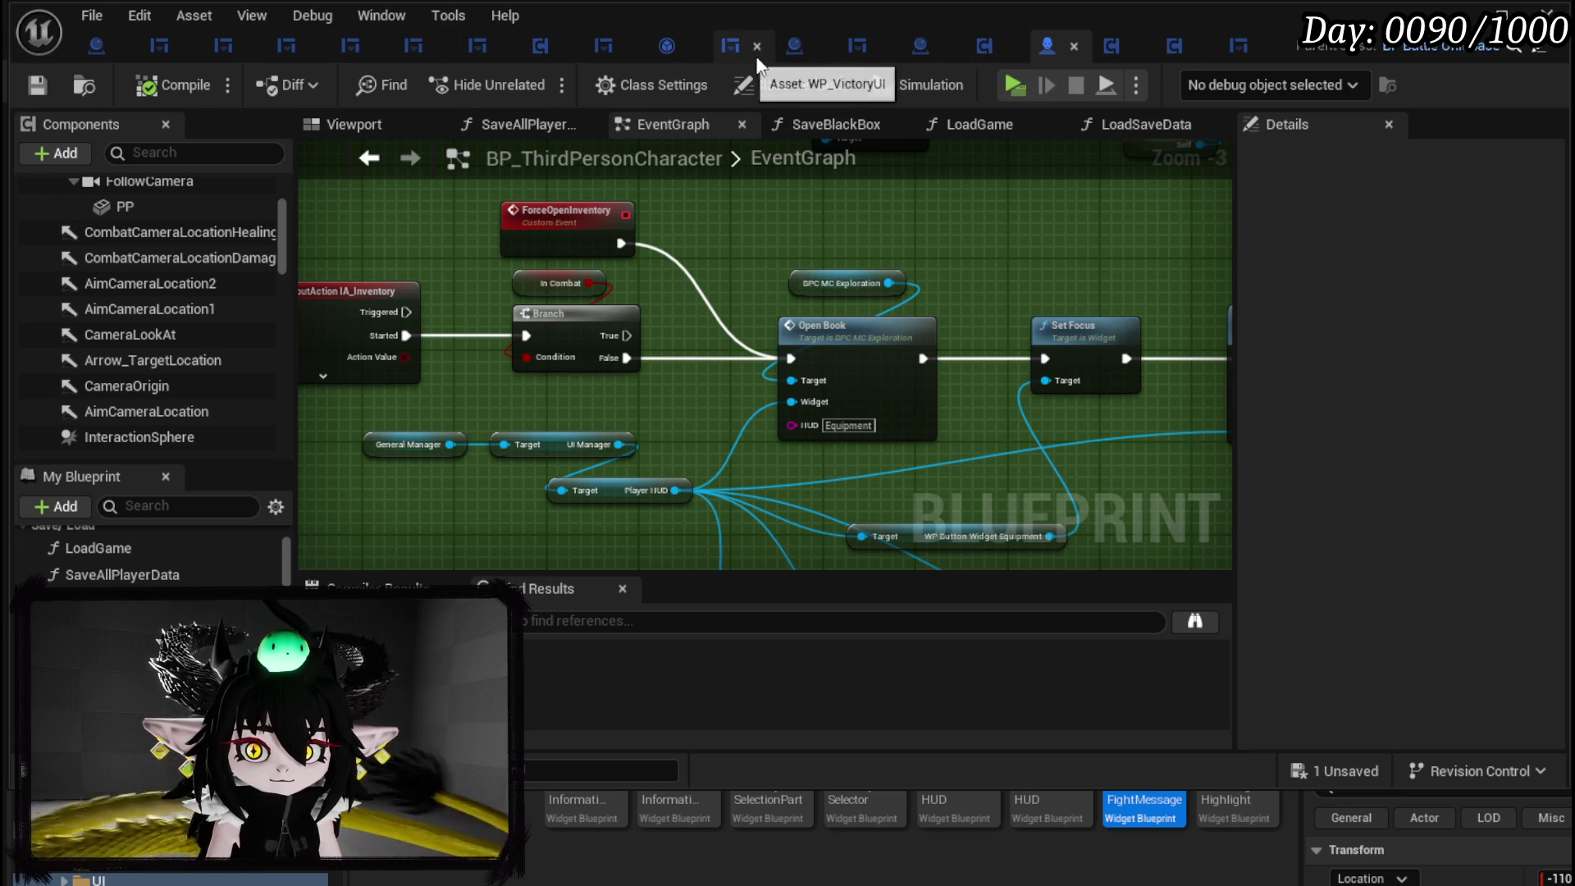
click(845, 52)
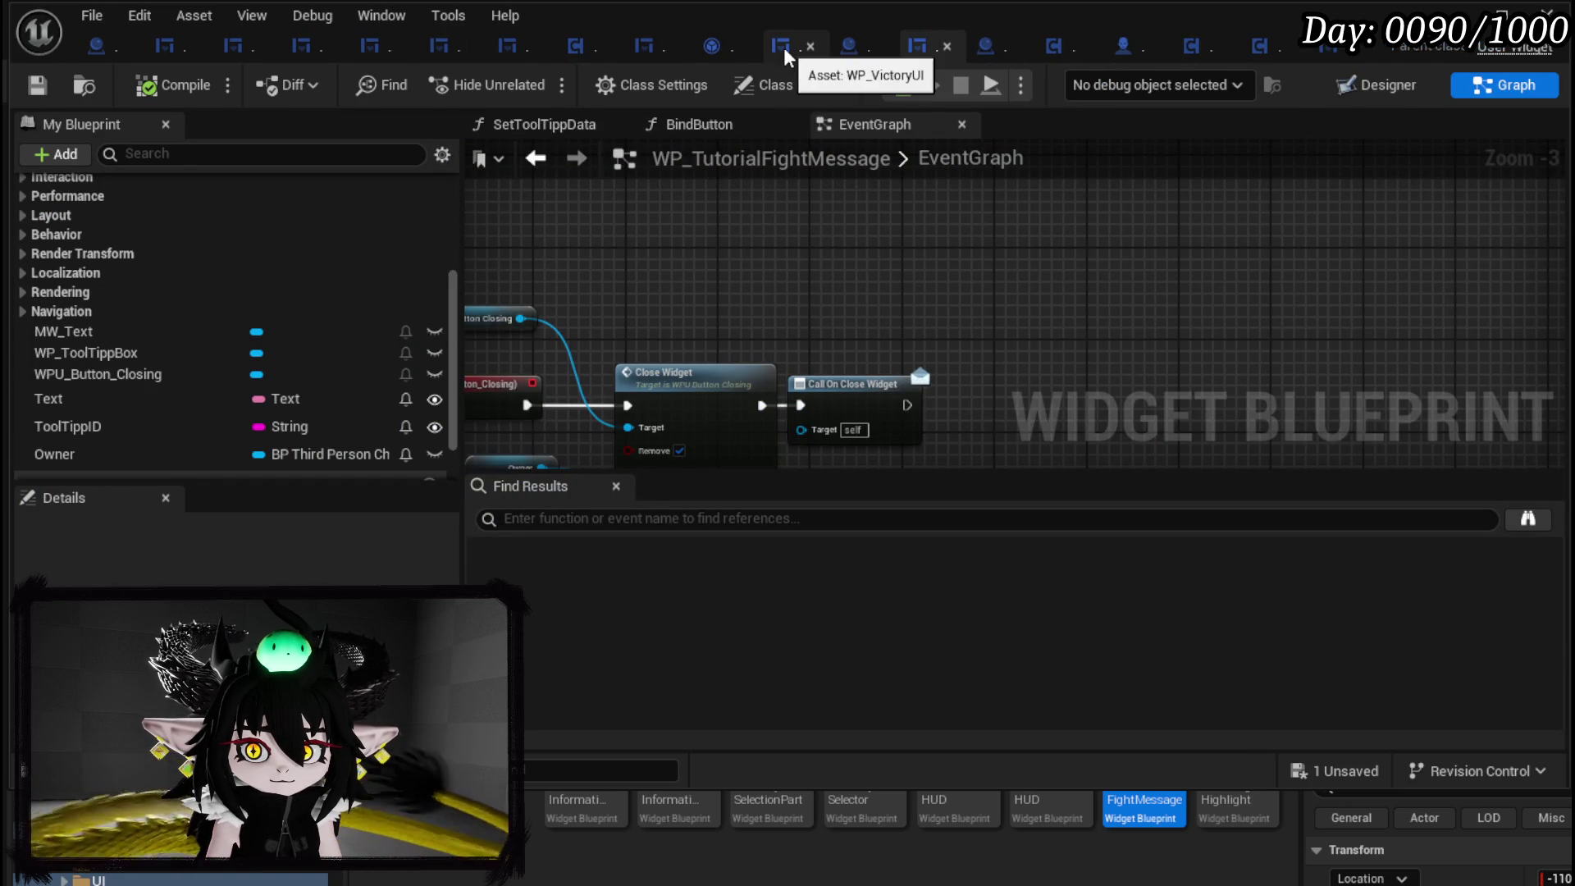
In TutorialMessageAction, add a Force Open Inventory node from the Player reference.
click(848, 53)
drag(623, 221, 682, 251)
text(Force open)
key(Return)
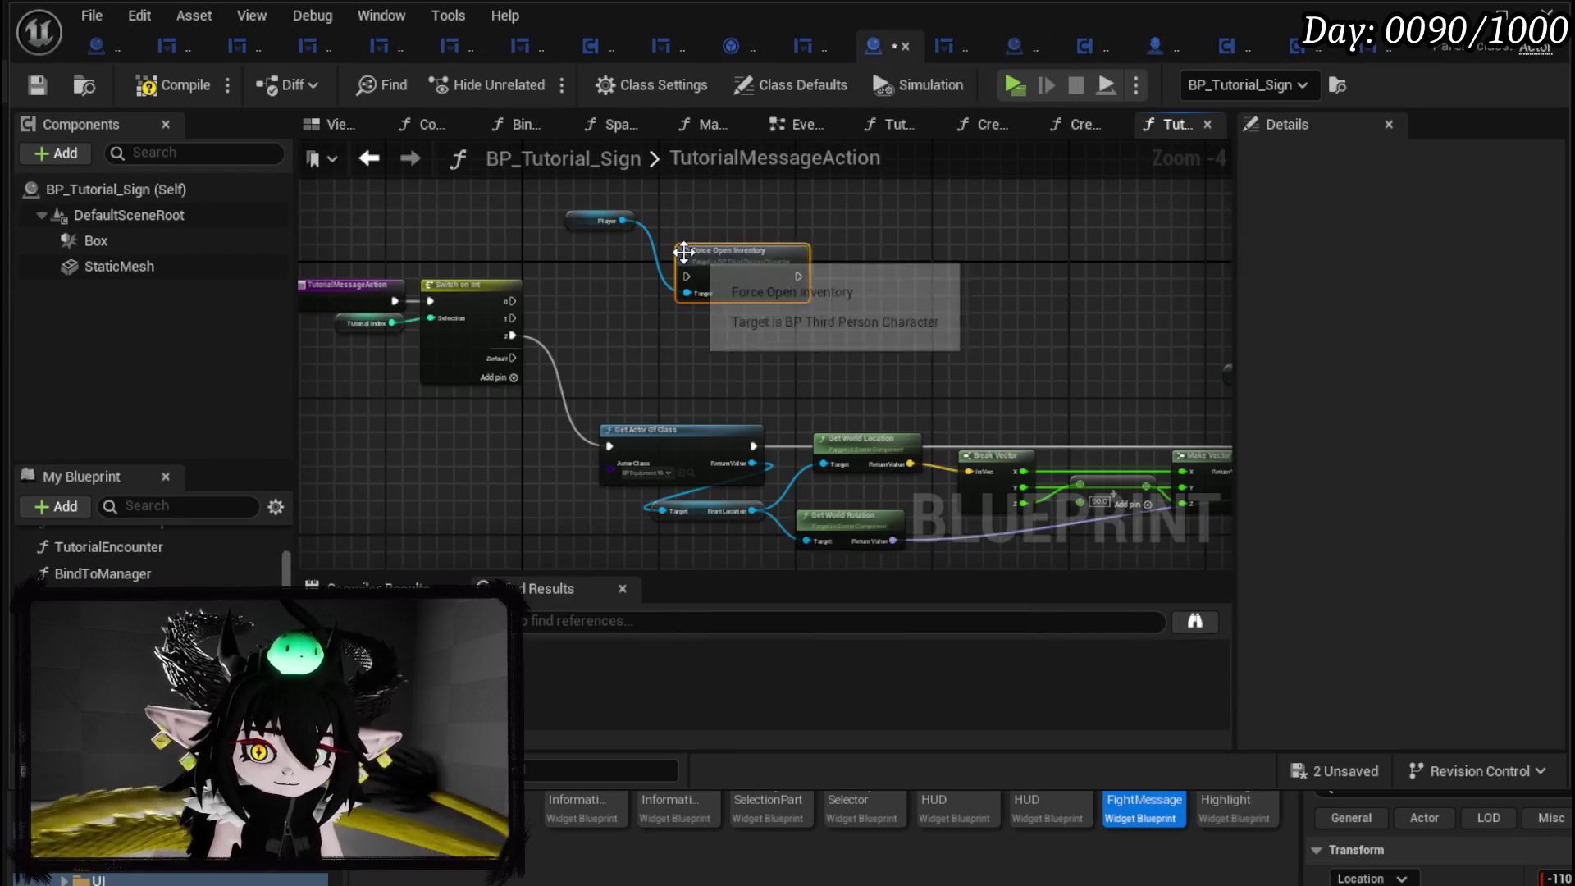
Run Force Open Inventory from switch case 1, place Player above it, then compile and save.
scroll(682, 251, up, 3)
mouse_move(389, 380)
mouse_down()
mouse_move(689, 309)
mouse_move(657, 397)
mouse_up()
drag(492, 201, 611, 291)
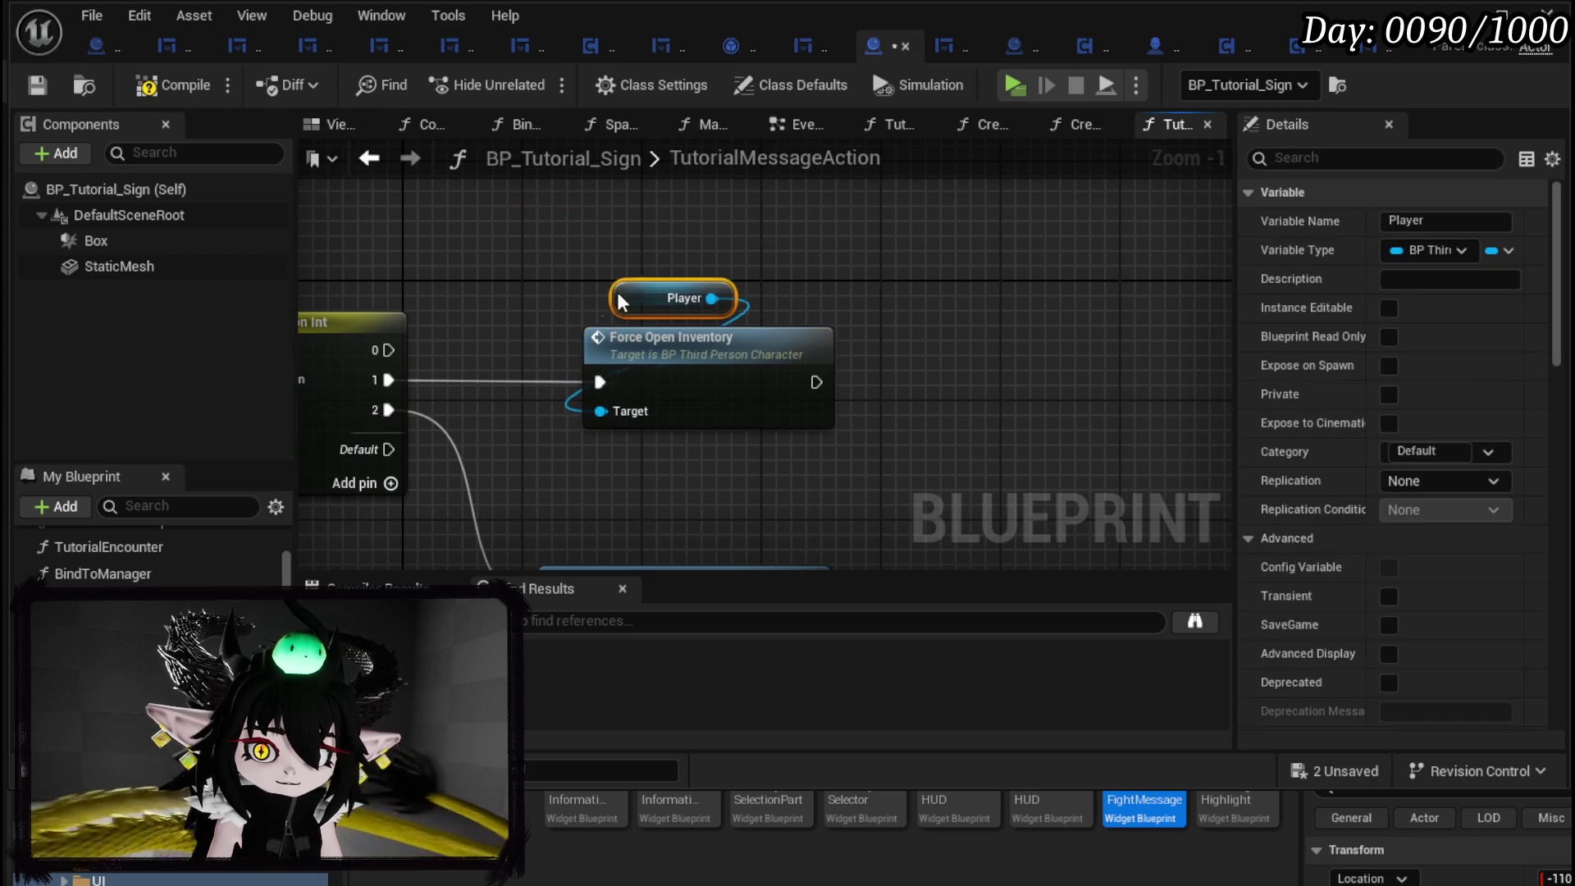
click(507, 249)
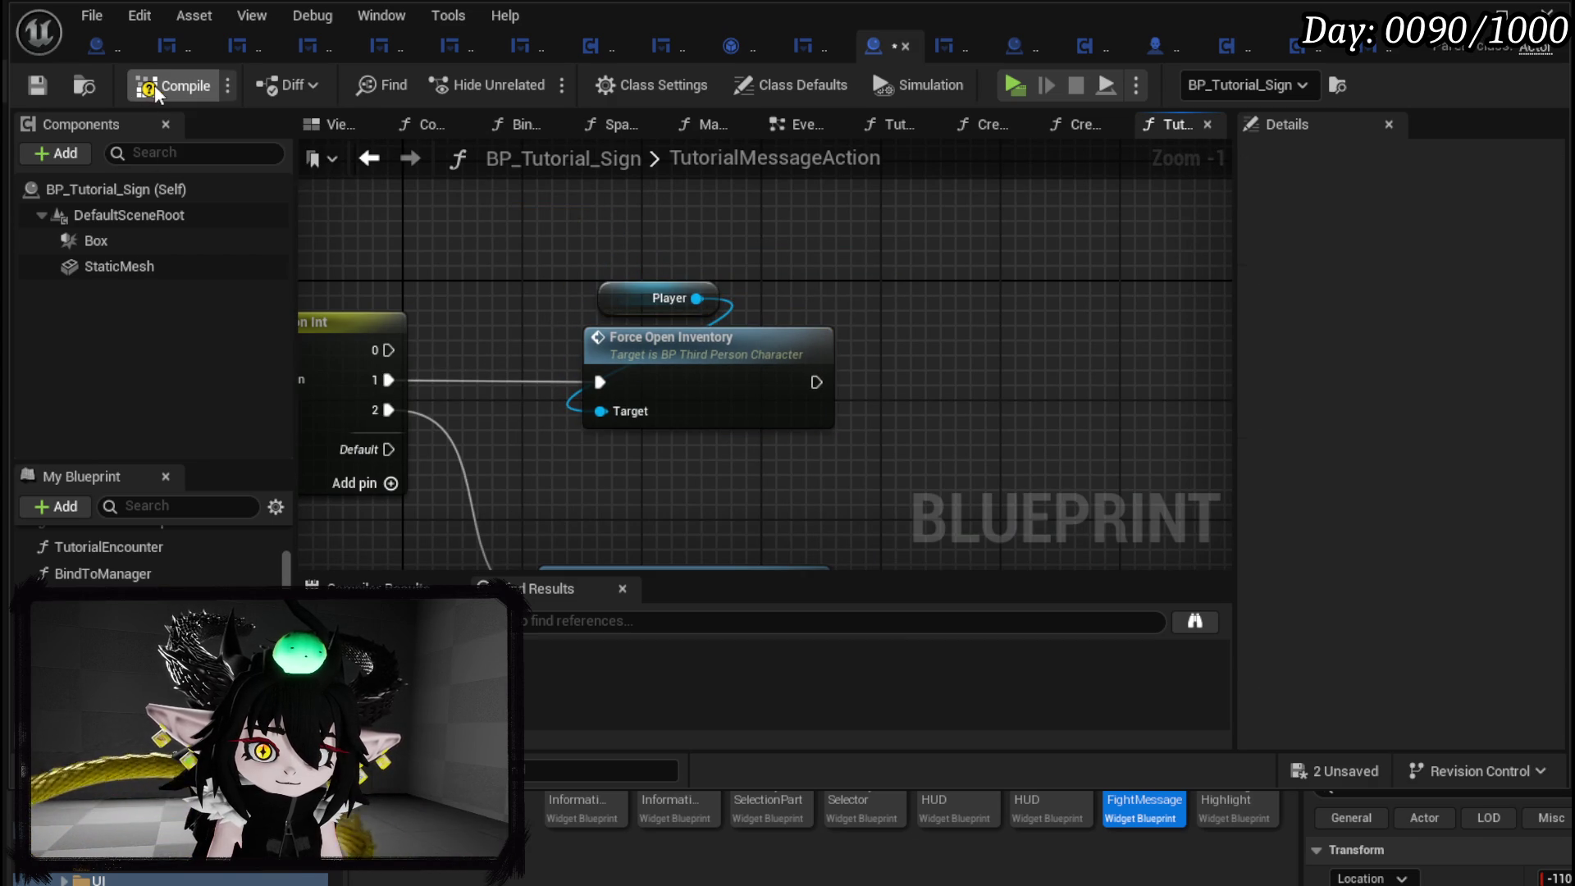
click(39, 86)
In BP_BlackBoxDrop's EventGraph, connect Bind Event's output to the SET node.
click(96, 46)
scroll(631, 353, down, 3)
mouse_move(678, 309)
mouse_down()
mouse_move(703, 394)
mouse_move(426, 411)
mouse_move(535, 304)
mouse_move(1030, 362)
mouse_move(426, 328)
mouse_move(714, 341)
mouse_up()
scroll(787, 348, up, 2)
scroll(713, 340, down, 1)
mouse_move(267, 247)
mouse_down()
mouse_move(512, 309)
mouse_move(524, 349)
mouse_move(1017, 340)
mouse_move(995, 335)
mouse_up()
mouse_move(579, 327)
mouse_down()
mouse_move(858, 349)
mouse_move(844, 420)
mouse_move(474, 369)
mouse_move(521, 404)
mouse_move(725, 449)
mouse_up()
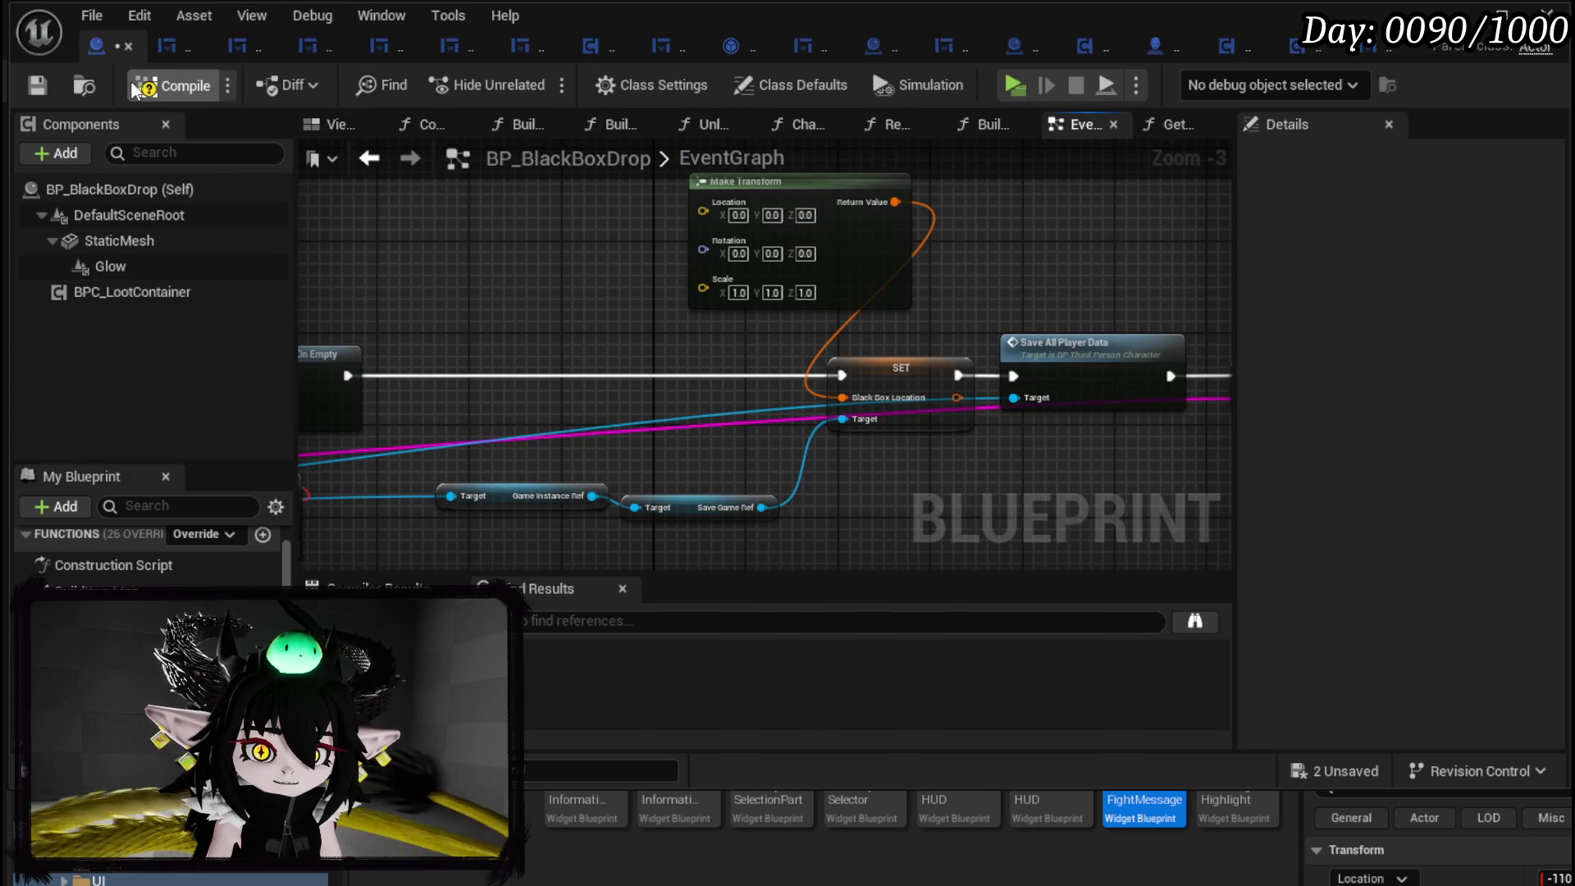
Save BP_BlackBoxDrop, then in play walk to the container and take all its items.
click(41, 90)
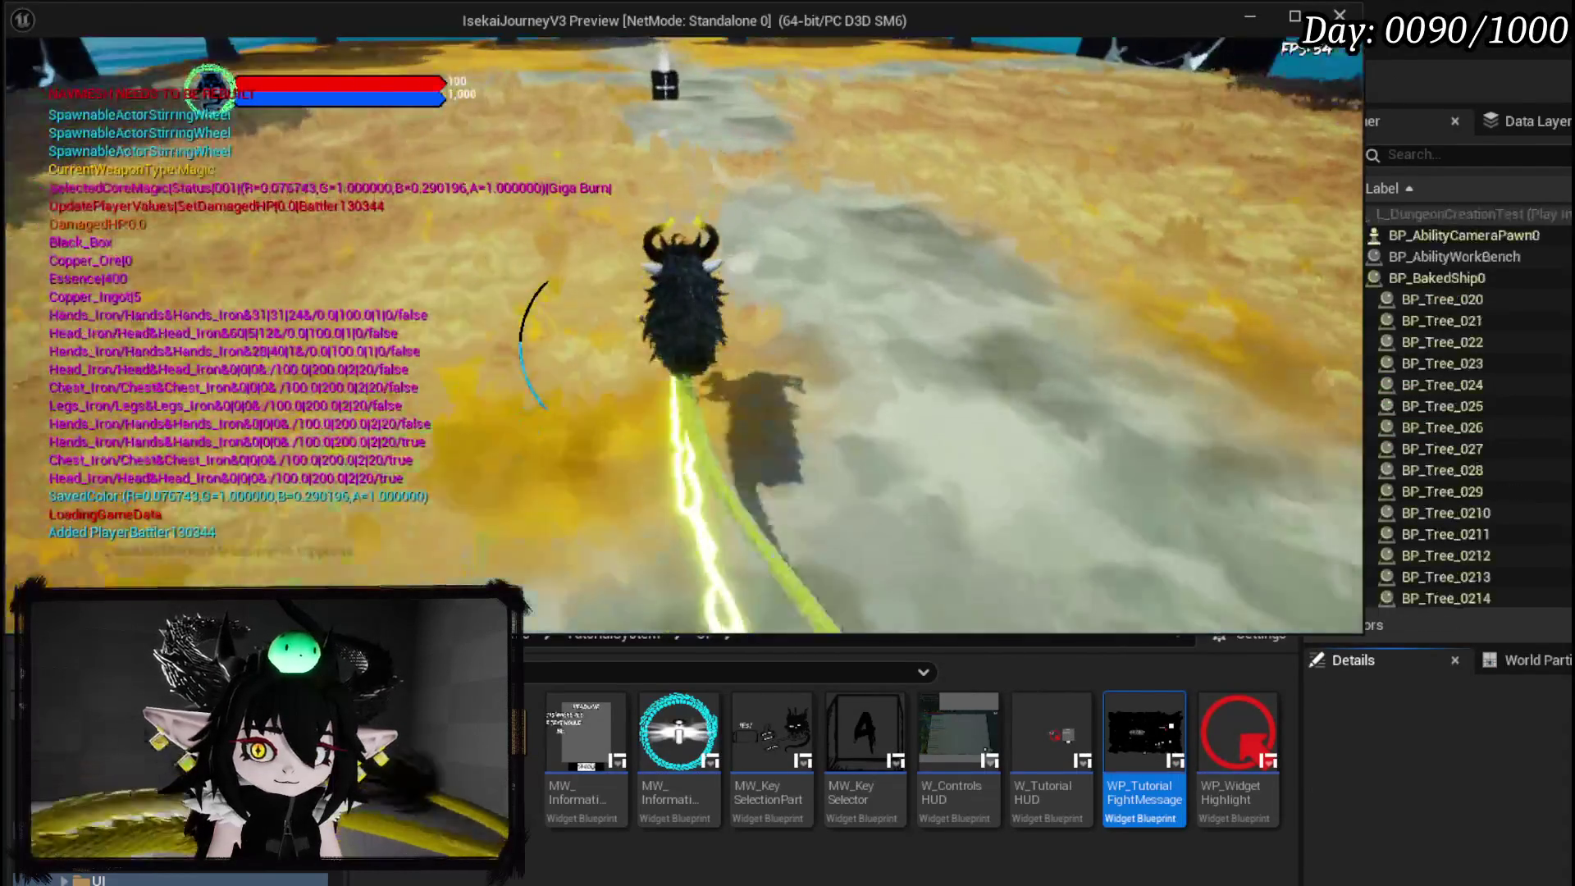
key(w)
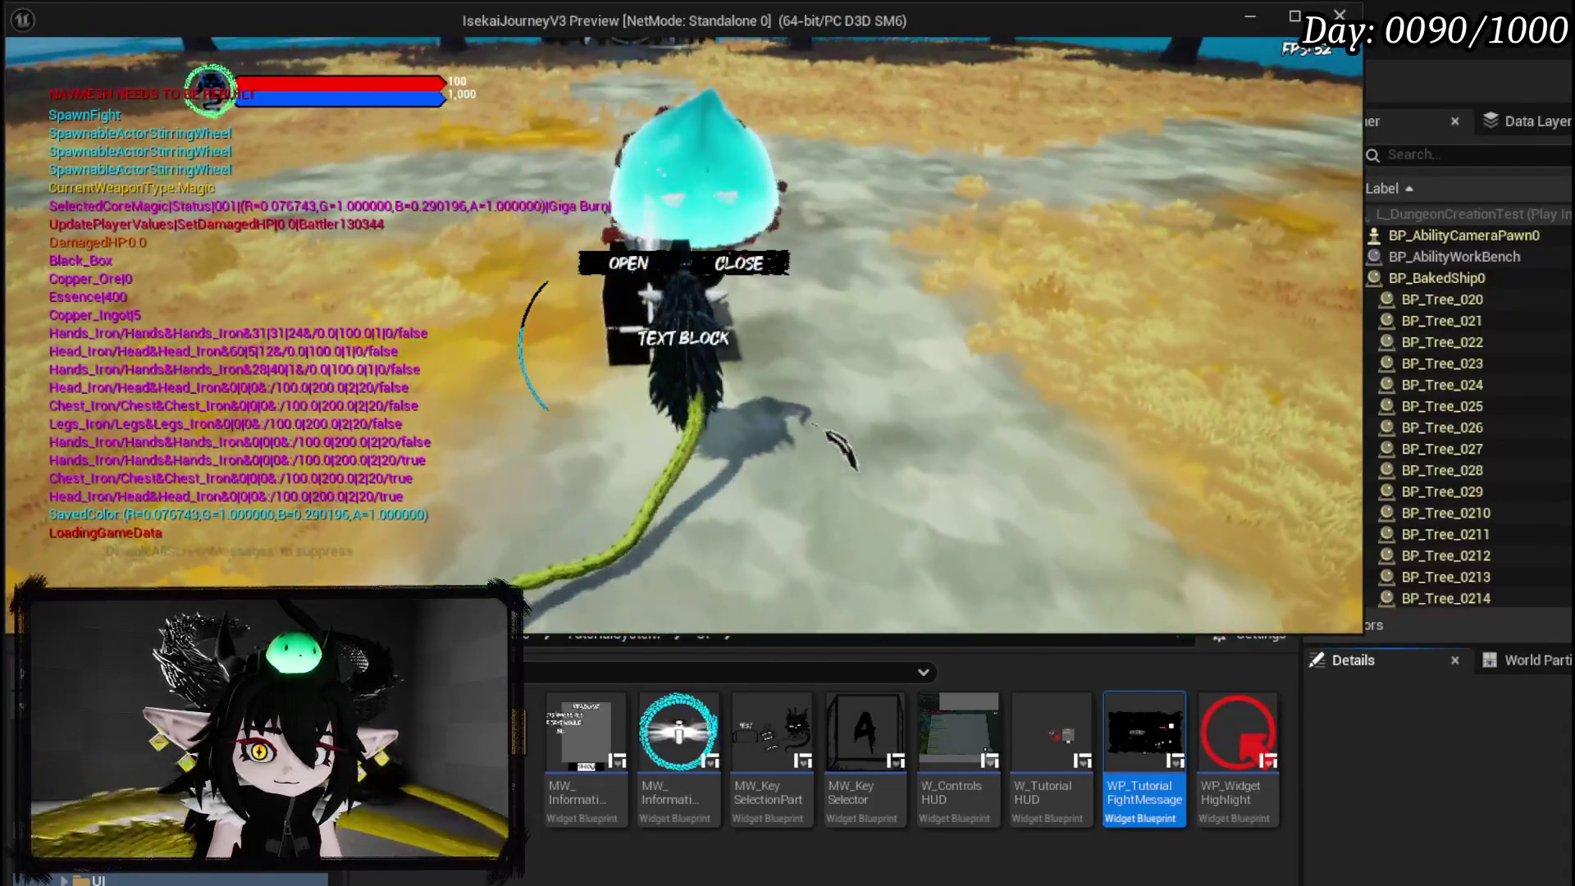
key(e)
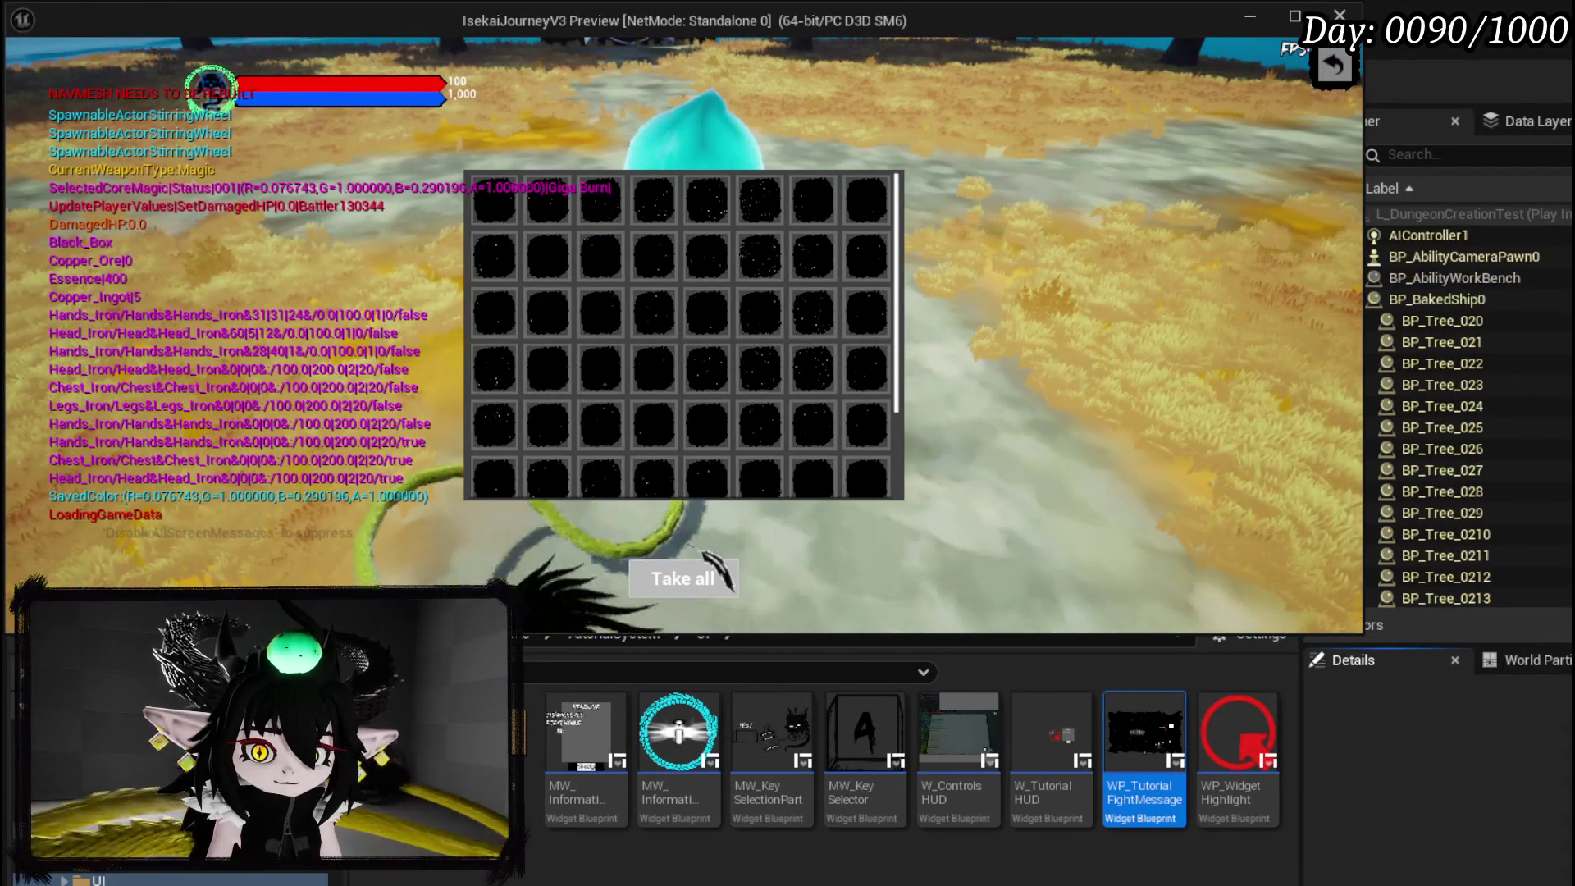
click(707, 578)
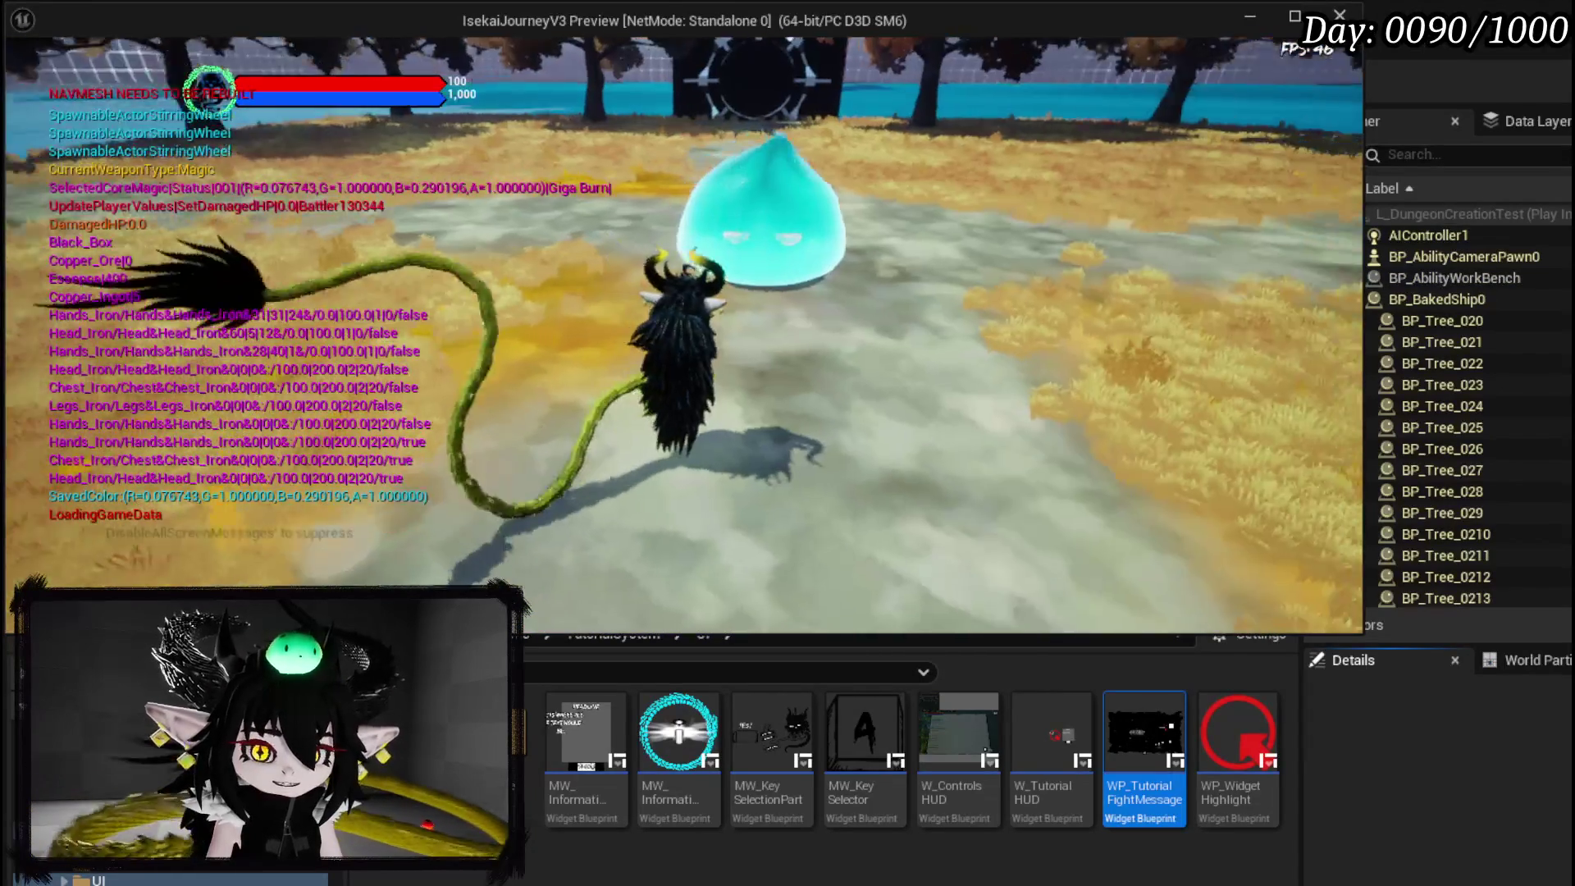
Open the in-game book and flip through its Status, Black Box and Settings pages.
key(e)
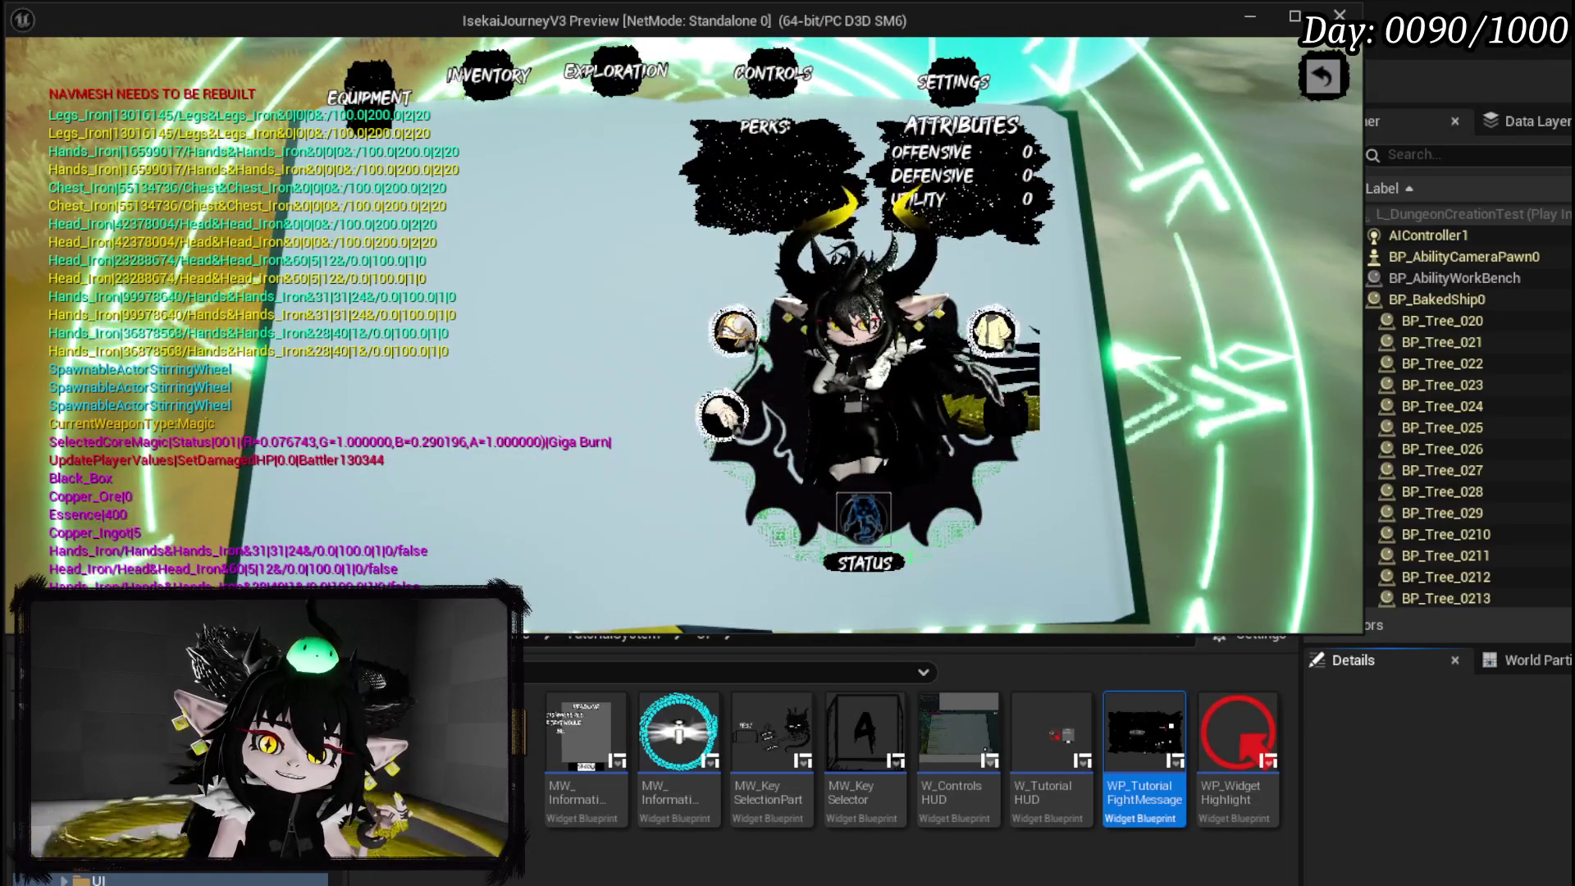
key(e)
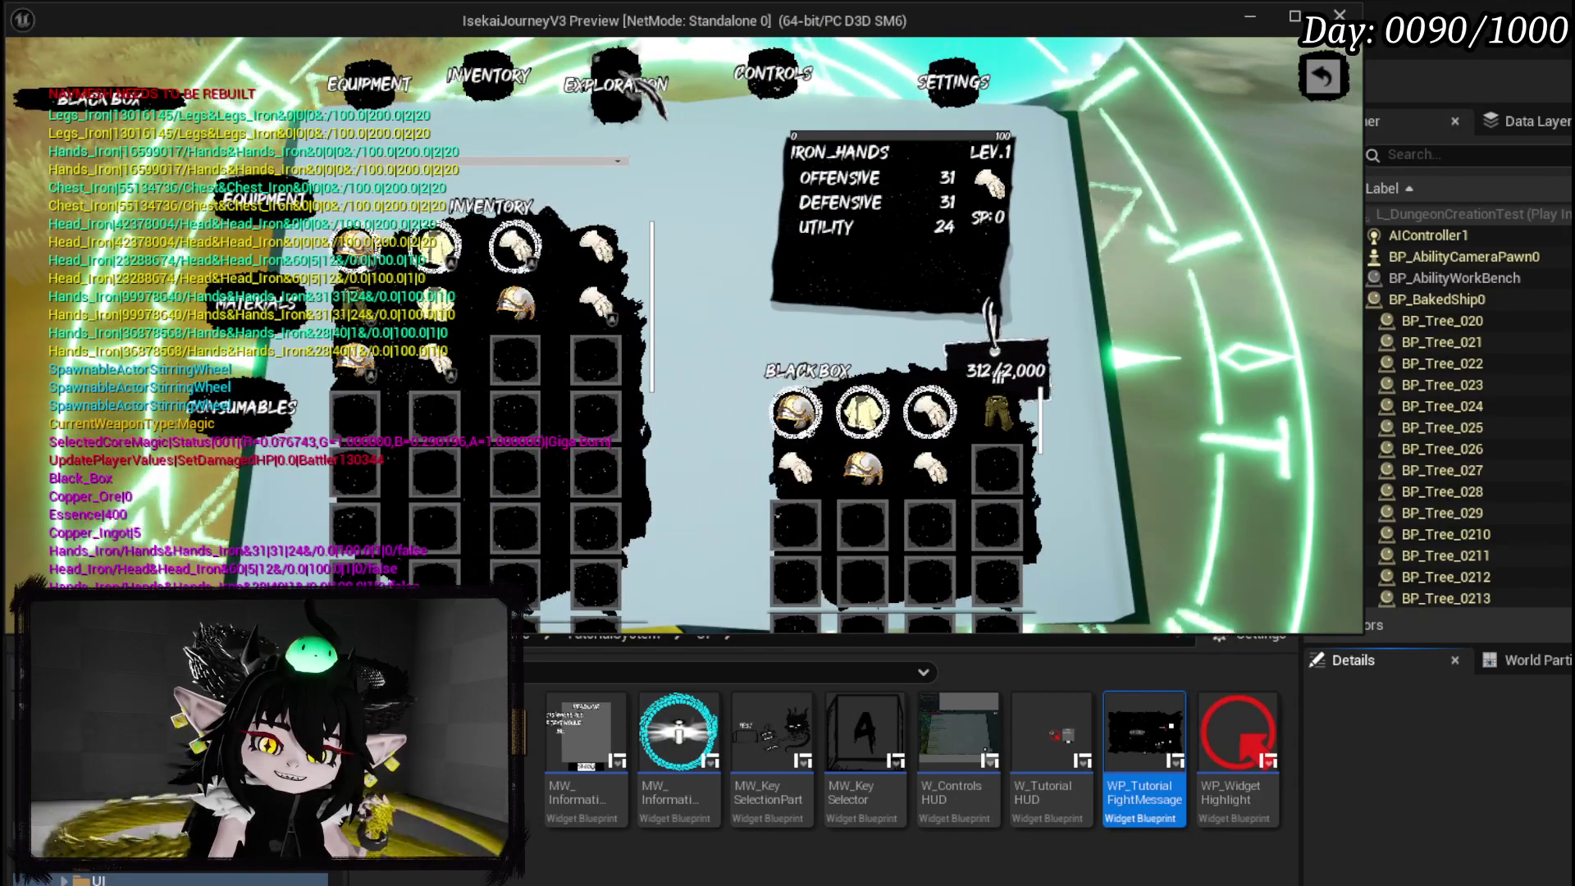
key(e)
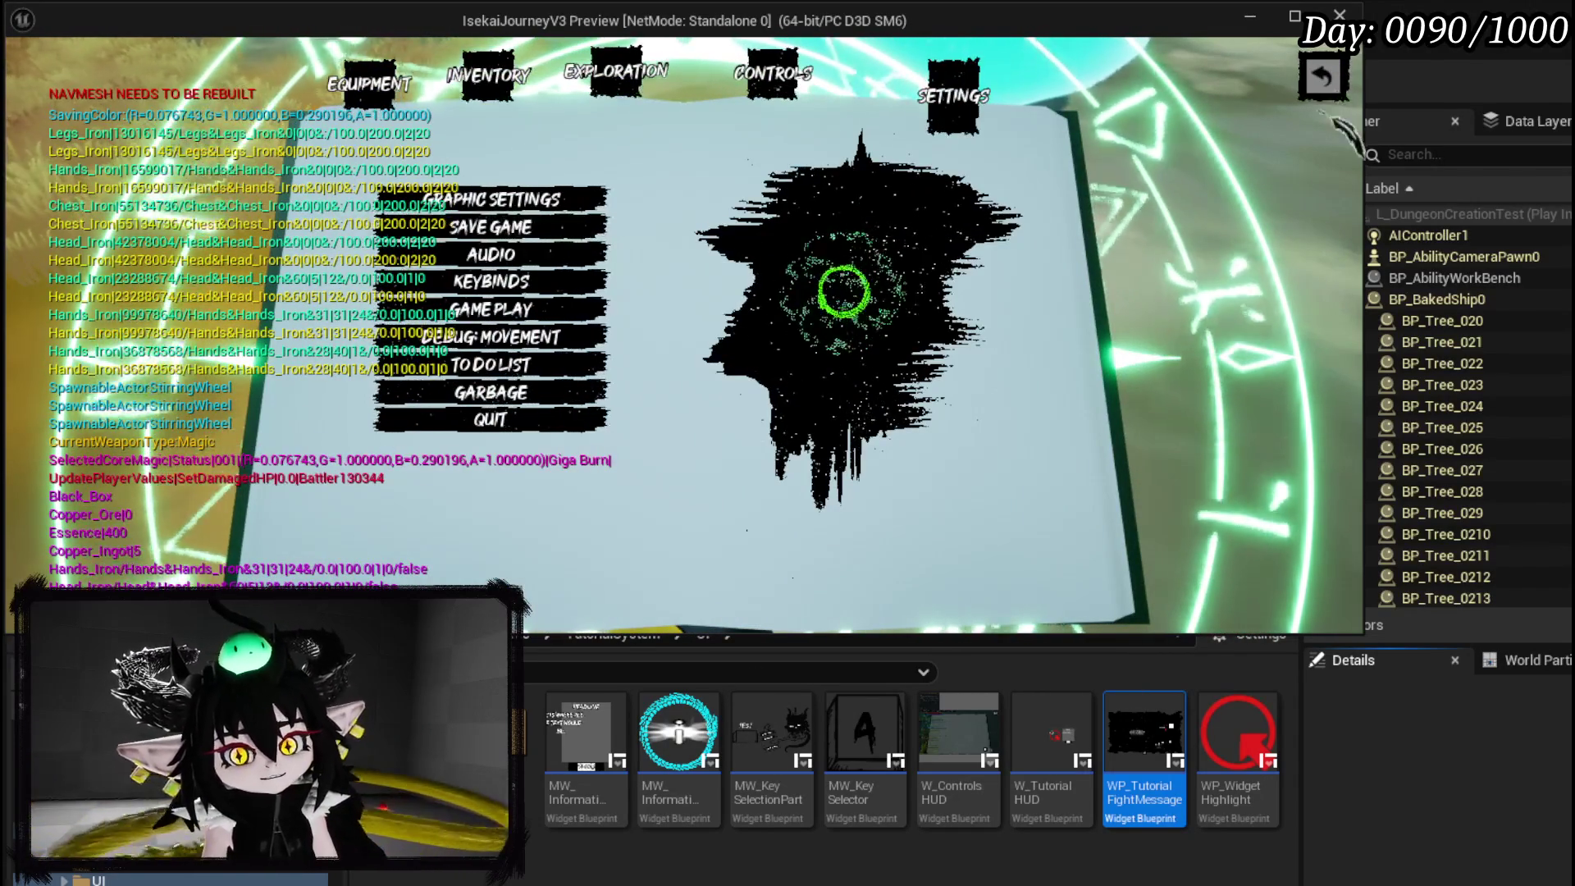
click(1349, 85)
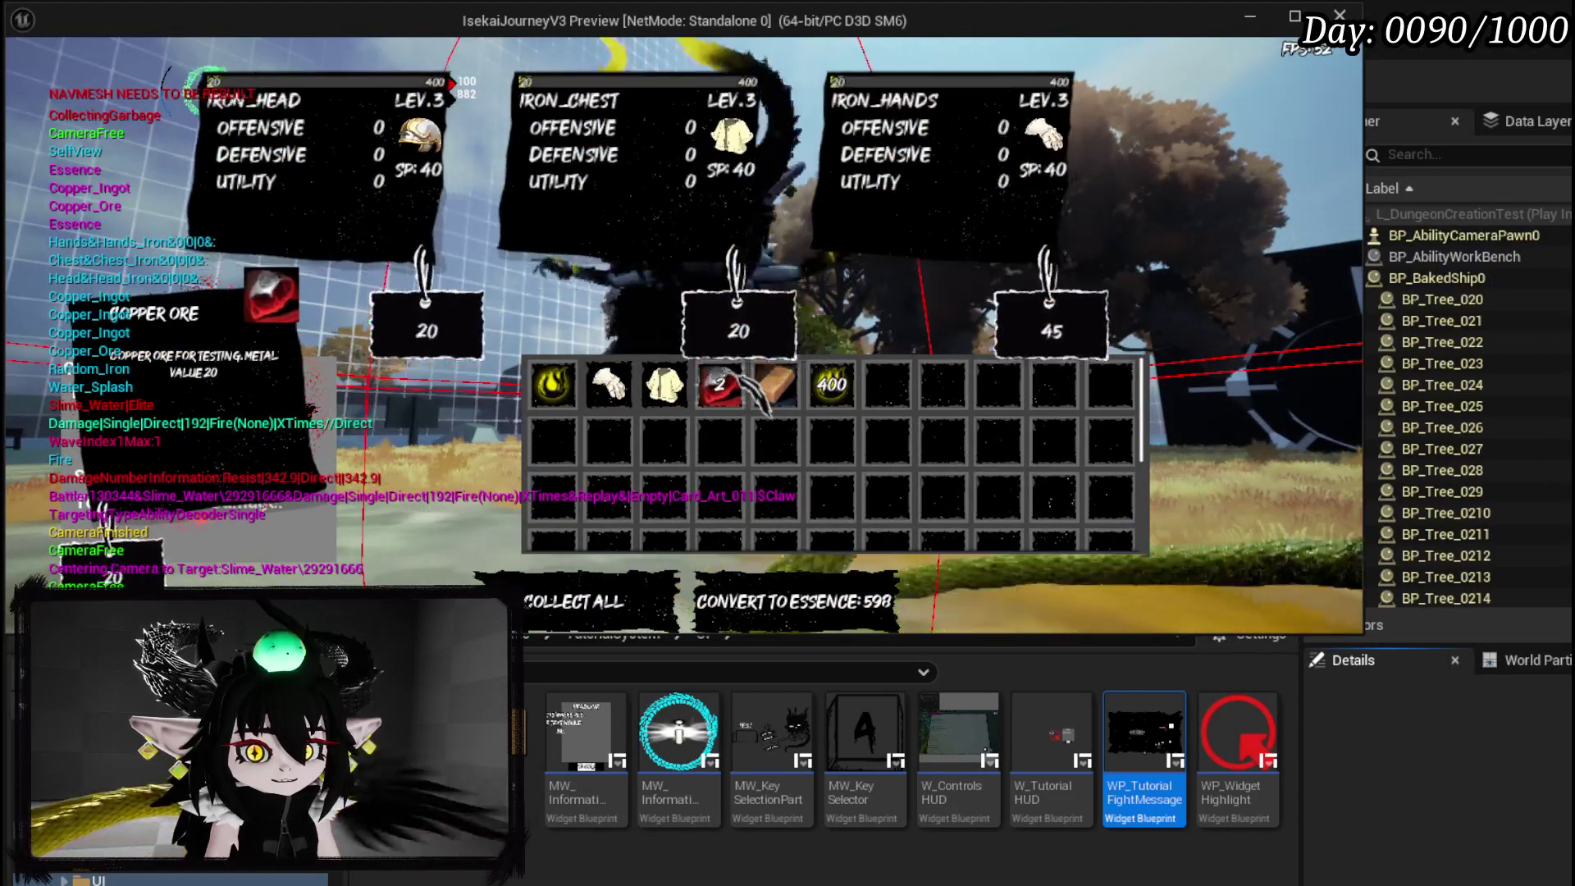
Collect all the Slime_Water Elite's loot into the level 3 Iron gear.
click(602, 598)
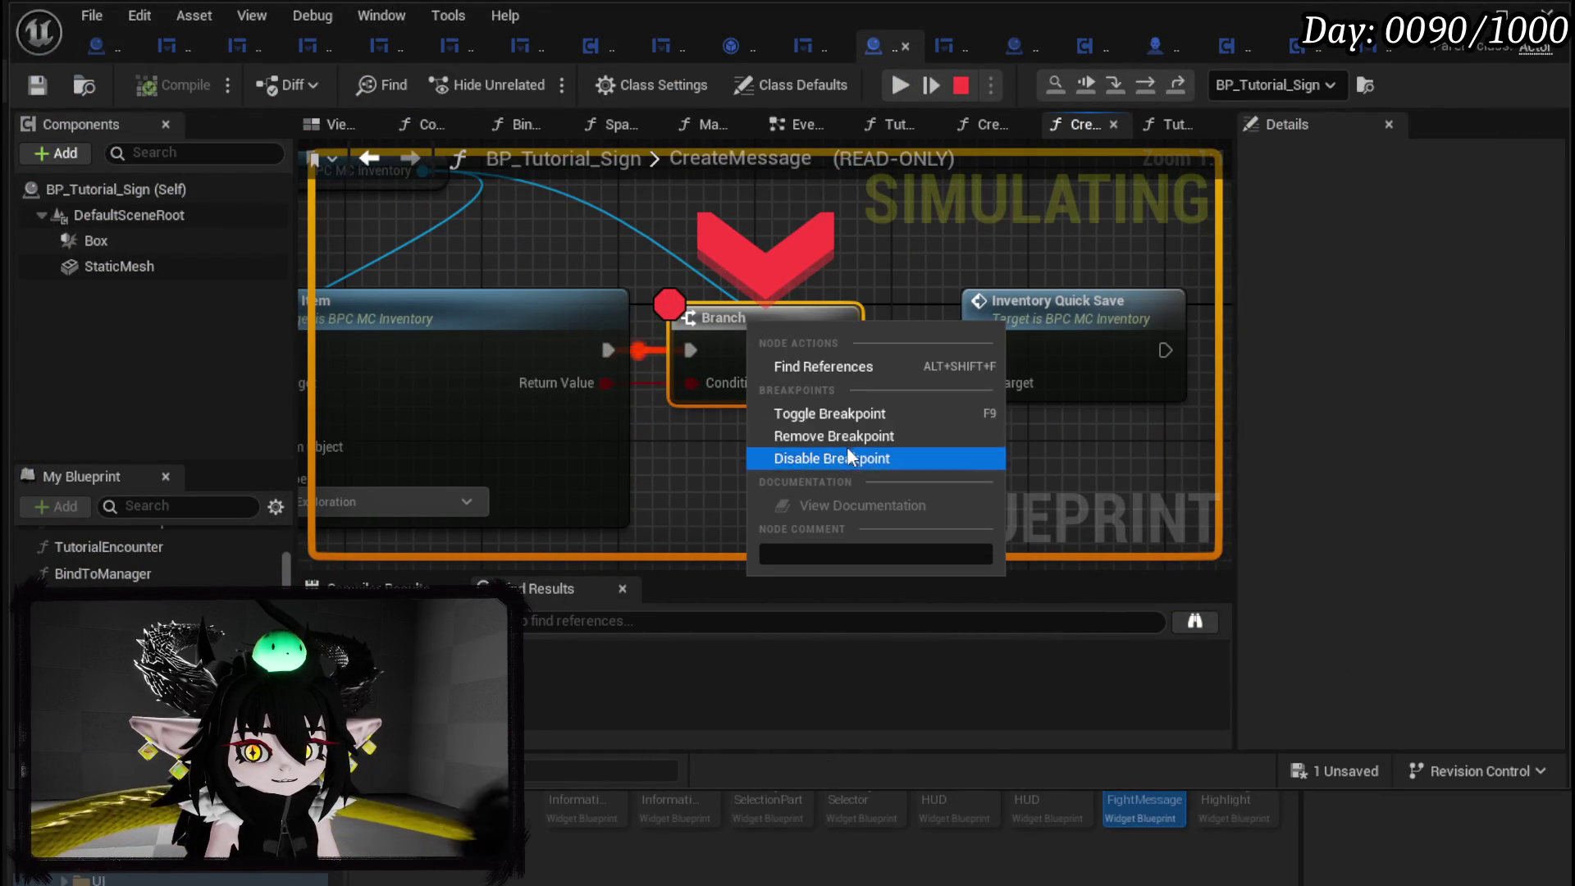
Resume play, dismiss the death message, and browse the book's equipment and inventory pages, inspecting IRON_LEGS.
click(902, 84)
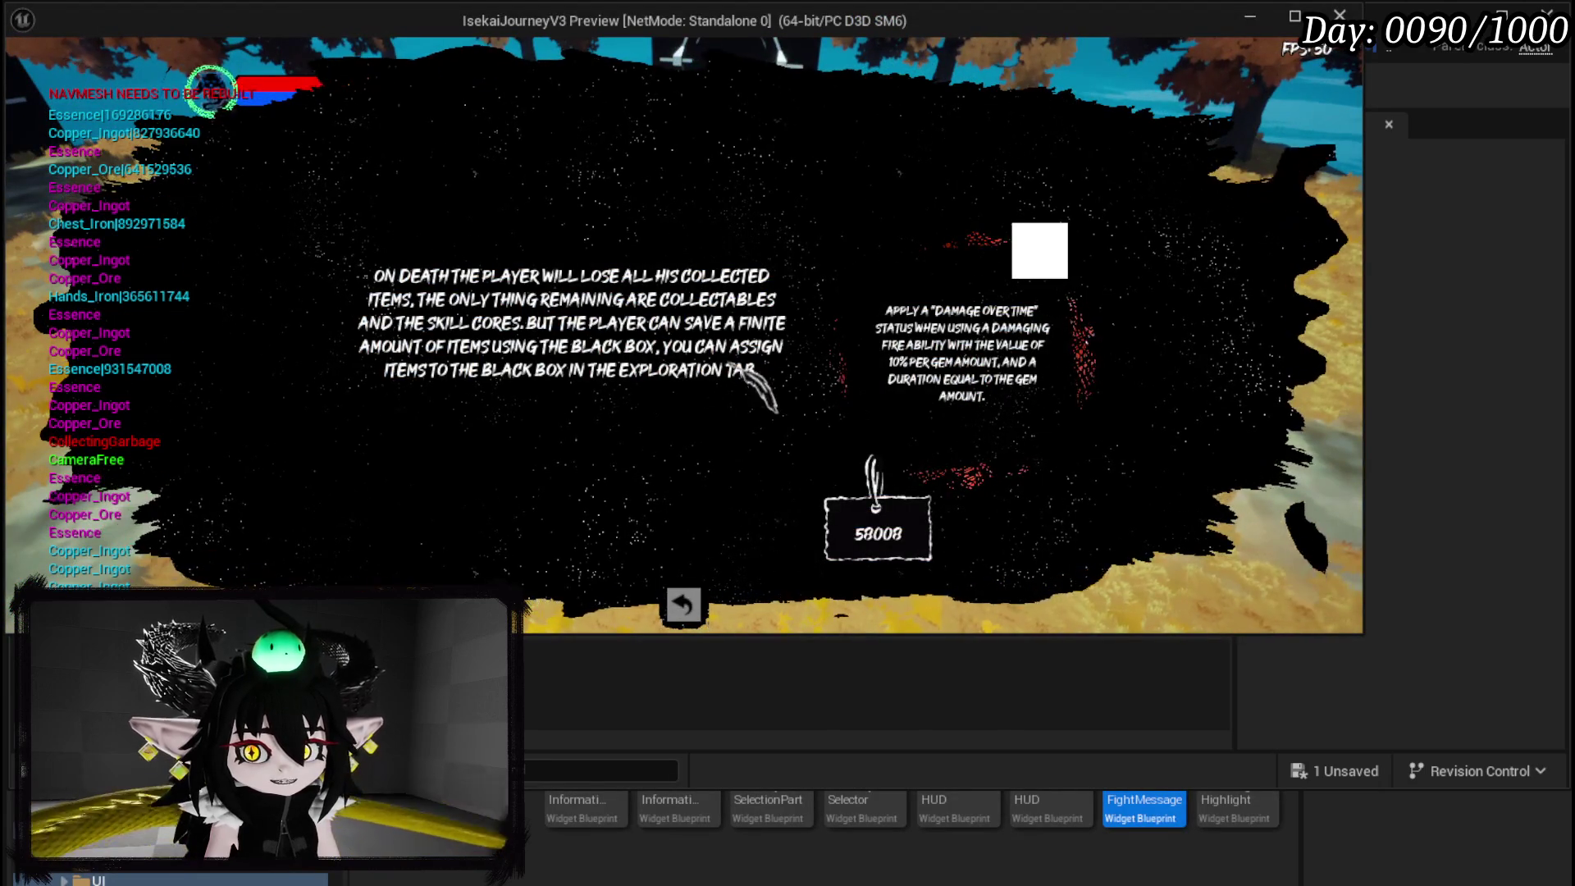
click(683, 605)
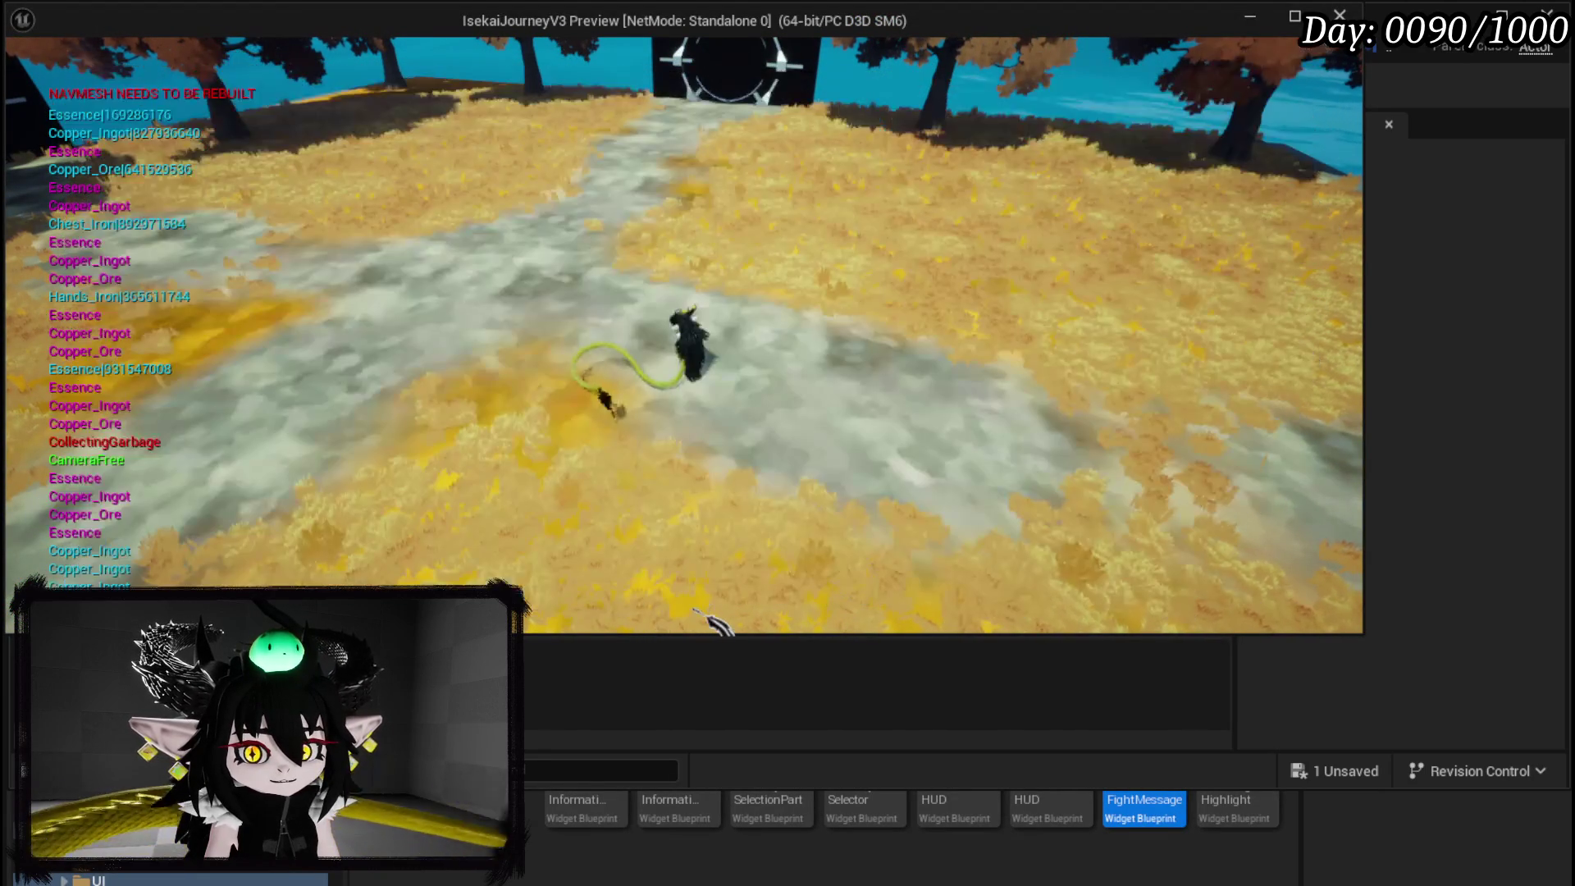
key(Escape)
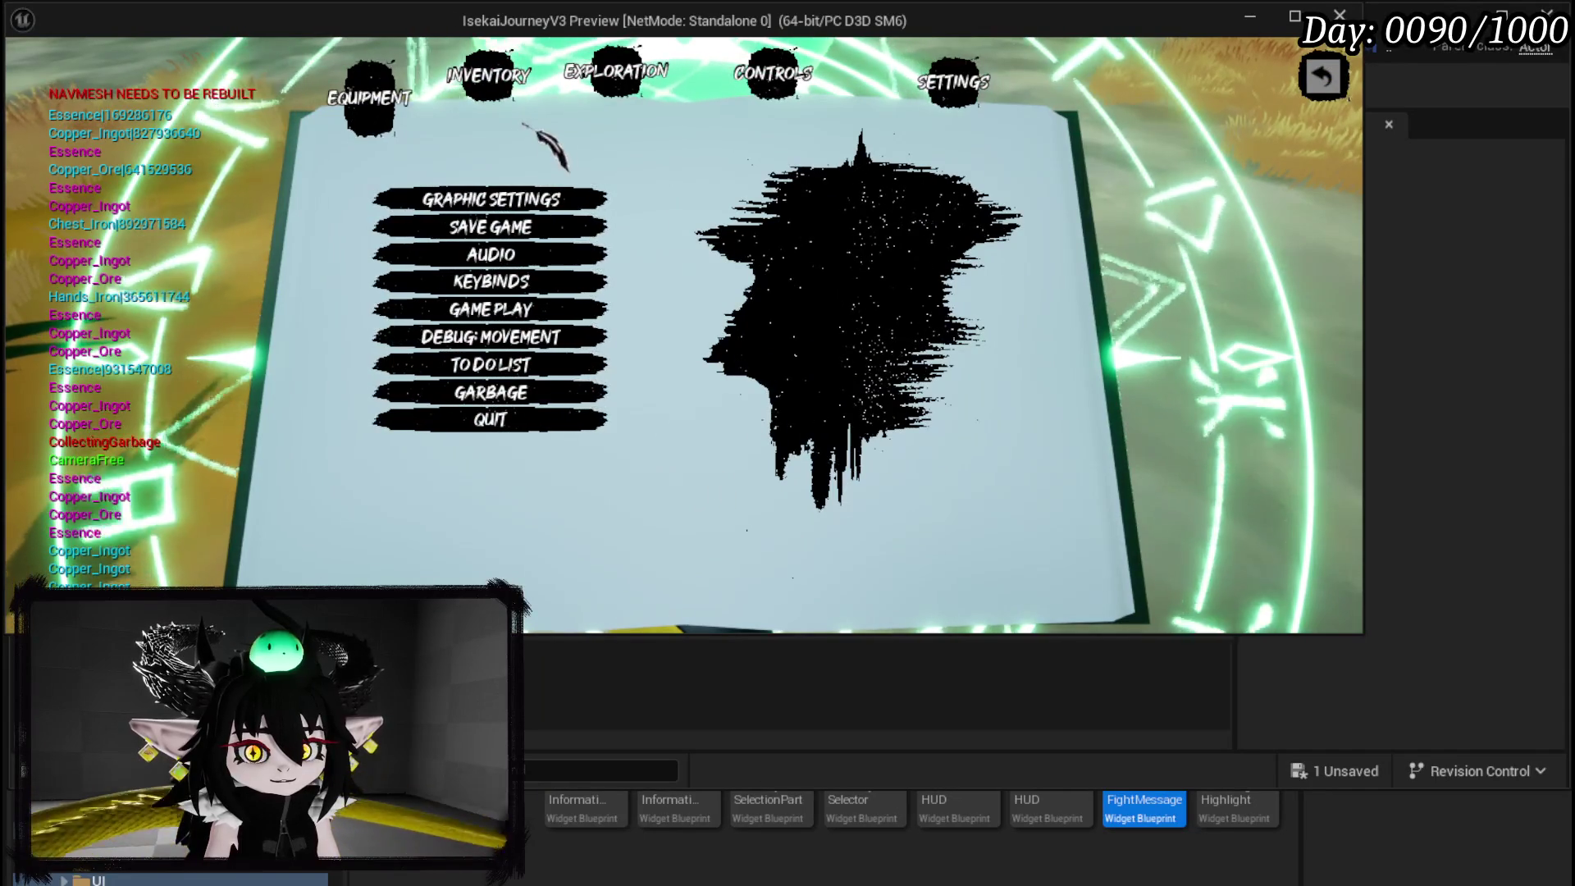
click(388, 146)
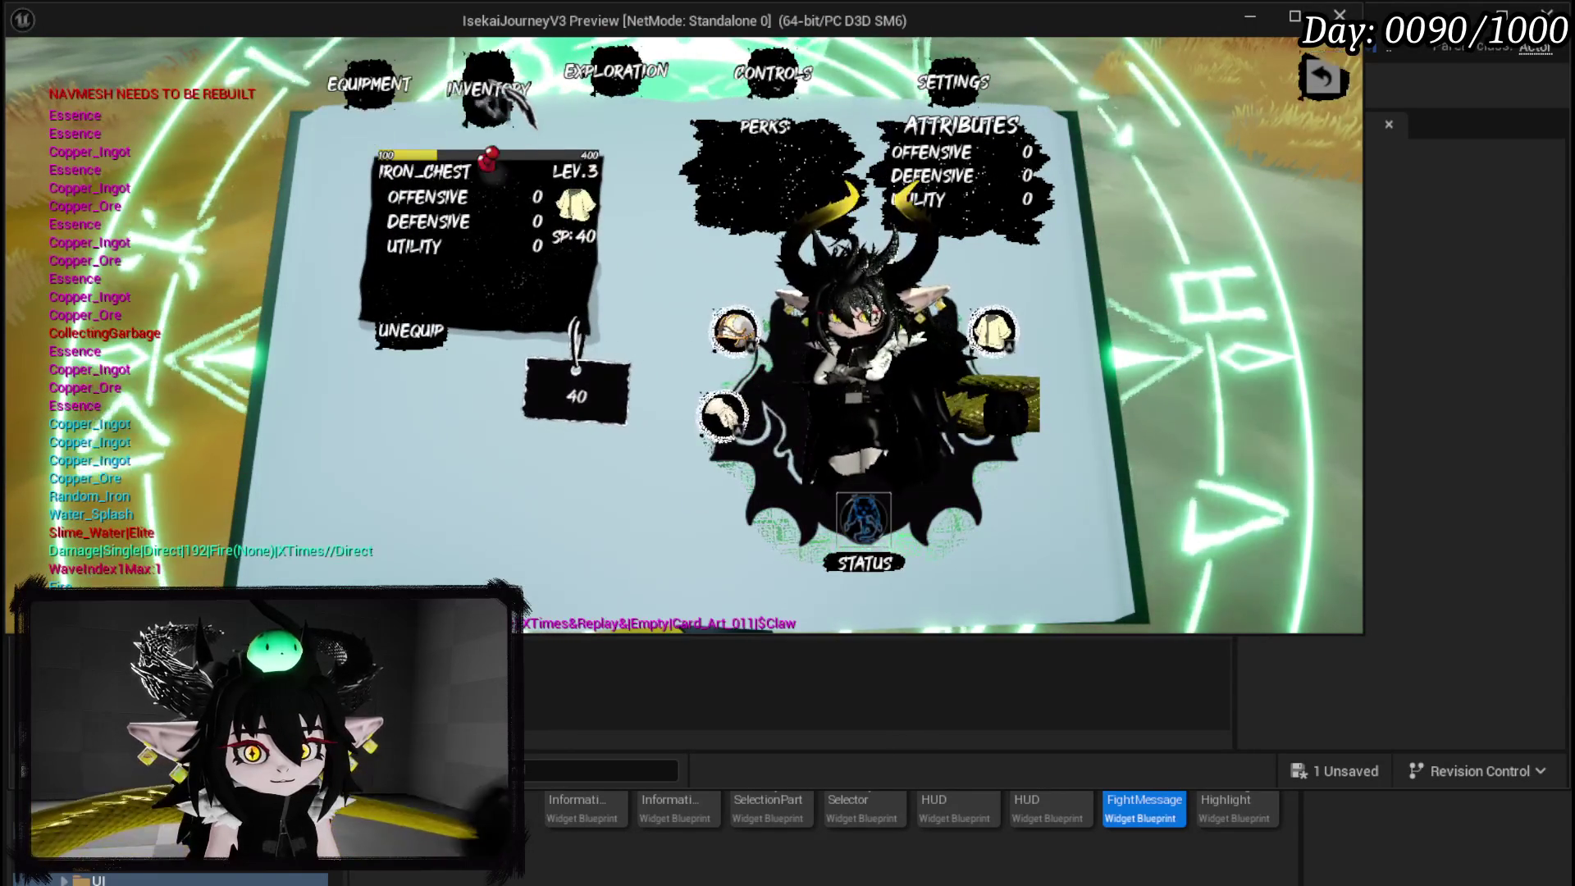
click(492, 88)
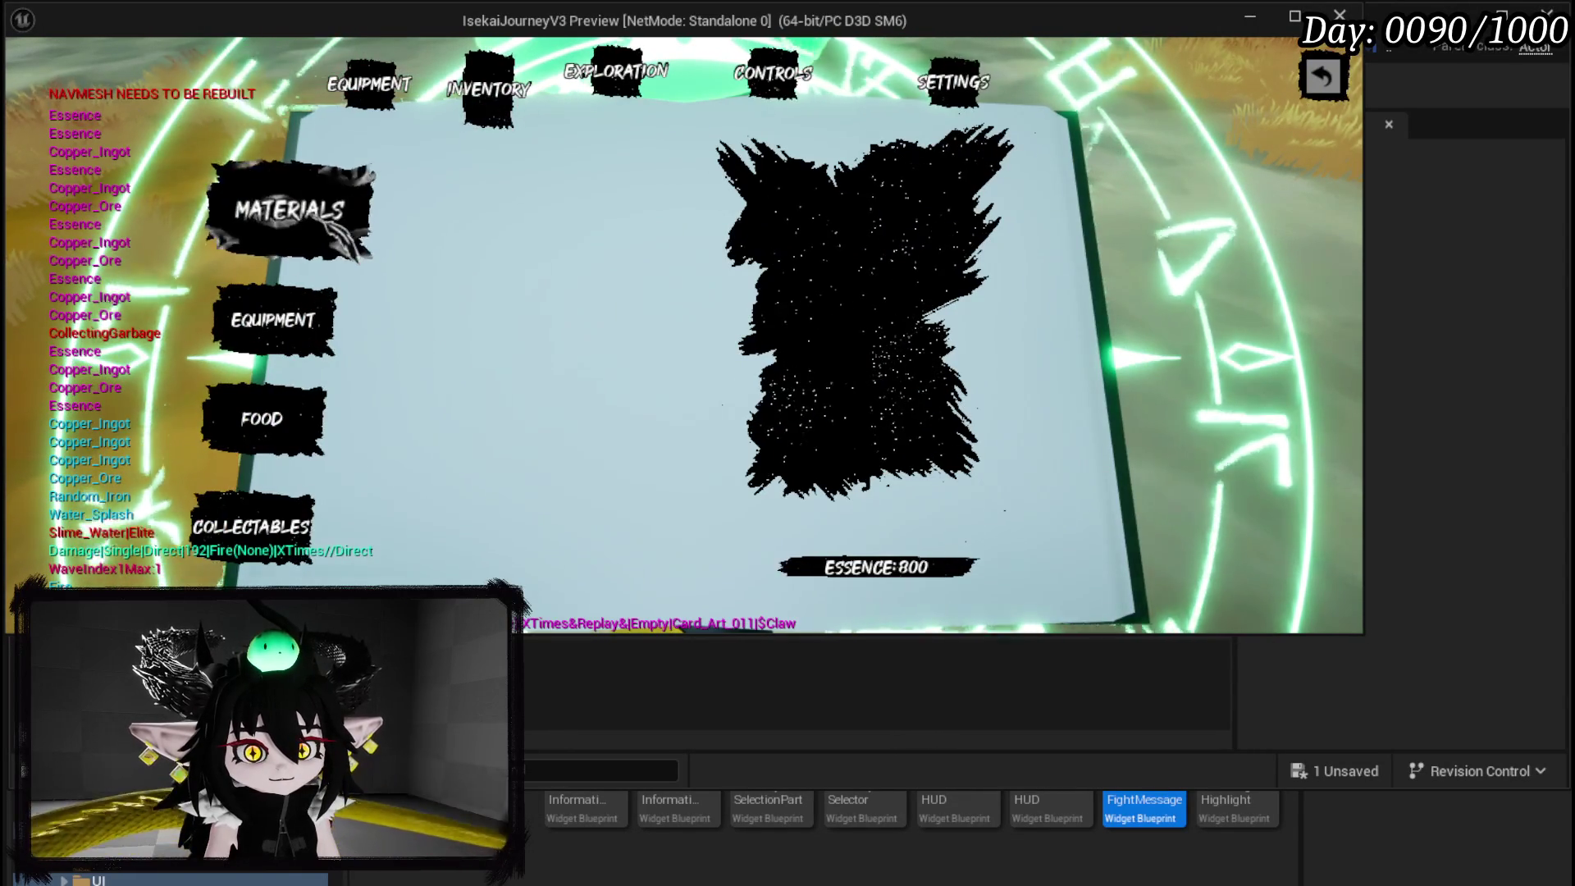
click(320, 320)
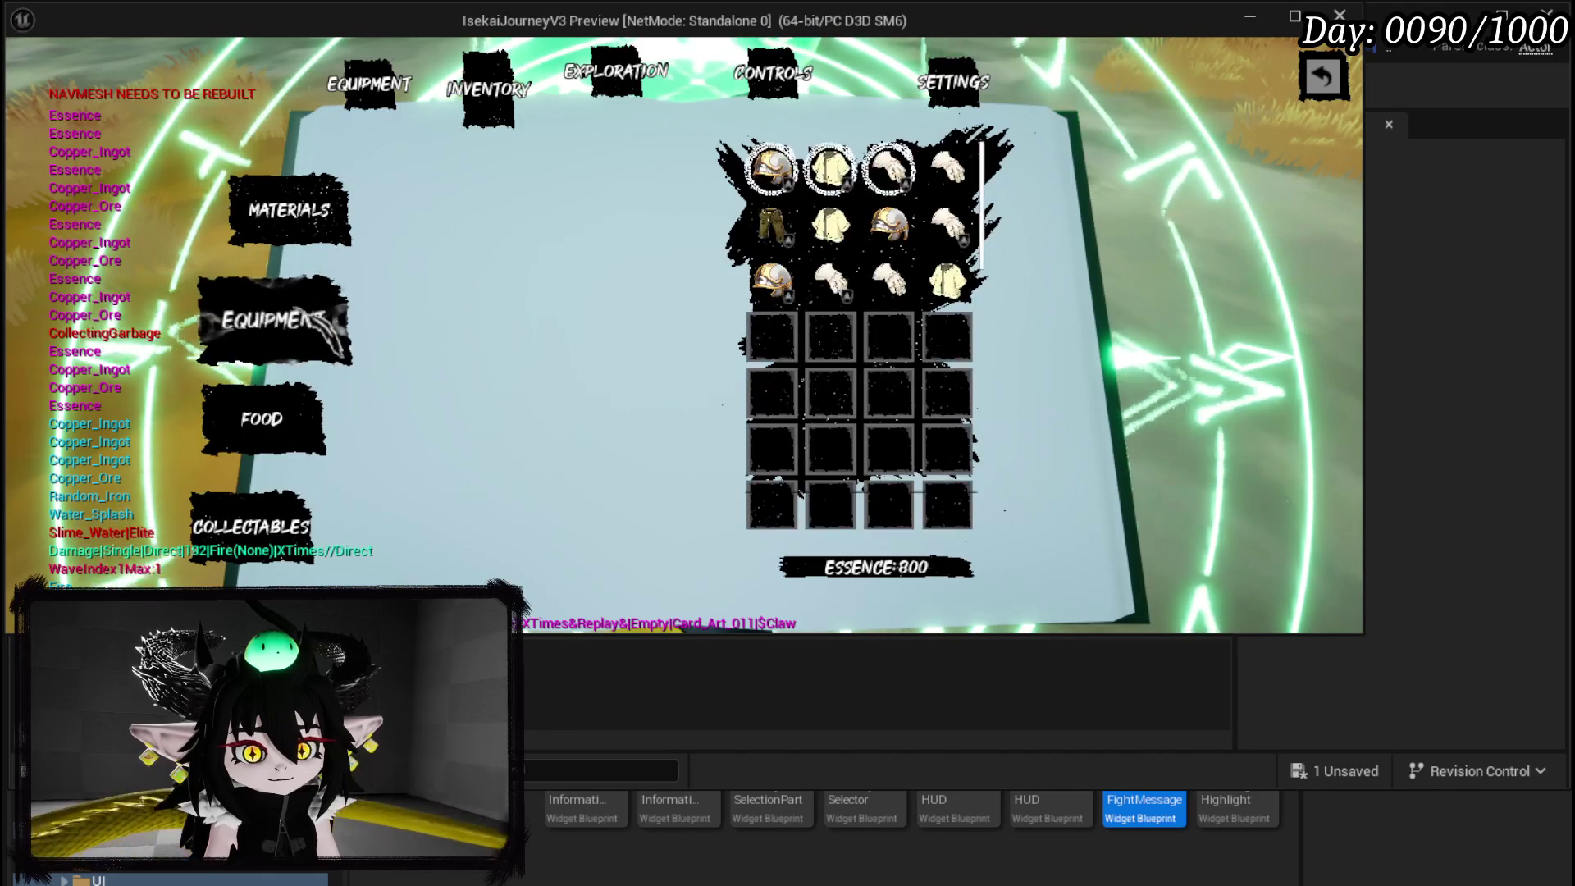
click(775, 230)
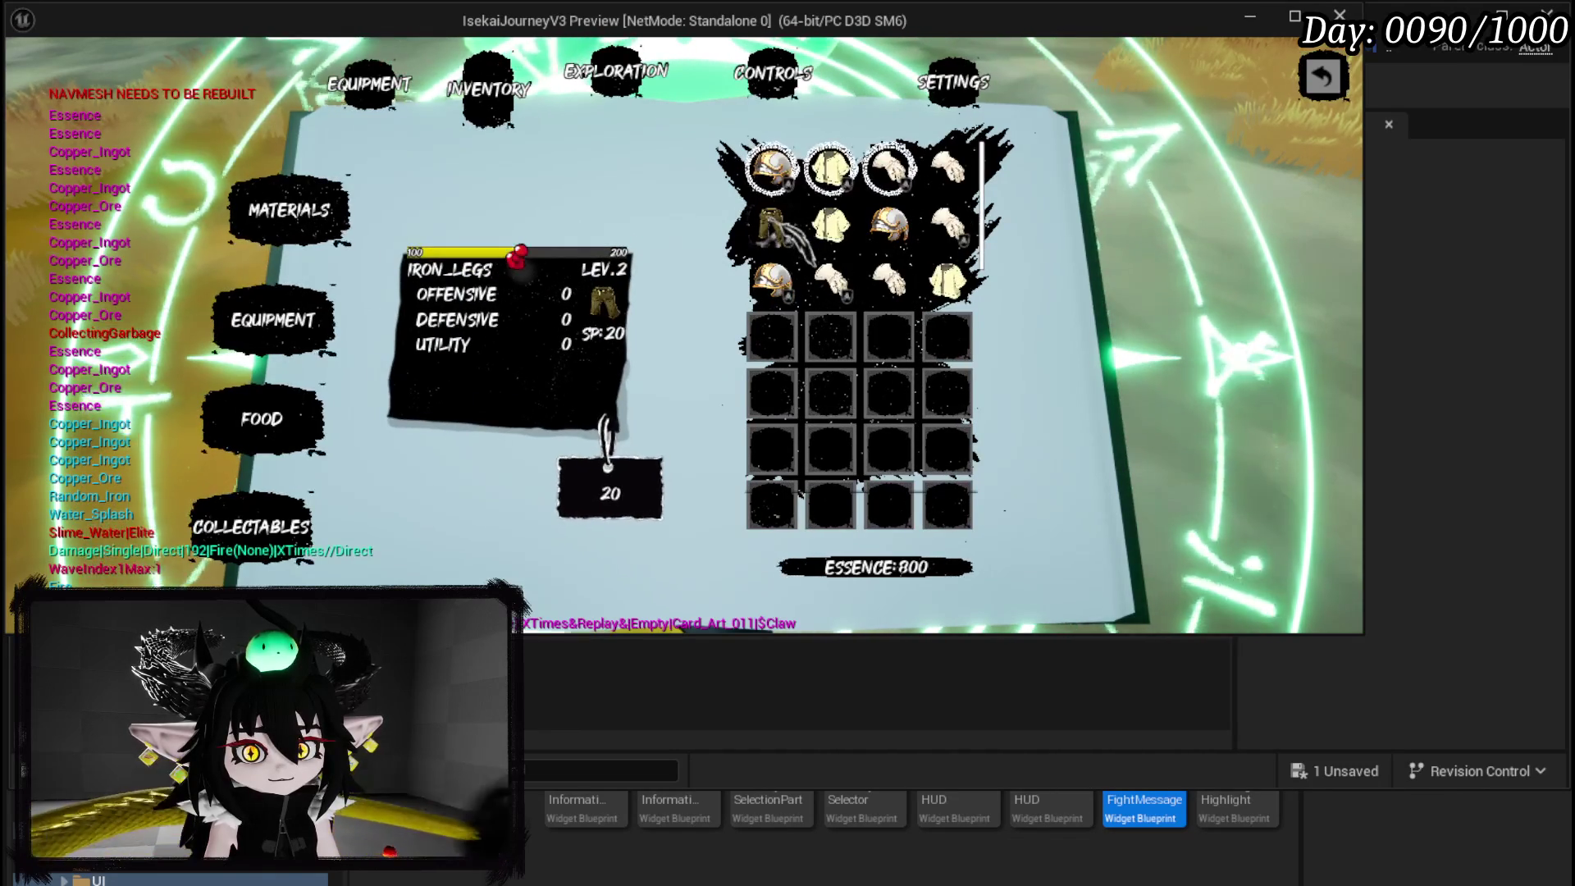
Move an IRON_CHEST and IRON_HANDS into the Black Box (499/2,000), then view General Controls.
click(631, 86)
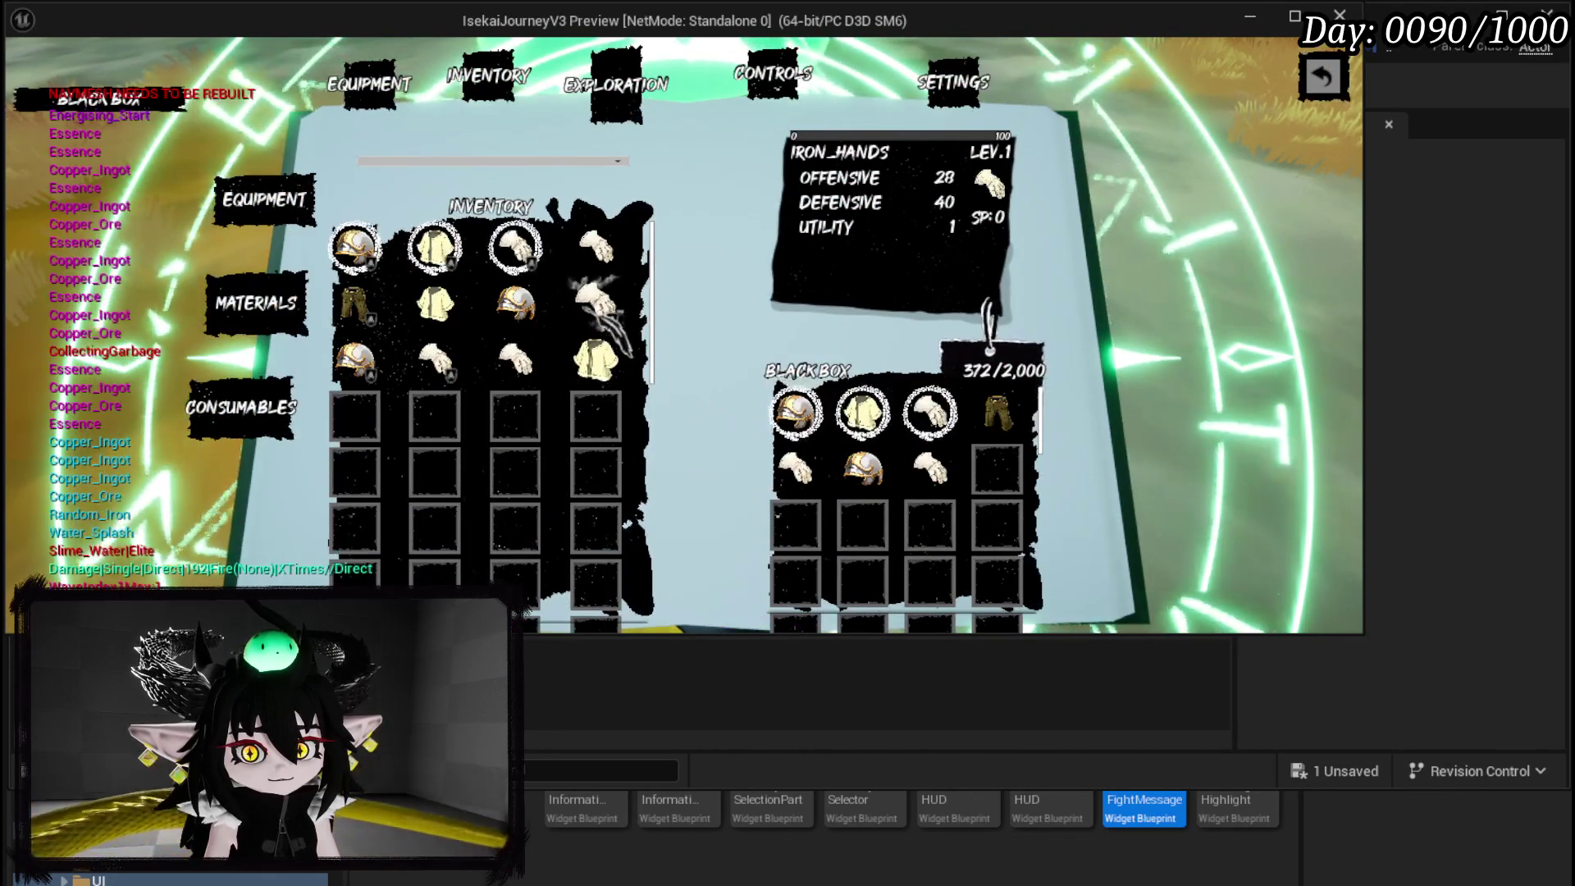
click(597, 360)
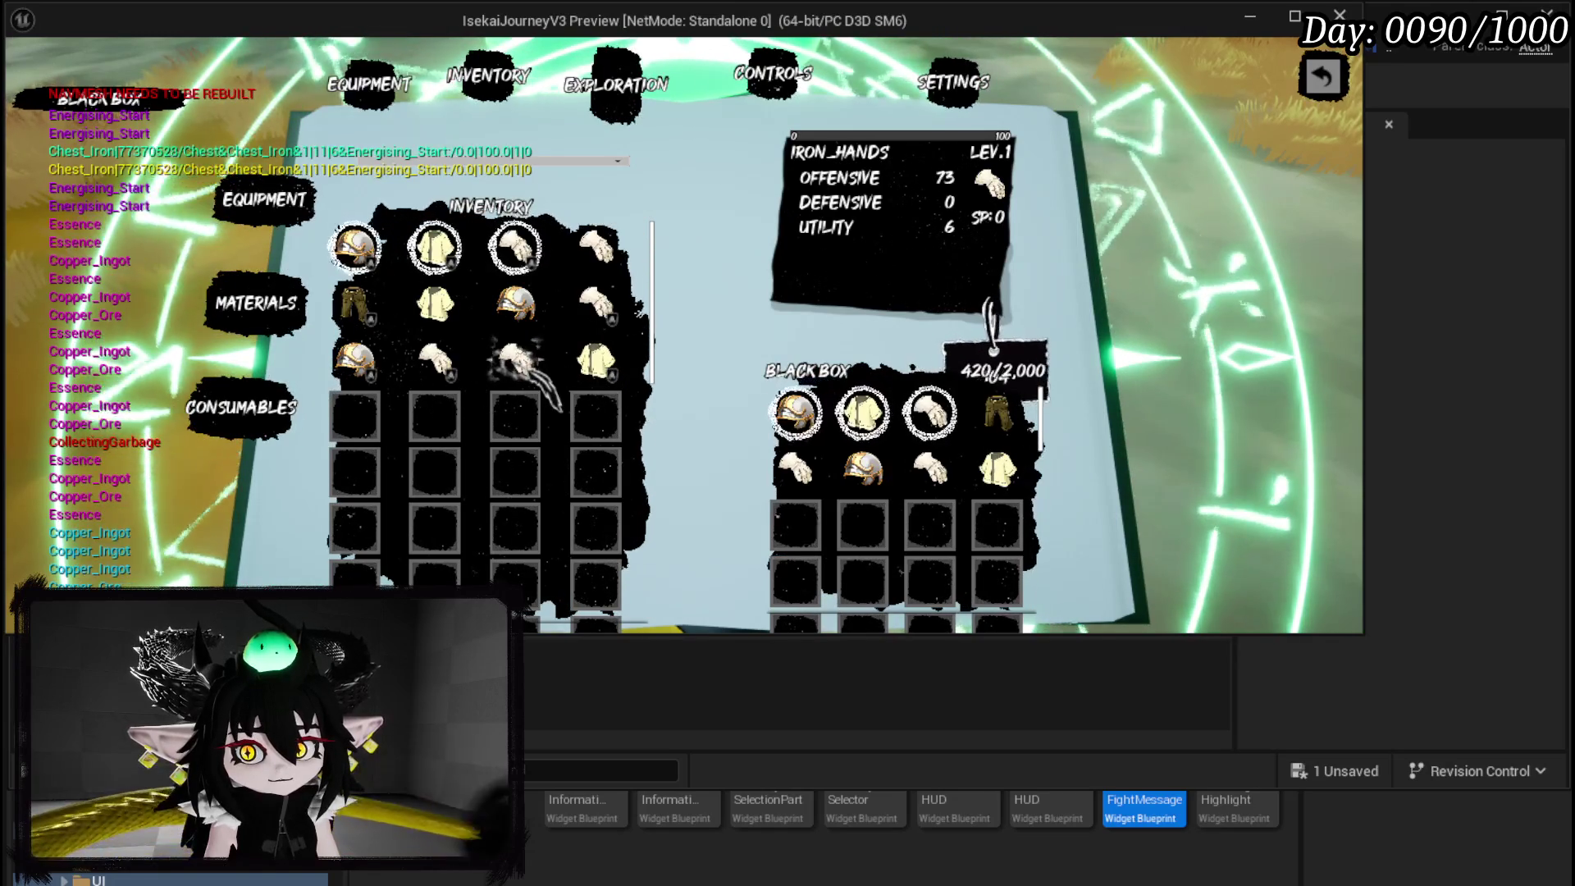
click(517, 361)
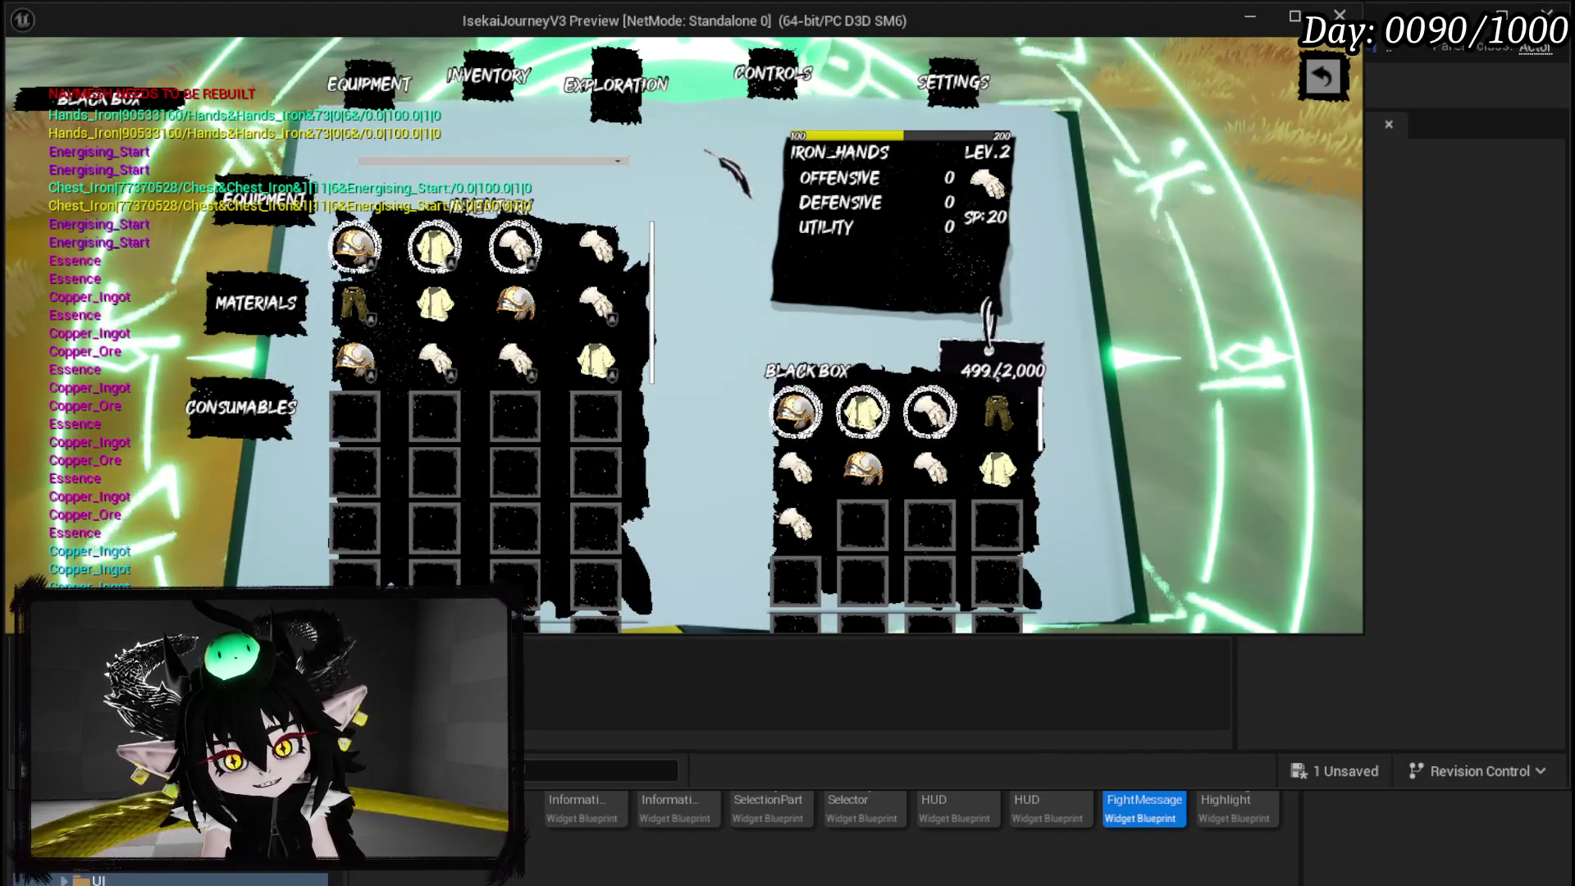
click(789, 107)
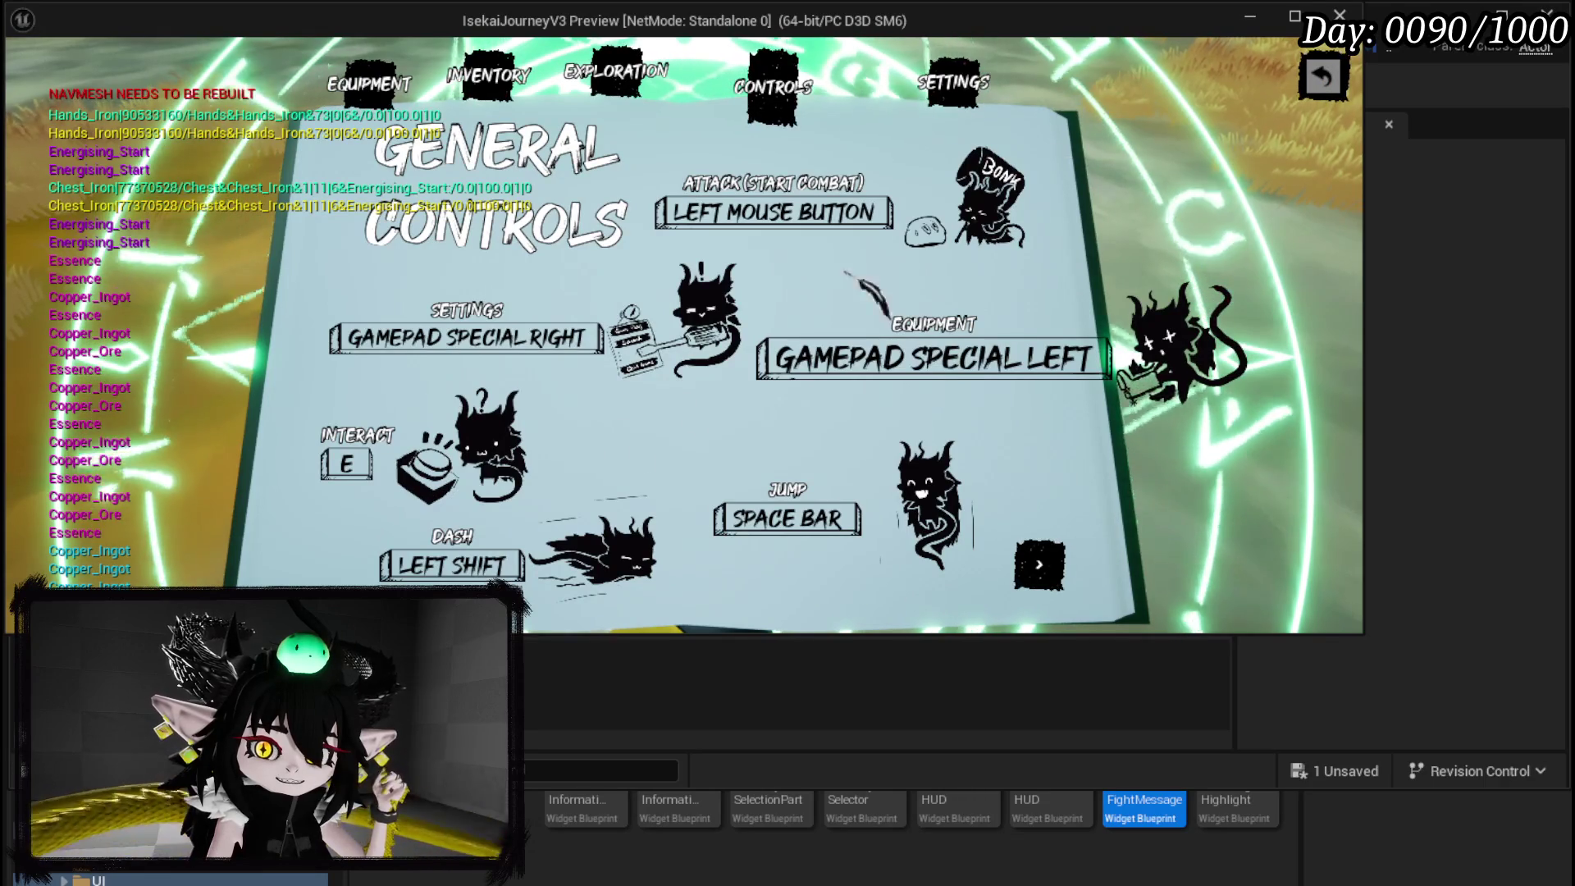
Browse the book's settings keybinds, controls and Black Box inventory pages, then close the book.
click(954, 82)
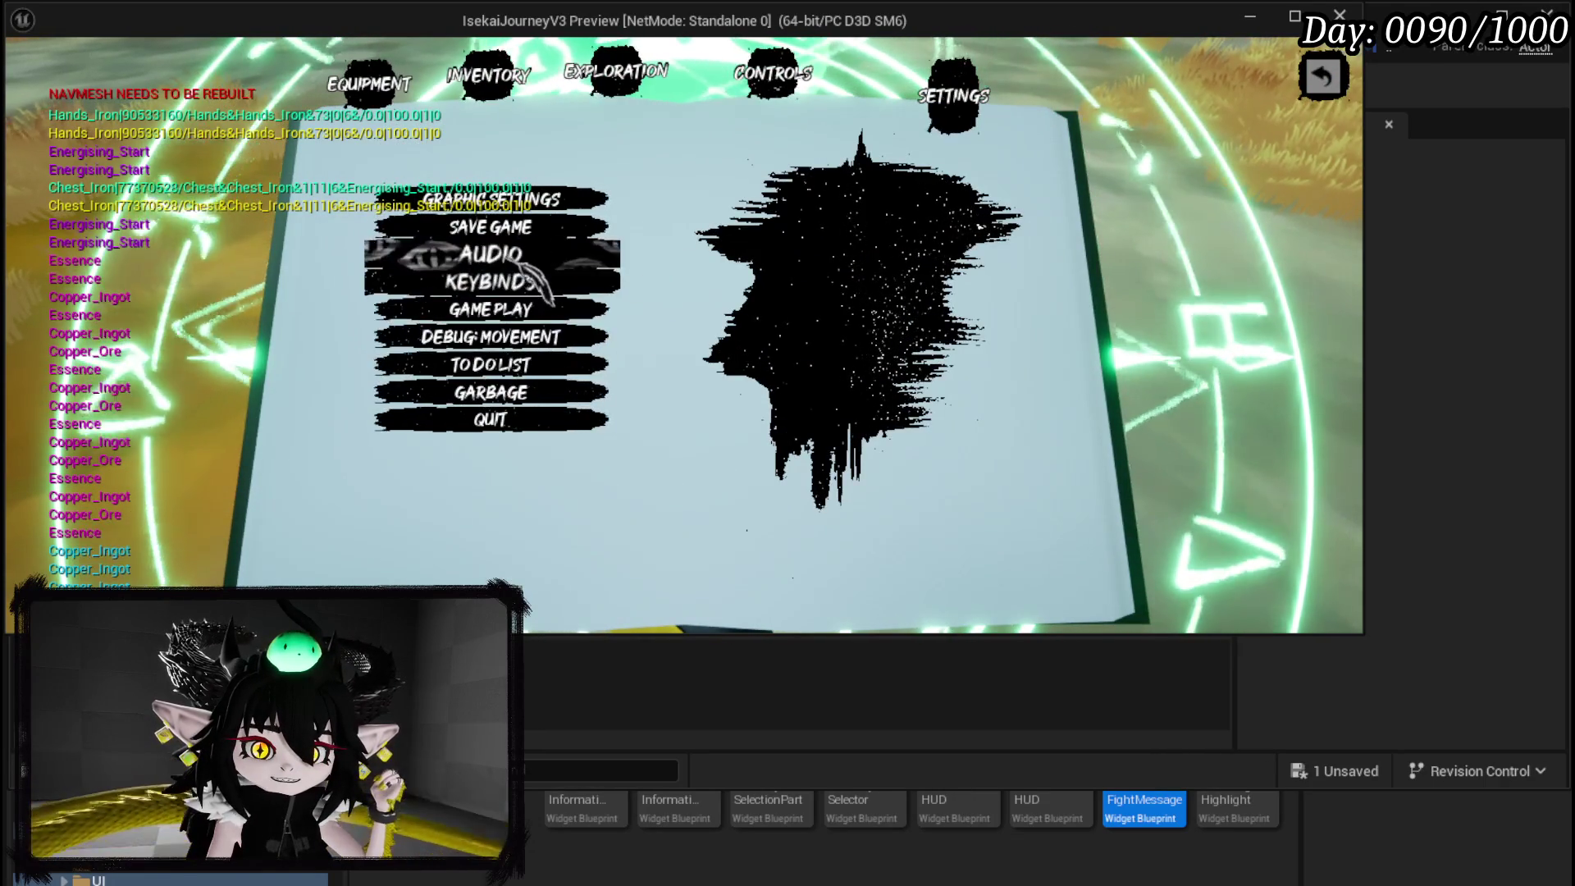
click(546, 283)
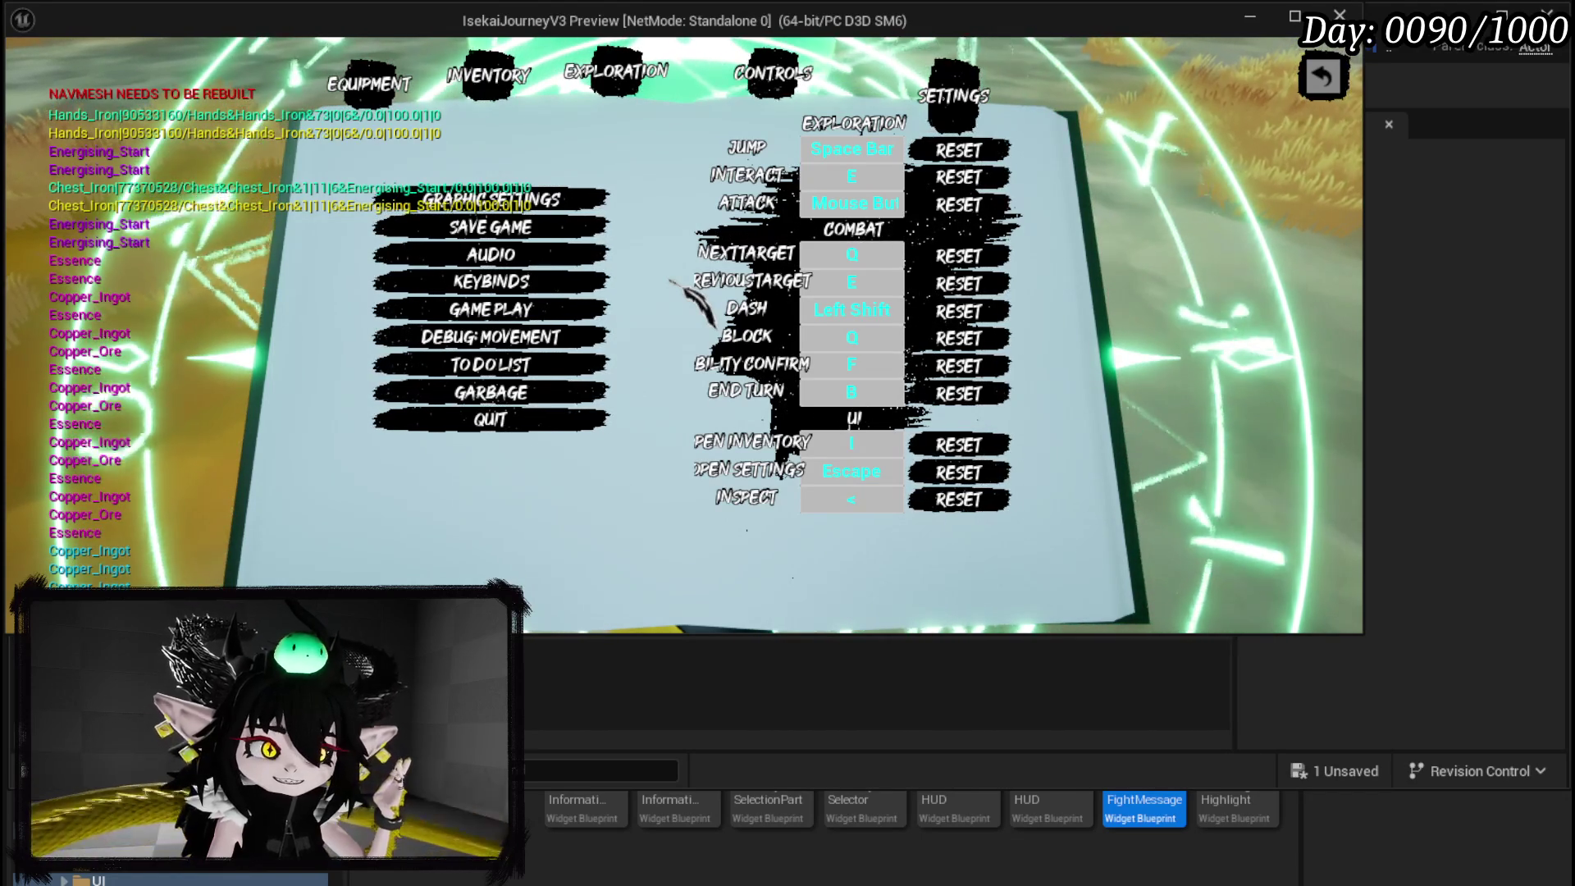
click(799, 86)
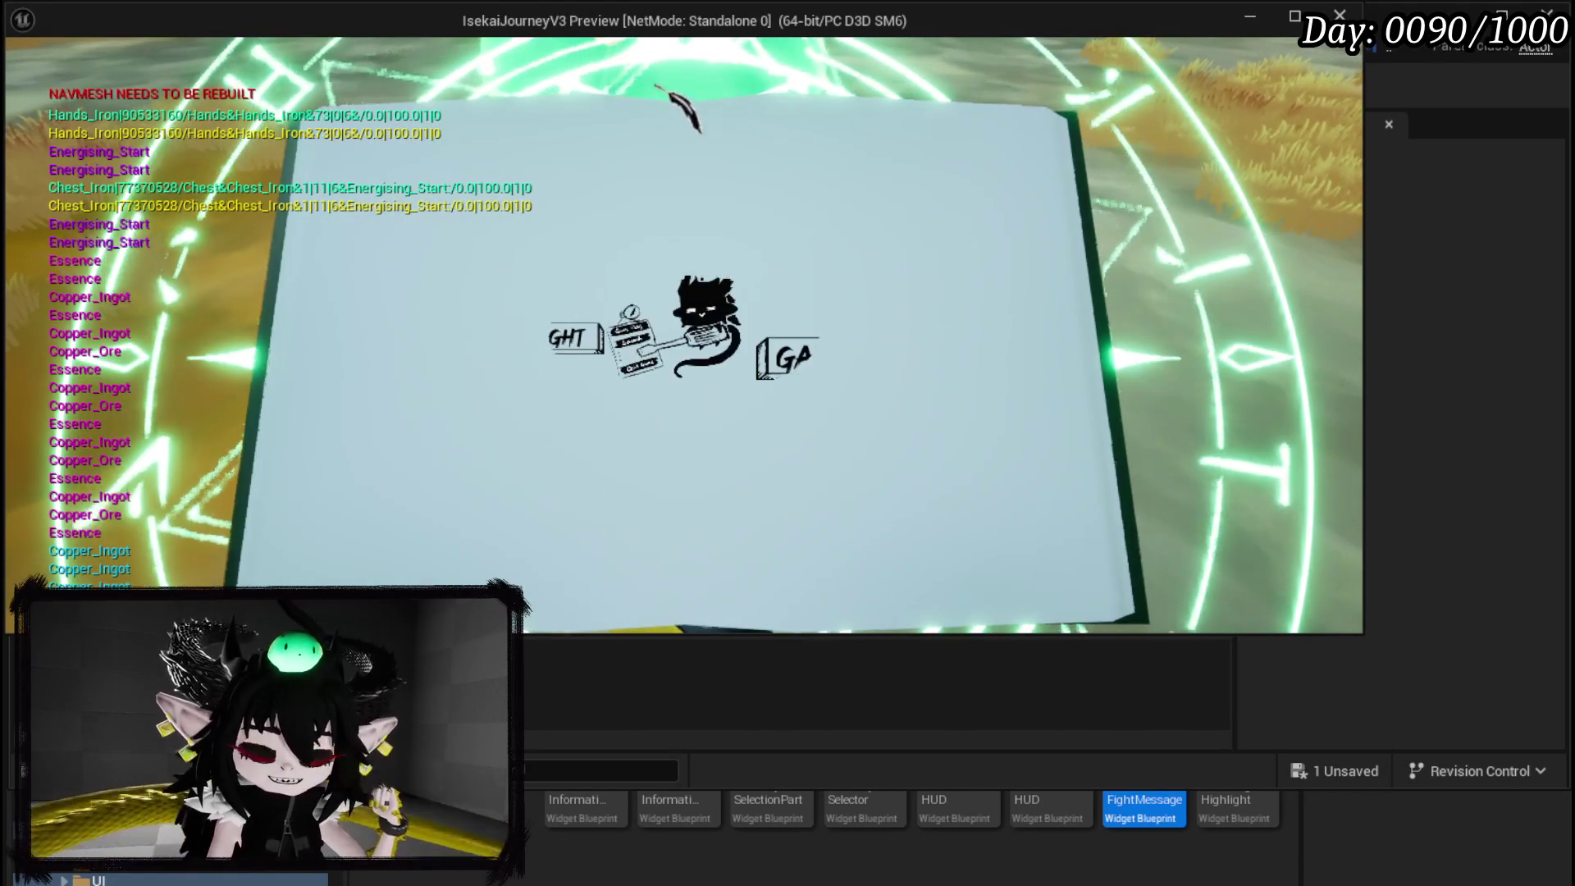
click(644, 106)
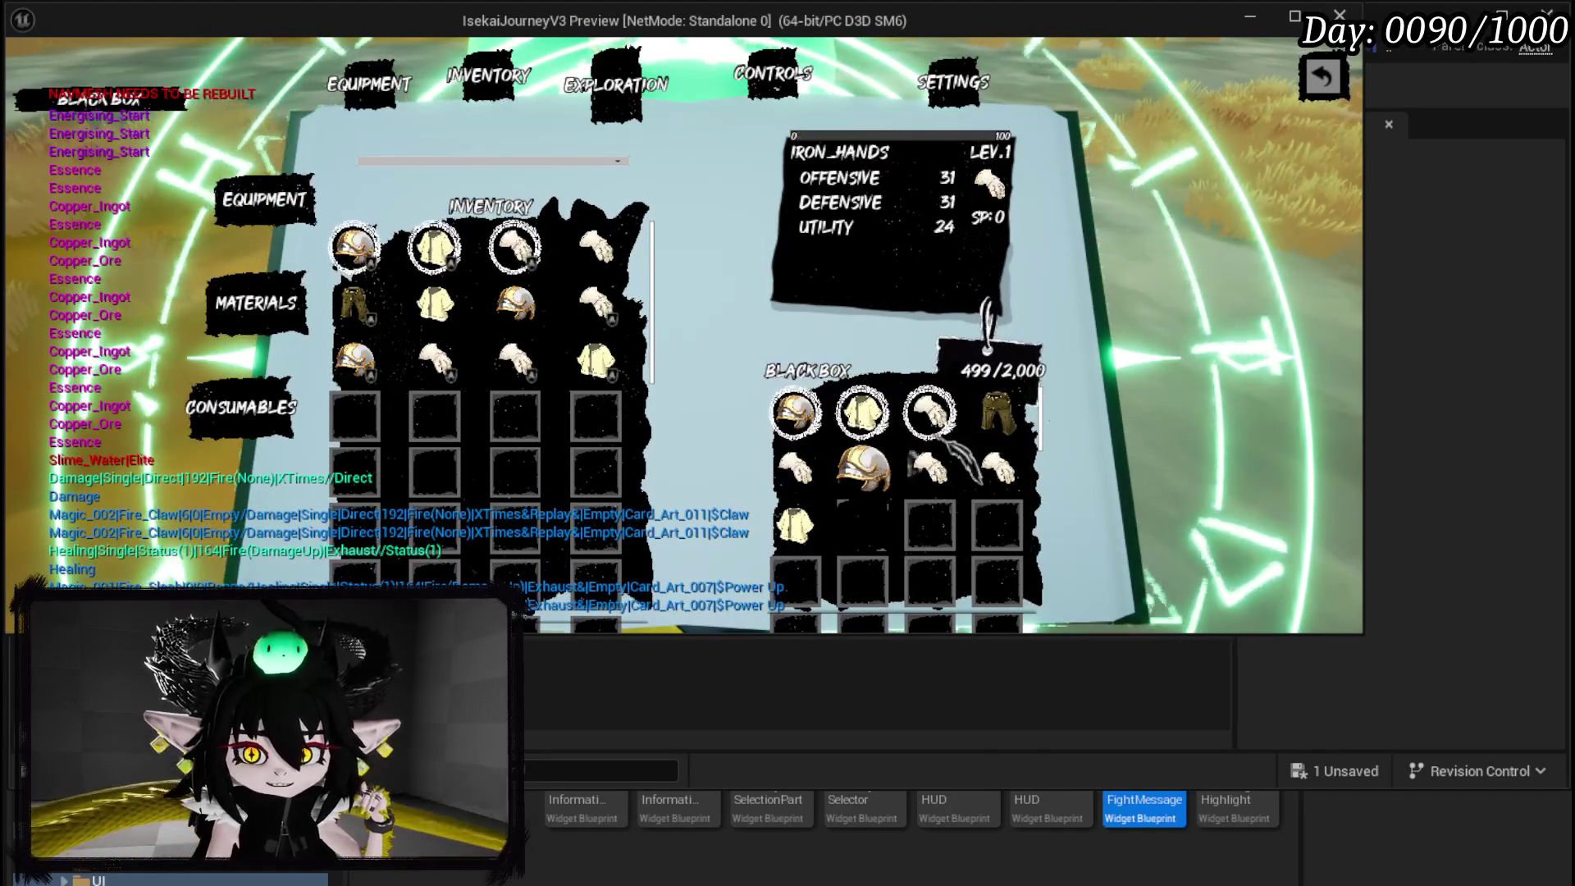
click(1322, 76)
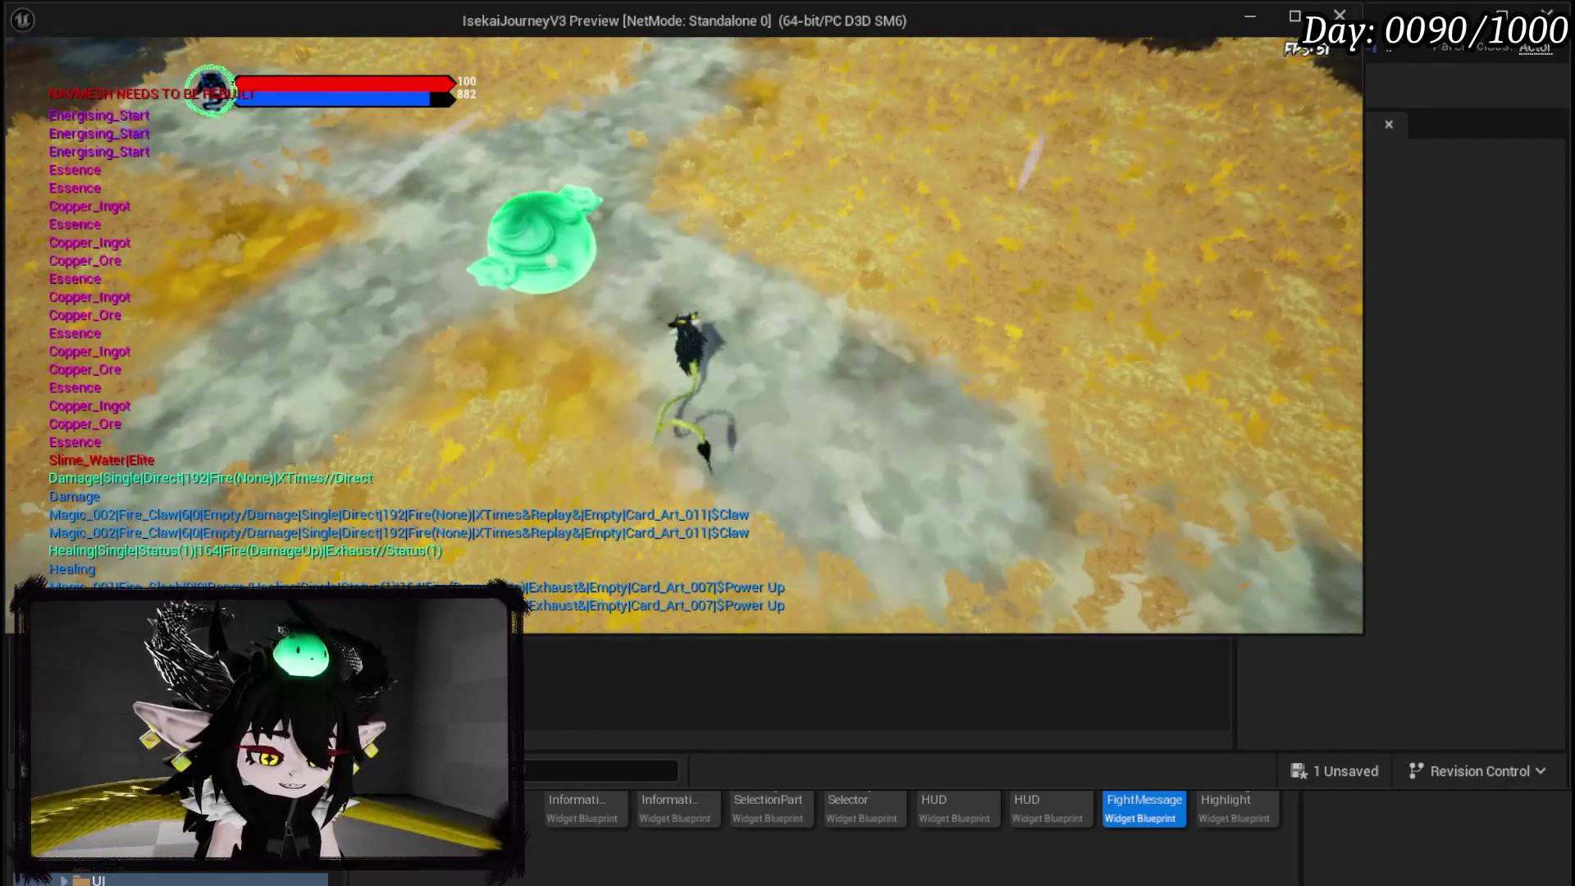
Stop the play test and open WP_BlackBoxUI's SafeItemInBox graph, showing Update Box Visual Data, and save.
key(Escape)
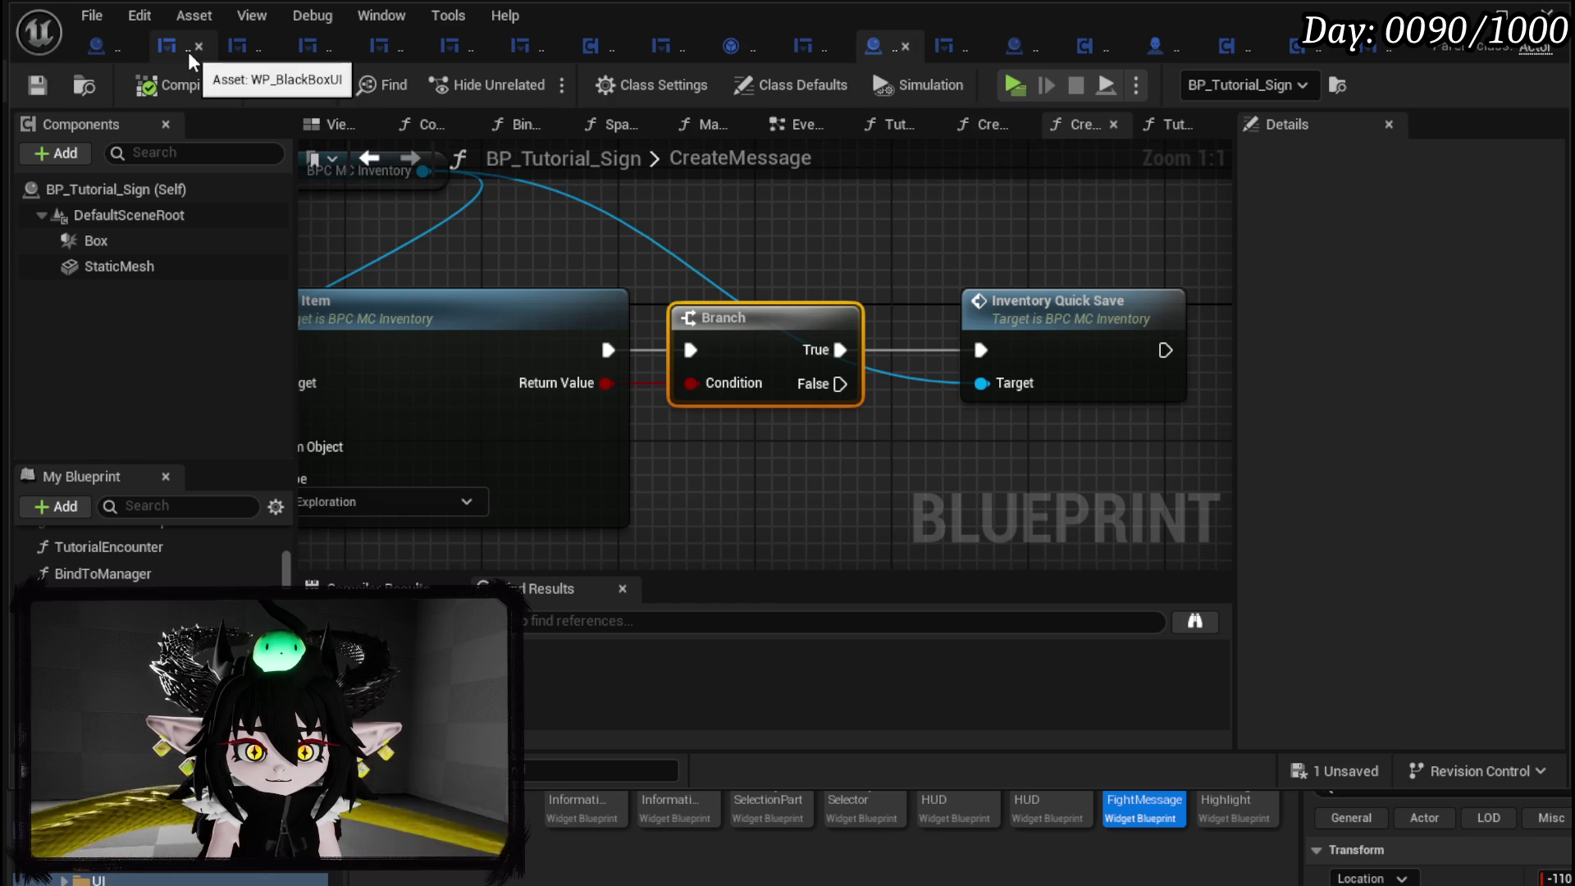
click(174, 48)
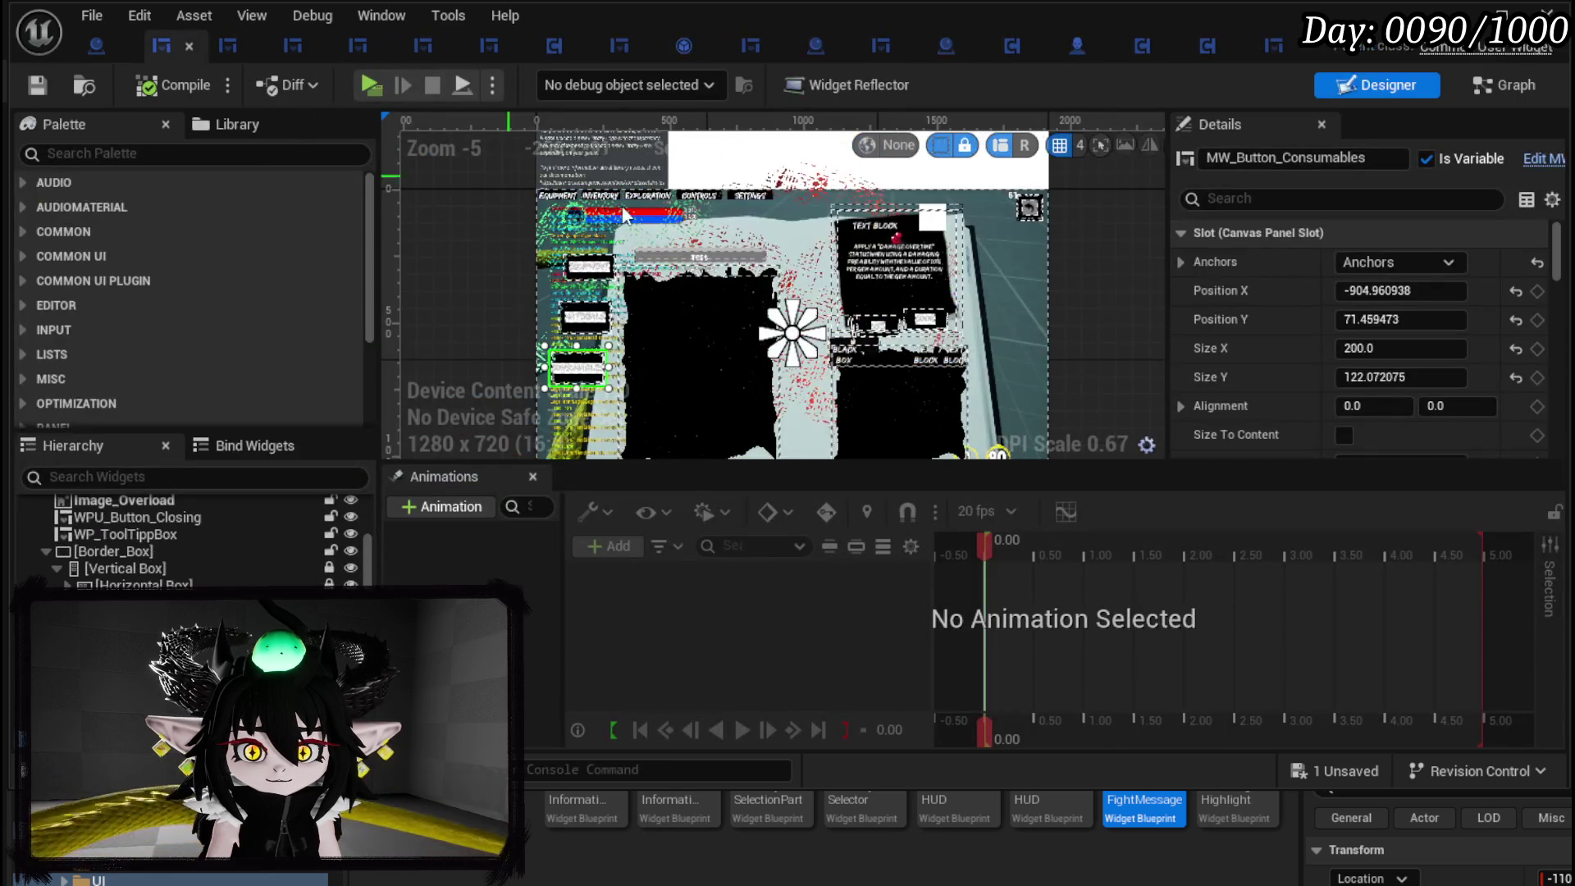
click(1503, 85)
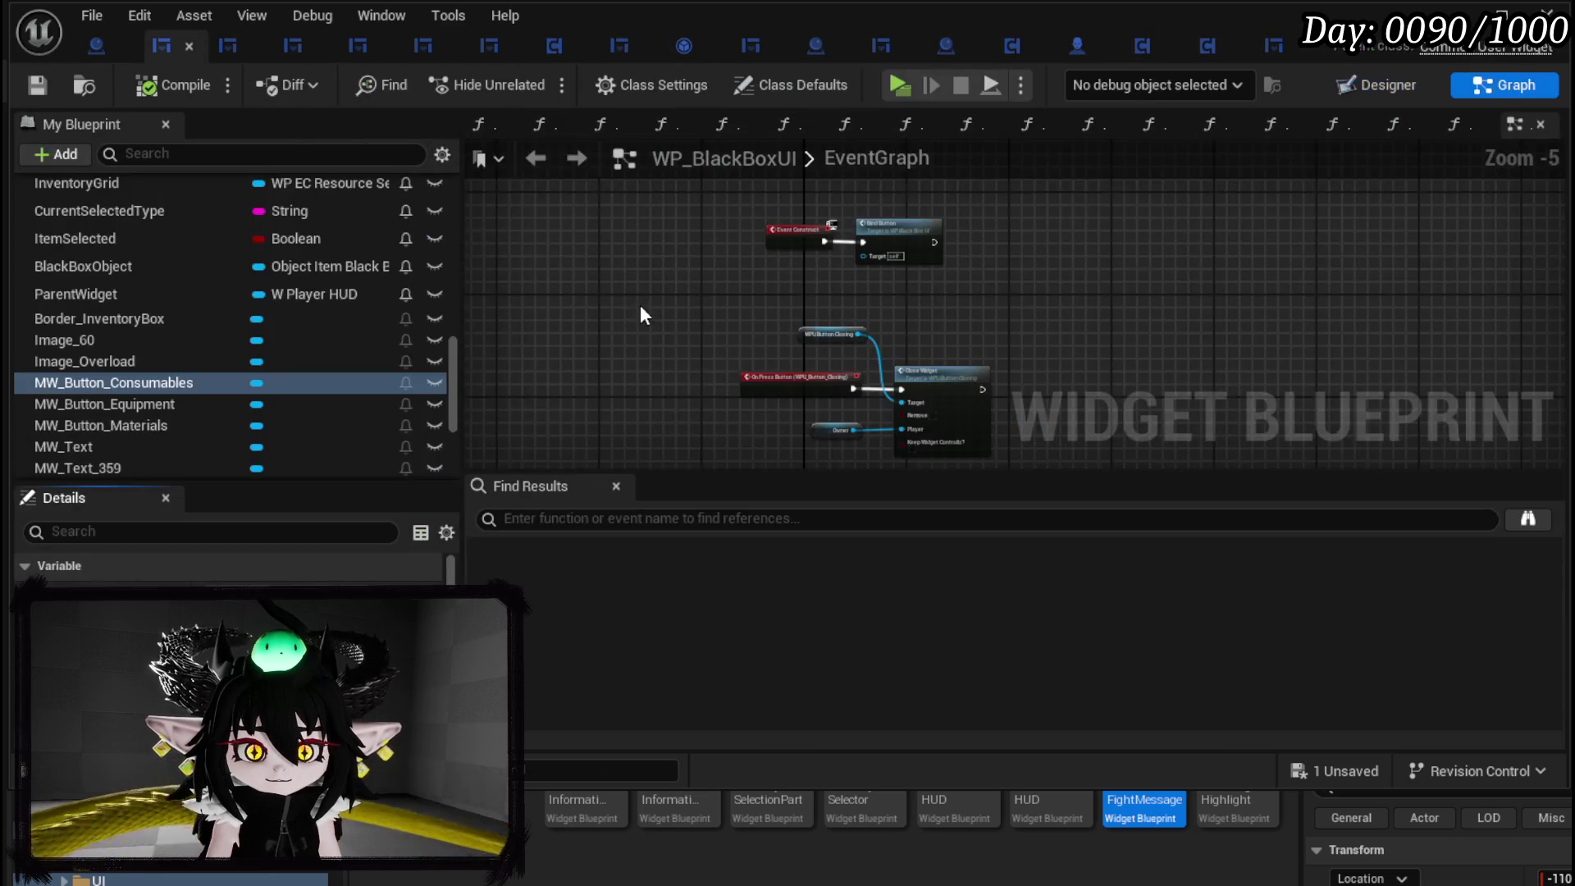
scroll(199, 347, up, 15)
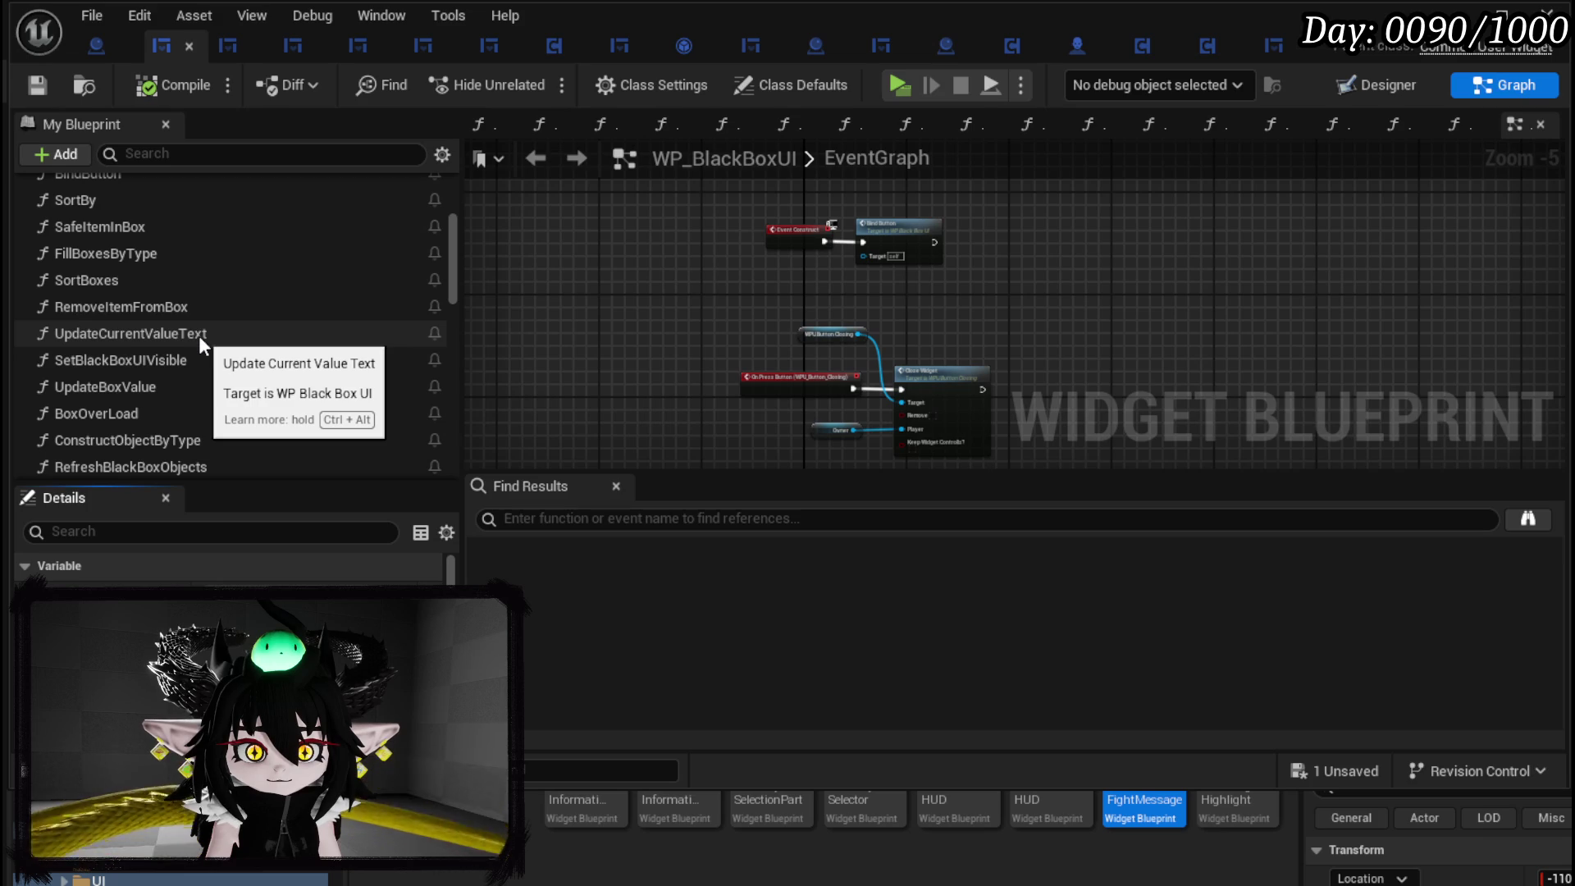
double_click(135, 231)
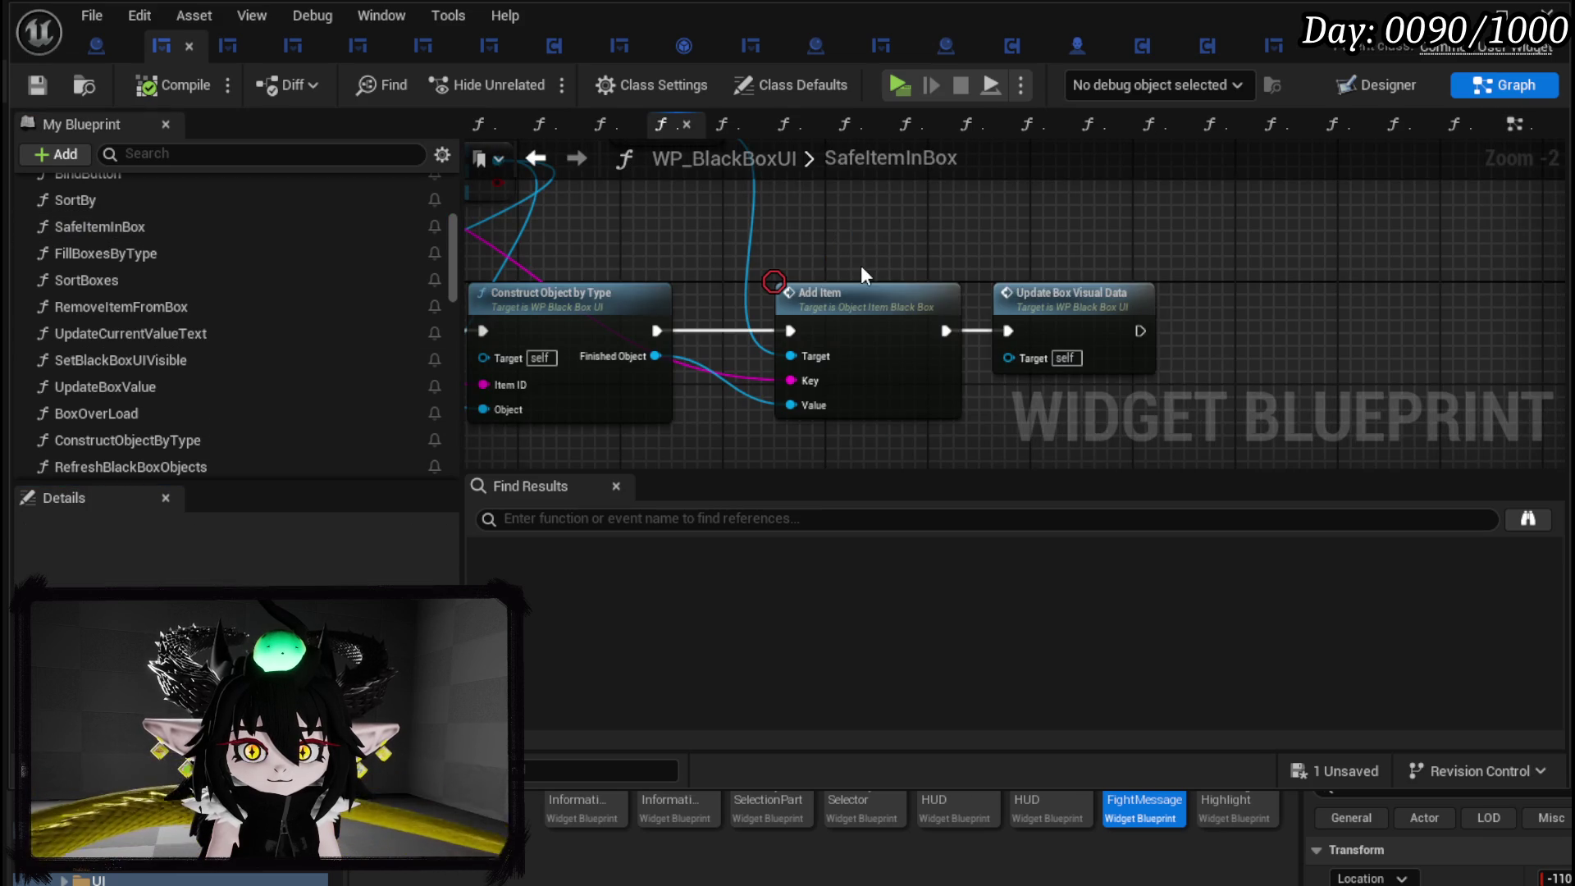
scroll(862, 275, down, 1)
drag(828, 275, 1321, 293)
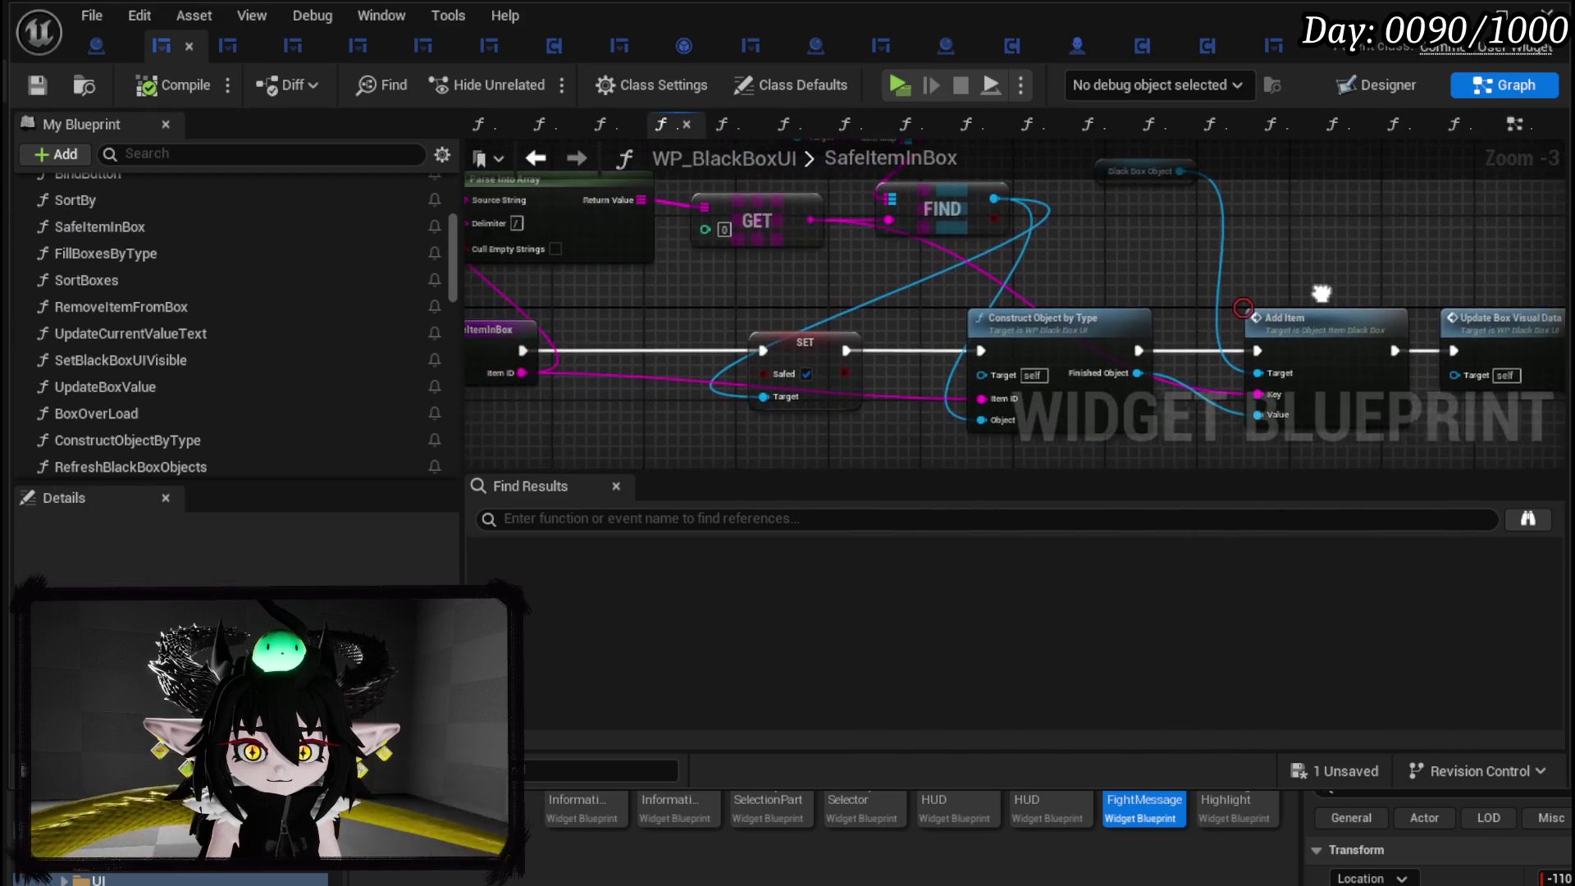
mouse_move(955, 274)
mouse_down()
mouse_move(910, 264)
mouse_move(1250, 317)
mouse_move(1004, 372)
mouse_move(791, 254)
mouse_move(607, 246)
mouse_move(890, 361)
mouse_move(667, 255)
mouse_up()
mouse_move(771, 314)
mouse_down()
mouse_move(529, 308)
mouse_move(726, 296)
mouse_move(788, 241)
mouse_up()
click(36, 84)
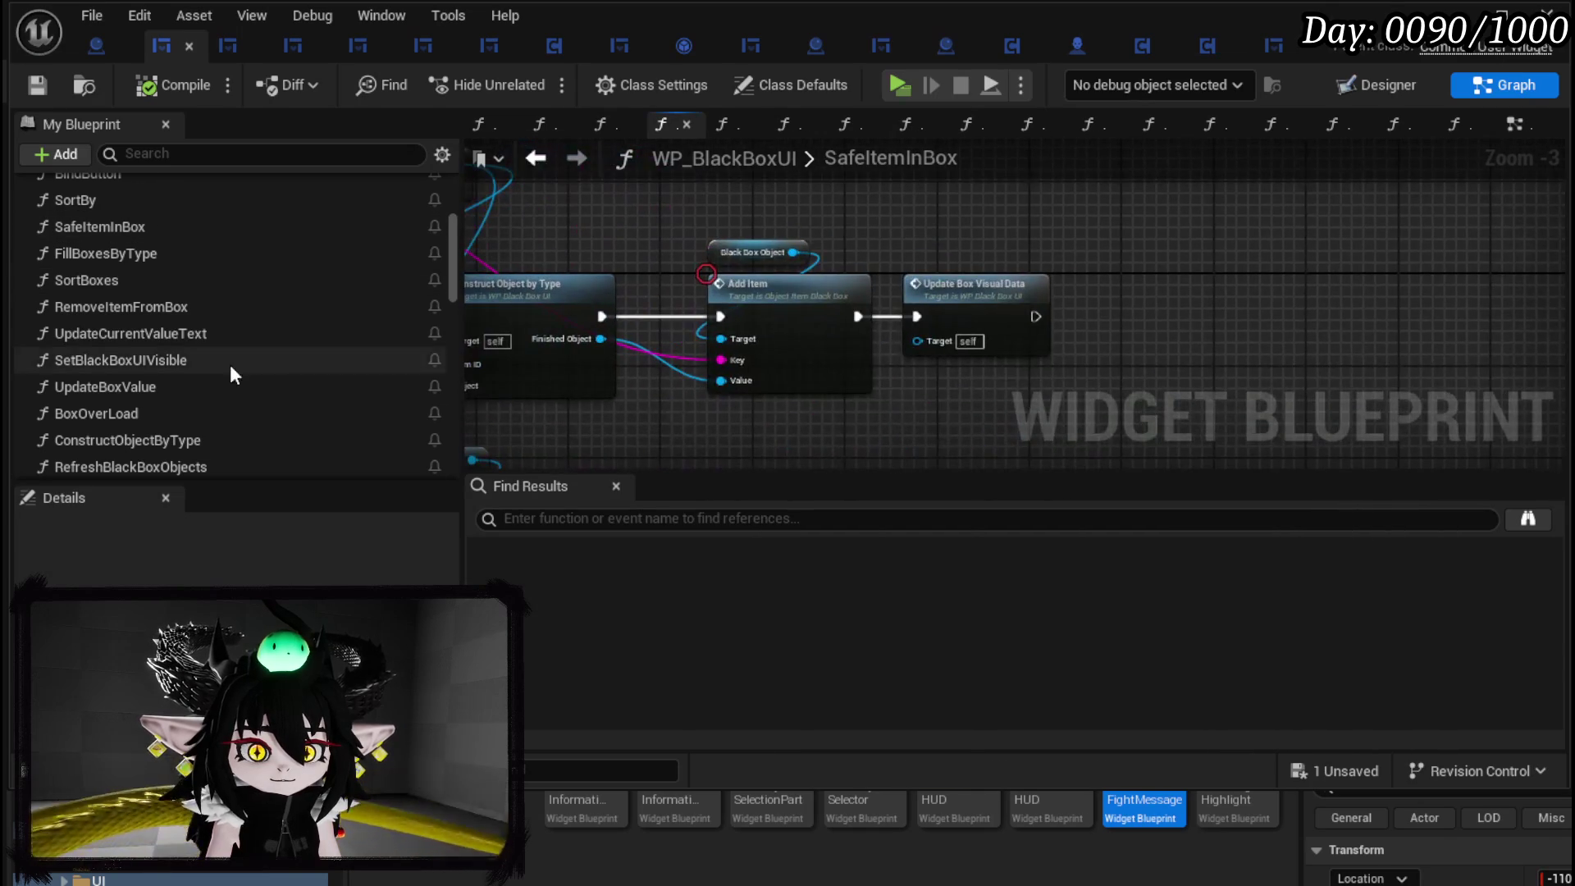
scroll(233, 358, down, 10)
Call Owner's Save Black Box after Update Box Visual Data, then open the SaveBlackBox function.
click(90, 231)
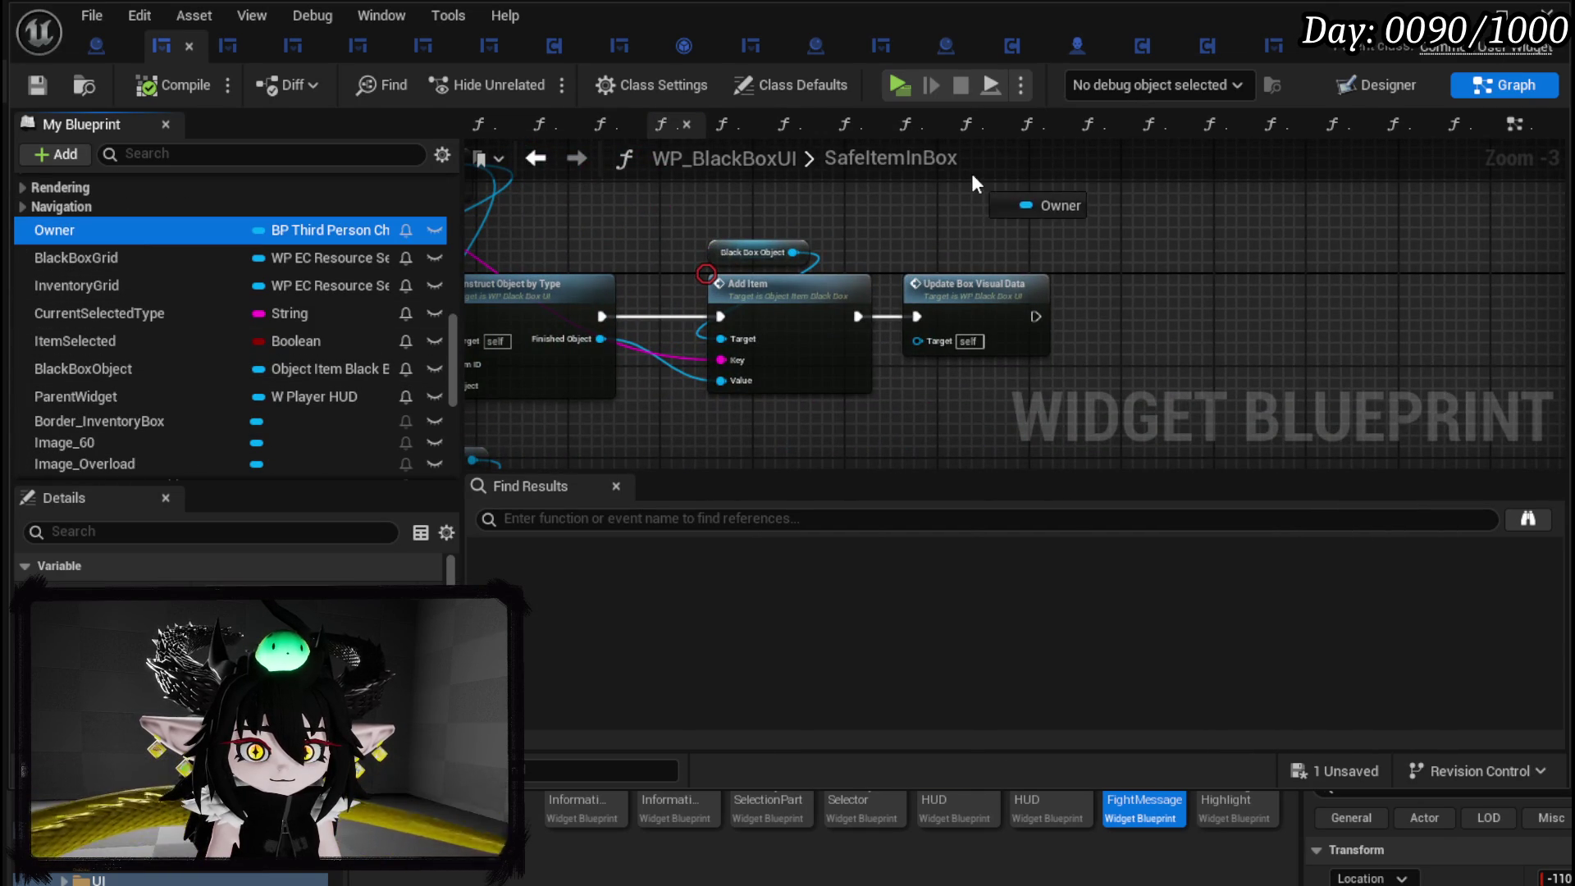
mouse_move(85, 234)
mouse_down()
mouse_move(992, 184)
mouse_move(947, 195)
mouse_move(1150, 230)
mouse_up()
click(989, 239)
text(Save B)
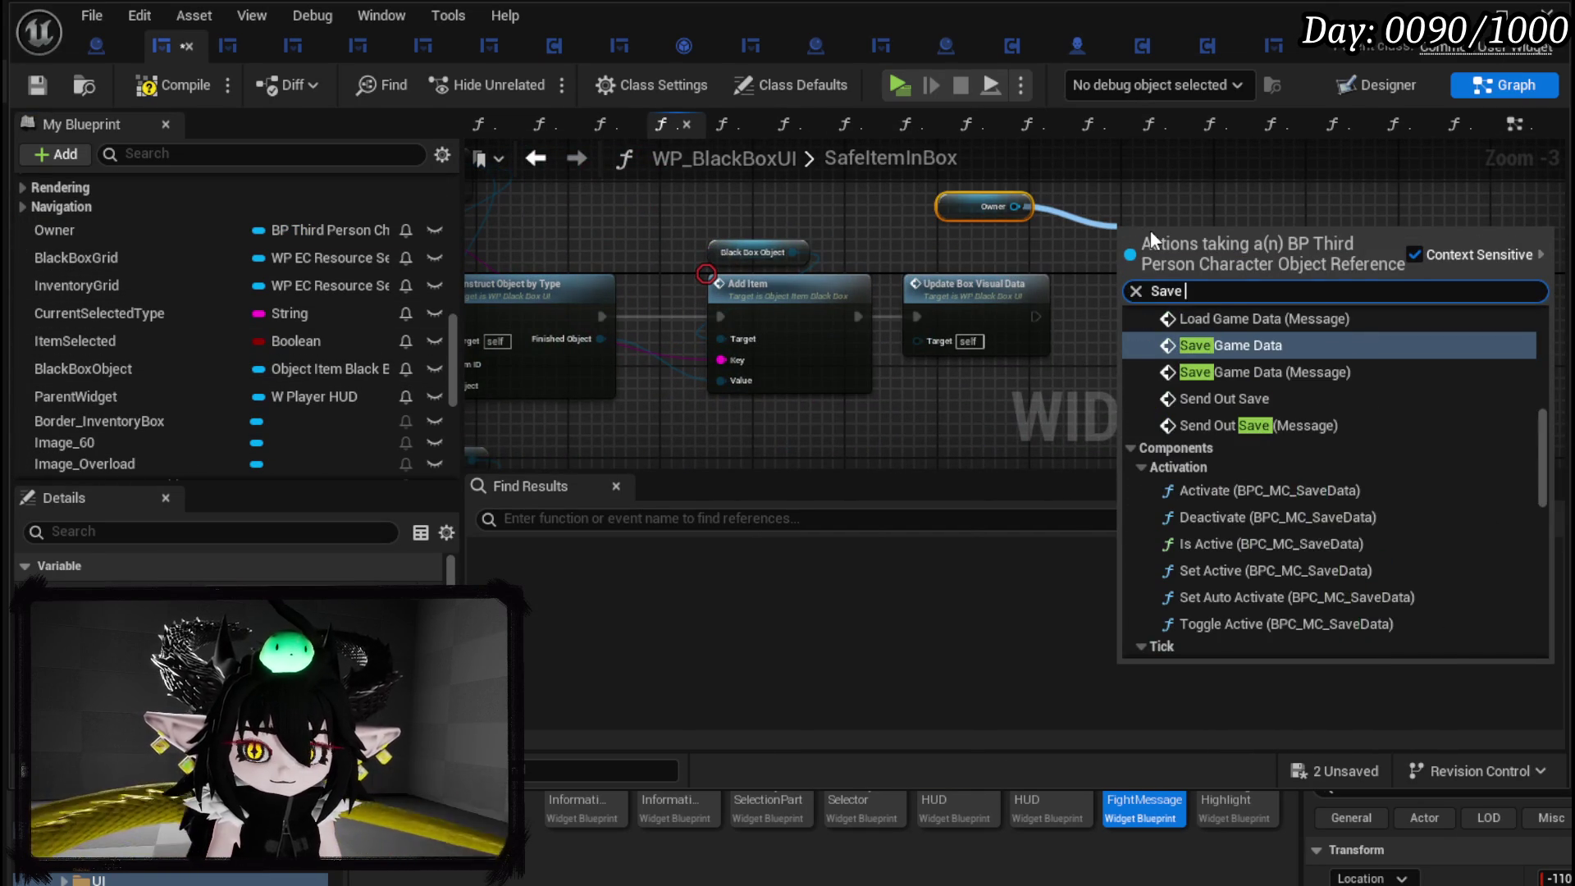
click(1227, 434)
mouse_move(1035, 316)
mouse_down()
mouse_move(1058, 323)
mouse_move(1125, 262)
mouse_move(1148, 308)
mouse_up()
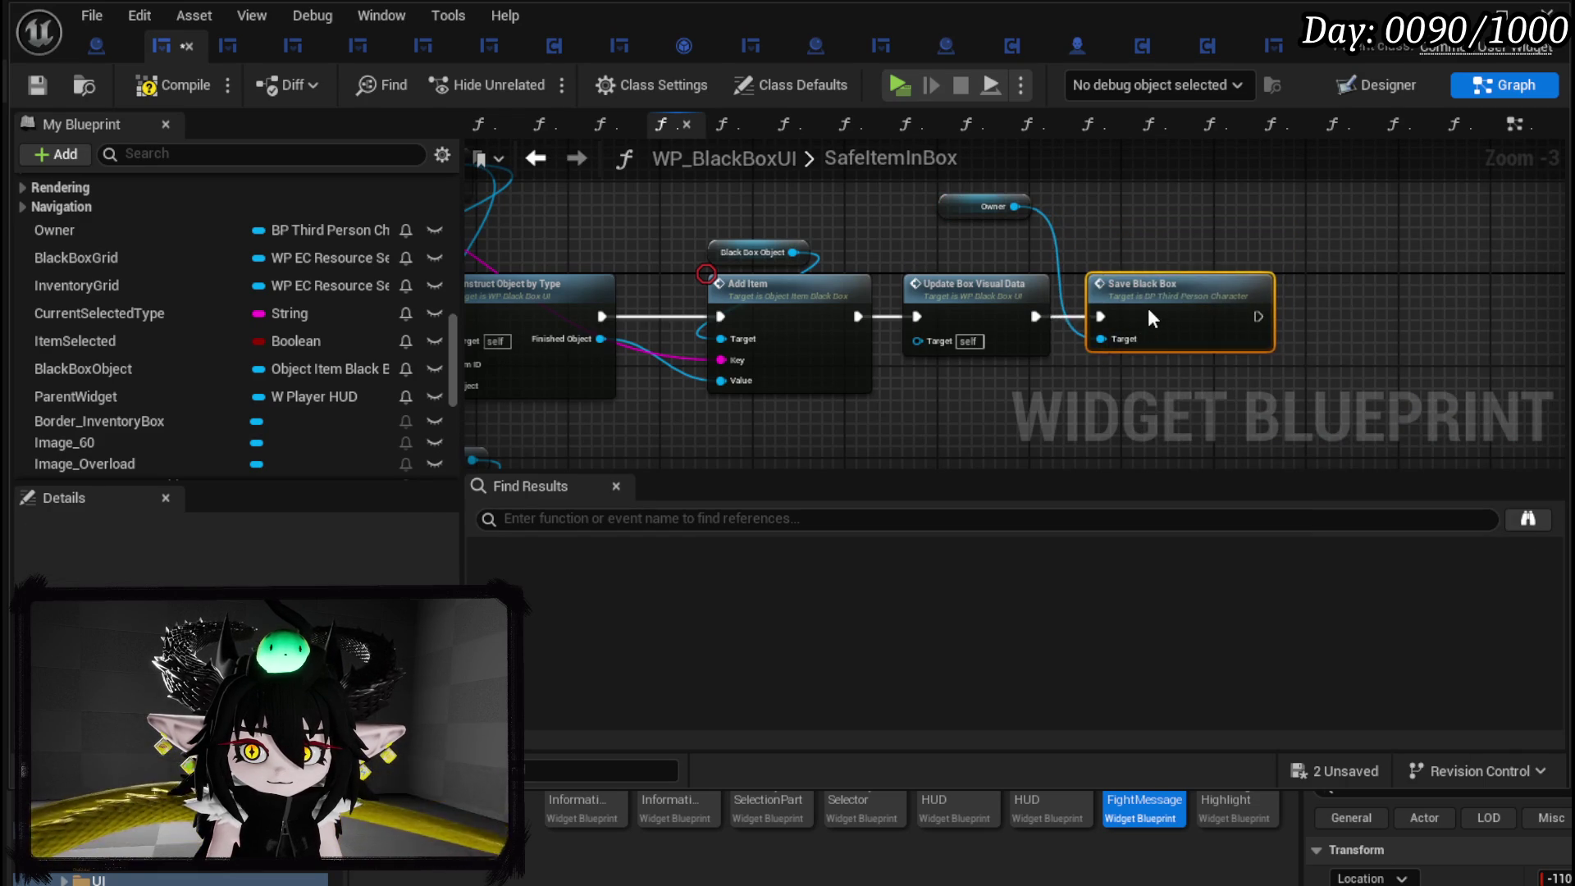
drag(964, 199, 1055, 212)
click(1151, 298)
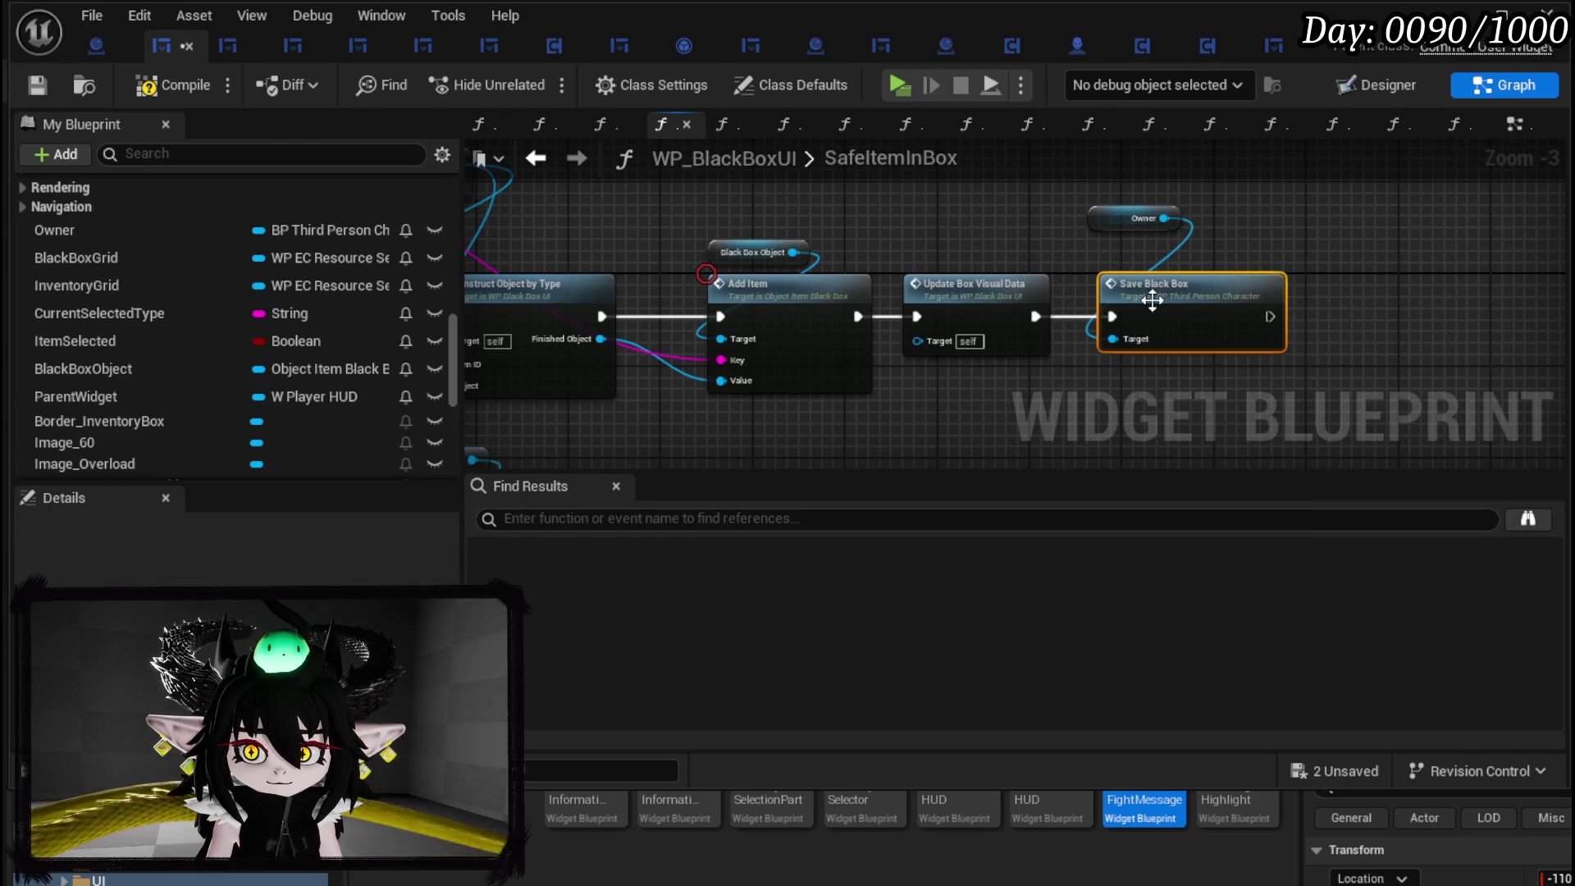
double_click(1152, 298)
drag(624, 271, 429, 258)
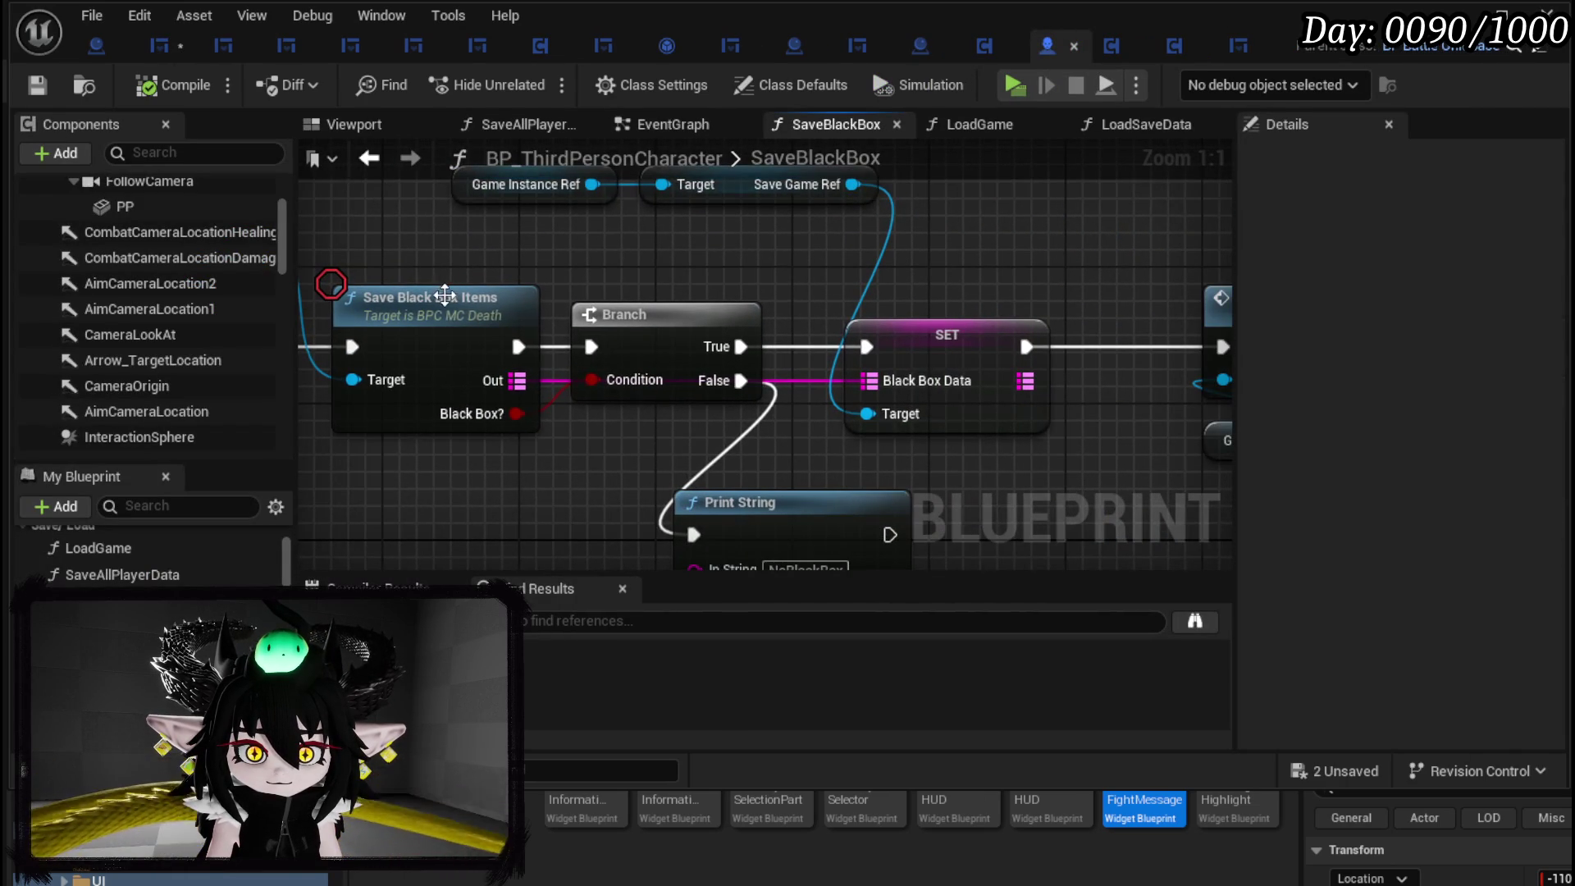
Add a copied Print String after Save Game Data that prints 'BlackBoxSaved'.
drag(749, 267, 474, 197)
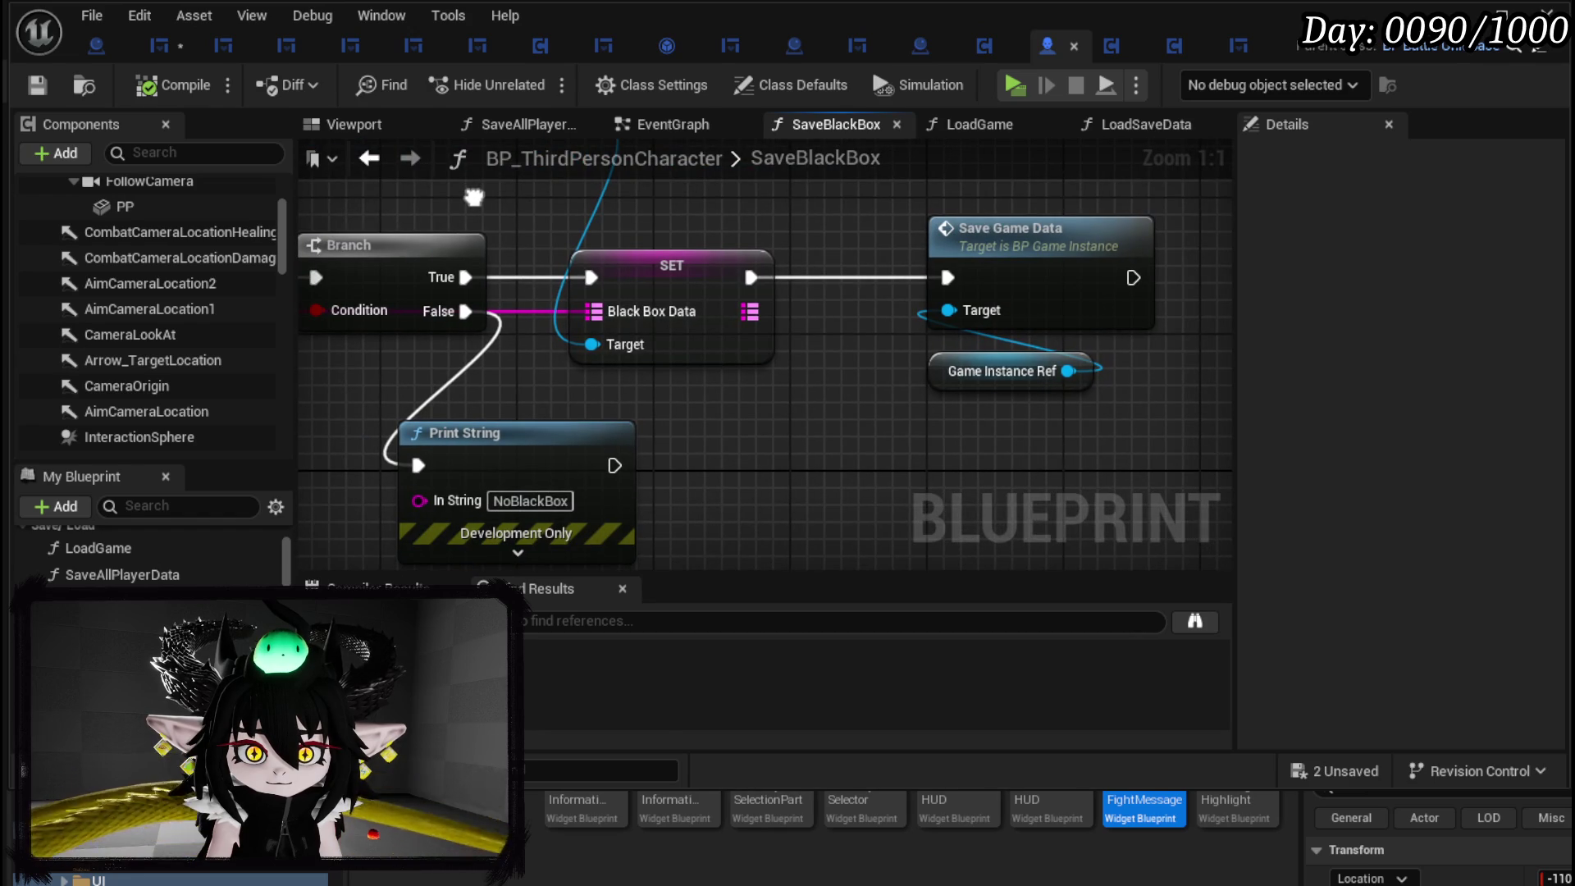
drag(684, 401, 558, 464)
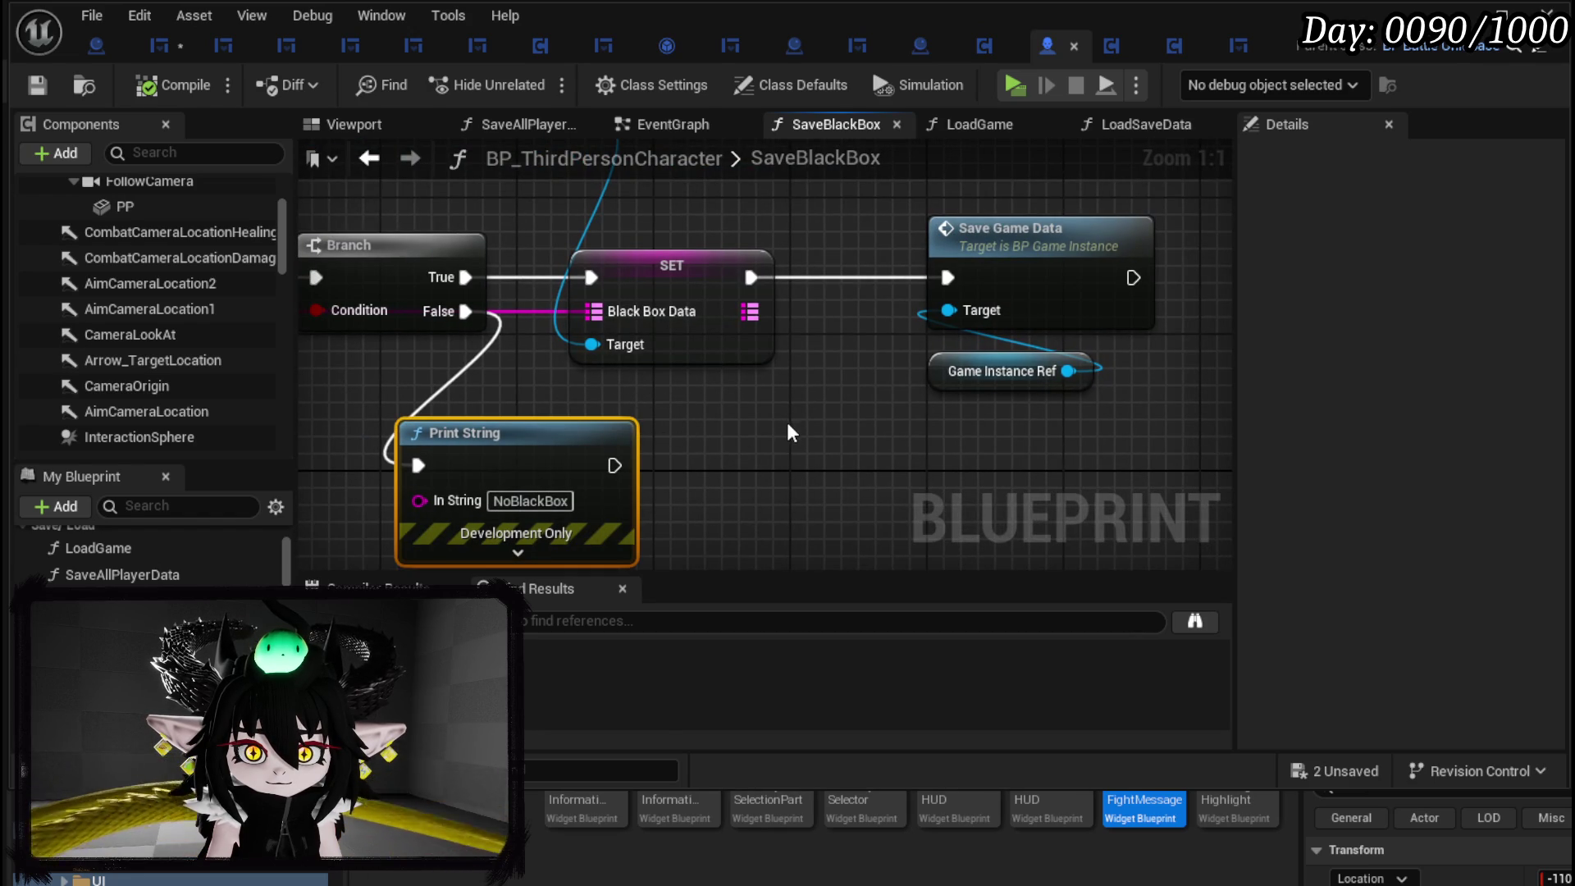
scroll(786, 422, down, 2)
mouse_move(814, 459)
mouse_down()
mouse_move(863, 480)
mouse_move(706, 430)
mouse_move(1035, 439)
mouse_move(597, 444)
mouse_up()
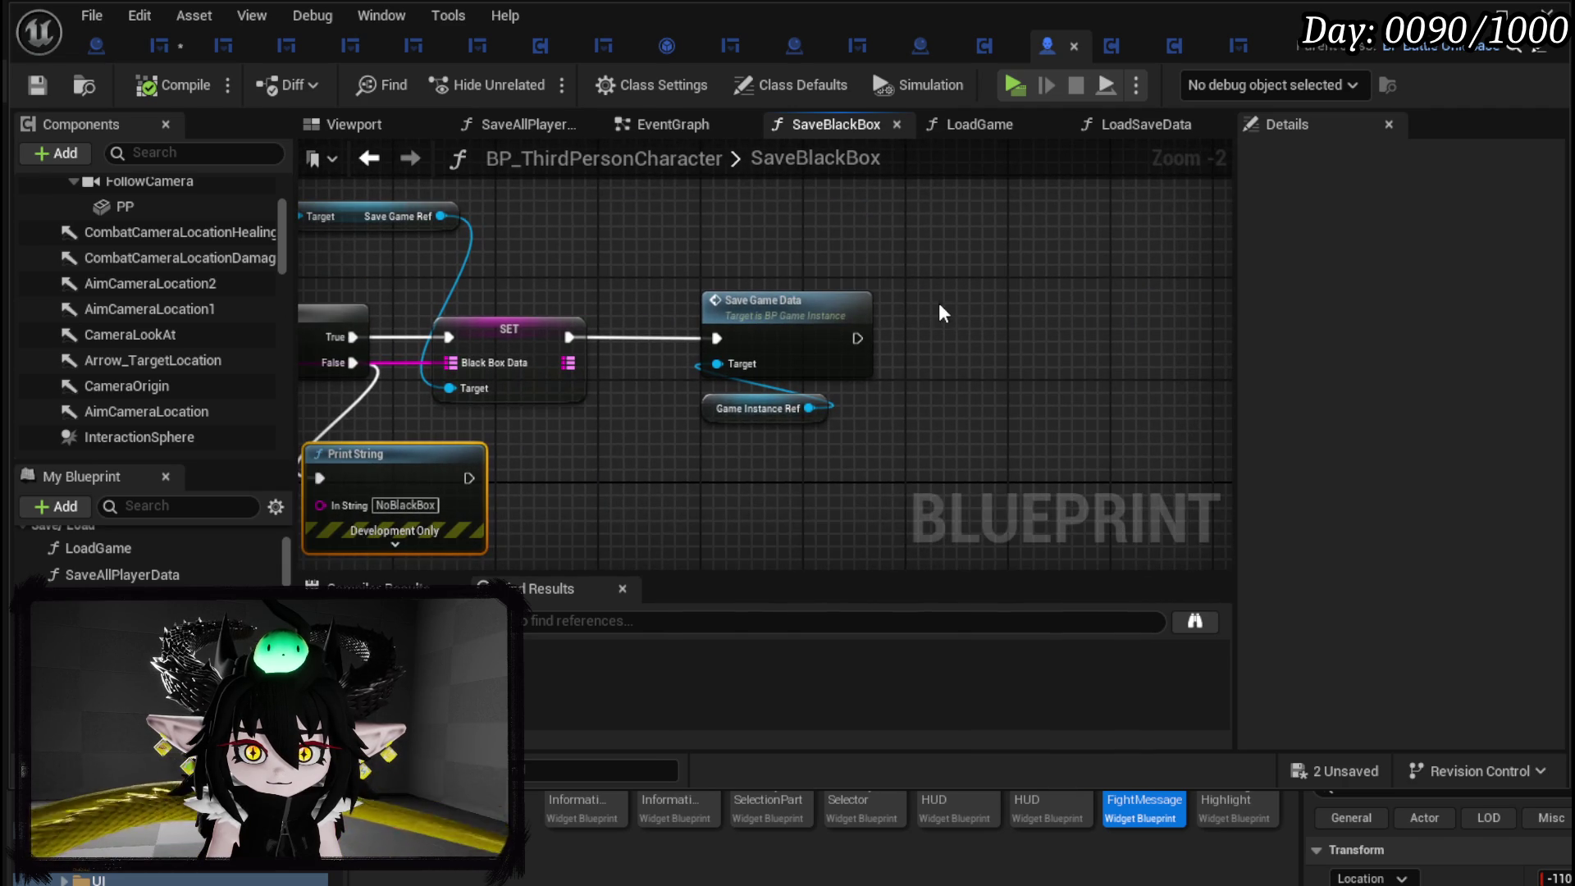
key(ctrl+v)
drag(857, 337, 947, 325)
click(1029, 349)
text(Black)
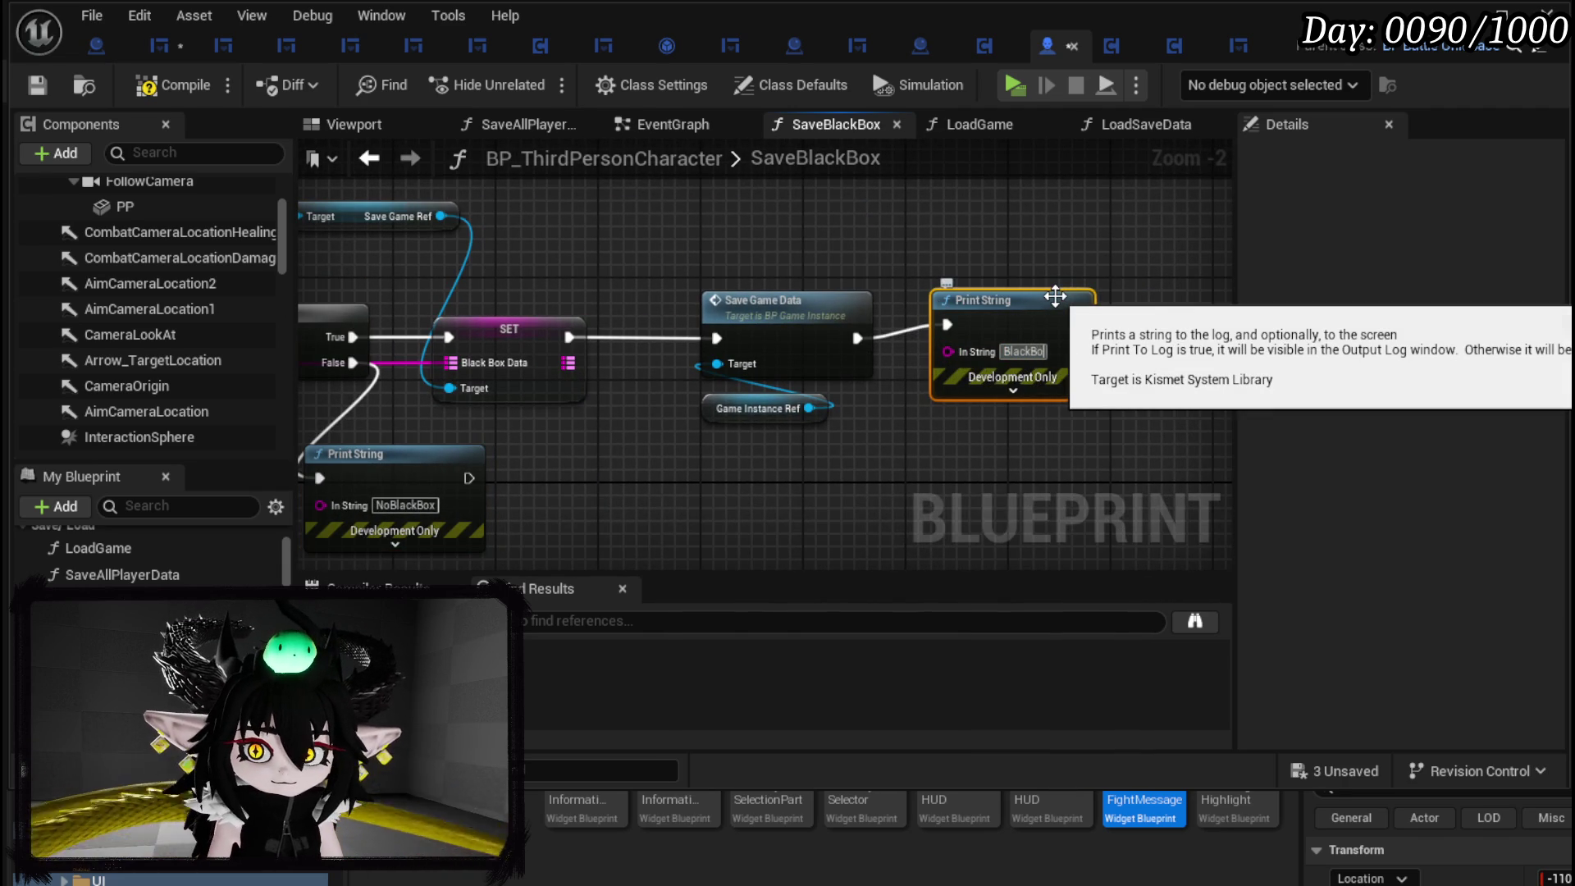
key(Return)
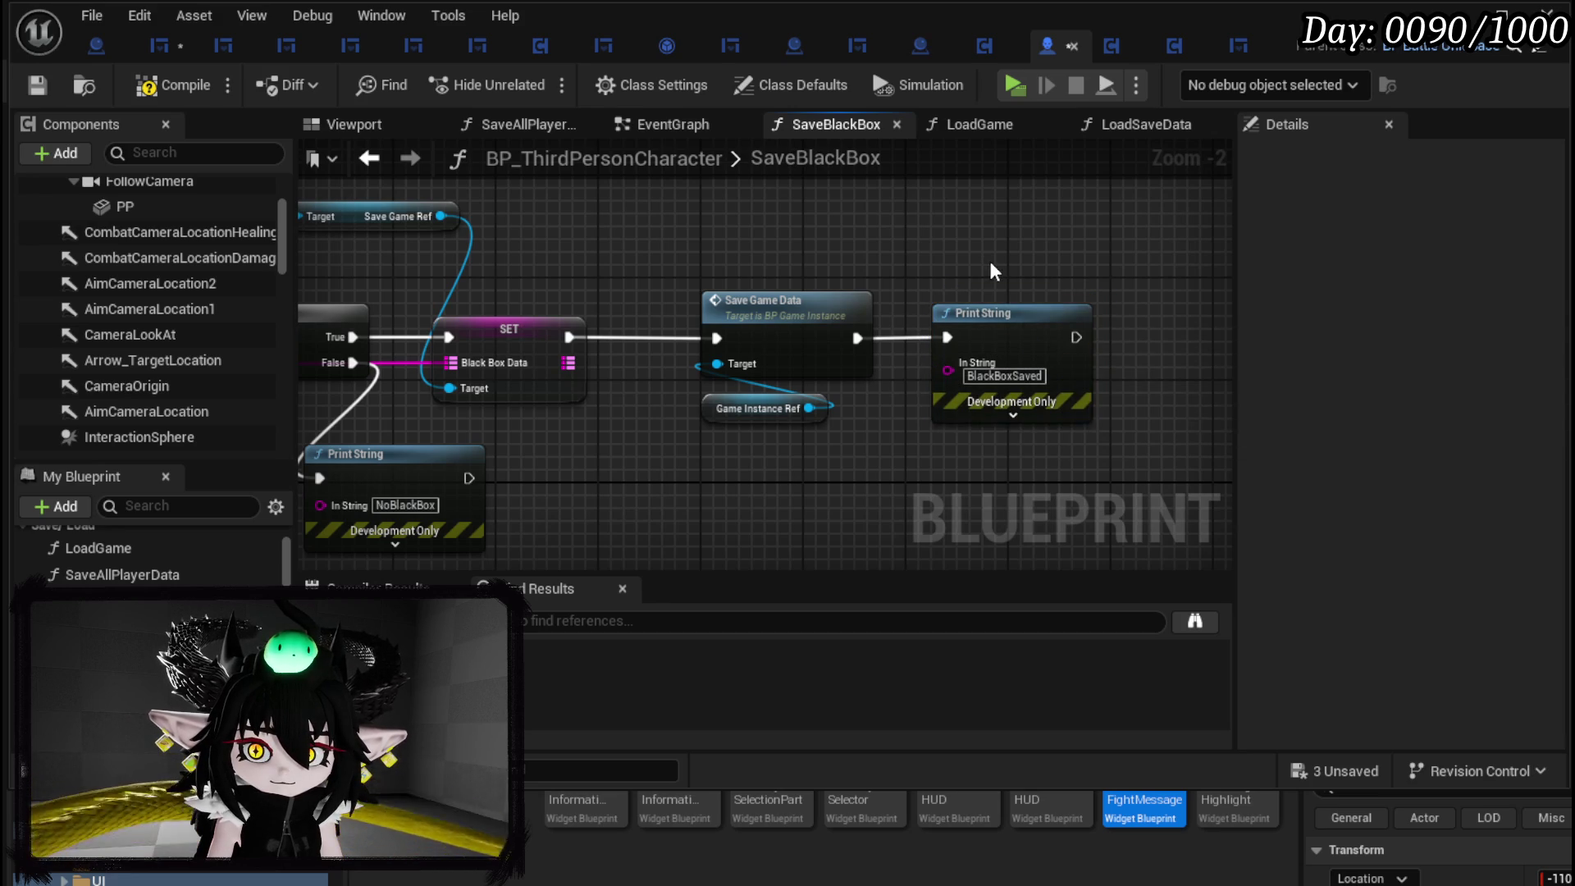
Compile and save the character blueprint, then open Save Black Box Items in BPC_MC_Death.
drag(1023, 327, 1234, 335)
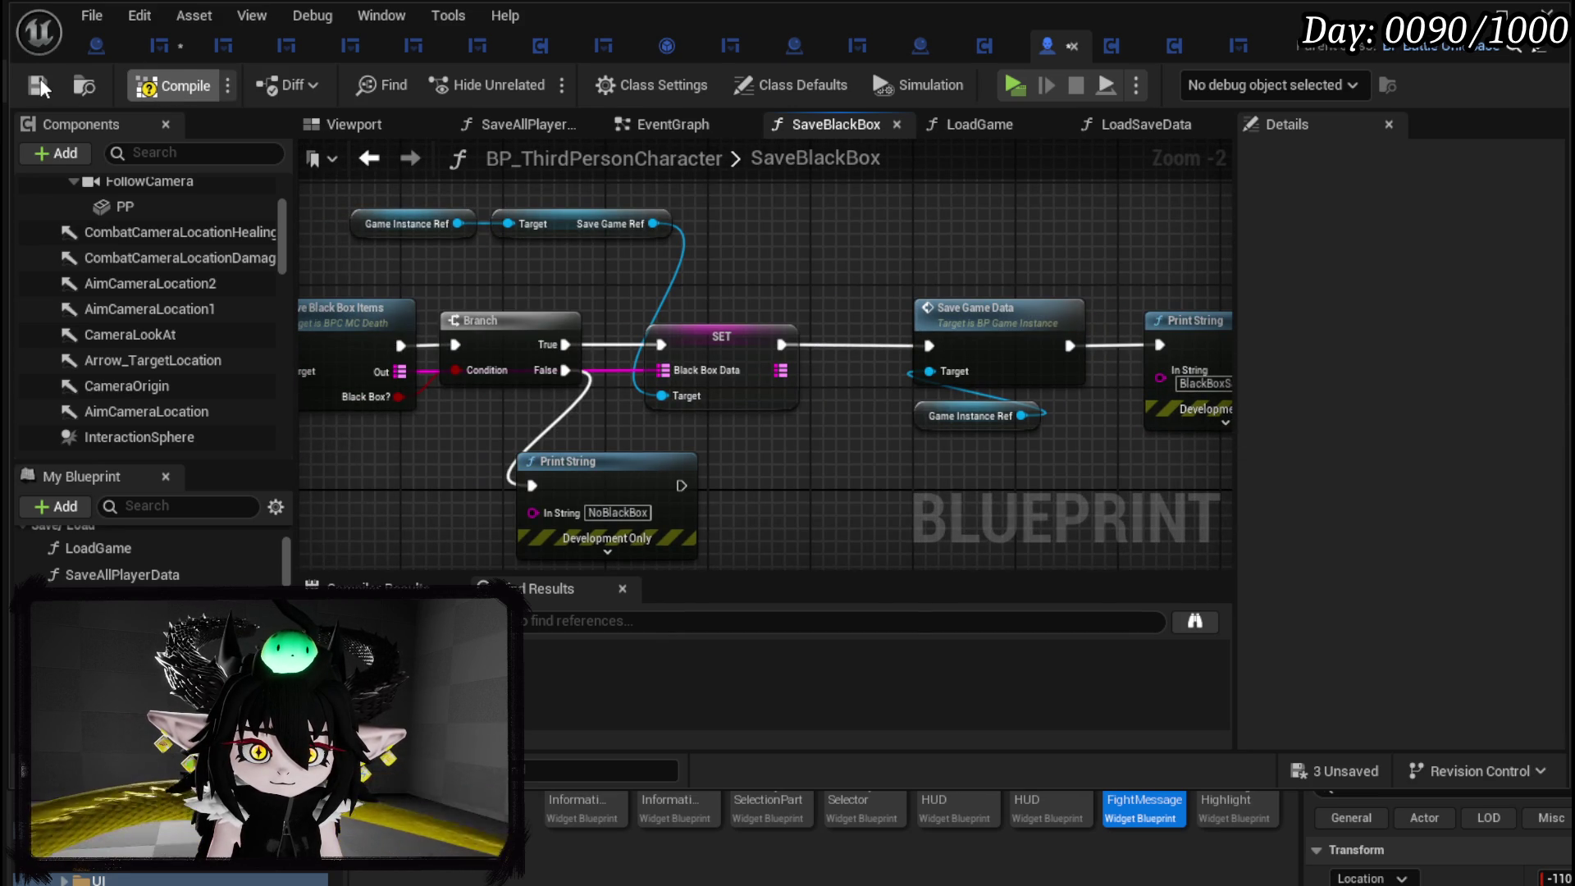
click(41, 88)
drag(705, 247, 899, 258)
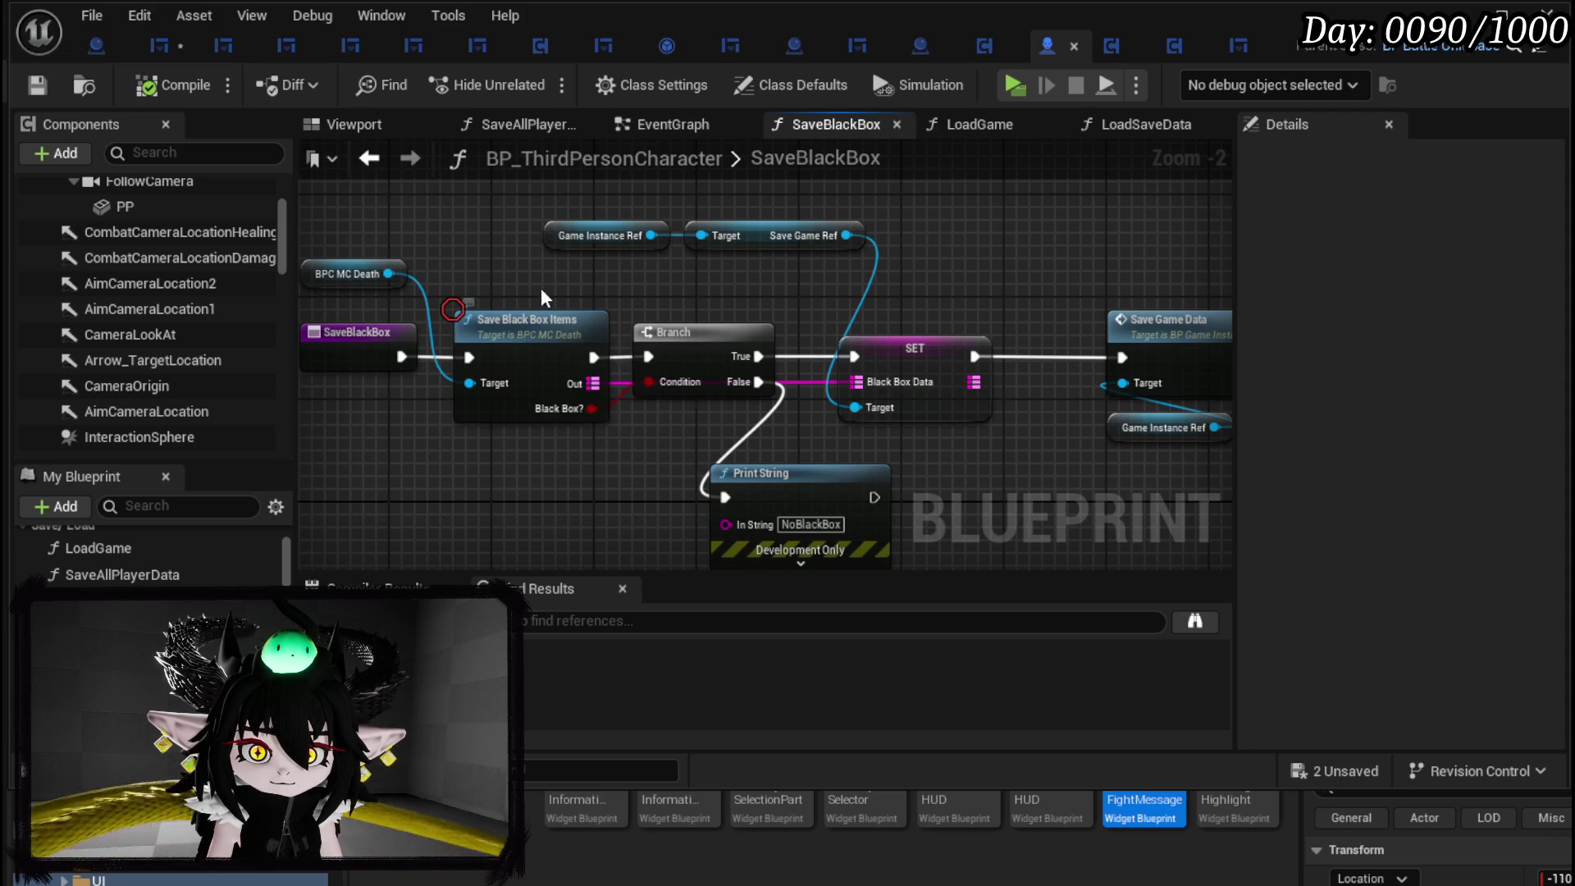
double_click(510, 343)
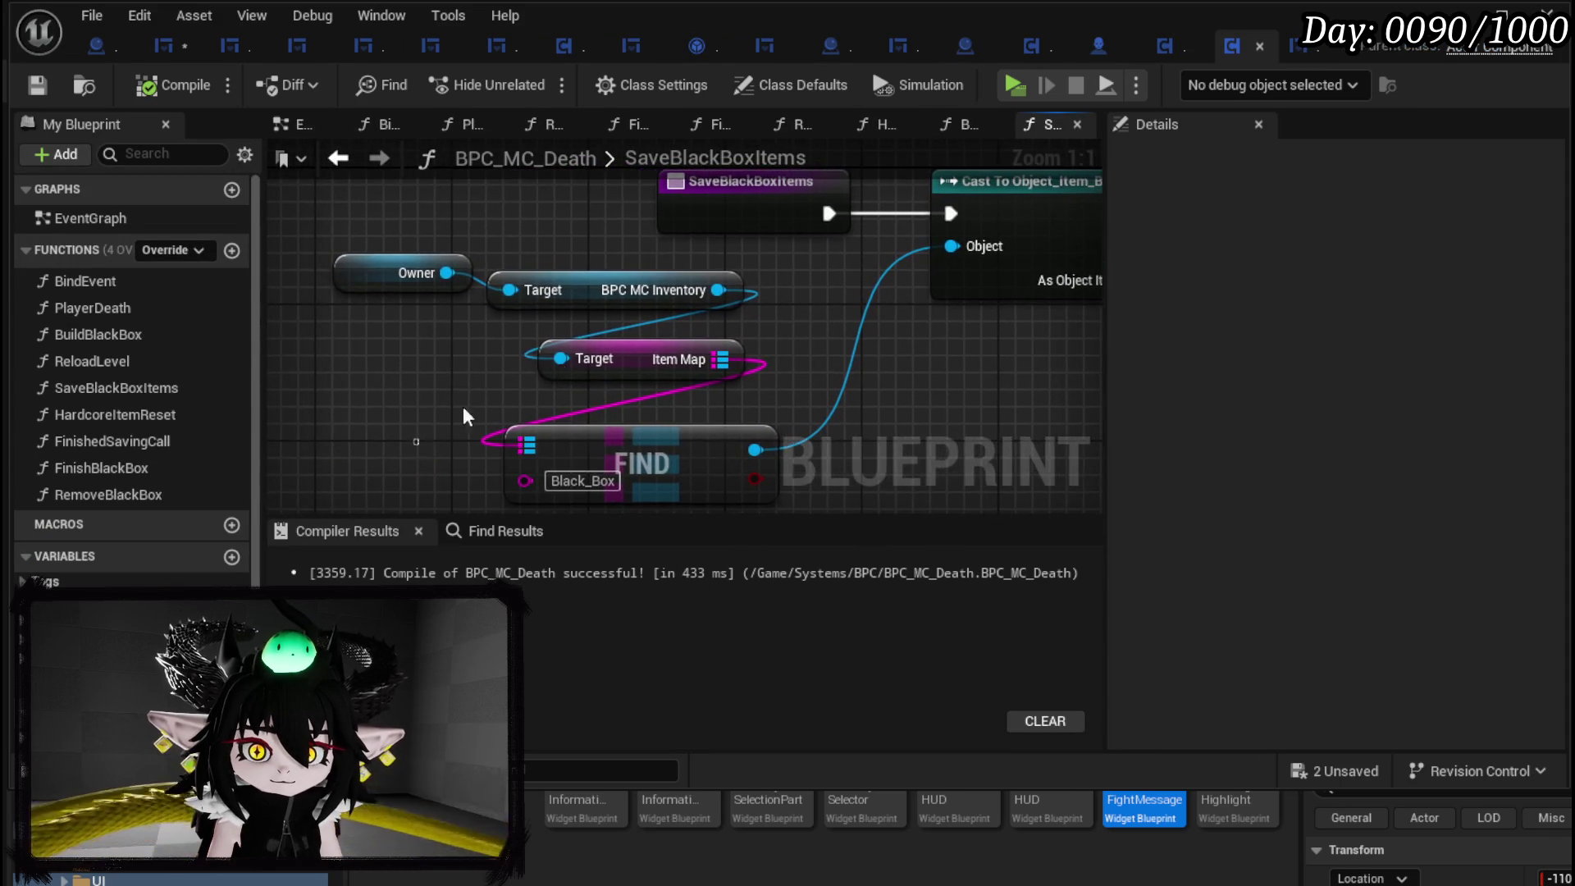
Review the SaveBlackBoxItems graph's Item Map lookups and loop section.
drag(623, 263, 467, 476)
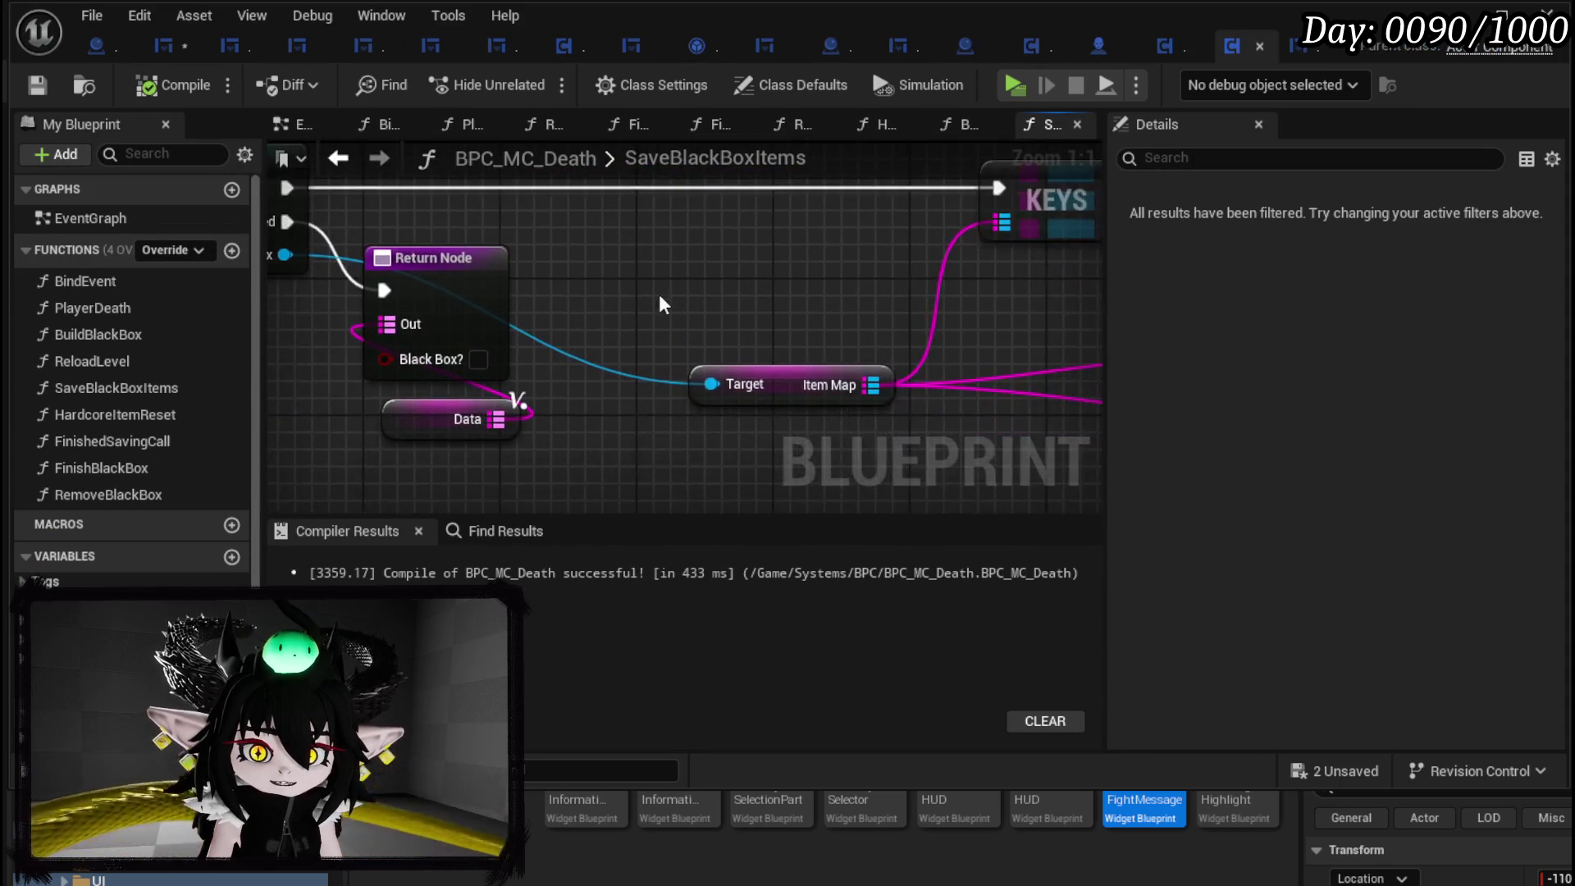
scroll(534, 341, down, 2)
drag(733, 380, 500, 411)
mouse_move(984, 353)
mouse_down()
mouse_move(664, 279)
mouse_move(826, 287)
mouse_up()
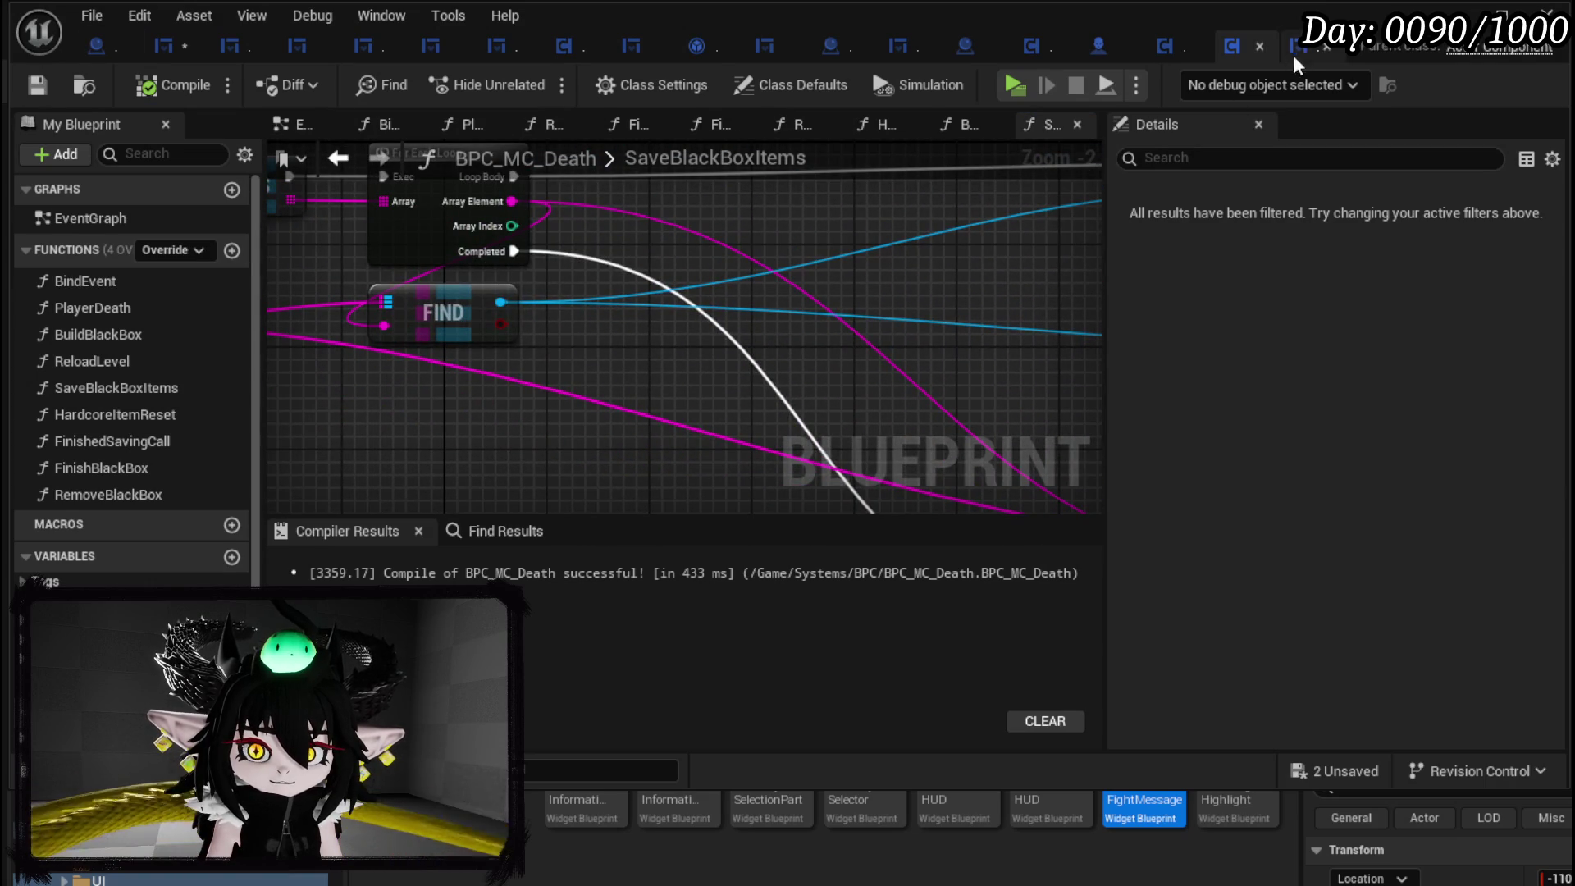
Save all modified blueprints and start a play test from the level editor.
click(163, 45)
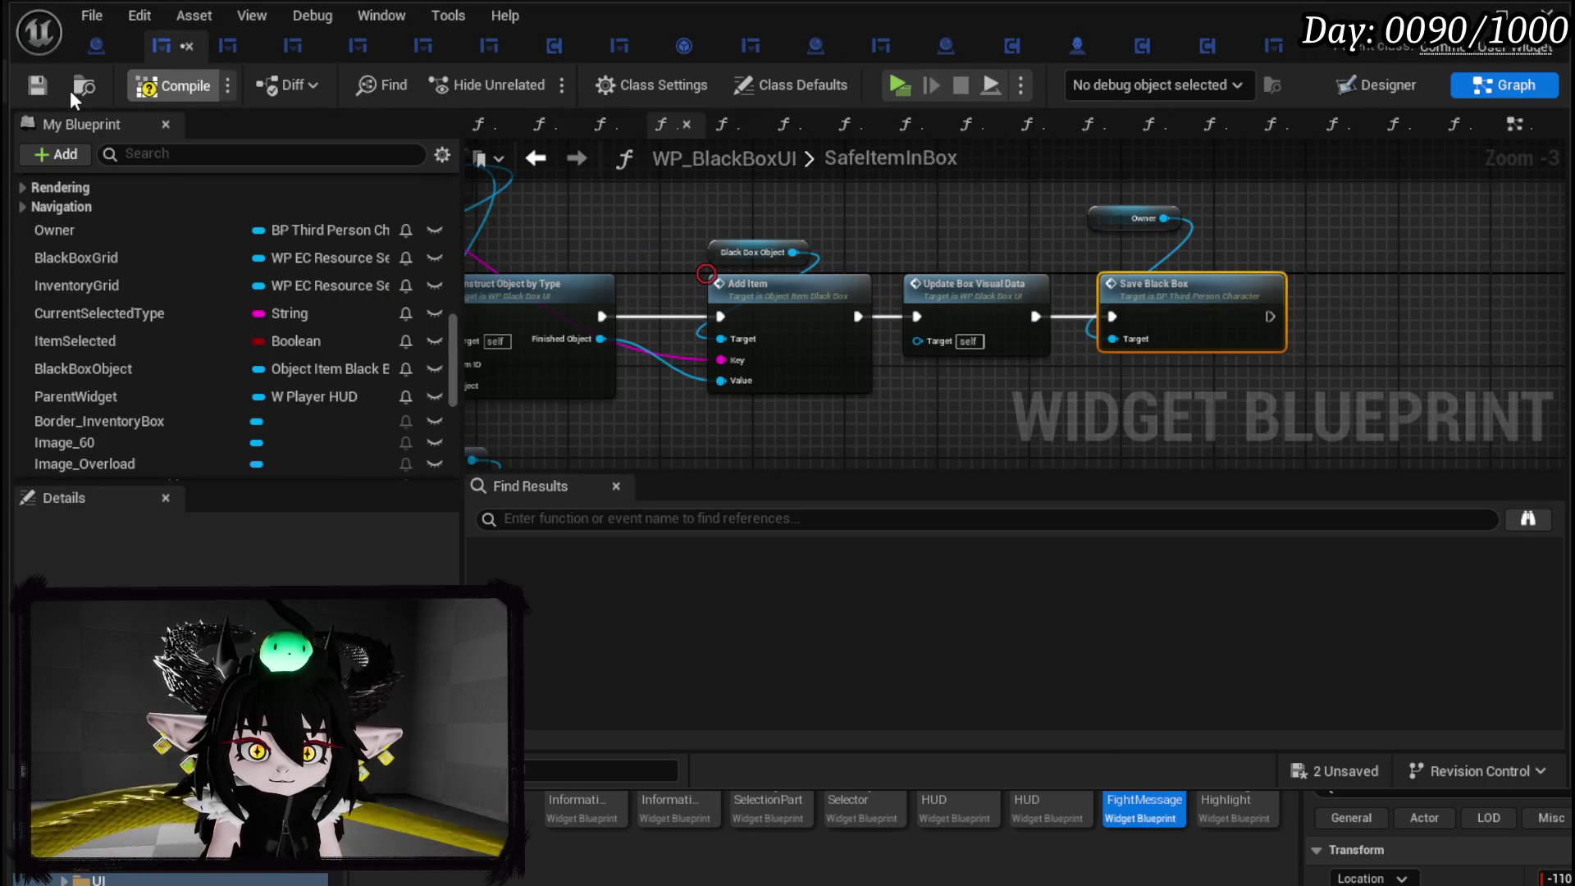
click(44, 82)
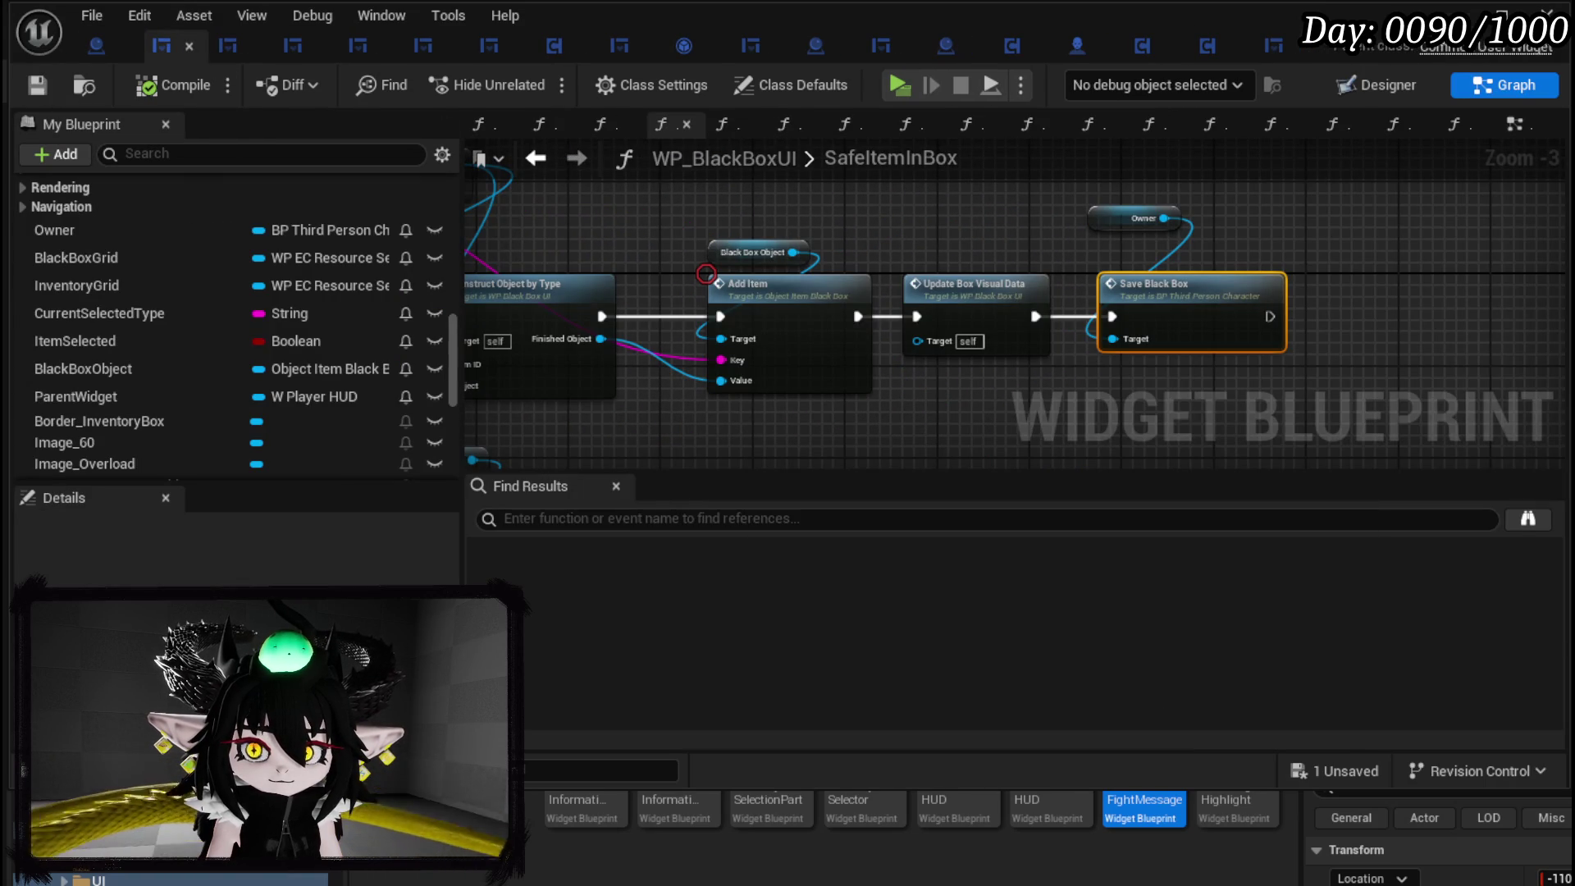
click(1458, 13)
click(532, 82)
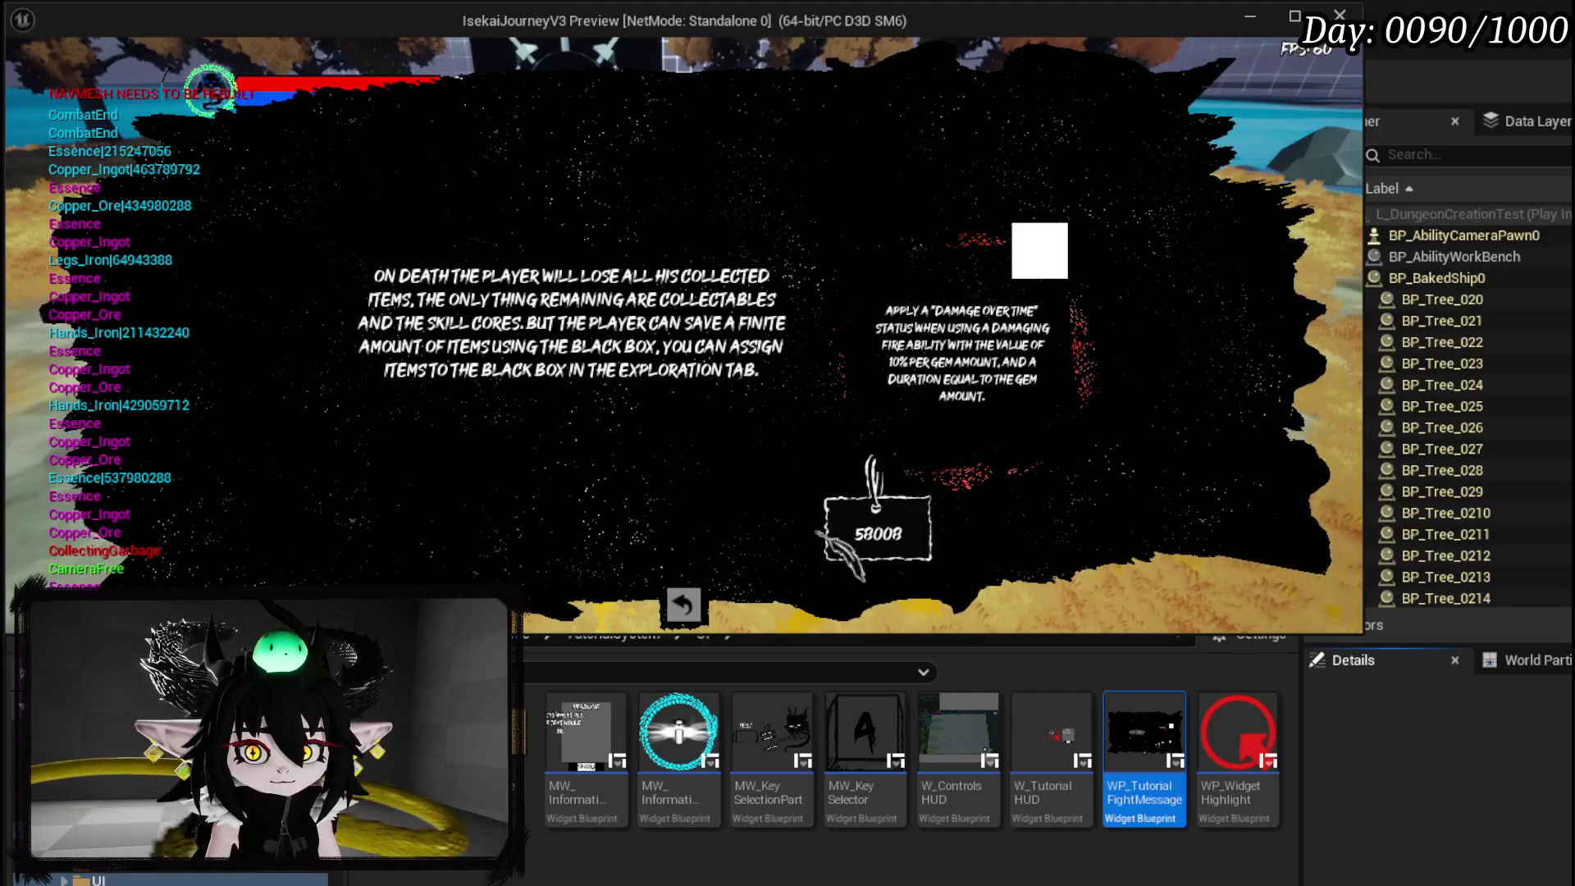
Dismiss the item-loss tutorial and fill the Black Box with iron gear up to 820/2,000.
click(717, 556)
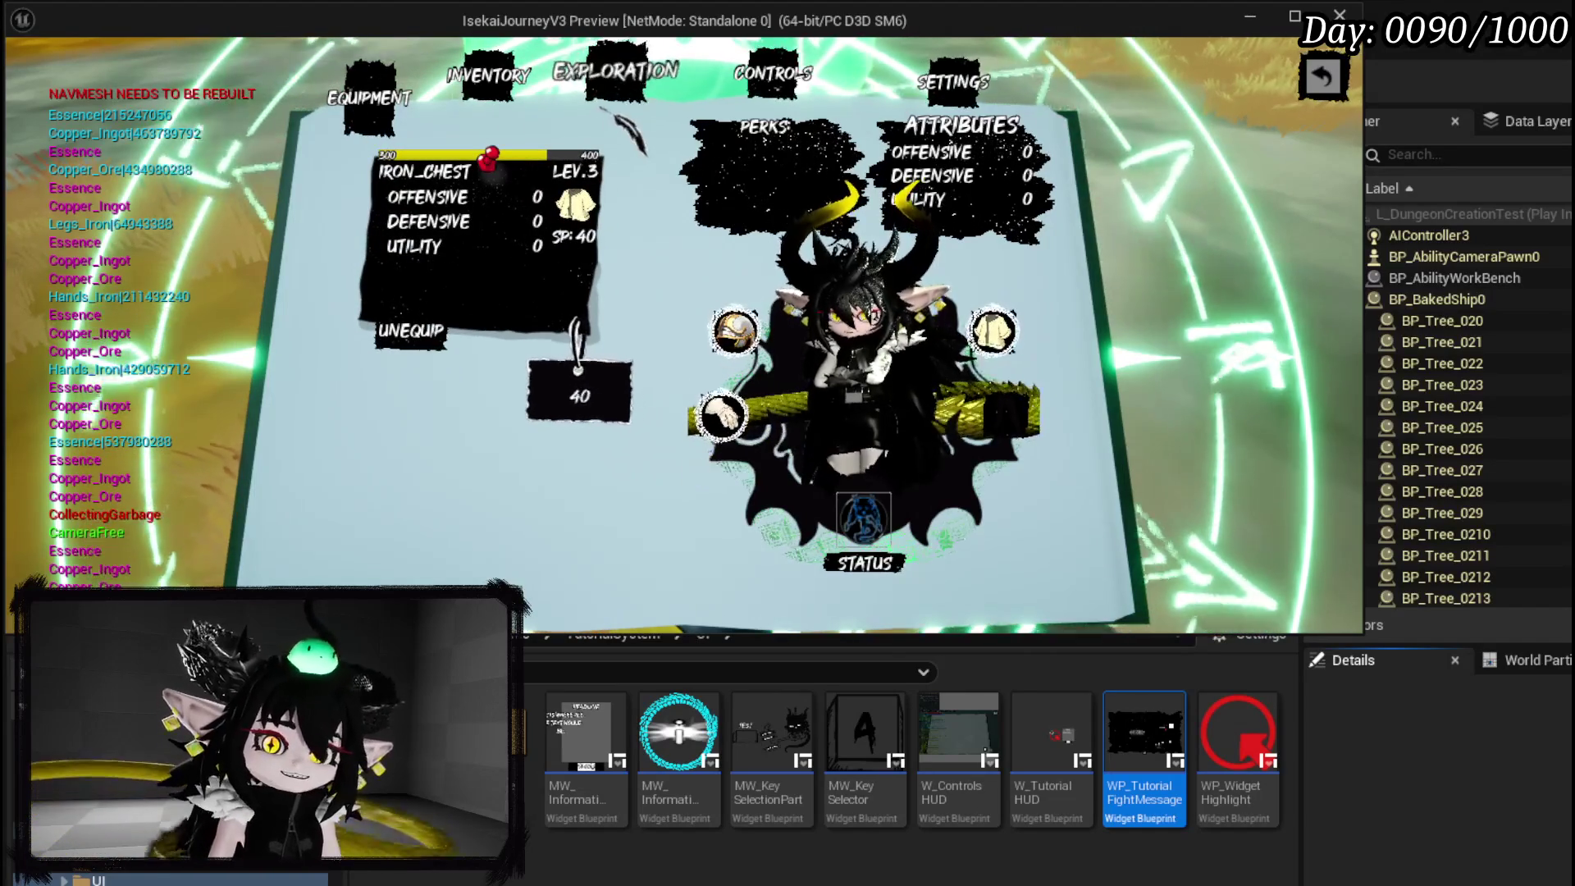
click(625, 82)
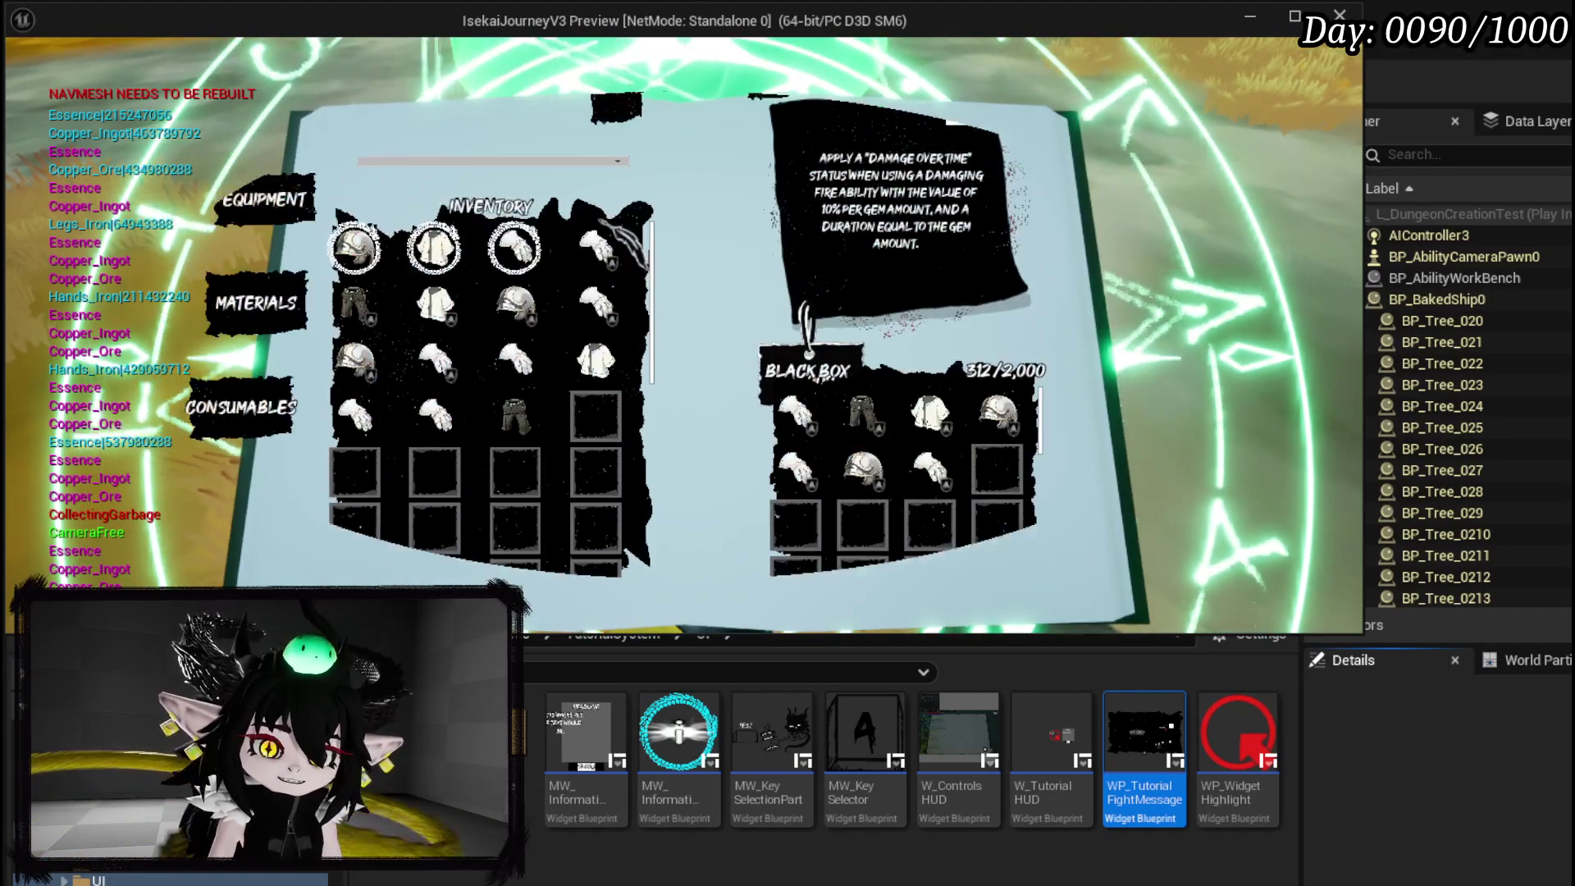
click(492, 89)
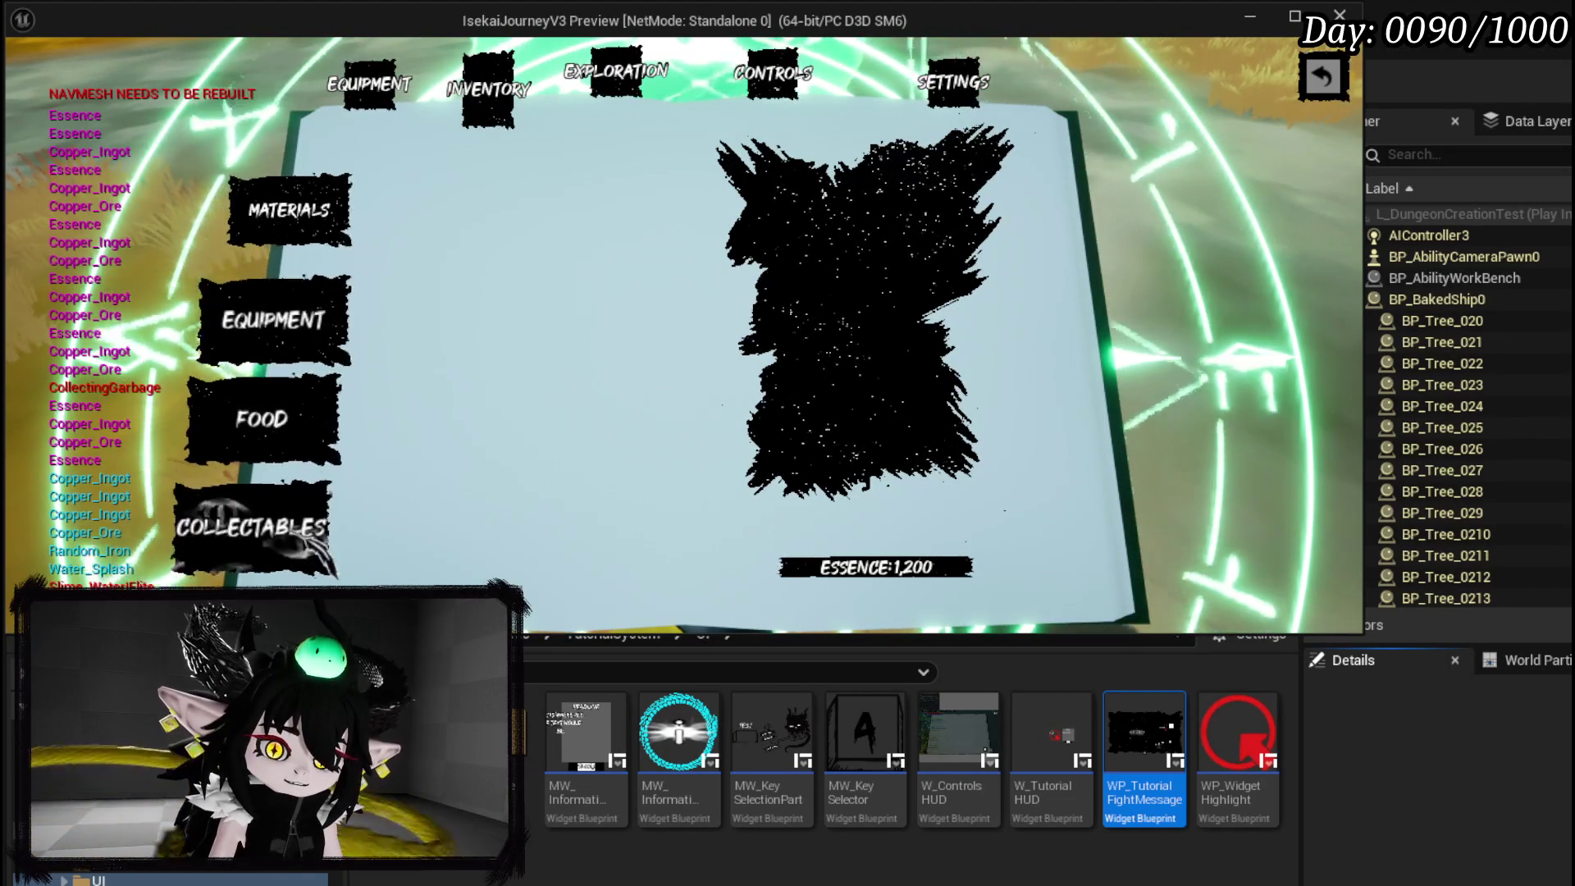
click(488, 89)
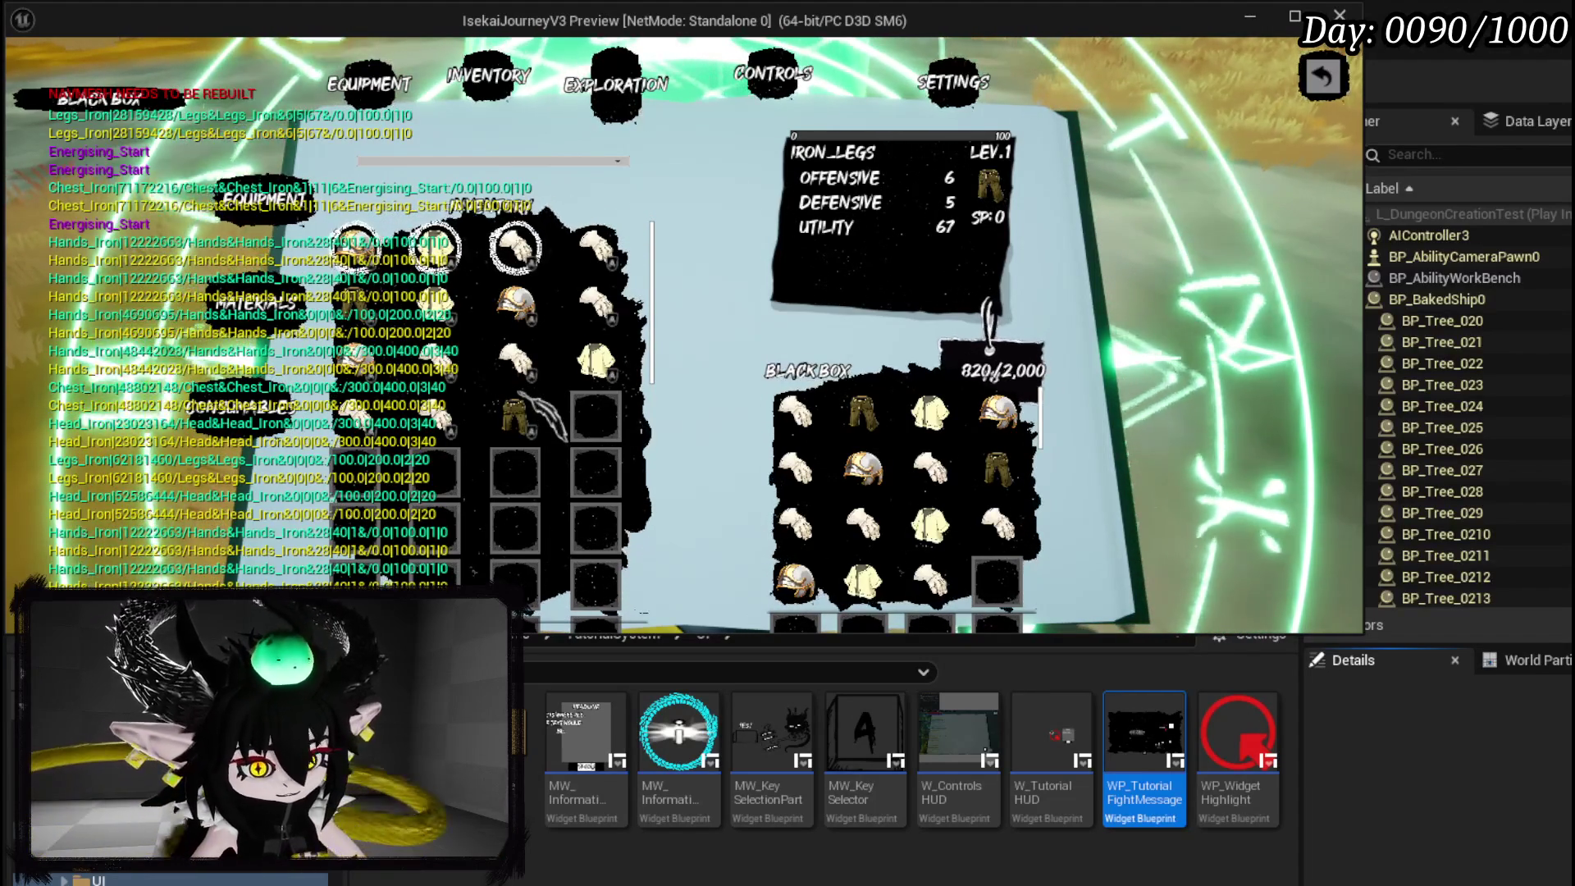
Close the book, cast the spell to trigger the BuildBlackBox breakpoint, inspect Black Box Data, and resume.
scroll(903, 492, down, 2)
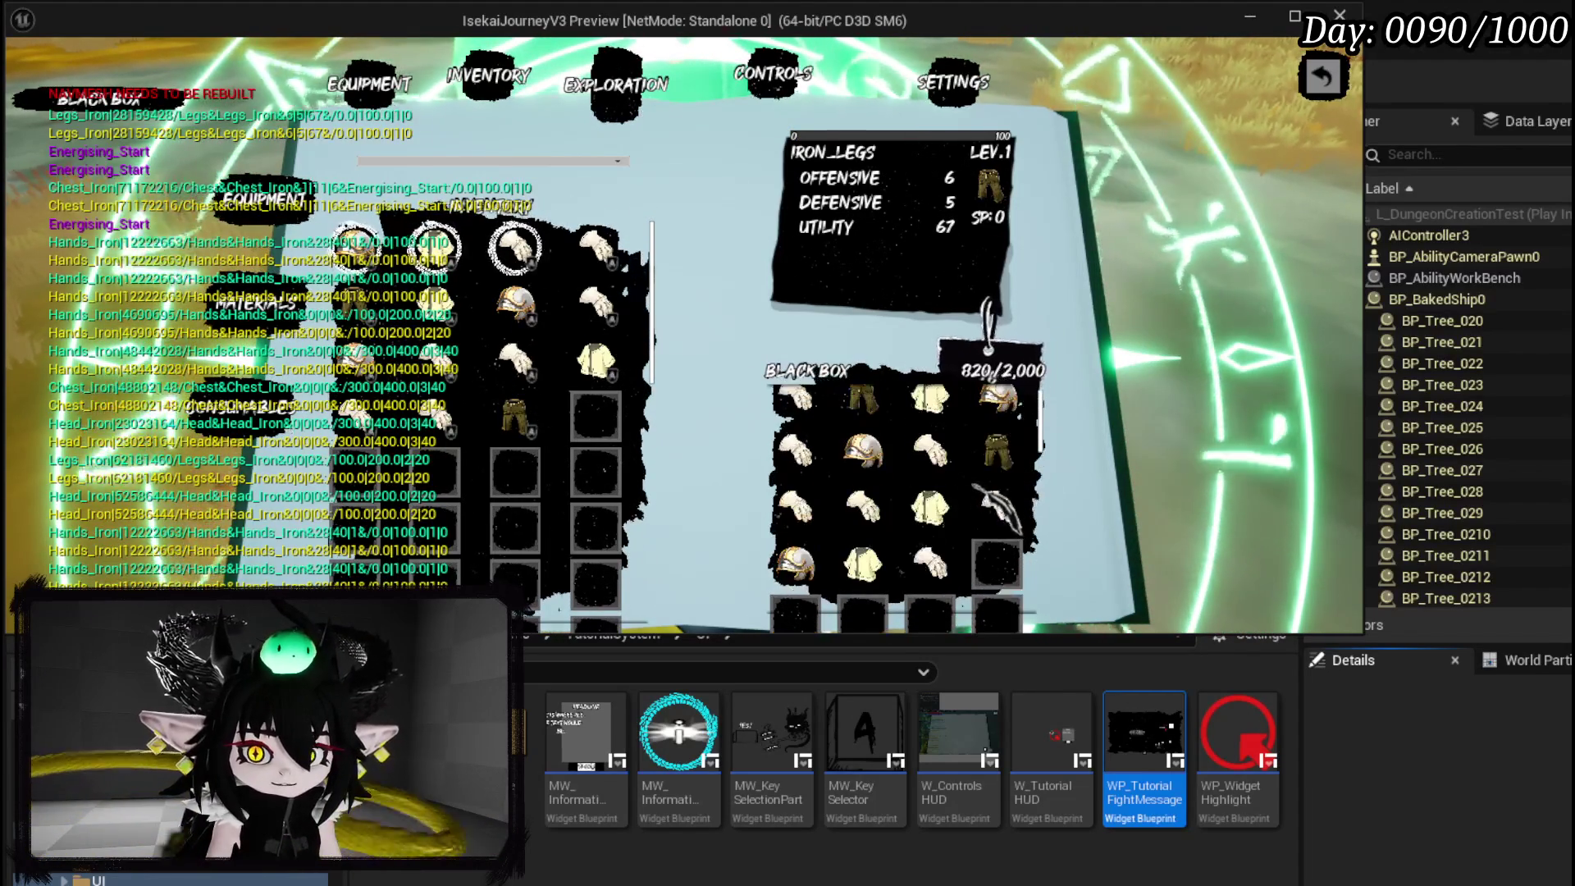
key(Escape)
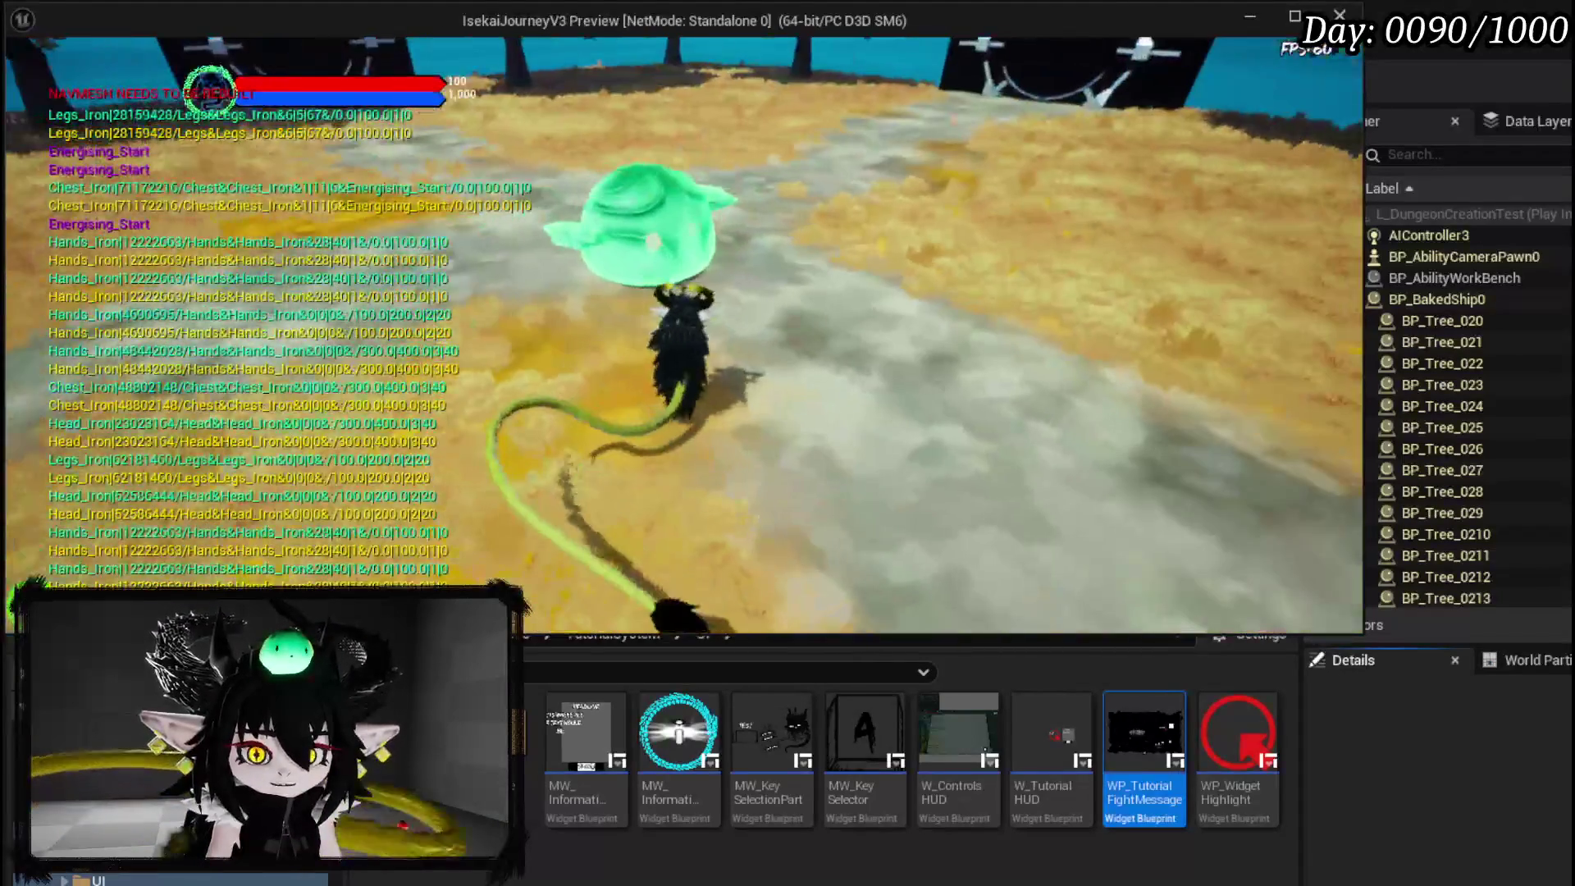
key(1)
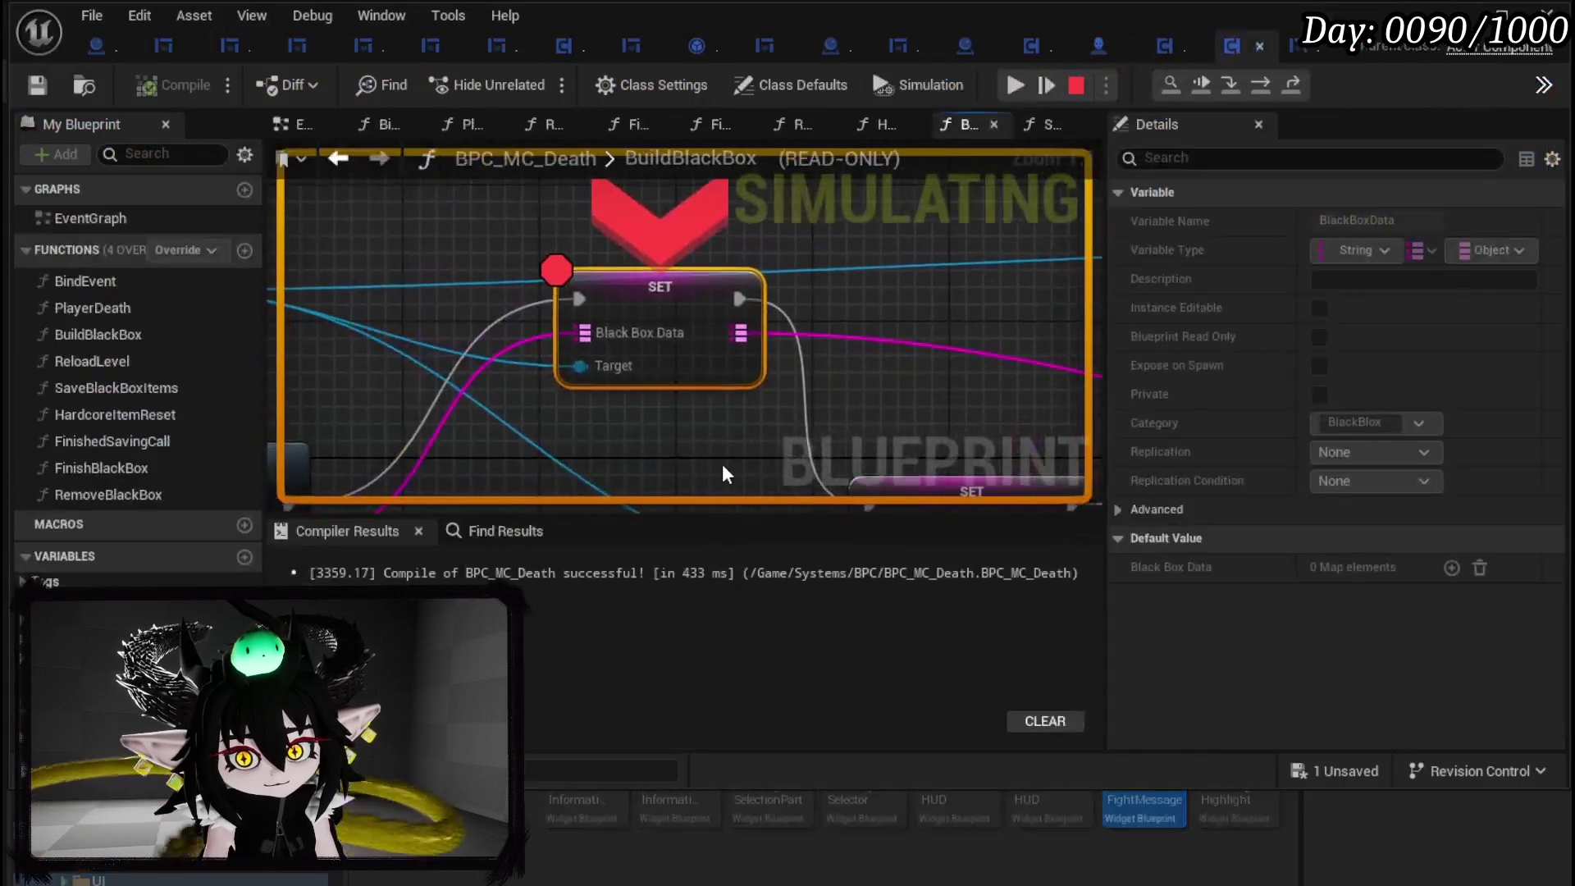
mouse_move(615, 333)
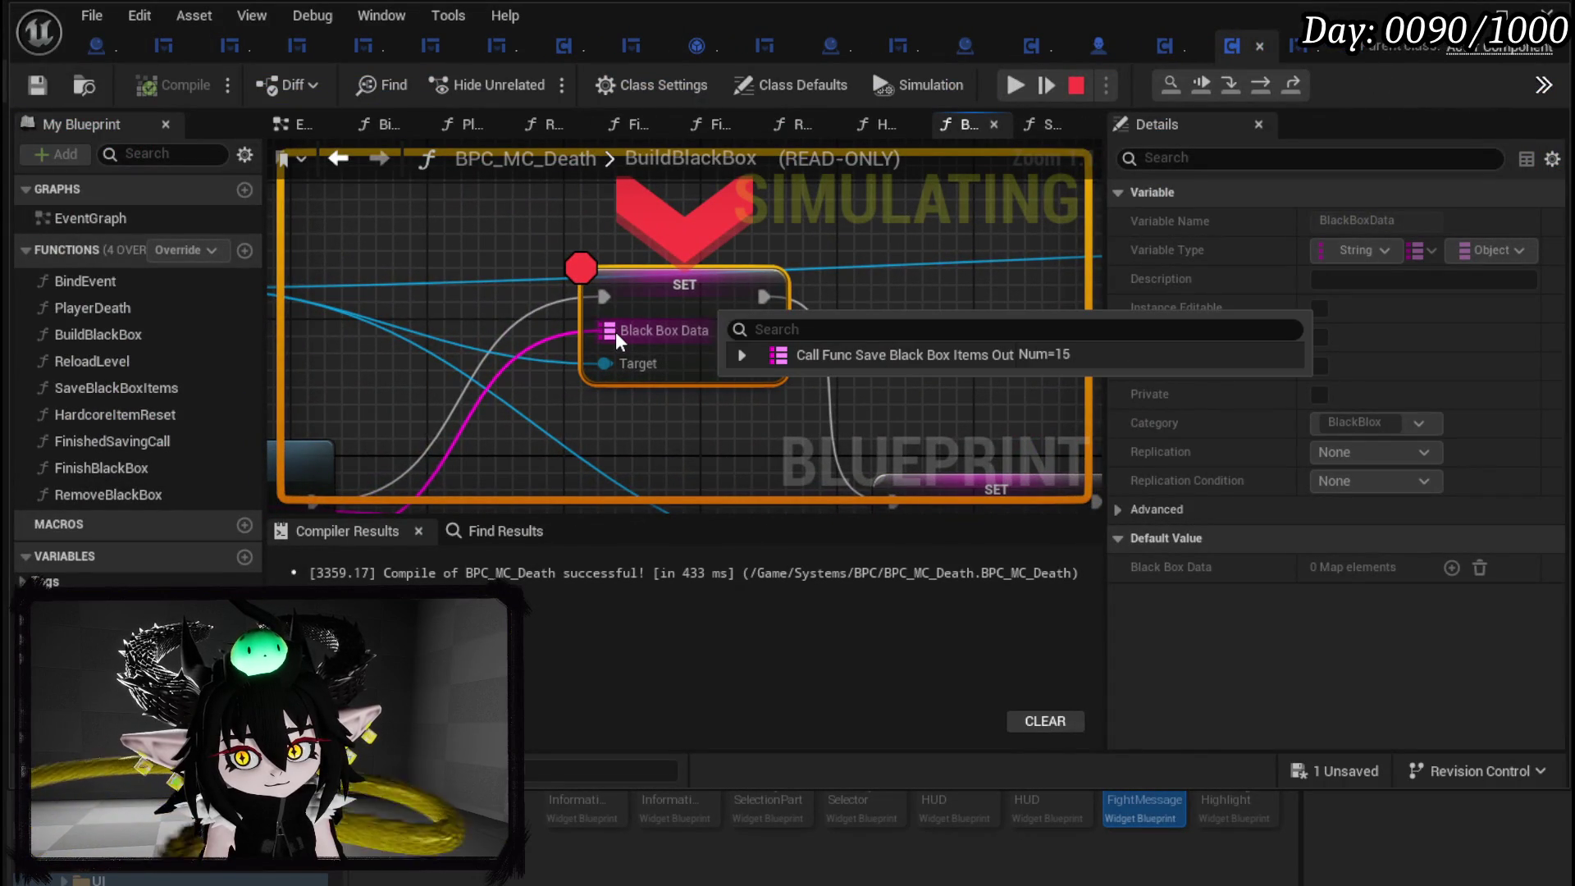
click(1016, 85)
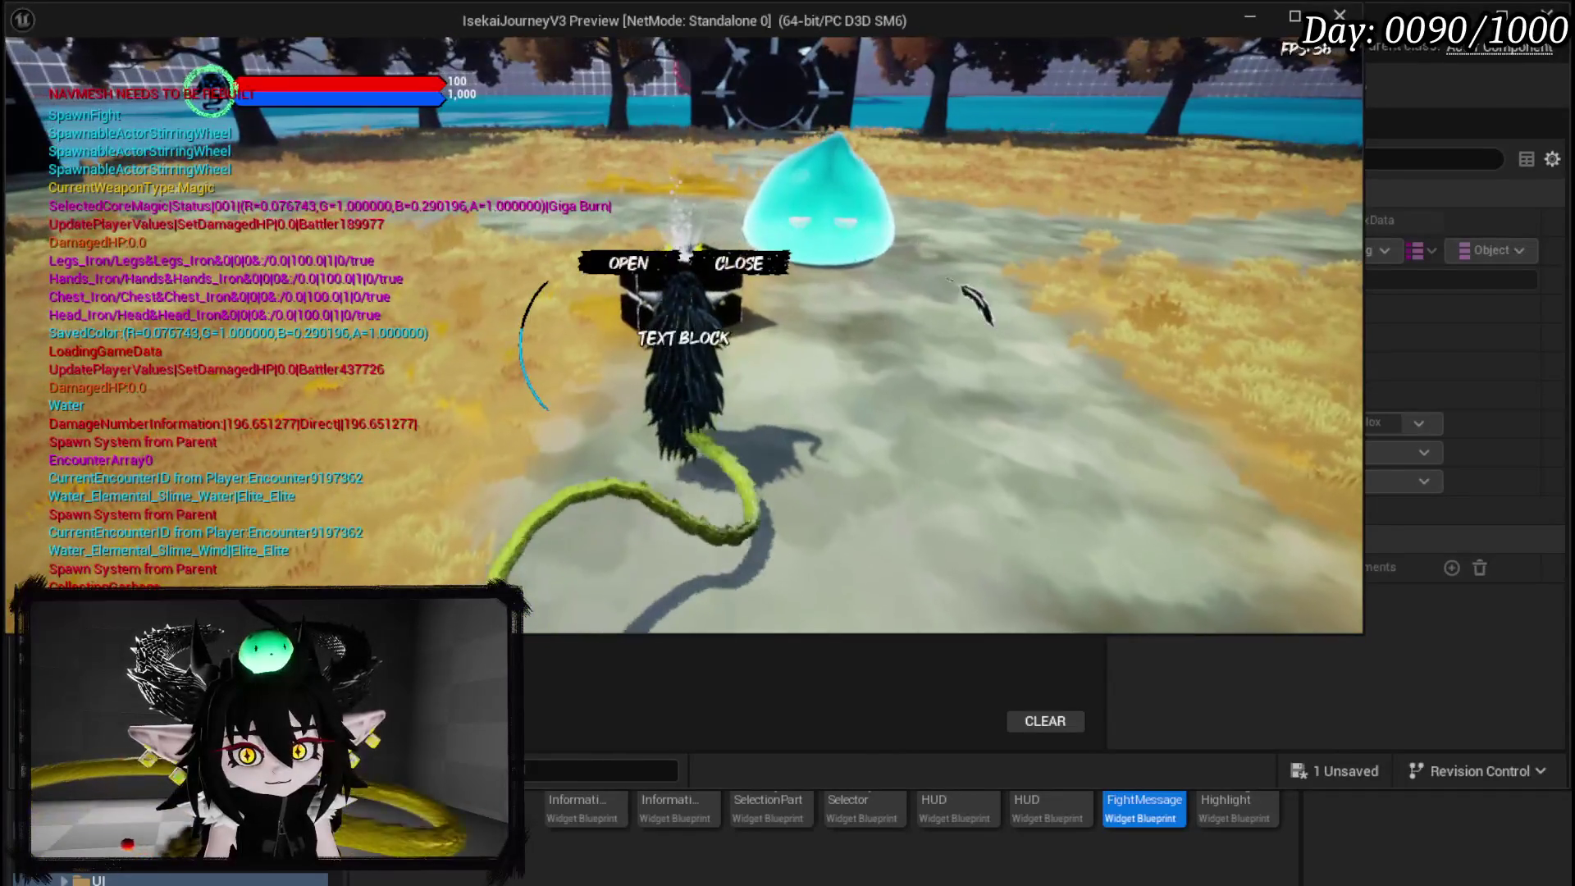
Take all items from the Black Box and re-equip the iron head piece.
key(e)
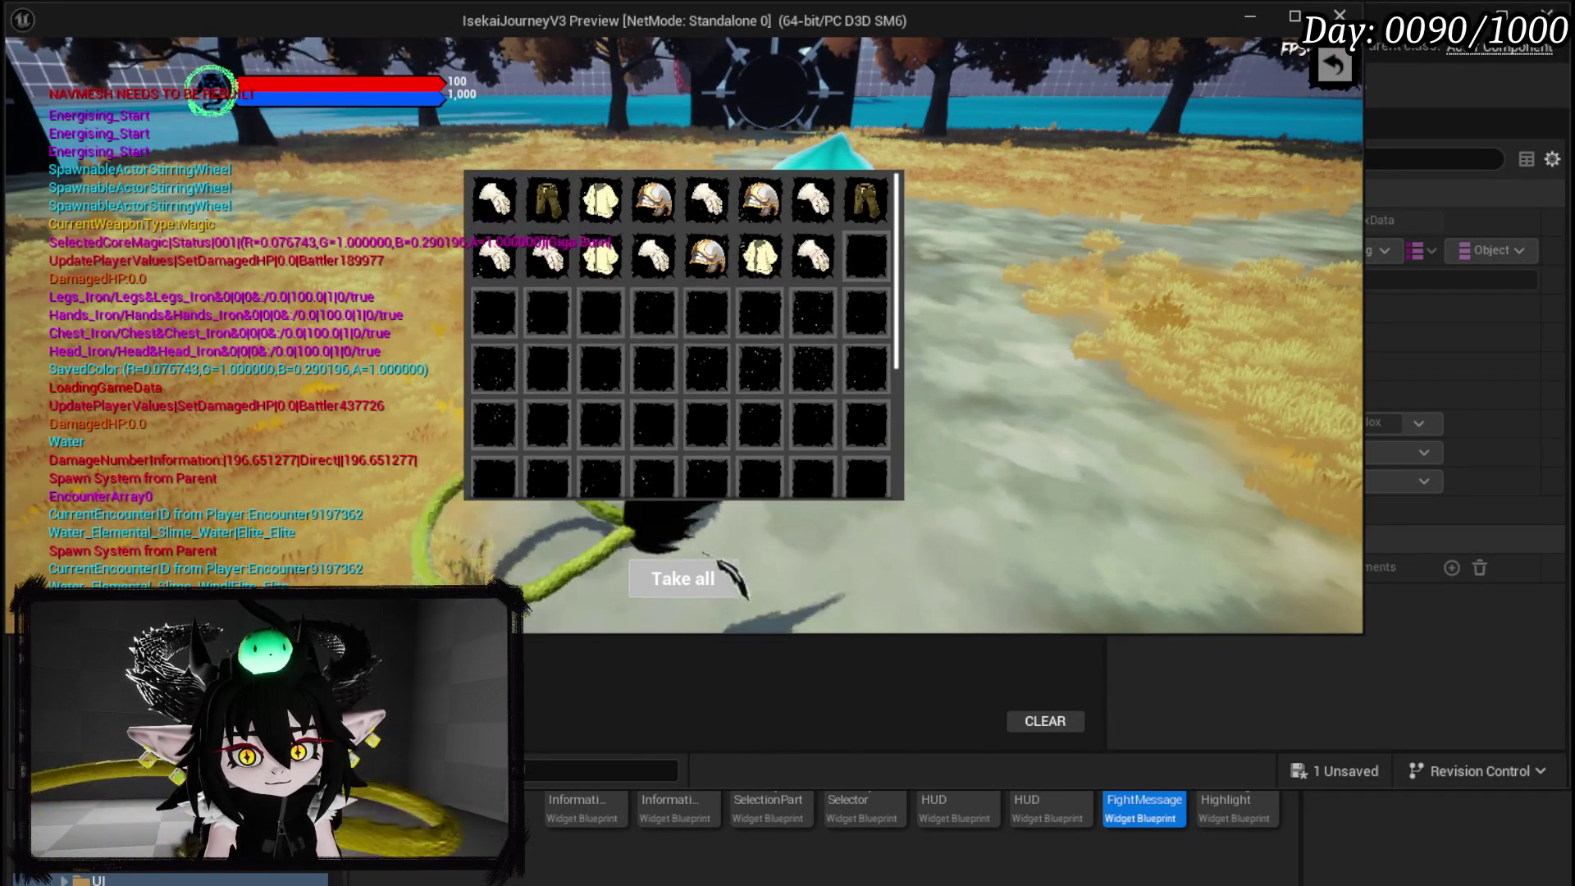
click(684, 578)
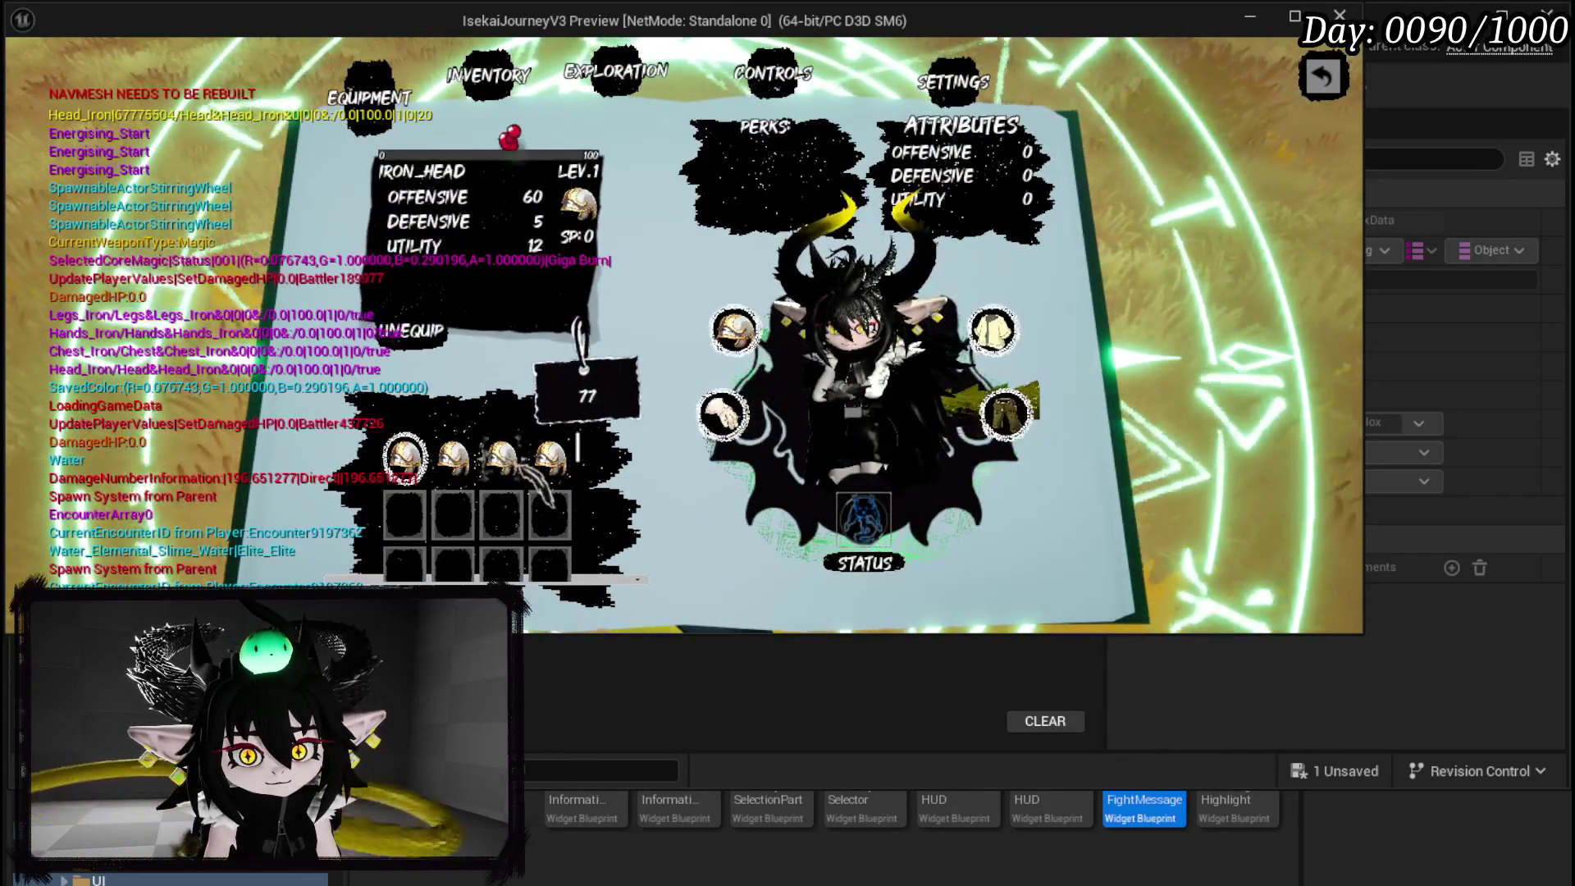
click(410, 330)
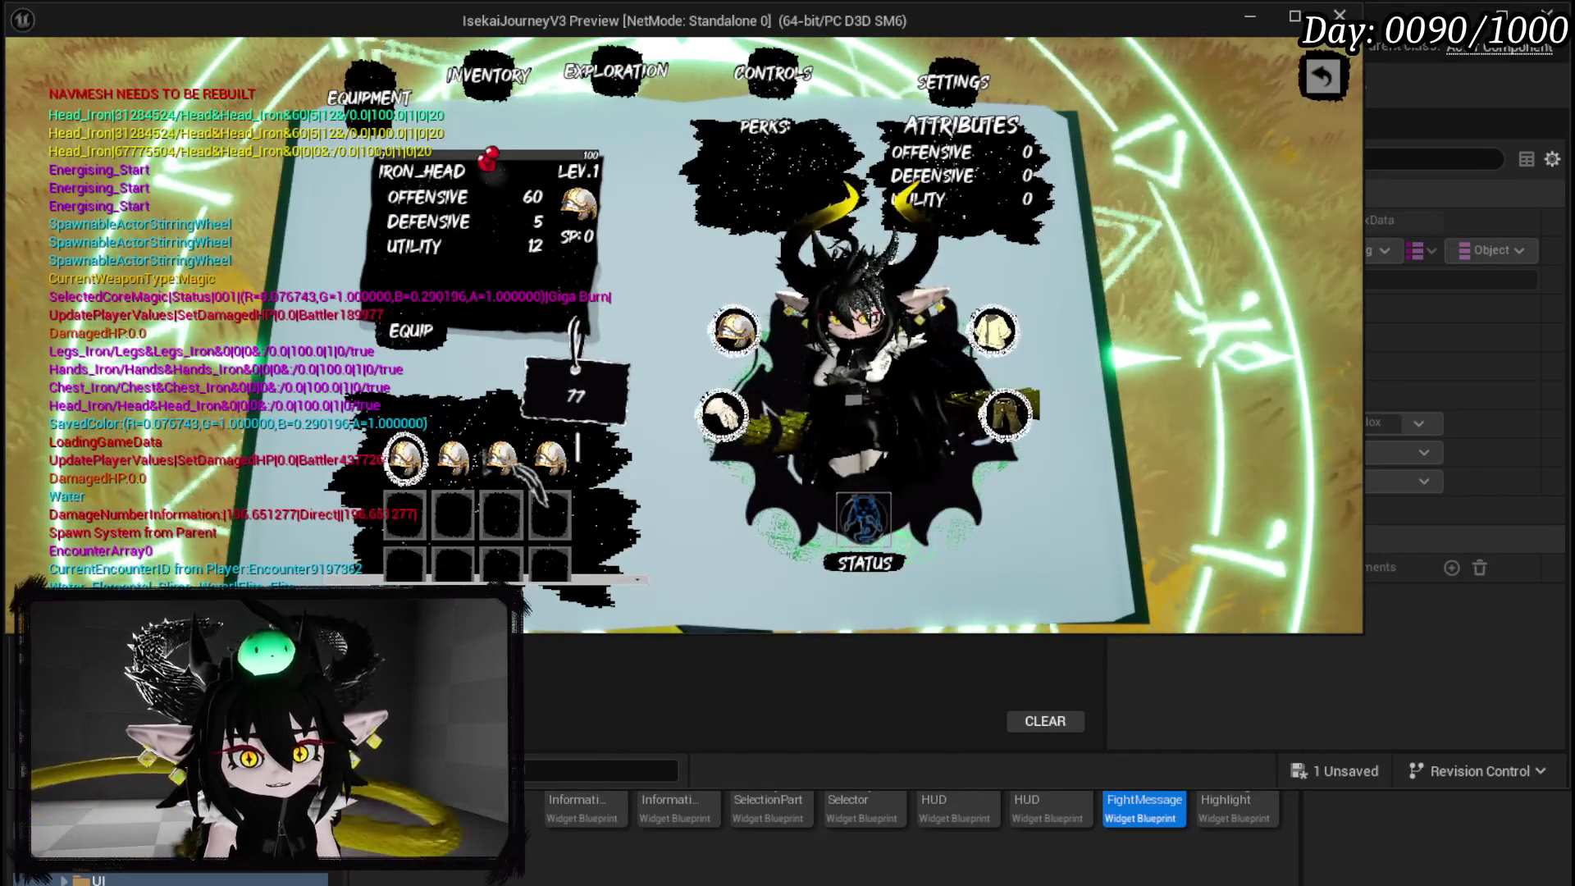
click(410, 331)
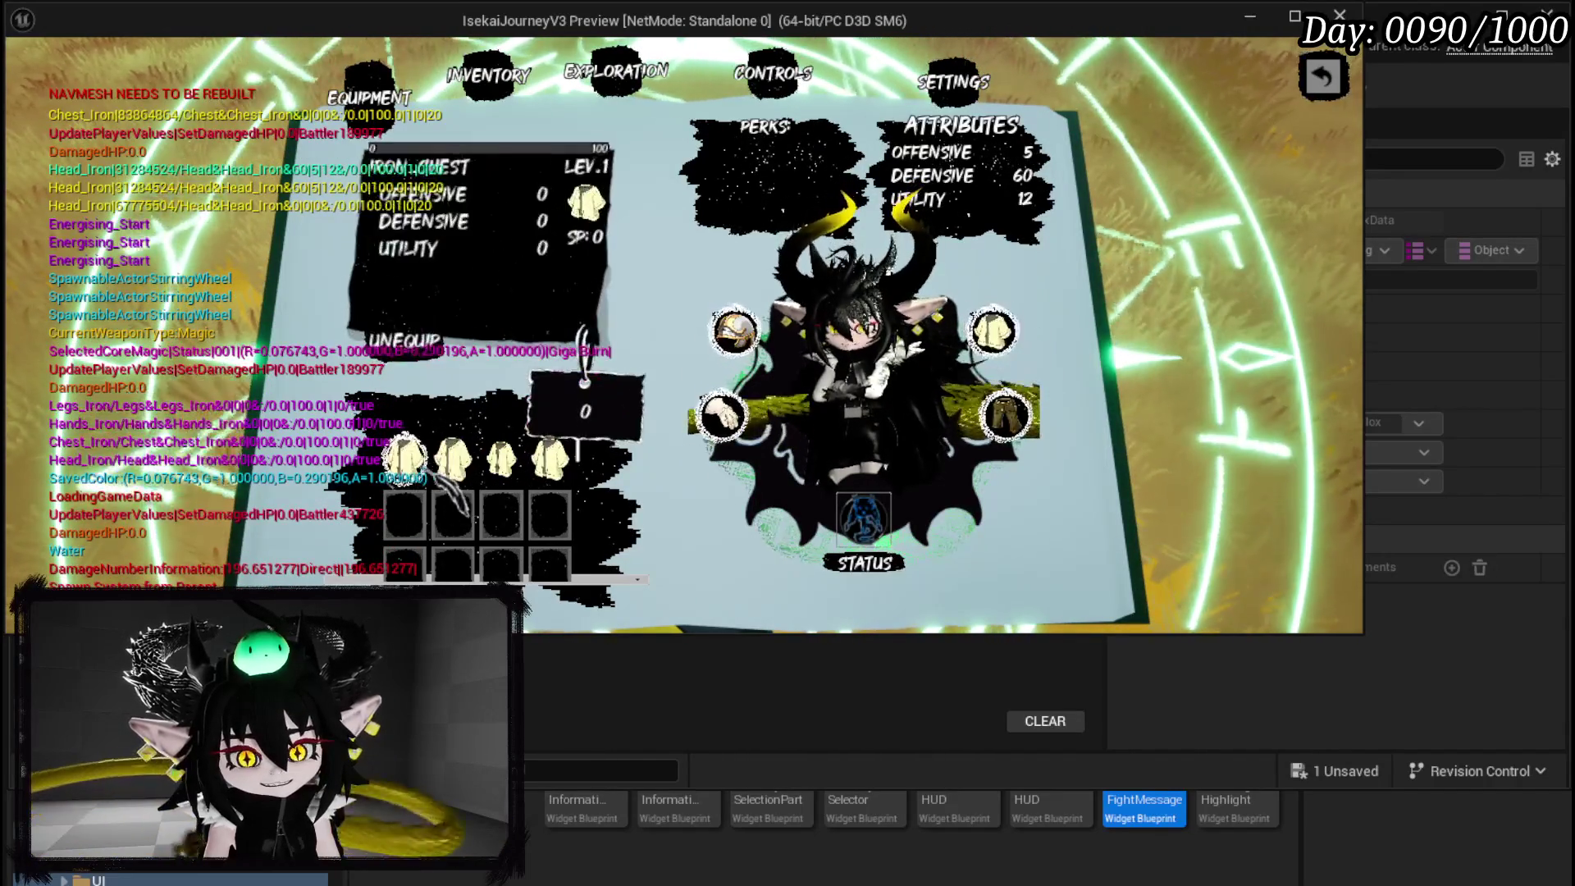
Equip the iron chest, upgrade iron hands to level 2, and equip the stronger gloves and iron legs.
click(502, 459)
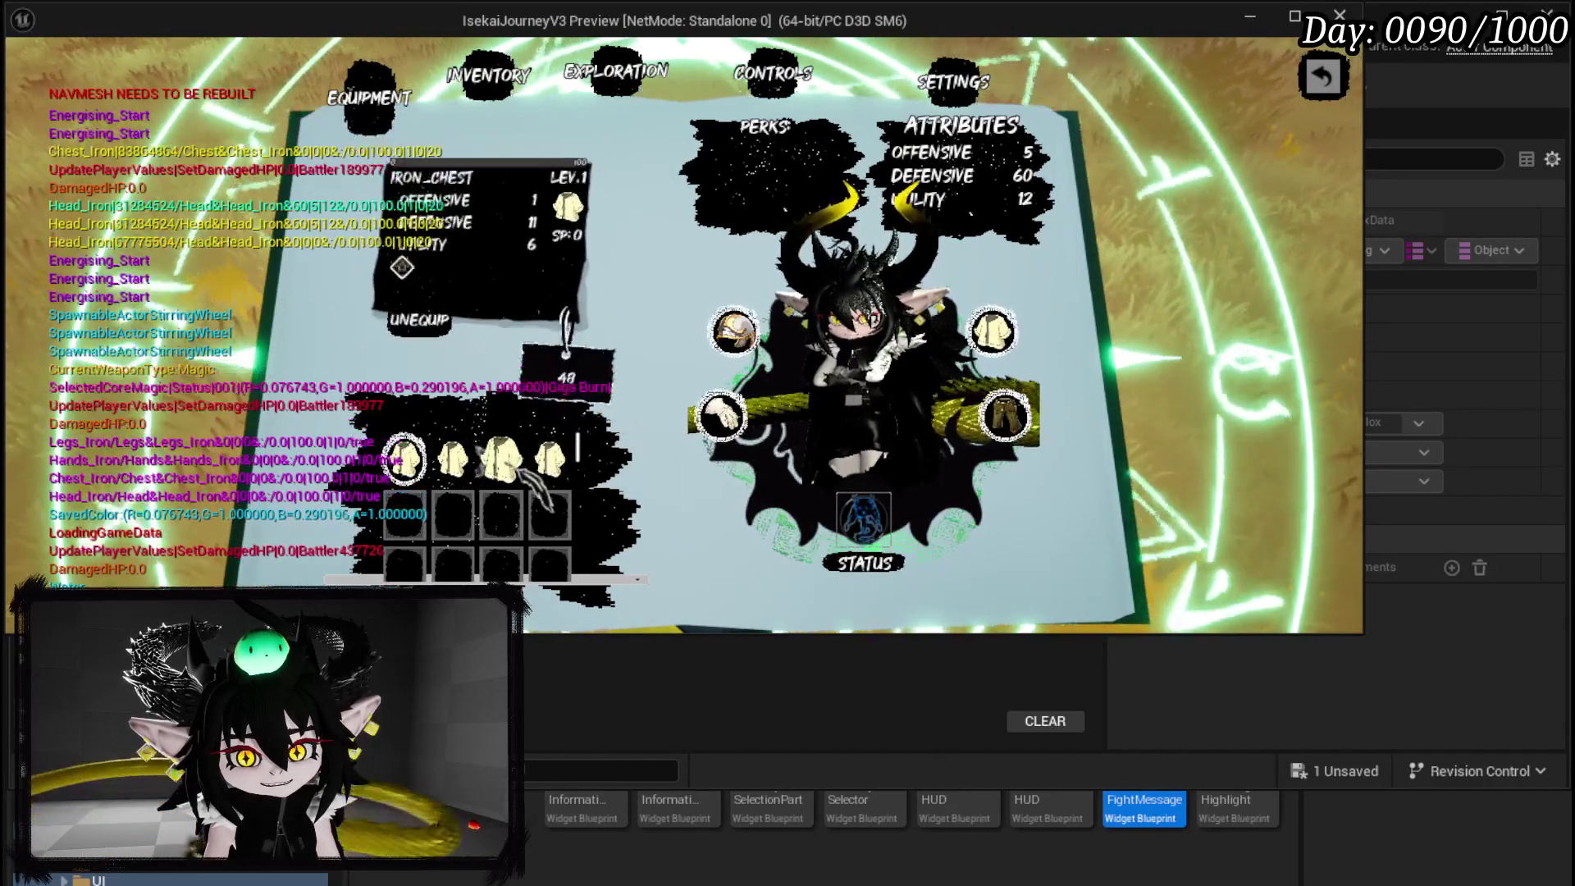
click(722, 415)
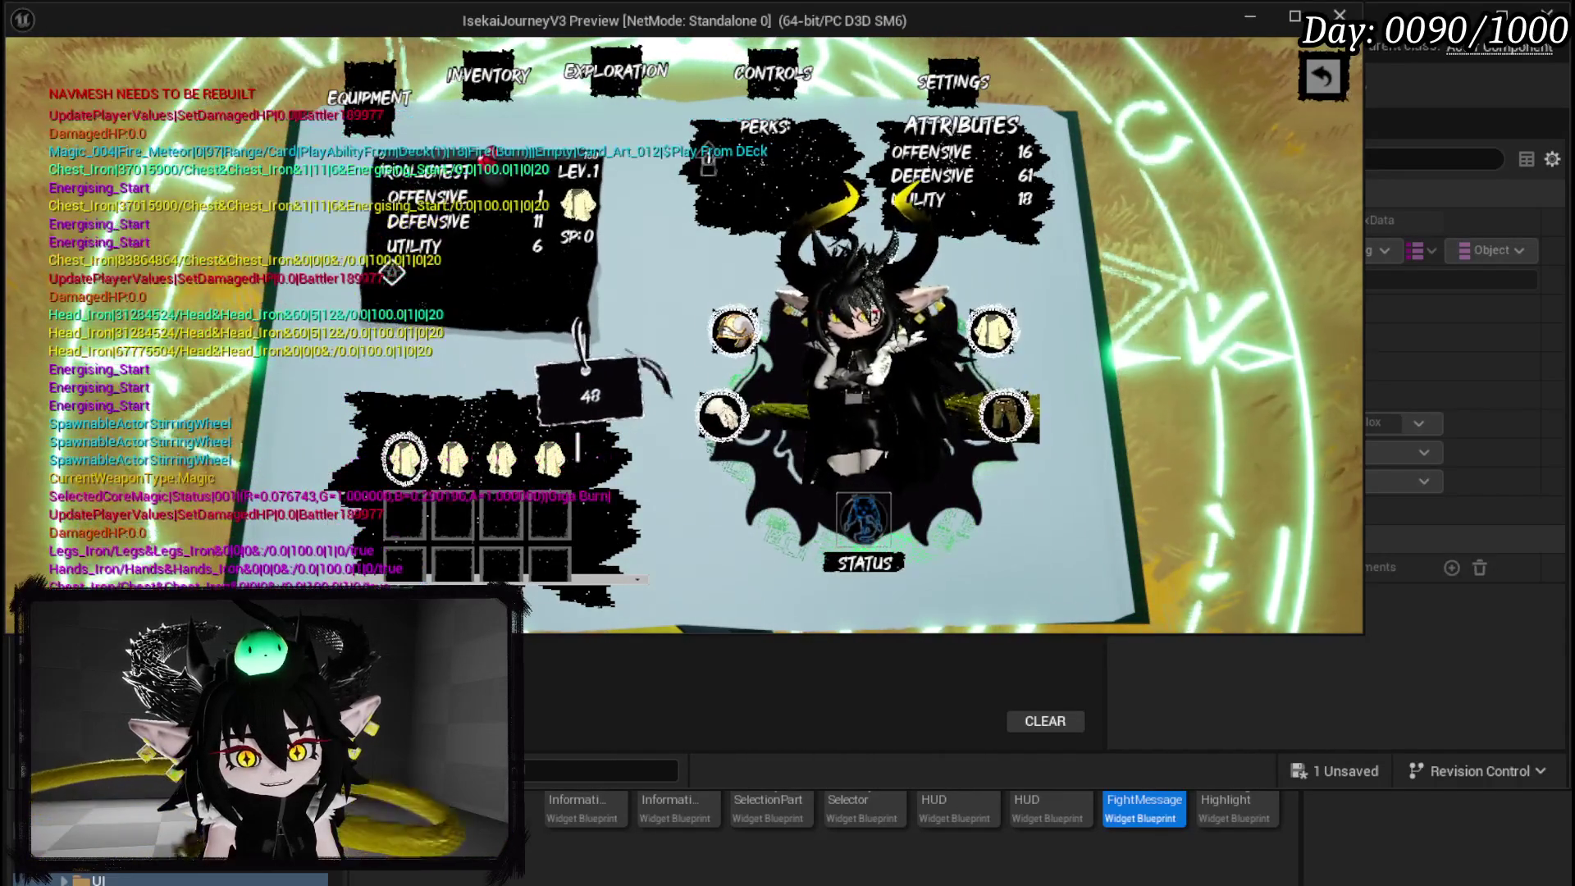
click(453, 459)
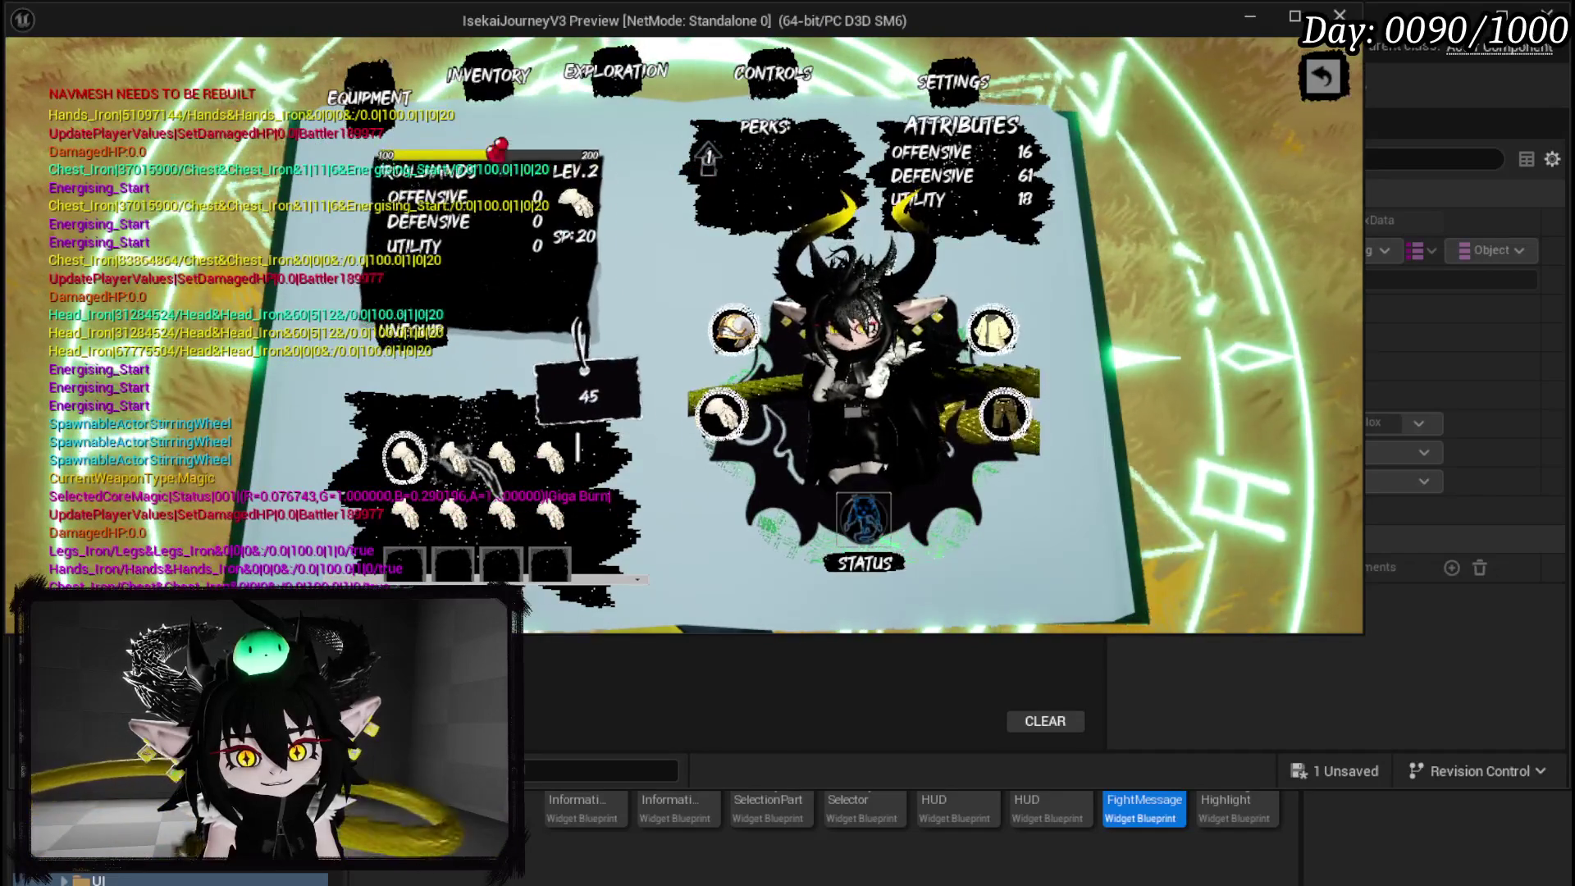
click(496, 521)
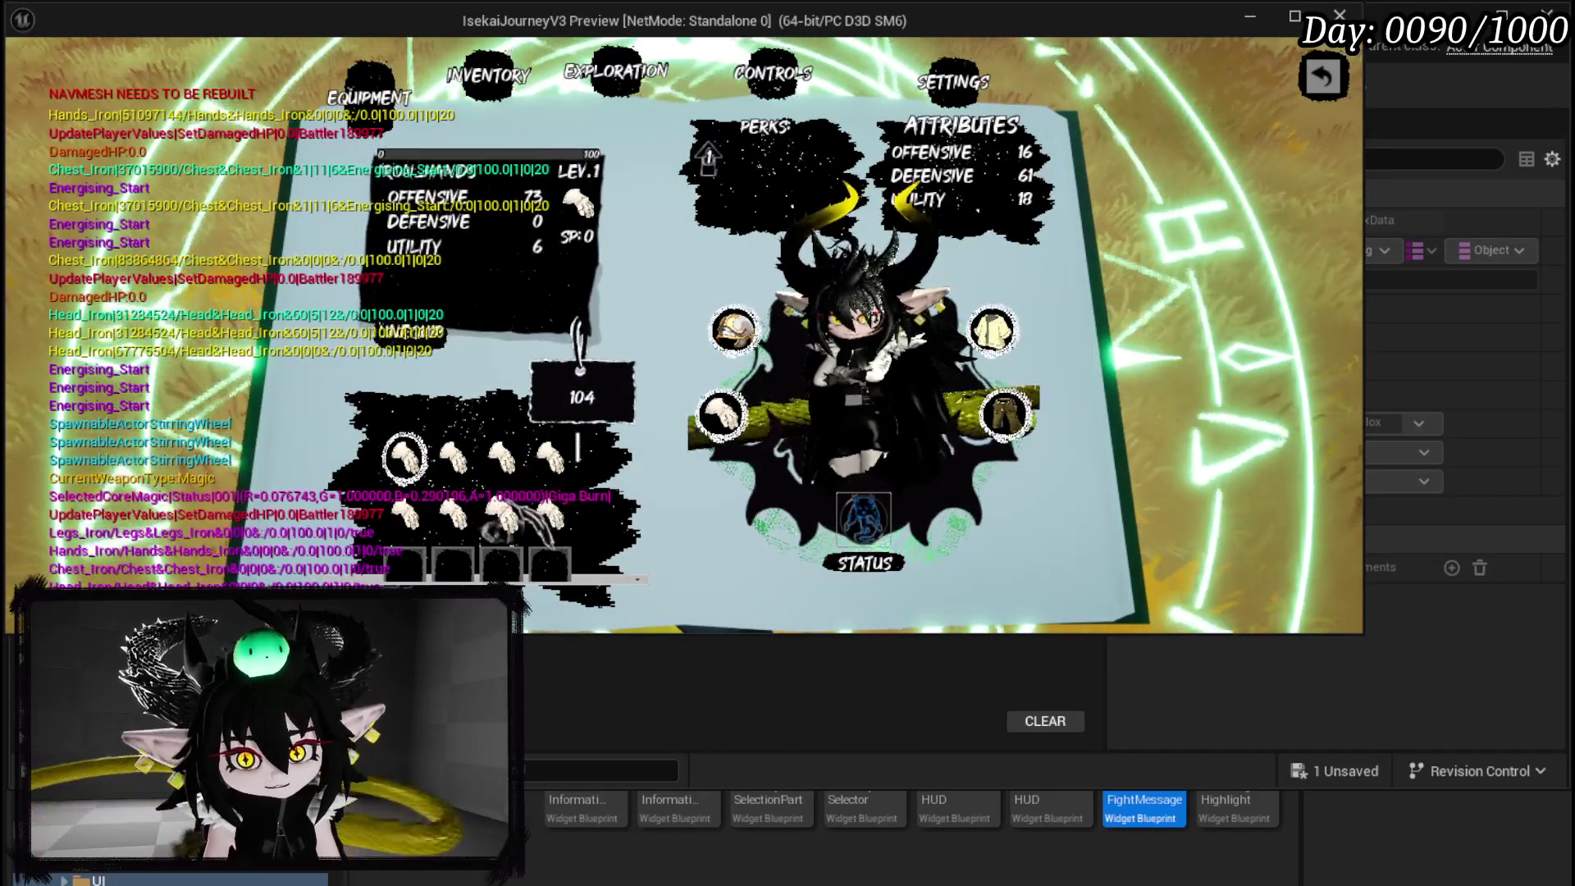
click(549, 517)
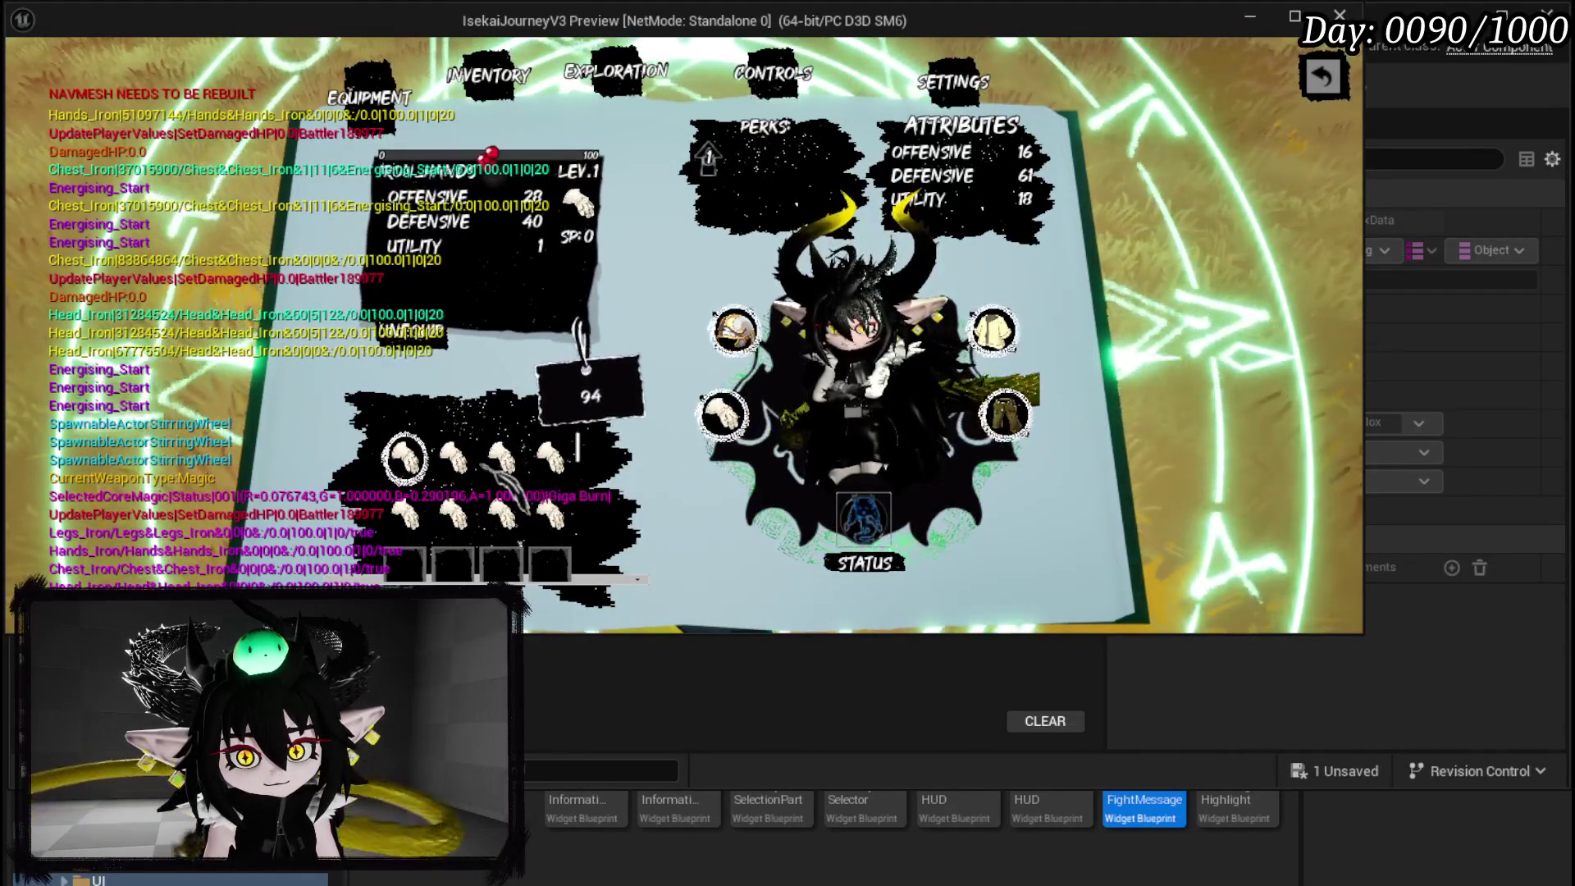
click(551, 462)
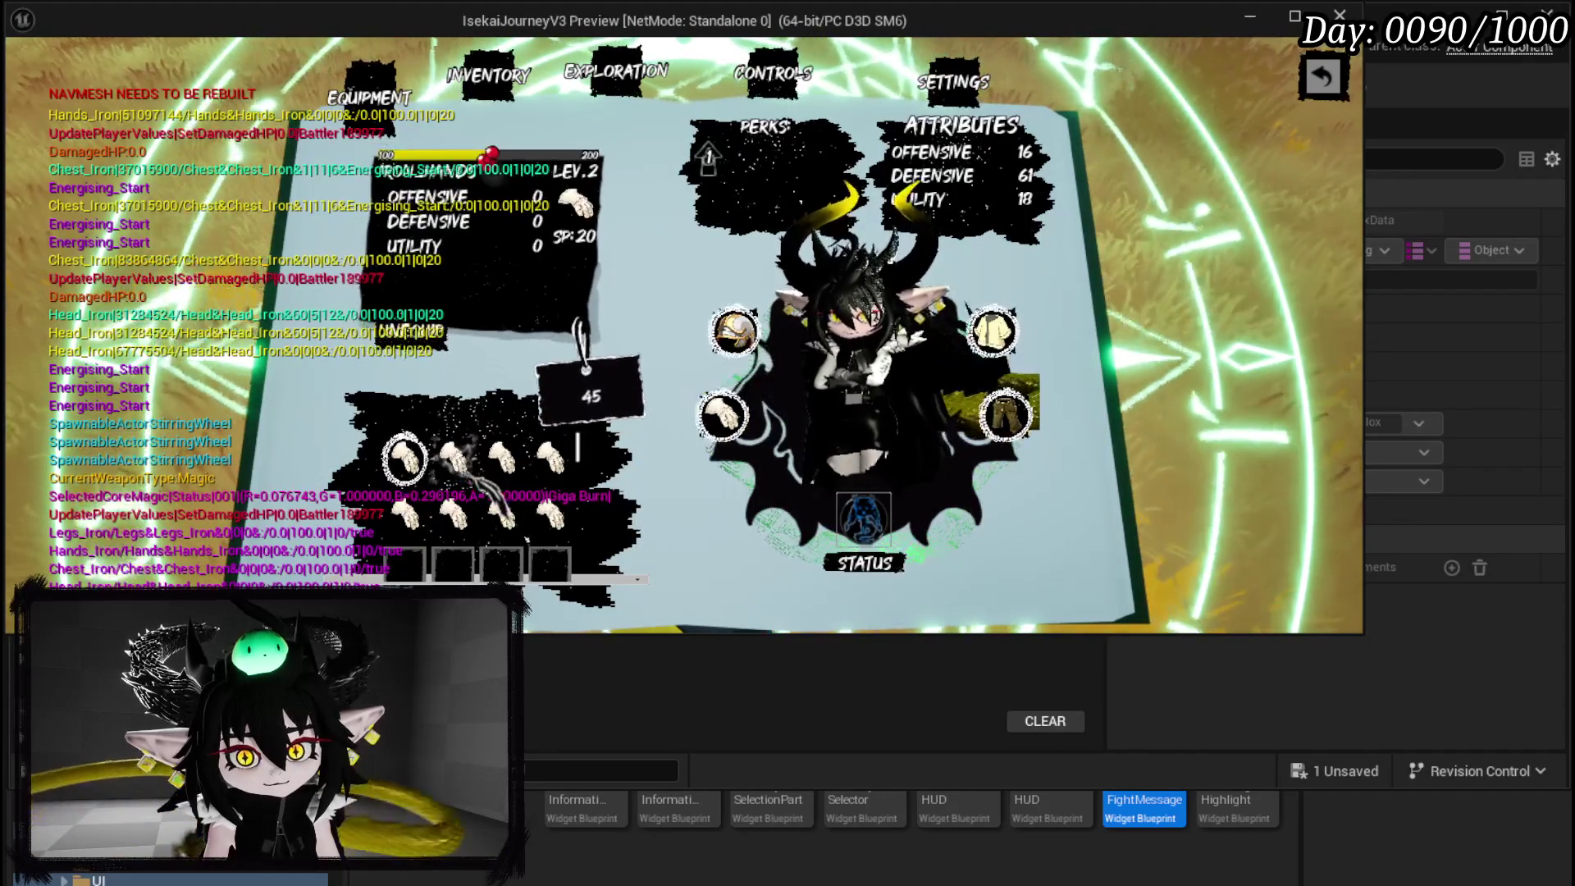
click(496, 516)
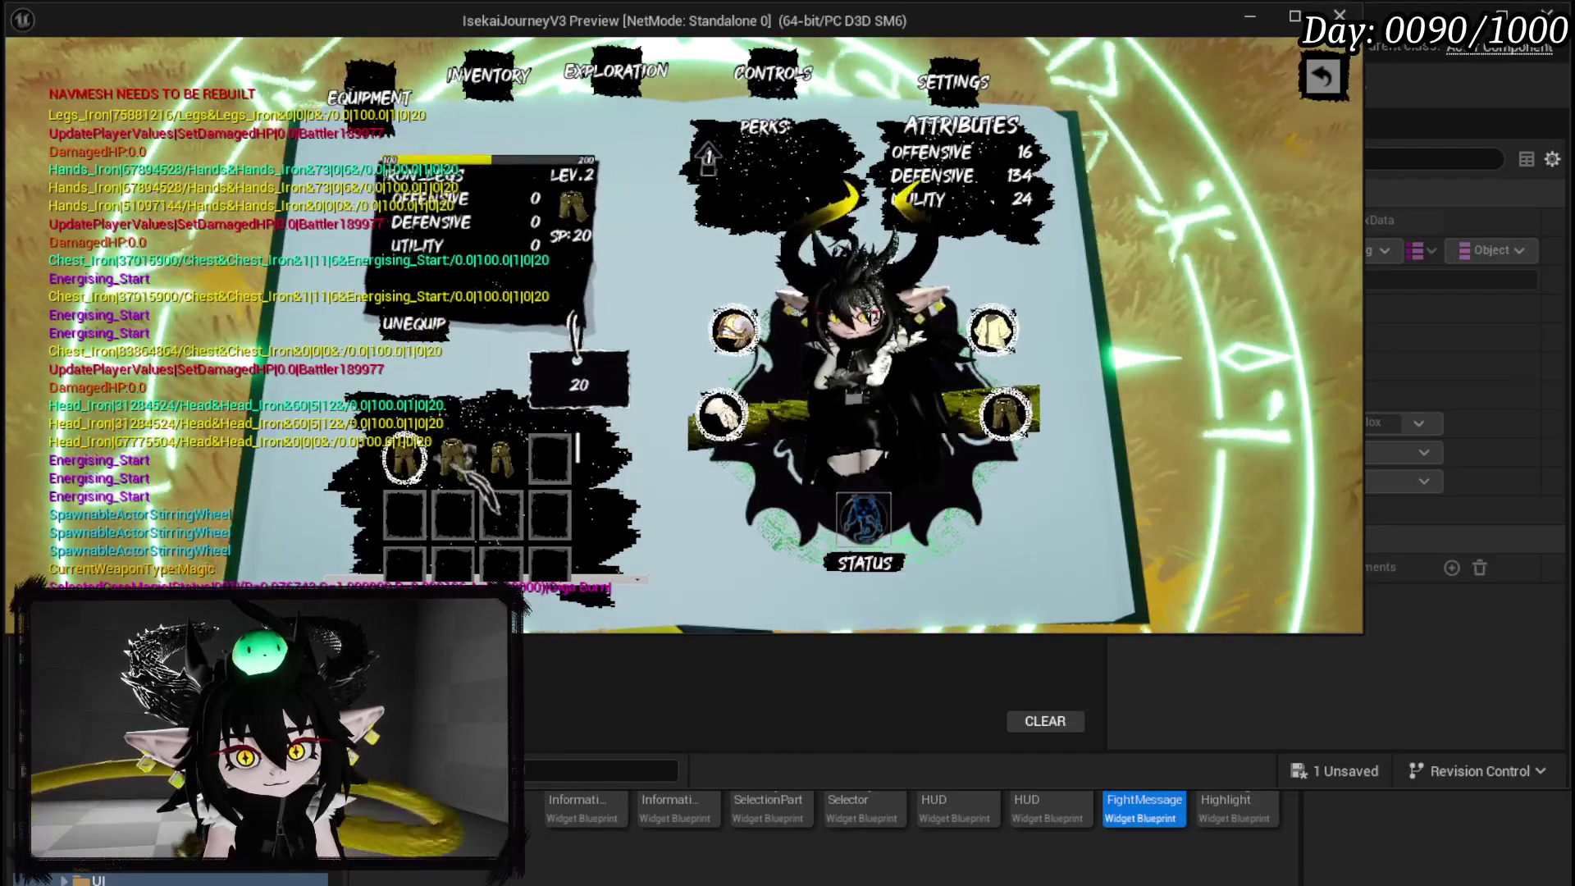
click(404, 460)
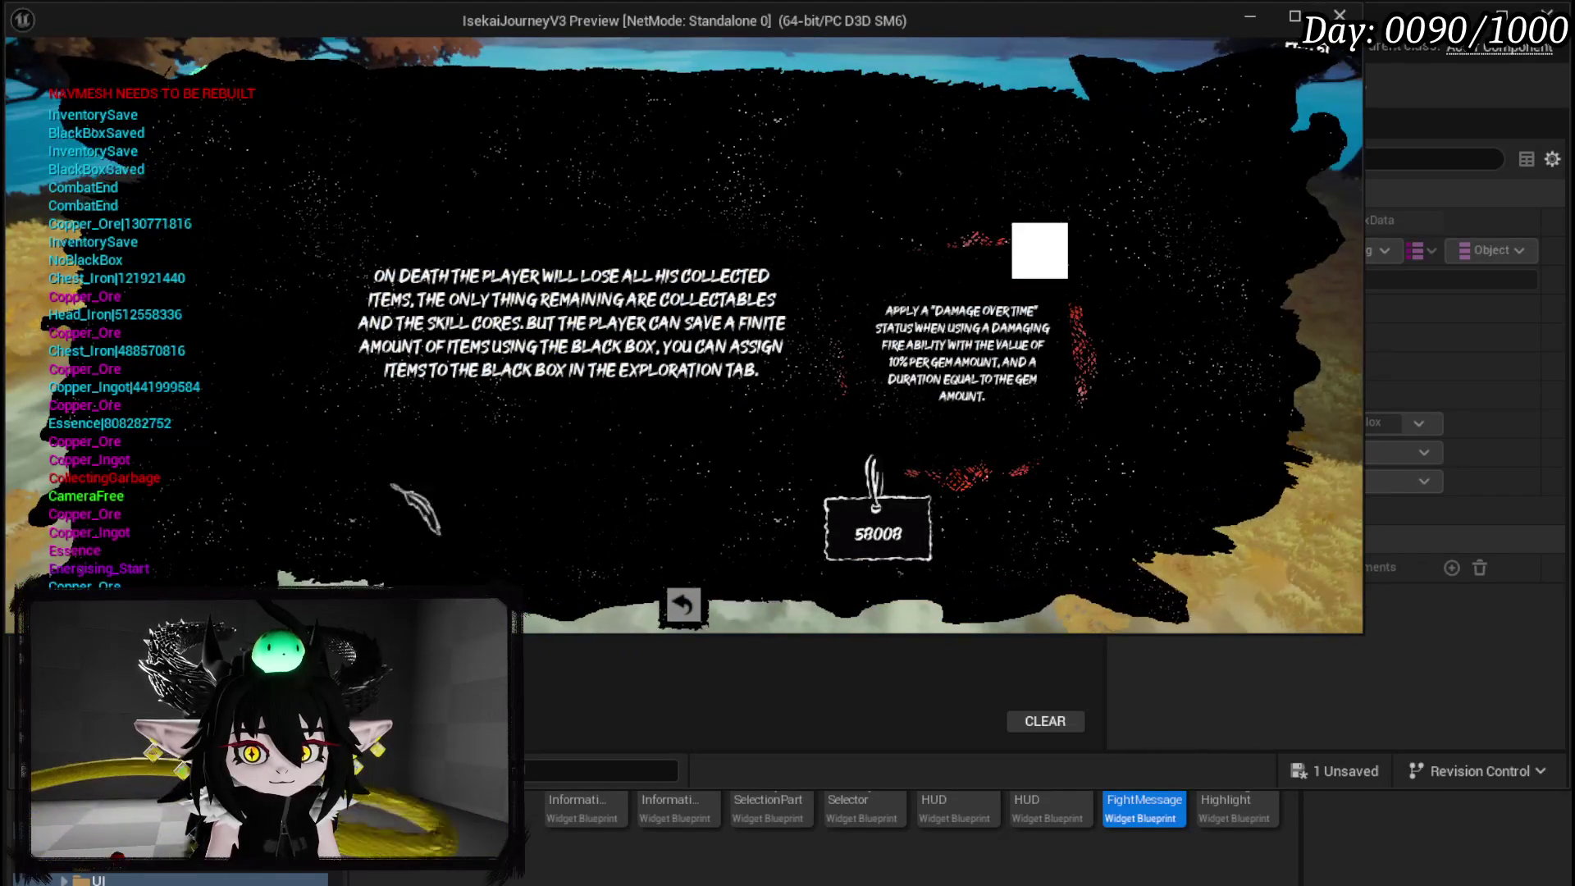
Close the Black Box explanation and open the book, checking inventory then equipment pages.
click(684, 605)
key(Tab)
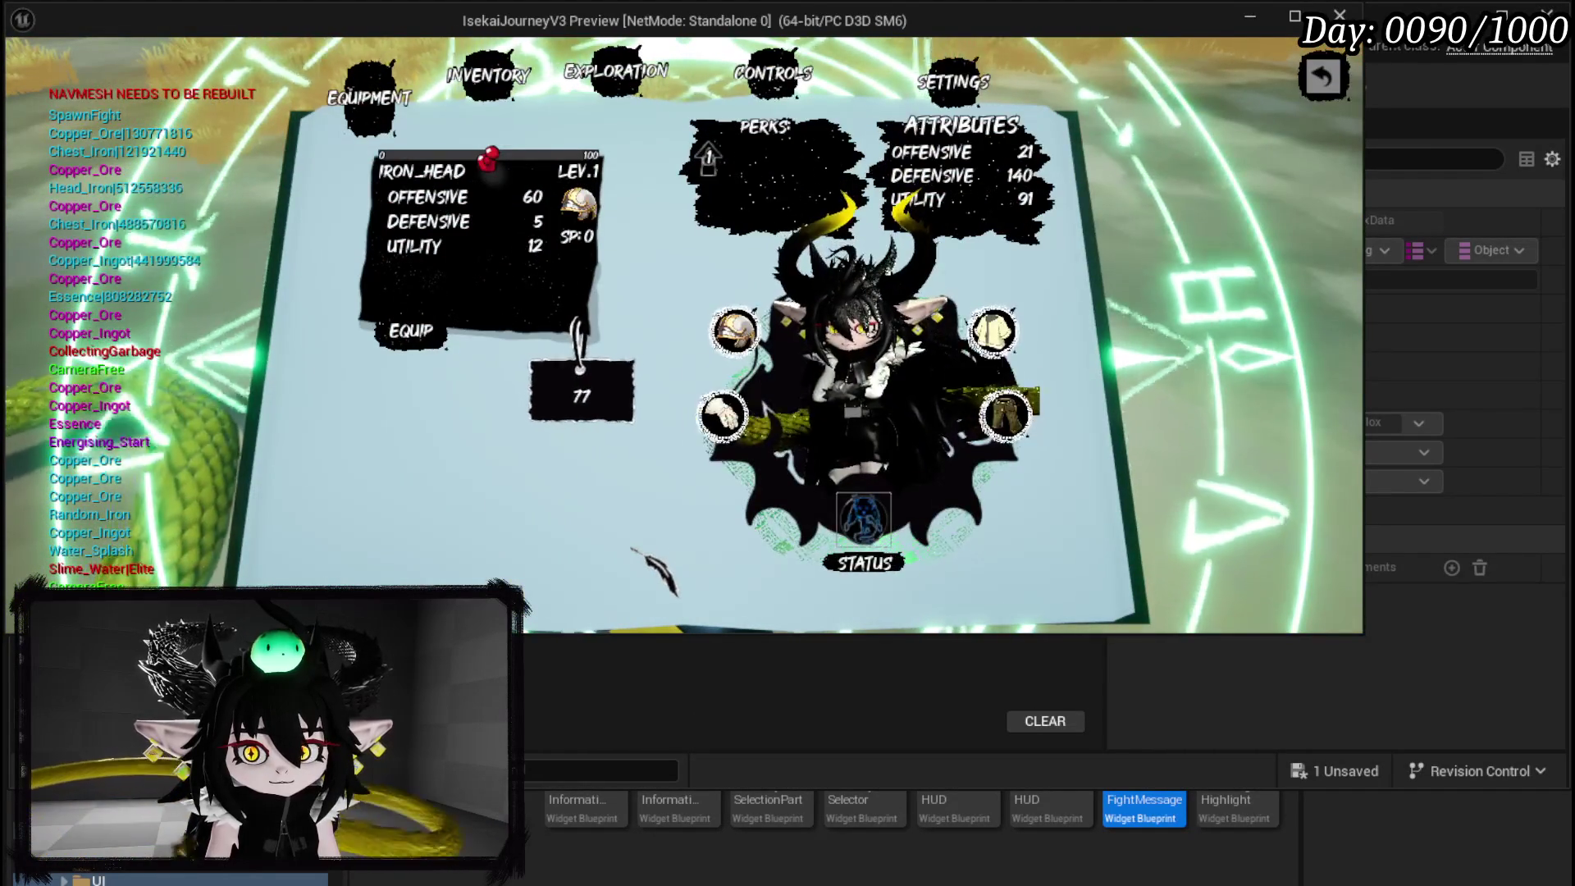
click(520, 91)
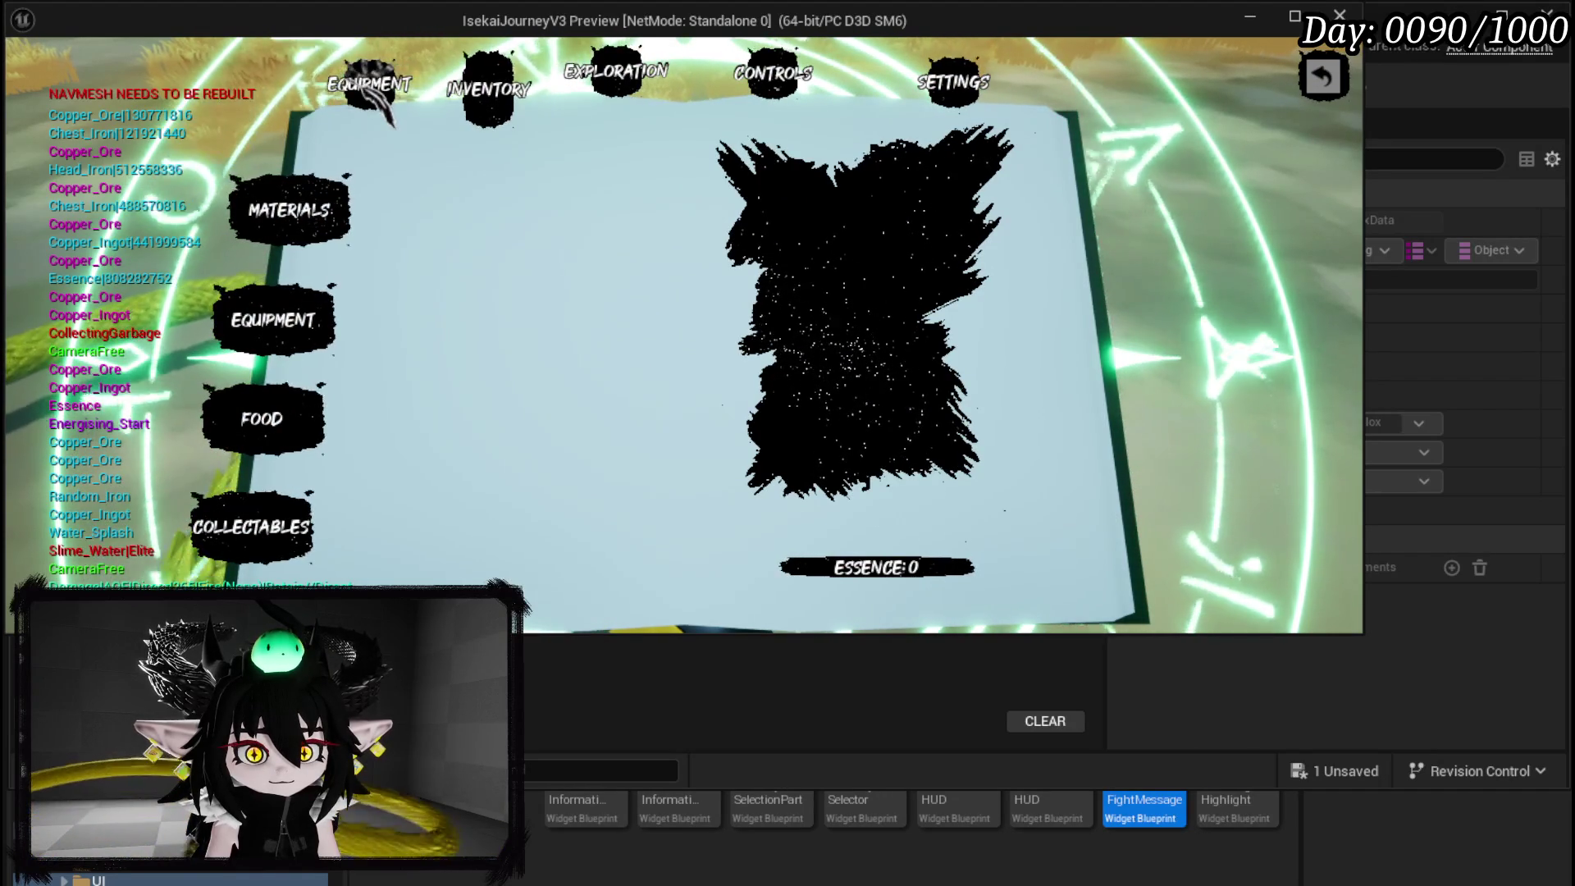
click(354, 84)
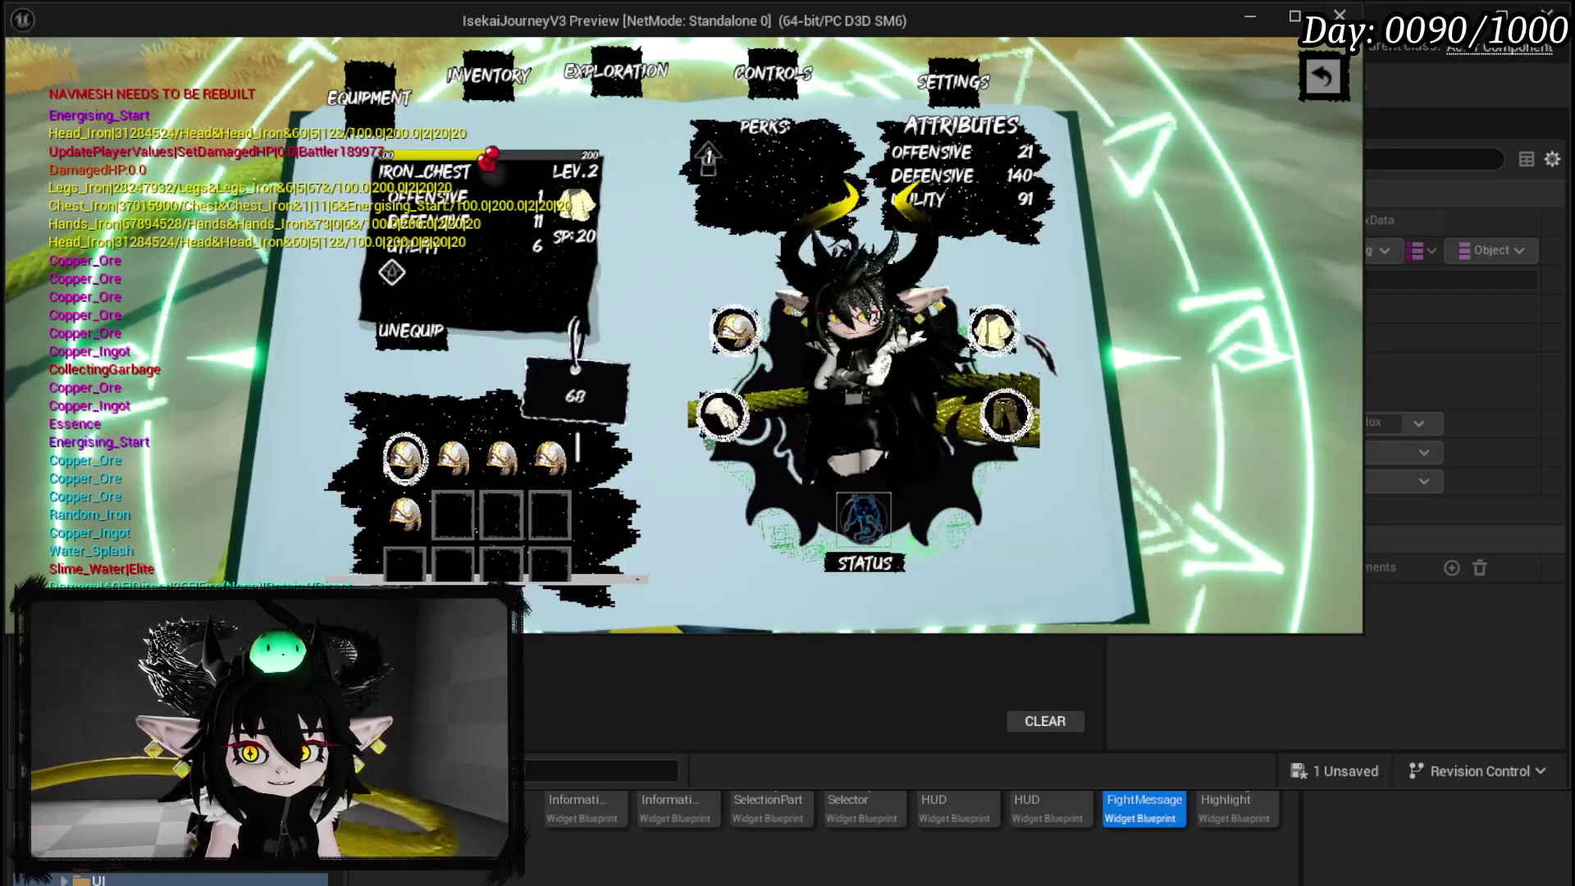
Step through the equipped iron legs, head and chest pieces with the arrow keys.
key(Down)
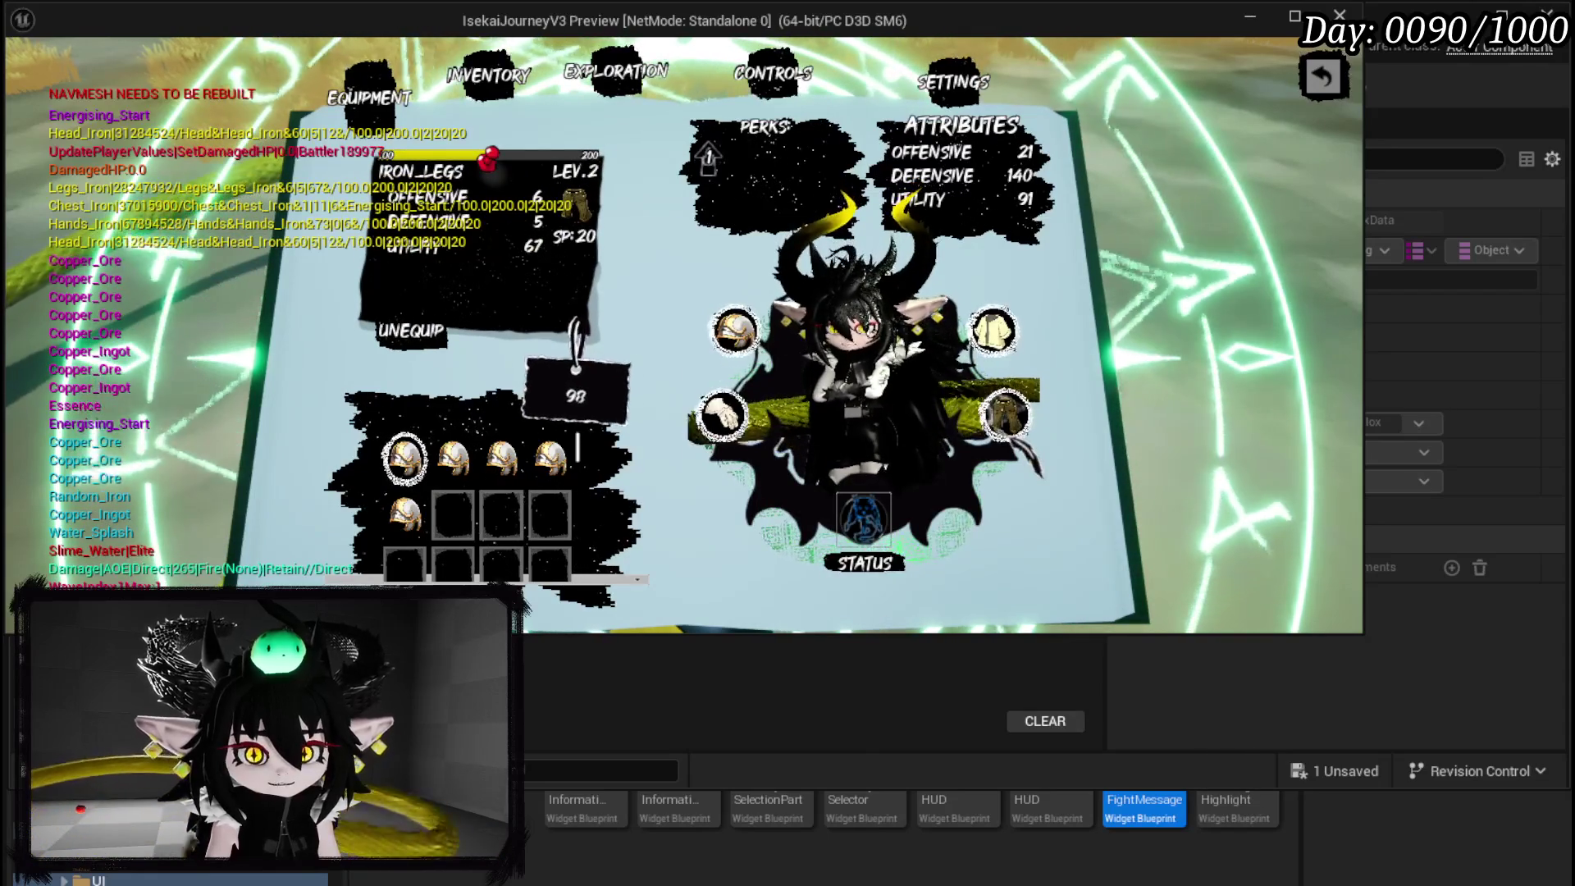
key(Down)
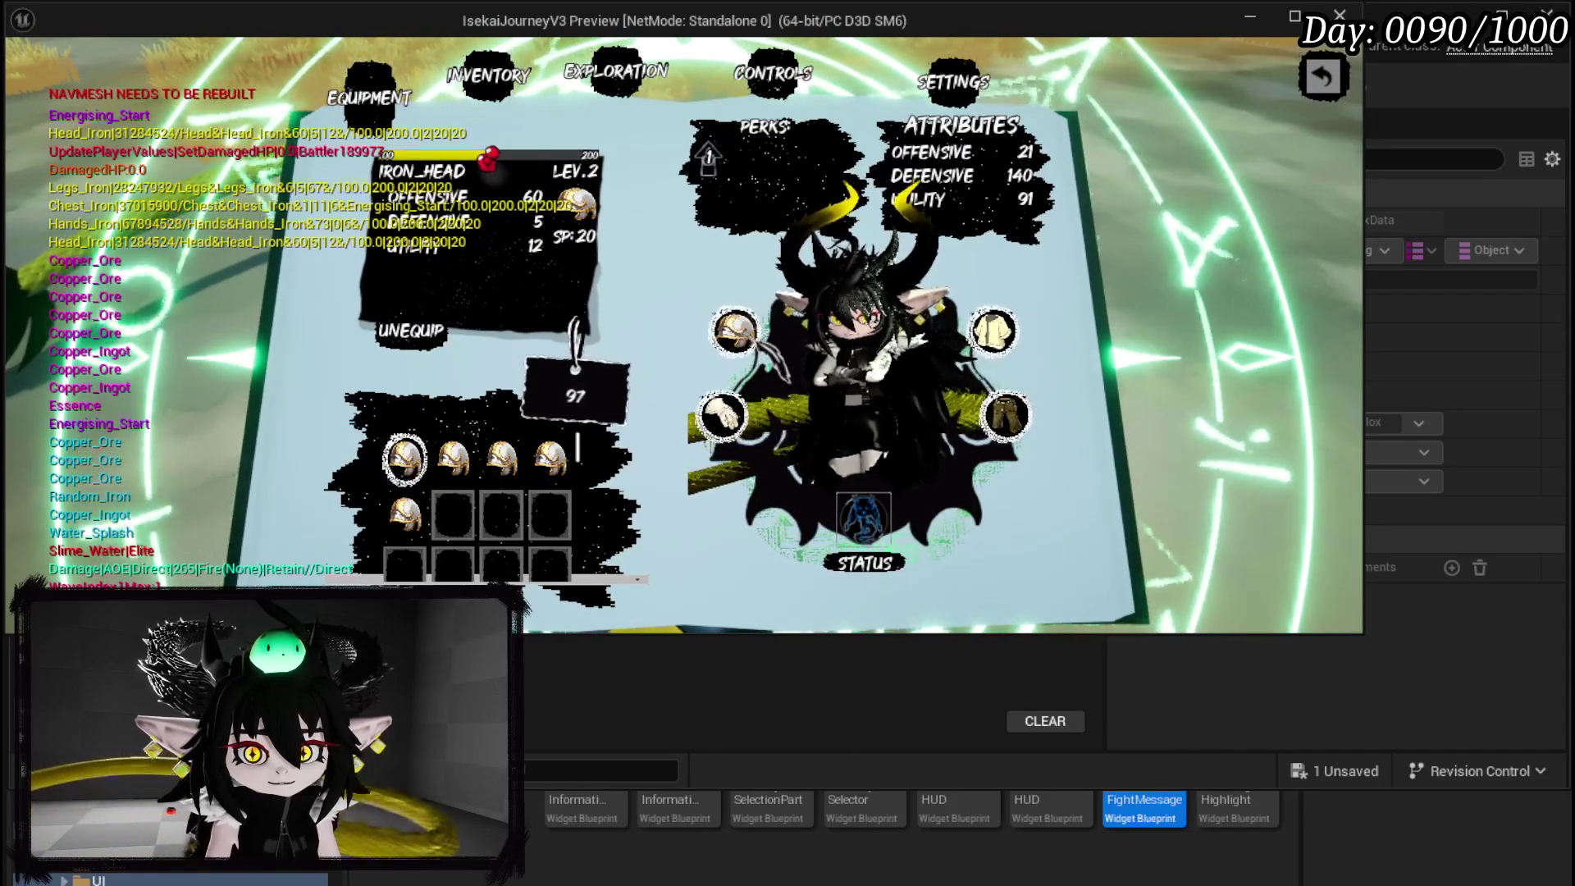
key(Up)
key(Left)
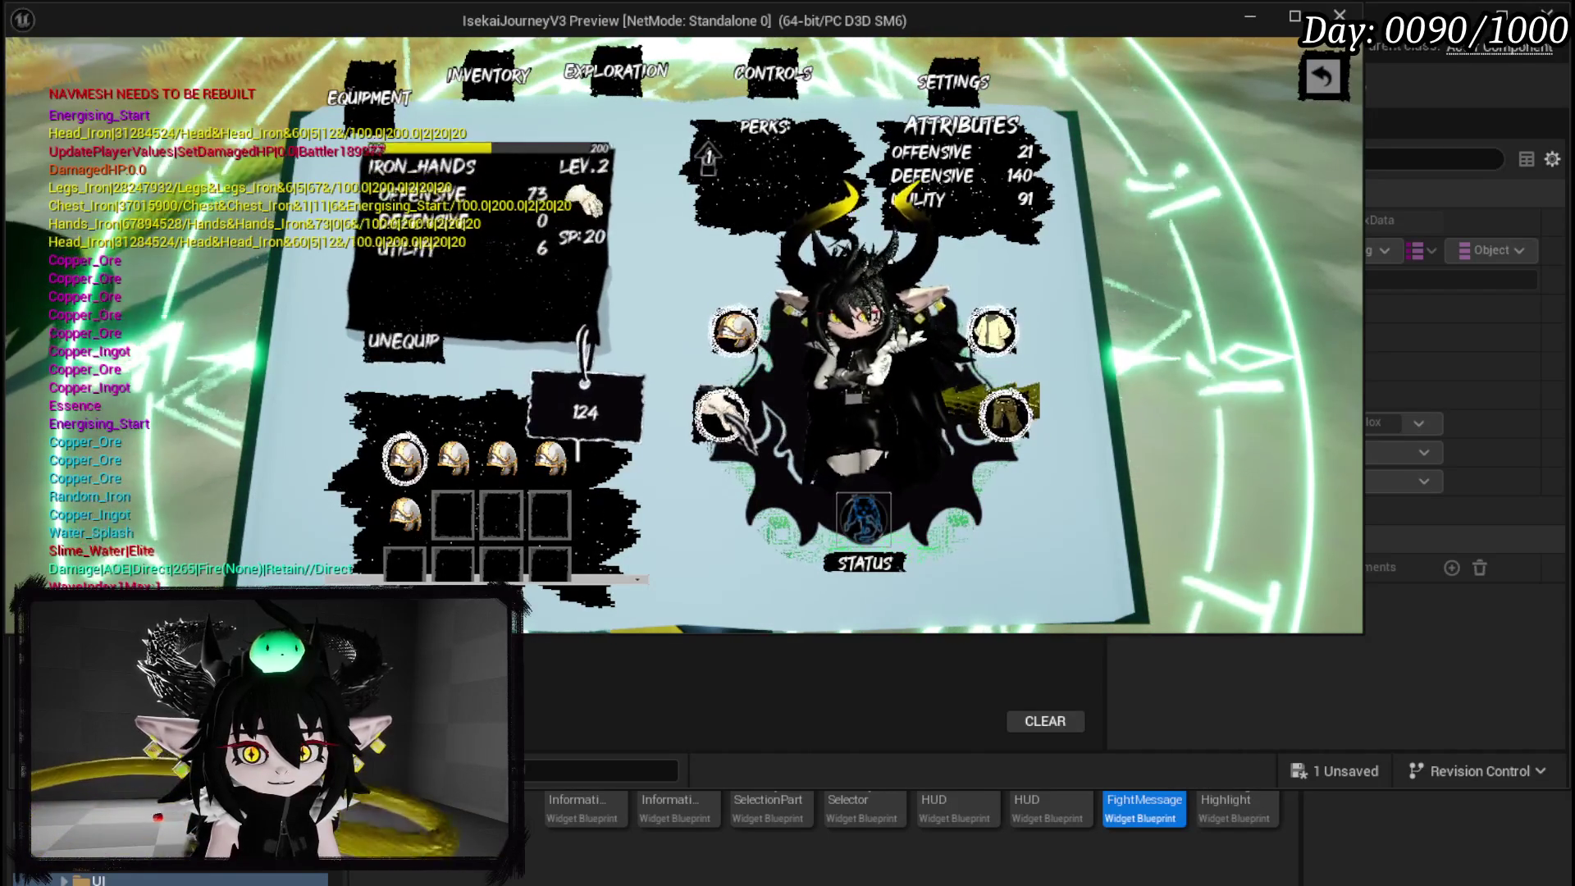
key(Up)
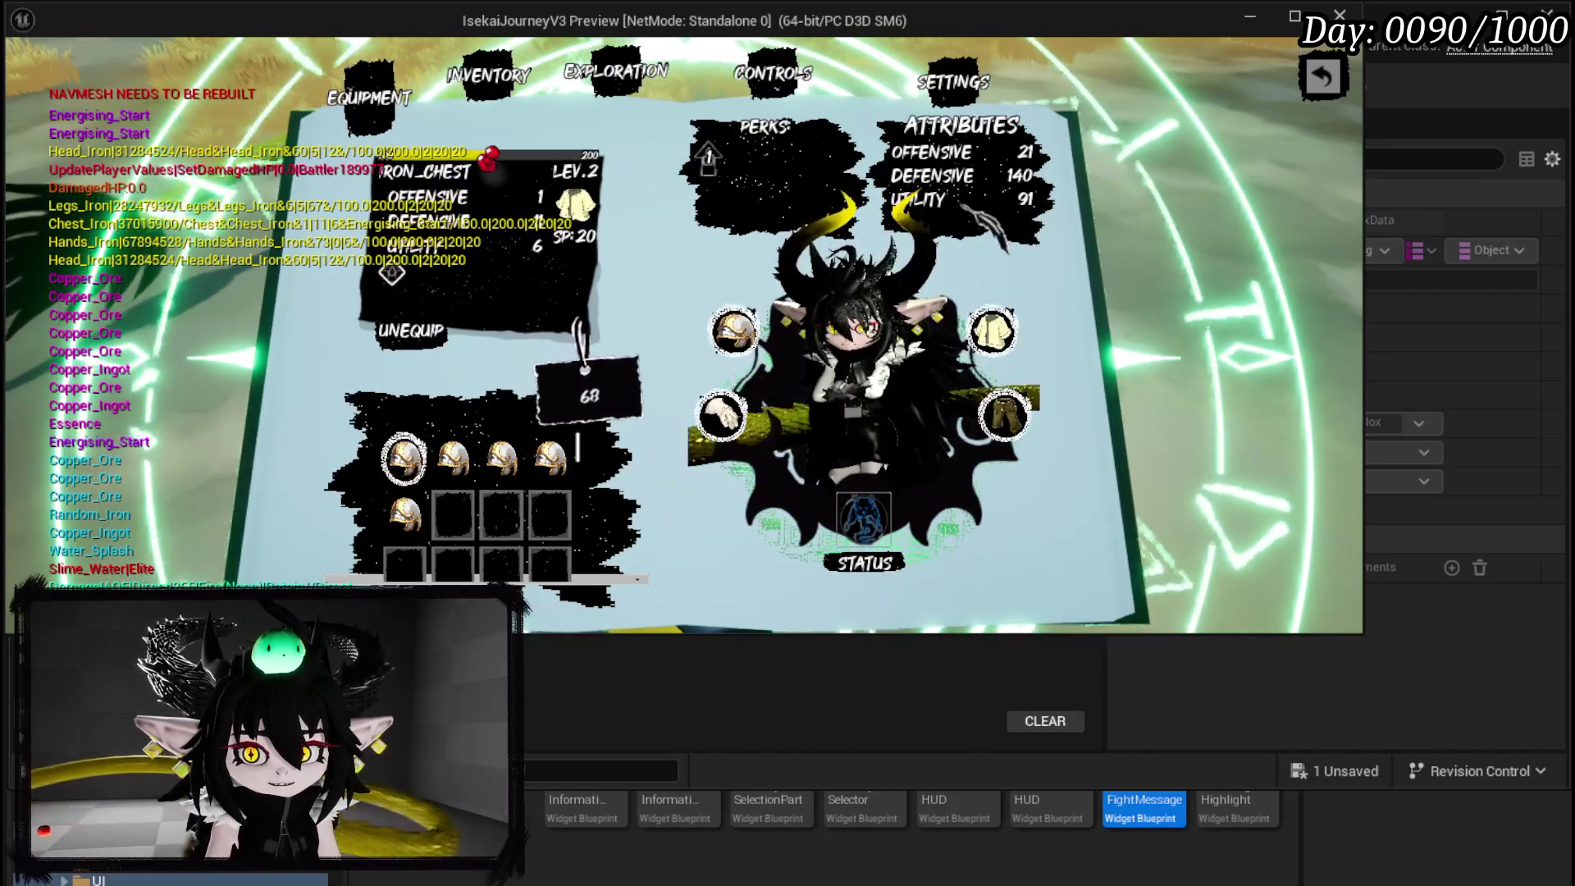
key(Return)
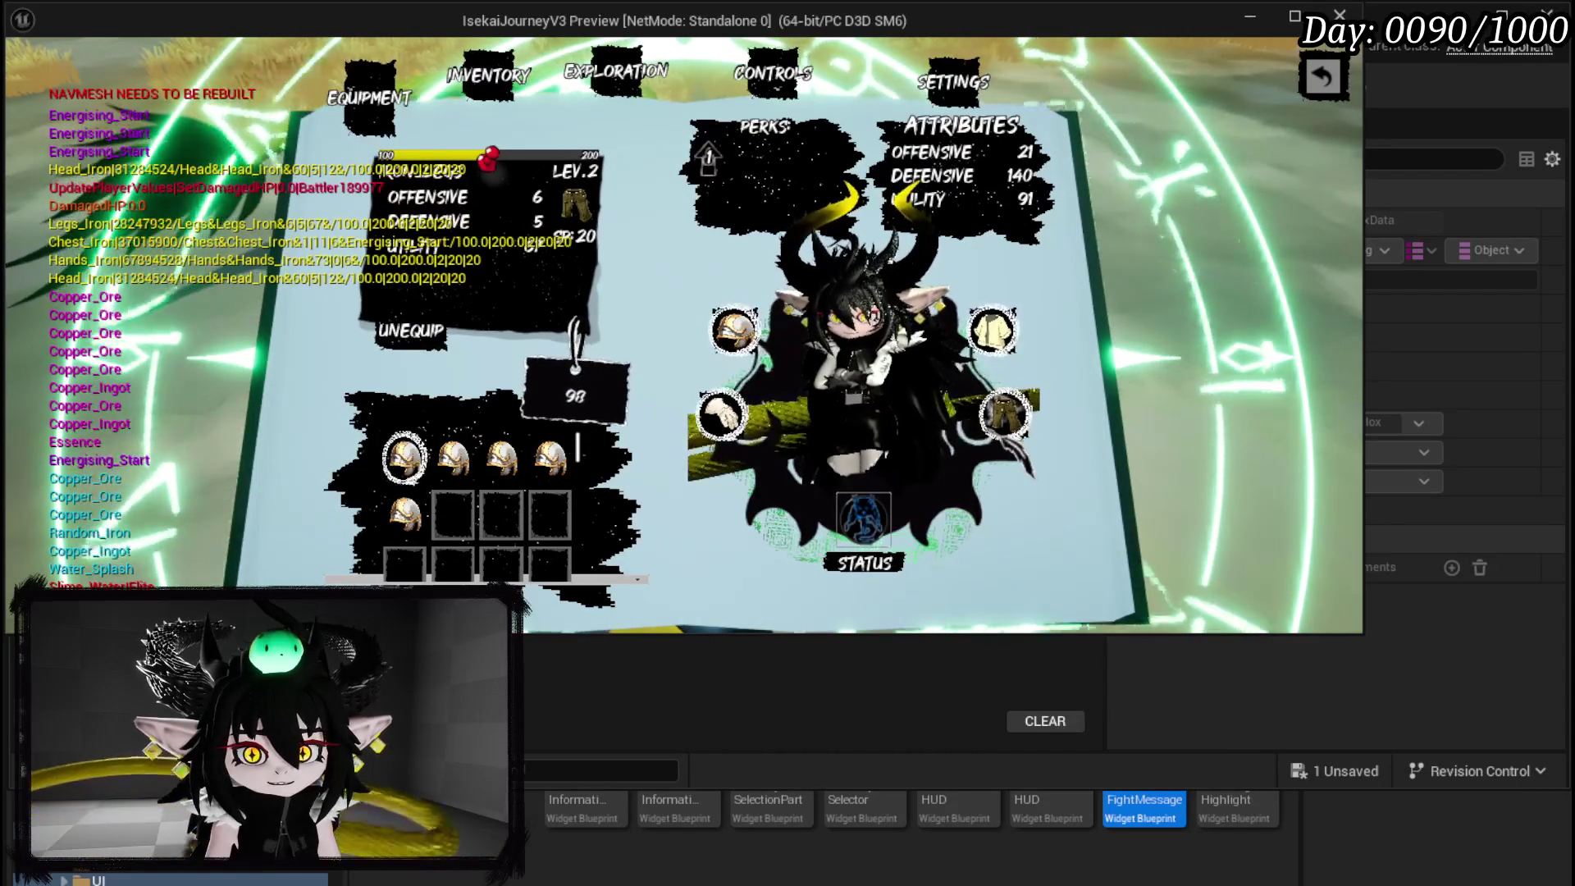
key(Up)
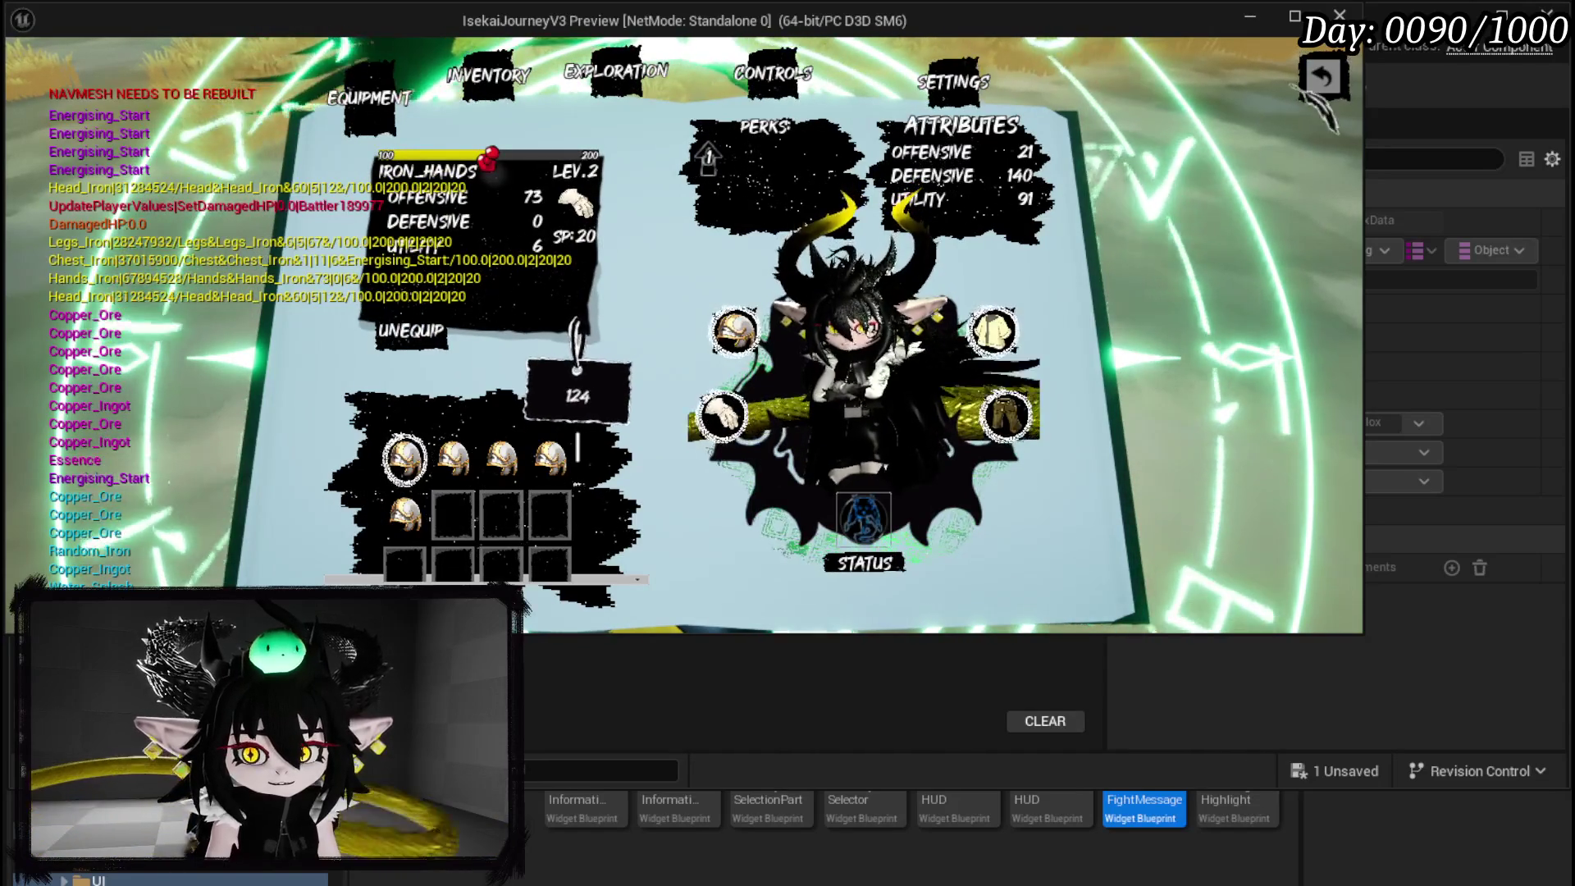
Close the book, walk the character around, and reopen the menu book.
key(Escape)
key(w)
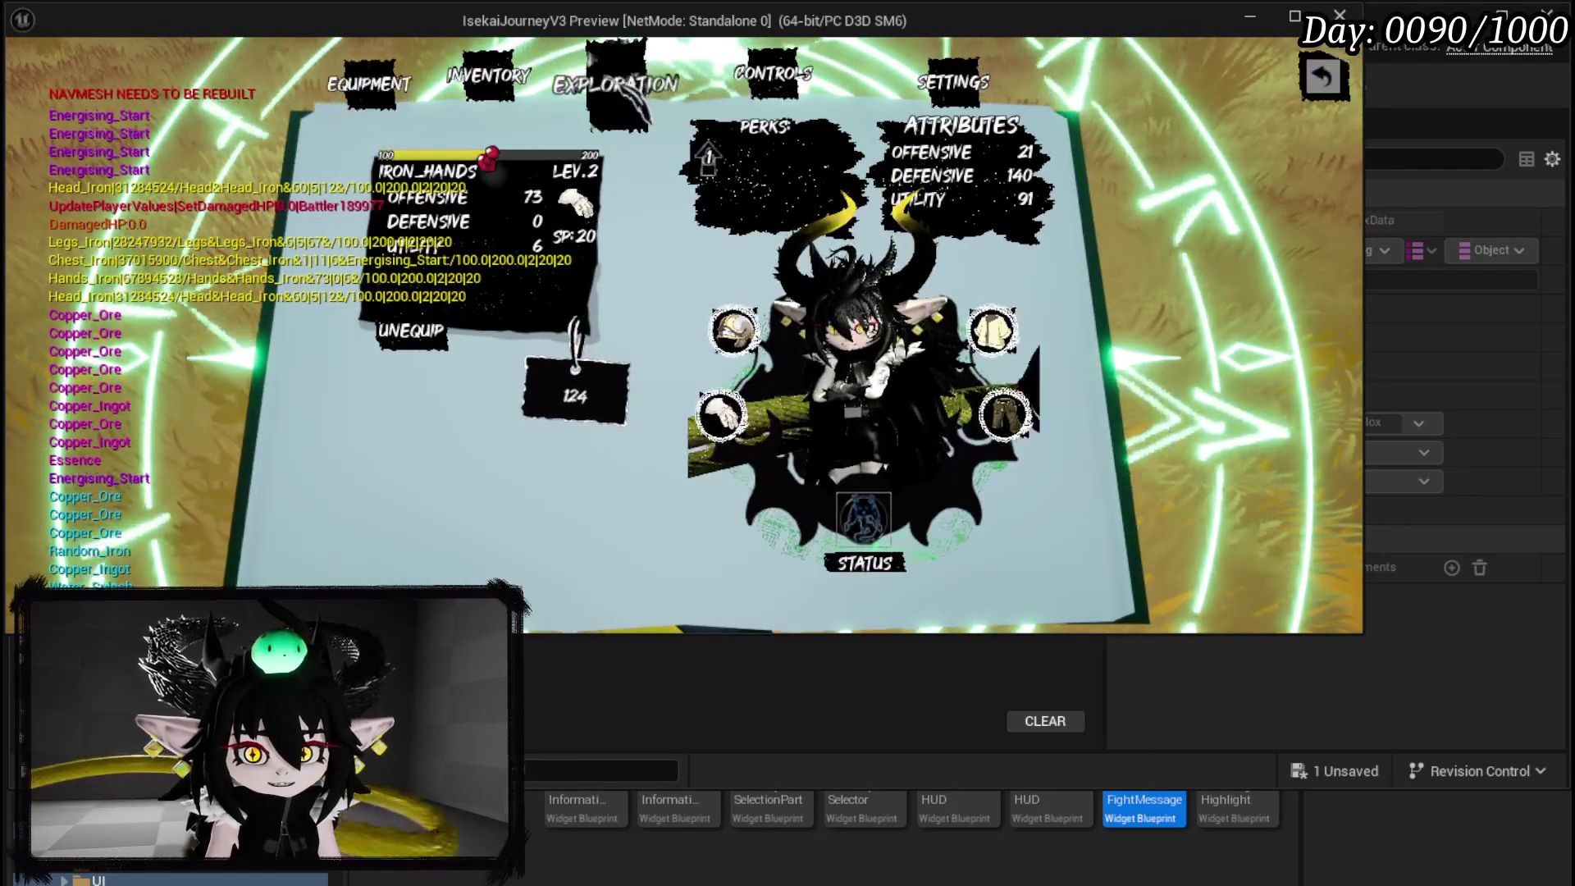
key(e)
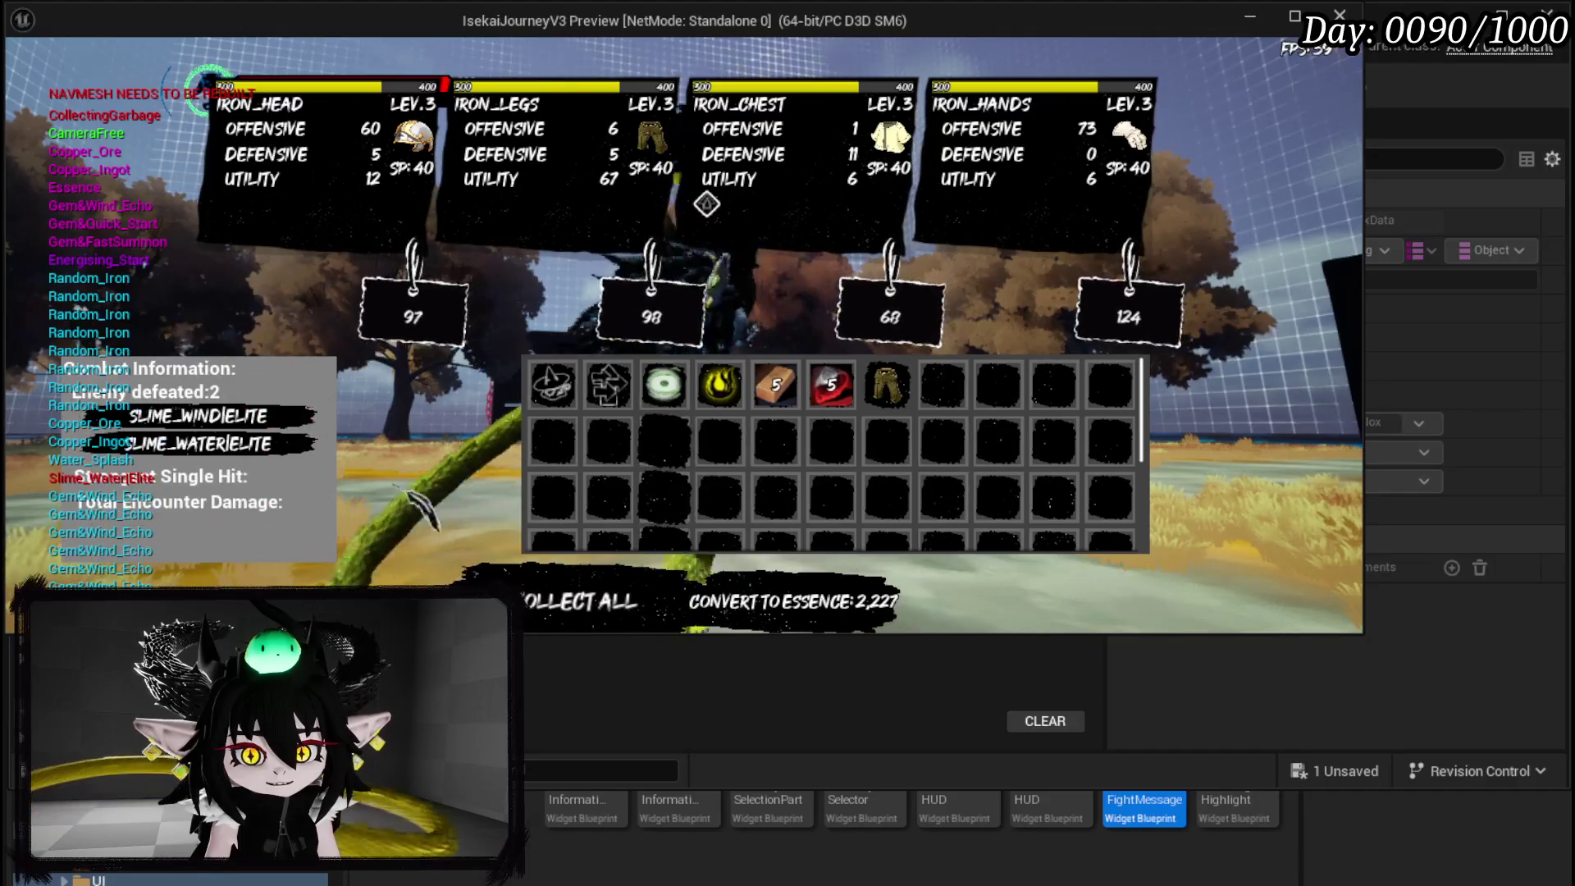
Convert all collected loot into essence with CONVERT TO ESSENCE.
click(792, 601)
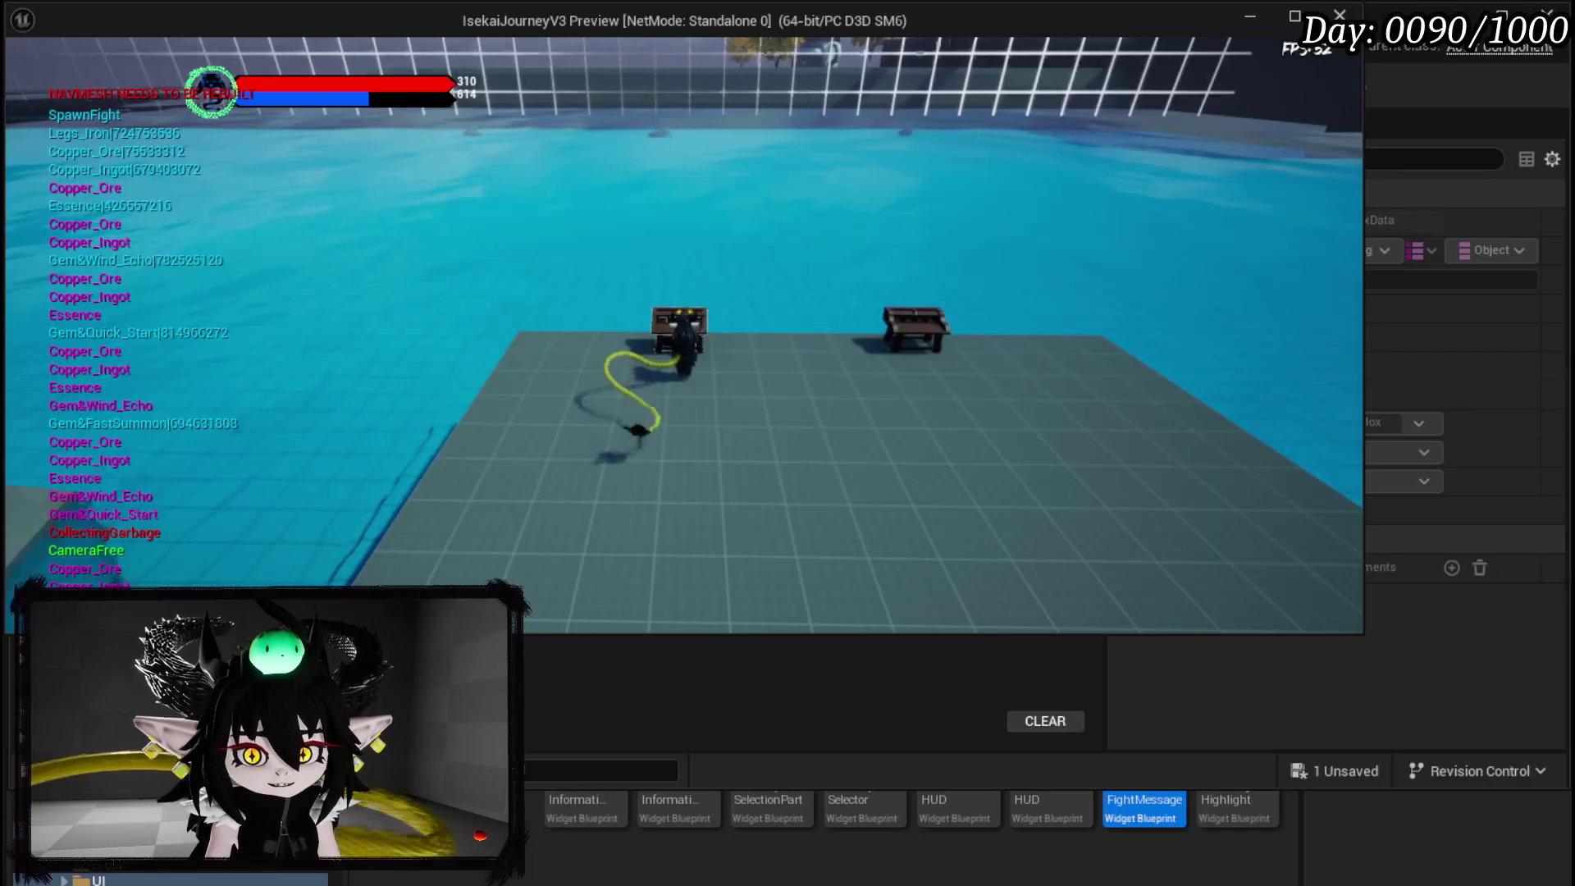
In the workbench, upgrade IRON_HANDS with an essence boost and +1 defensive stat.
key(e)
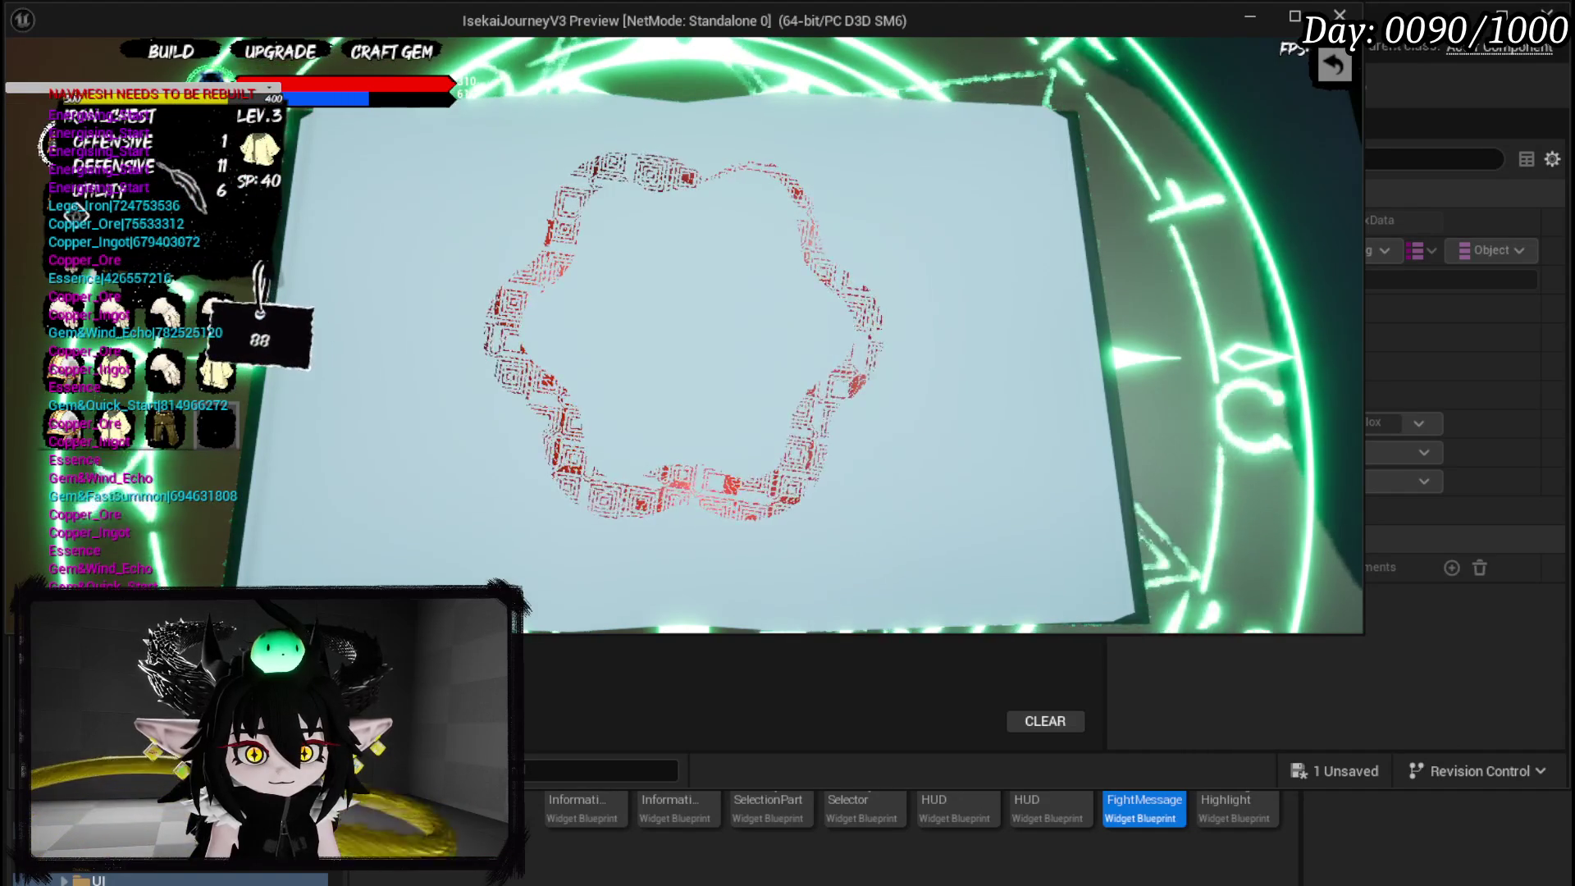
click(239, 193)
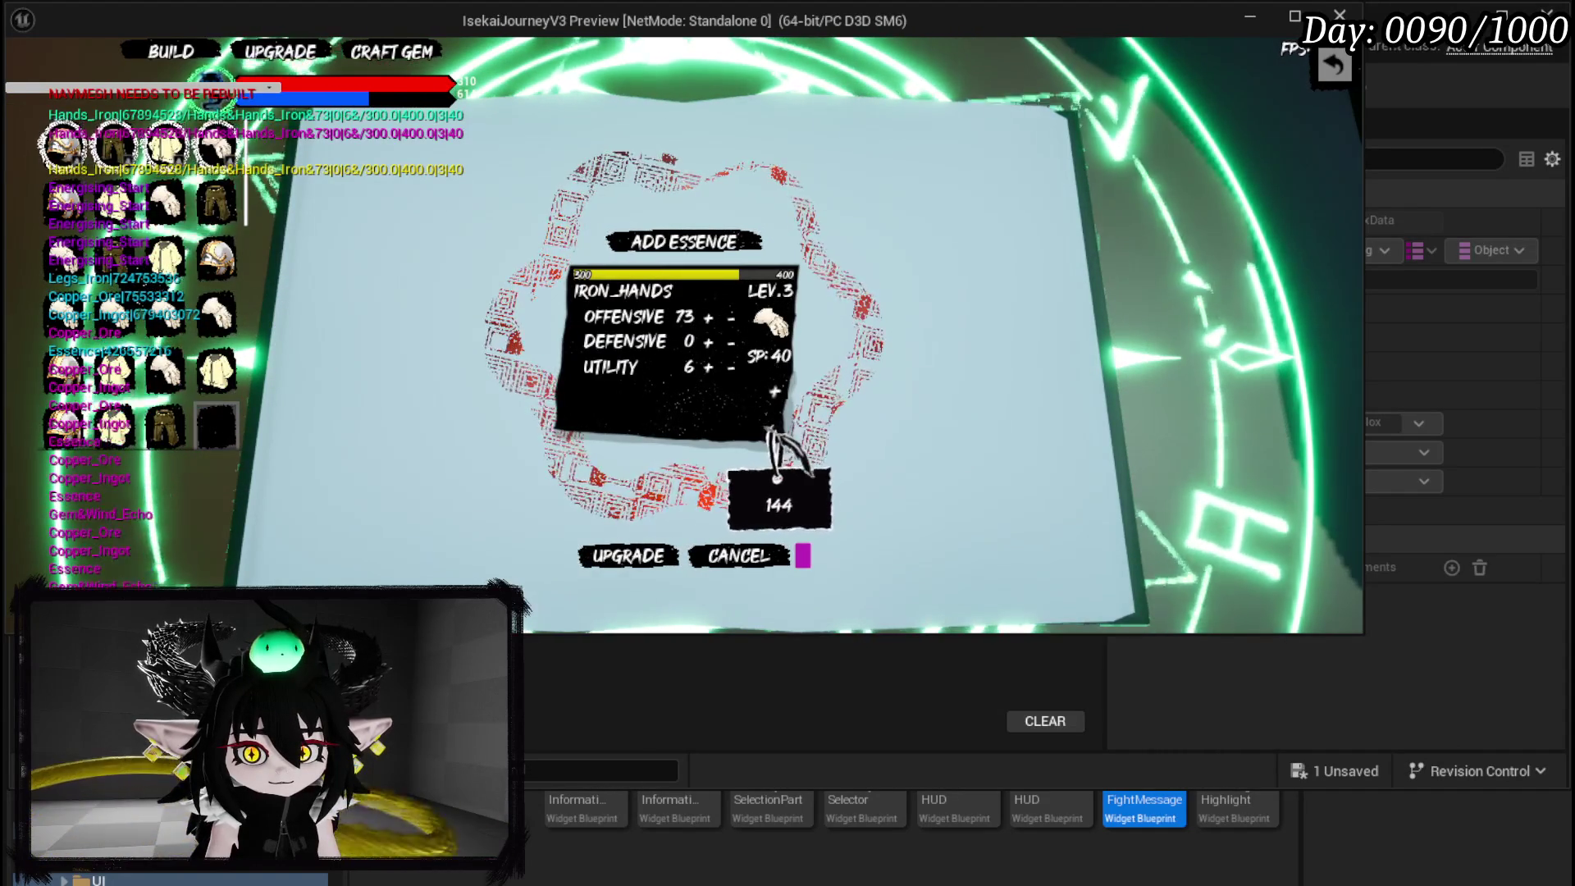
click(774, 392)
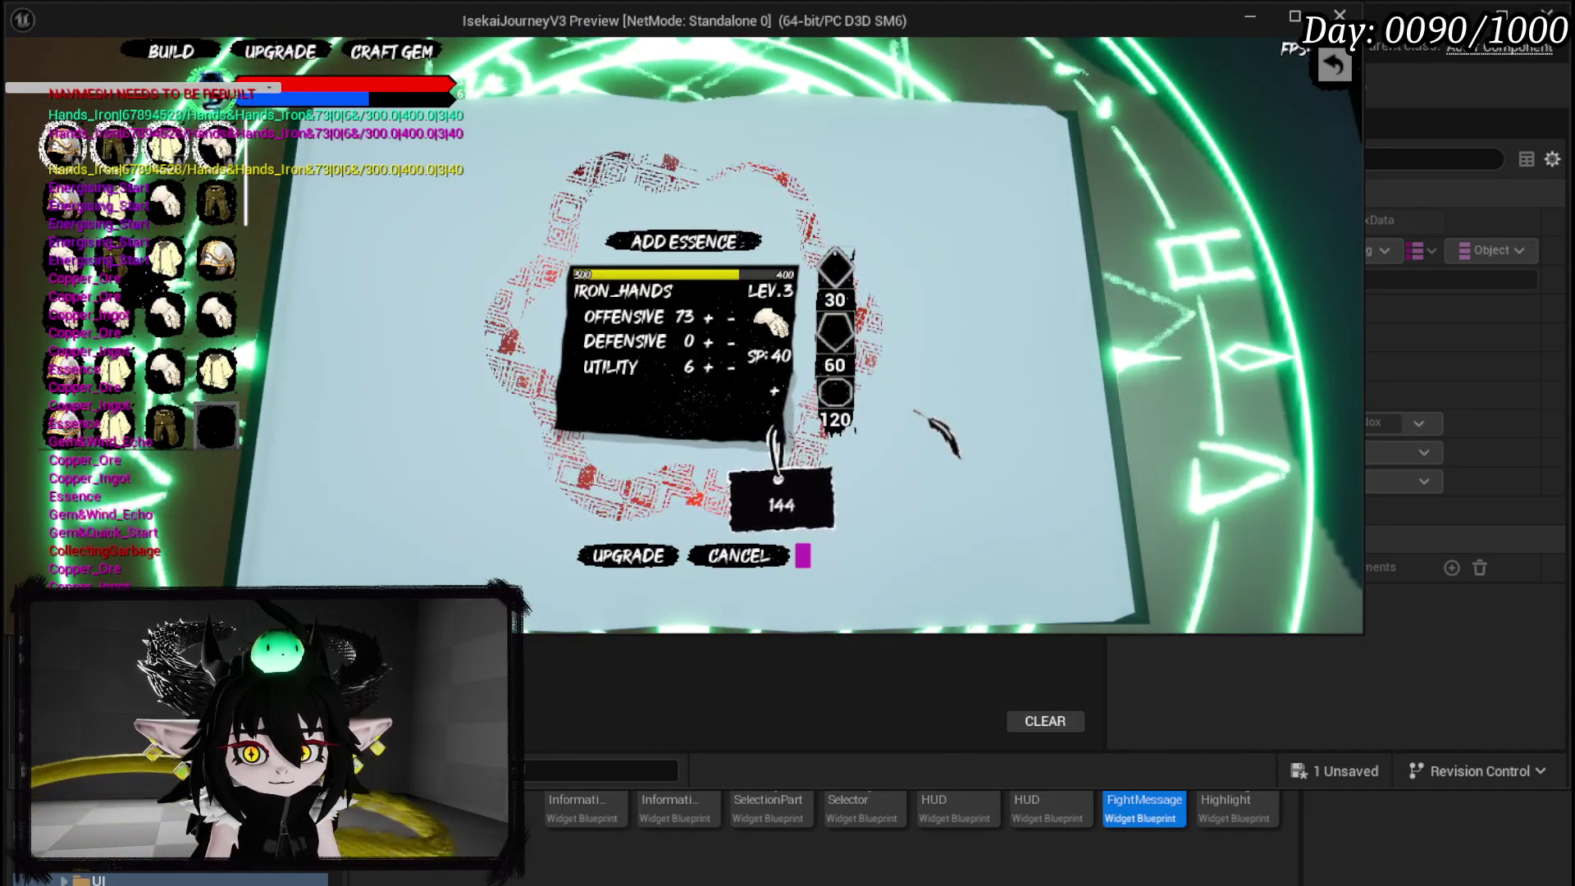
click(835, 269)
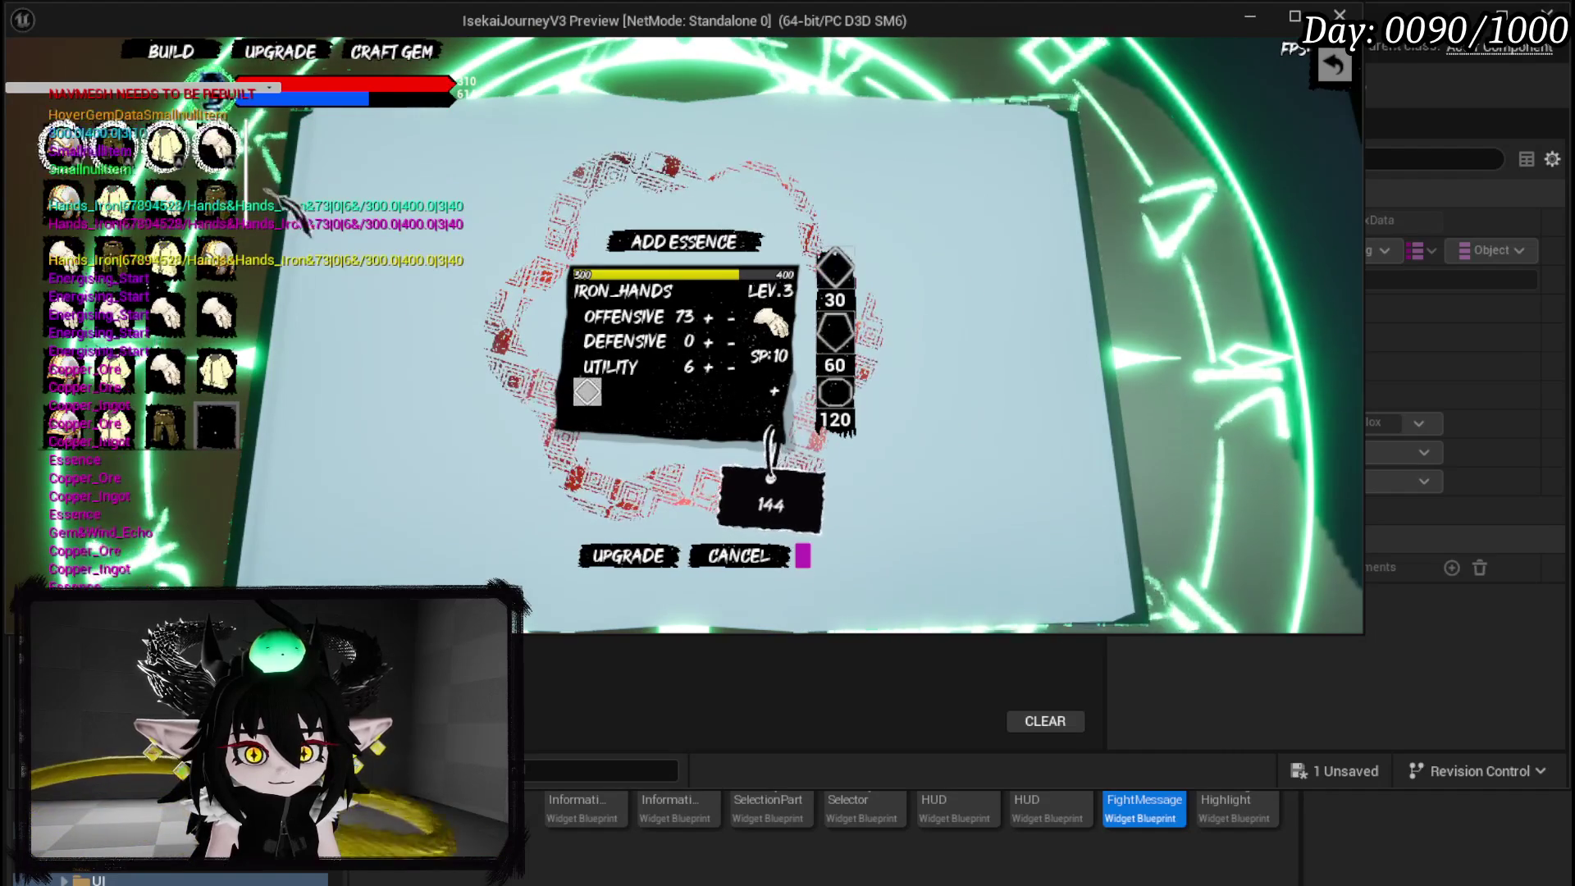
click(709, 342)
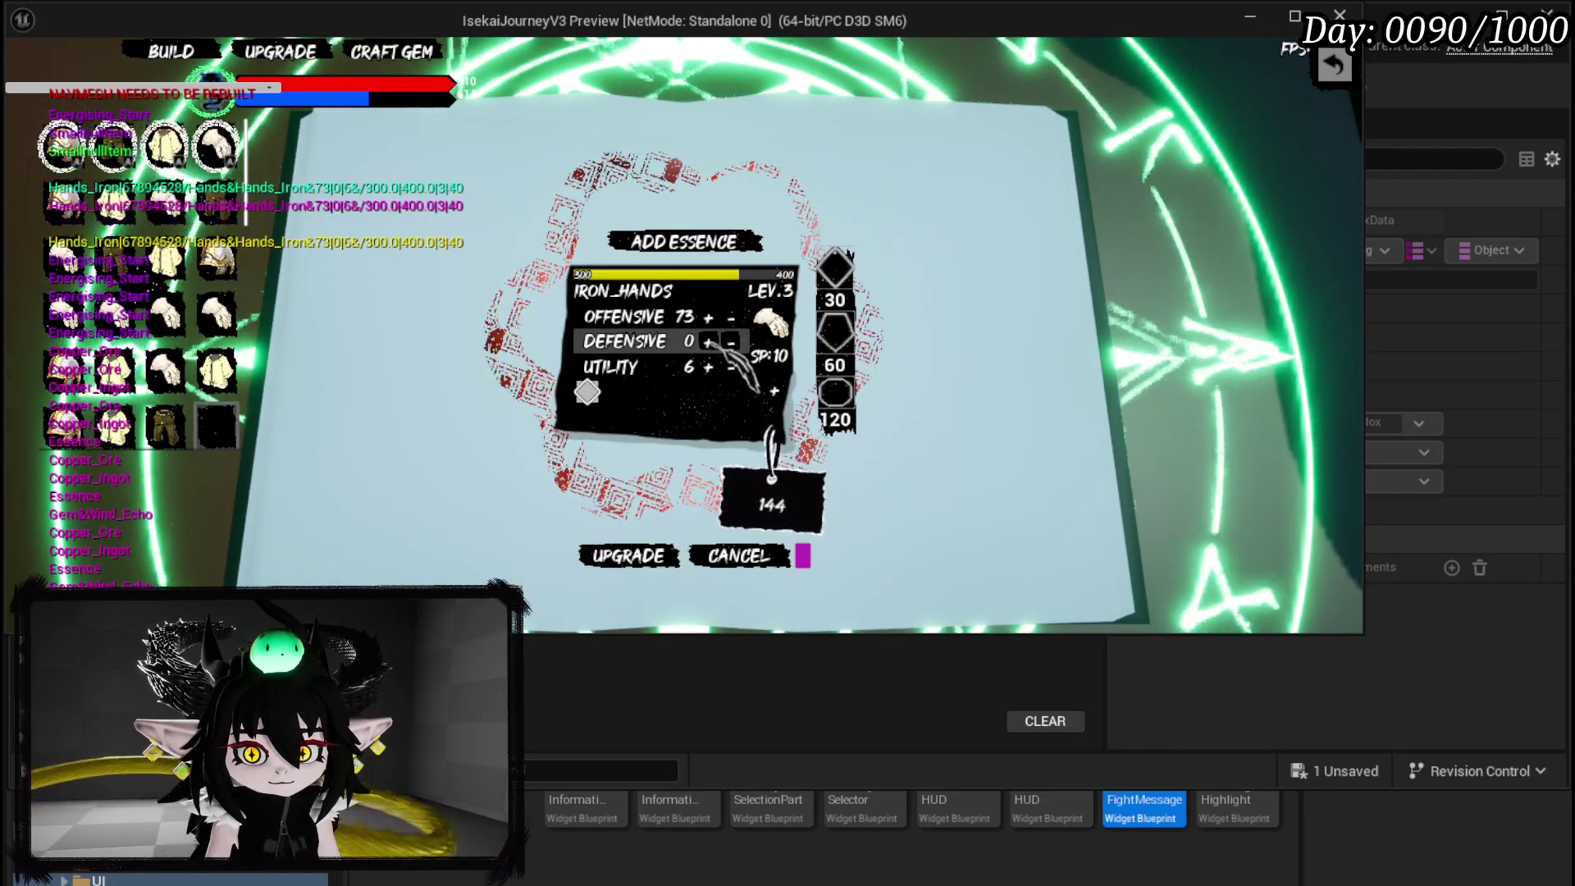
click(627, 555)
Spend the skill points on IRON_CHEST's offensive stat and confirm the upgrade.
mouse_move(238, 163)
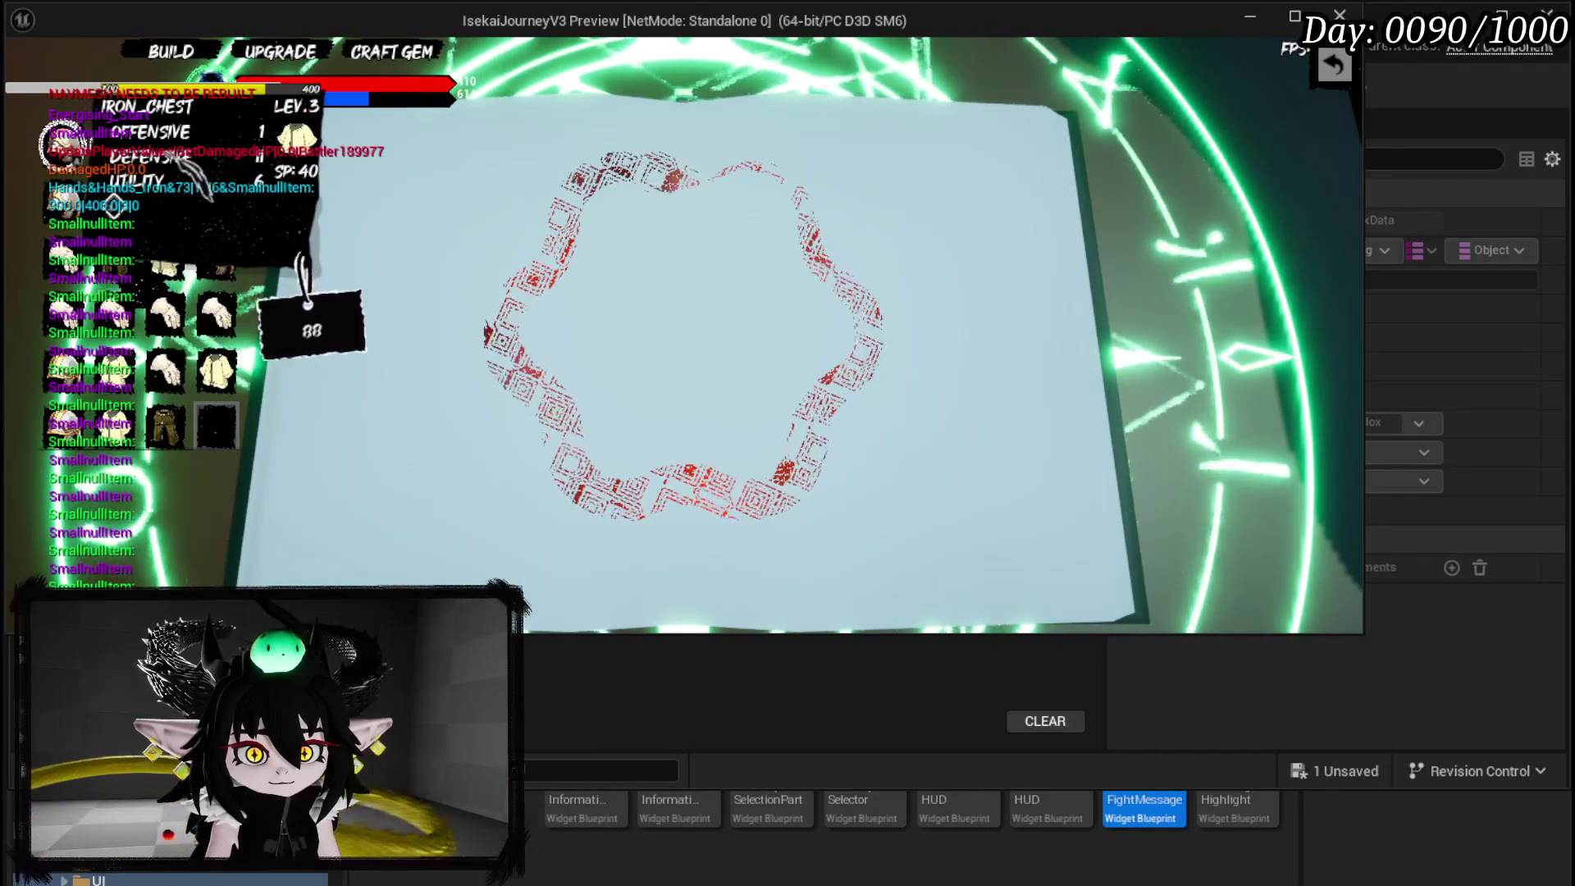
click(236, 162)
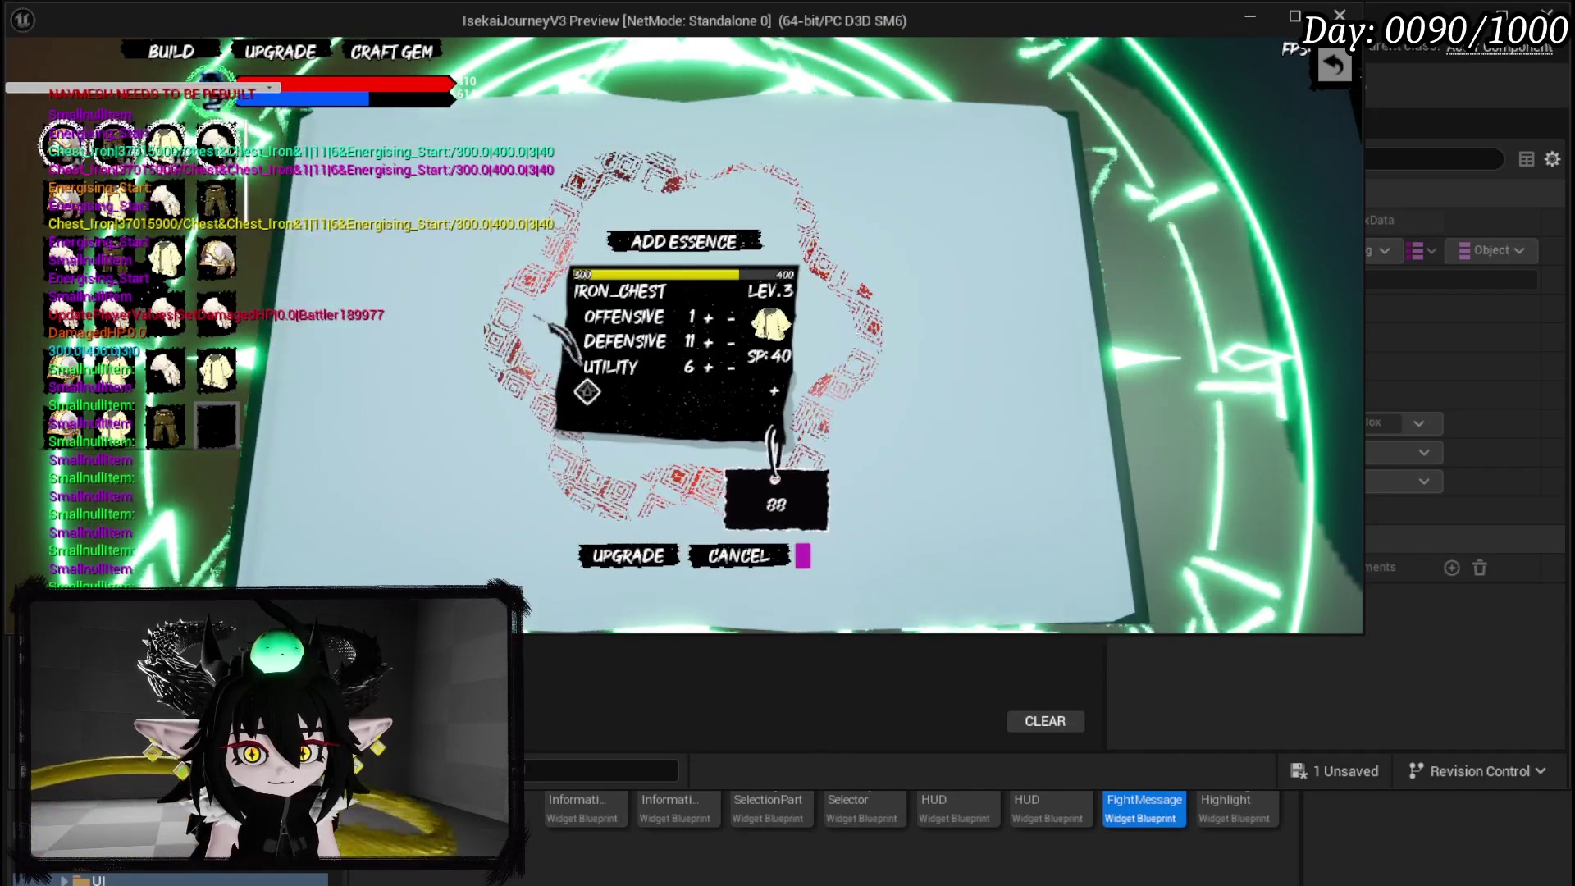
click(709, 318)
click(708, 317)
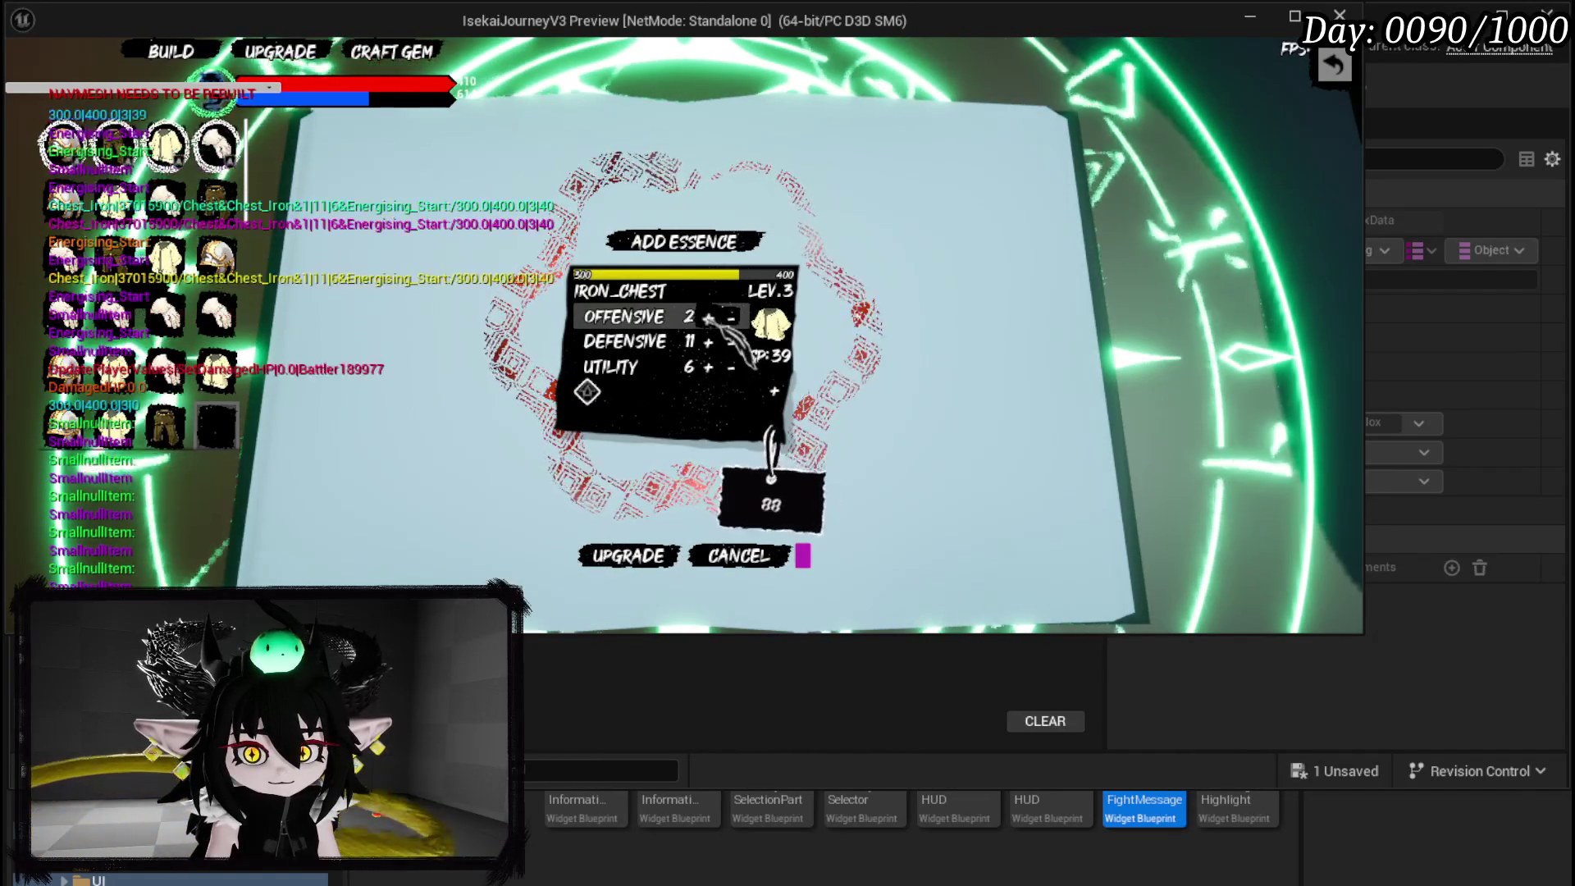
click(708, 318)
click(709, 317)
click(708, 317)
click(710, 317)
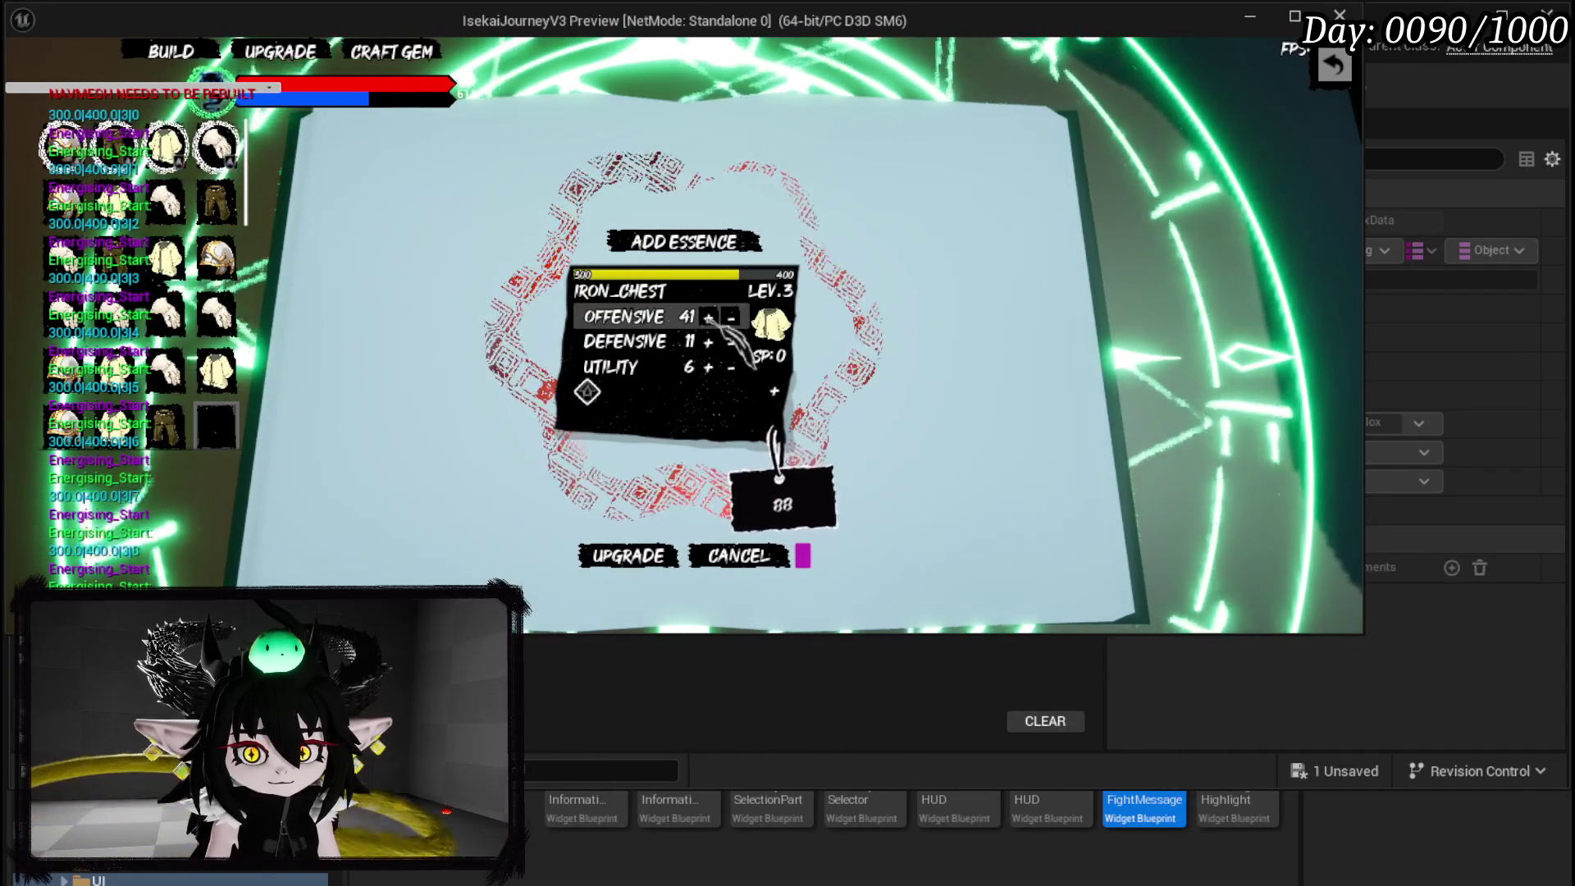
click(675, 566)
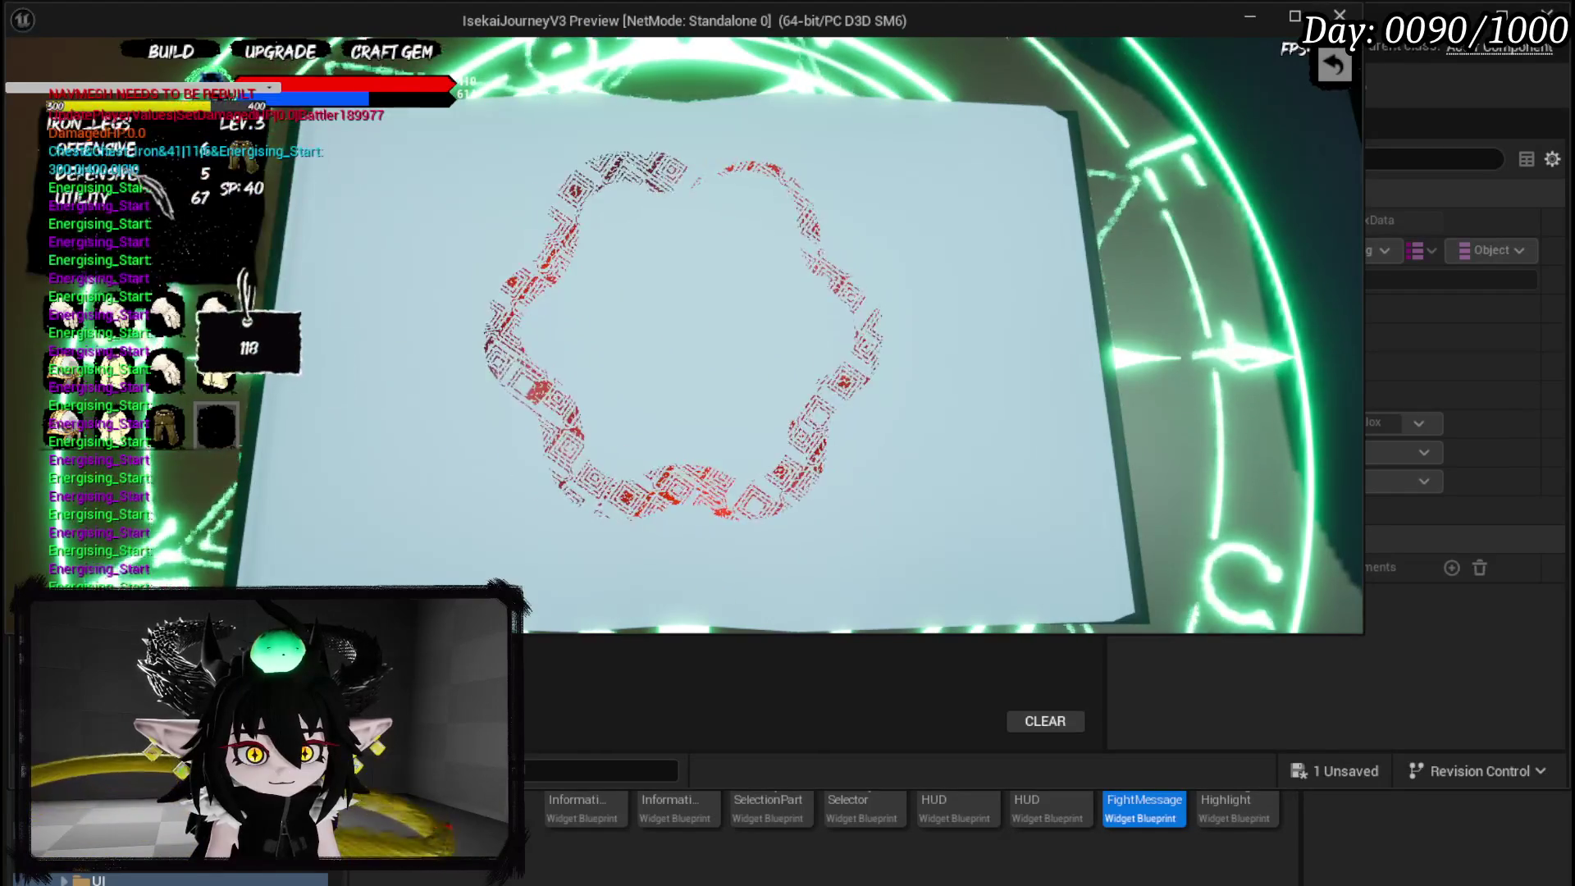
Raise IRON_LEGS' offensive stat five times and confirm the legs upgrade.
click(709, 318)
click(709, 317)
click(708, 317)
click(709, 318)
click(709, 317)
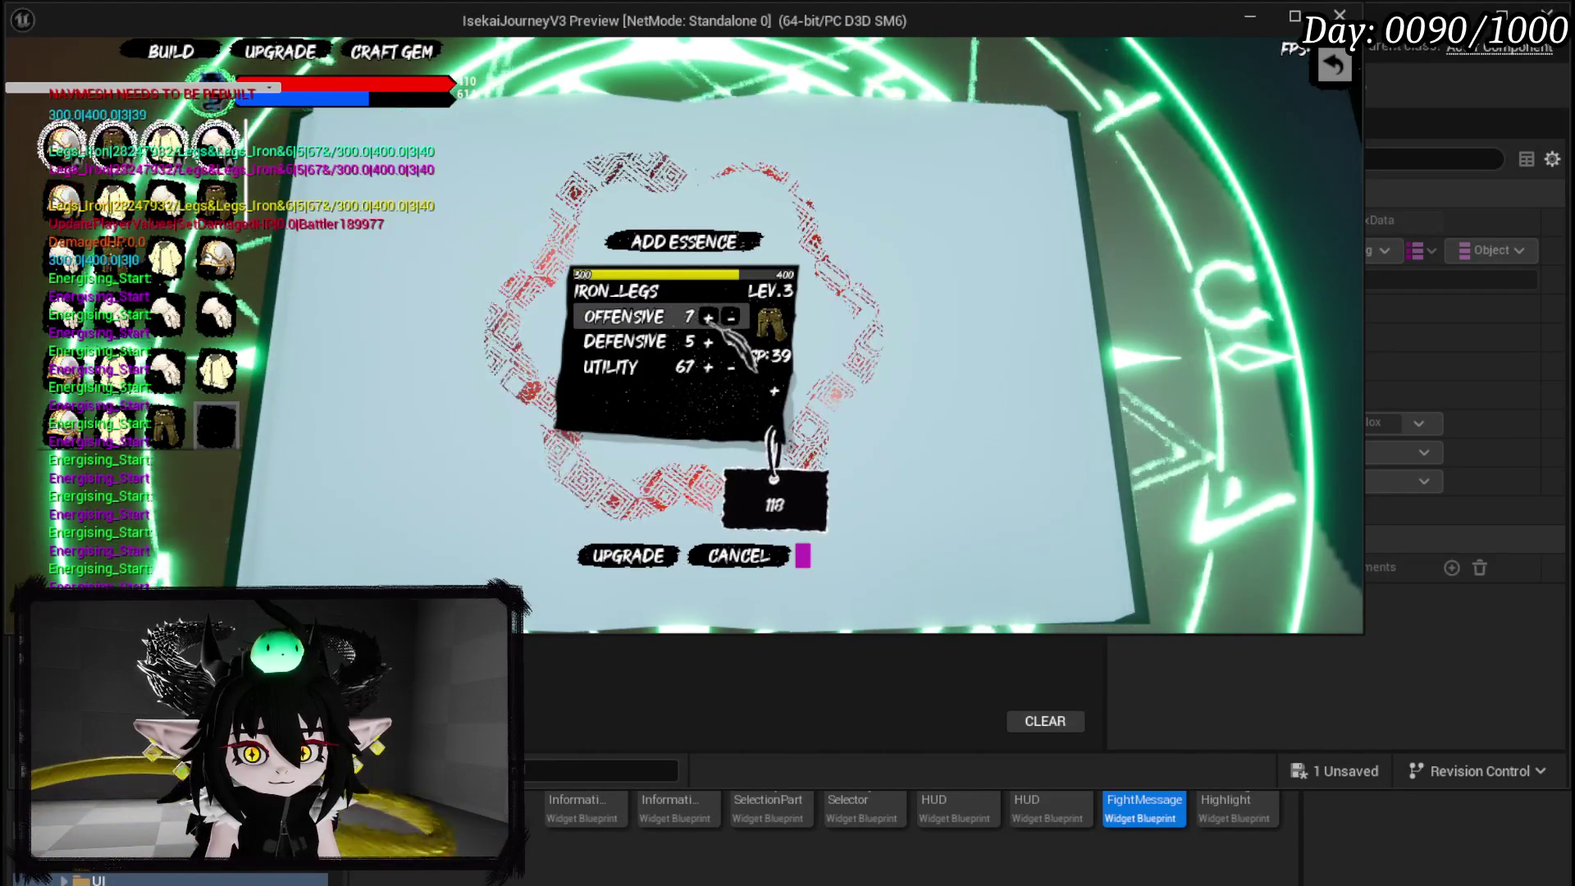
click(708, 317)
click(708, 317)
click(708, 318)
click(709, 318)
click(708, 317)
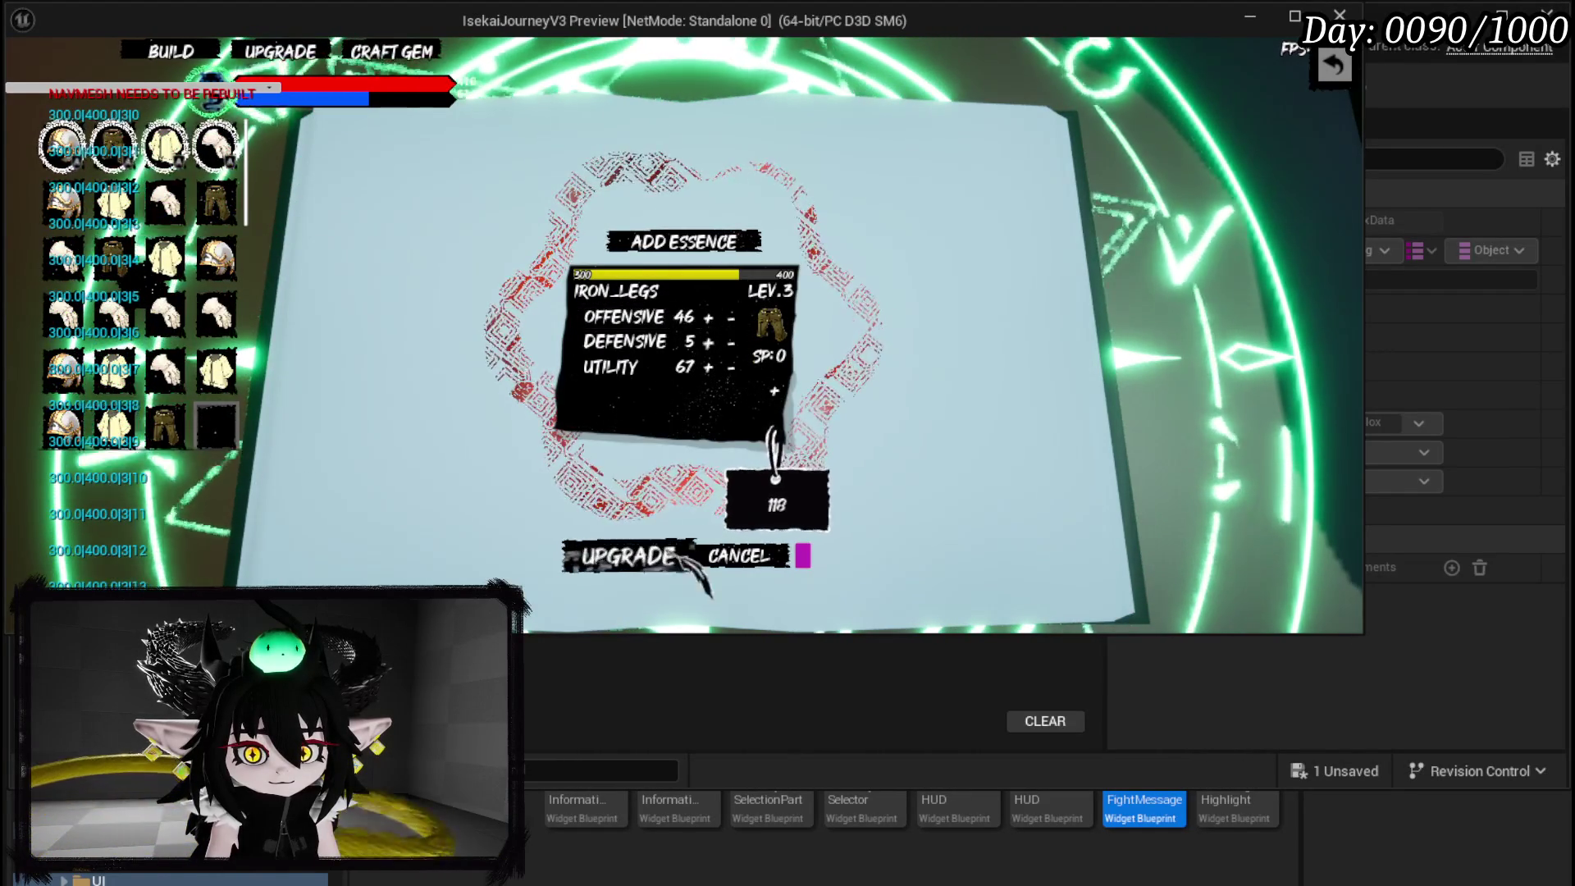
click(625, 556)
Raise IRON_HEAD's defensive stat four times and confirm the upgrade.
click(64, 201)
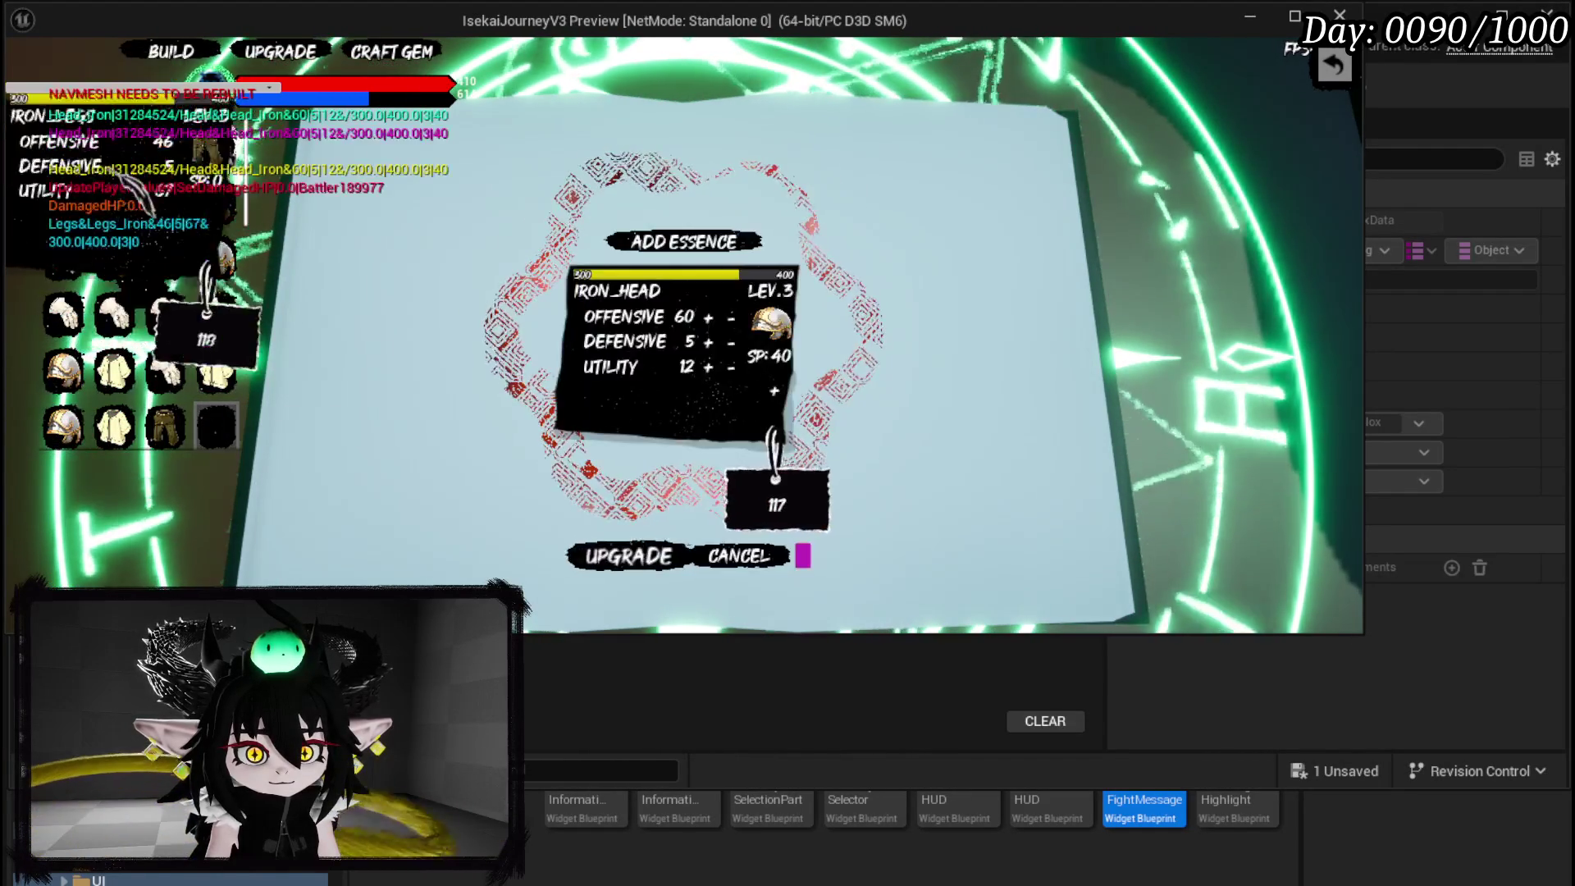
click(709, 341)
click(709, 341)
click(709, 341)
click(708, 341)
click(709, 341)
click(708, 341)
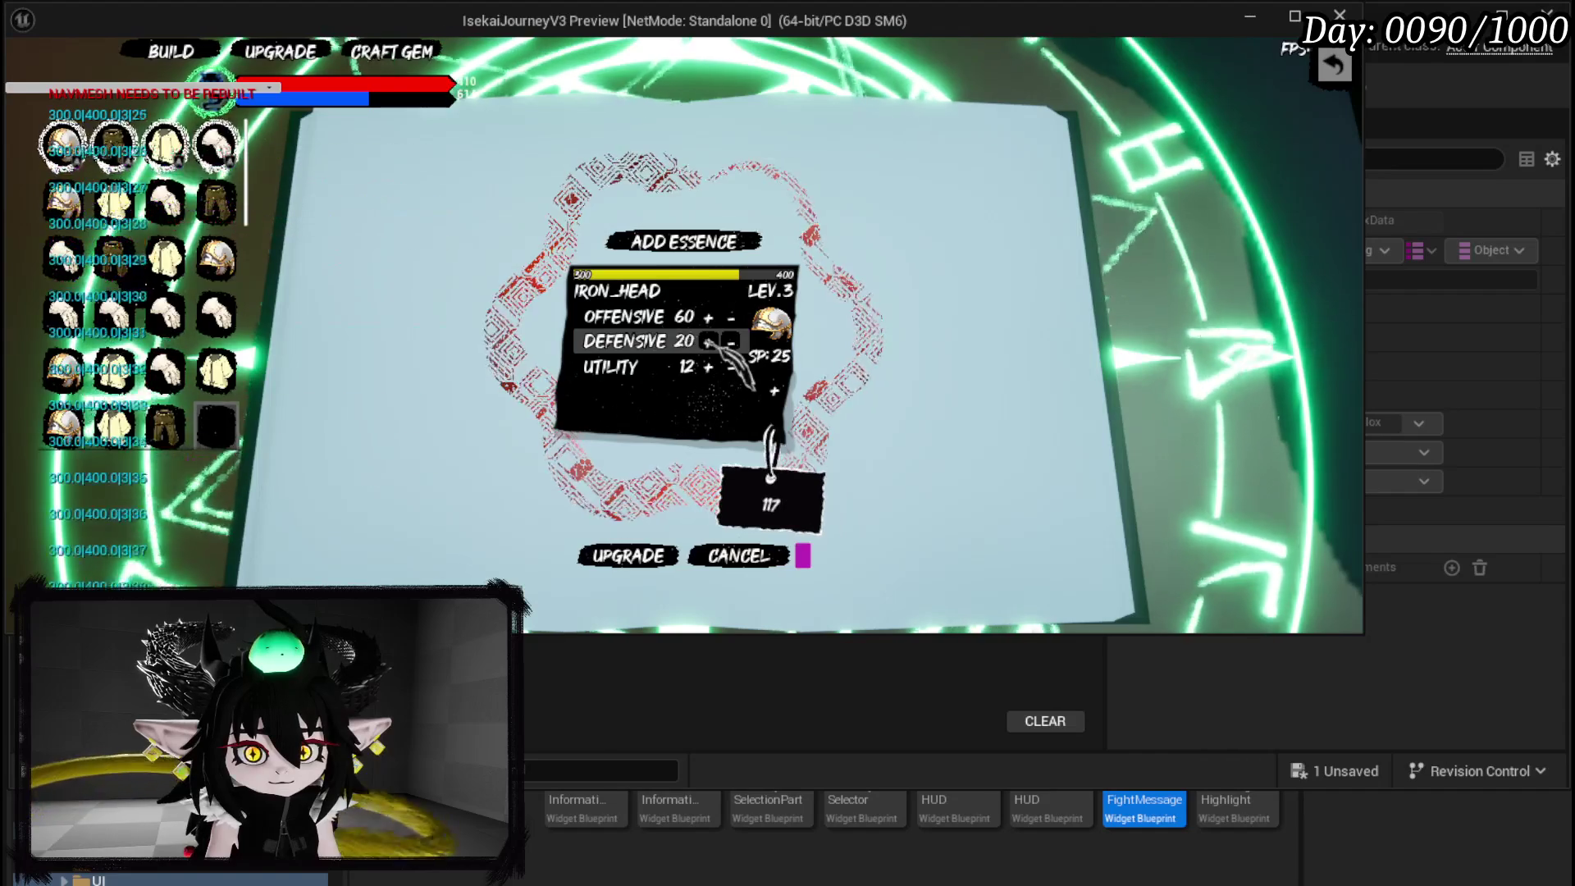
click(709, 342)
click(709, 342)
click(709, 341)
click(709, 341)
click(627, 556)
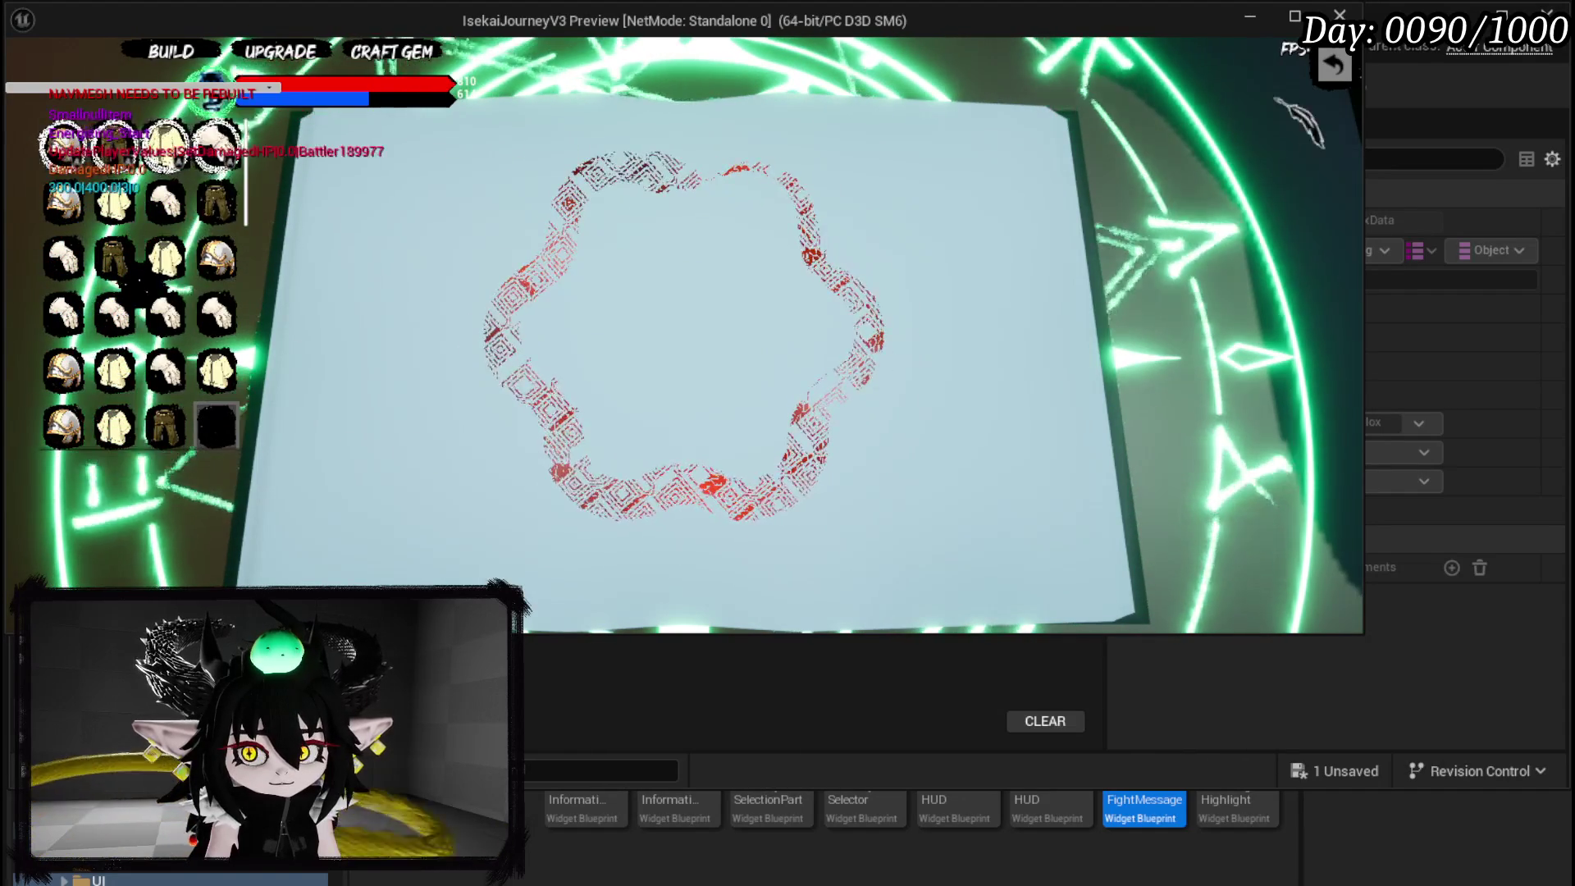
Socket the Wind Echo gem into IRON_HANDS, confirm, and exit the workbench.
click(164, 201)
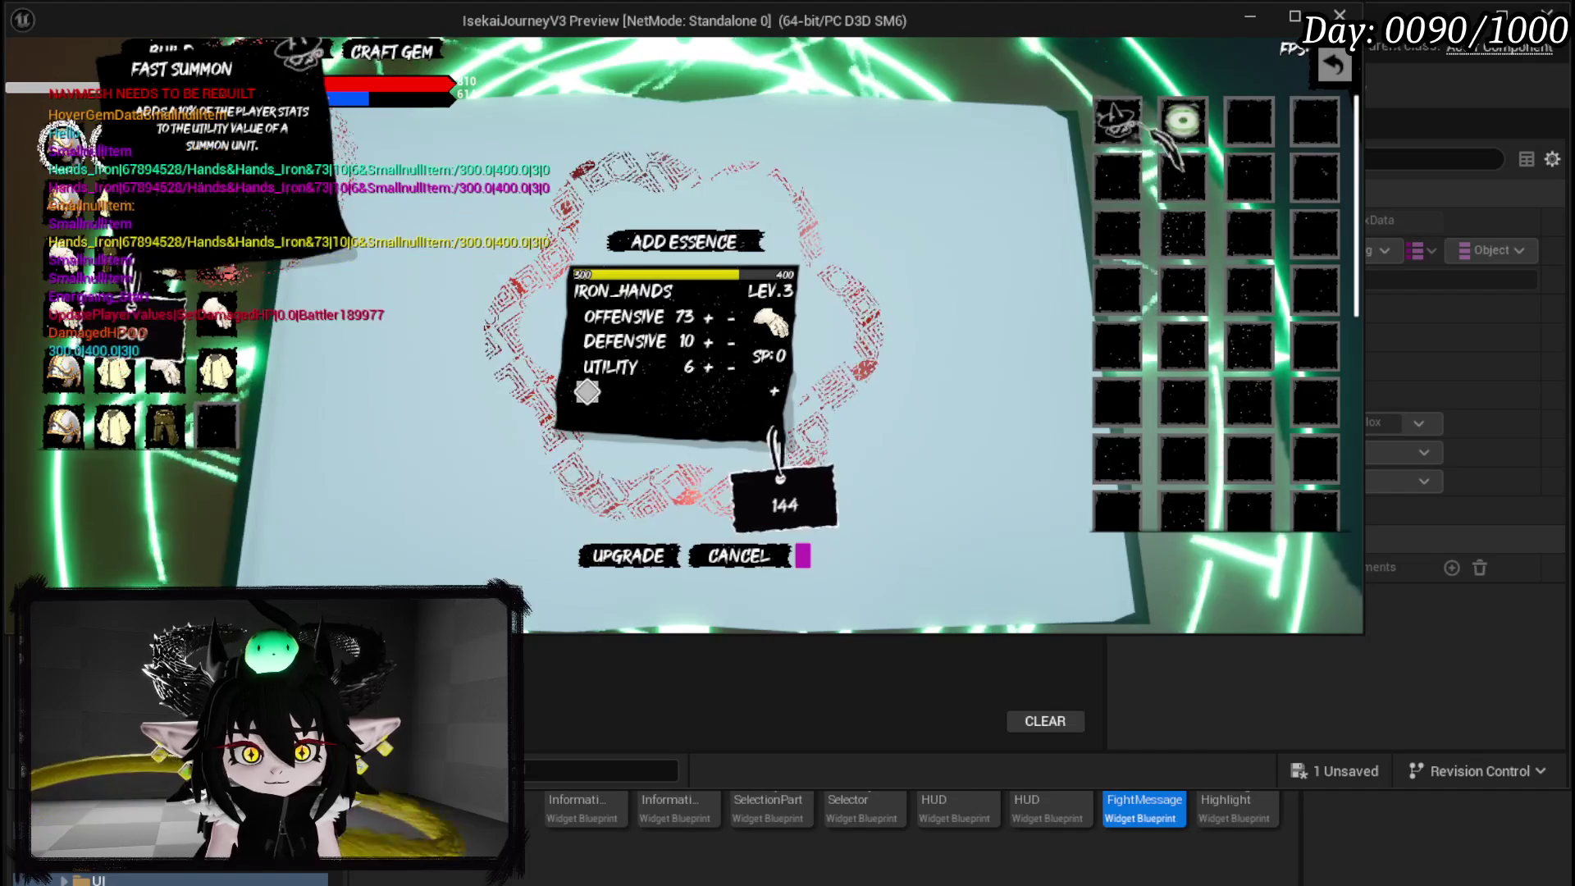
mouse_move(1190, 127)
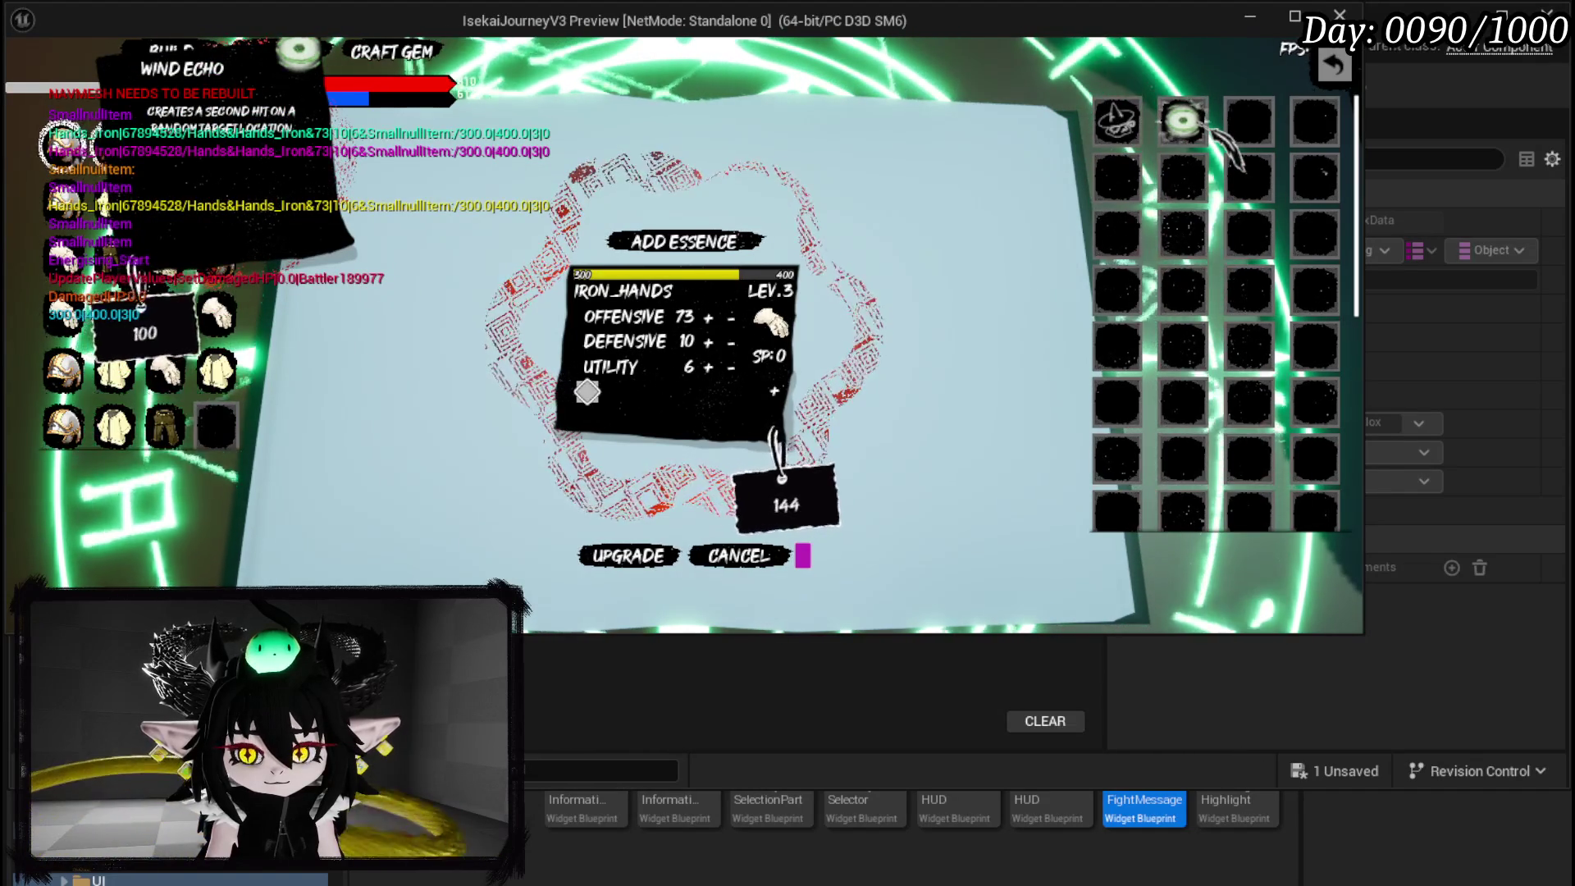
click(1204, 126)
click(629, 557)
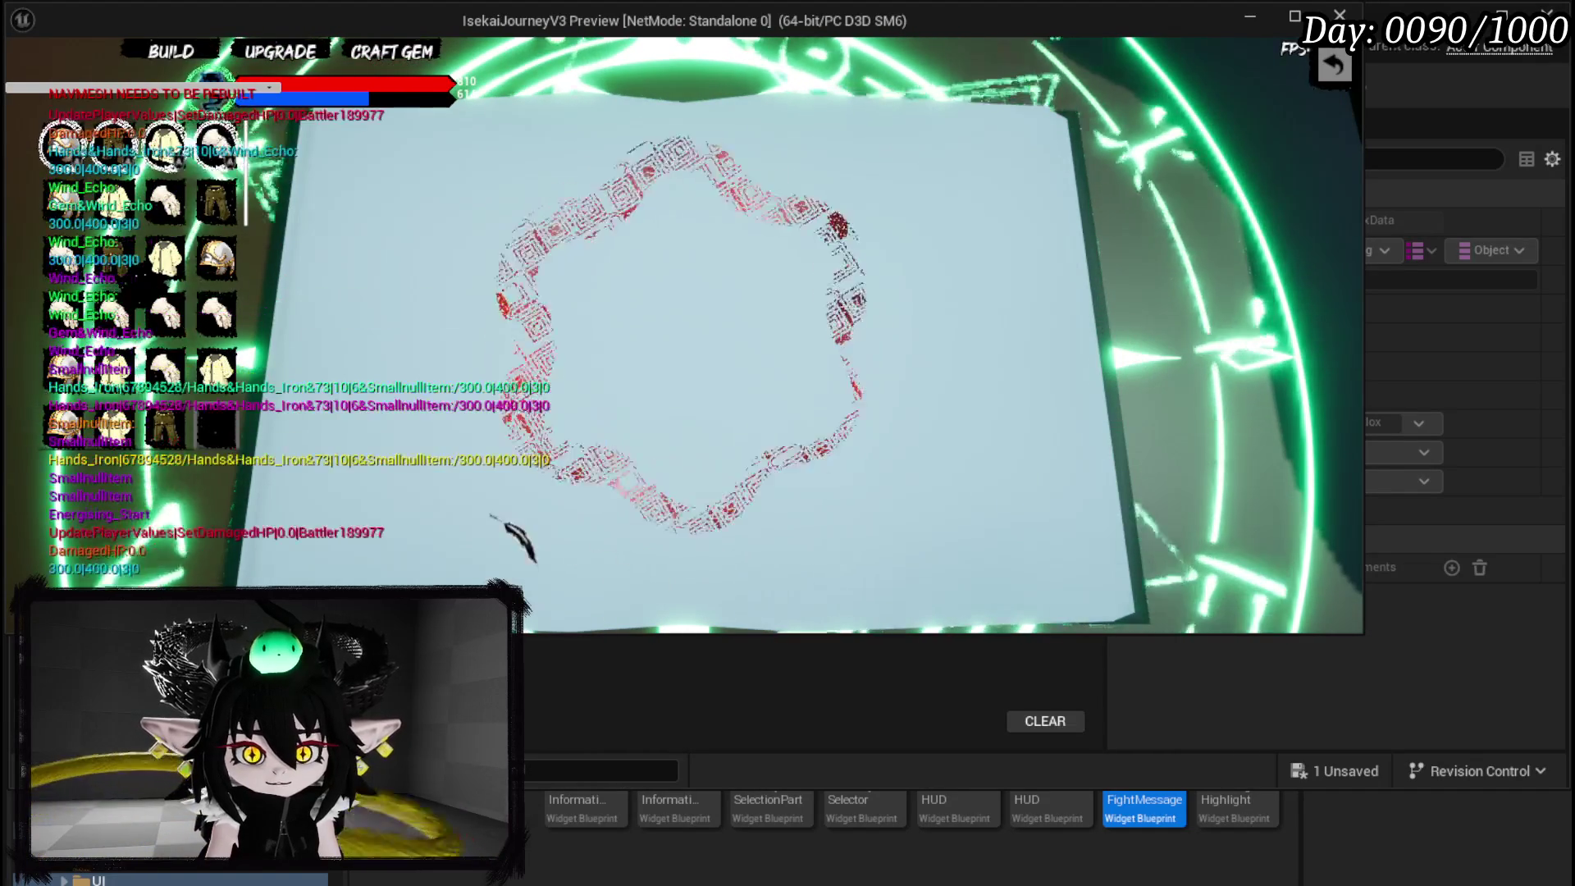
key(Escape)
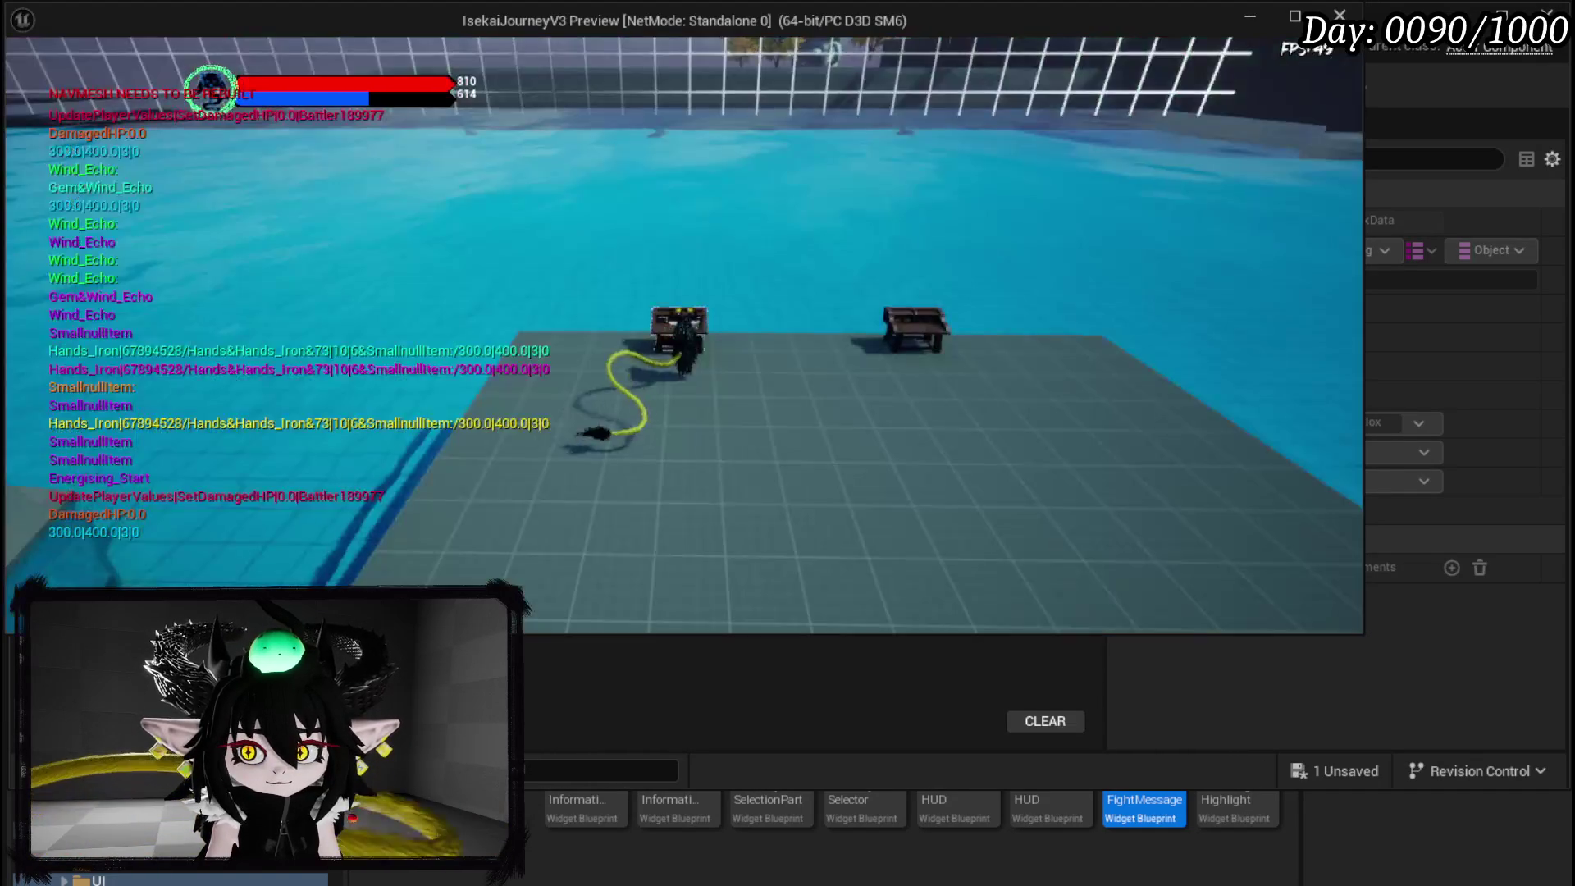
Toggle the ability crafting screen open and closed, then walk off the platform.
key(Tab)
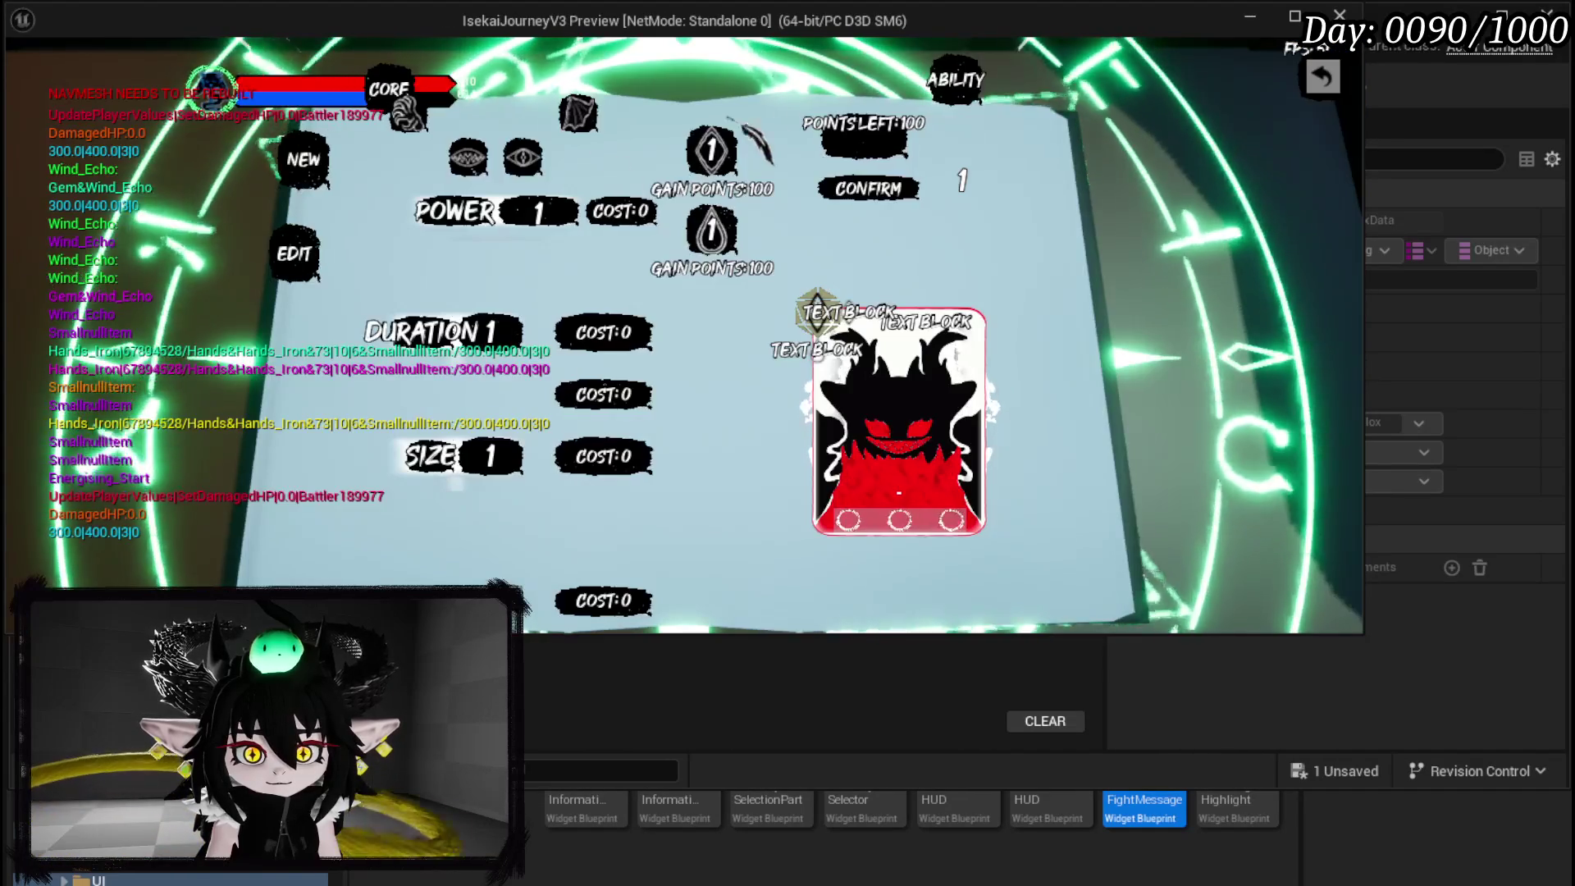
key(Tab)
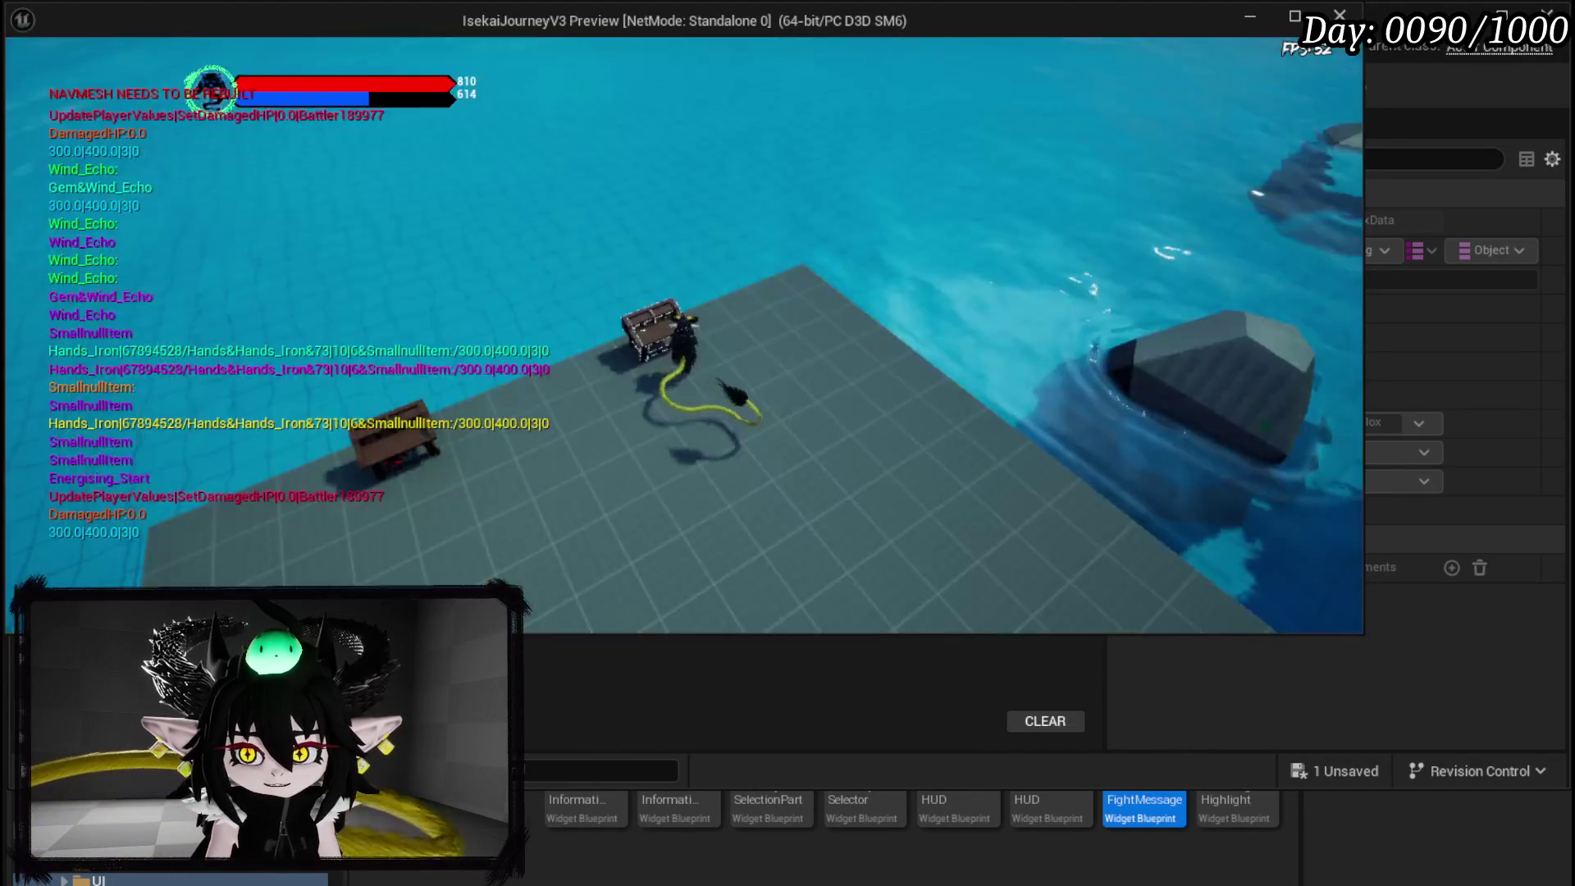
key(w)
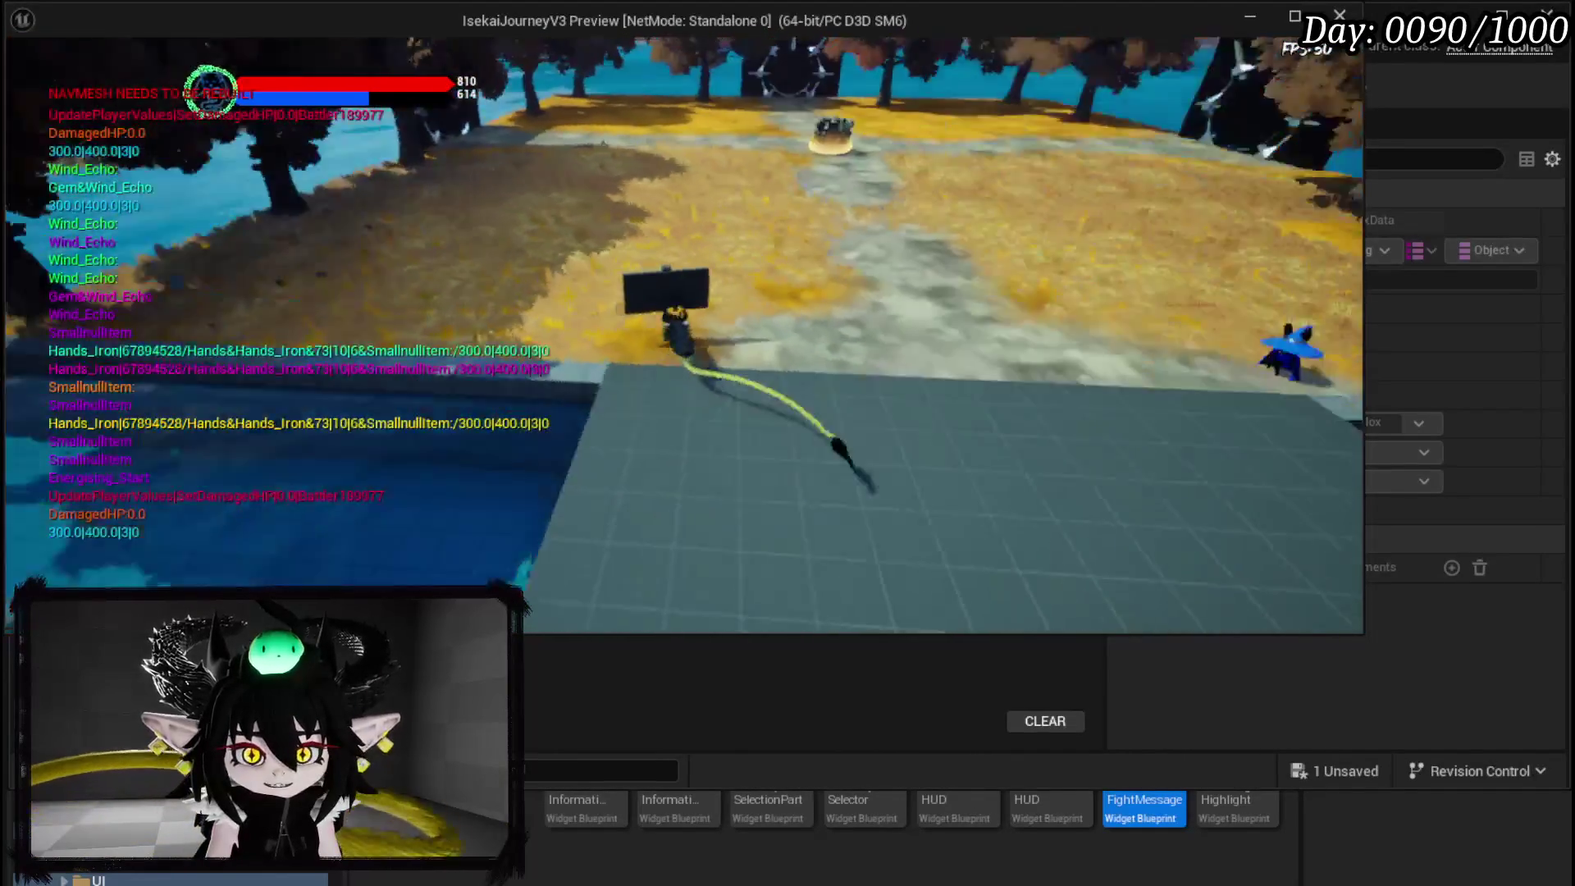
Walk up the grey path to approach the spiky enemy.
key(w)
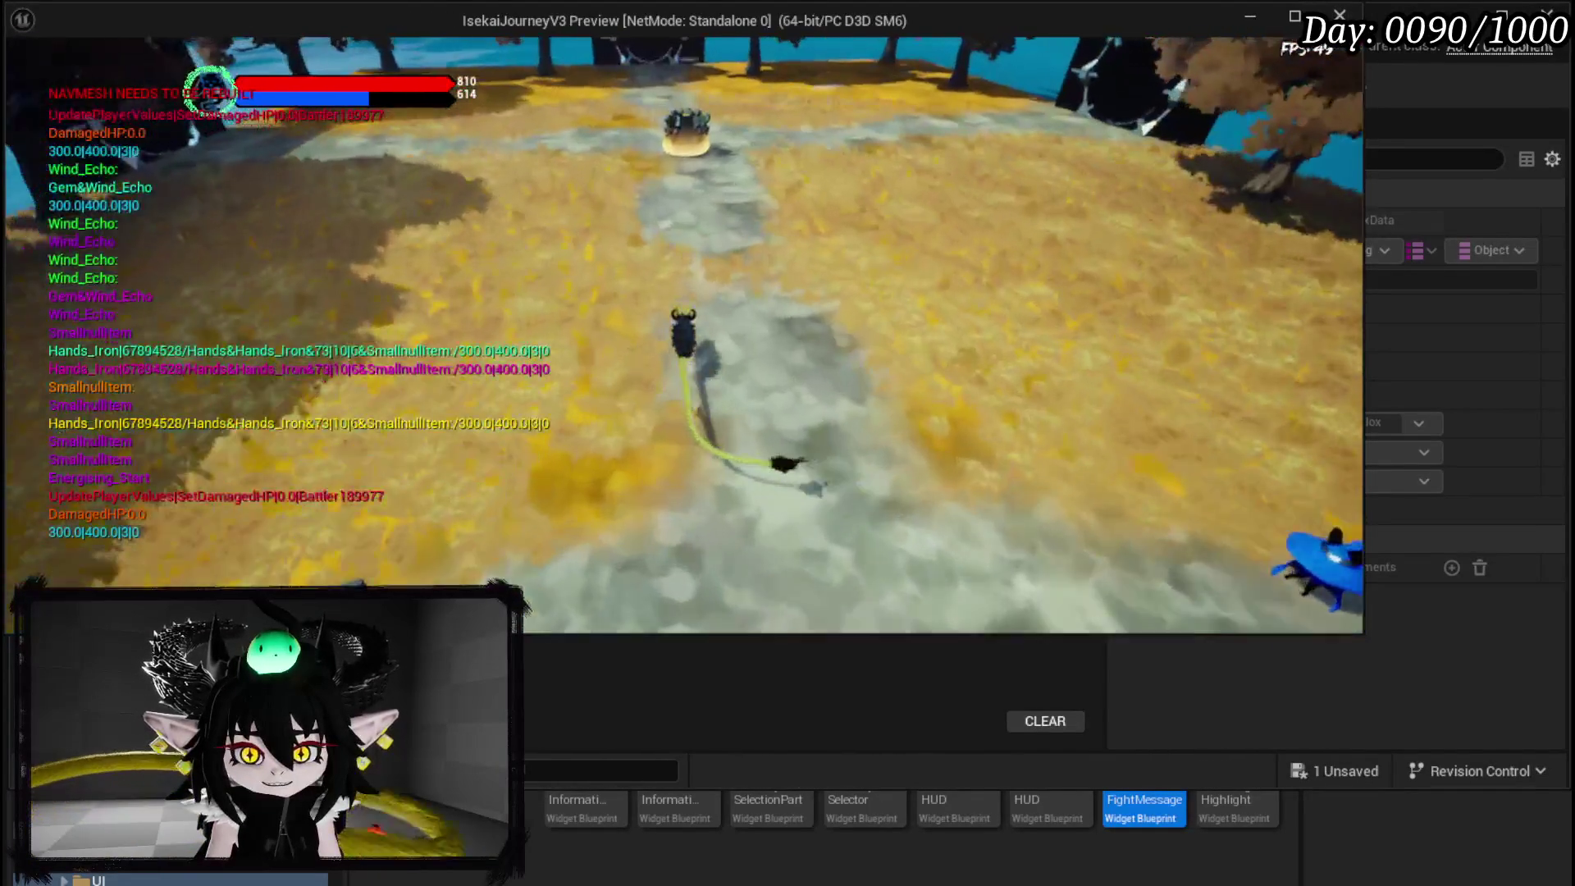
key(w)
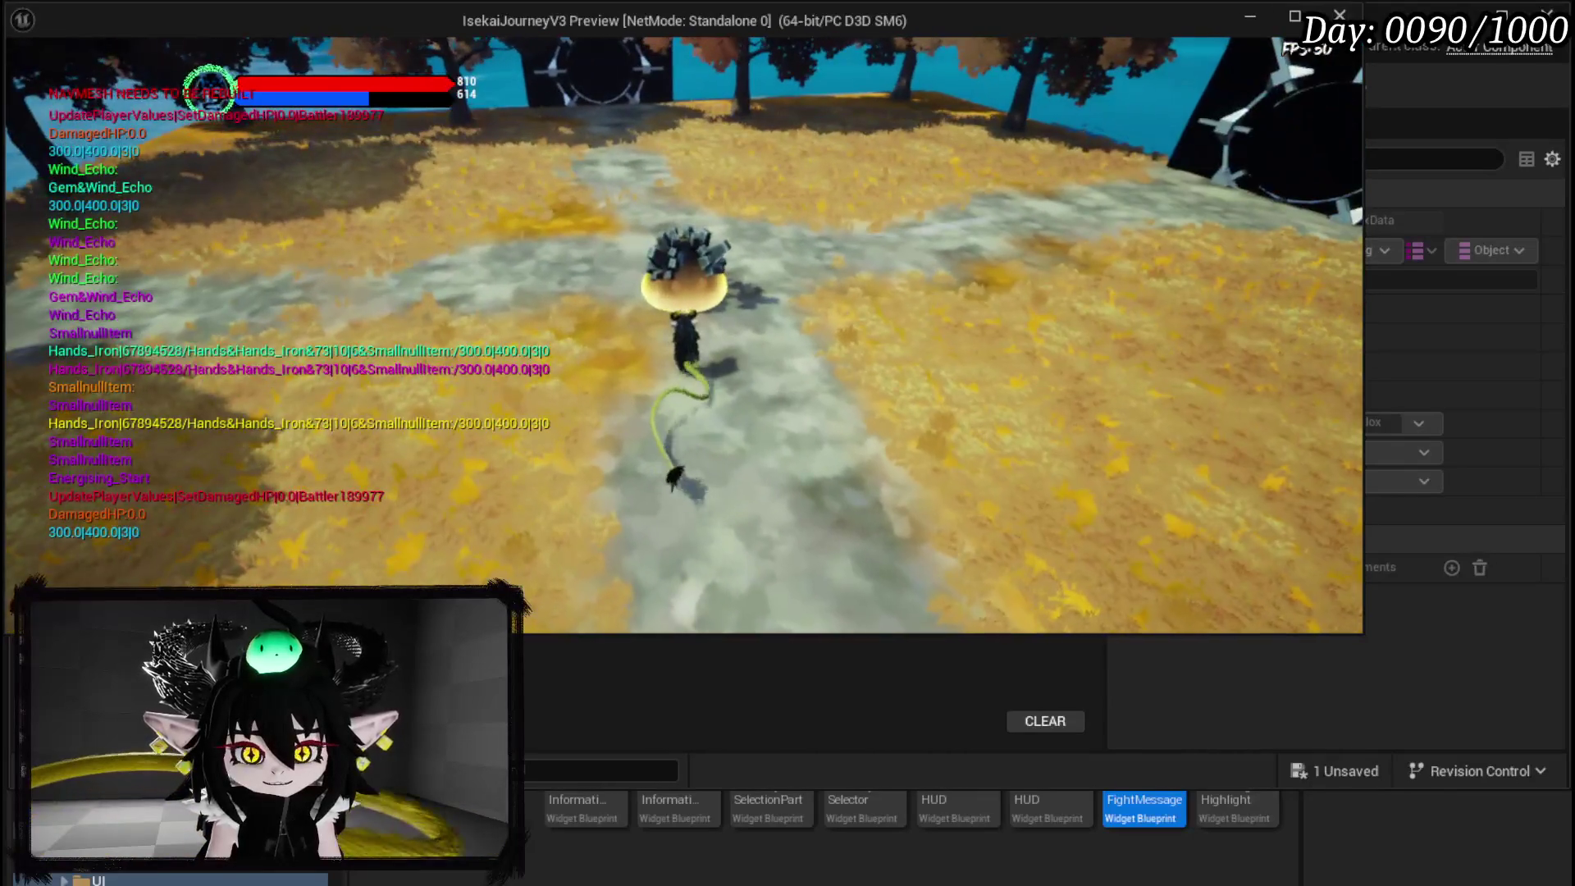
key(w)
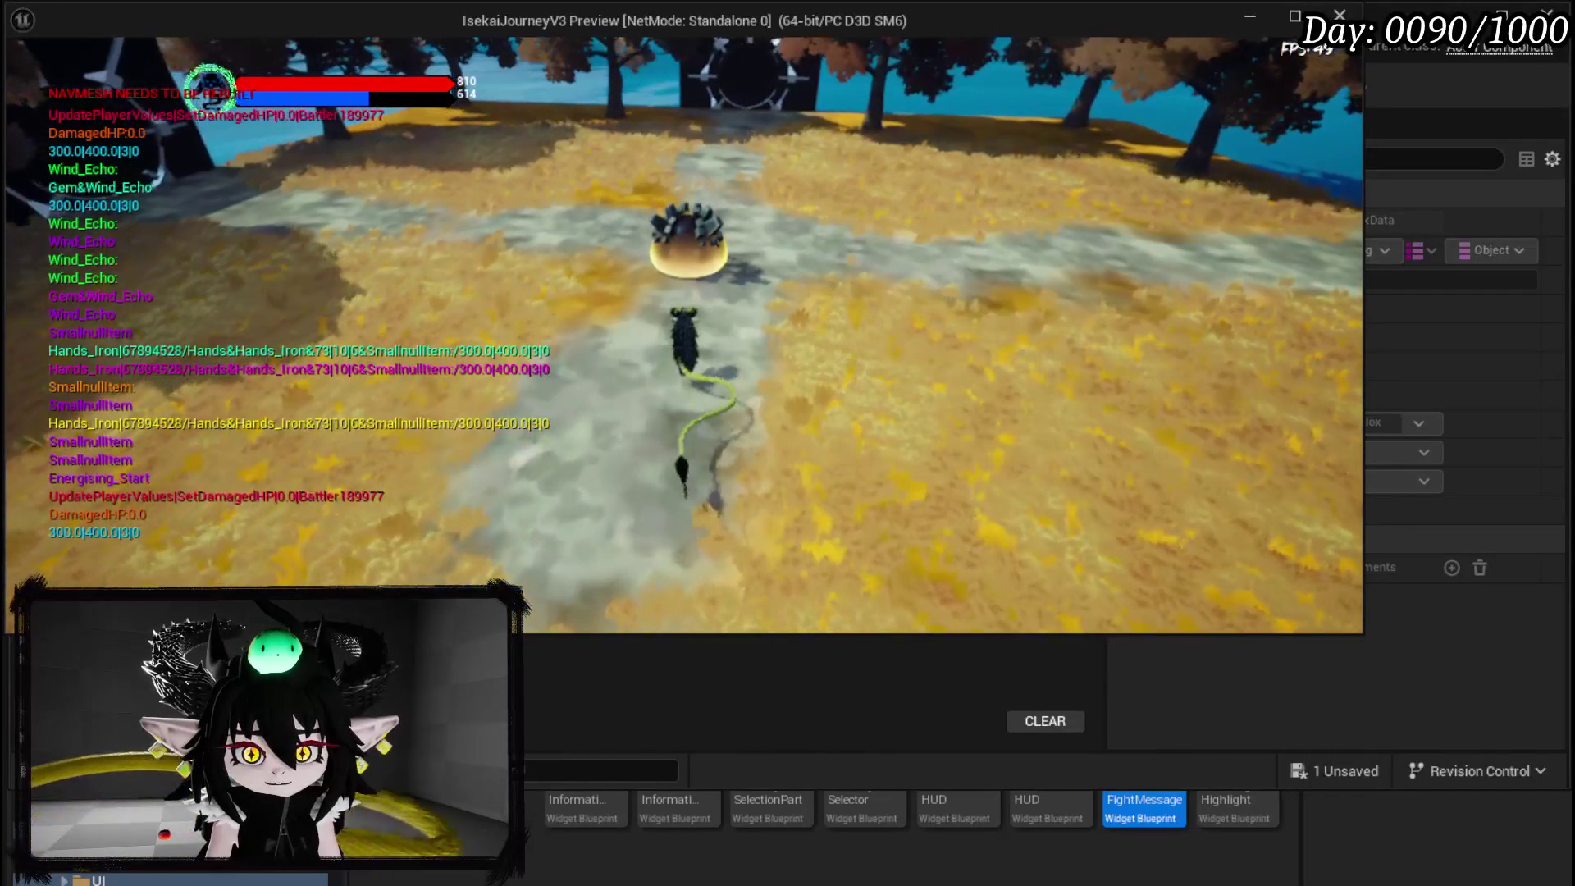
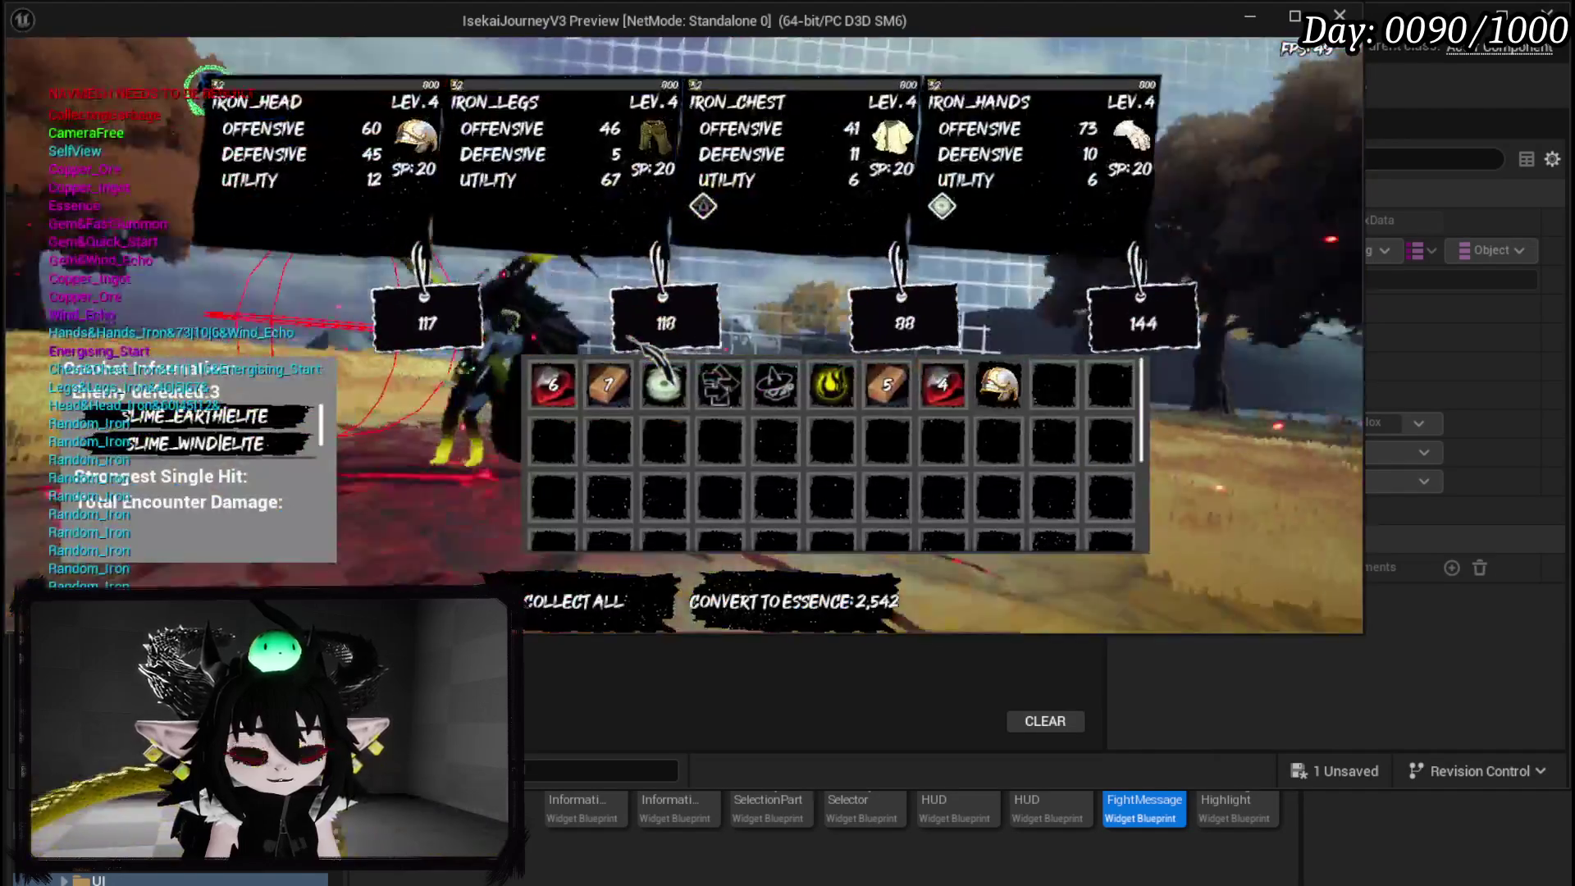
Inspect the inventory items in the Standalone preview, then stop the play-test and return to the editor.
mouse_move(940, 379)
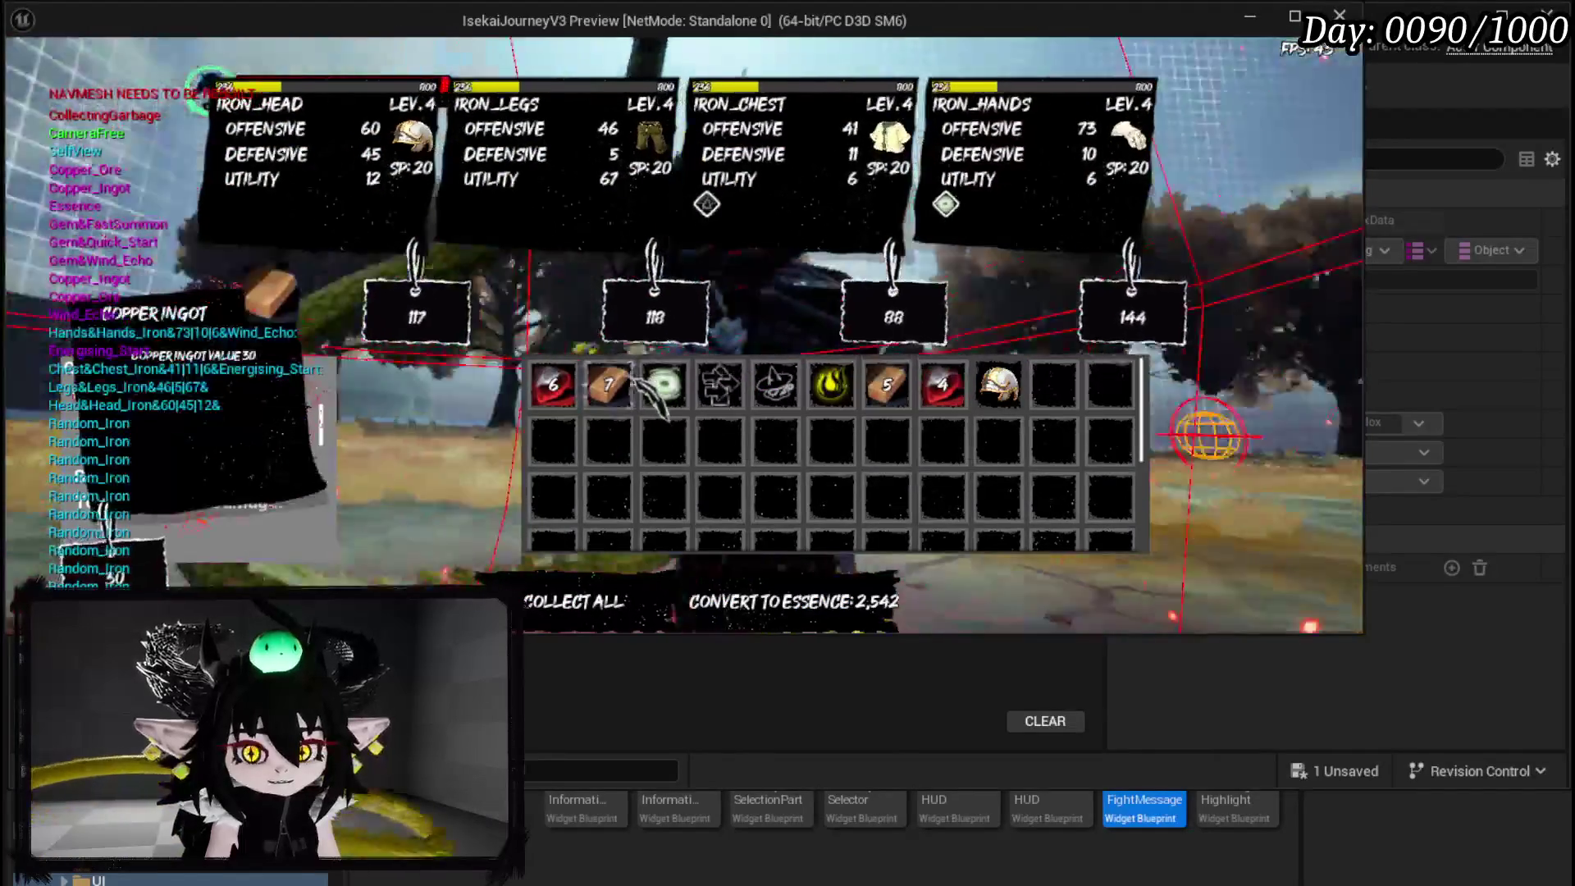
mouse_move(1007, 380)
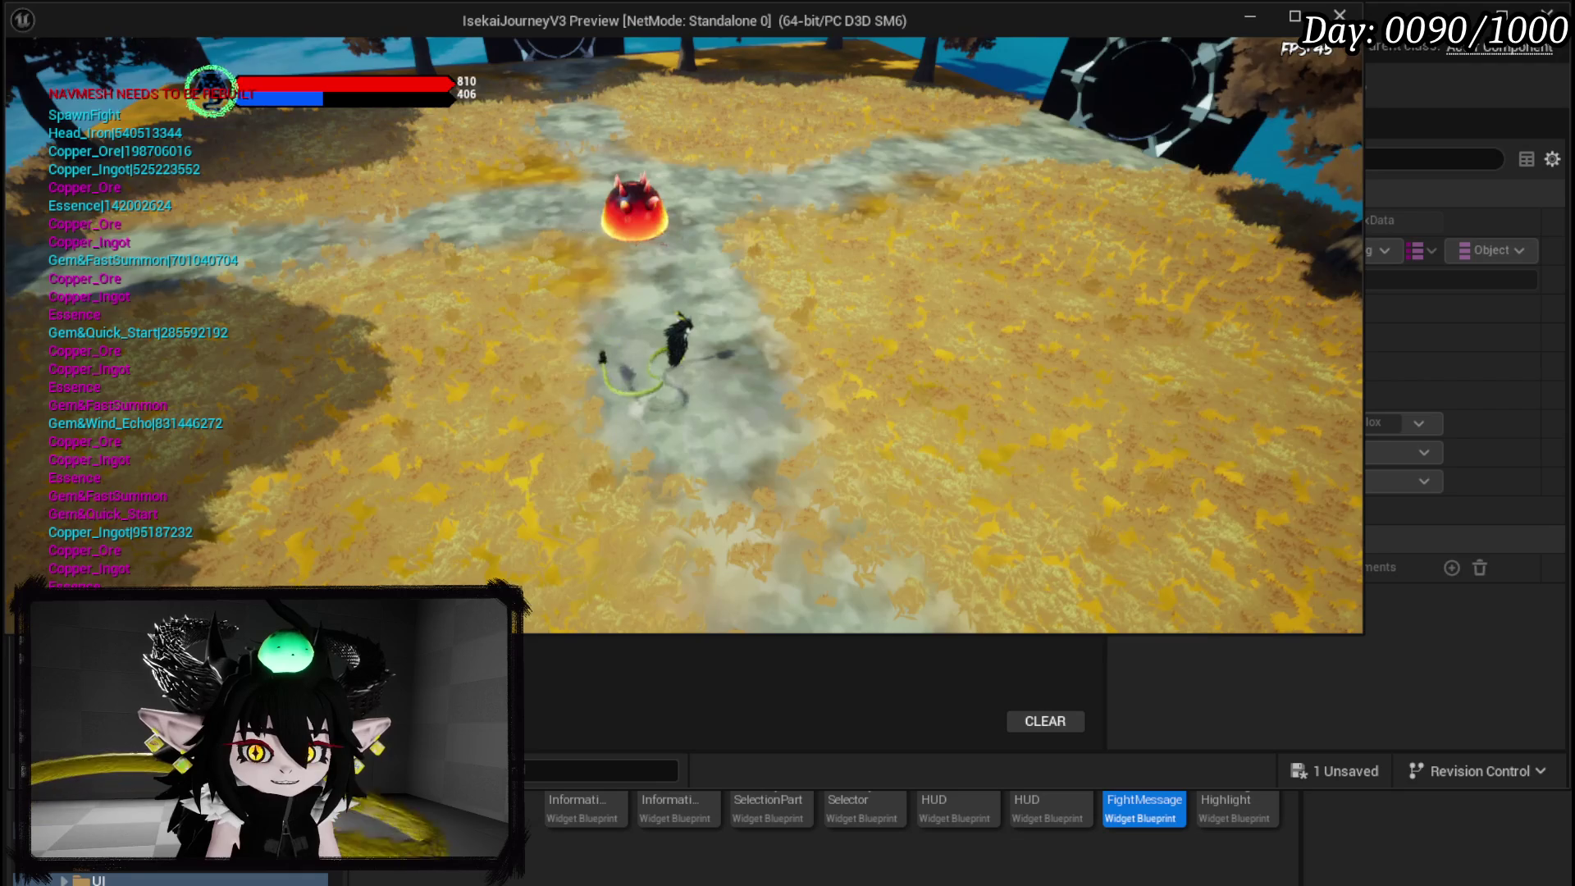
key(Escape)
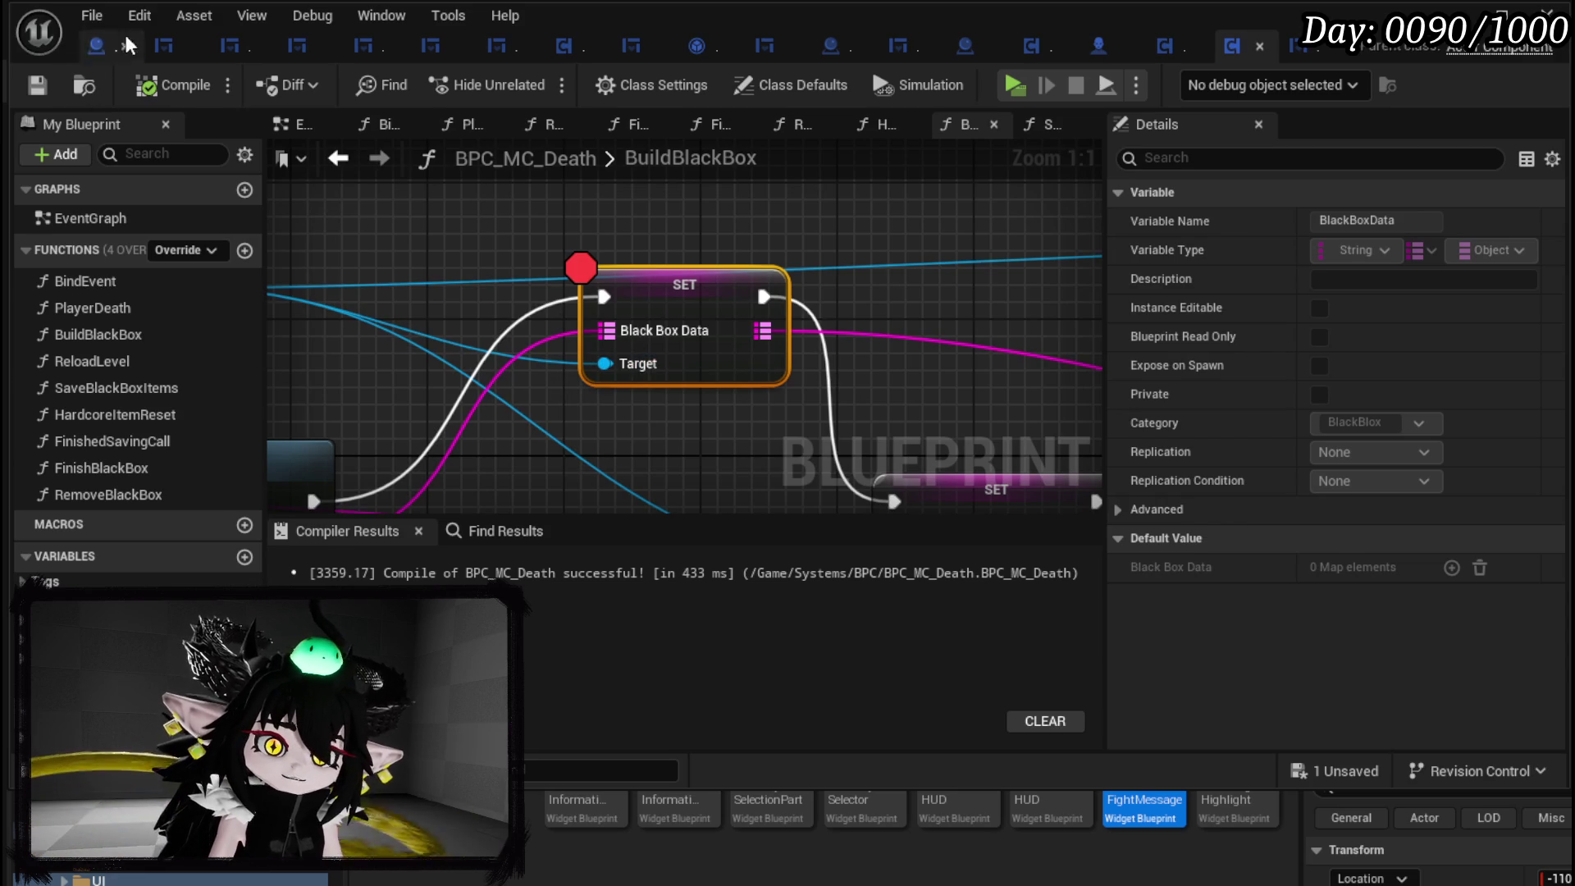
Delete the two getter nodes in BP_BlackBoxDrop's EventGraph, save it, and switch to BP_Tutorial_Sign.
click(96, 46)
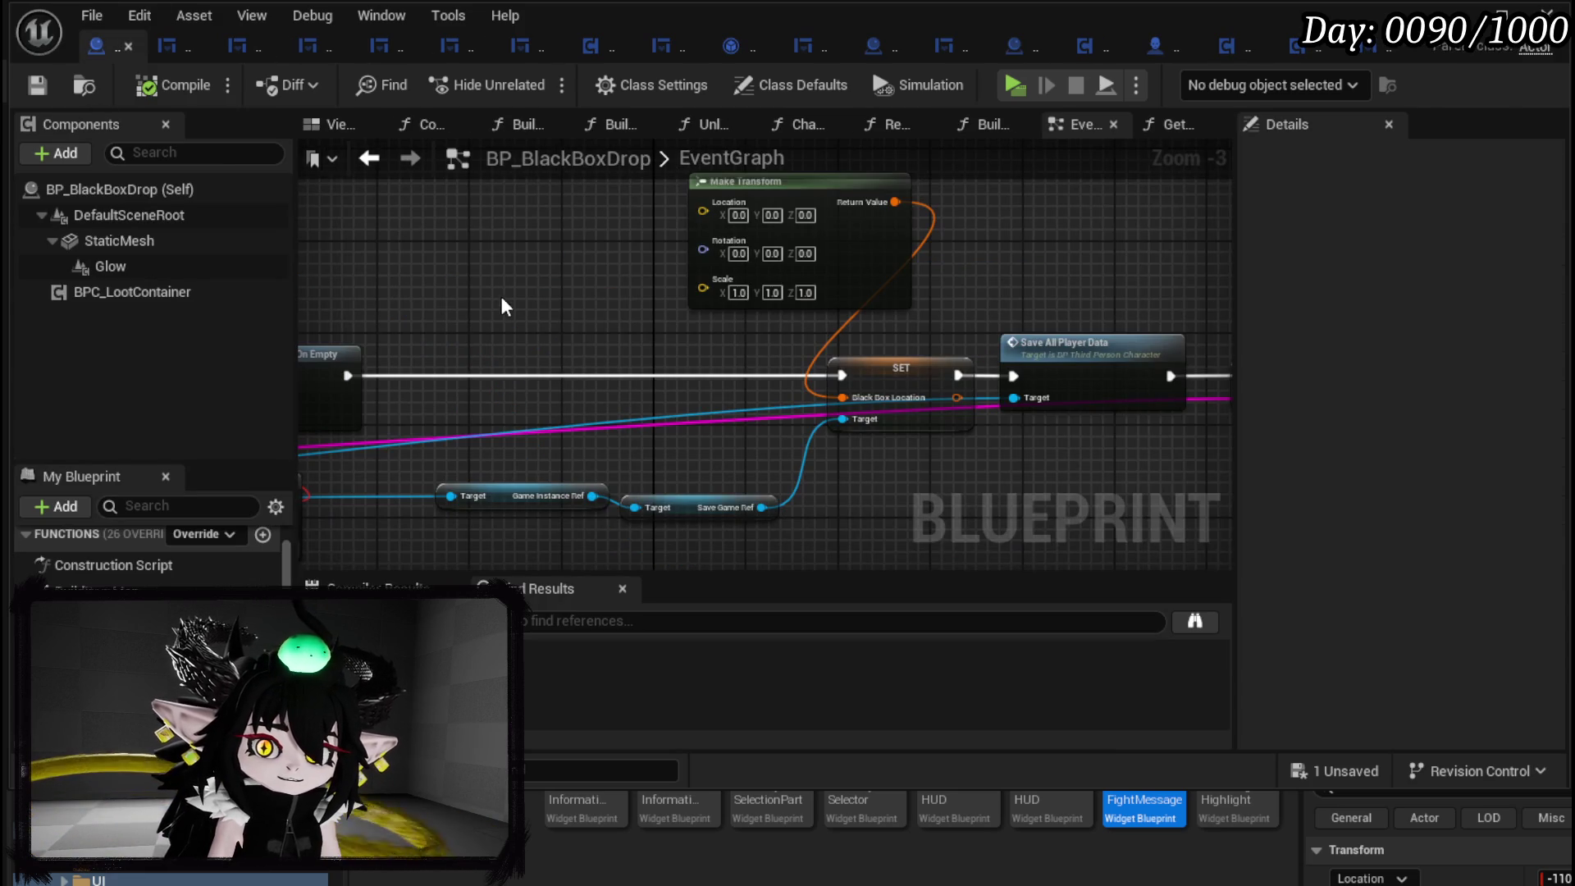
scroll(507, 307, down, 6)
scroll(672, 262, up, 3)
drag(656, 275, 664, 231)
drag(508, 447, 562, 354)
key(Delete)
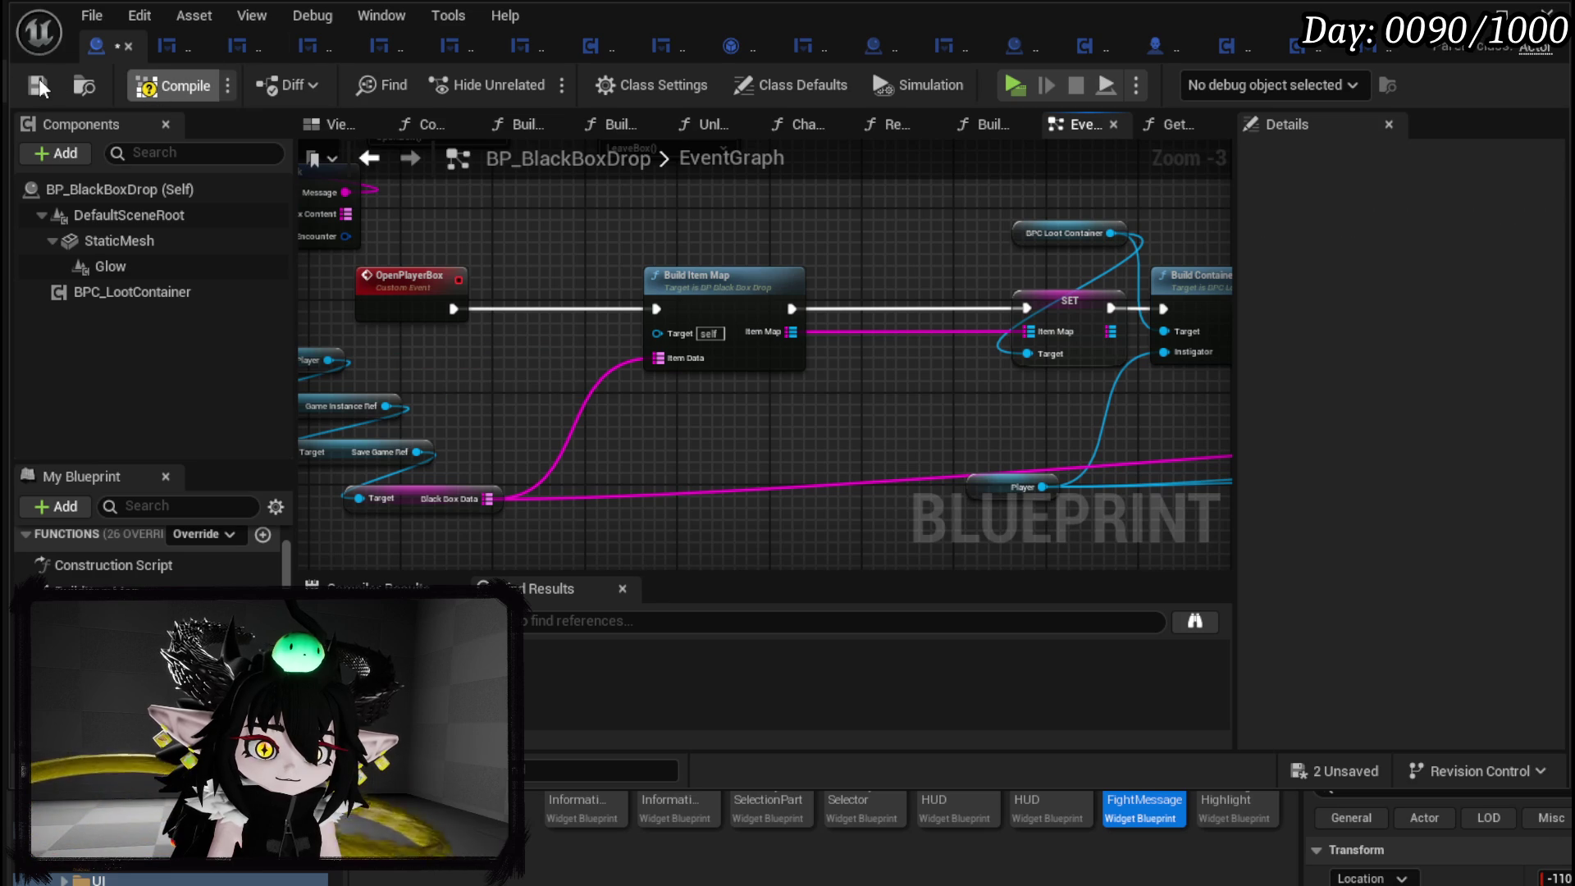
click(40, 85)
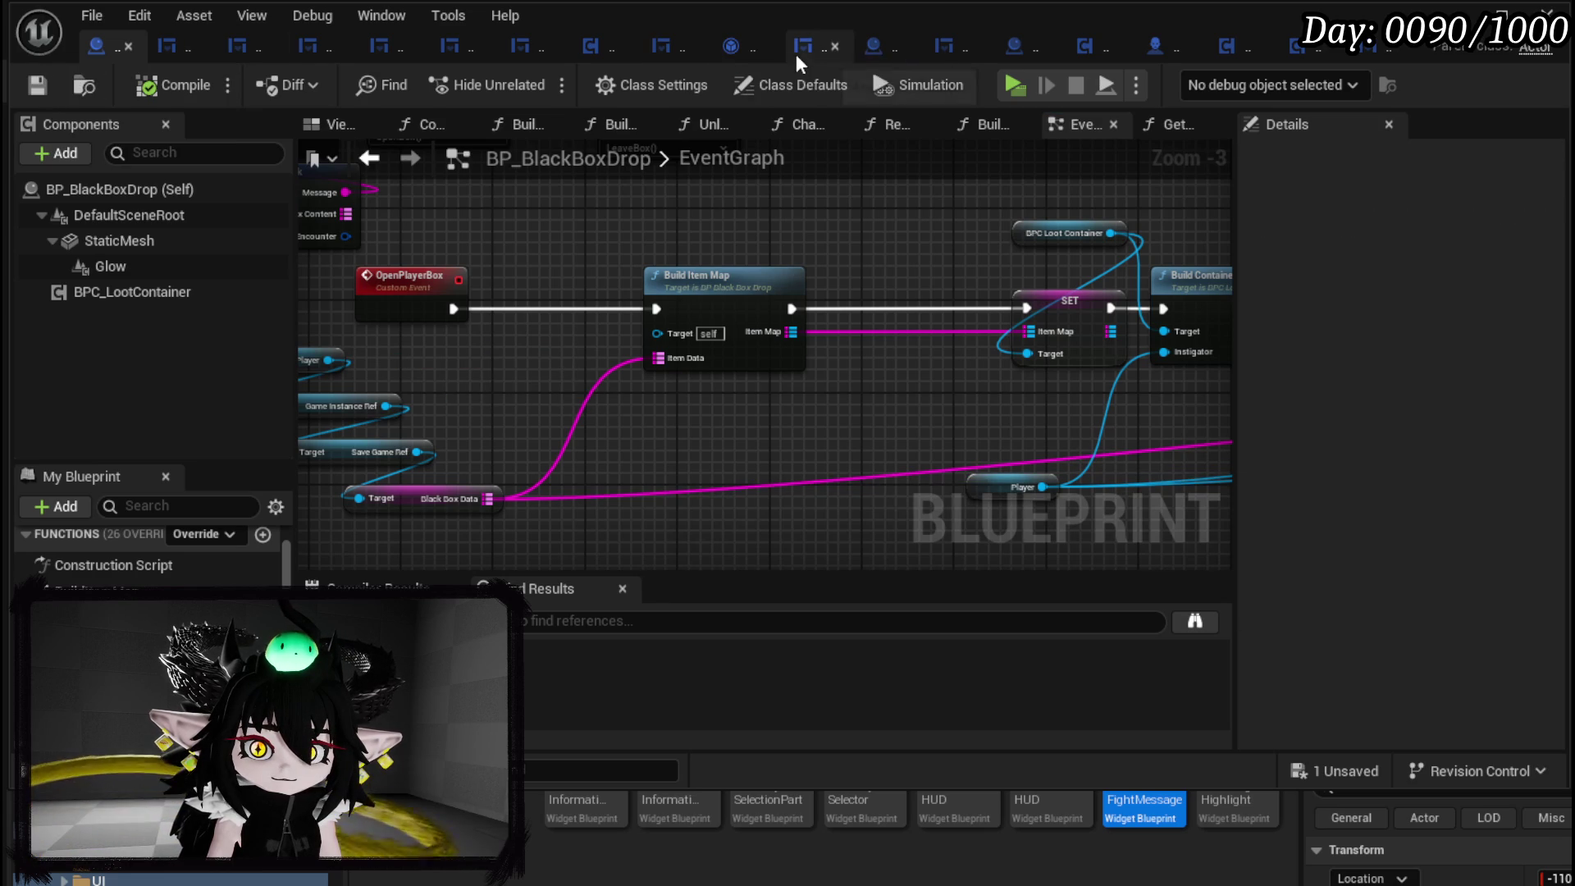
click(874, 48)
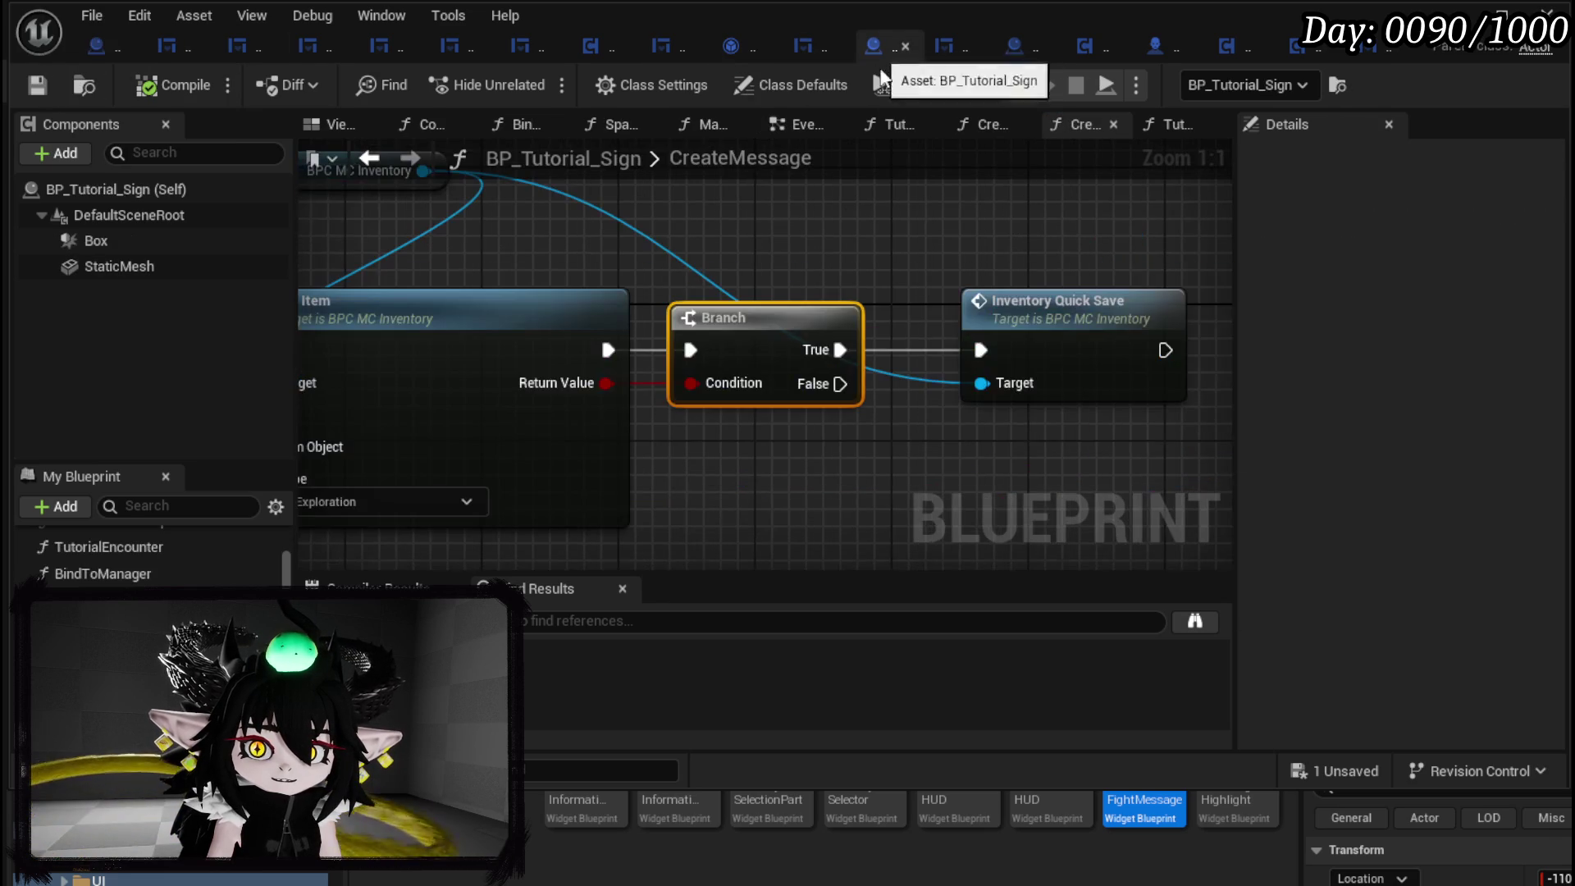
Bring BP_Tutorial_Sign's EventGraph tutorial message text nodes into view.
scroll(663, 238, down, 2)
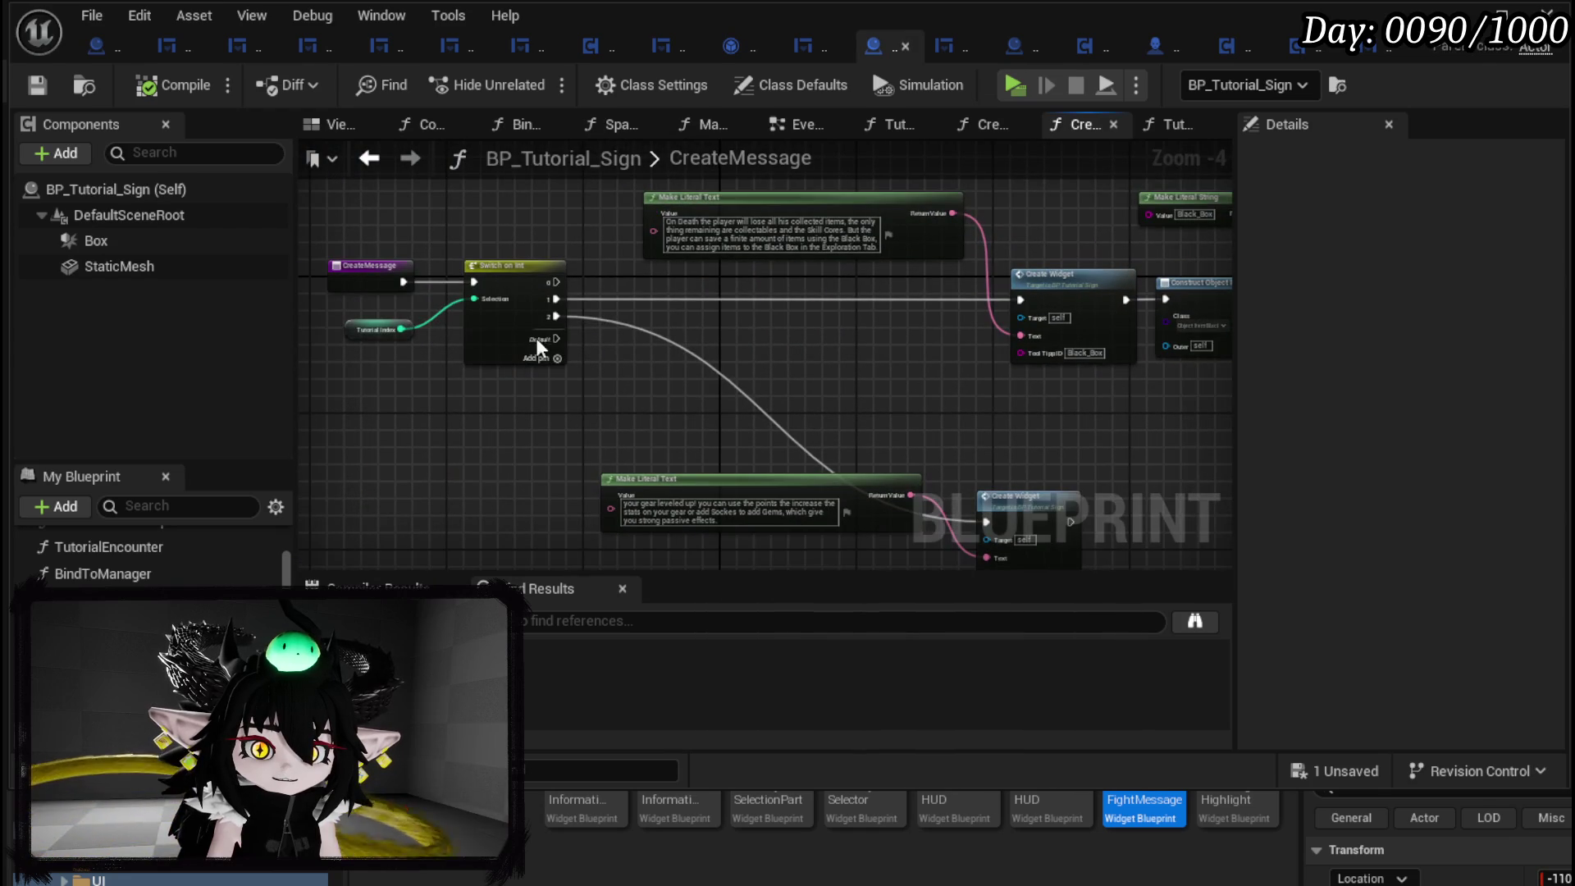
click(808, 124)
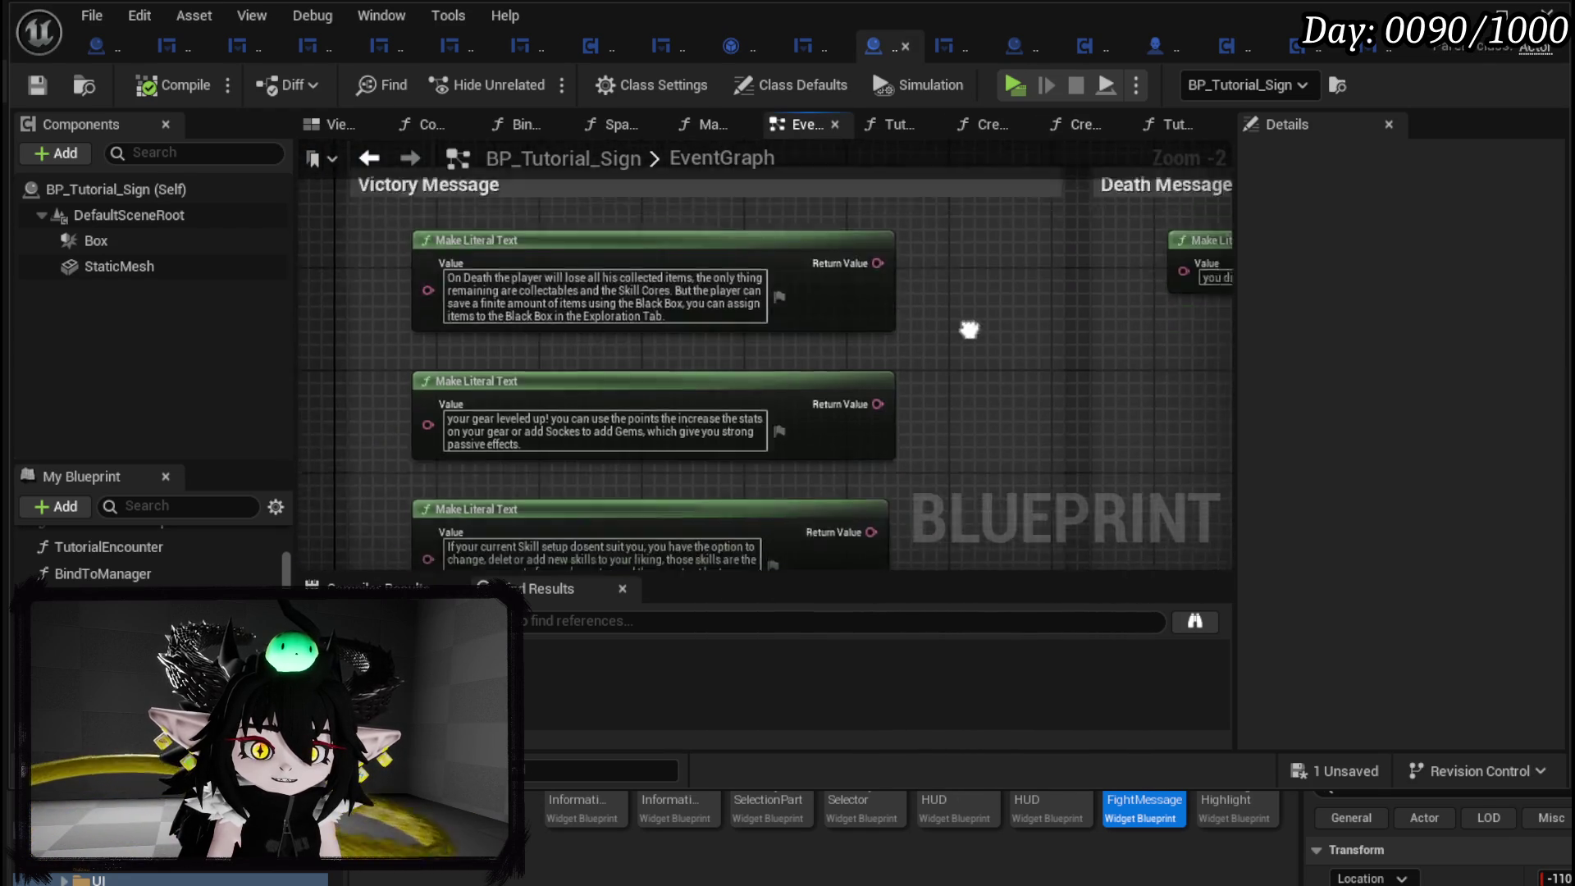
drag(982, 320, 993, 273)
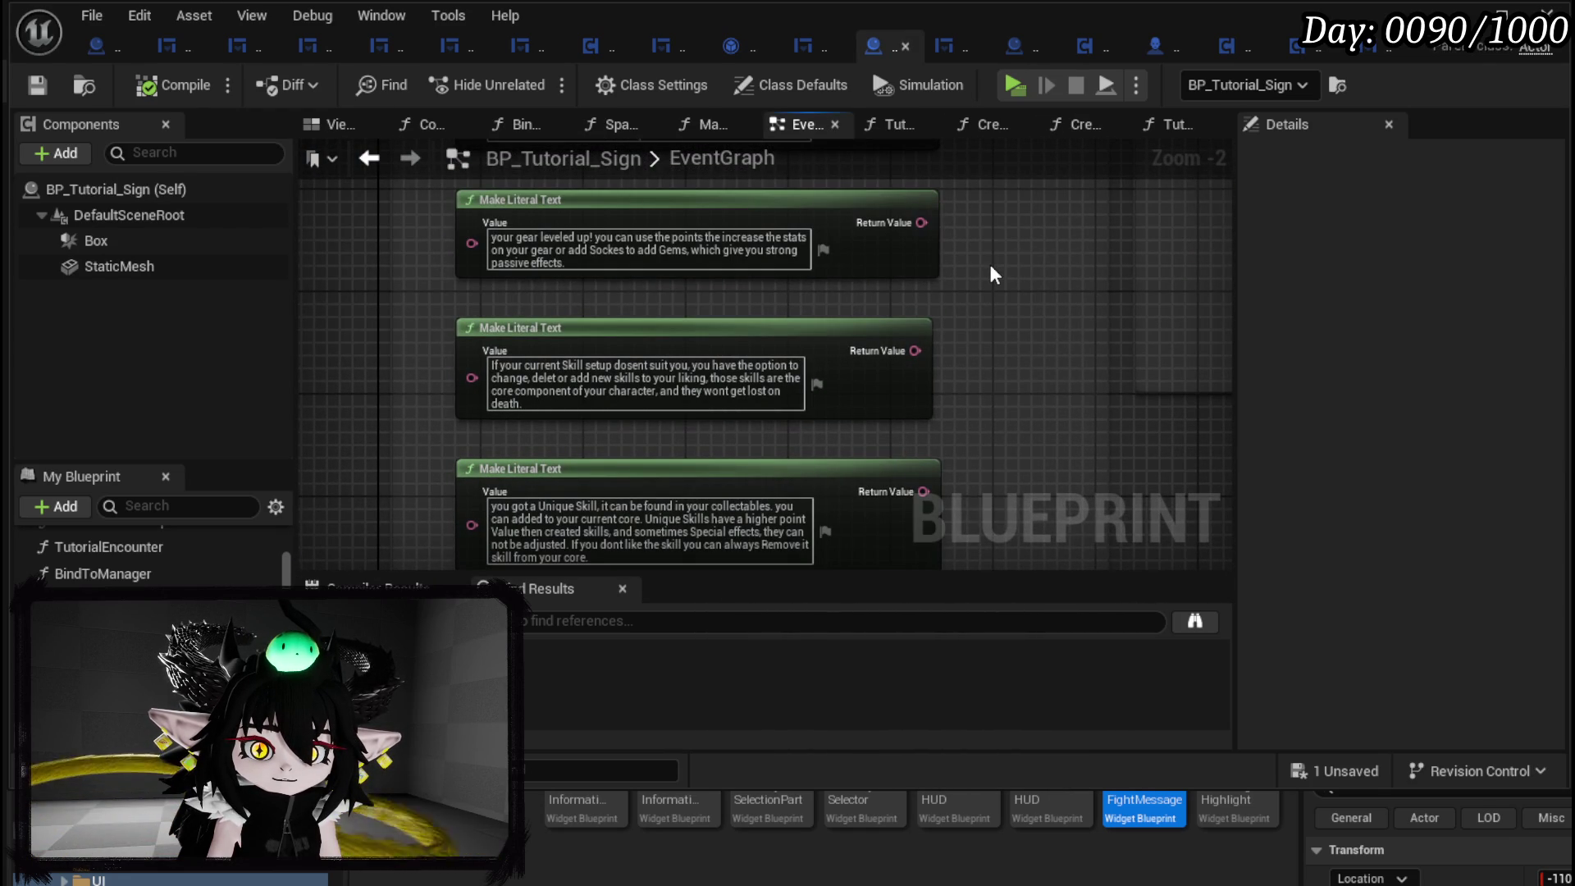
drag(404, 312, 989, 439)
click(991, 440)
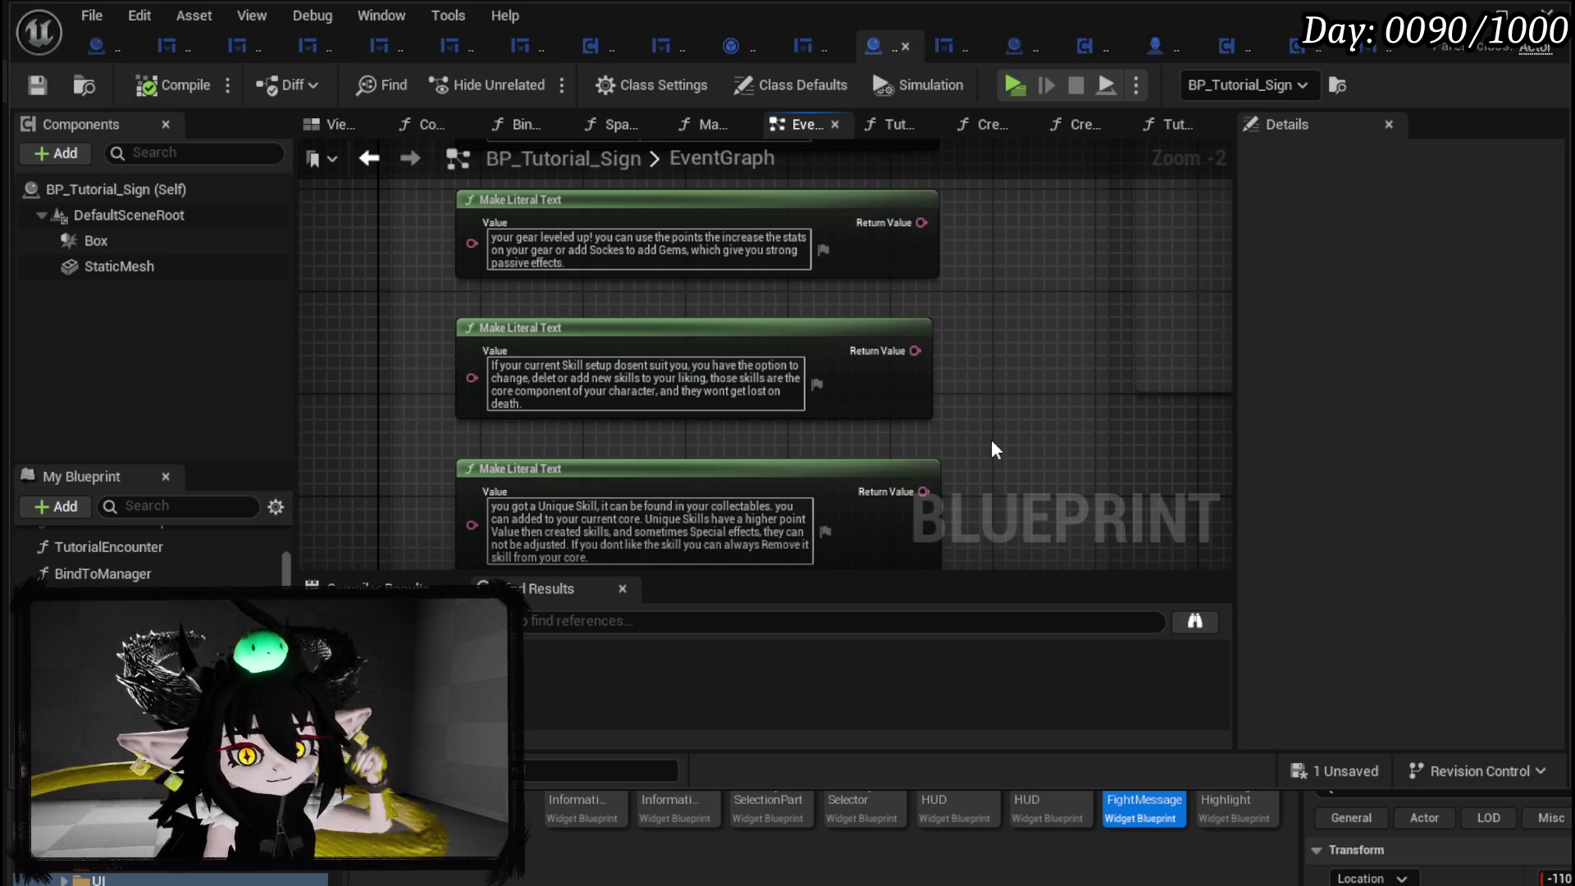
drag(989, 423, 985, 325)
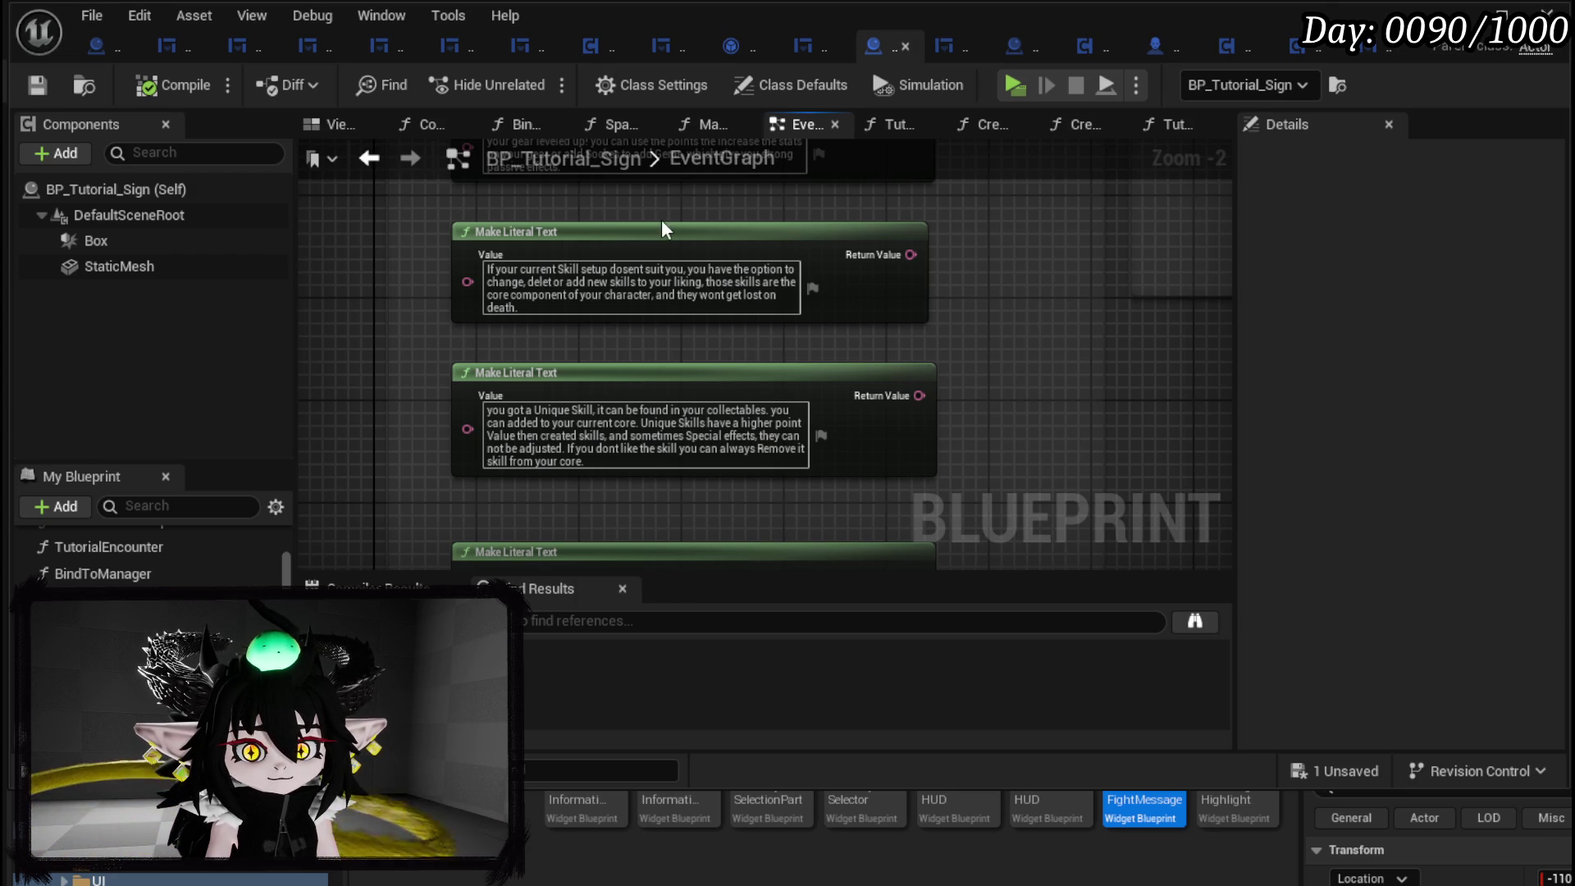
Move the Unique Skill message node above the Skill setup message node.
drag(662, 222, 257, 293)
mouse_move(807, 374)
mouse_down()
mouse_move(807, 224)
mouse_move(822, 233)
mouse_up()
drag(381, 283, 935, 402)
drag(1089, 351, 937, 361)
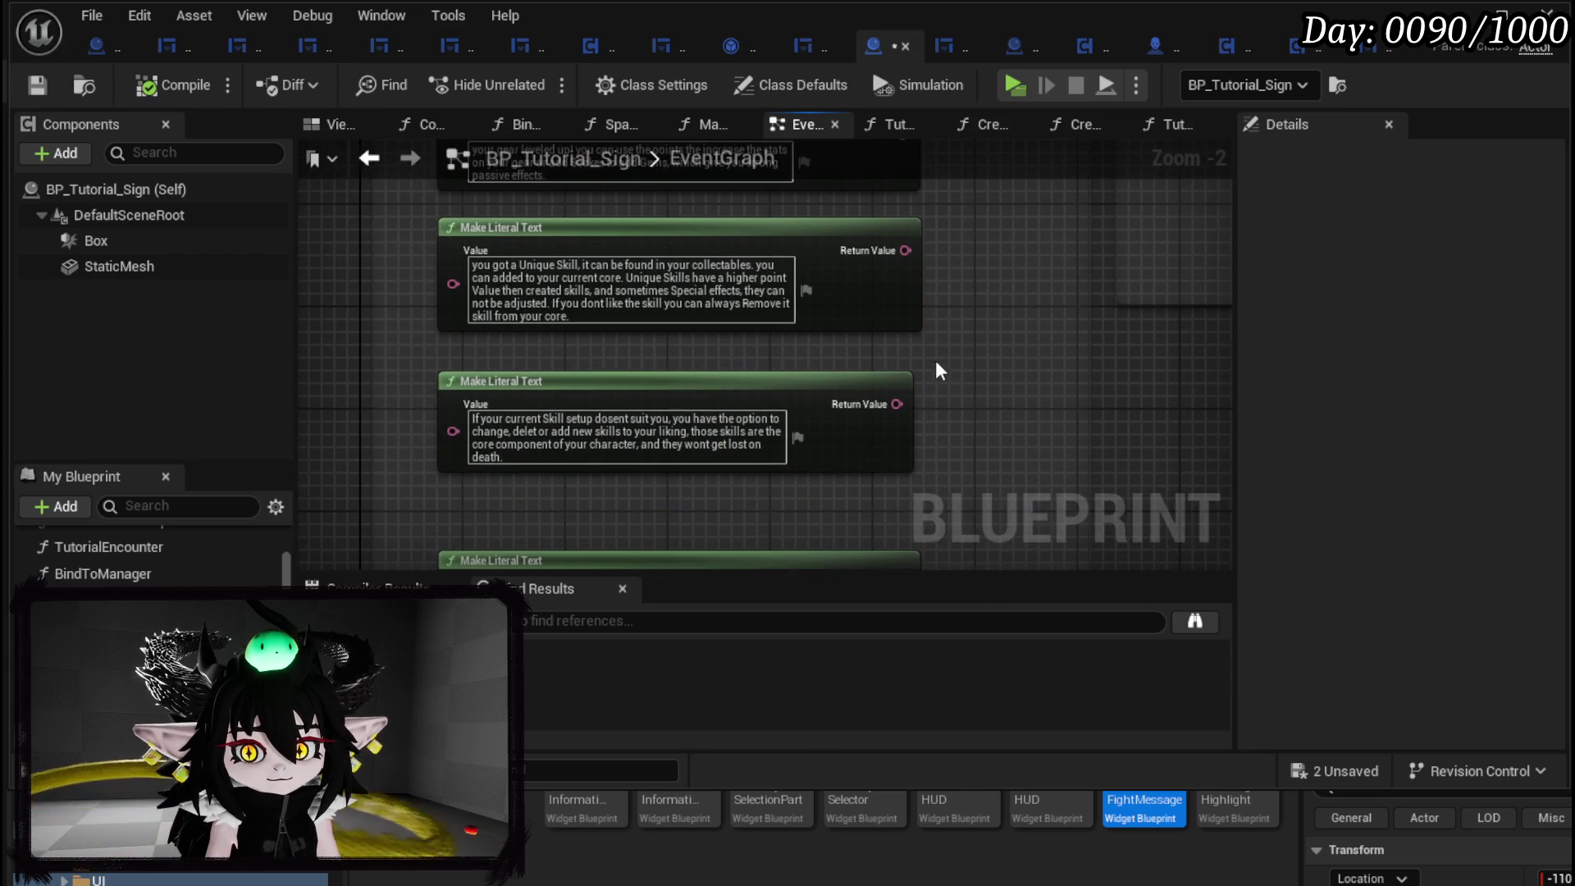
Save the blueprint and all unsaved packages.
key(ctrl+s)
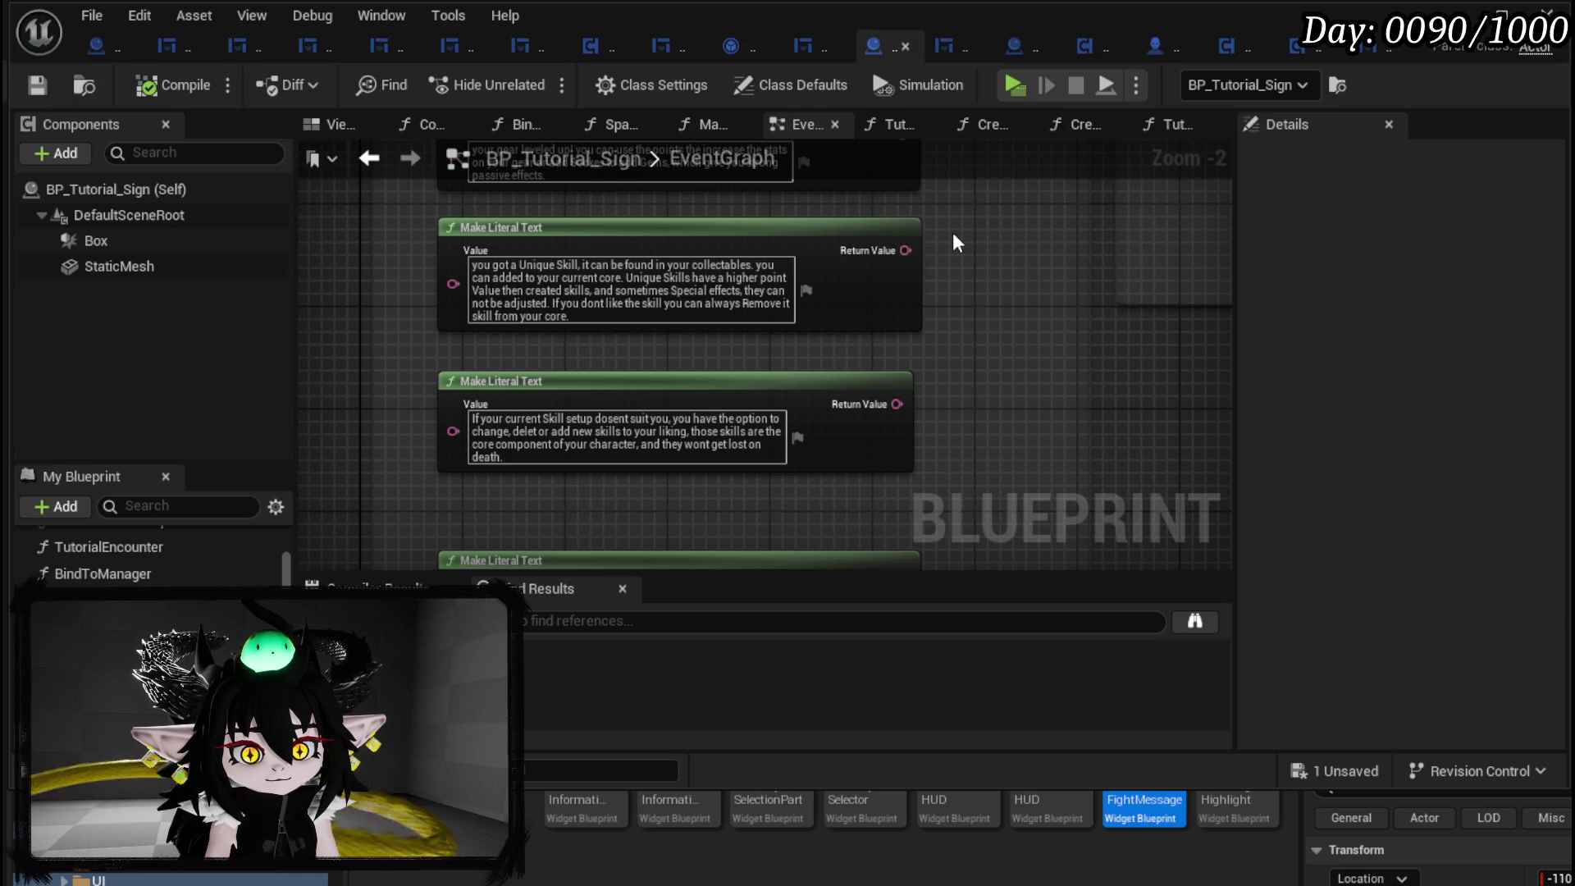
drag(752, 232, 824, 330)
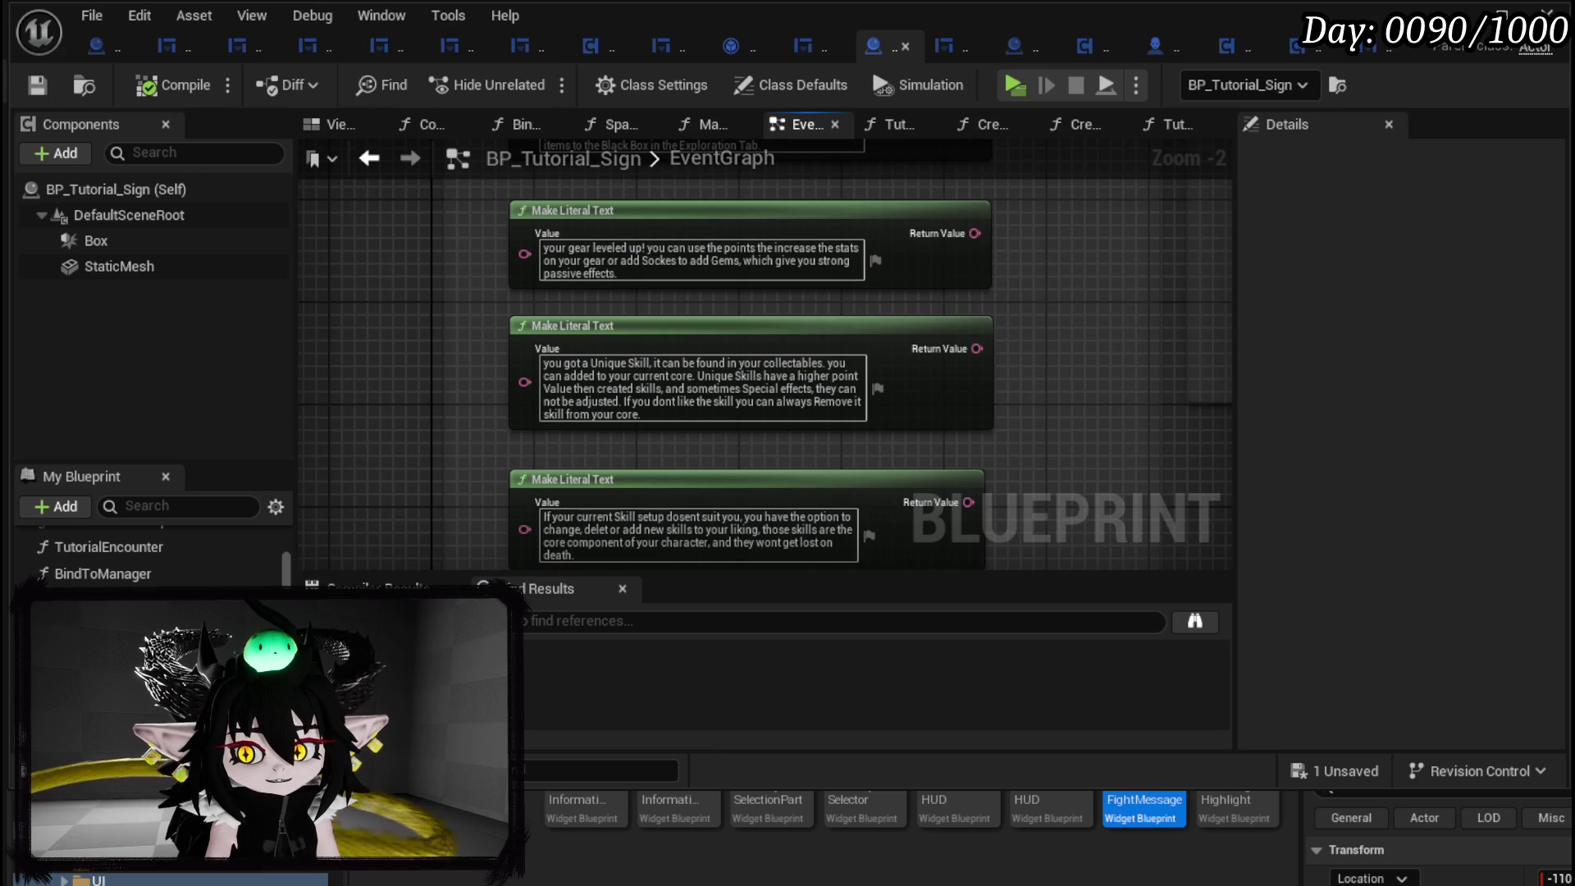
key(ctrl+shift+s)
click(1199, 802)
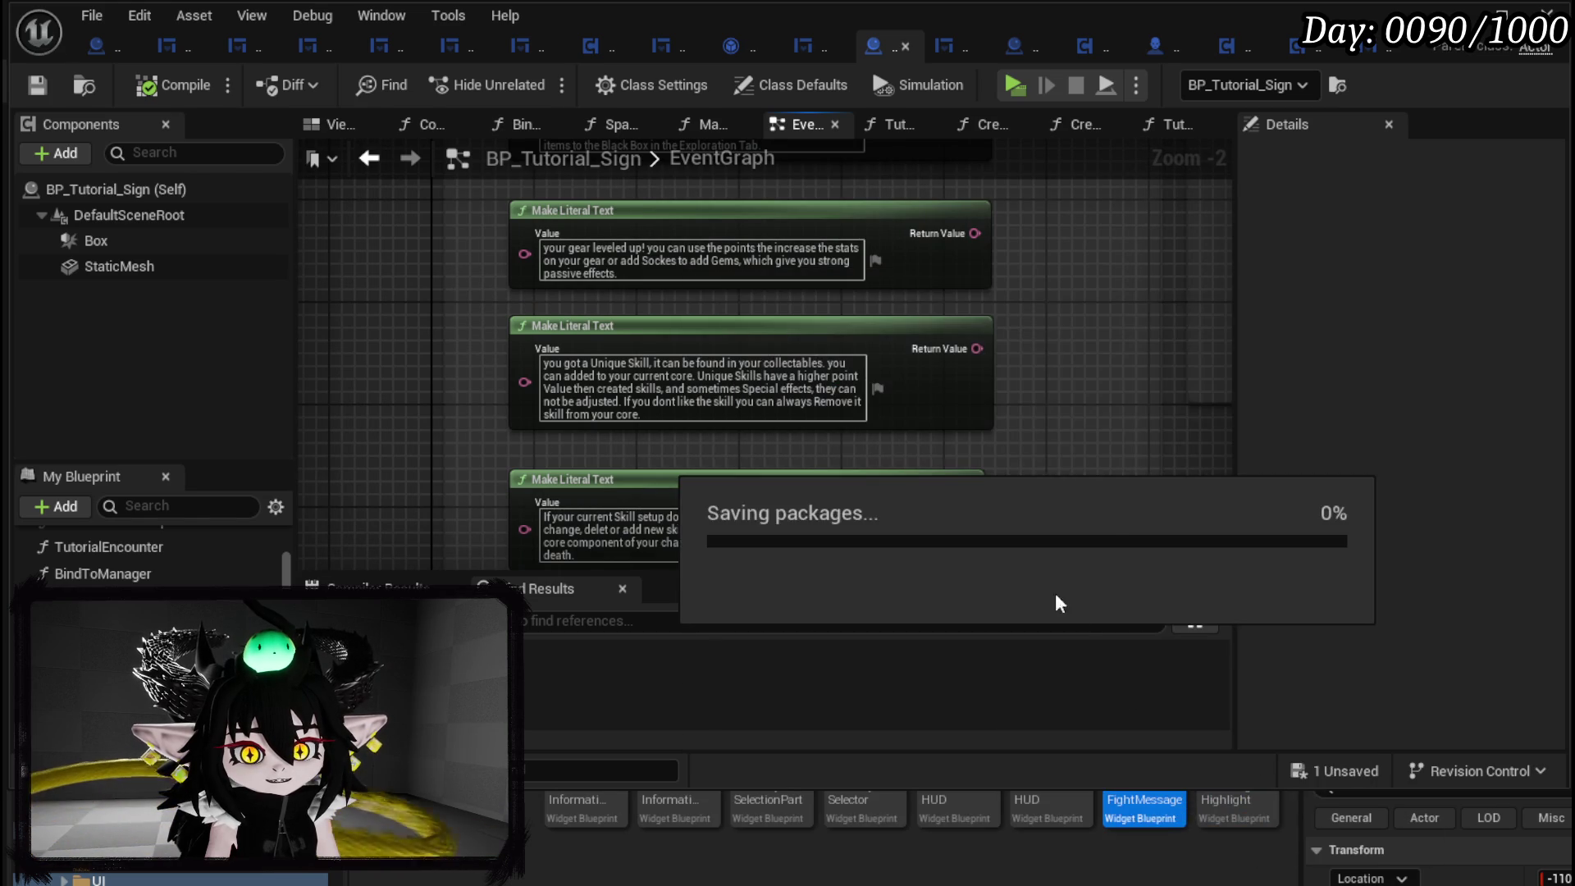
Bring all tutorial message nodes, including Thank you for playing, into view together.
mouse_move(1014, 449)
mouse_down()
mouse_move(1009, 376)
mouse_move(963, 251)
mouse_up()
mouse_move(415, 402)
mouse_down()
mouse_move(474, 352)
mouse_move(999, 277)
mouse_up()
click(1001, 278)
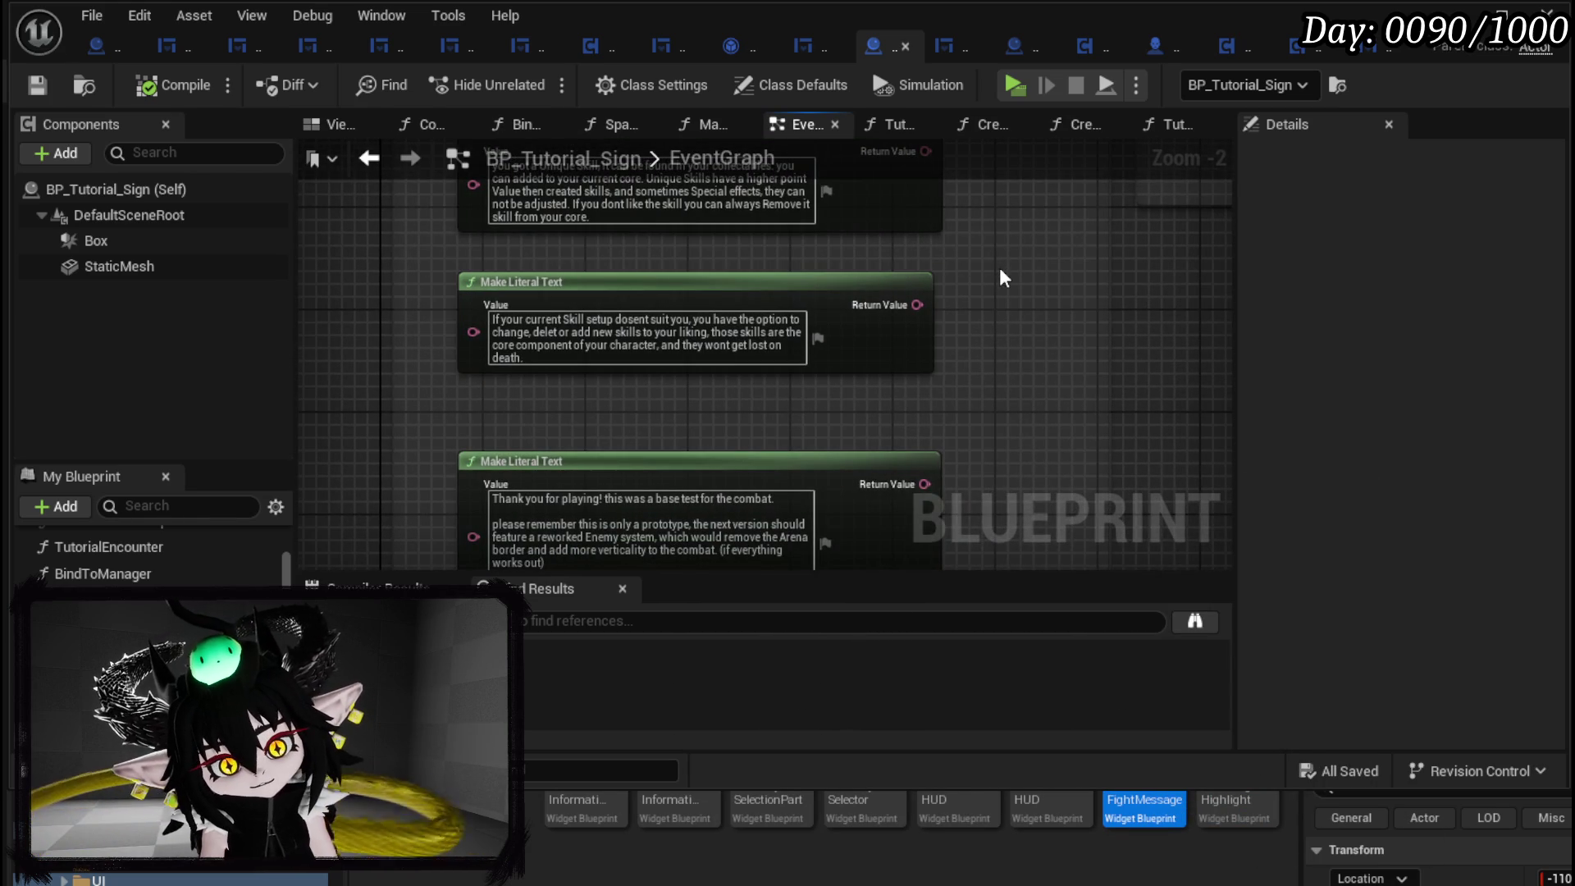
scroll(1002, 278, down, 2)
mouse_move(1001, 278)
mouse_down()
mouse_move(956, 496)
mouse_move(943, 439)
mouse_move(637, 426)
mouse_move(875, 320)
mouse_move(689, 422)
mouse_move(715, 474)
mouse_up()
click(644, 465)
click(849, 435)
Nudge the last message node slightly left, save the blueprint, and minimise to the level editor.
key(ctrl+s)
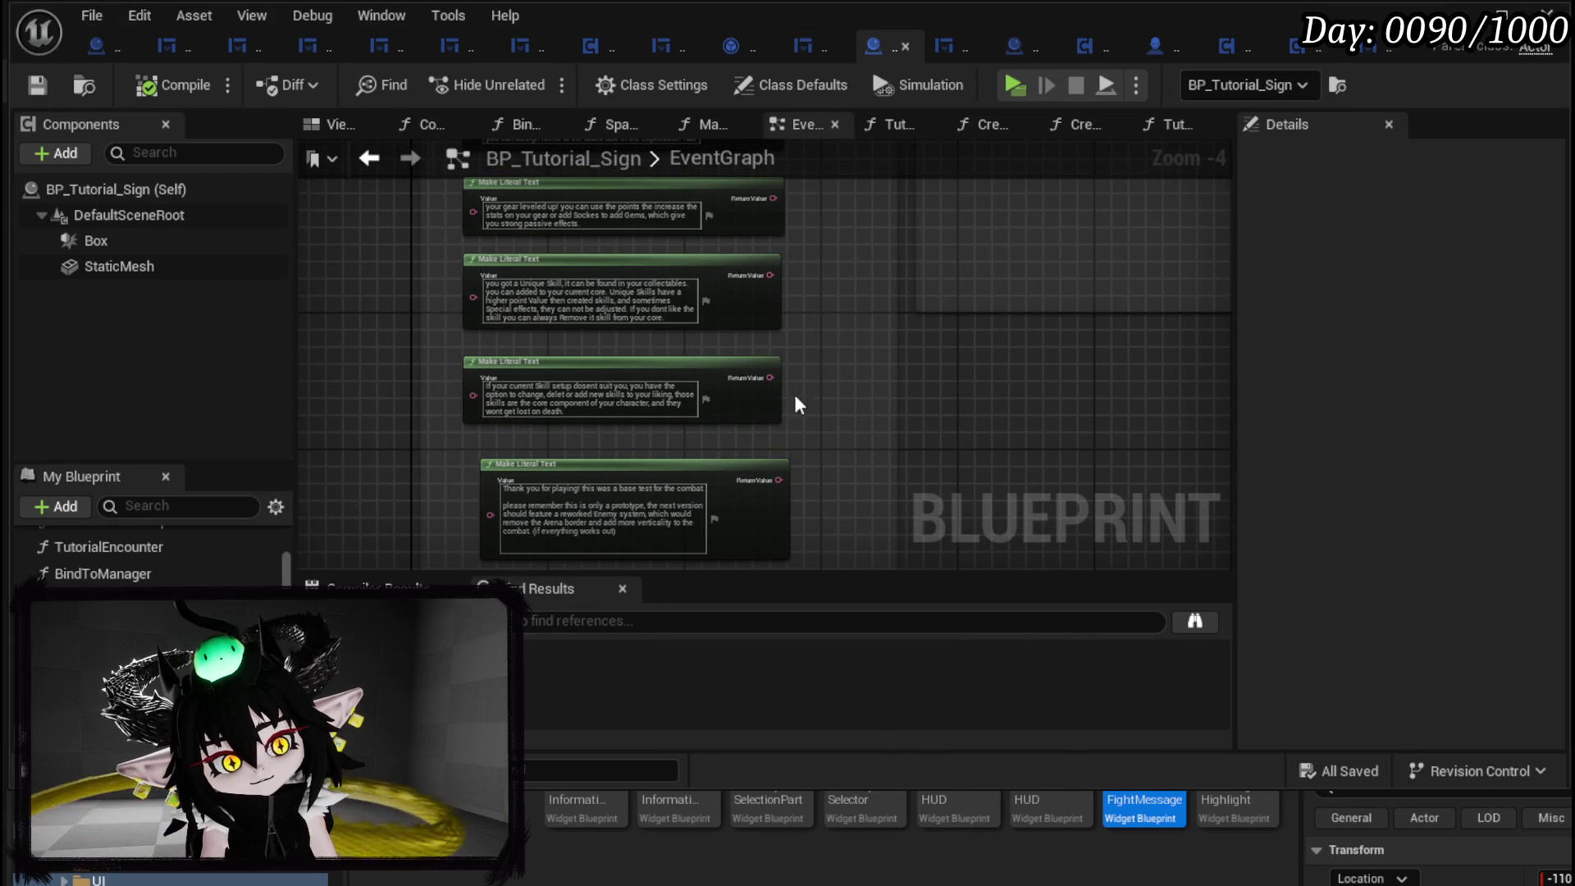
drag(588, 470, 579, 469)
click(37, 84)
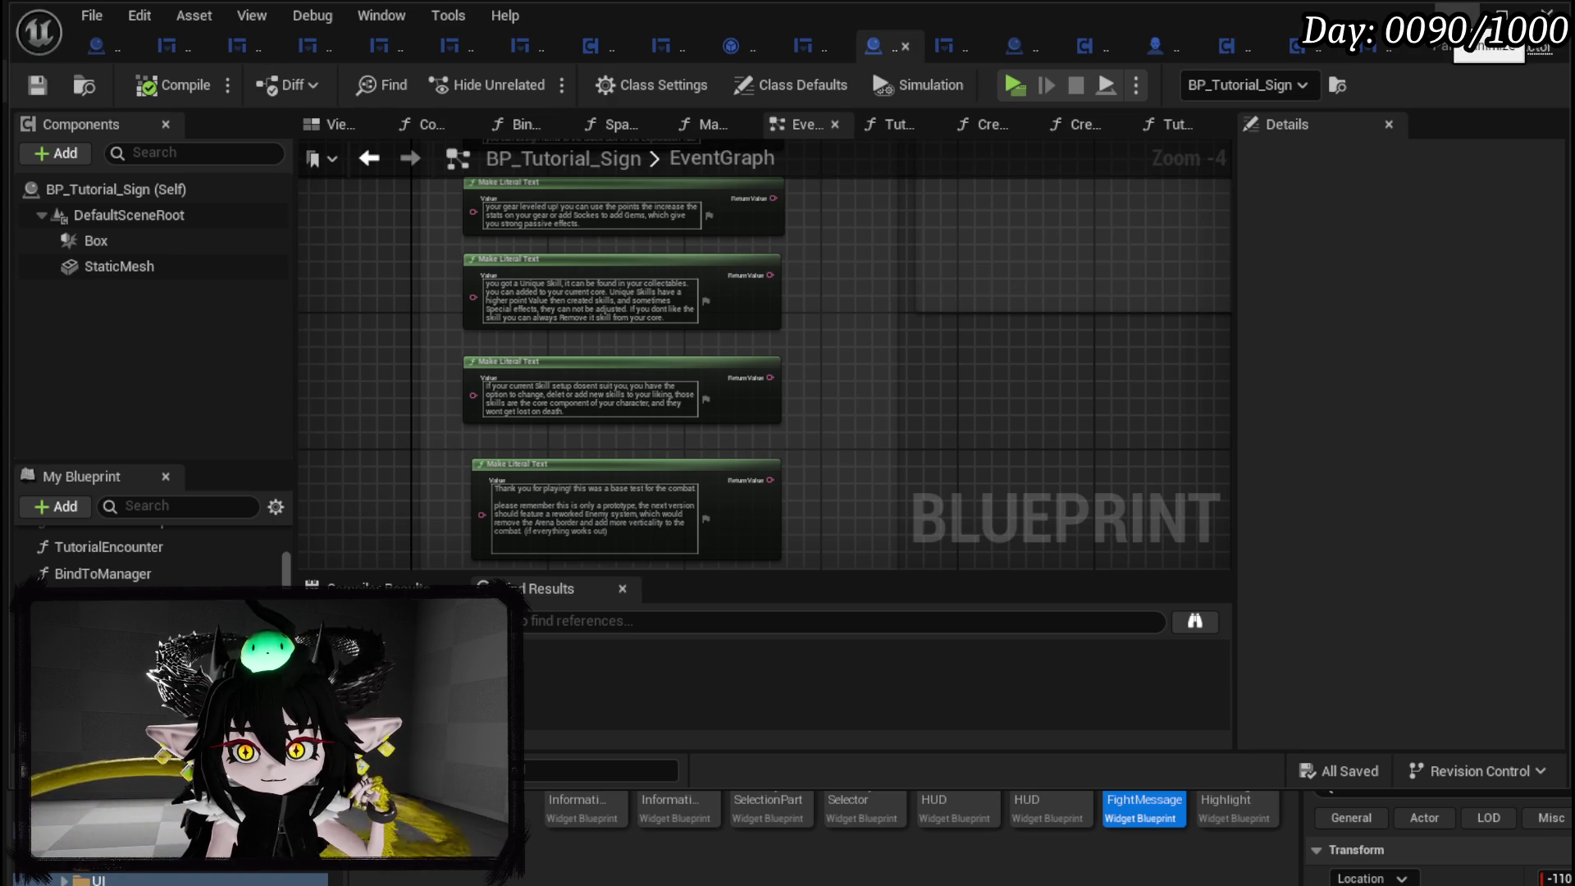
click(1464, 16)
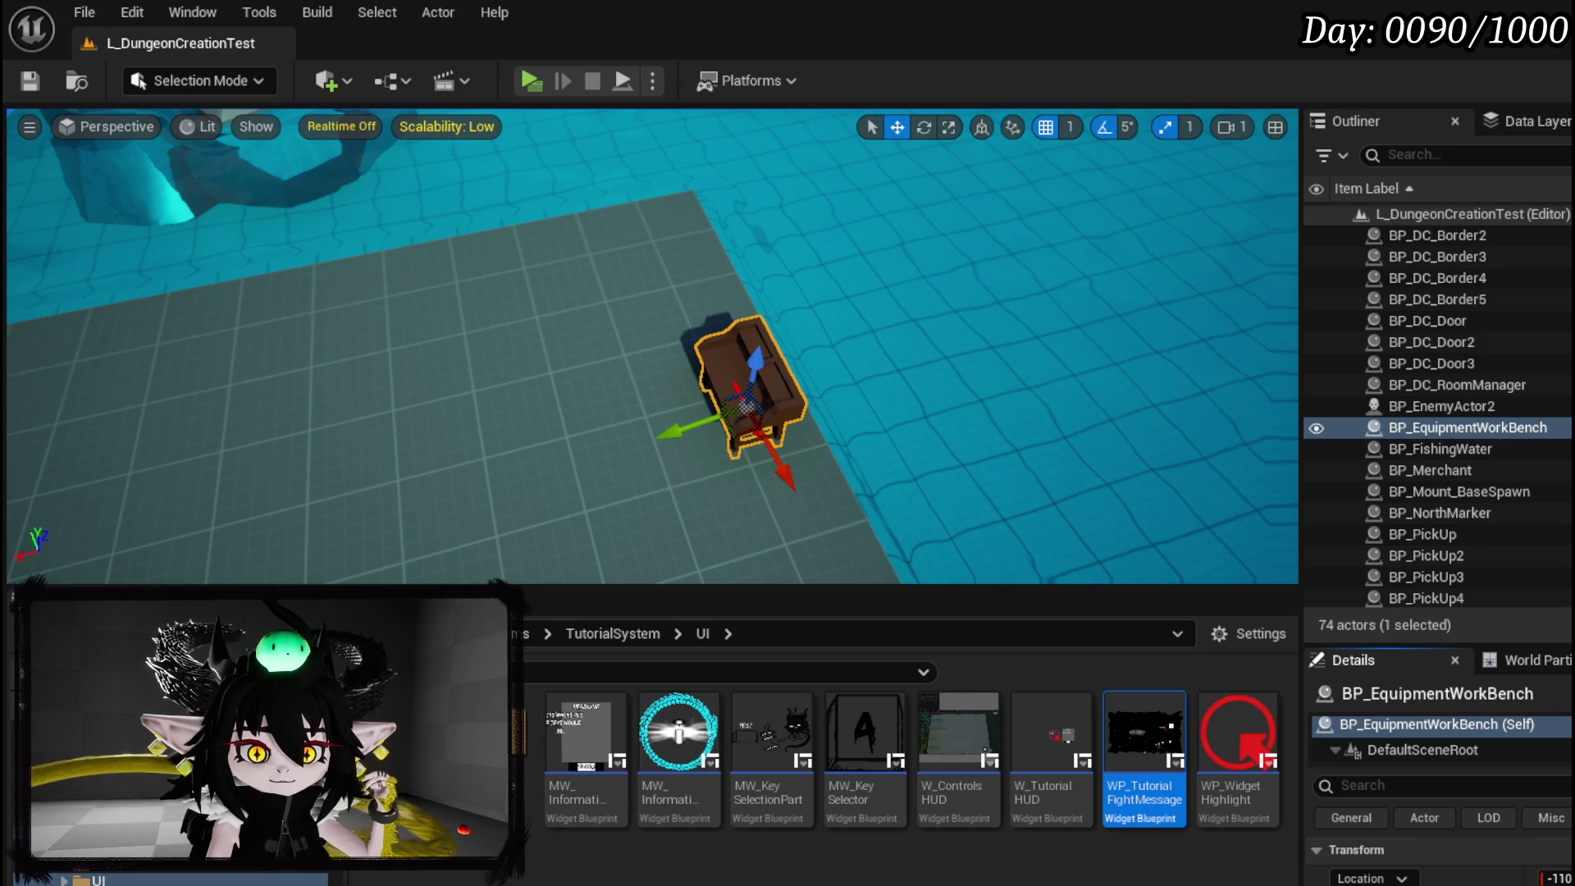
Browse the Content Browser to Systems > CombatSystem > DataBase and open the enemy loot data table.
scroll(164, 780, up, 3)
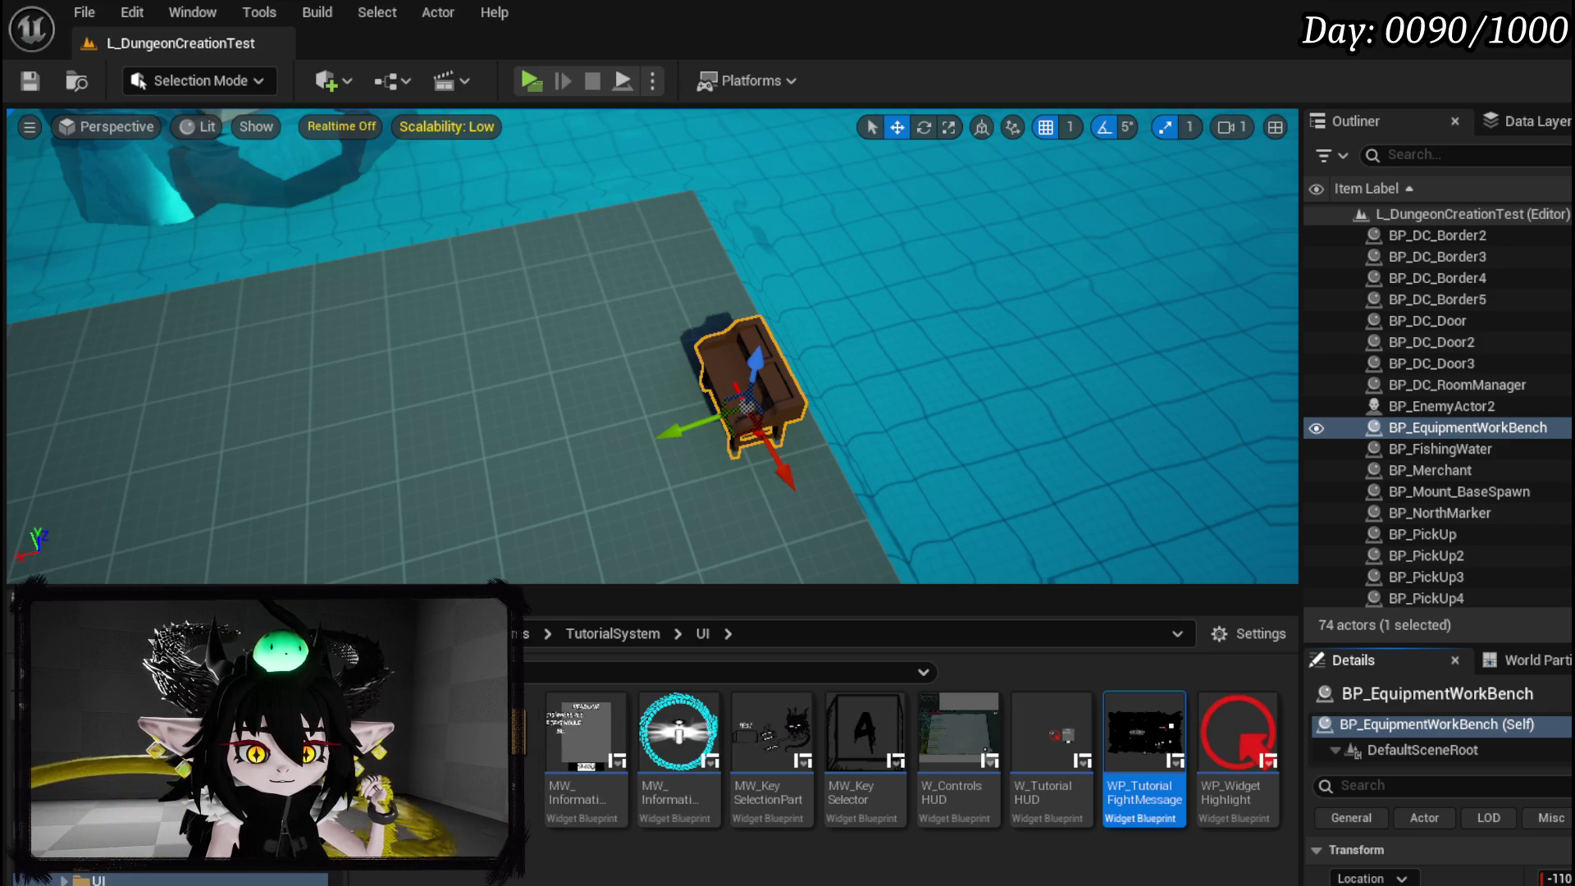
scroll(164, 779, up, 2)
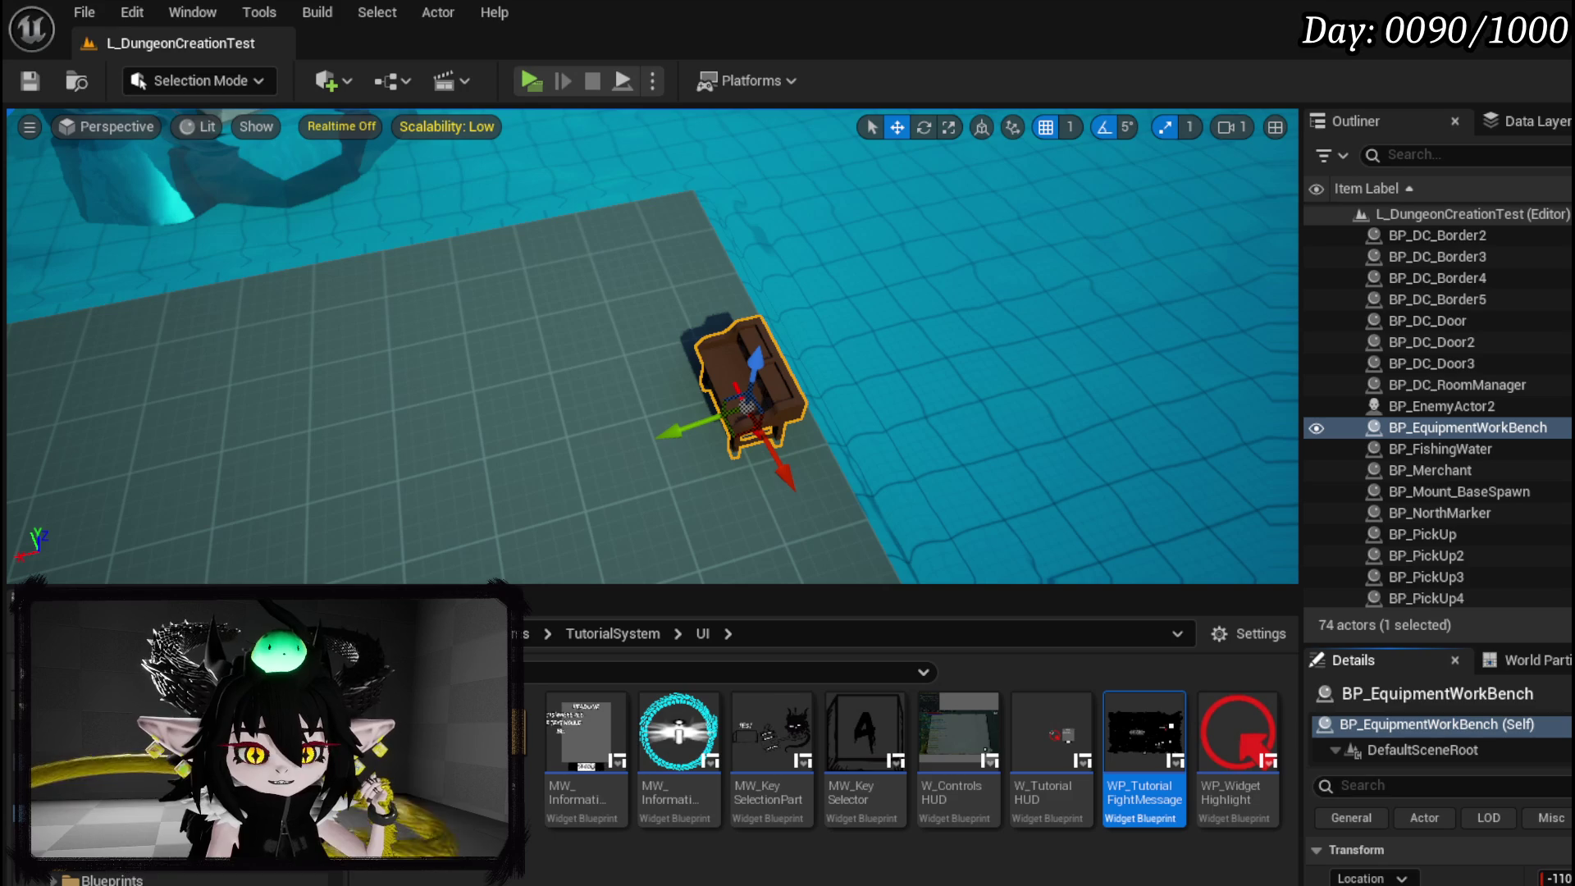
click(112, 879)
scroll(164, 779, down, 1)
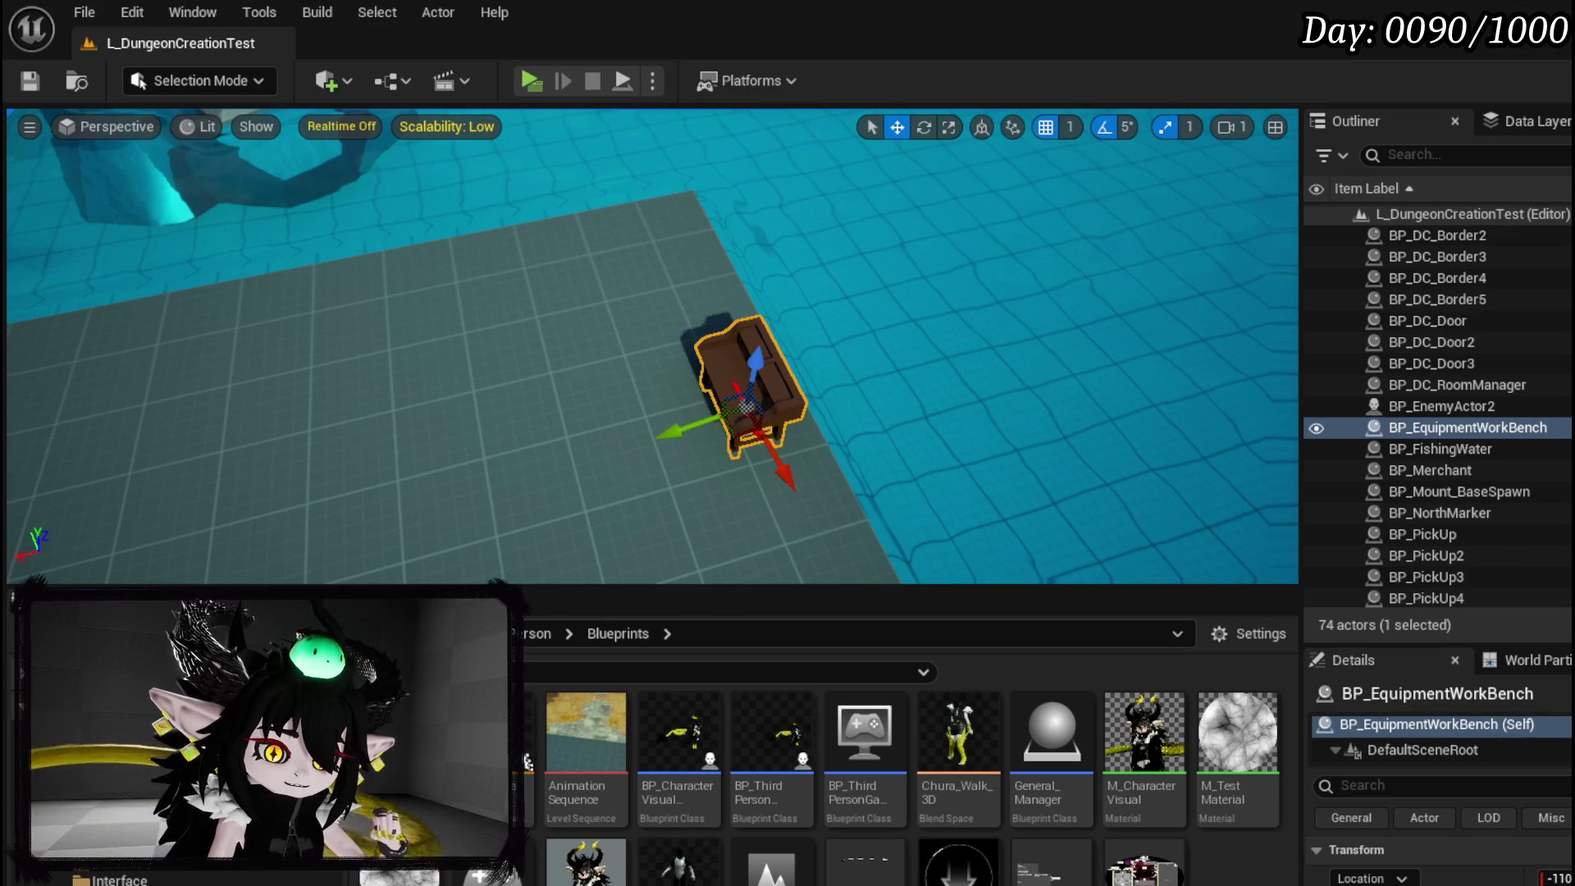
click(115, 861)
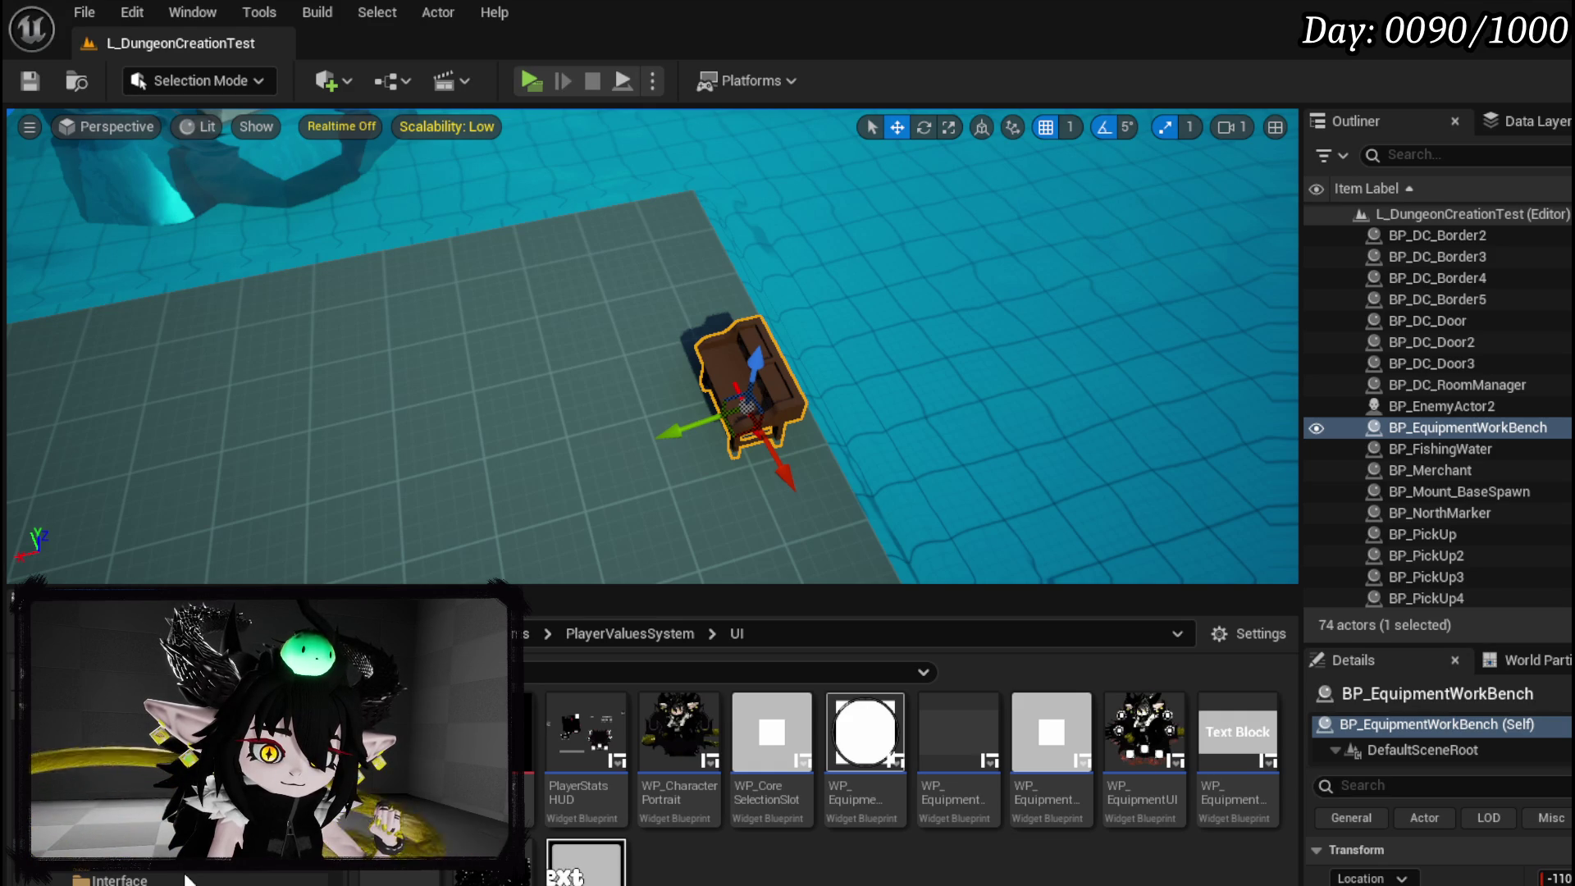
scroll(184, 879, down, 3)
scroll(182, 878, down, 3)
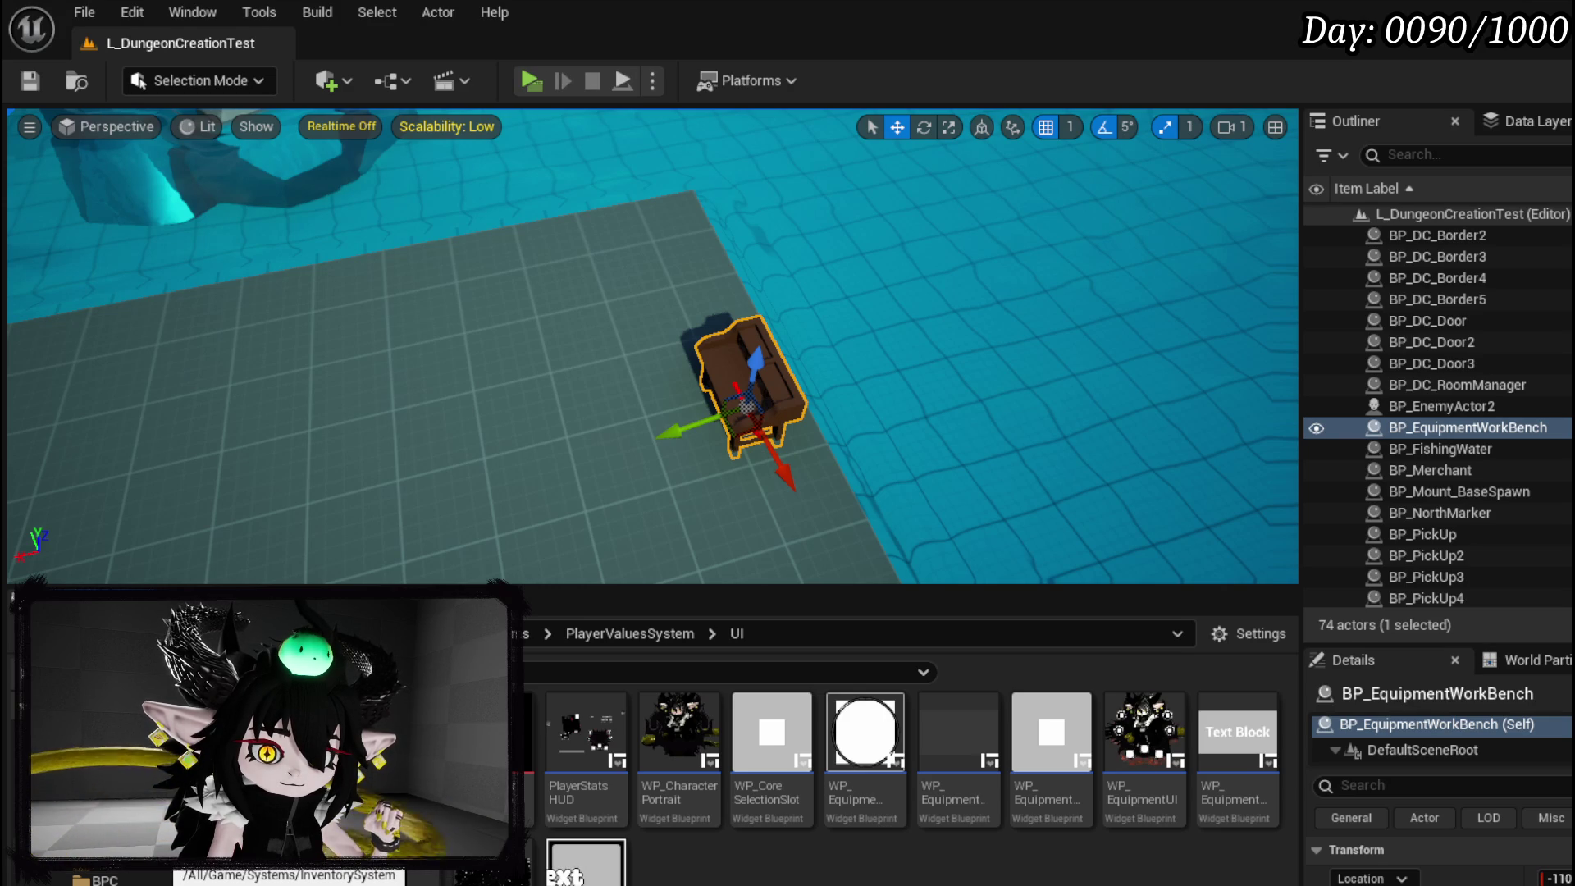
scroll(182, 878, down, 3)
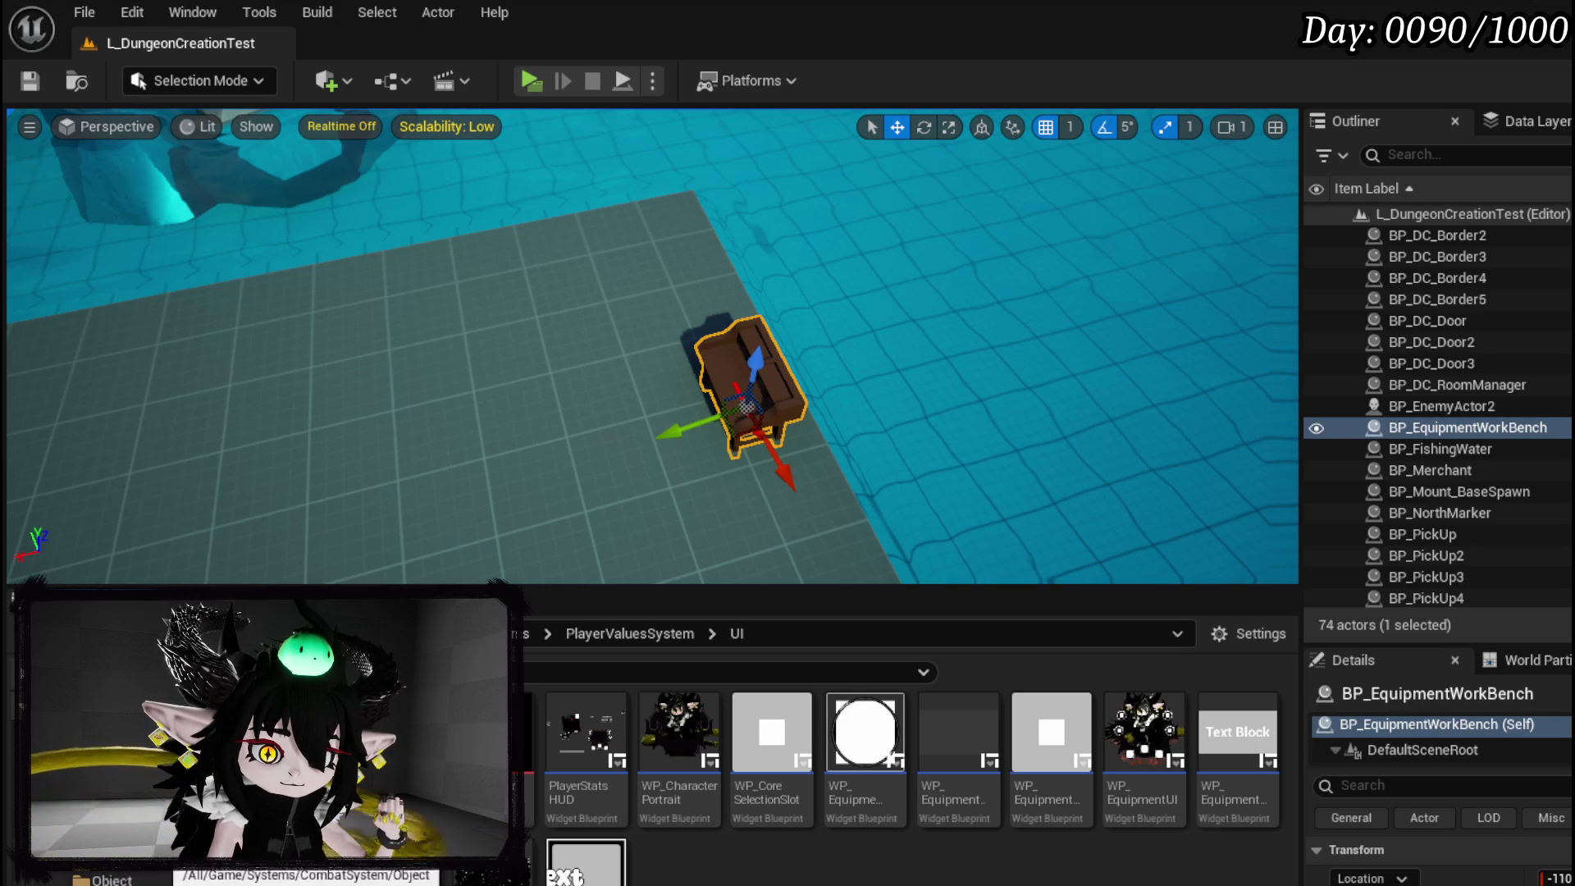
scroll(182, 877, down, 3)
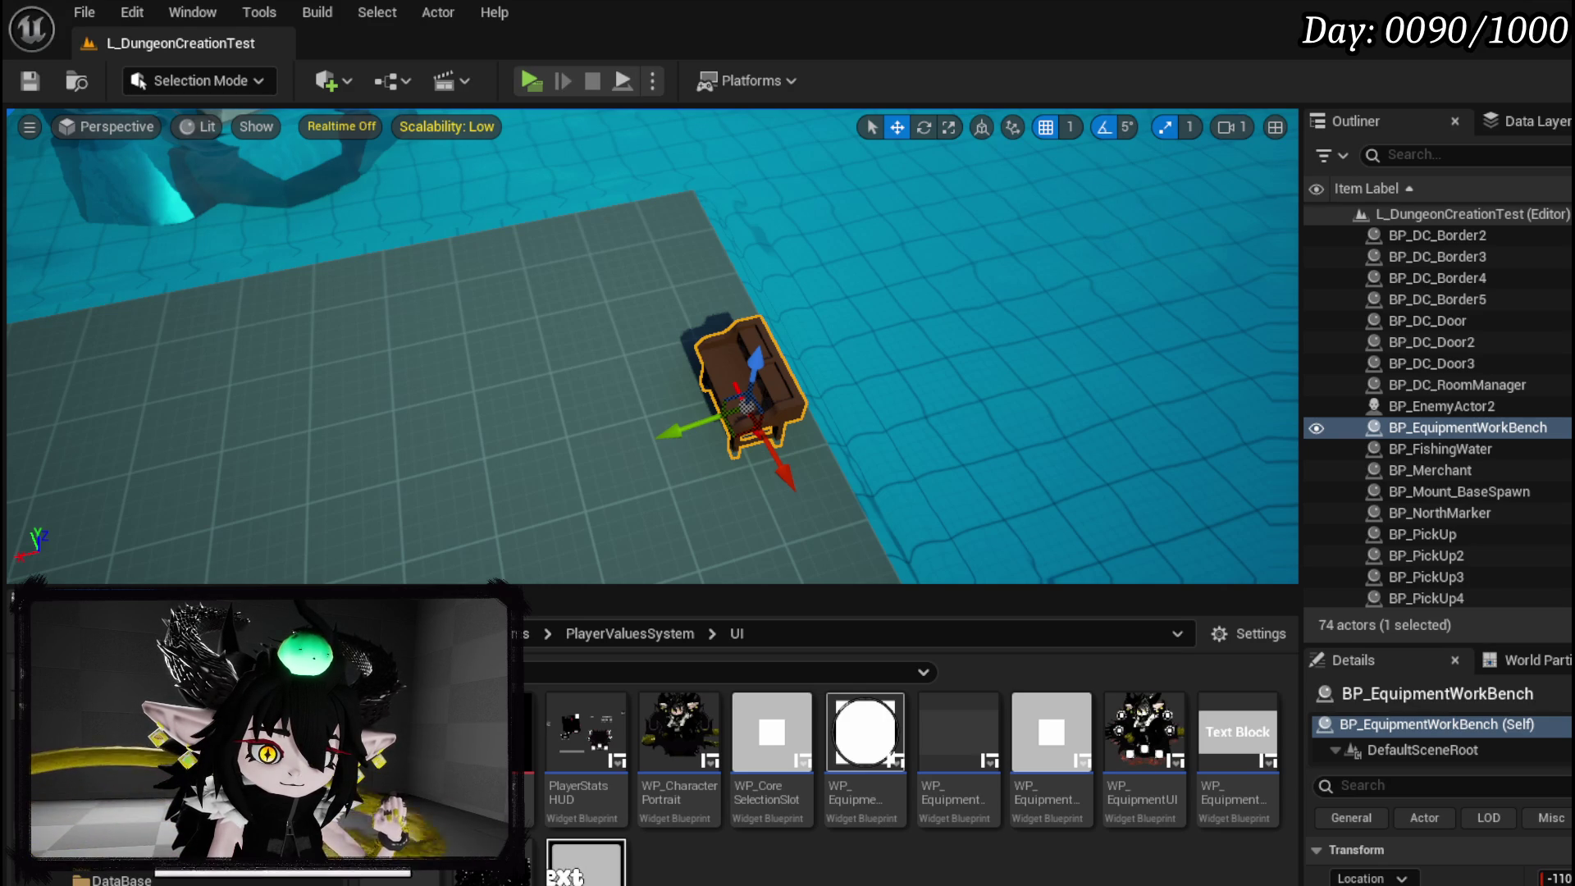
click(182, 878)
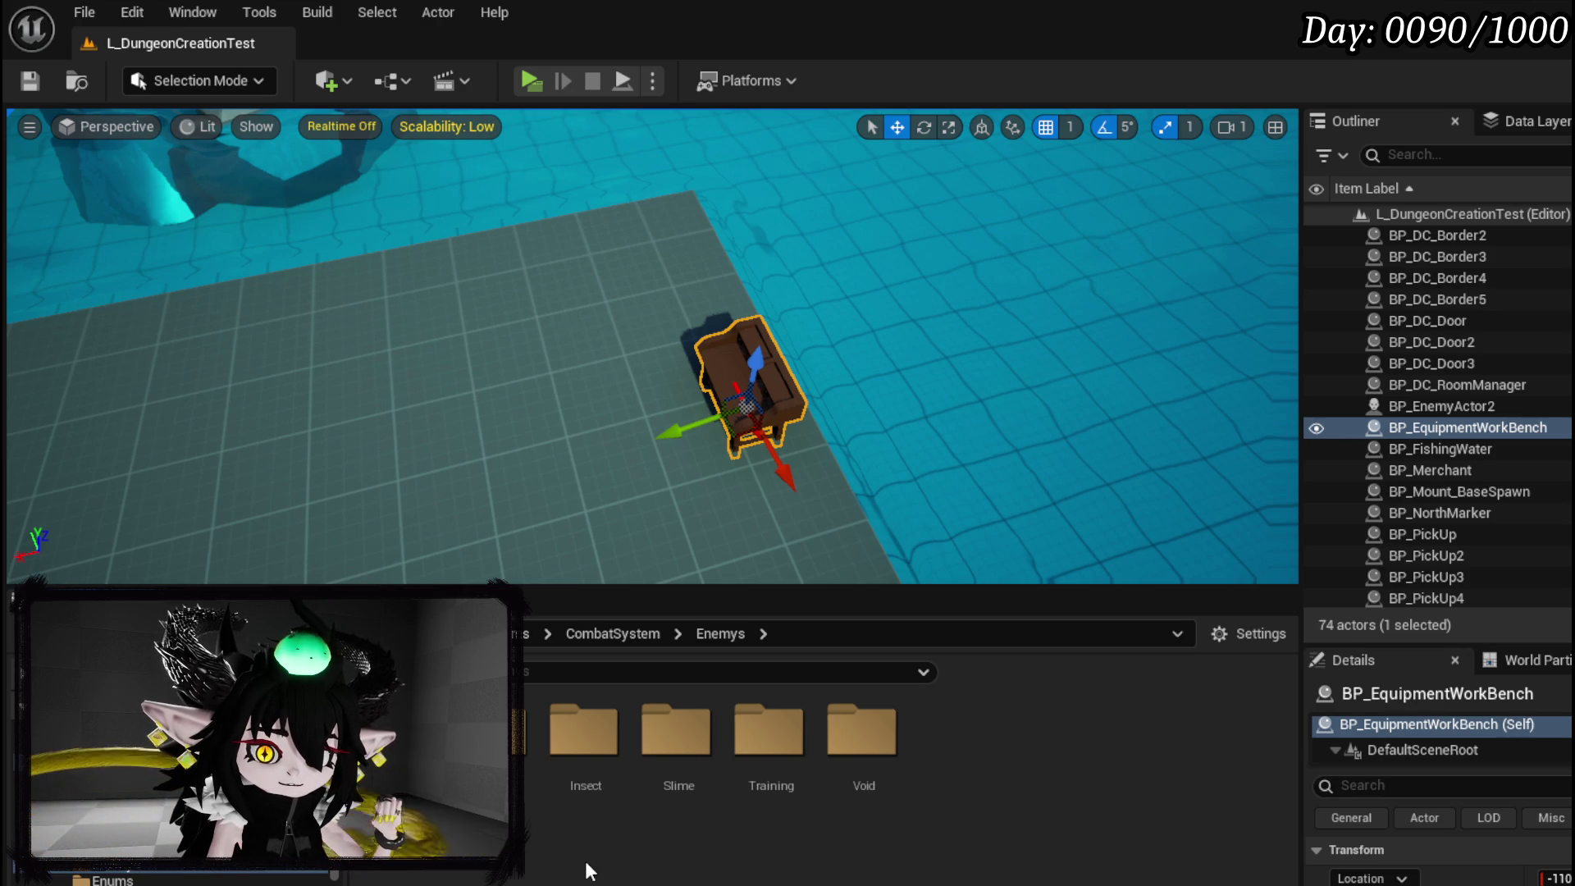
click(490, 828)
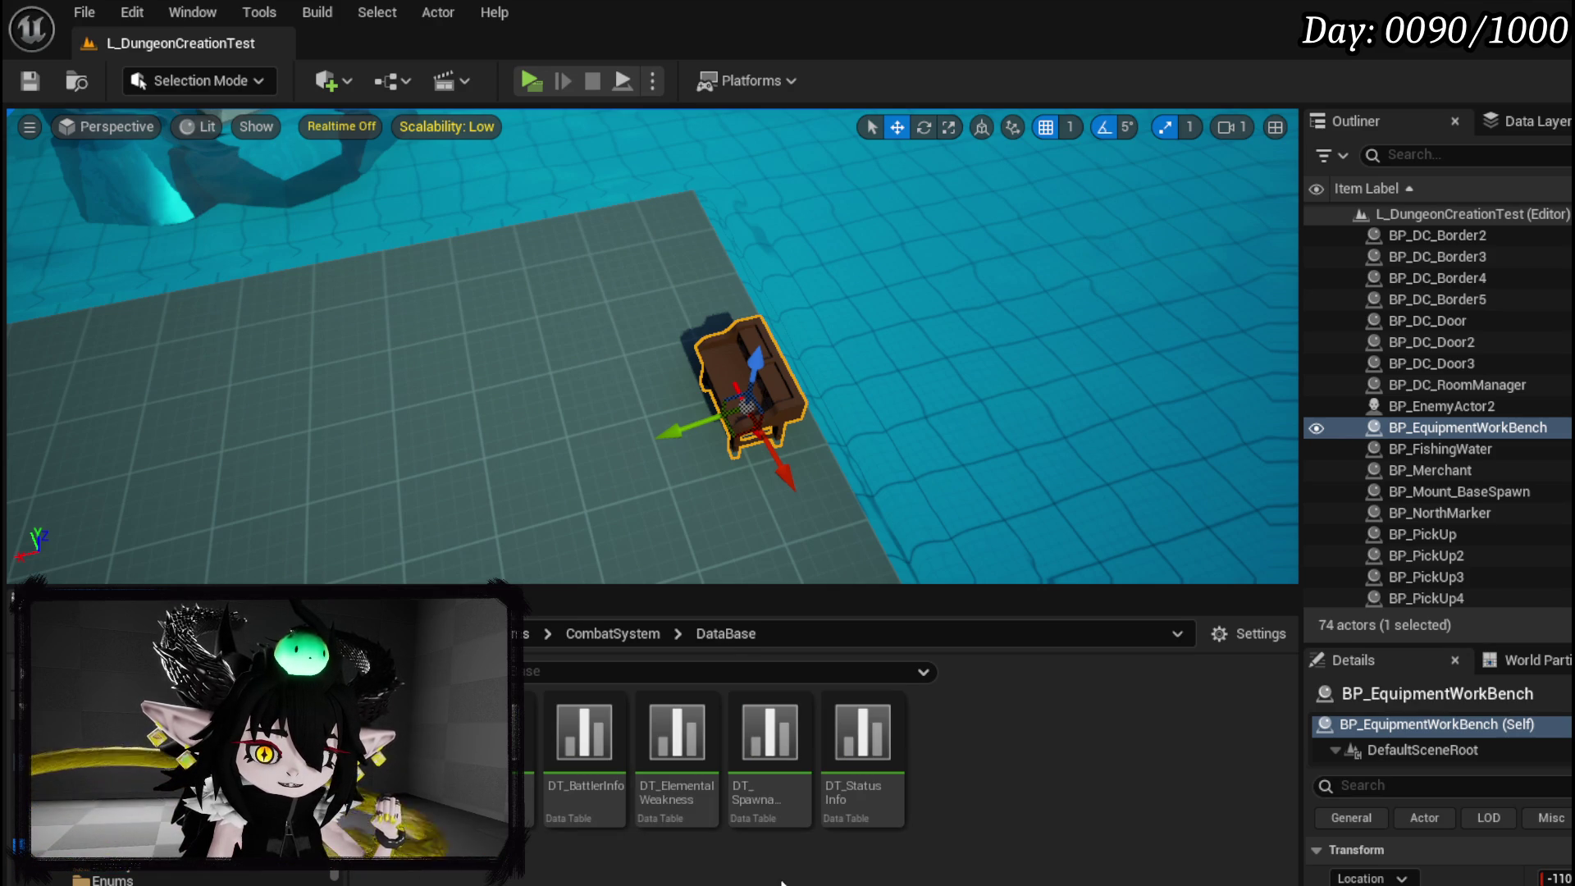
double_click(770, 738)
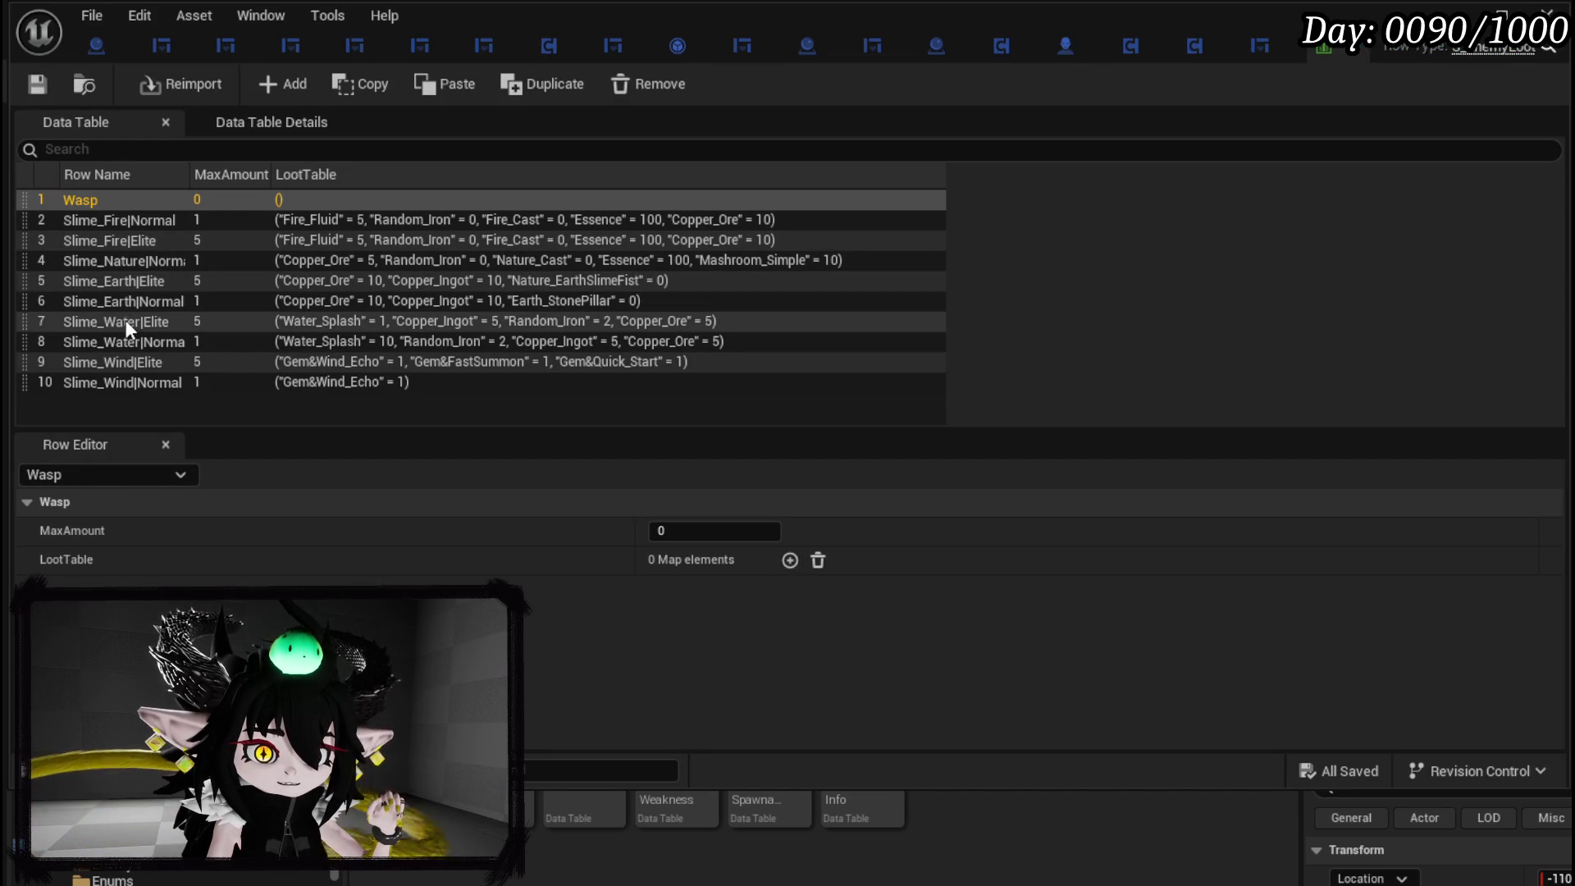
Add an empty fourth LootTable entry to the Slime_Wind|Elite row and close the data table.
click(119, 368)
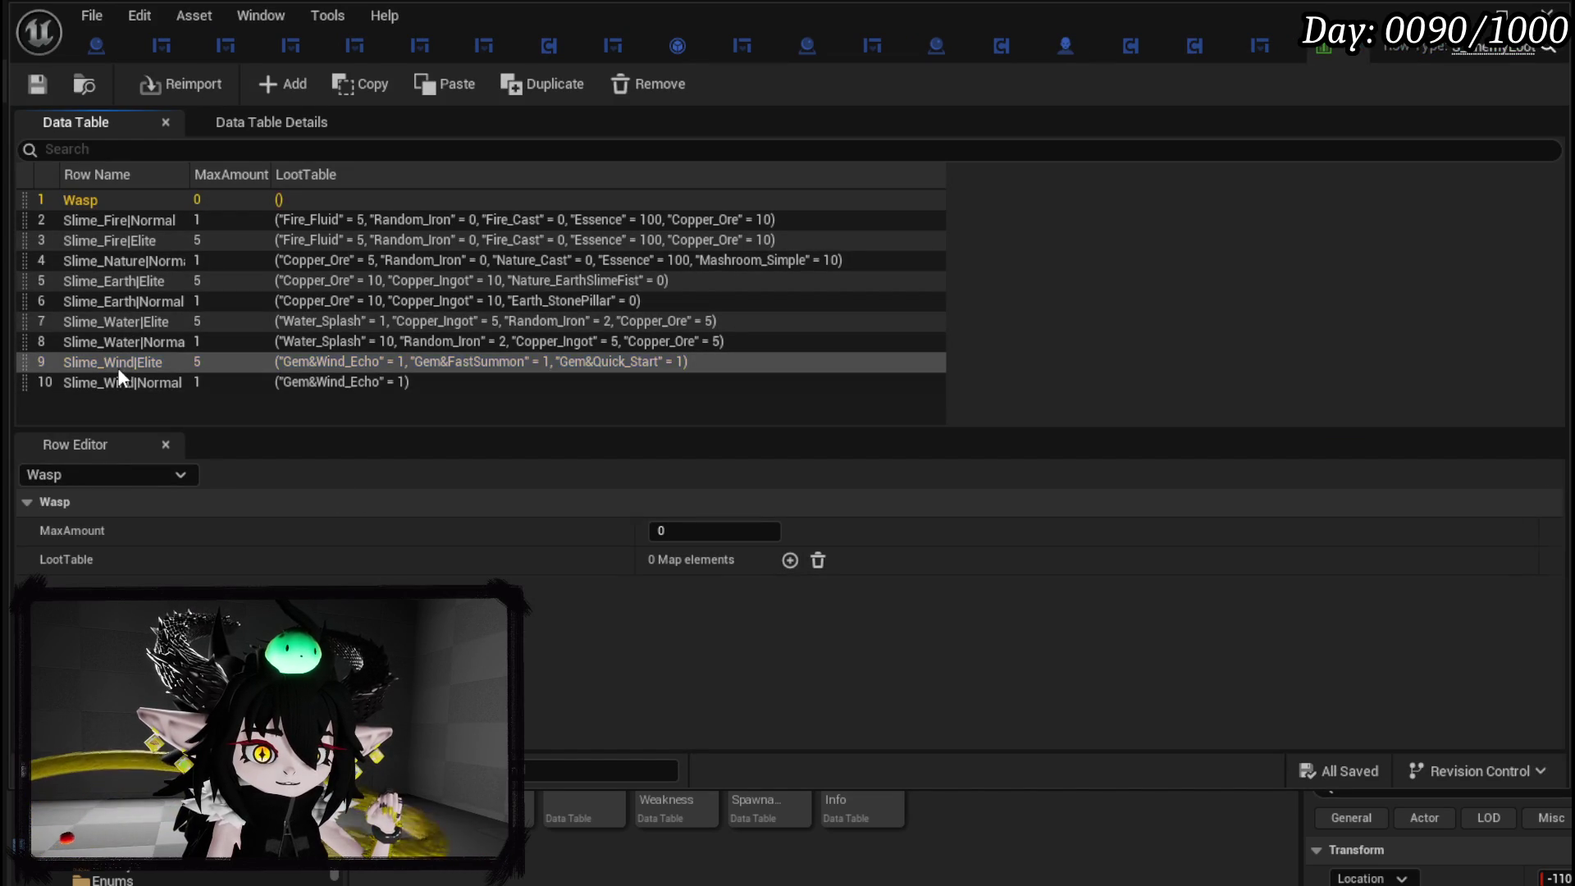
click(117, 368)
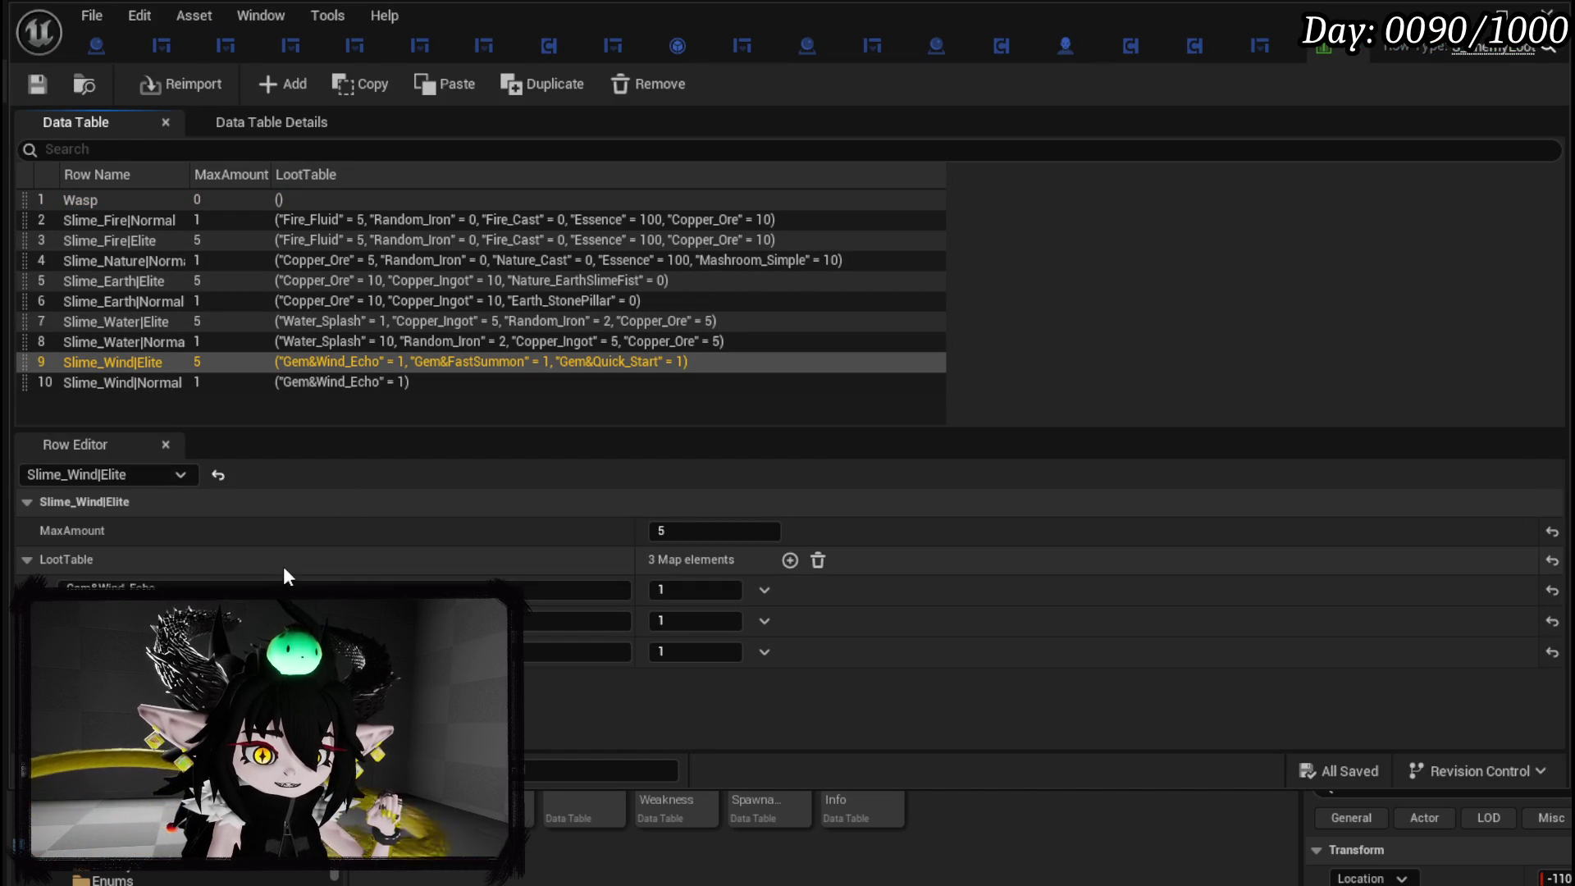
click(790, 560)
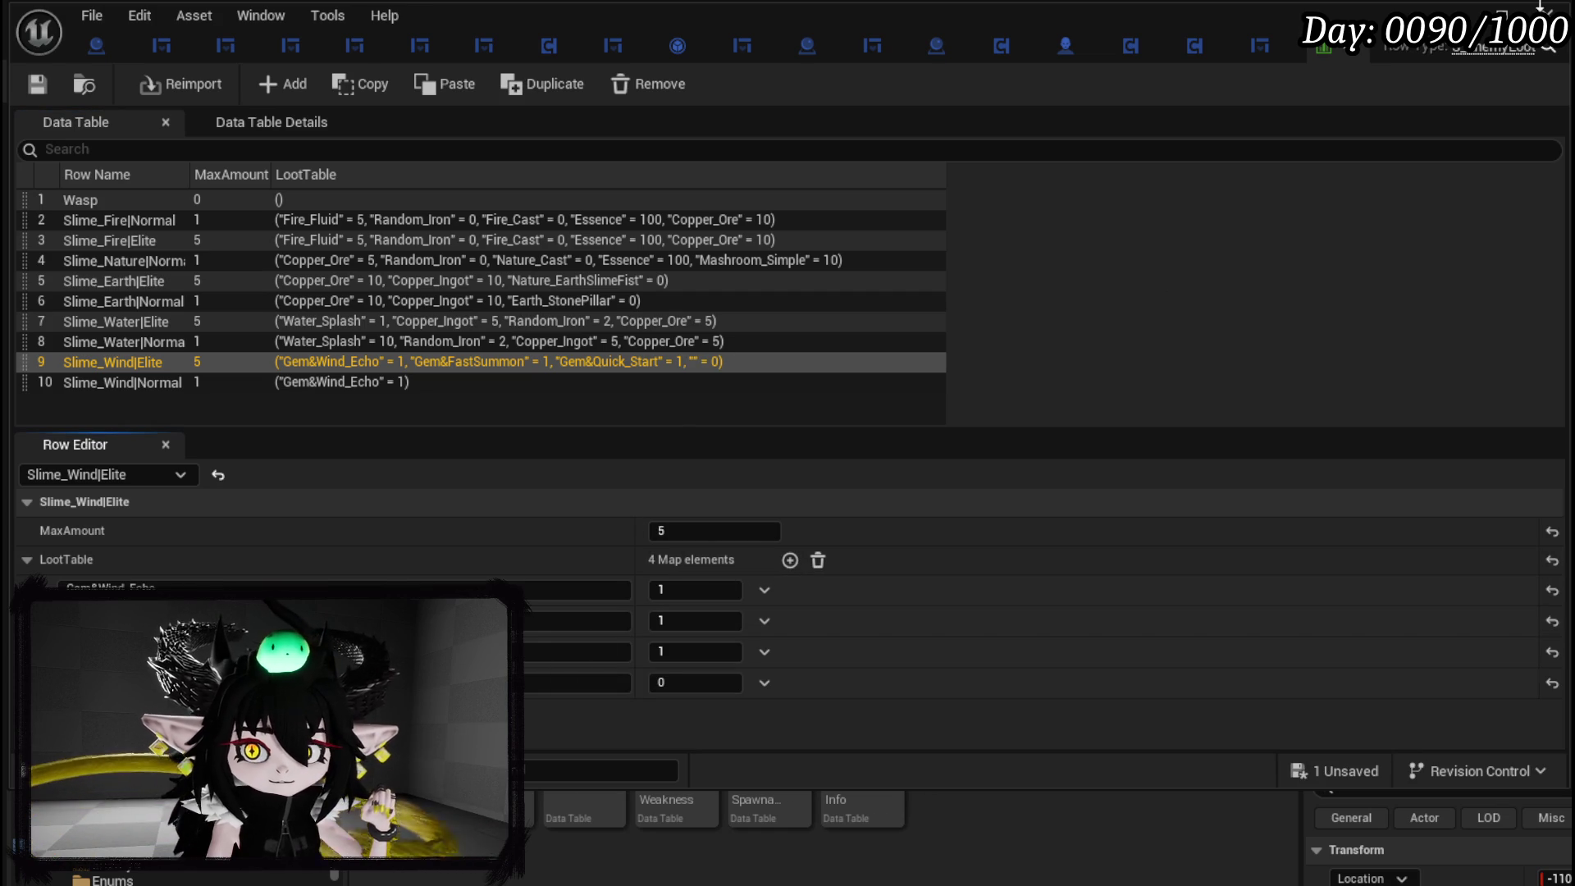
click(1458, 12)
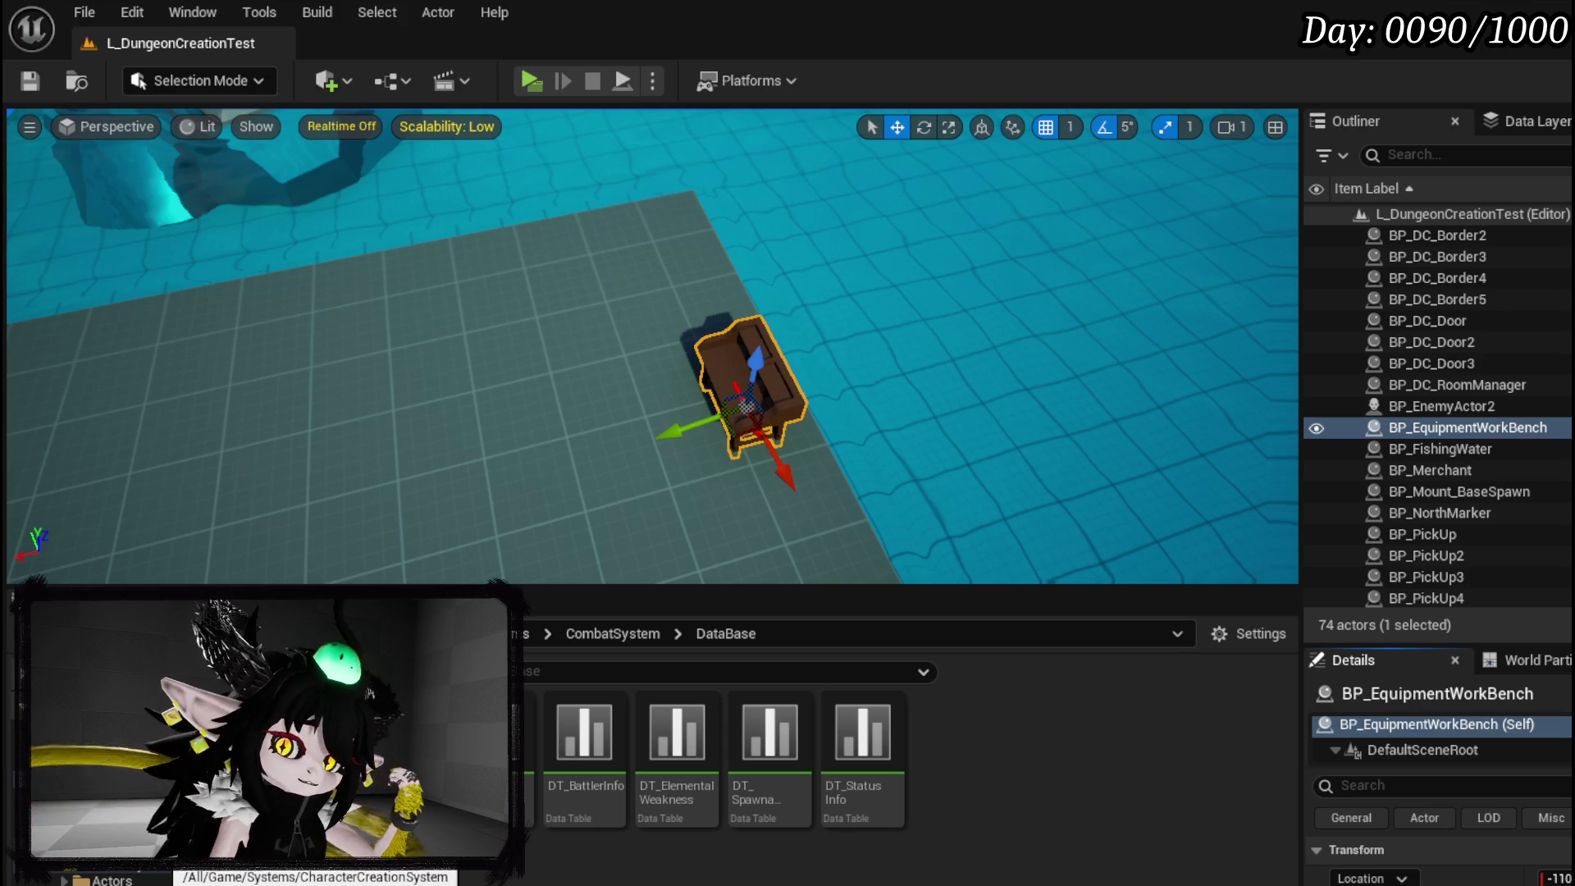
Reopen the enemy loot data table from the Content Browser.
scroll(164, 874, down, 3)
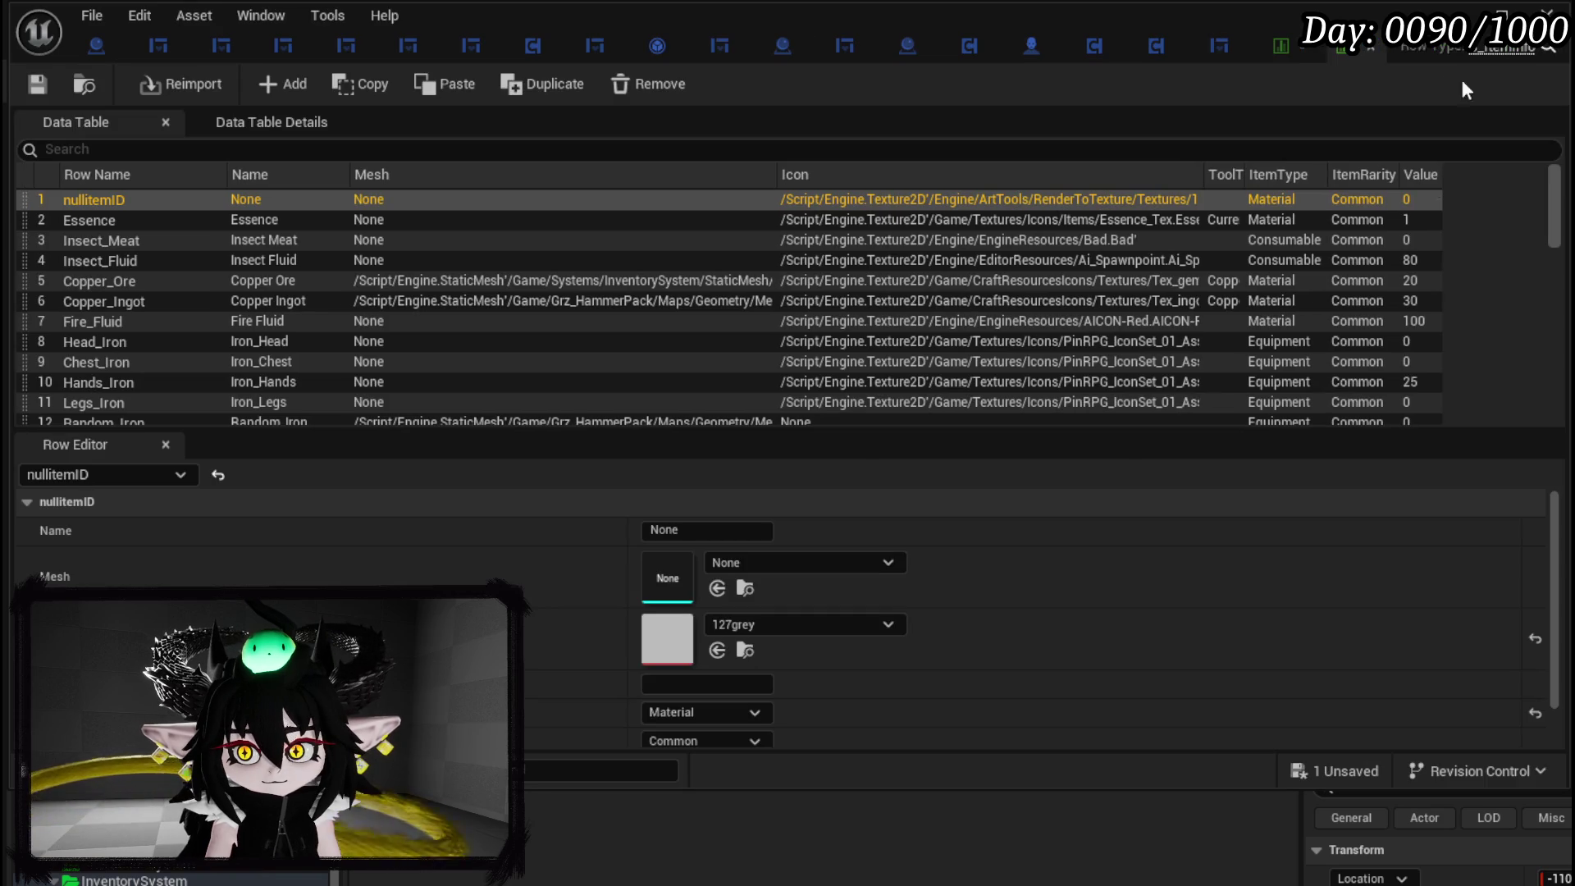
click(1350, 54)
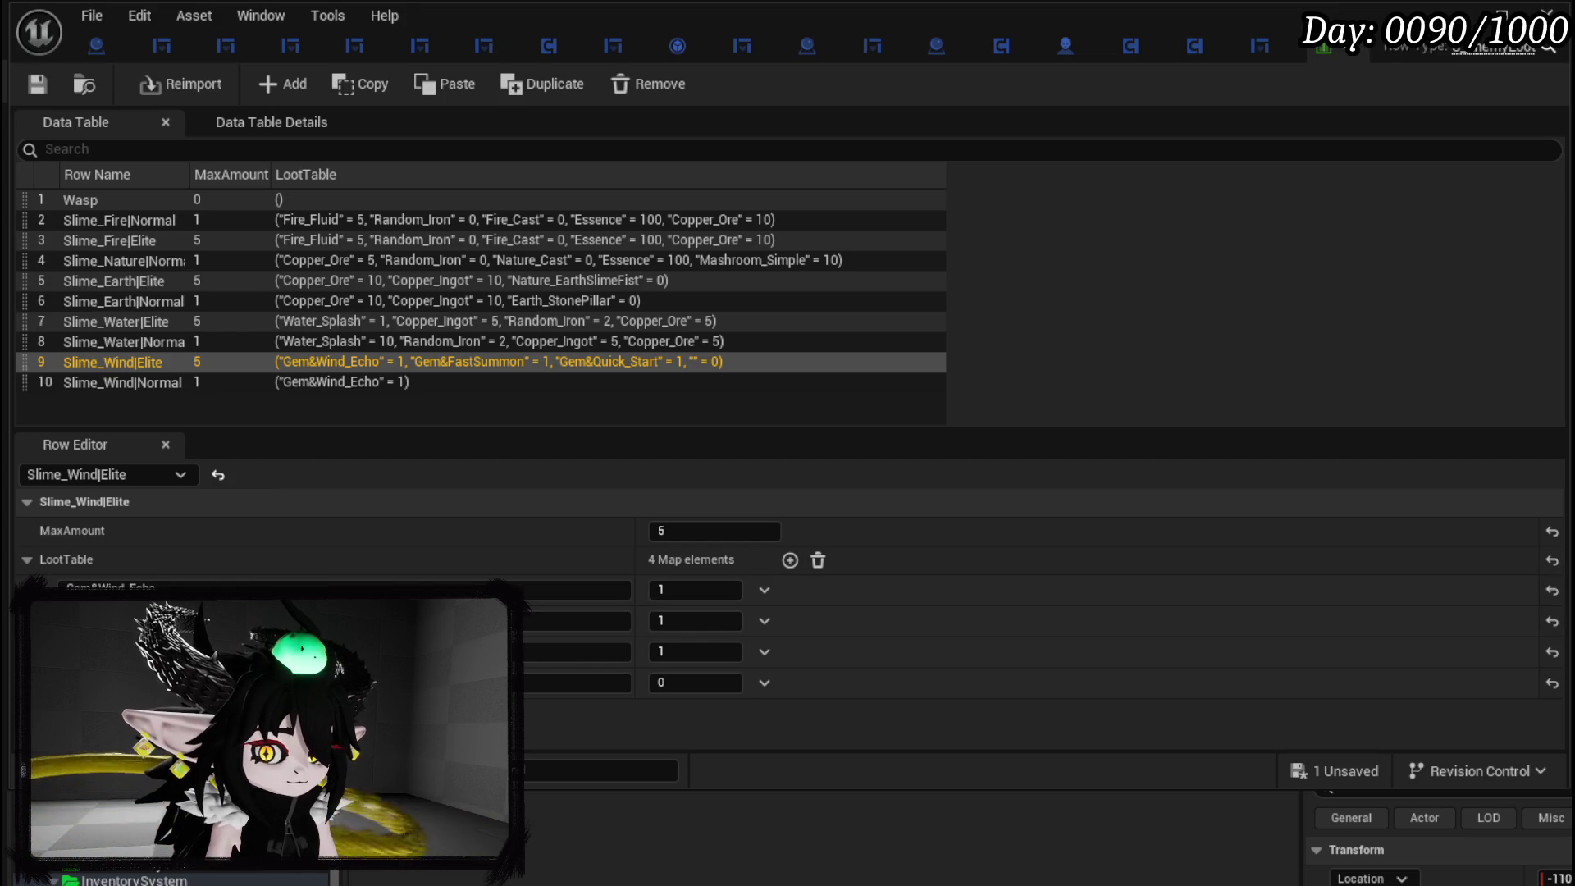
Set the fourth and fifth loot entries to Gem&Energising_Start and Gem&SOS_Shell, each with amount 1.
click(574, 682)
text(Gem&Energising_Start)
key(Return)
click(686, 682)
text(1)
key(Return)
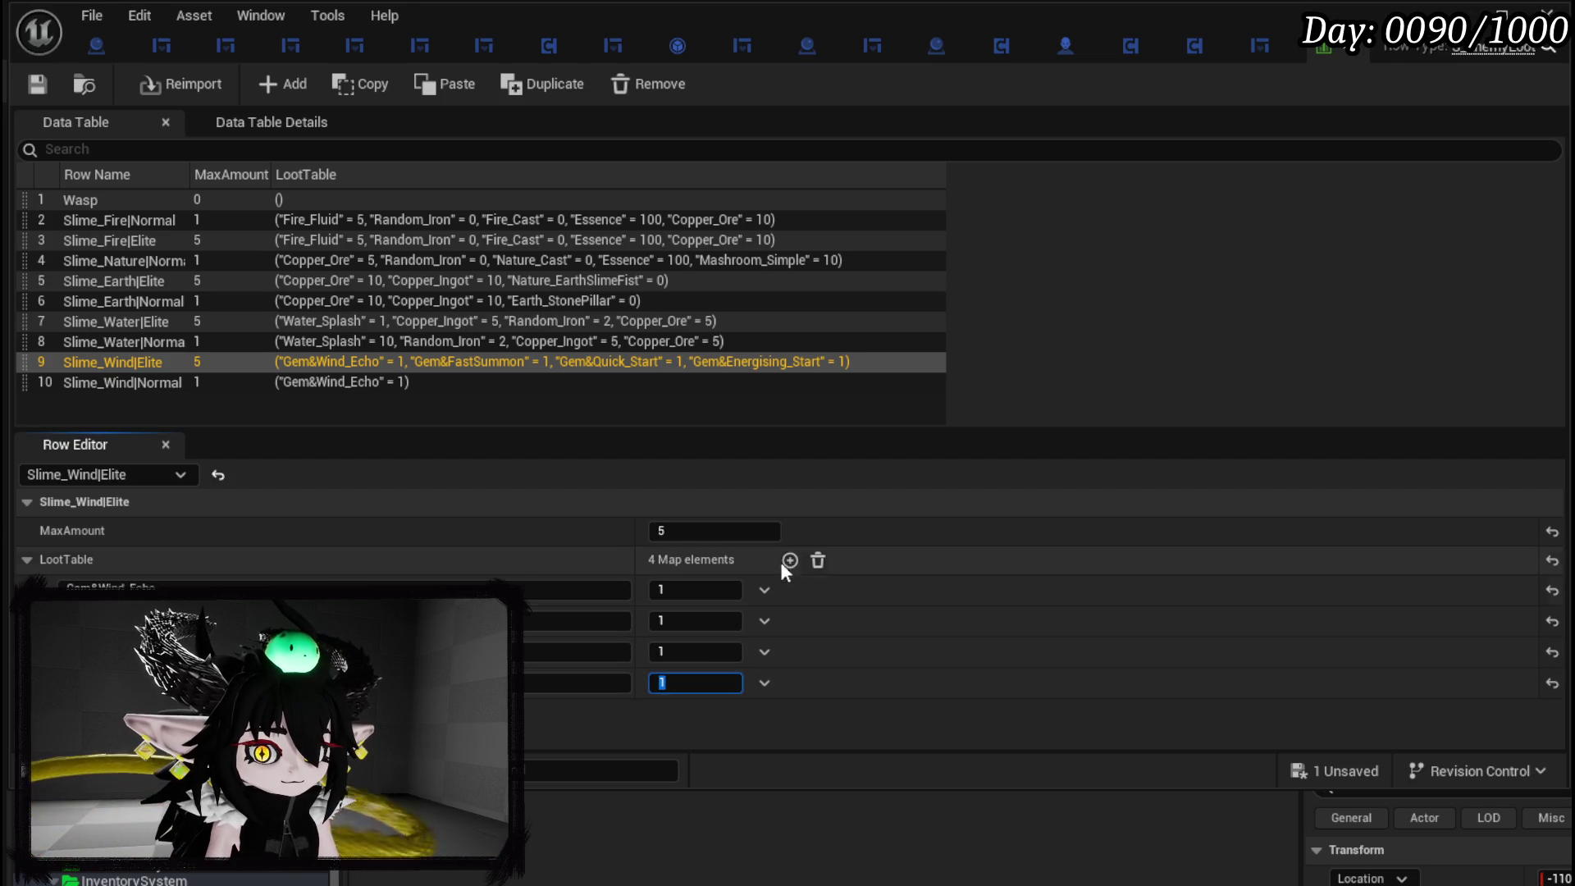
click(790, 560)
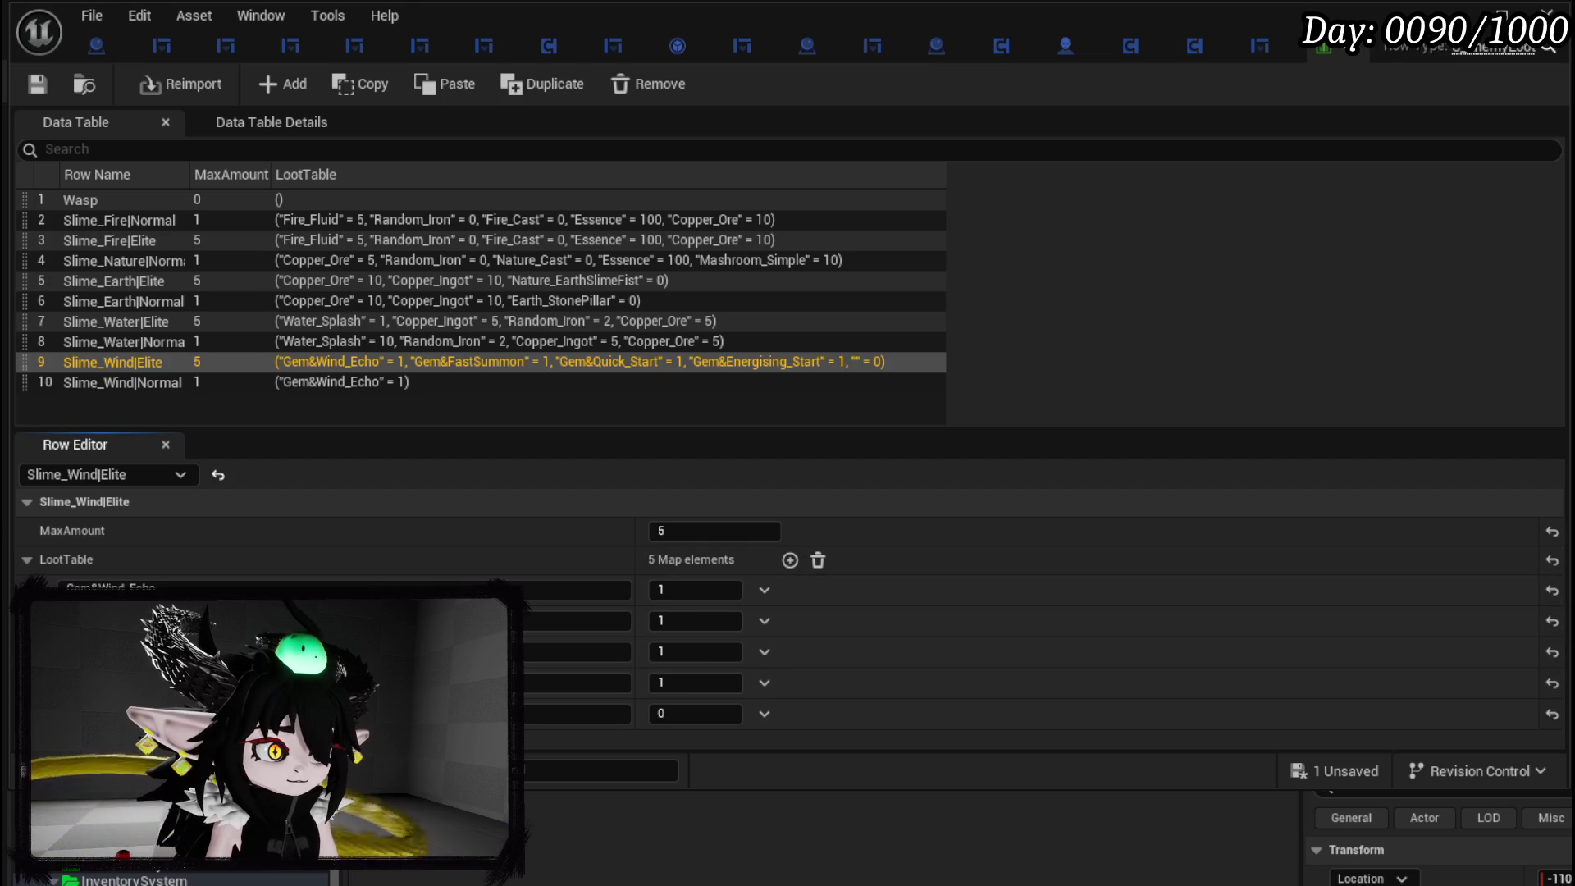
click(607, 713)
key(ctrl+v)
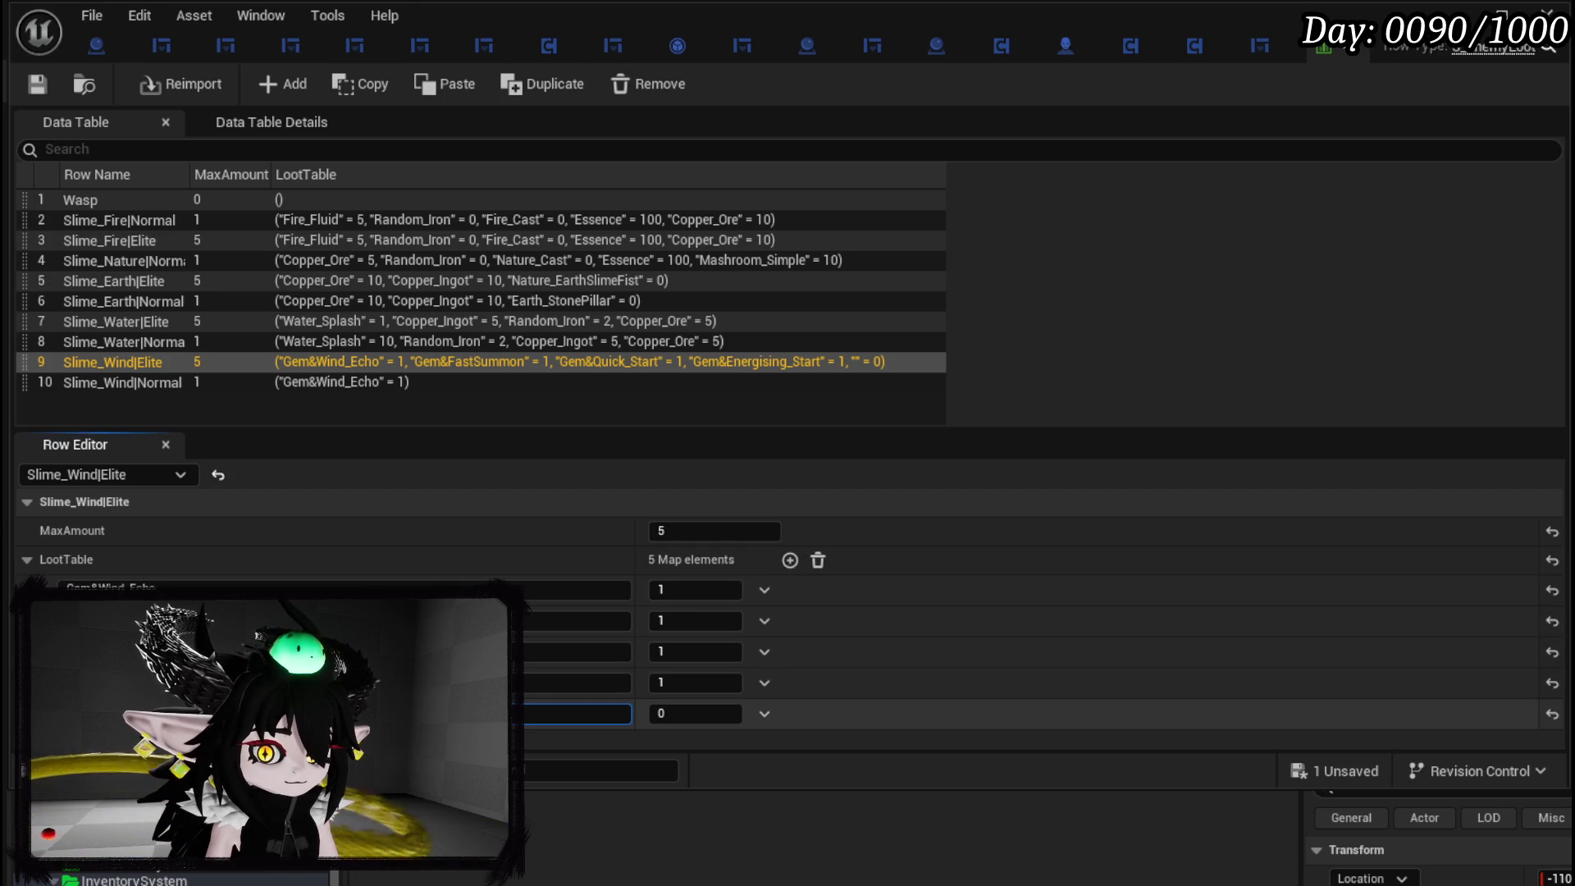
key(Return)
click(689, 714)
text(1)
Add sixth and seventh loot entries, giving the sixth a gem key and amount 1.
click(790, 560)
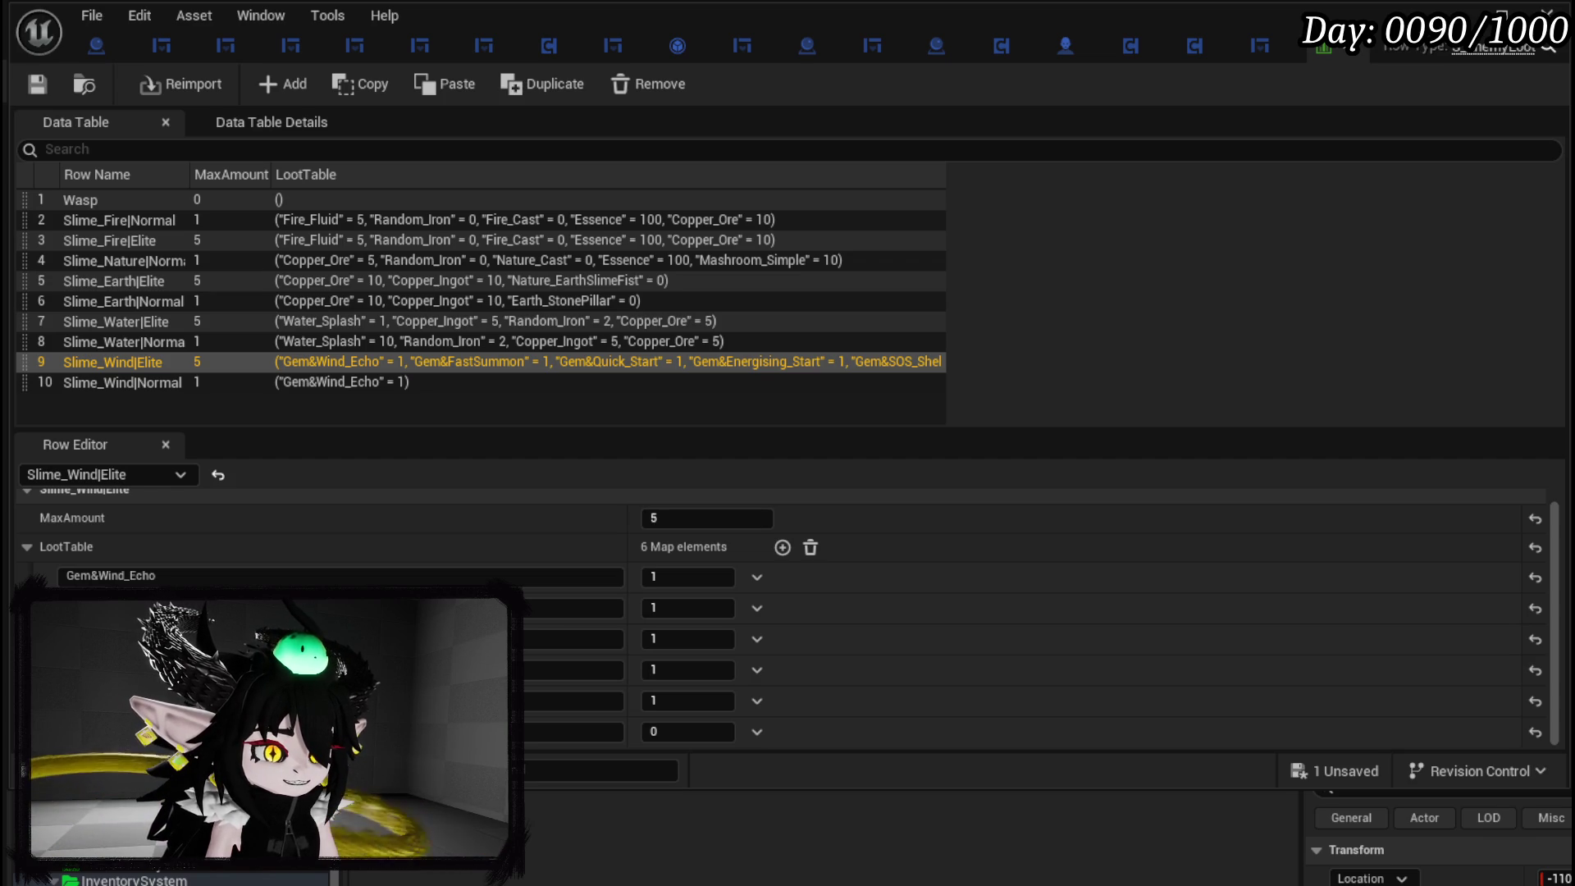
click(410, 731)
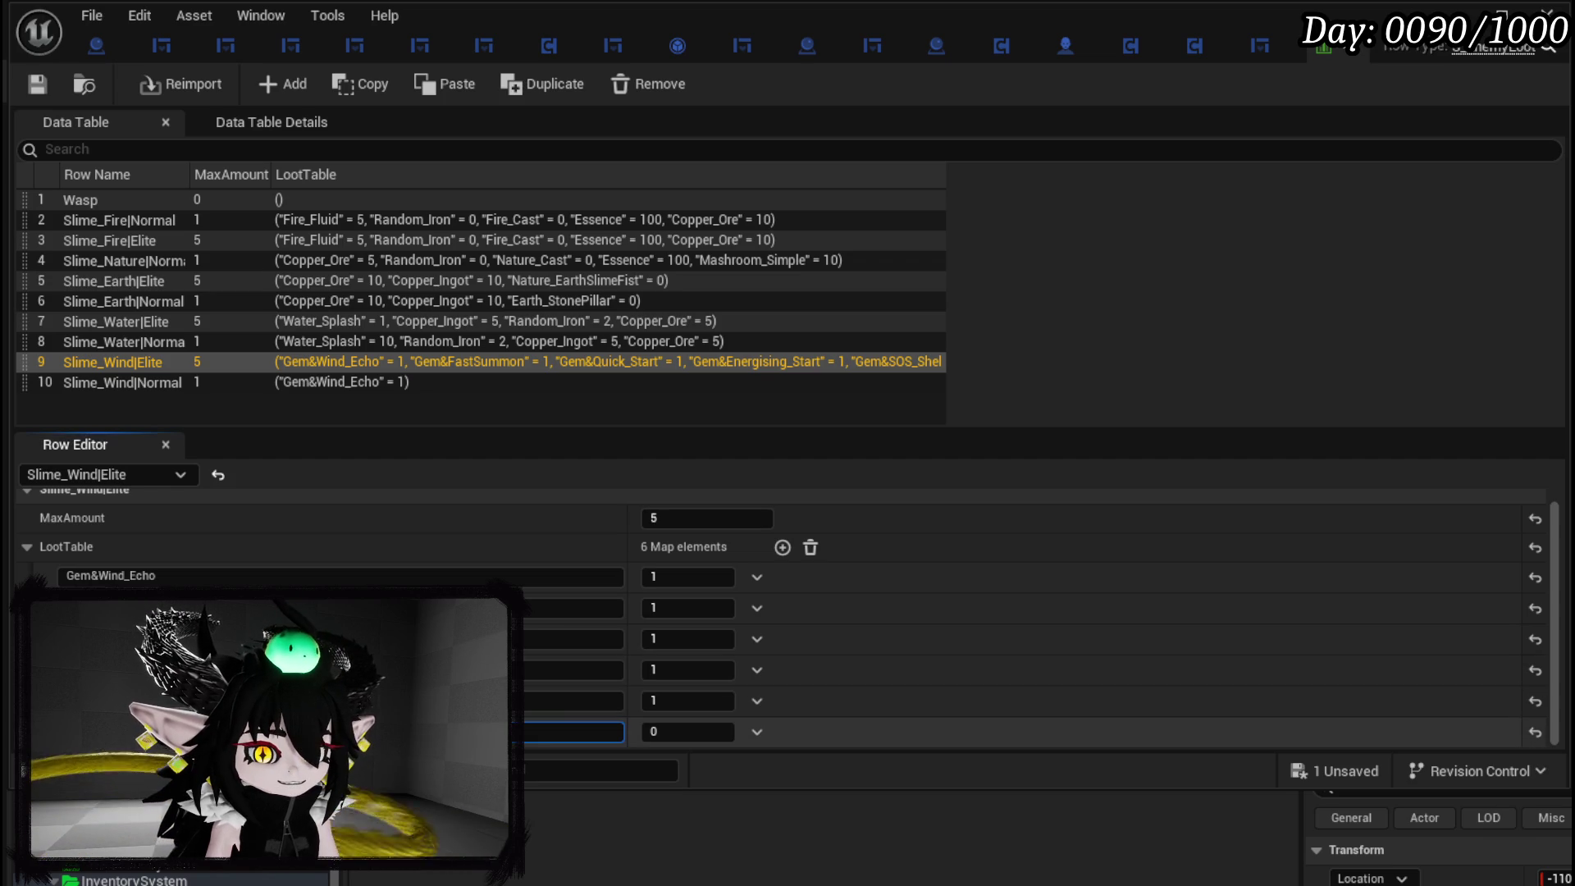
click(721, 731)
text(1)
click(782, 547)
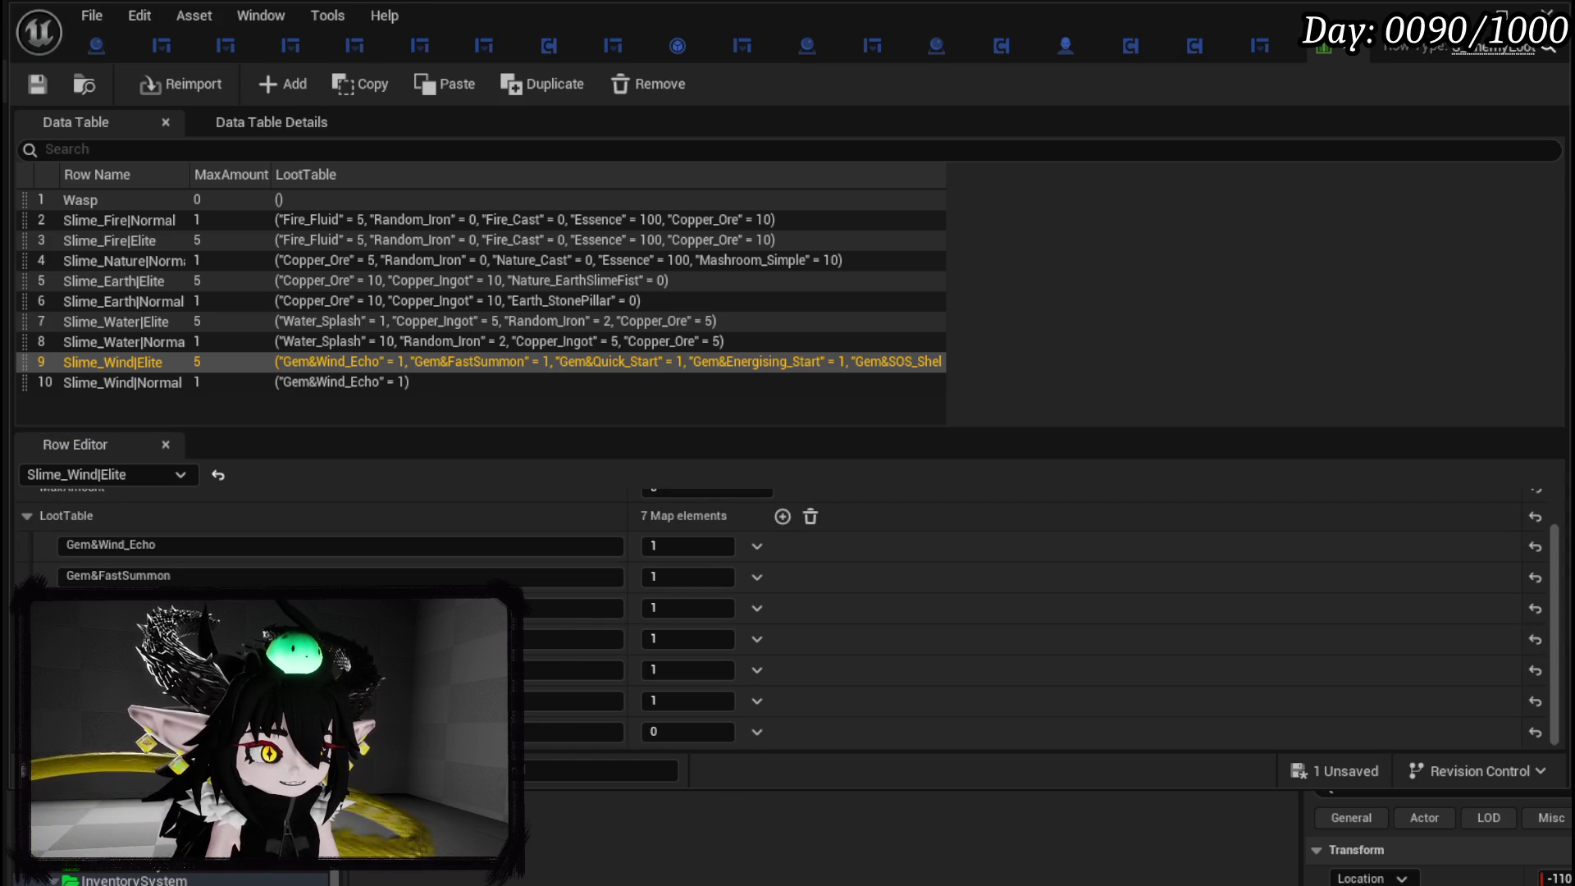
click(591, 731)
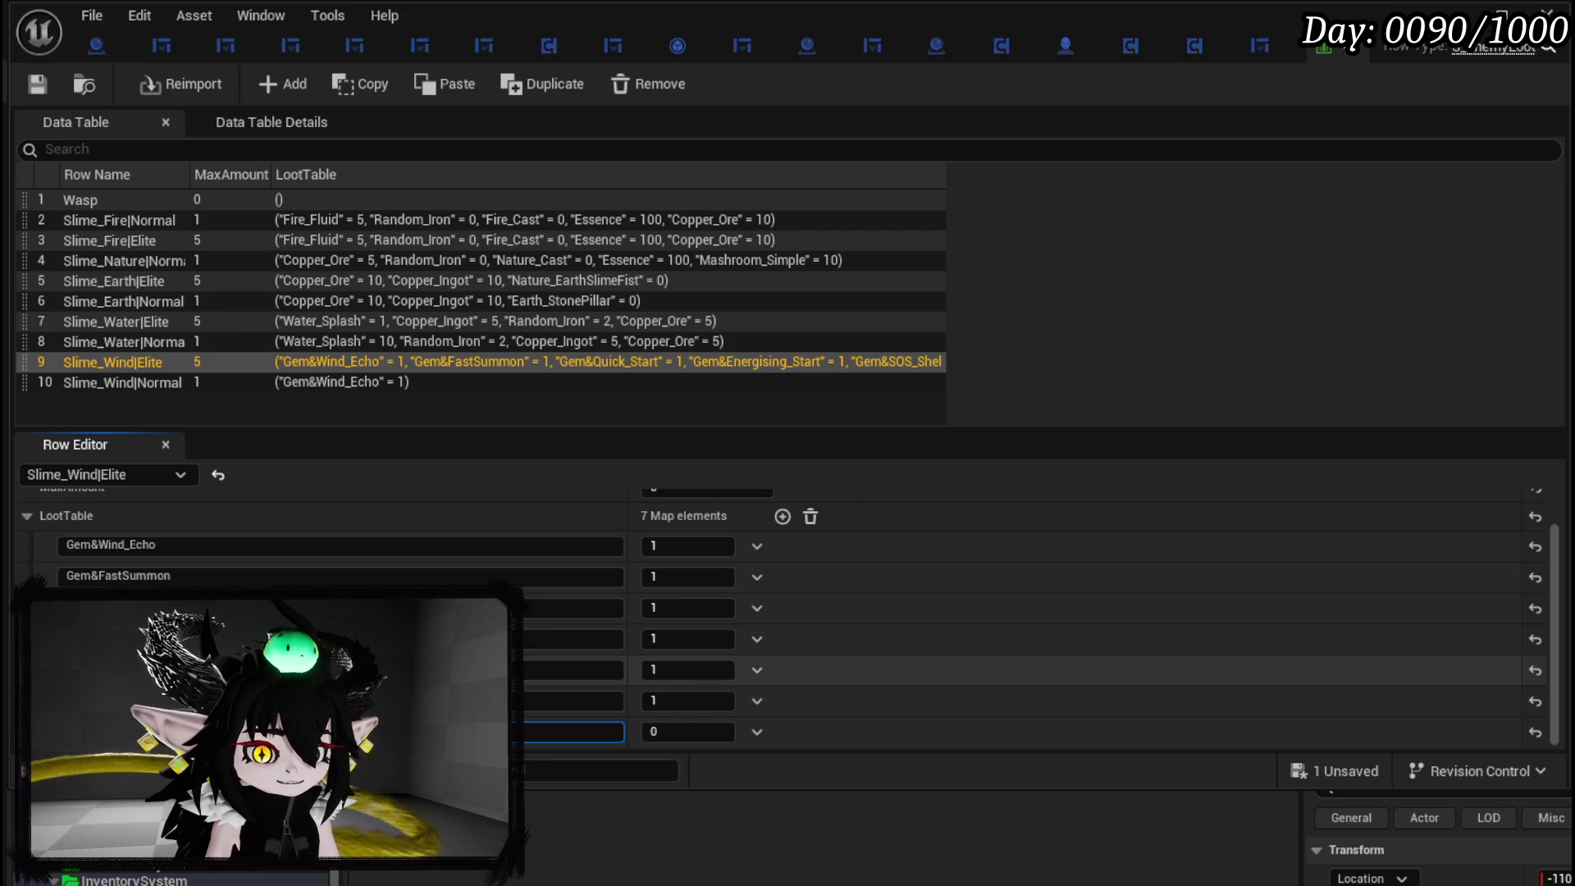
text(1)
Add the eighth through tenth loot entries and set their gem keys.
click(782, 516)
scroll(529, 578, down, 1)
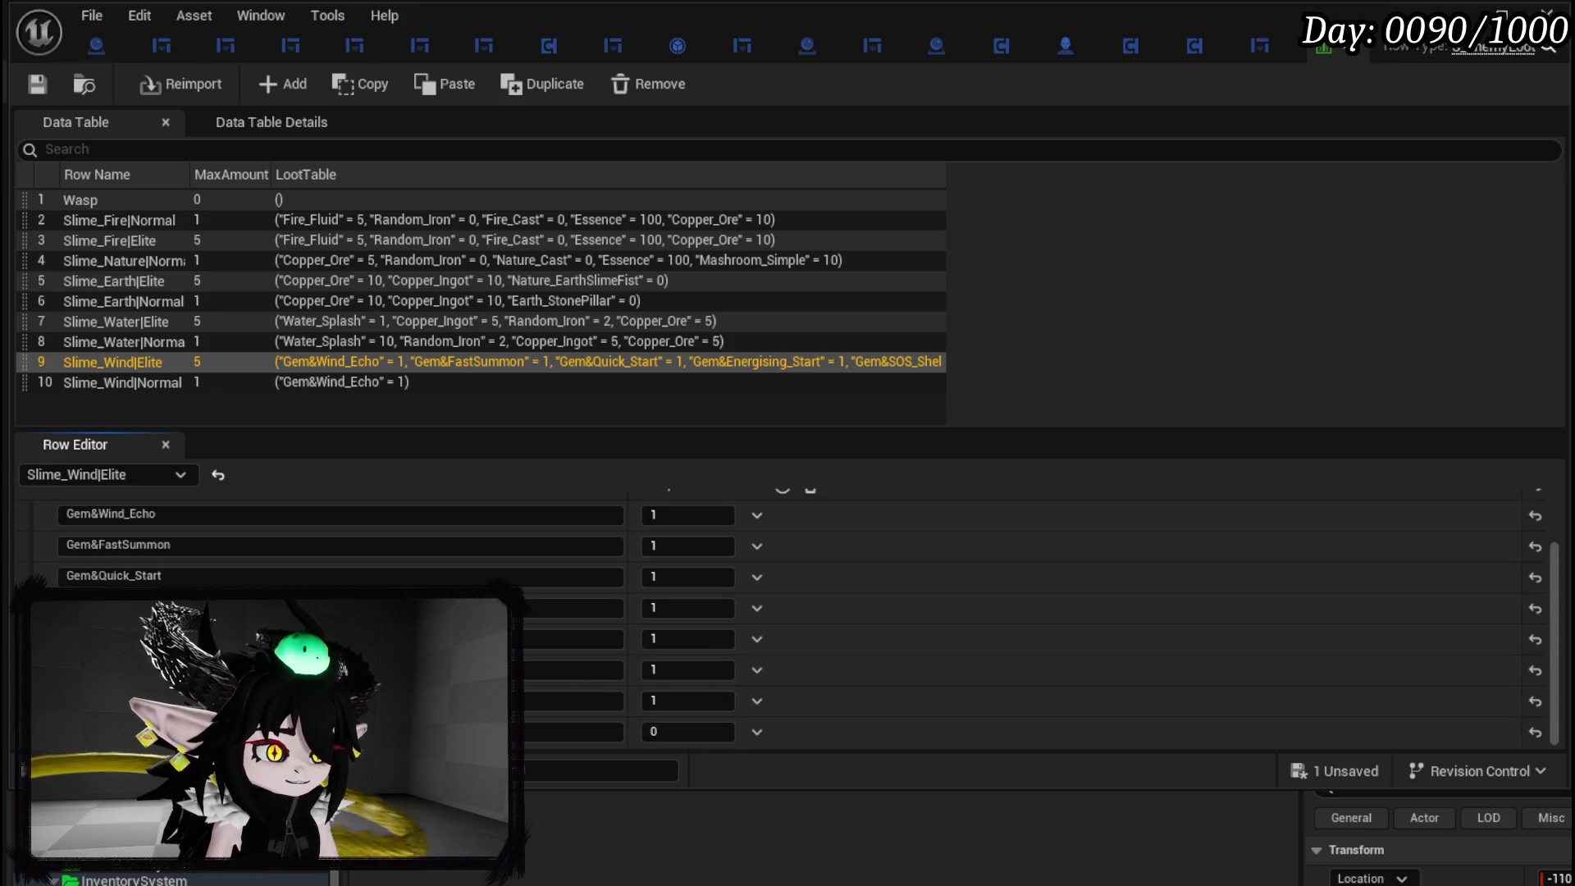
click(574, 730)
text(1)
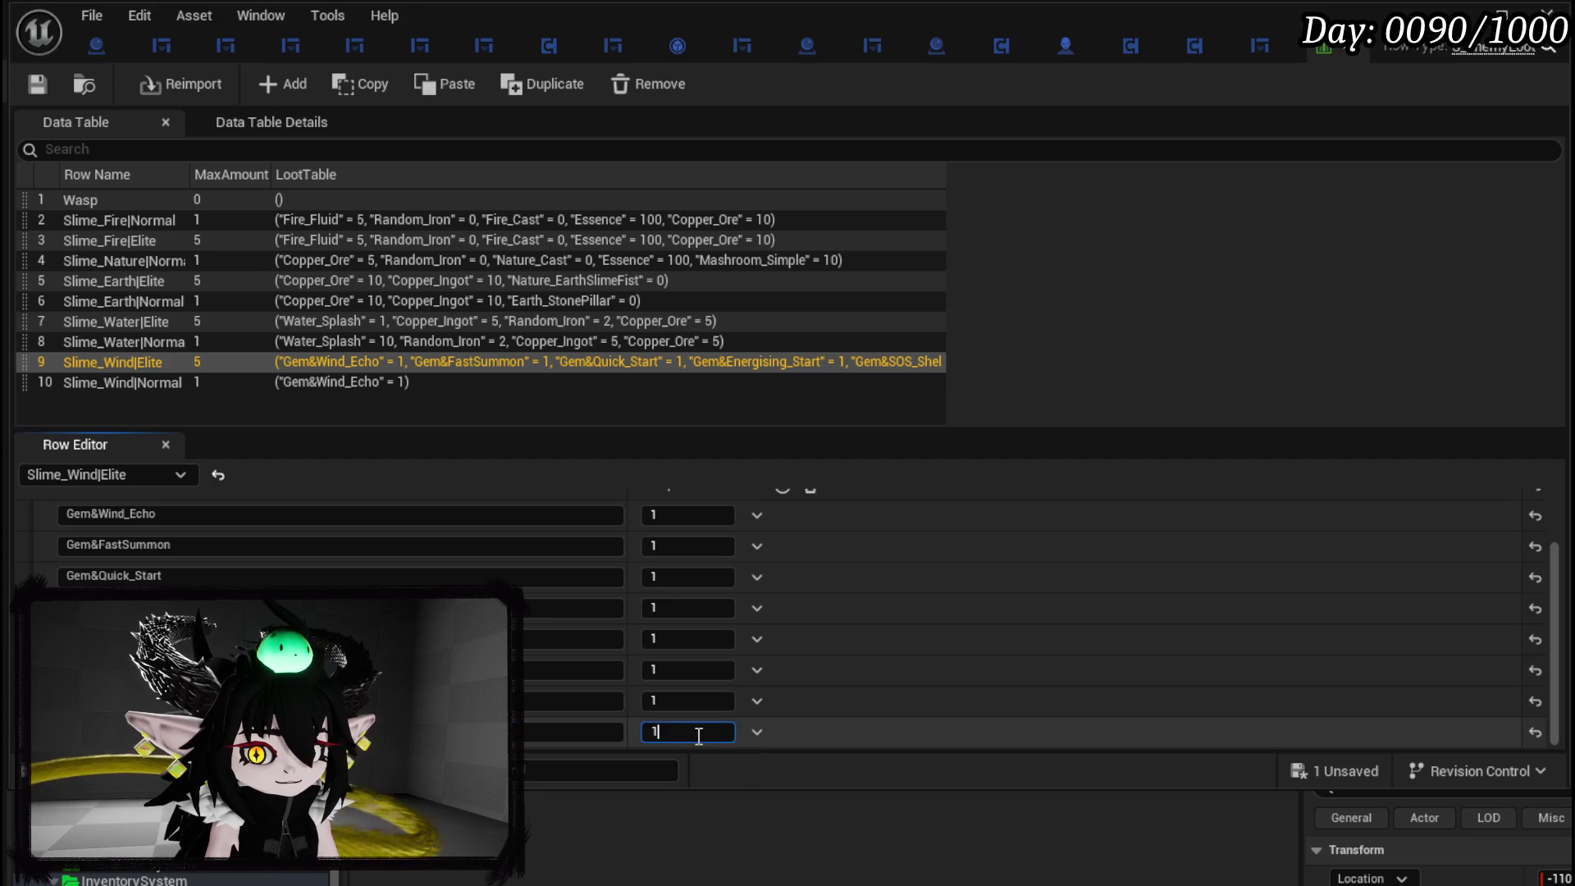
scroll(751, 539, up, 3)
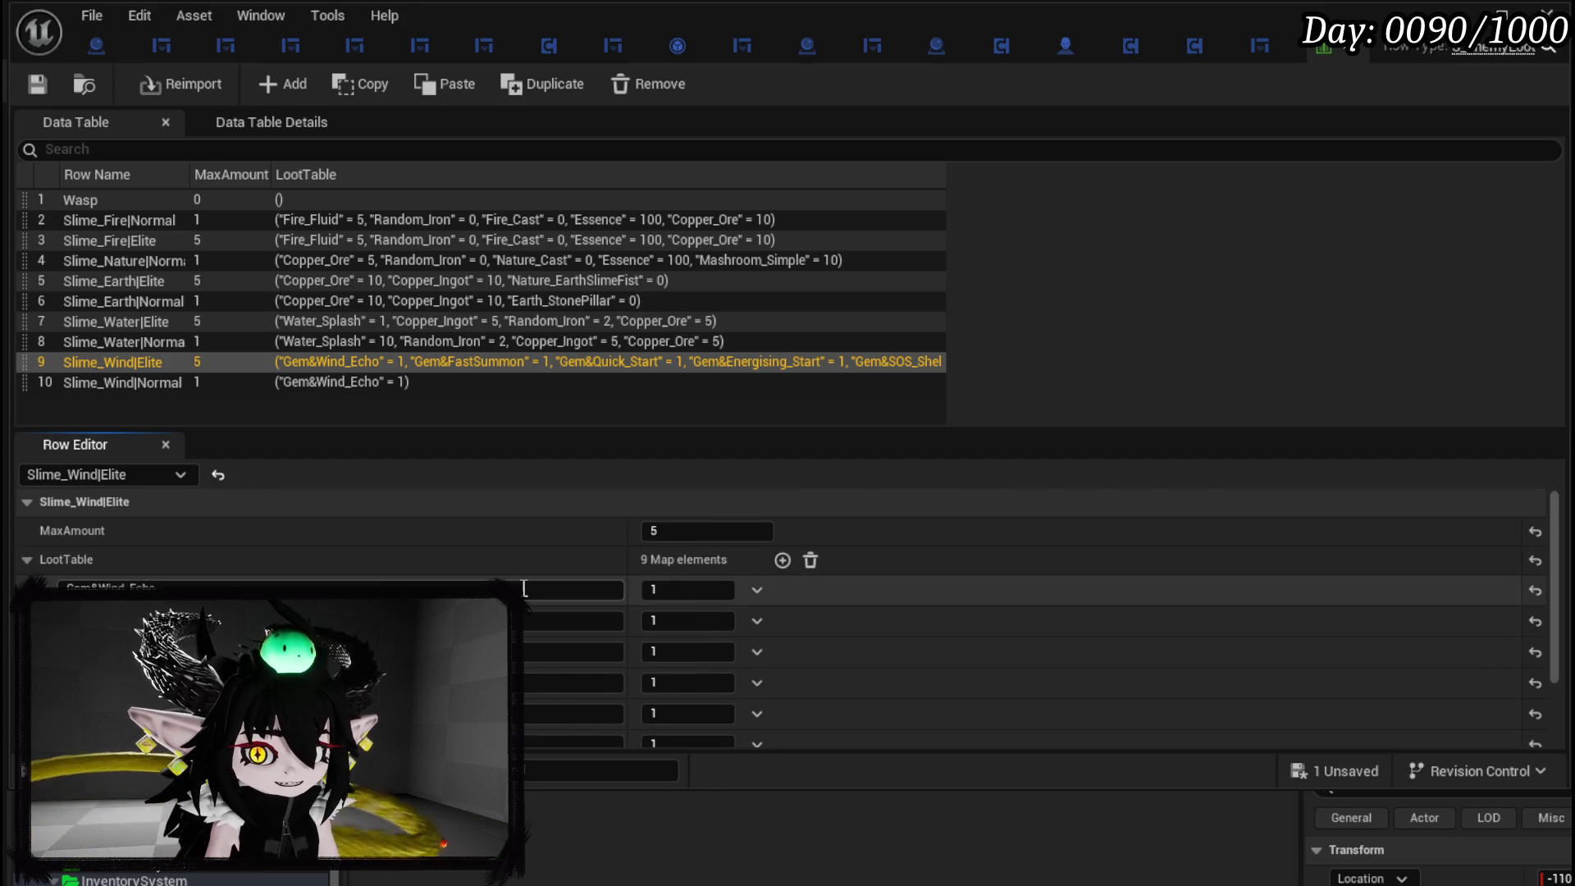
scroll(529, 579, down, 3)
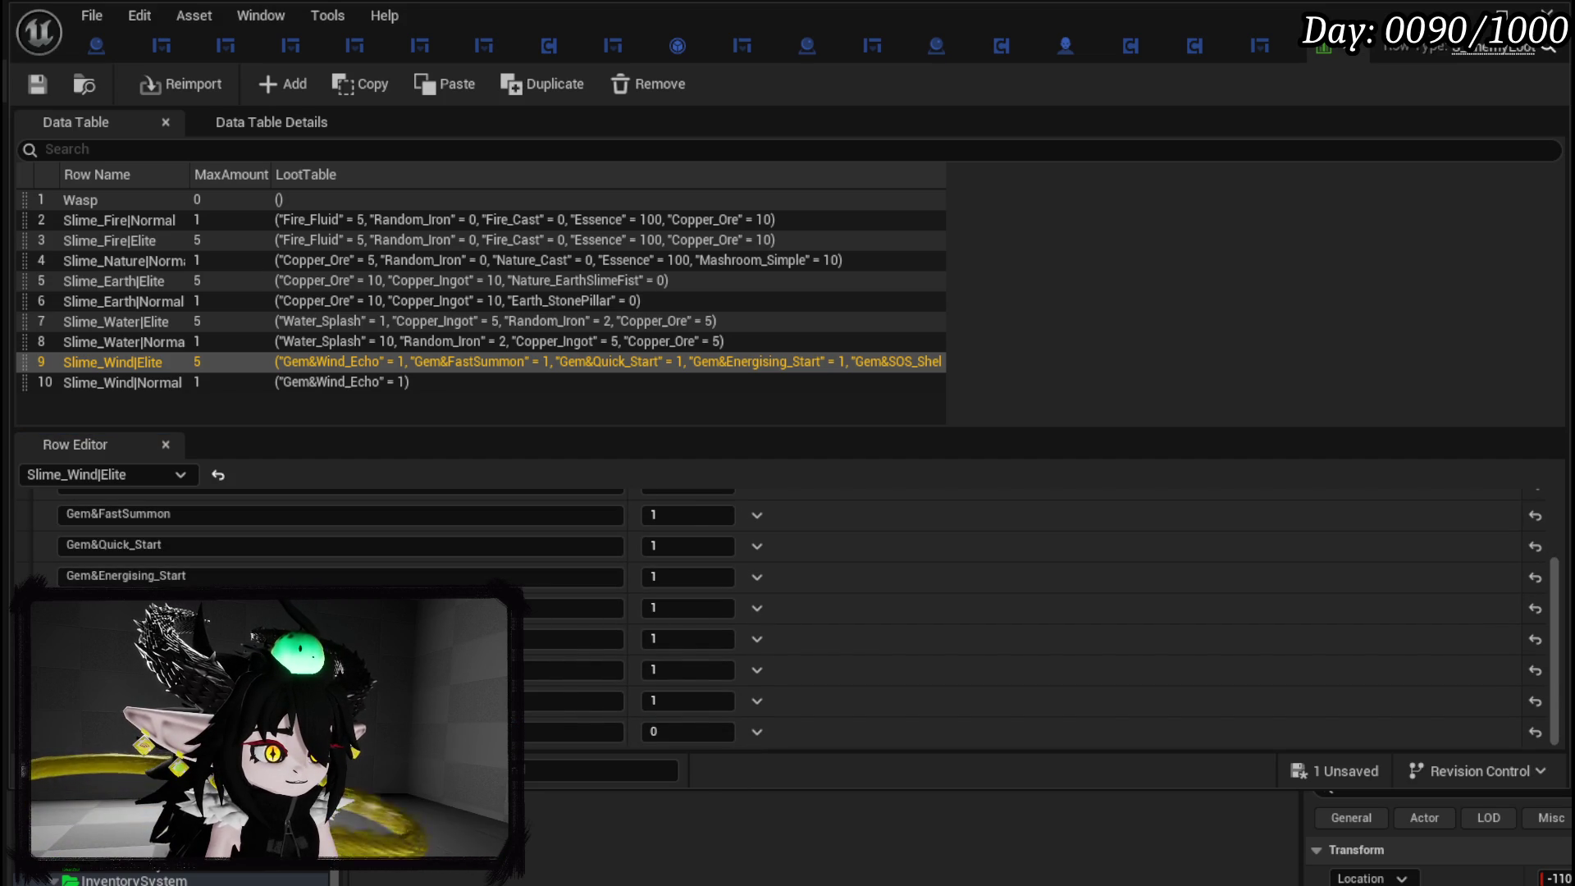
click(574, 731)
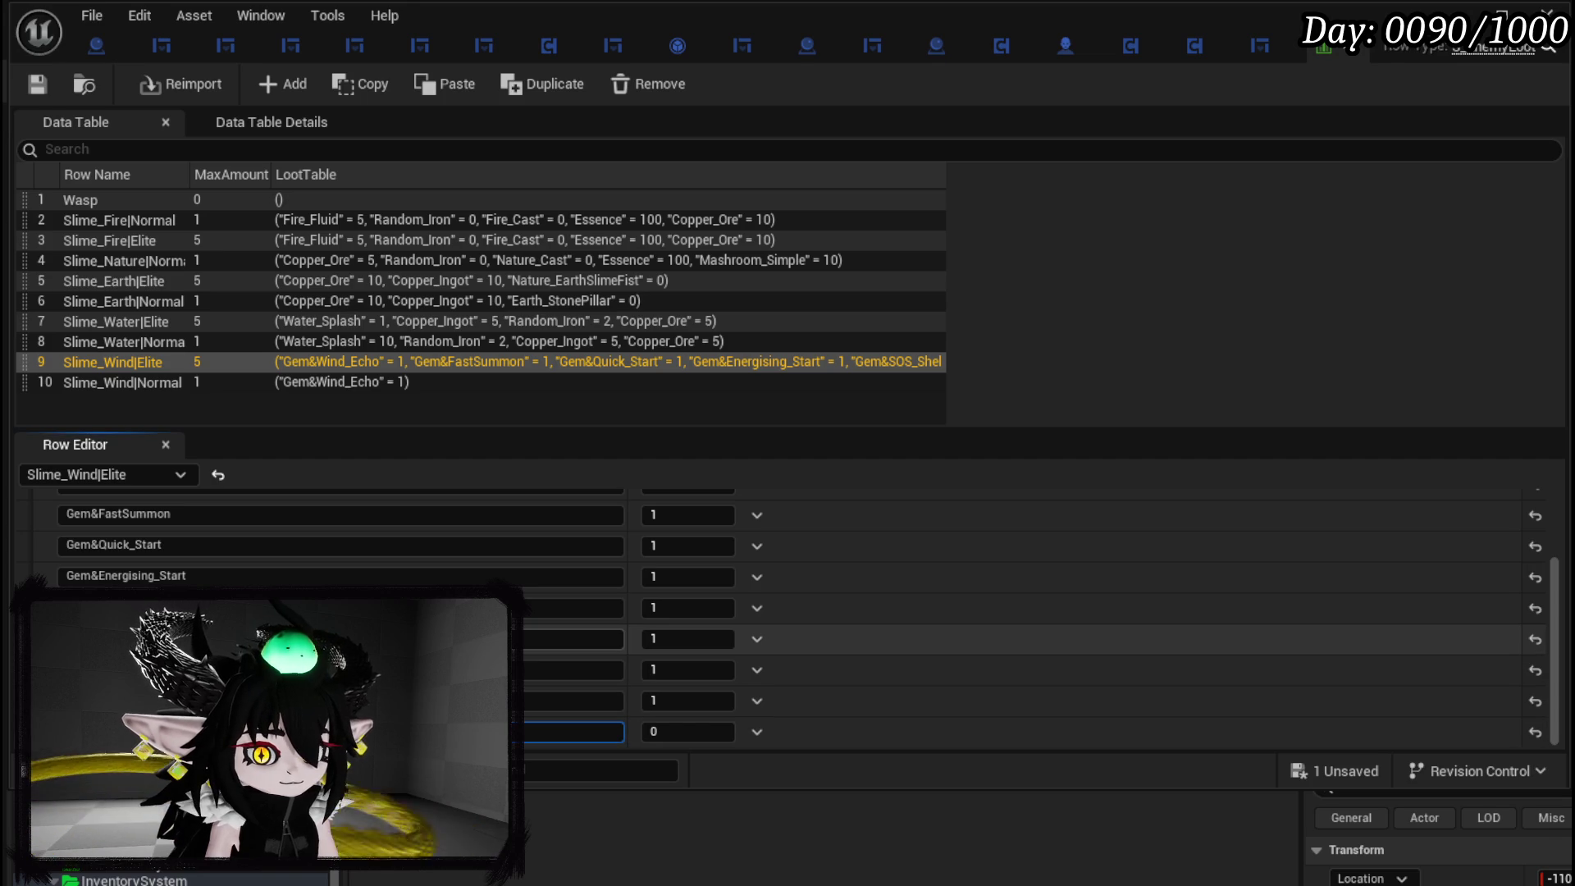
text(1)
scroll(557, 630, up, 3)
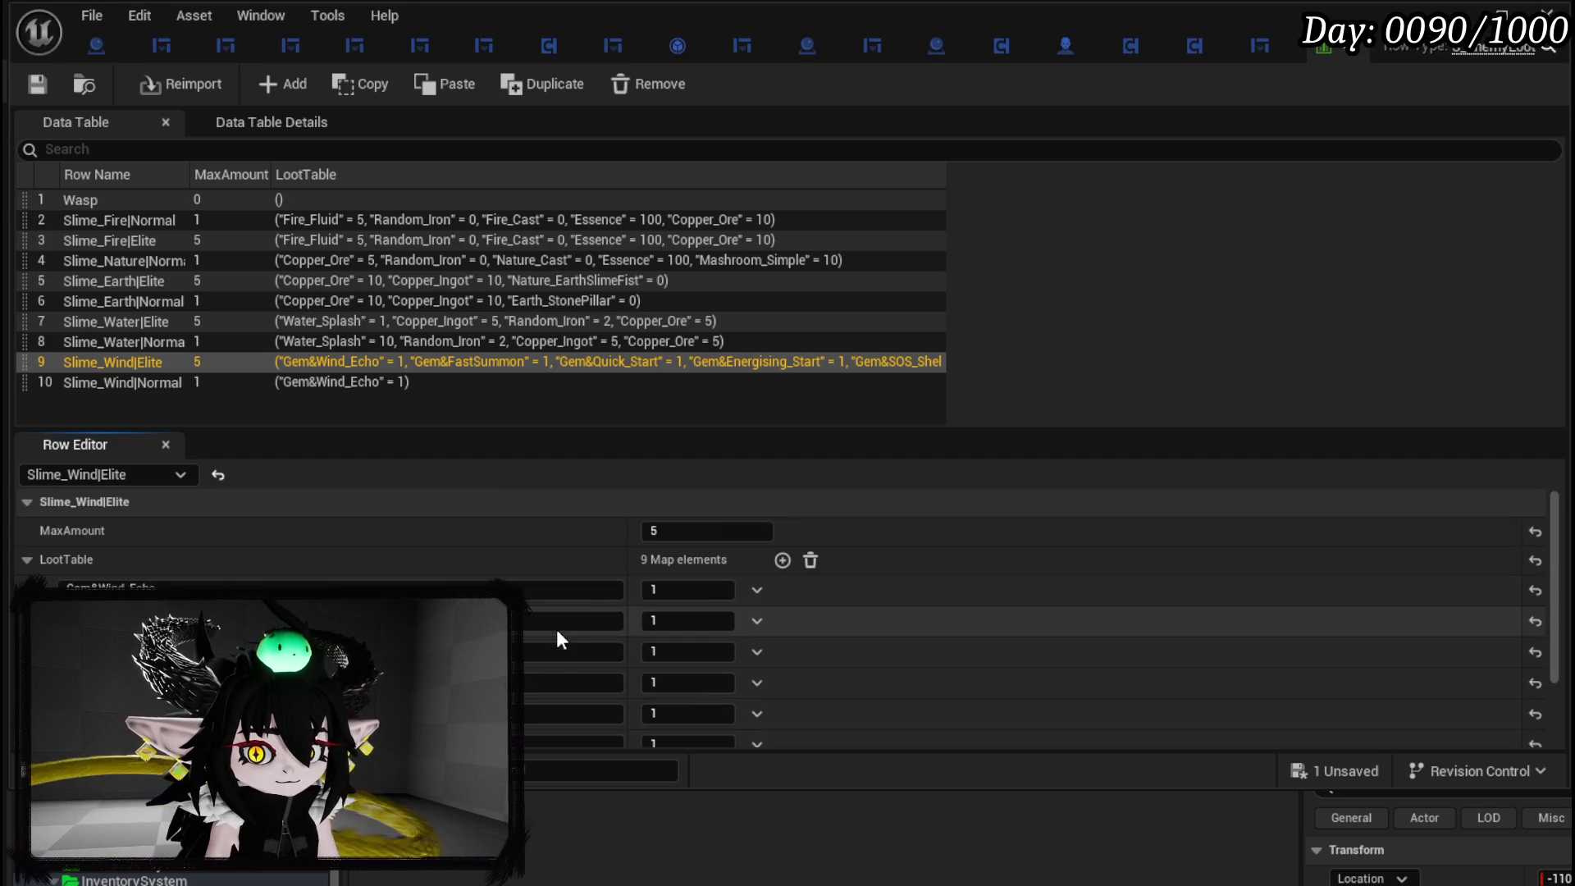
click(784, 560)
scroll(685, 583, down, 3)
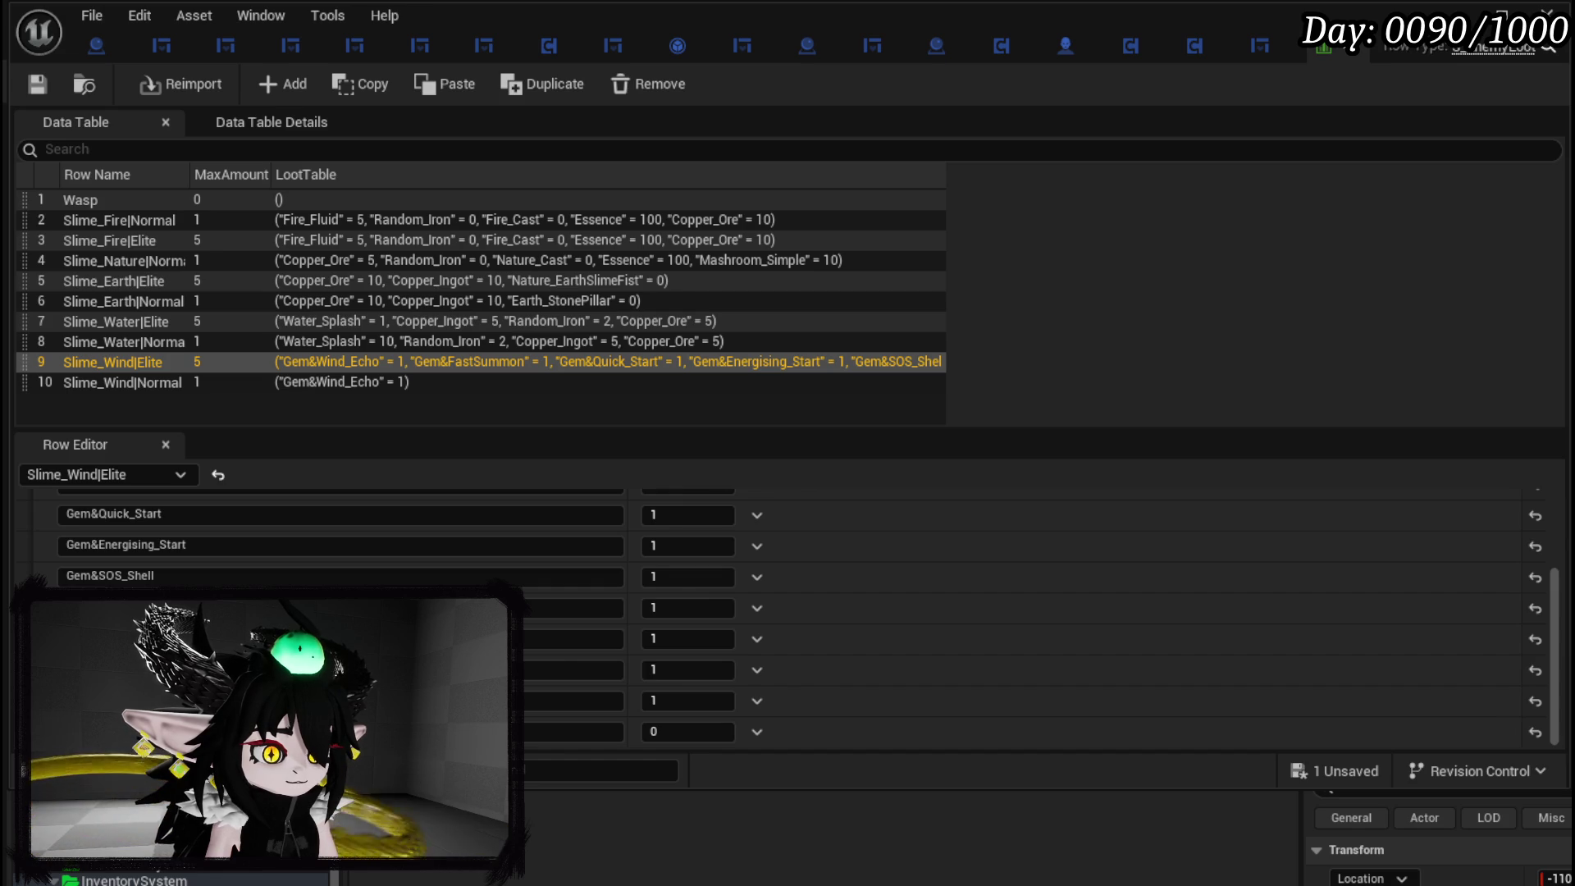
click(574, 731)
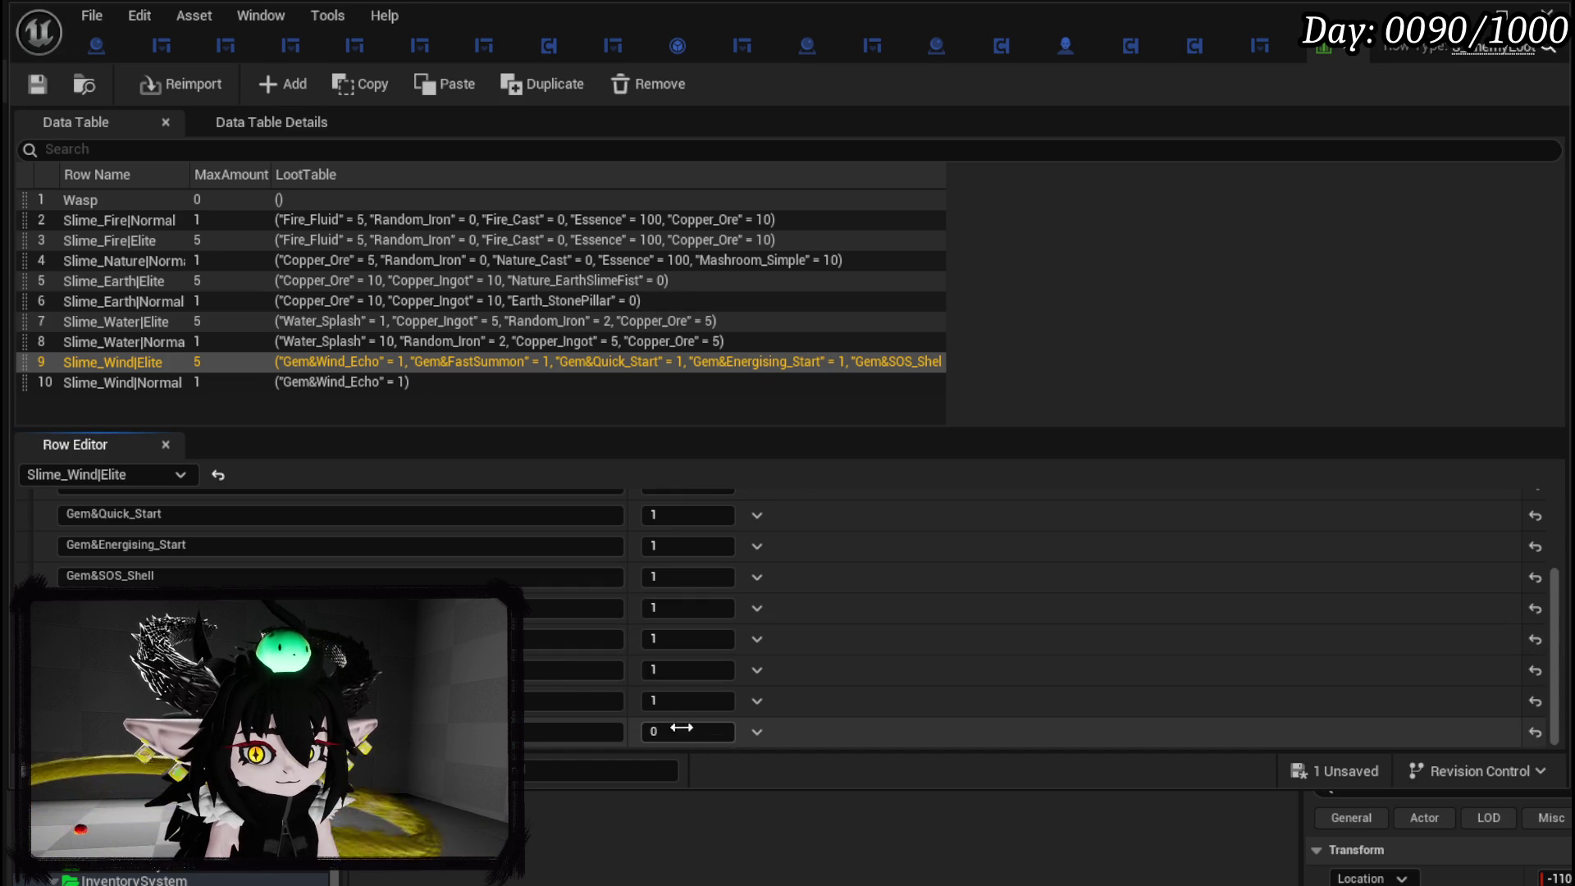
Assign gem keys to the next three new loot entries.
scroll(529, 622, up, 3)
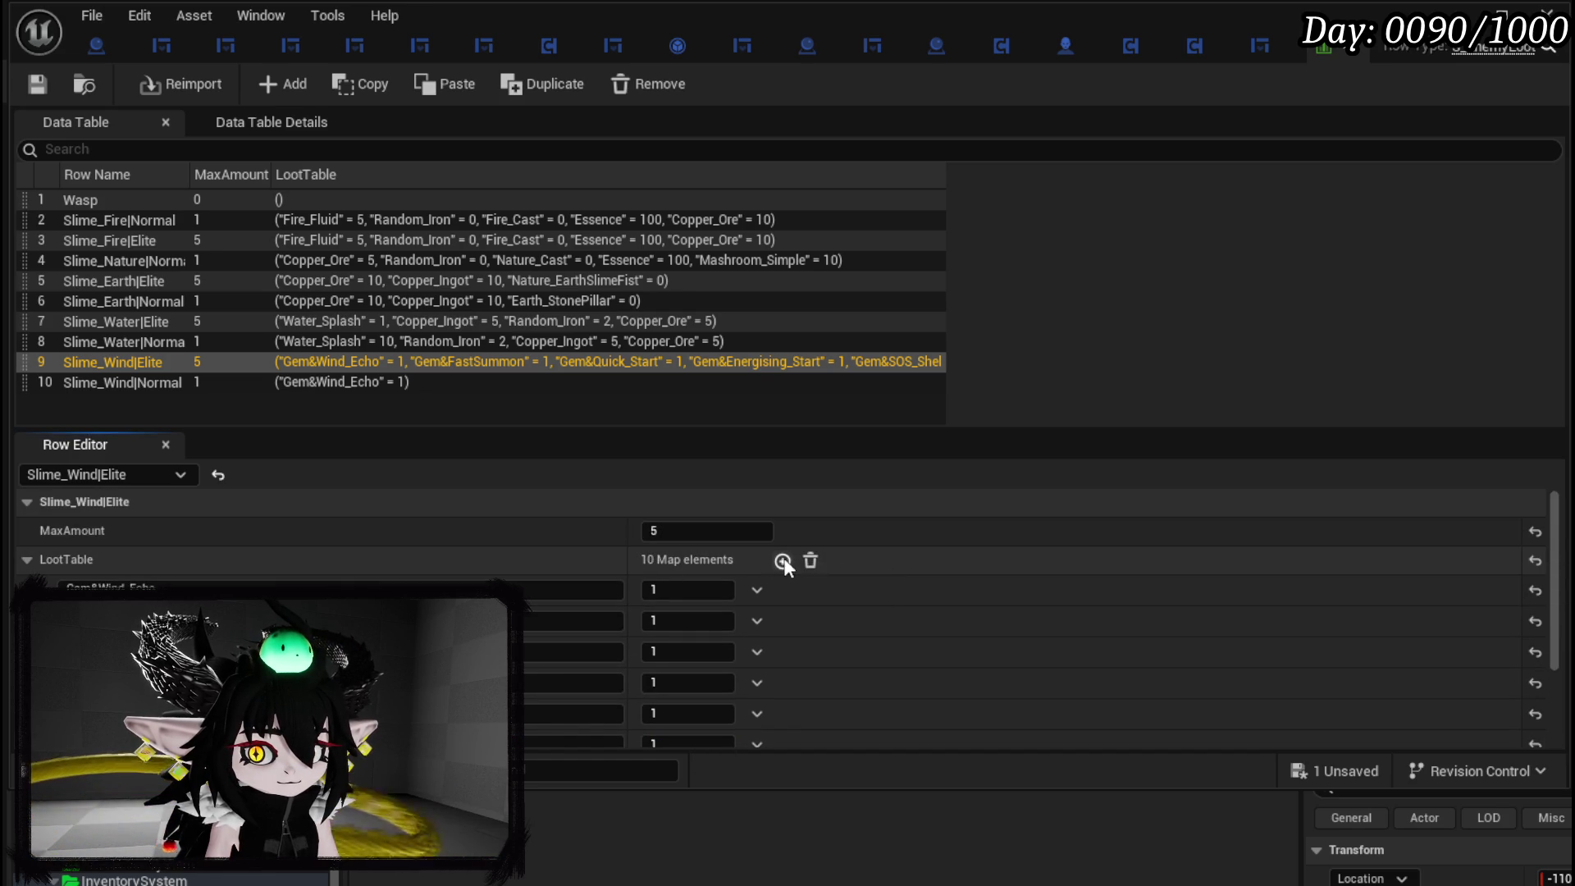
scroll(599, 584, down, 3)
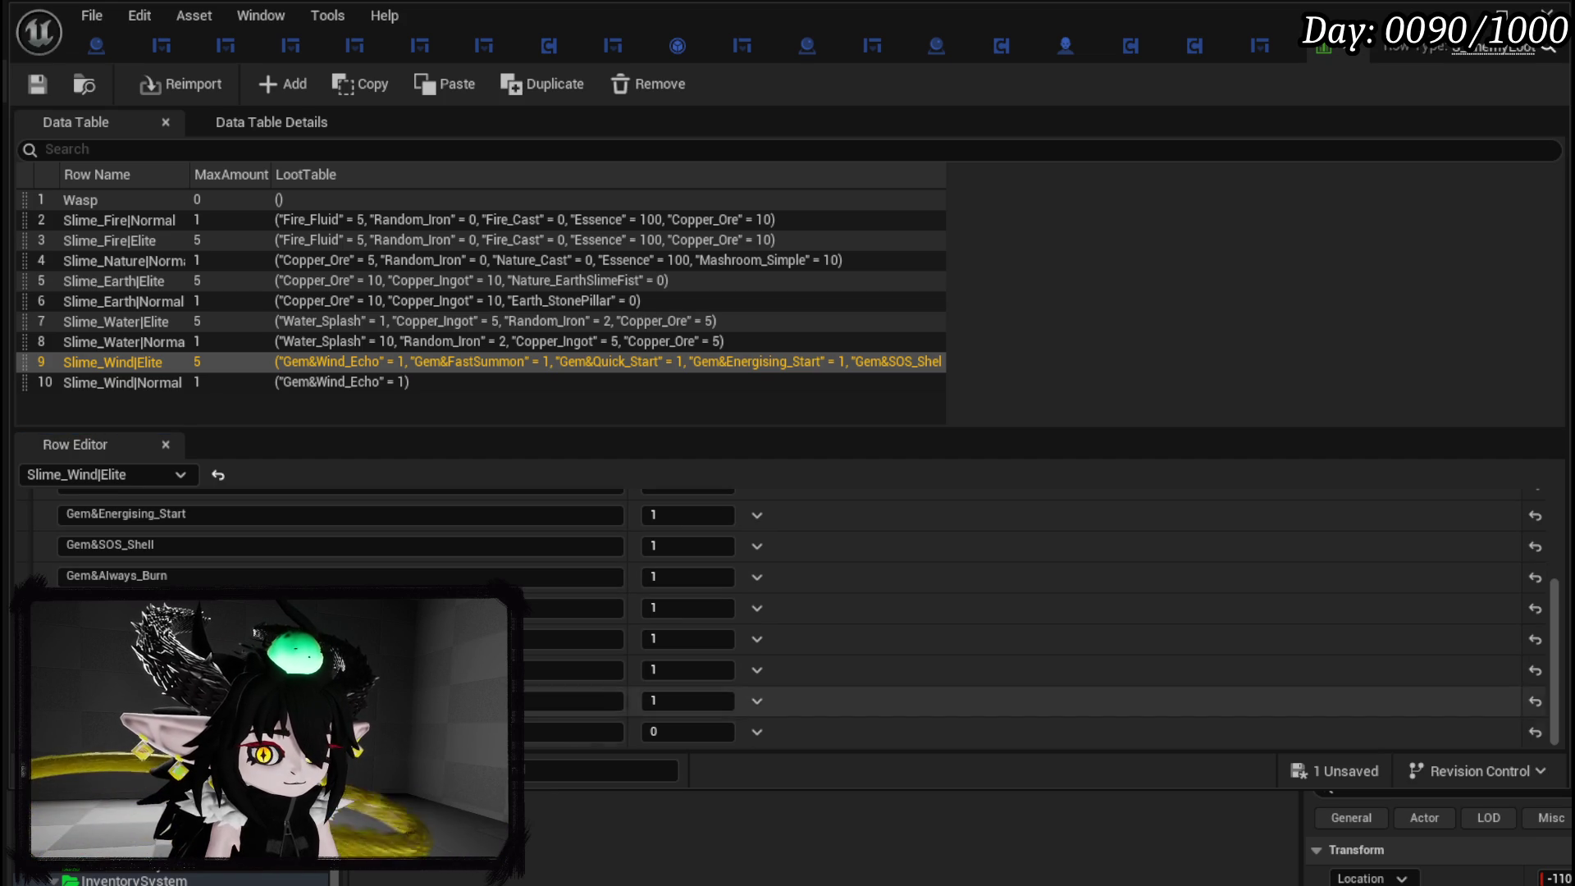
click(574, 730)
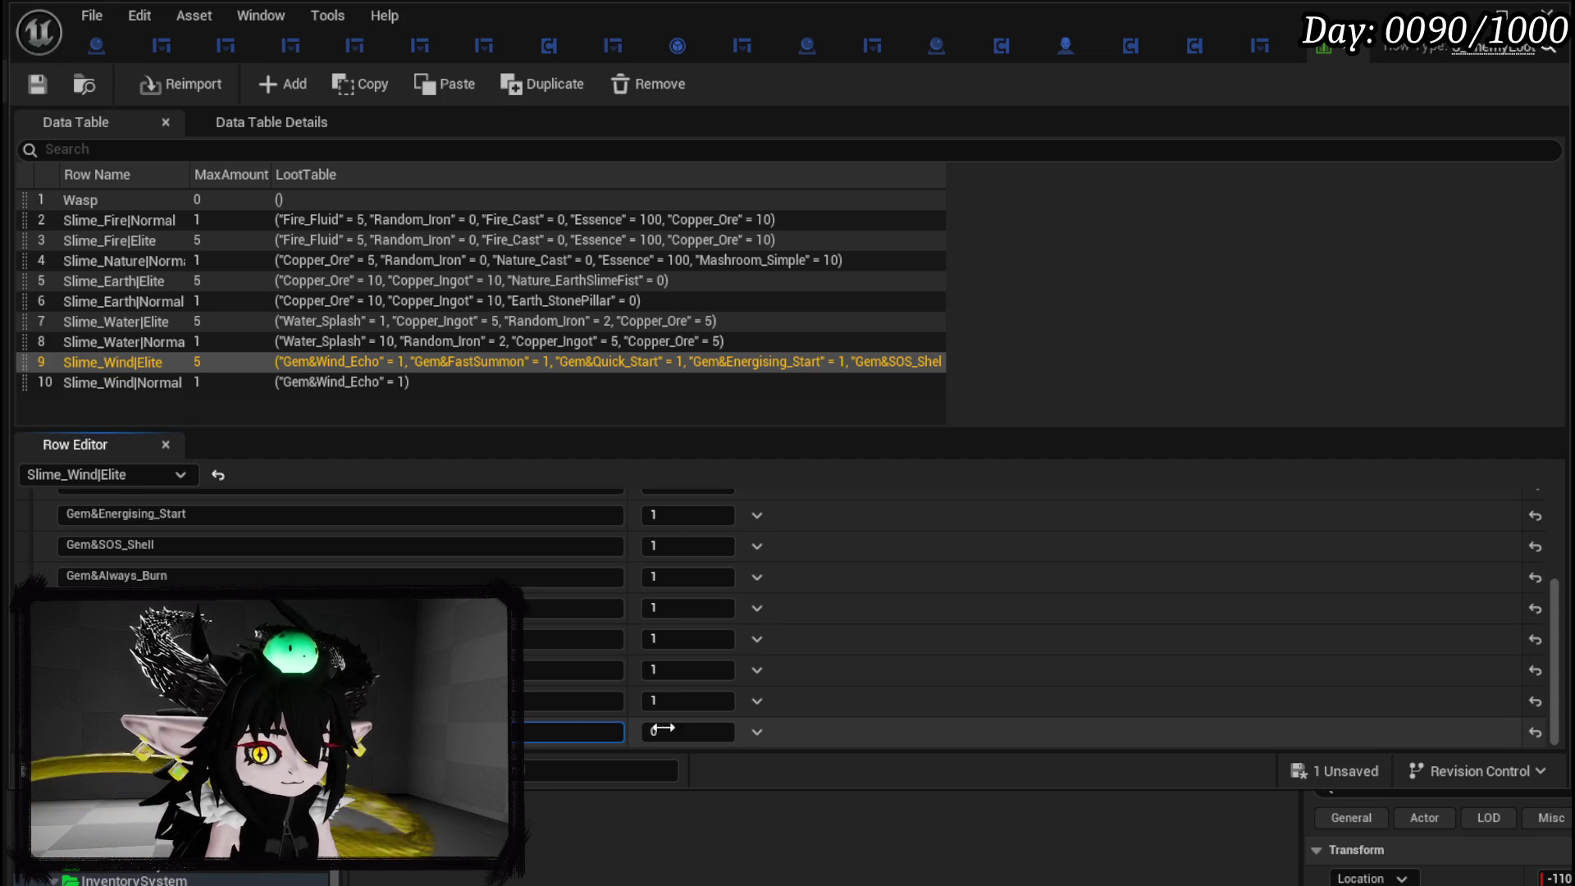
scroll(730, 545, up, 4)
scroll(558, 574, down, 3)
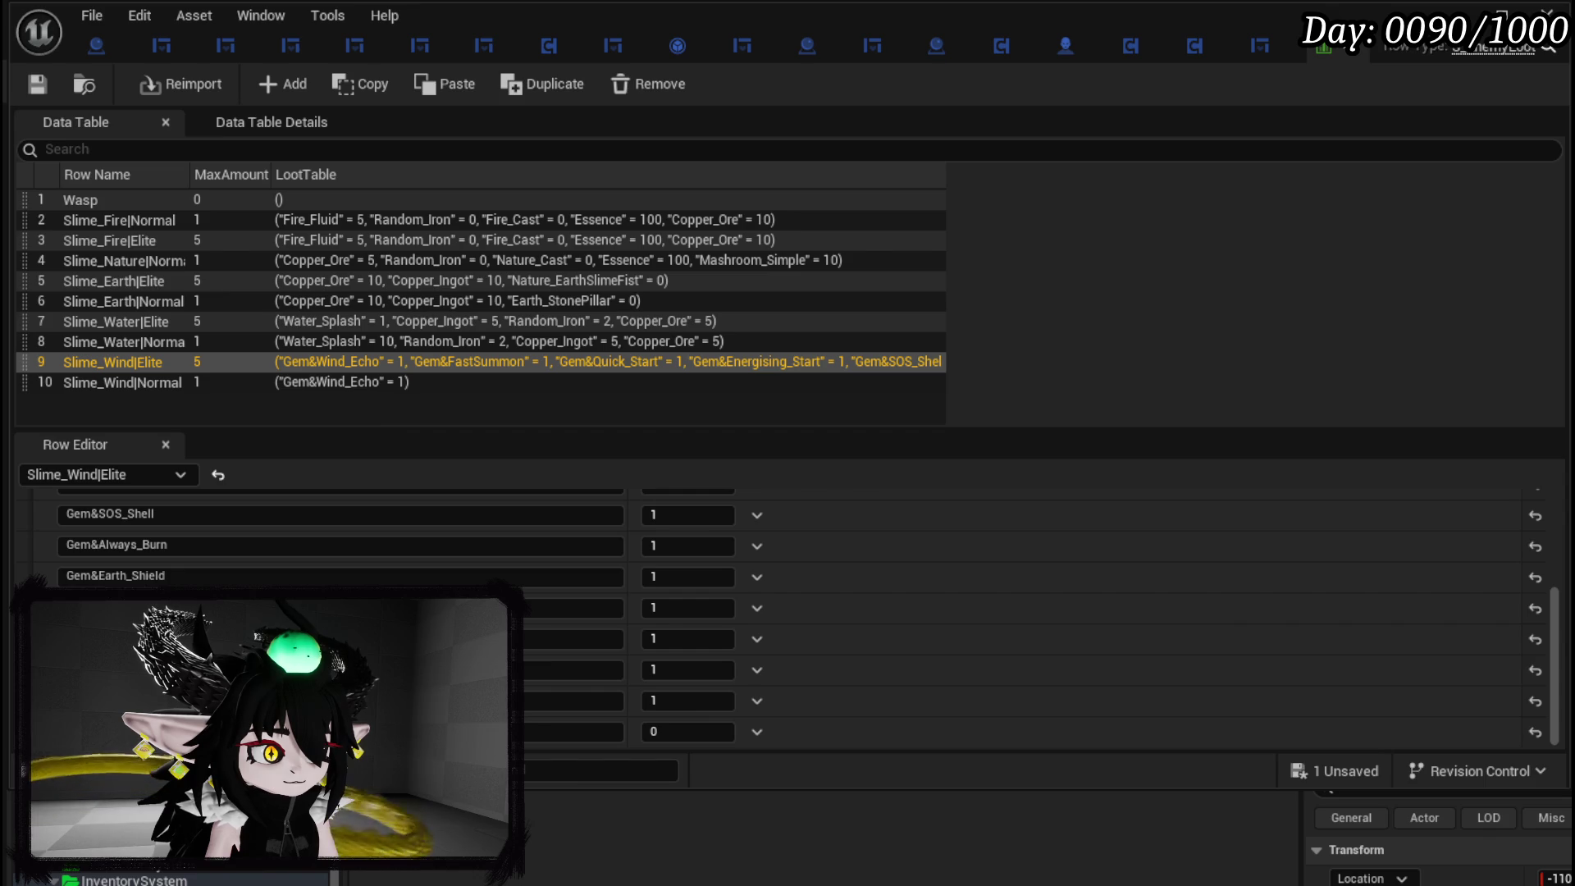
click(574, 731)
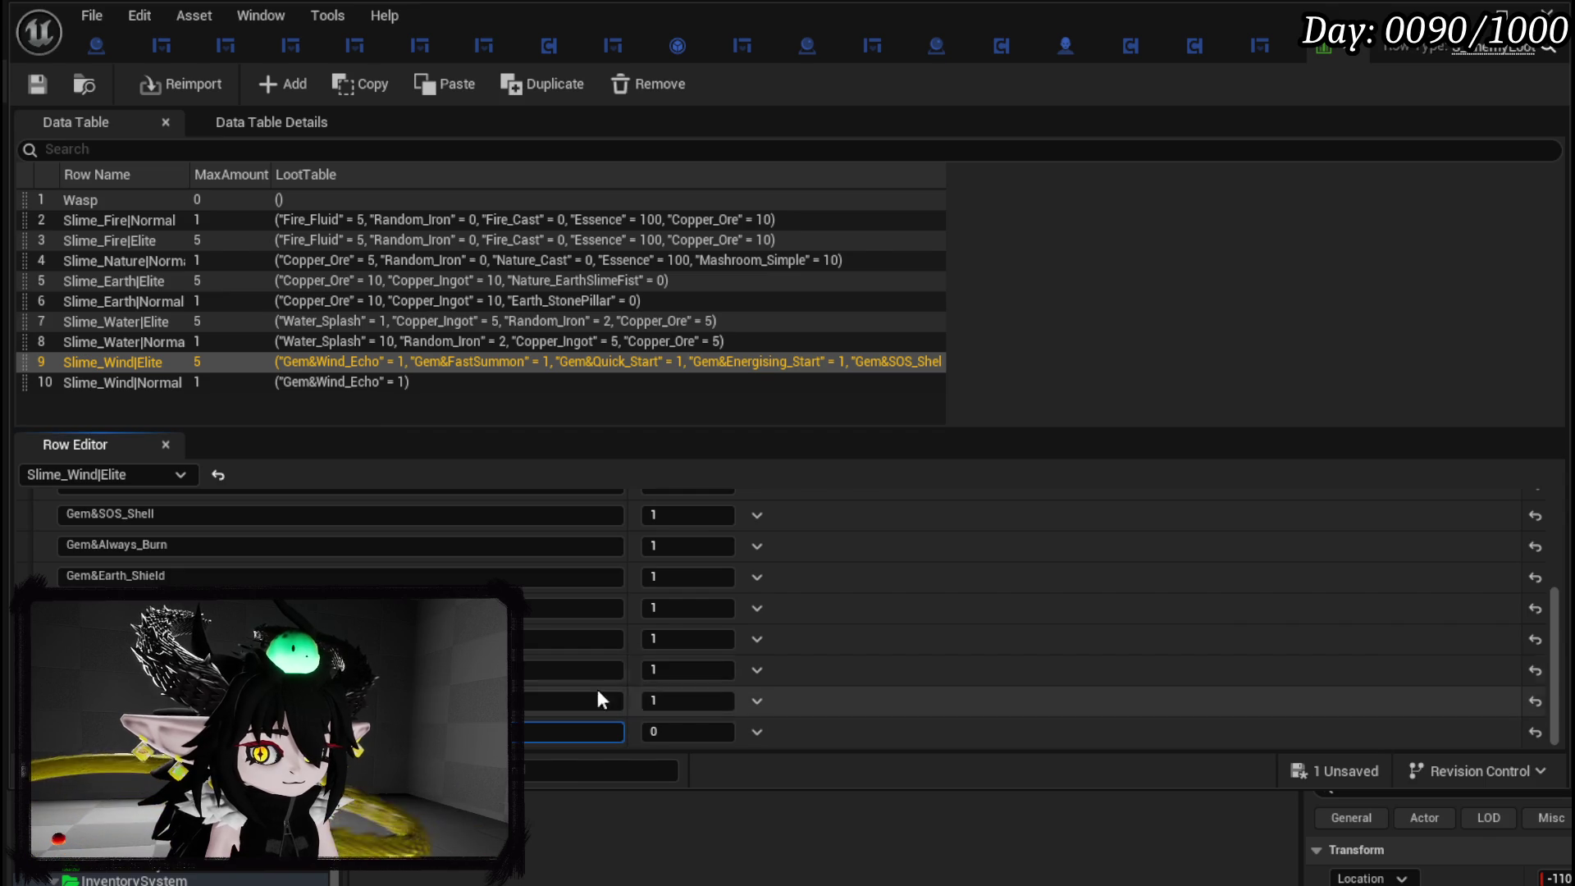
scroll(574, 651, up, 5)
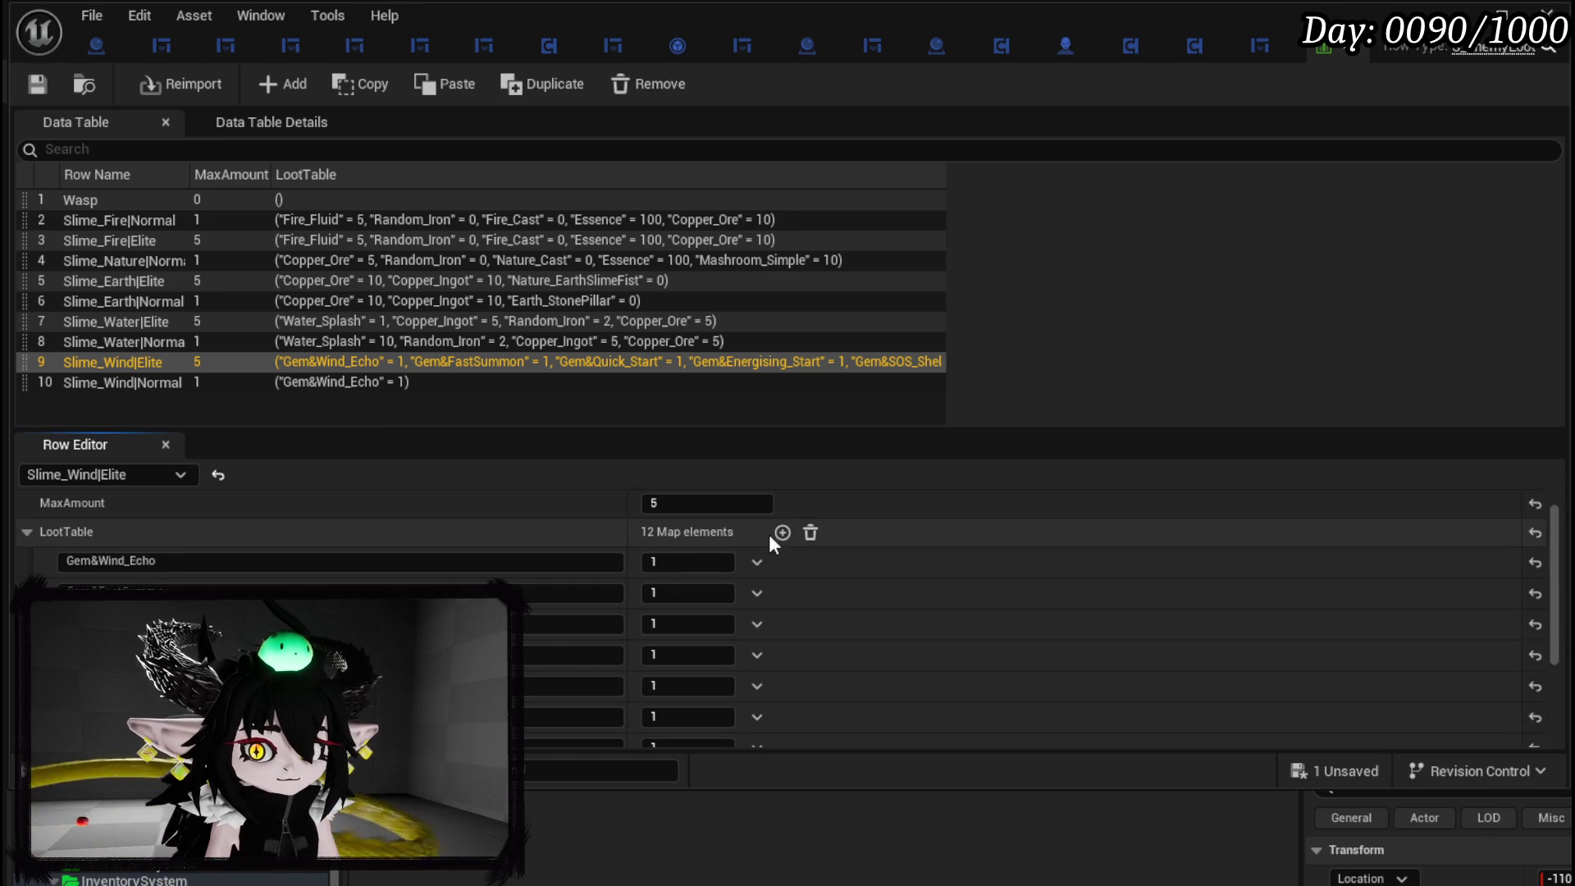
scroll(611, 593, down, 5)
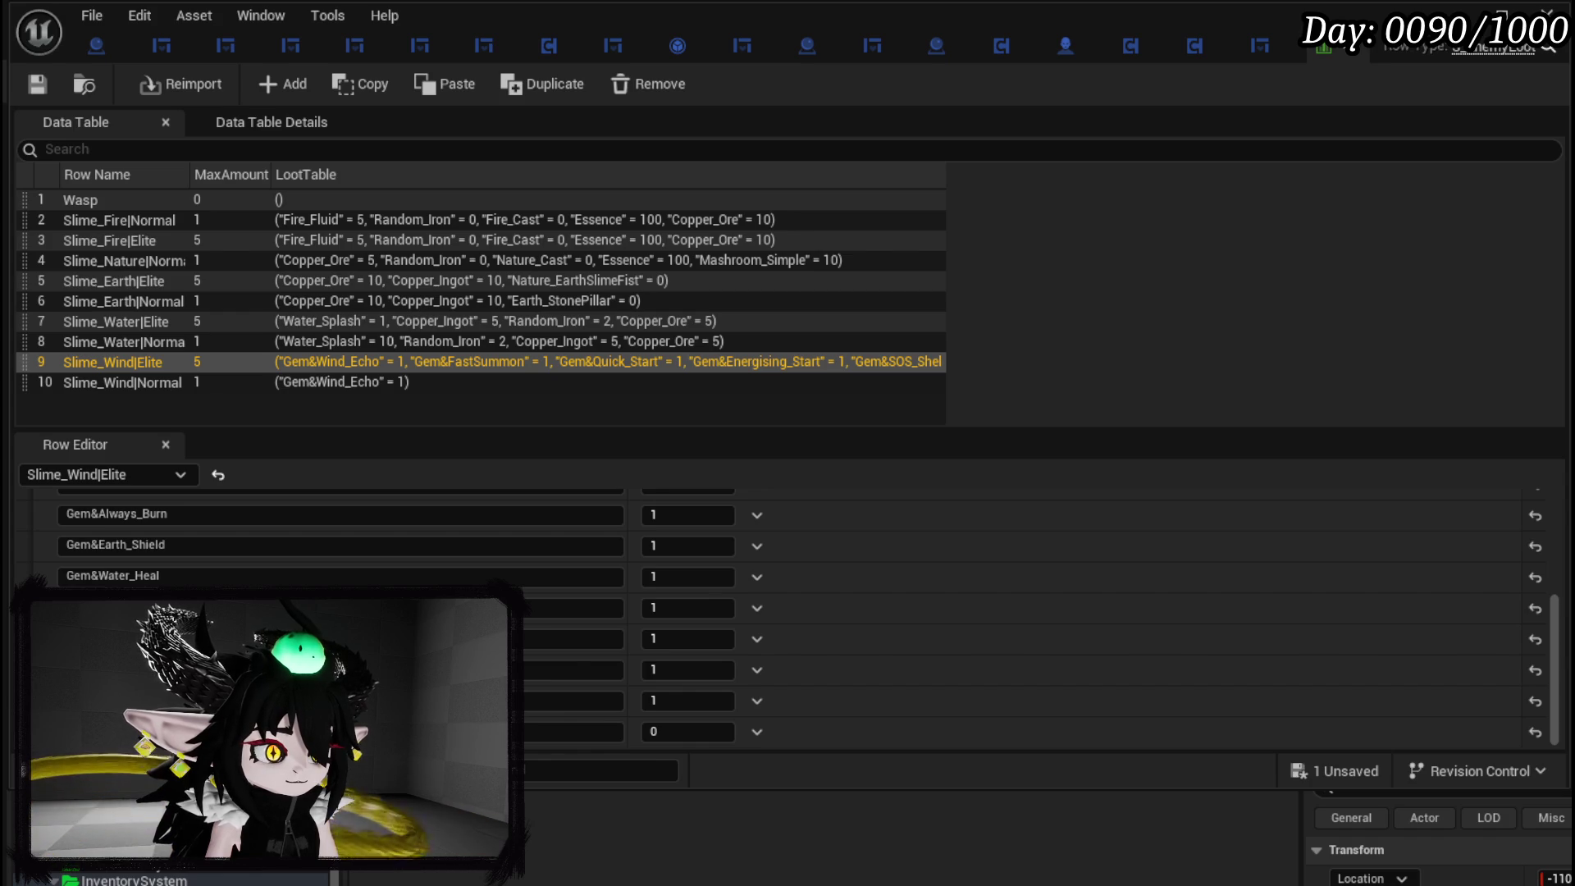
click(575, 731)
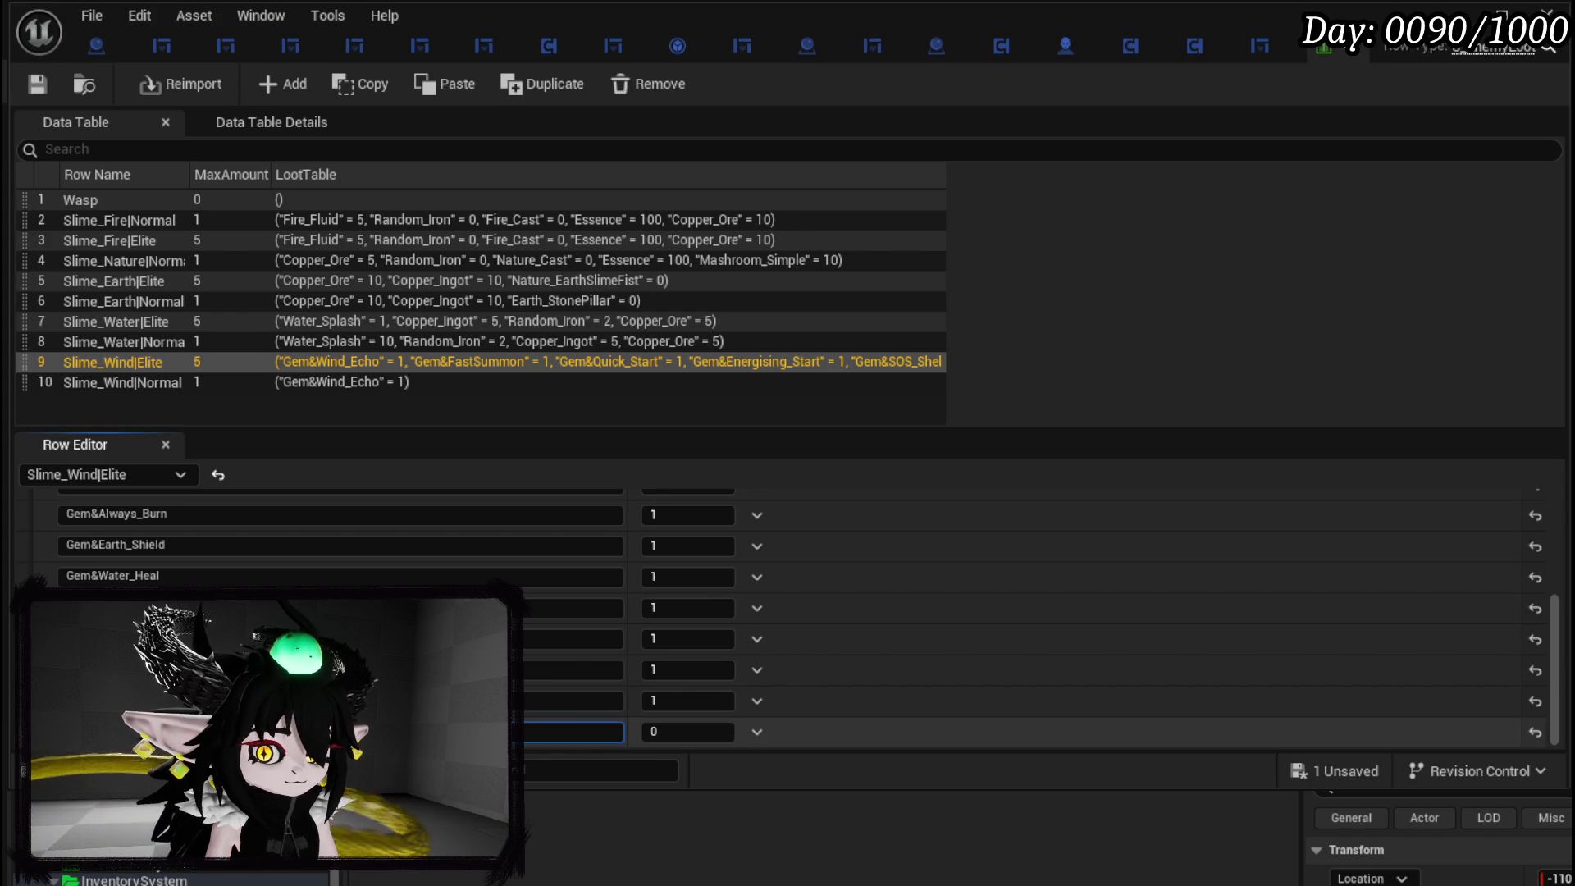
text(1)
scroll(722, 697, up, 5)
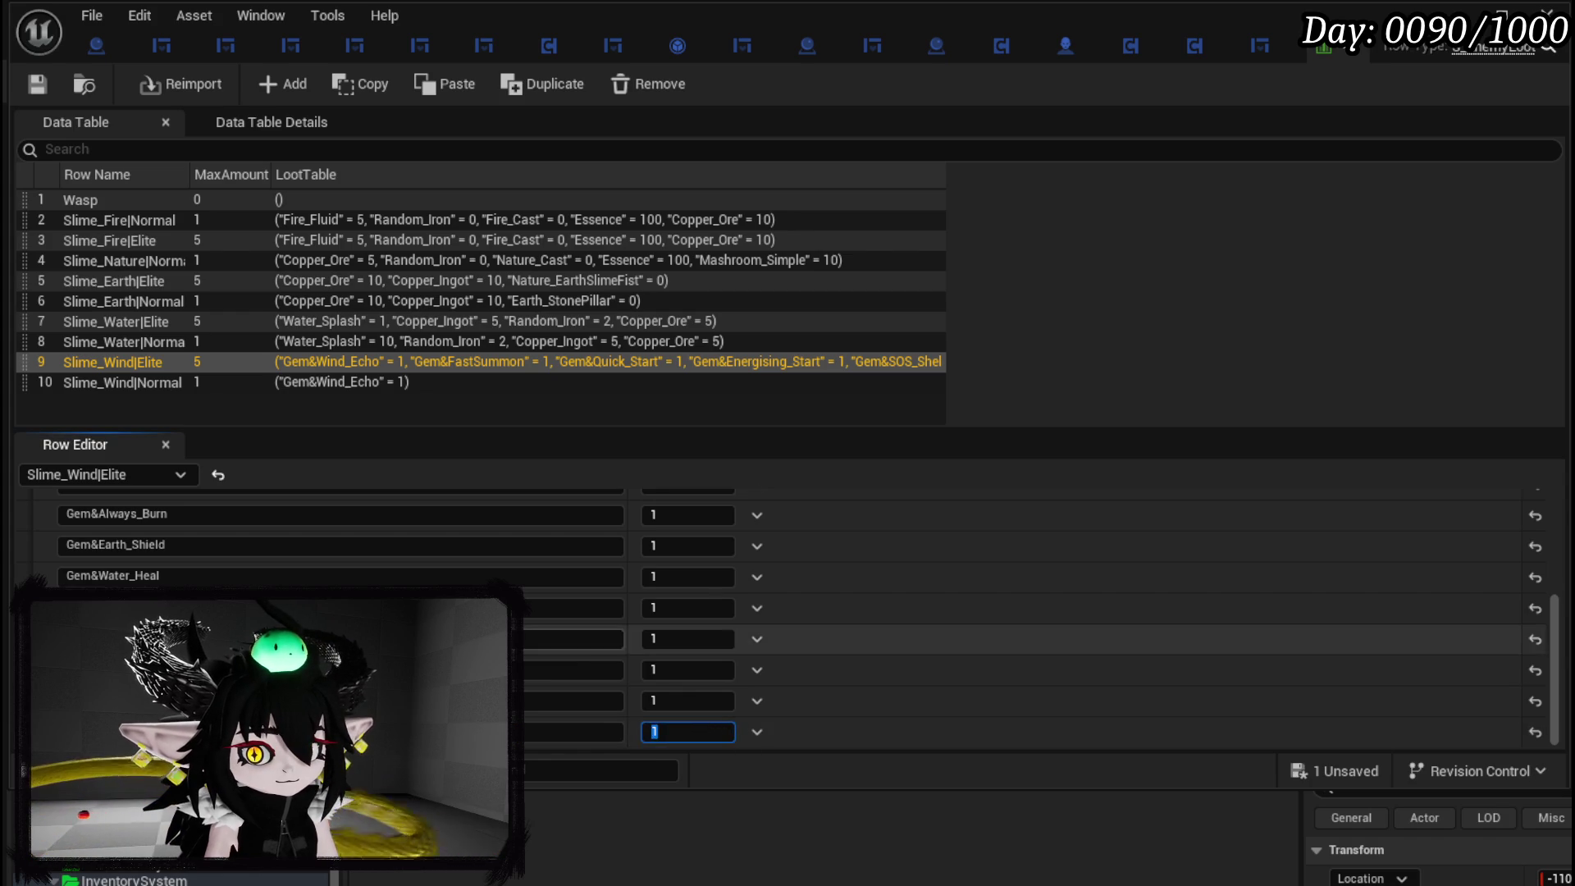
Add two more gem loot entries, setting their keys and amounts to 1.
click(782, 560)
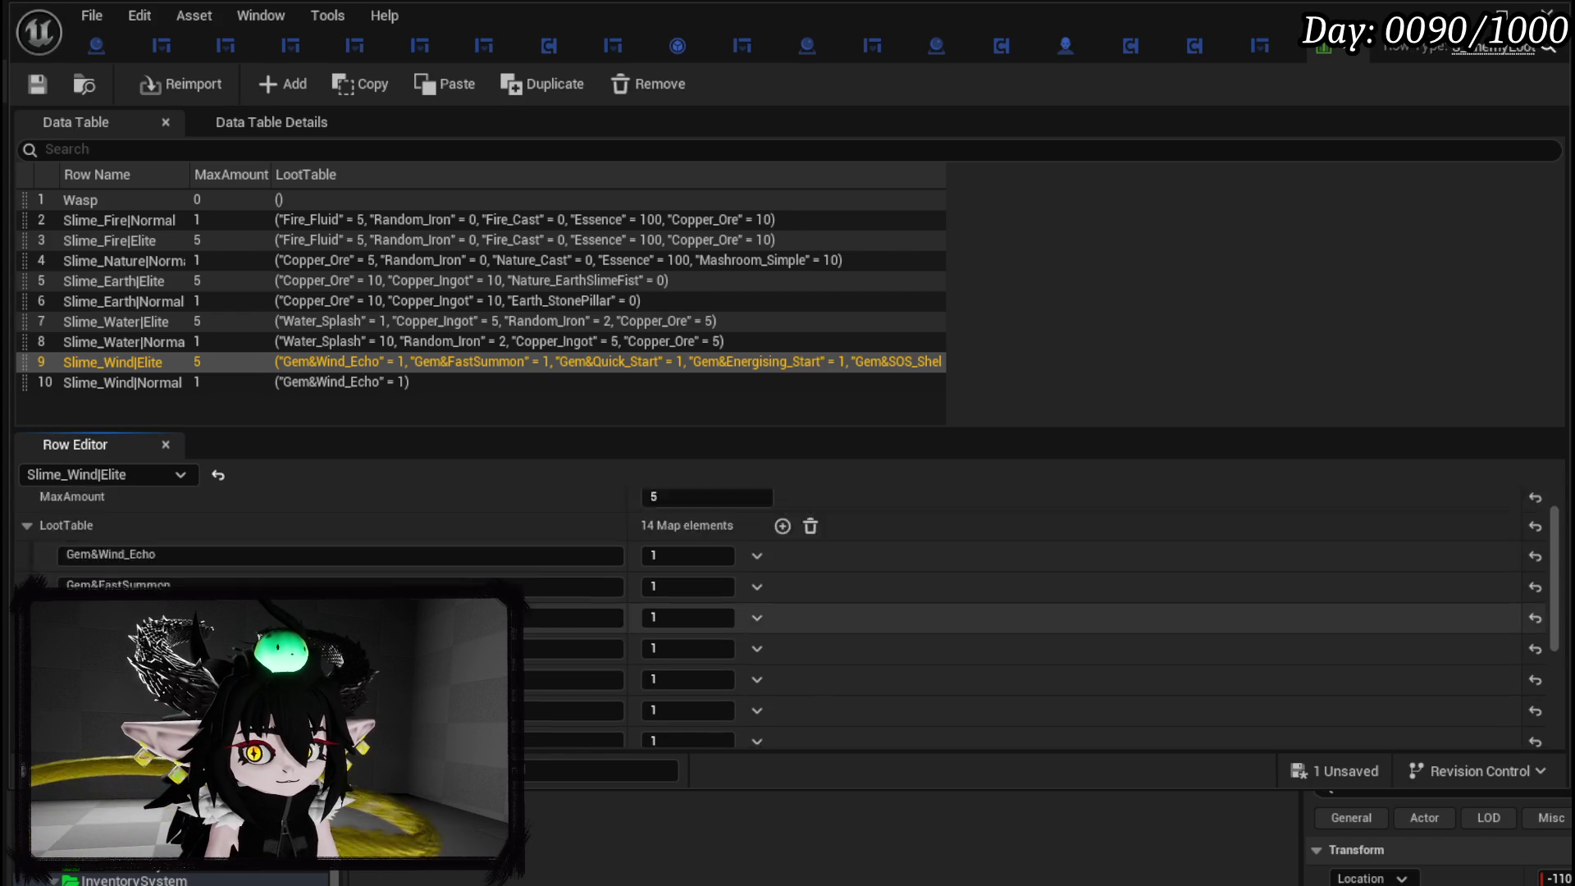
scroll(782, 623, down, 5)
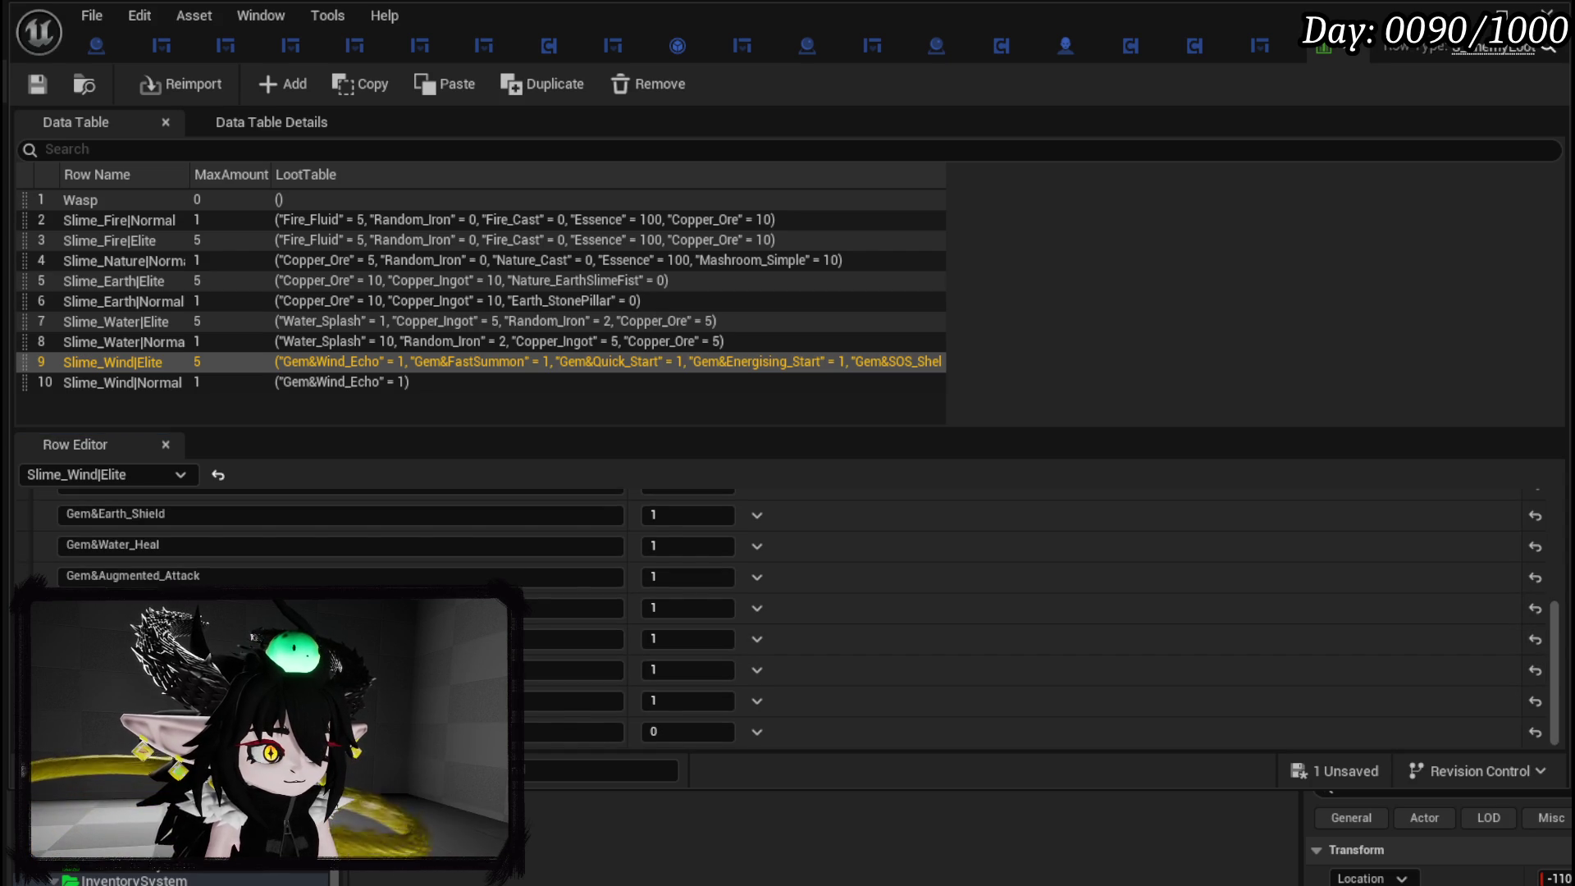
click(574, 732)
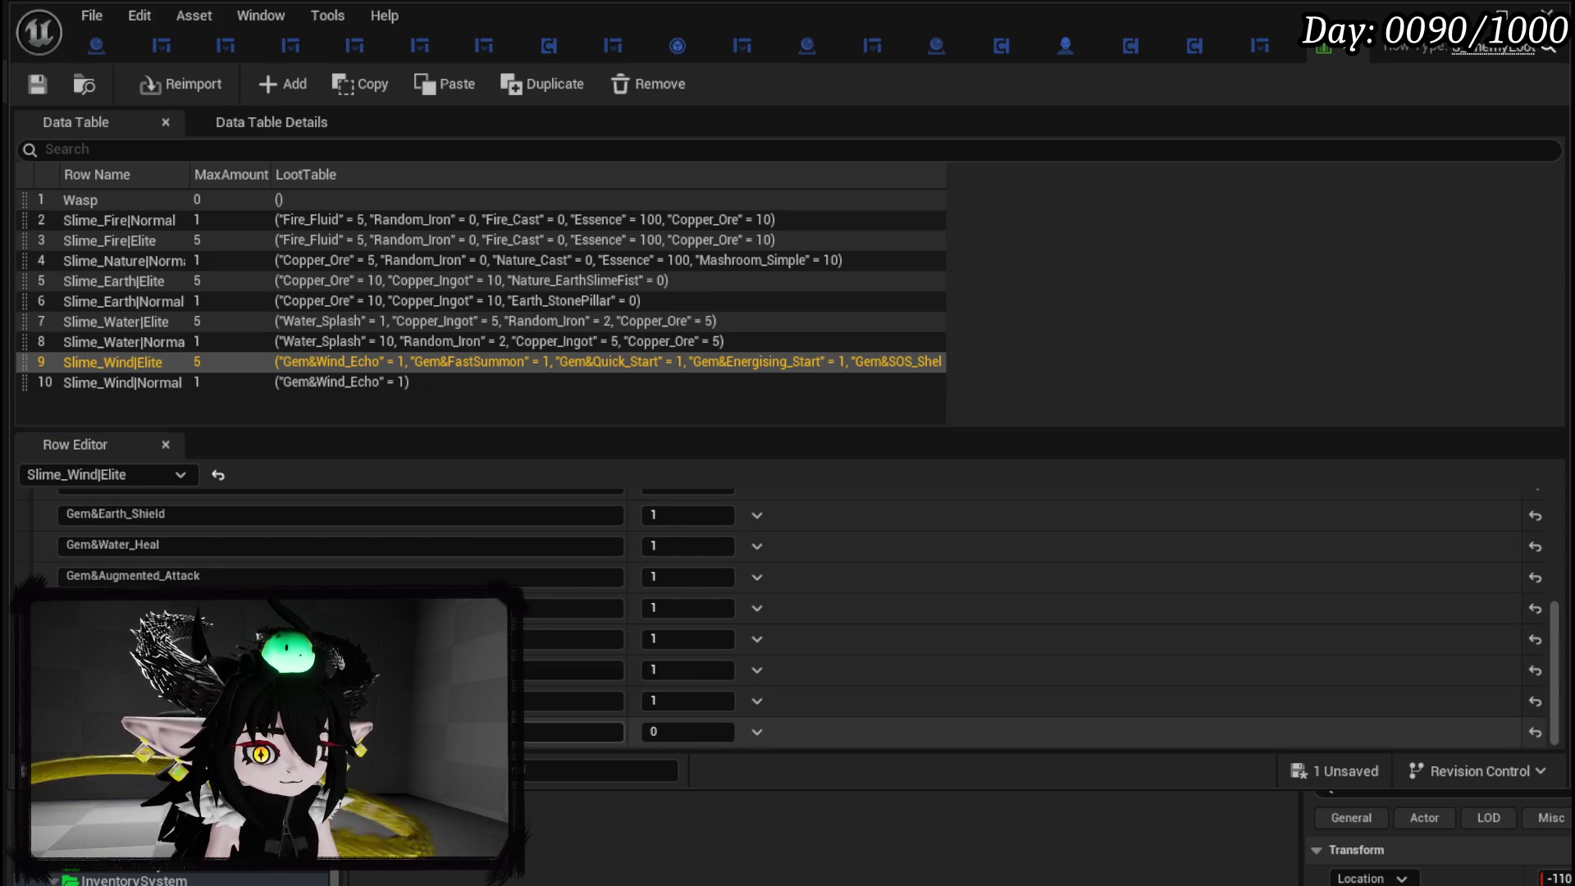
scroll(787, 615, up, 10)
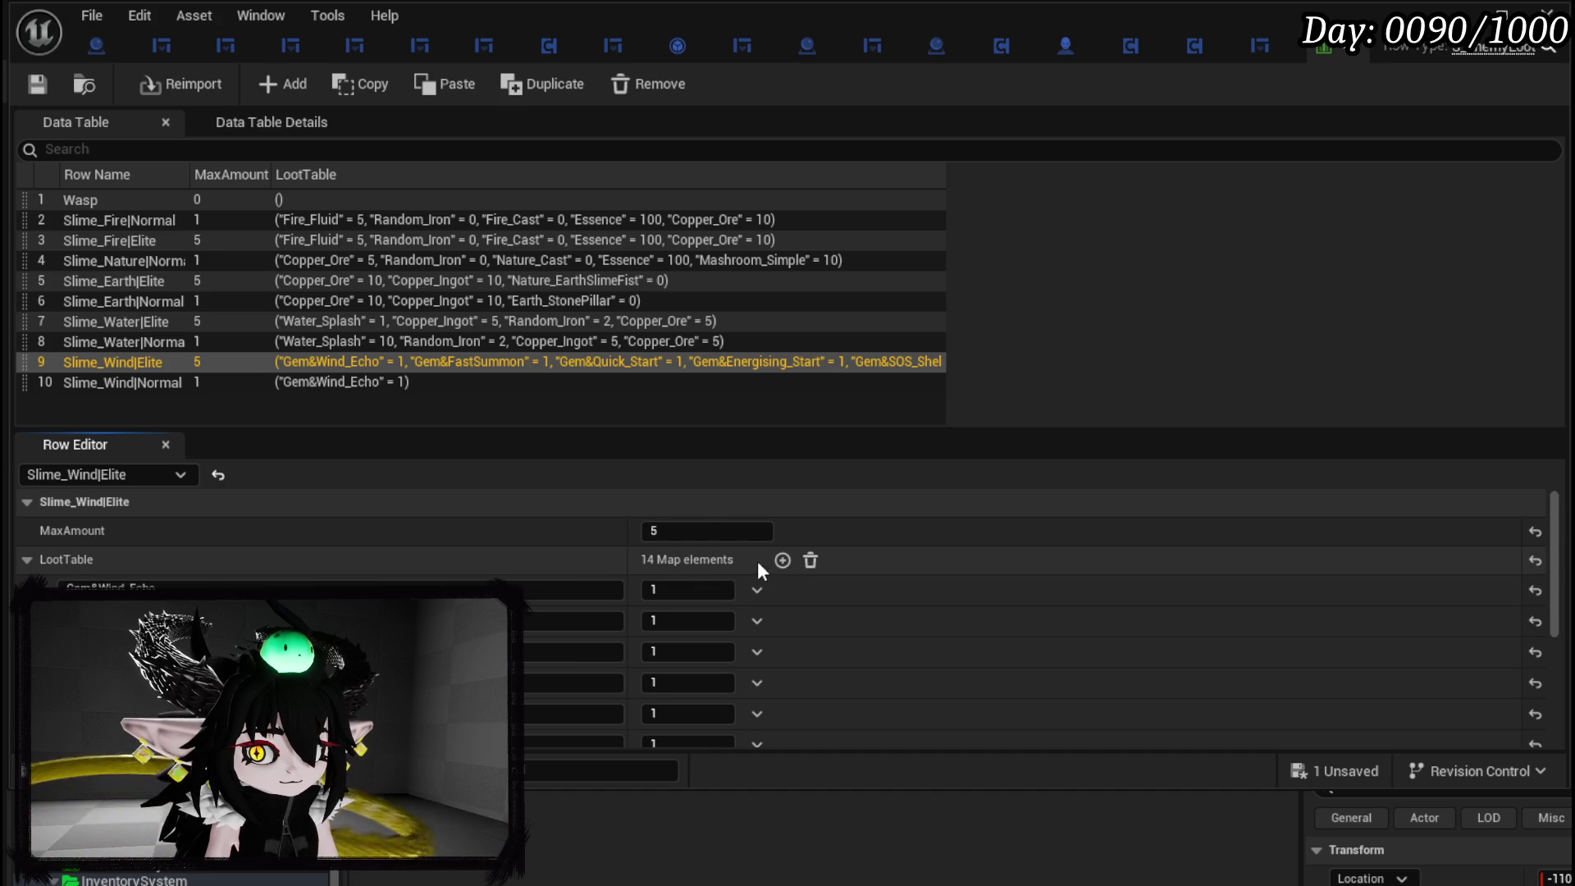
click(783, 560)
scroll(574, 615, down, 5)
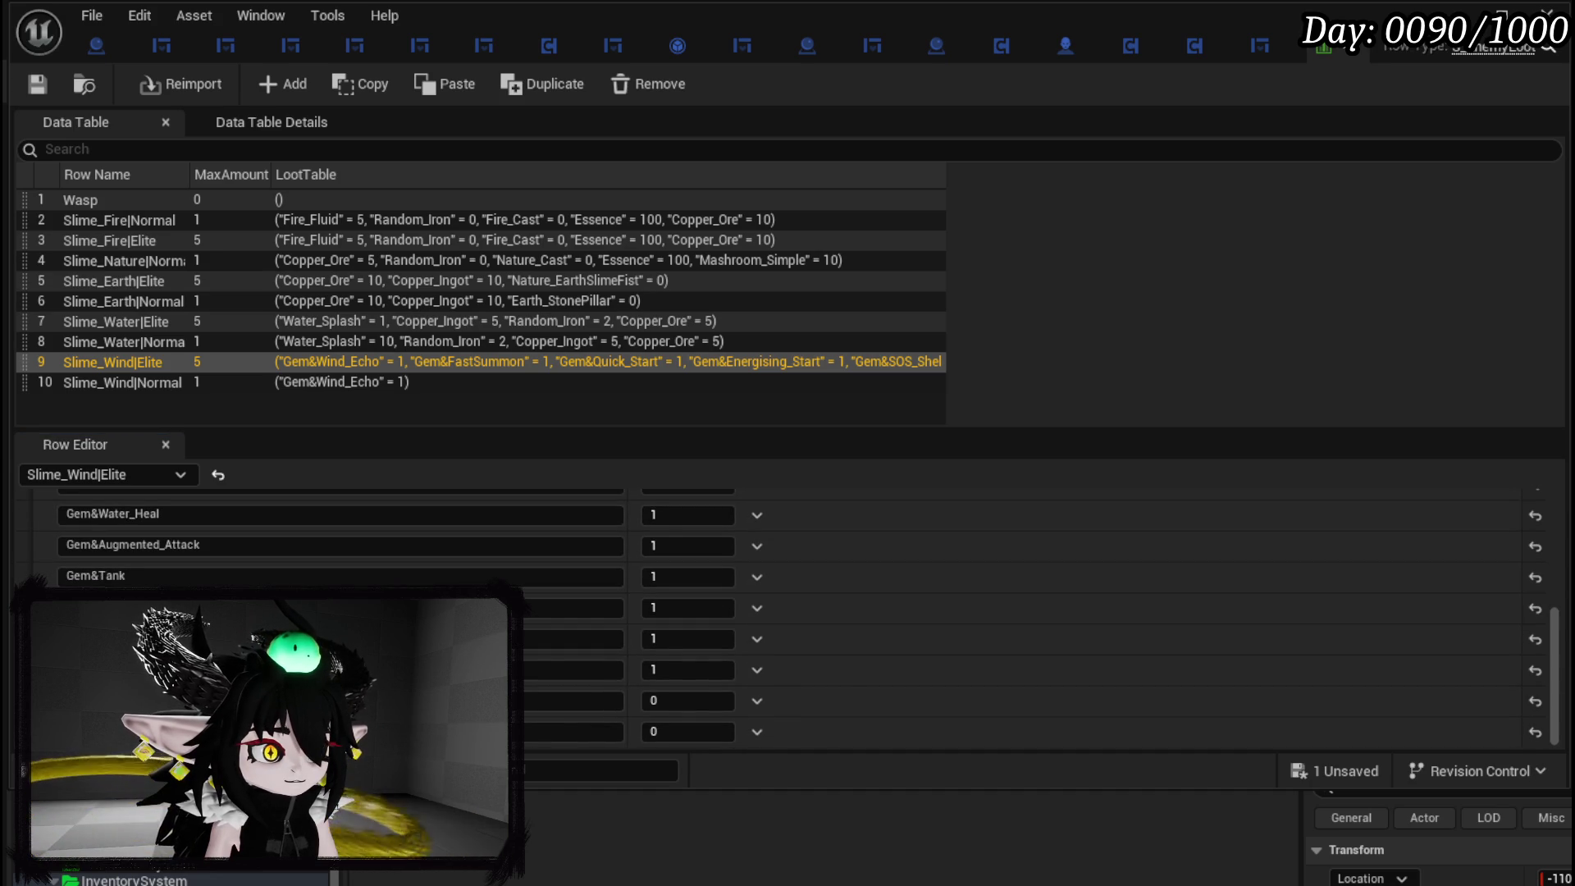
click(607, 731)
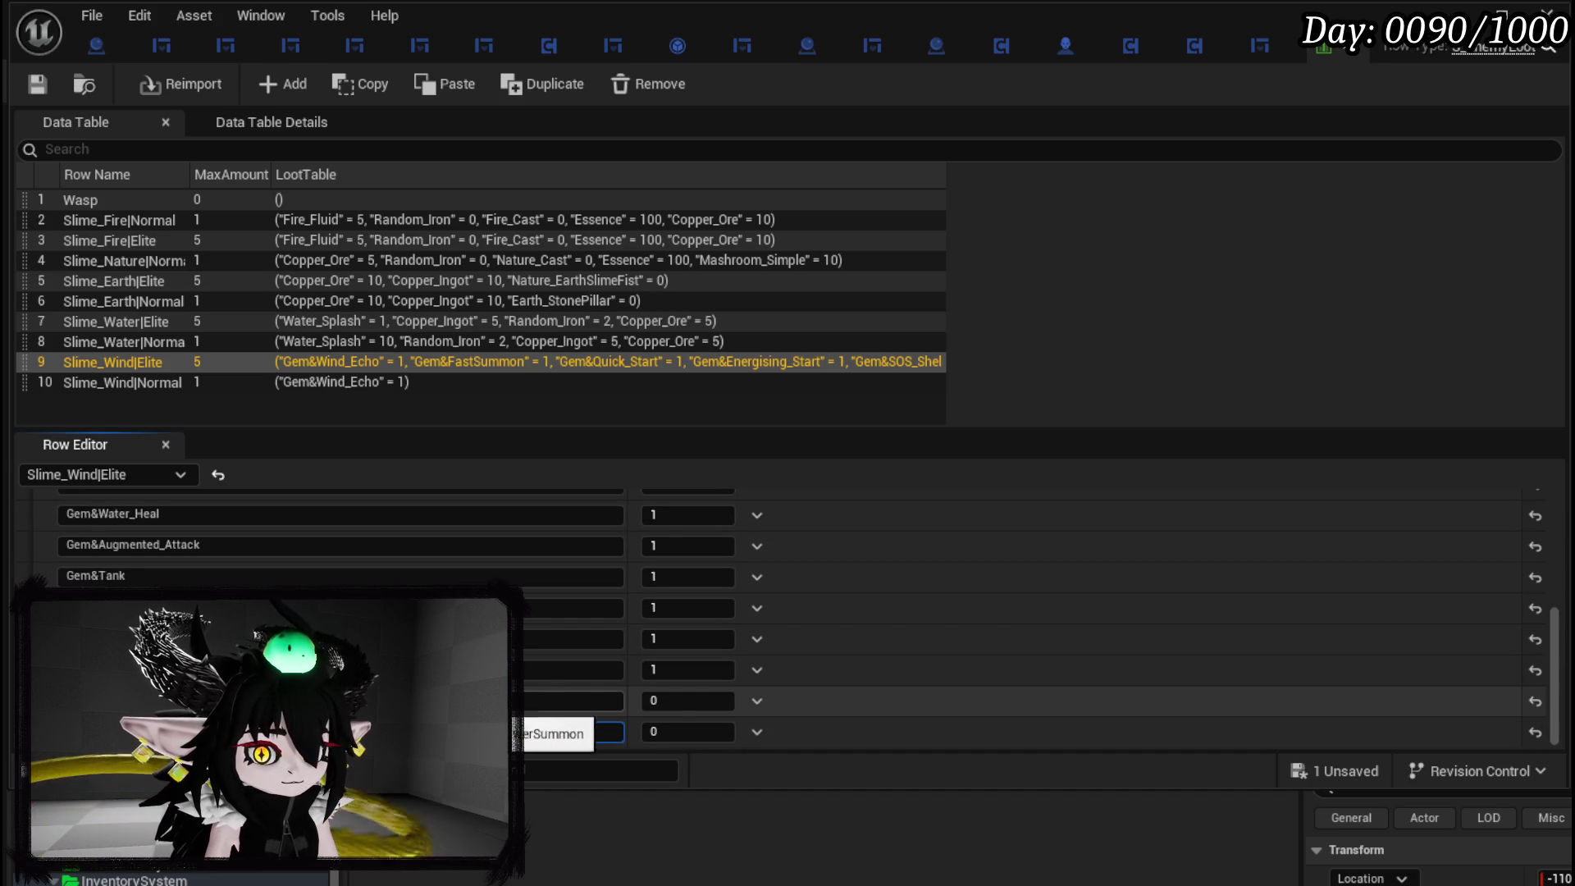
click(687, 700)
text(1)
click(689, 731)
text(1)
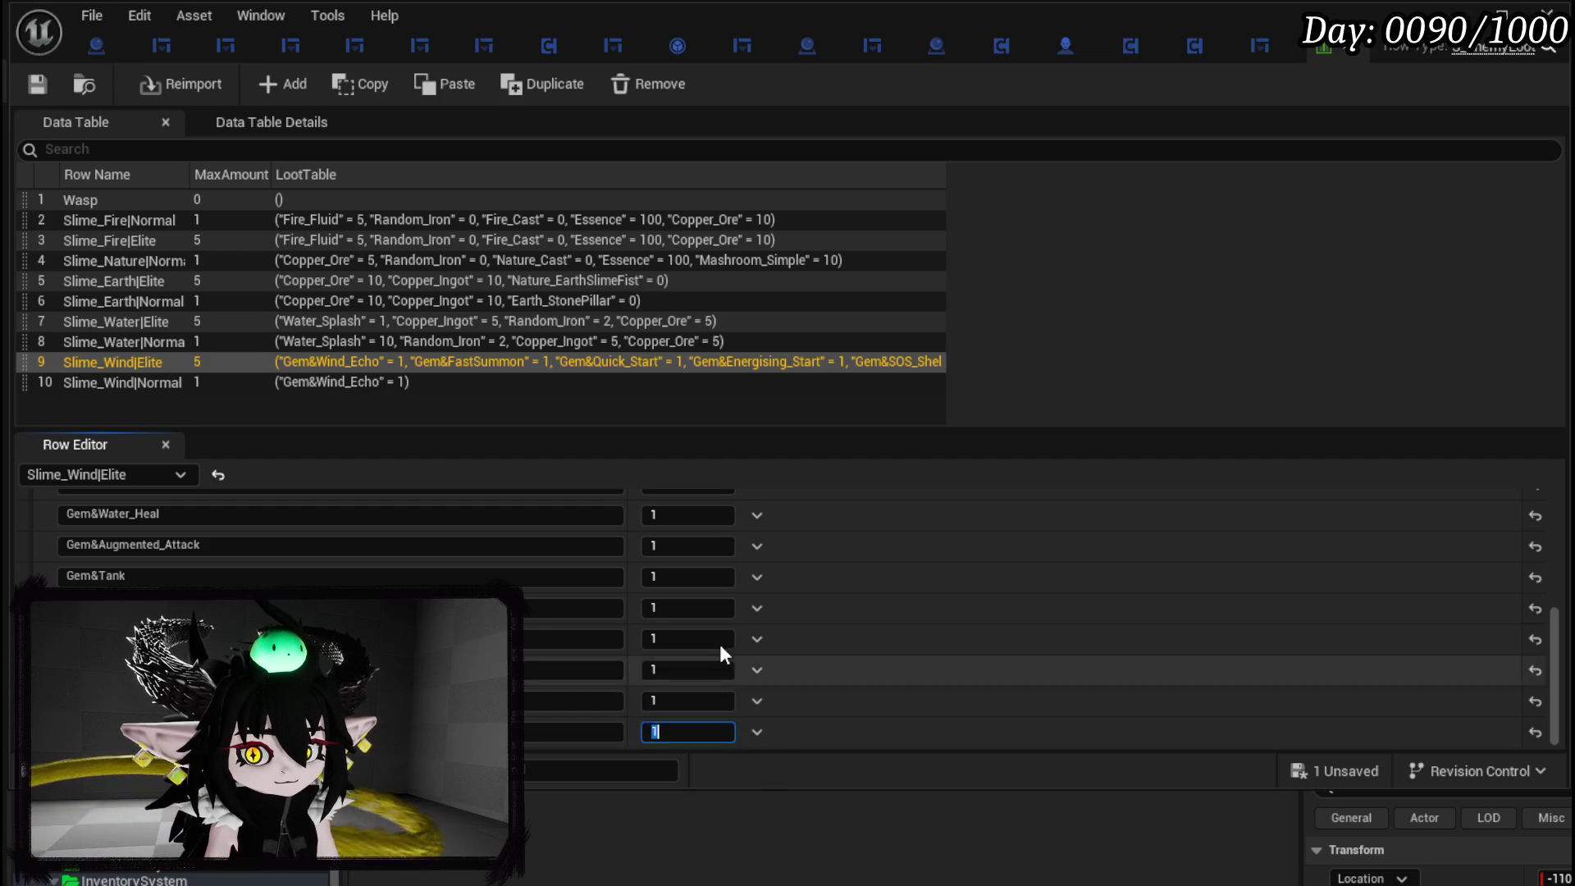
Delete the leftover zero-valued loot entry and save the data table.
scroll(658, 603, up, 5)
scroll(547, 611, down, 3)
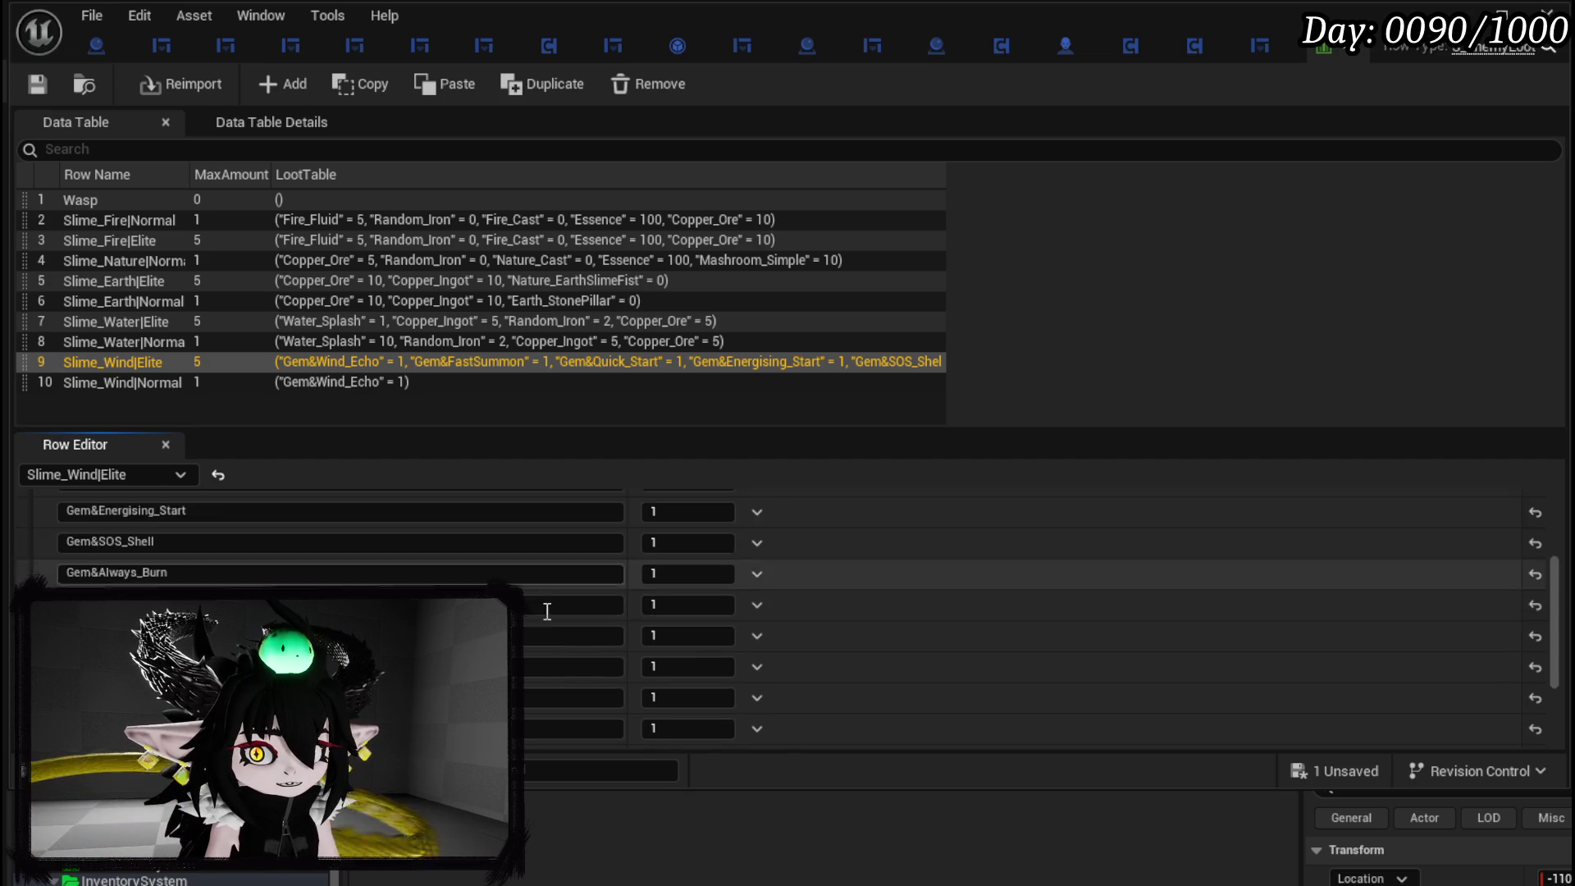
scroll(547, 611, down, 3)
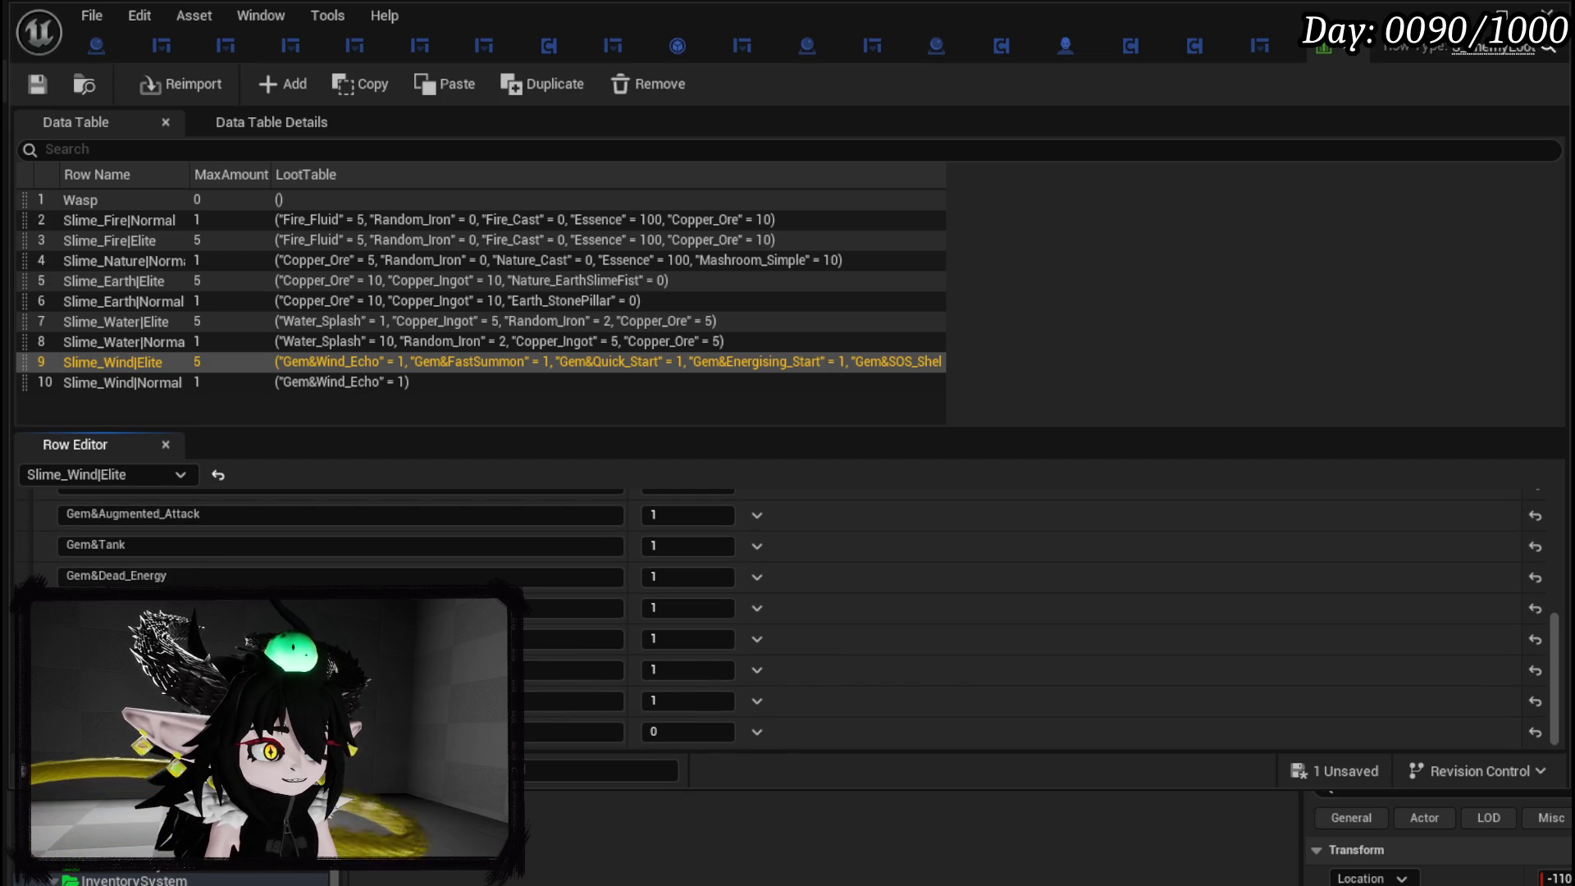
click(757, 732)
click(782, 764)
scroll(401, 560, up, 5)
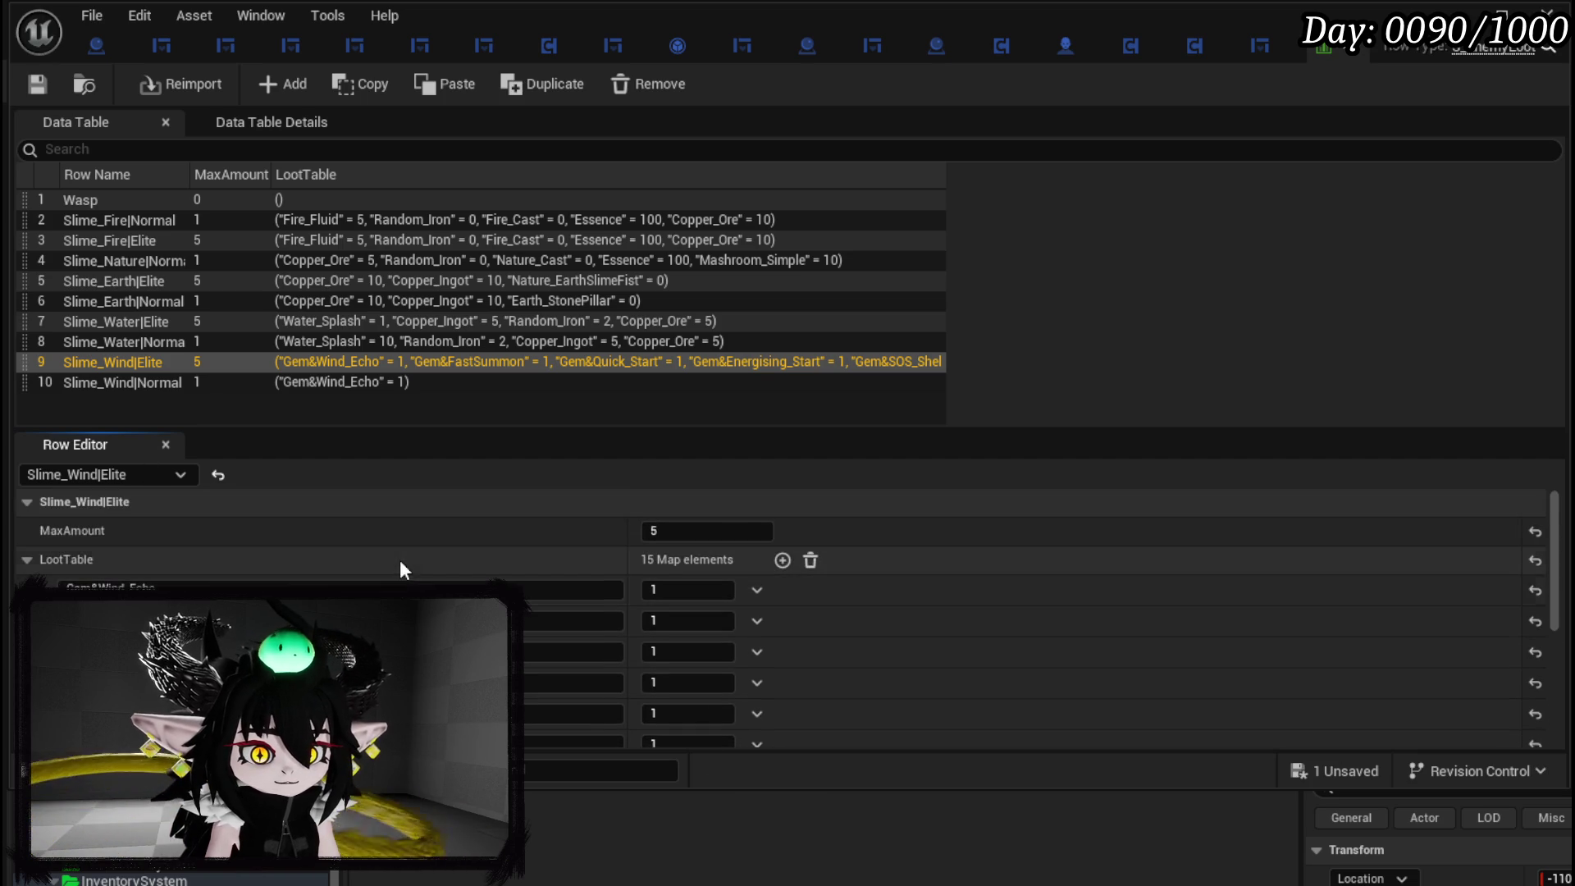
click(37, 83)
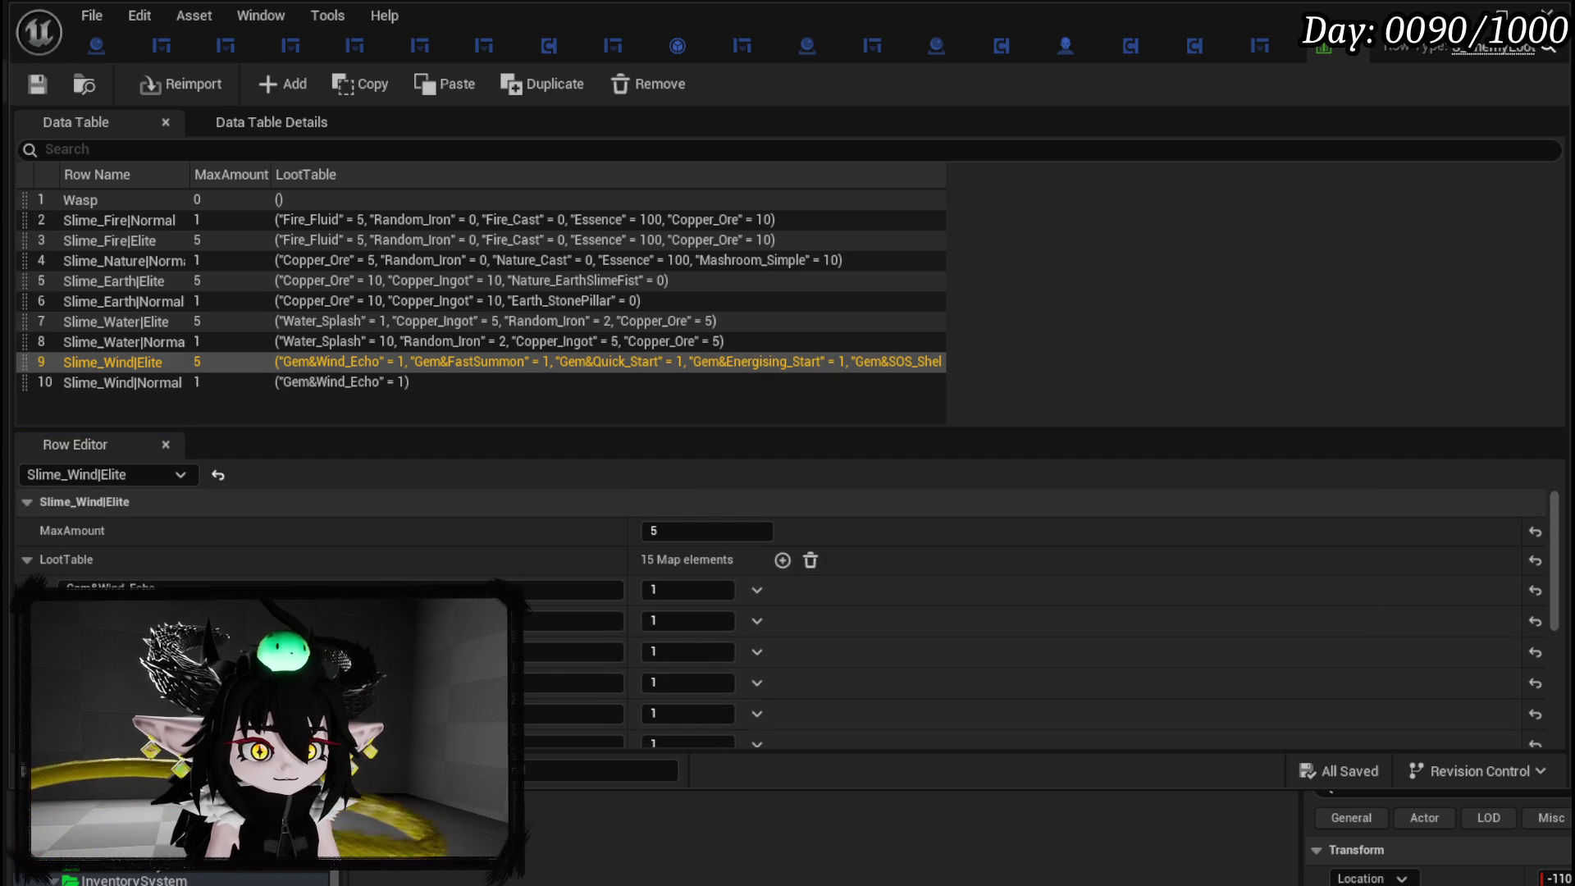
Remove all three existing loot entries from Slime_Earth|Elite, including Nature_EarthSlimeFist.
scroll(528, 531, down, 3)
scroll(510, 543, up, 3)
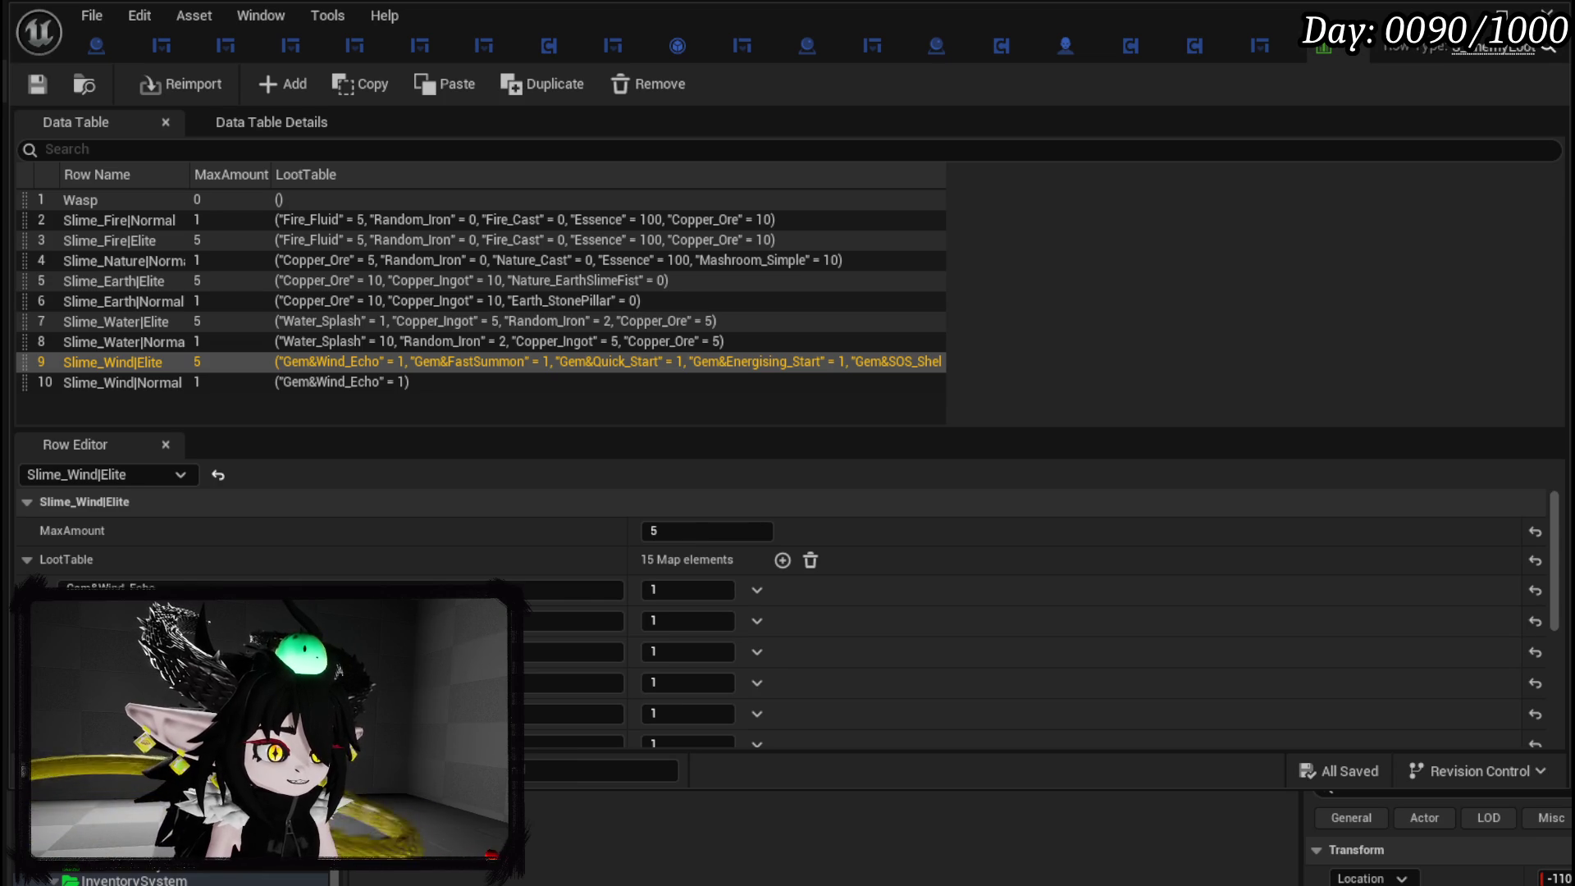
click(136, 283)
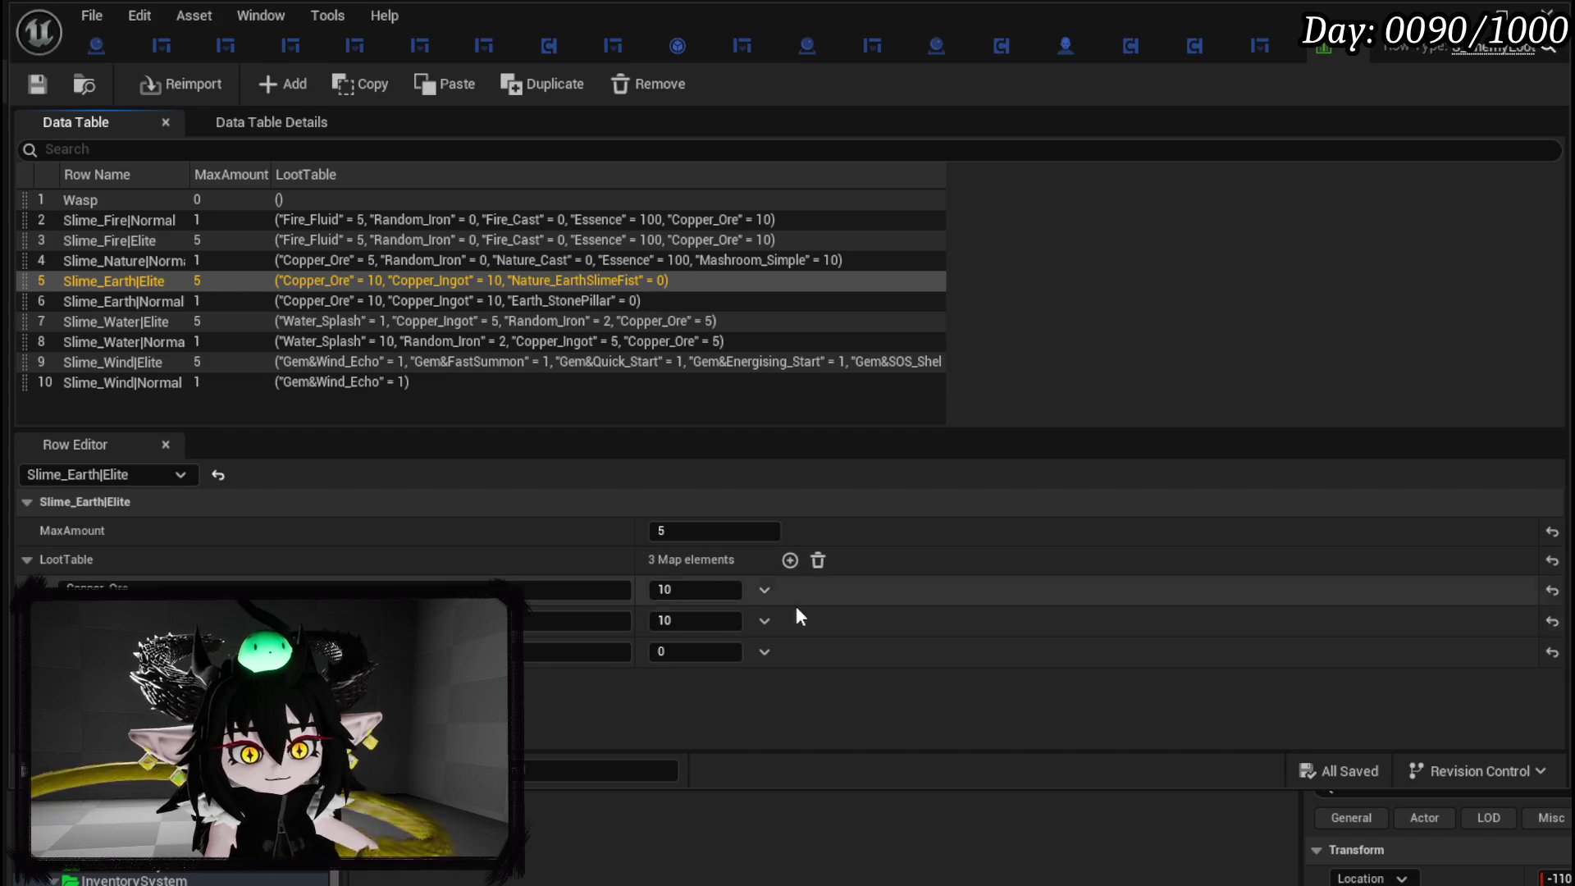
click(765, 590)
click(785, 628)
click(765, 591)
click(796, 627)
click(765, 592)
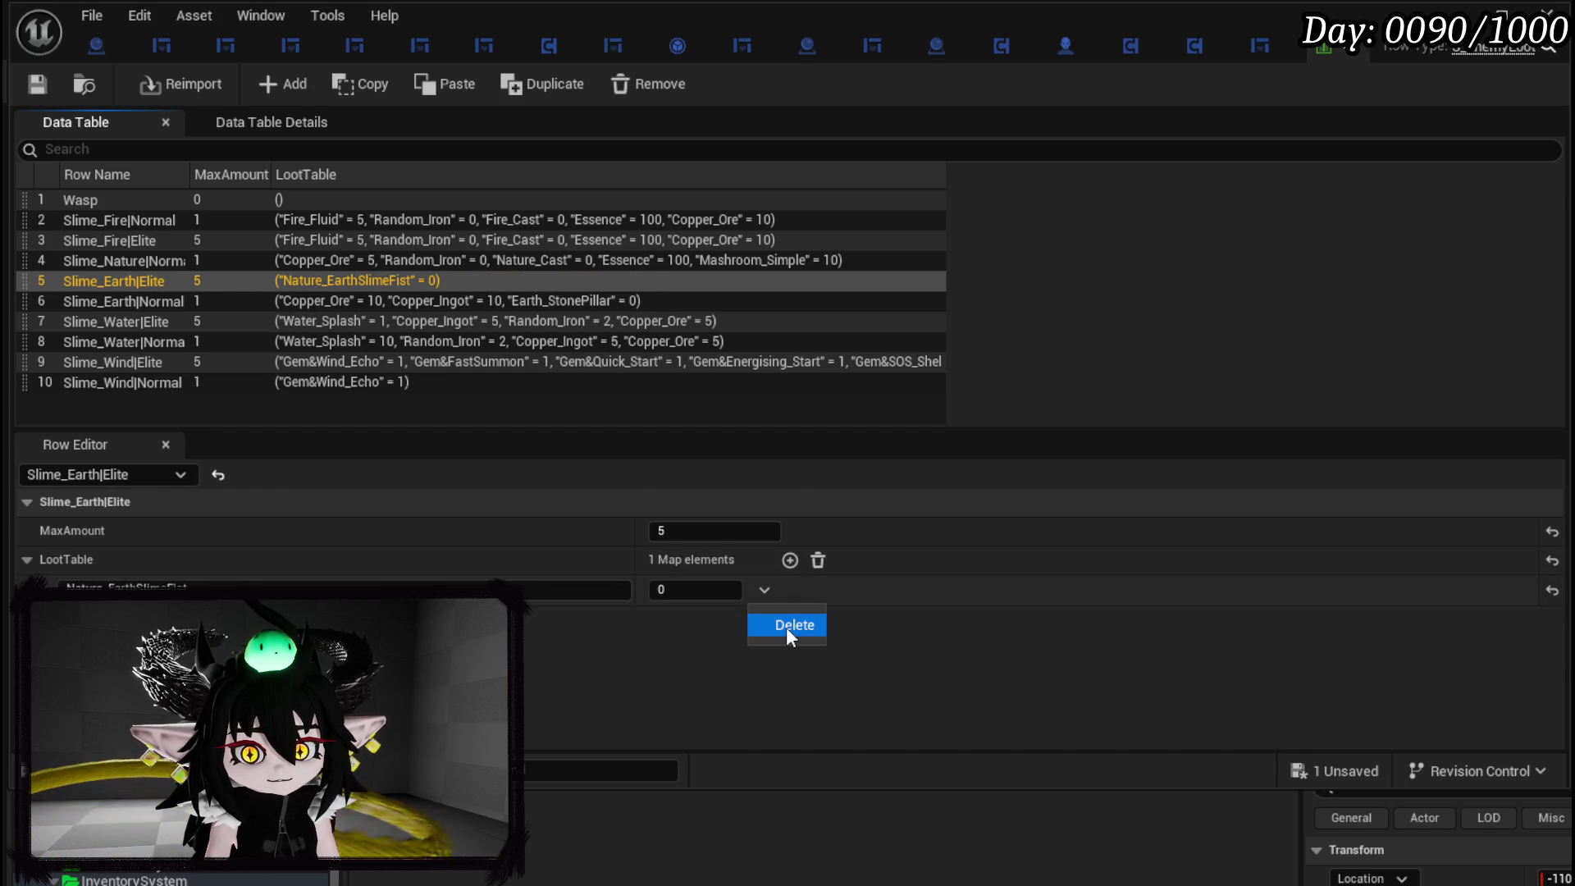
click(786, 627)
Add an Ability_BigBoooooom loot entry with amount 1, set MaxAmount 1, then save and close.
click(789, 561)
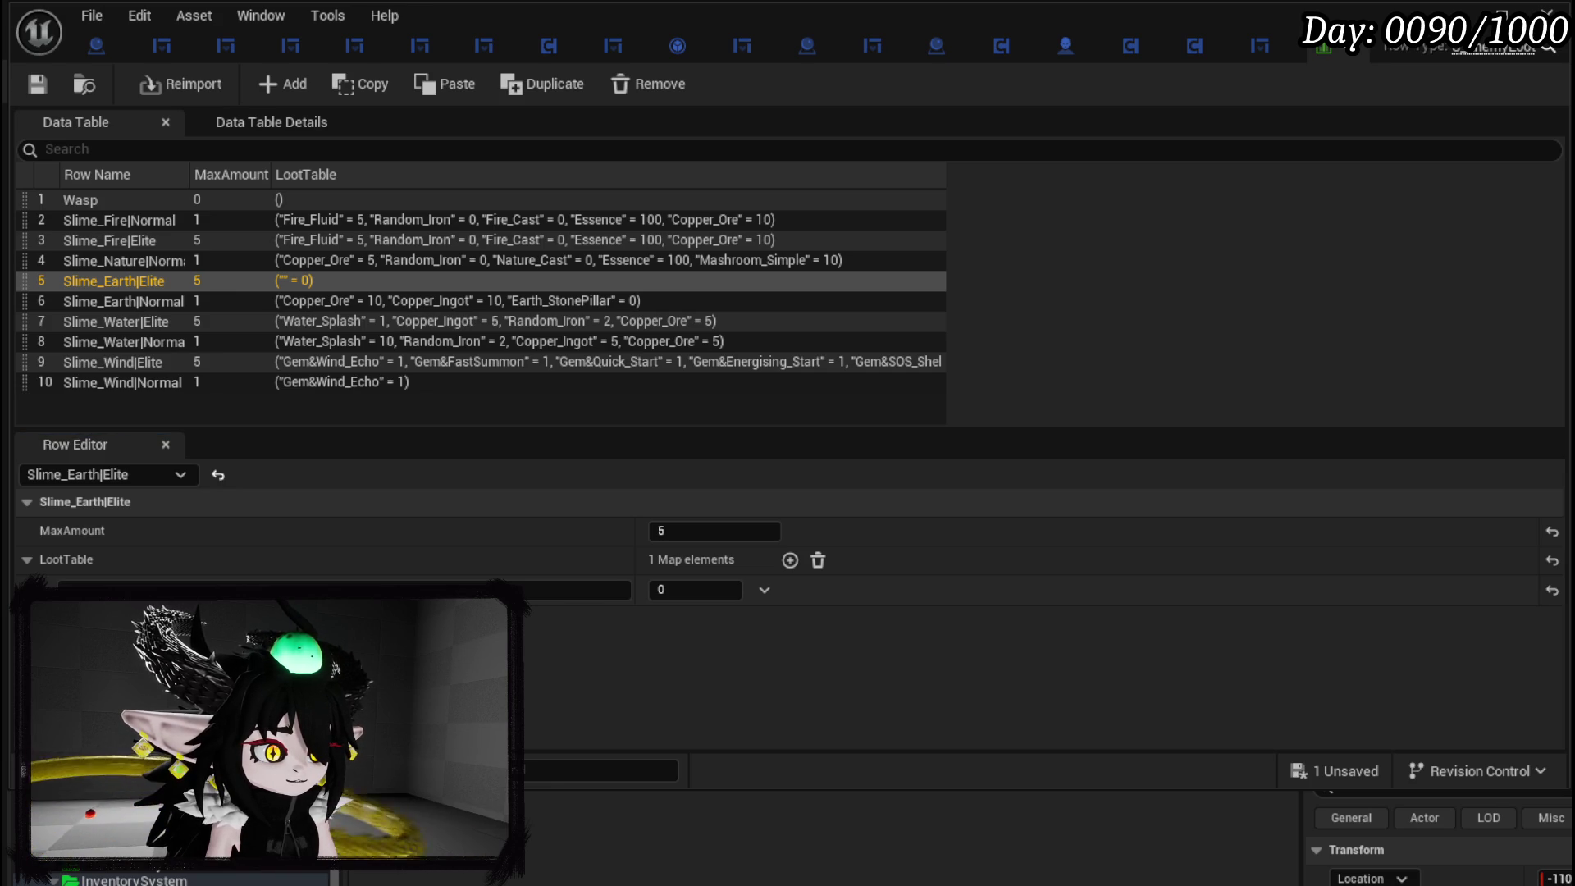
click(286, 583)
key(ctrl+v)
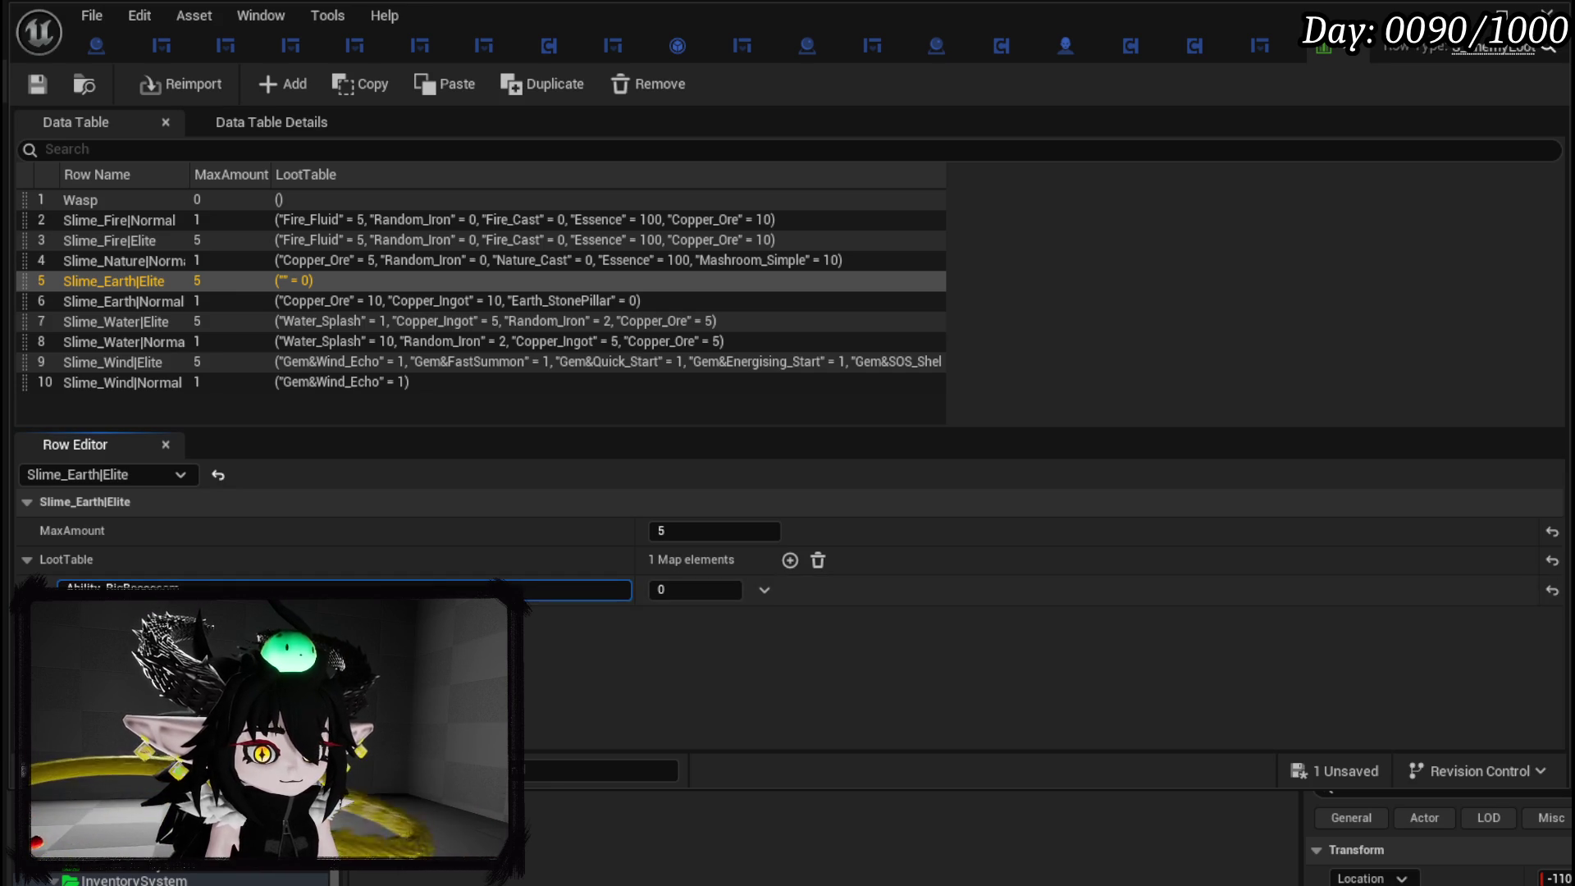
key(Tab)
text(1)
key(shift+Tab)
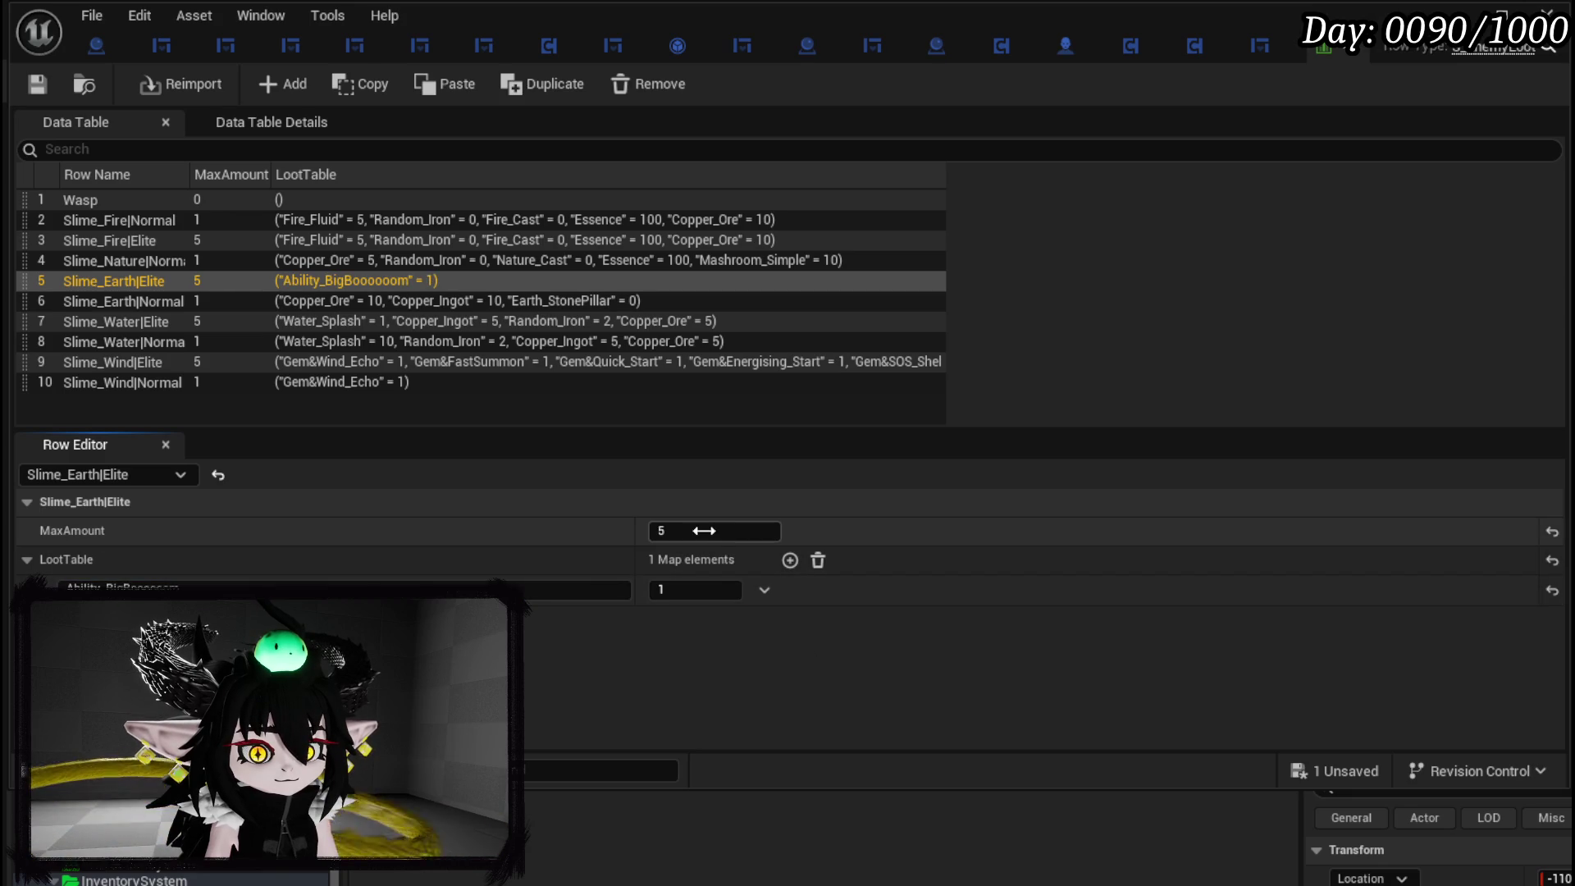
text(1)
key(Return)
click(36, 85)
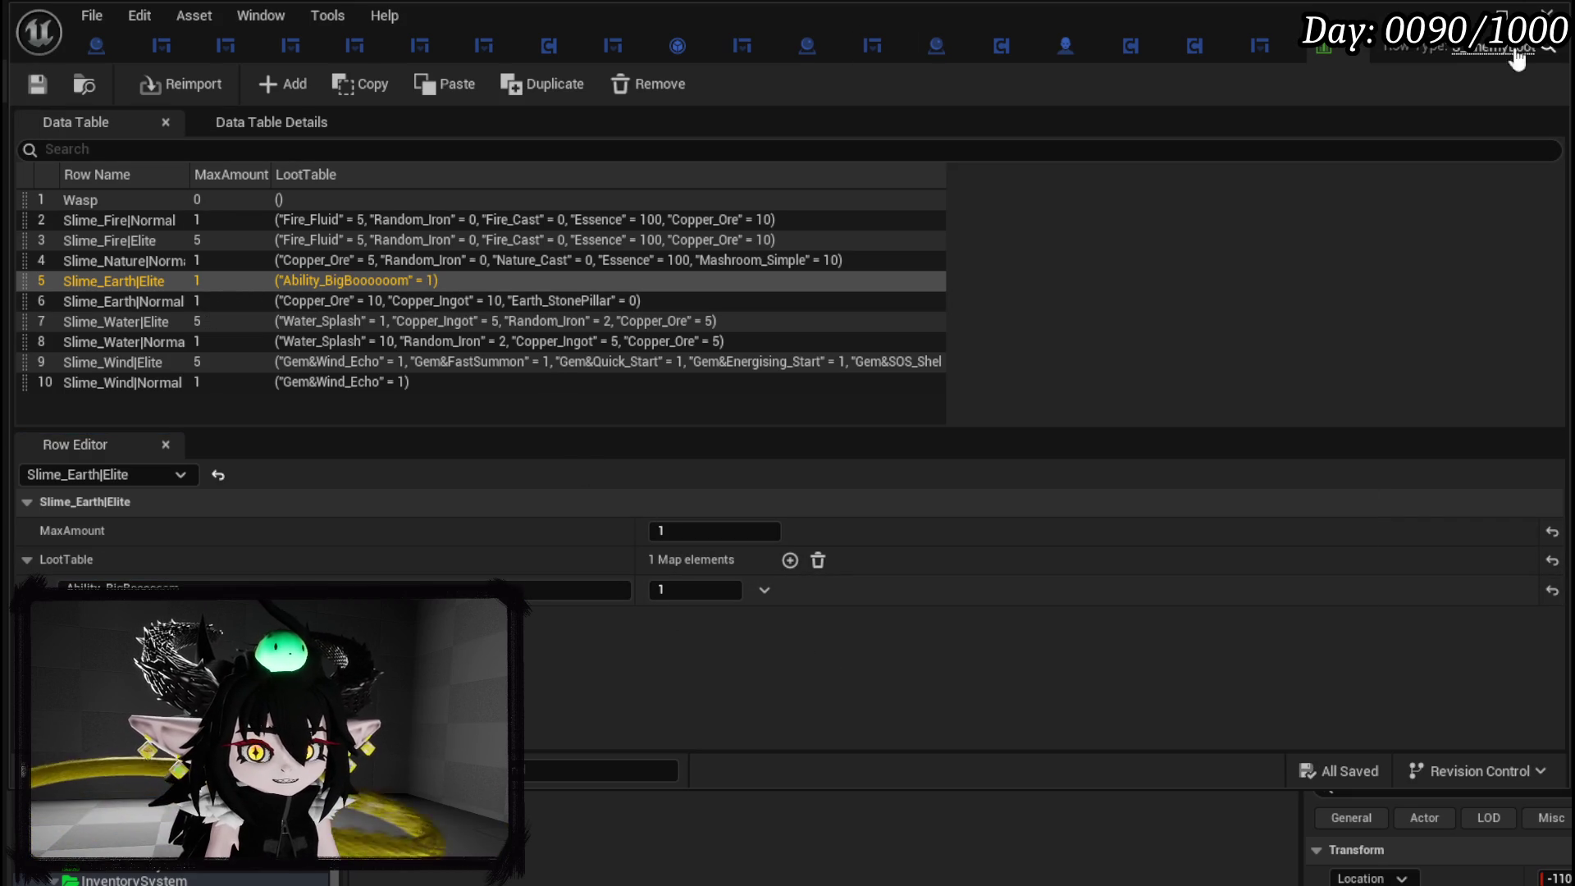
click(1458, 17)
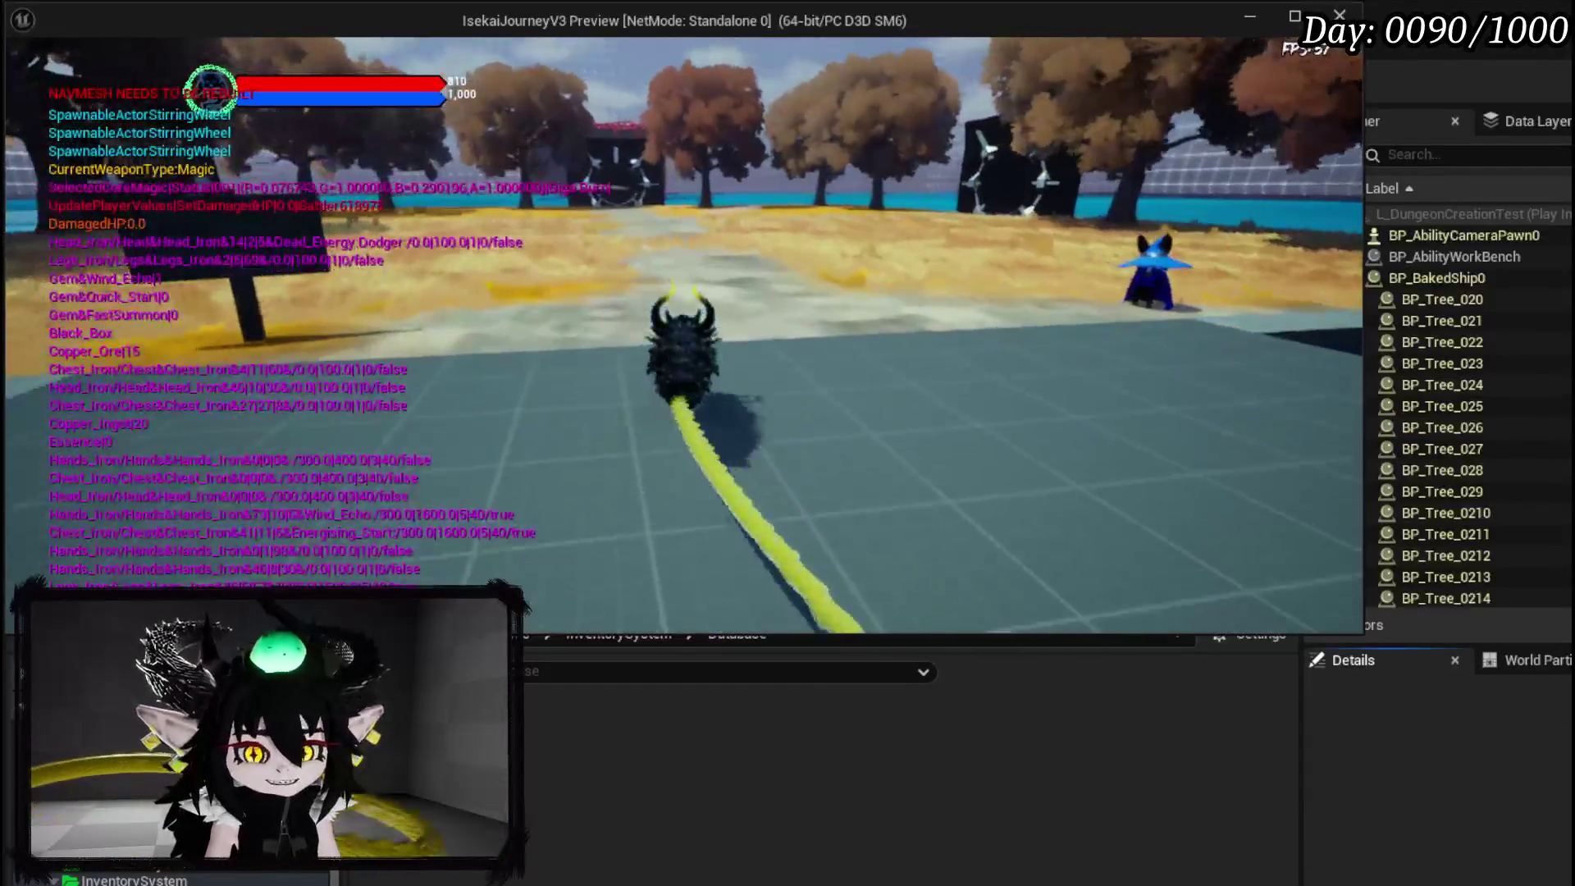
Run to the cyan slime, defeat it with fire magic, and collect all its dropped loot.
key(w)
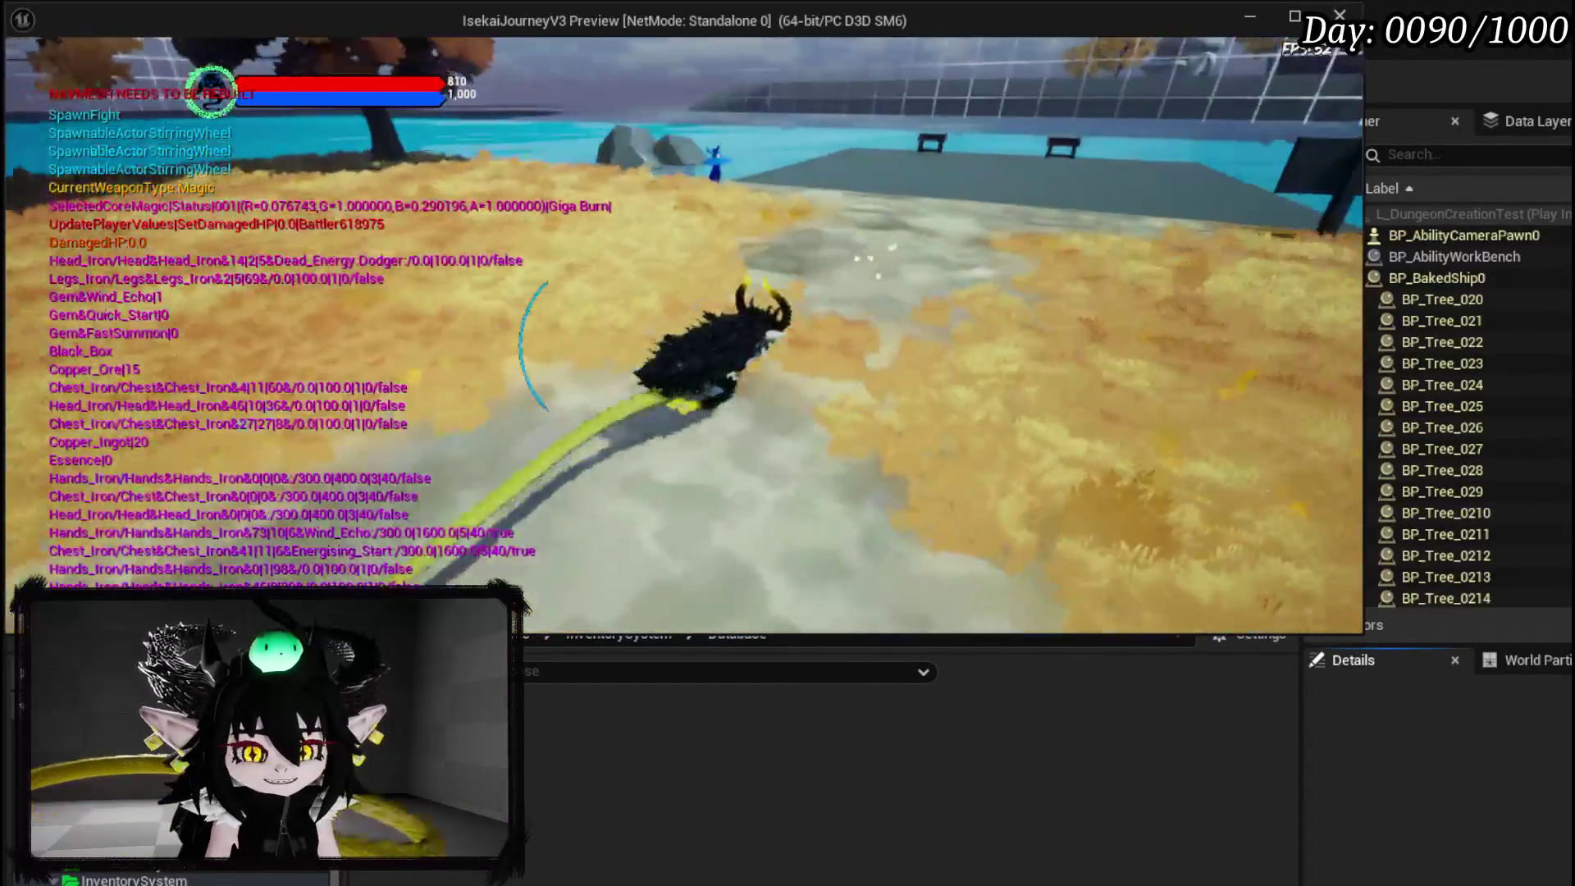
key(a)
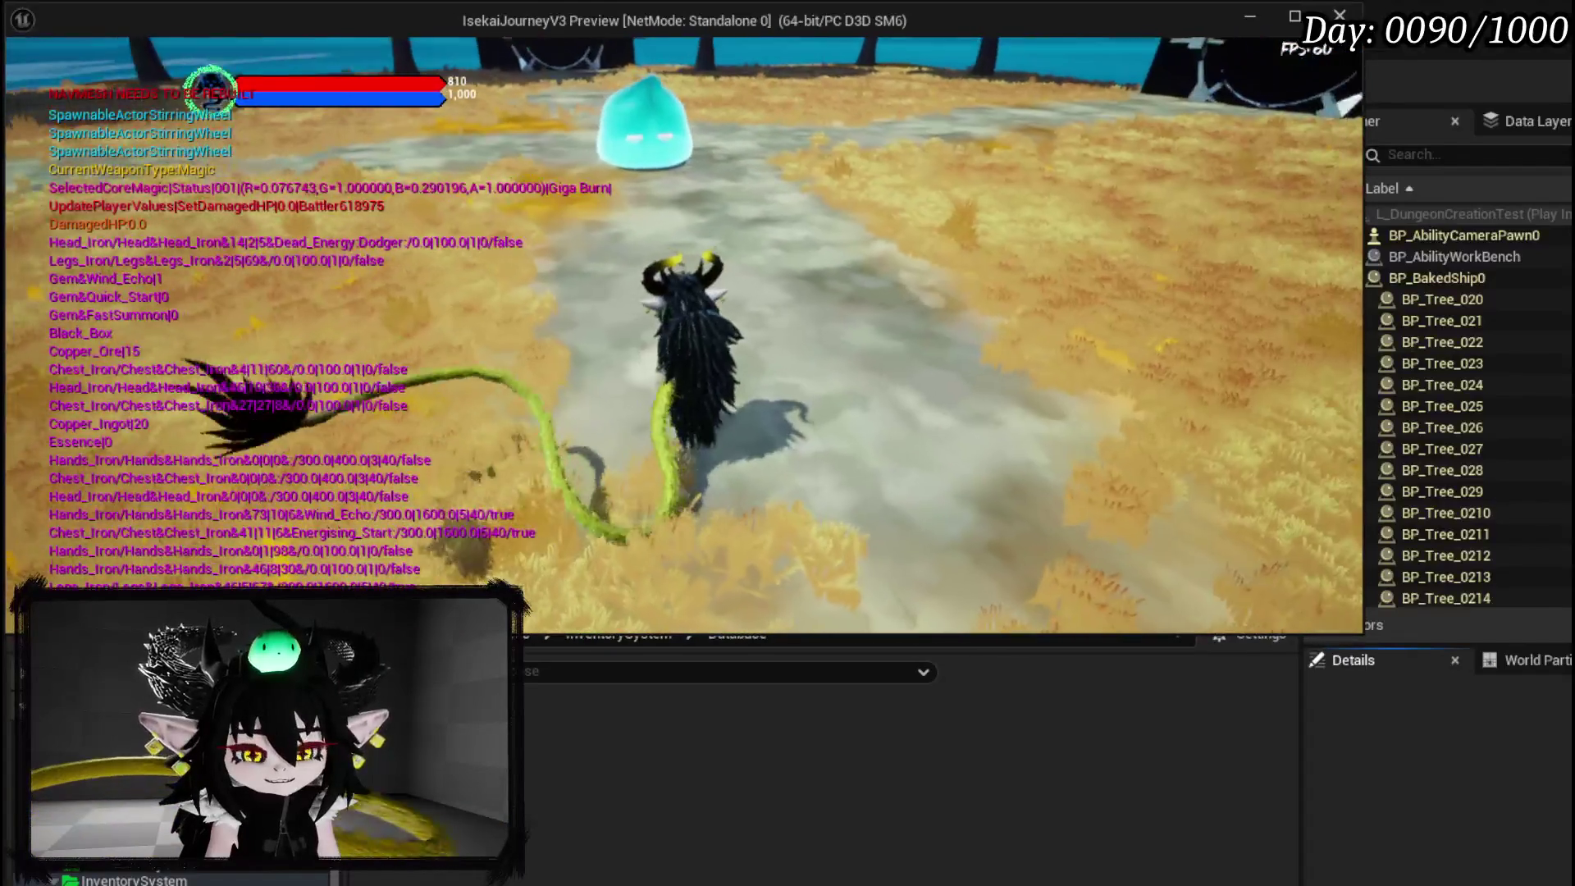
key(w)
key(1)
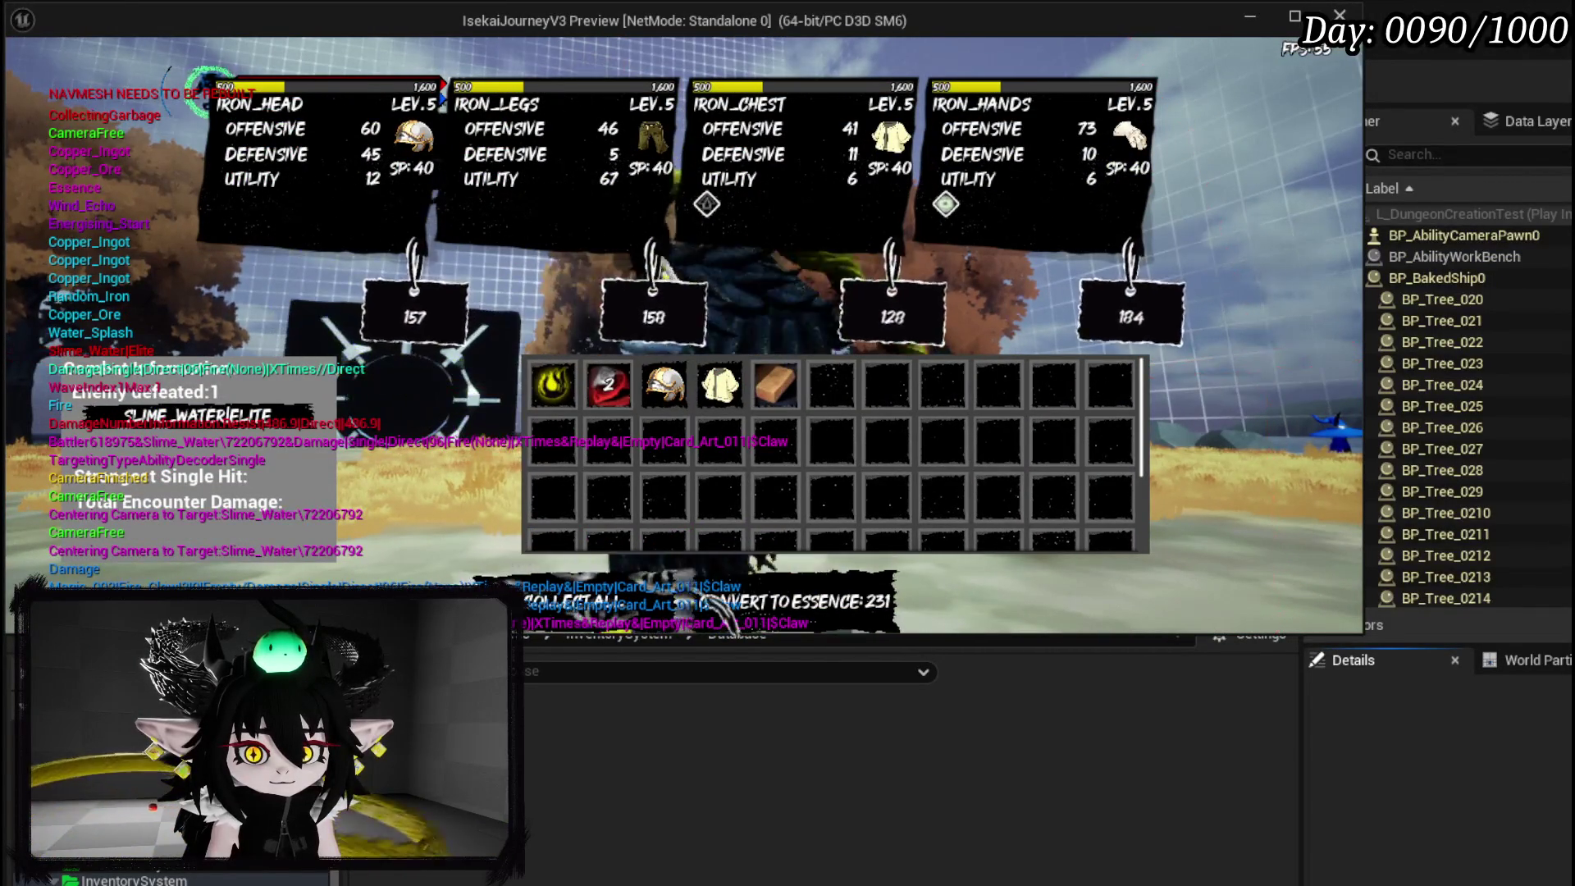
click(590, 606)
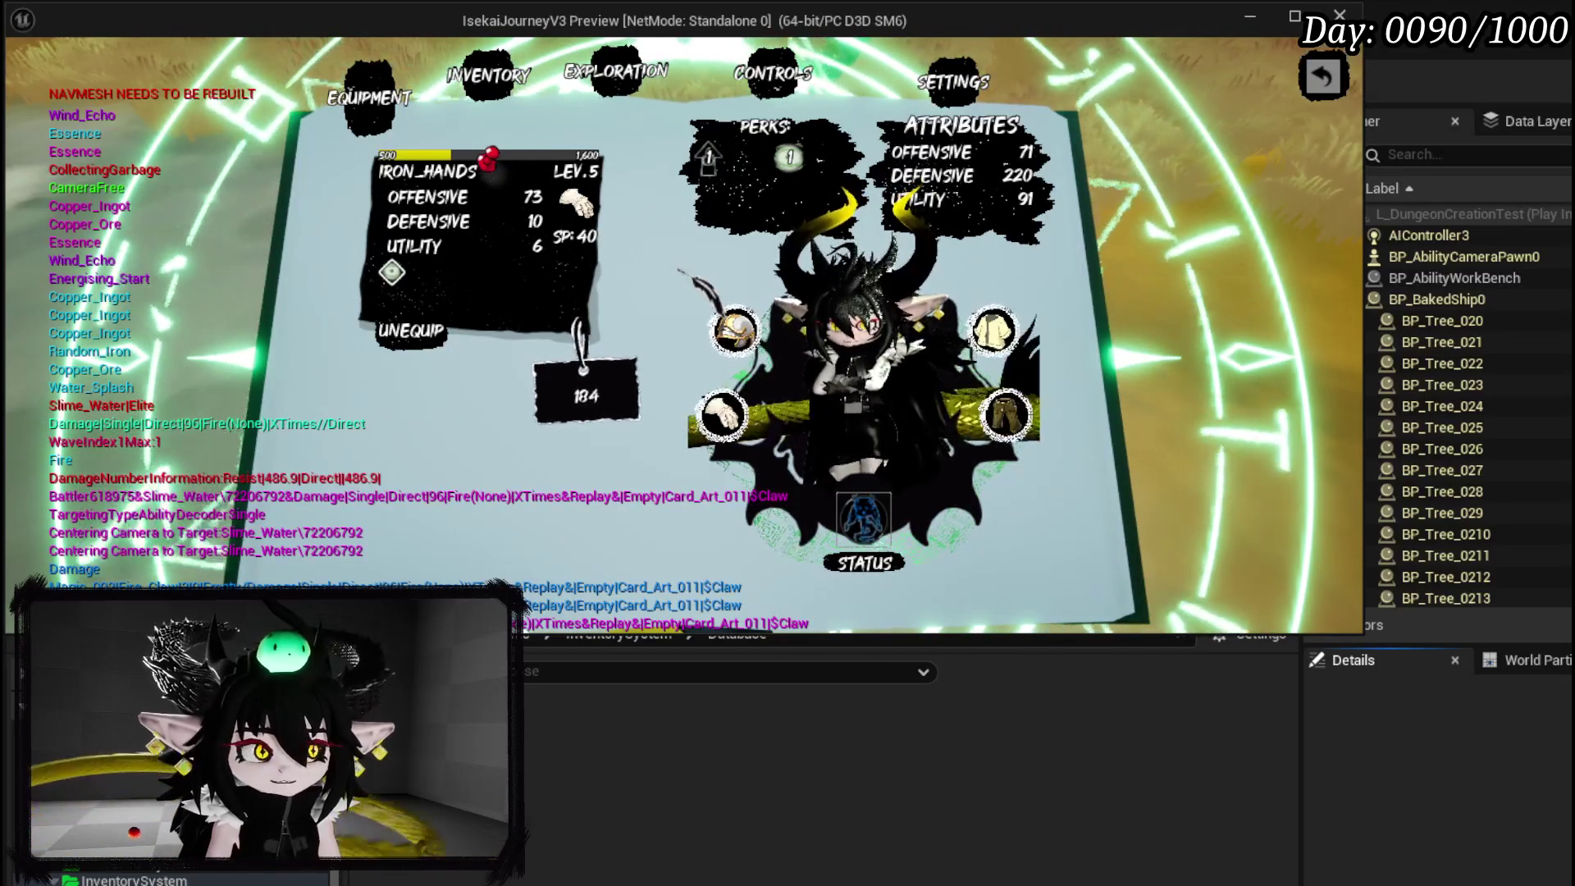
Check the materials on the Inventory page, then close the menu and return to the game.
click(491, 89)
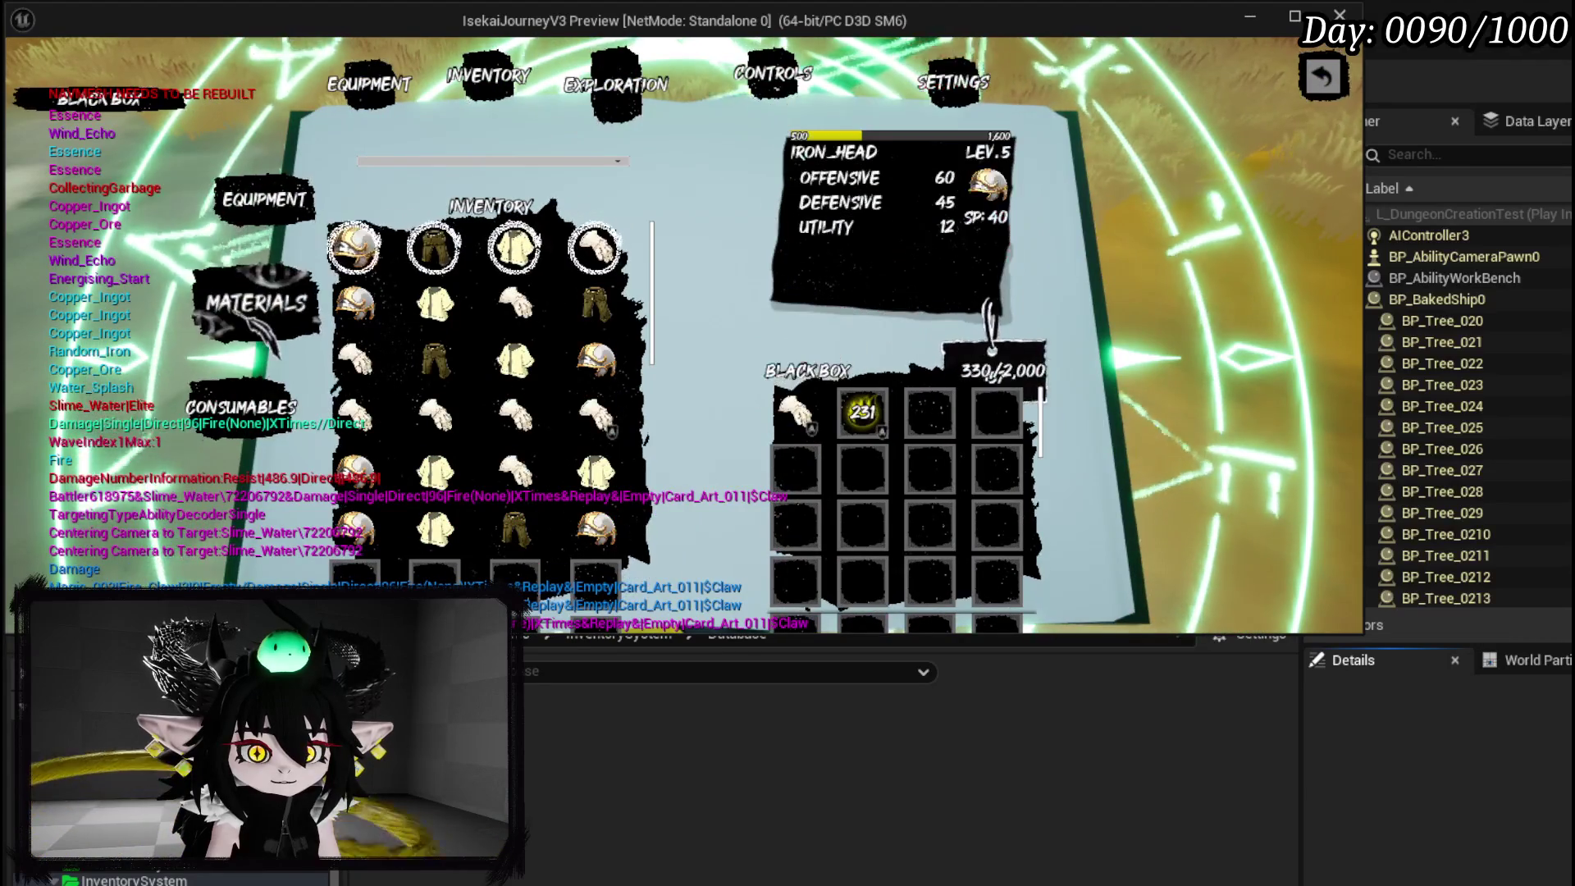
click(256, 303)
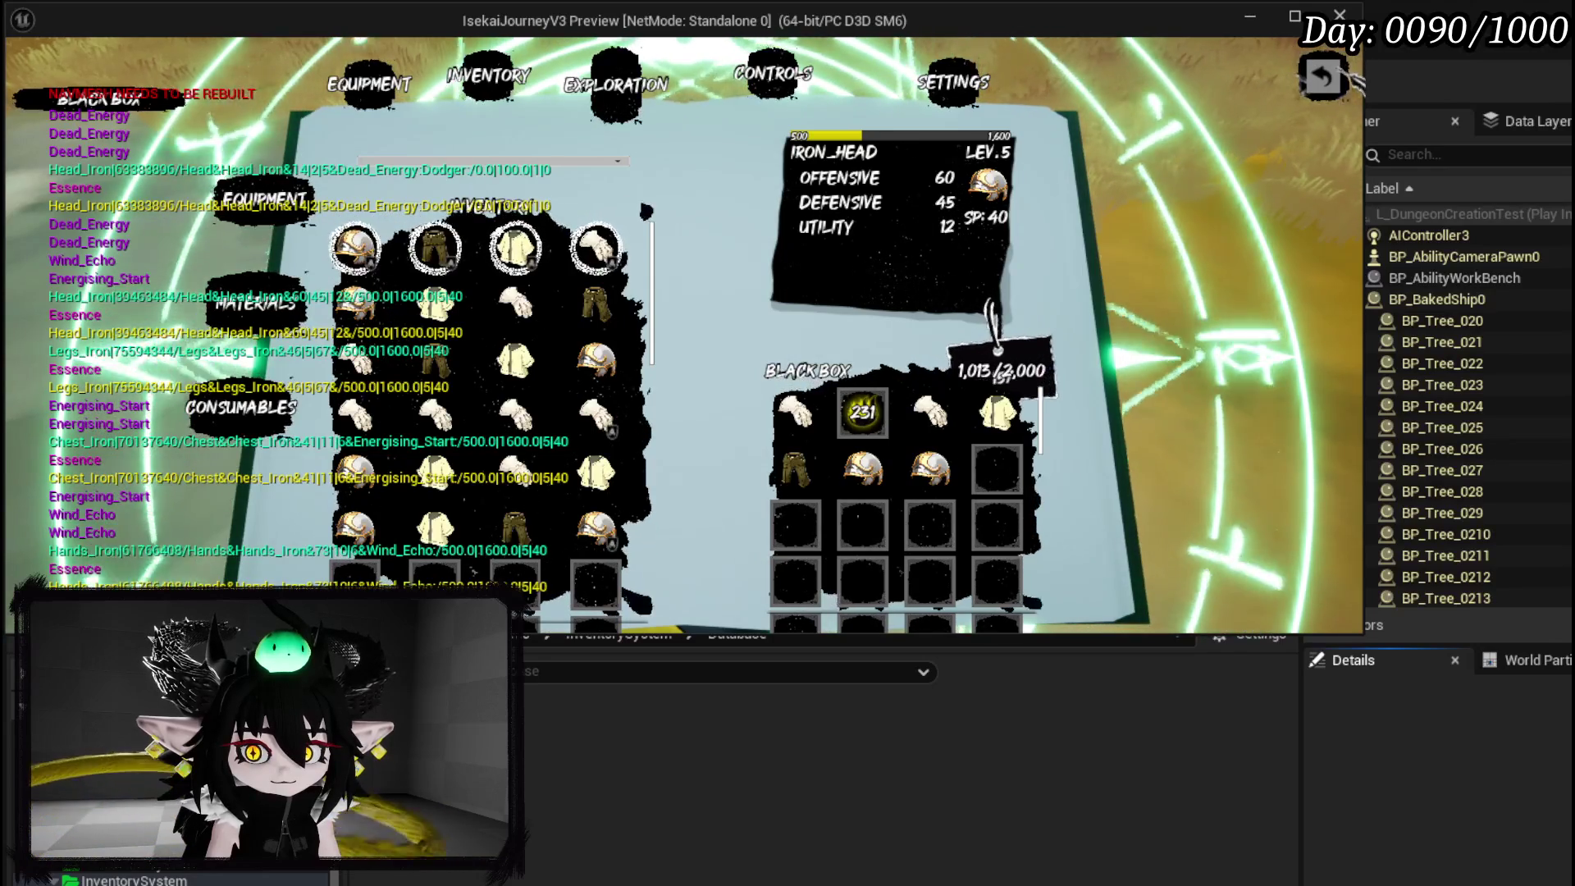
click(1352, 82)
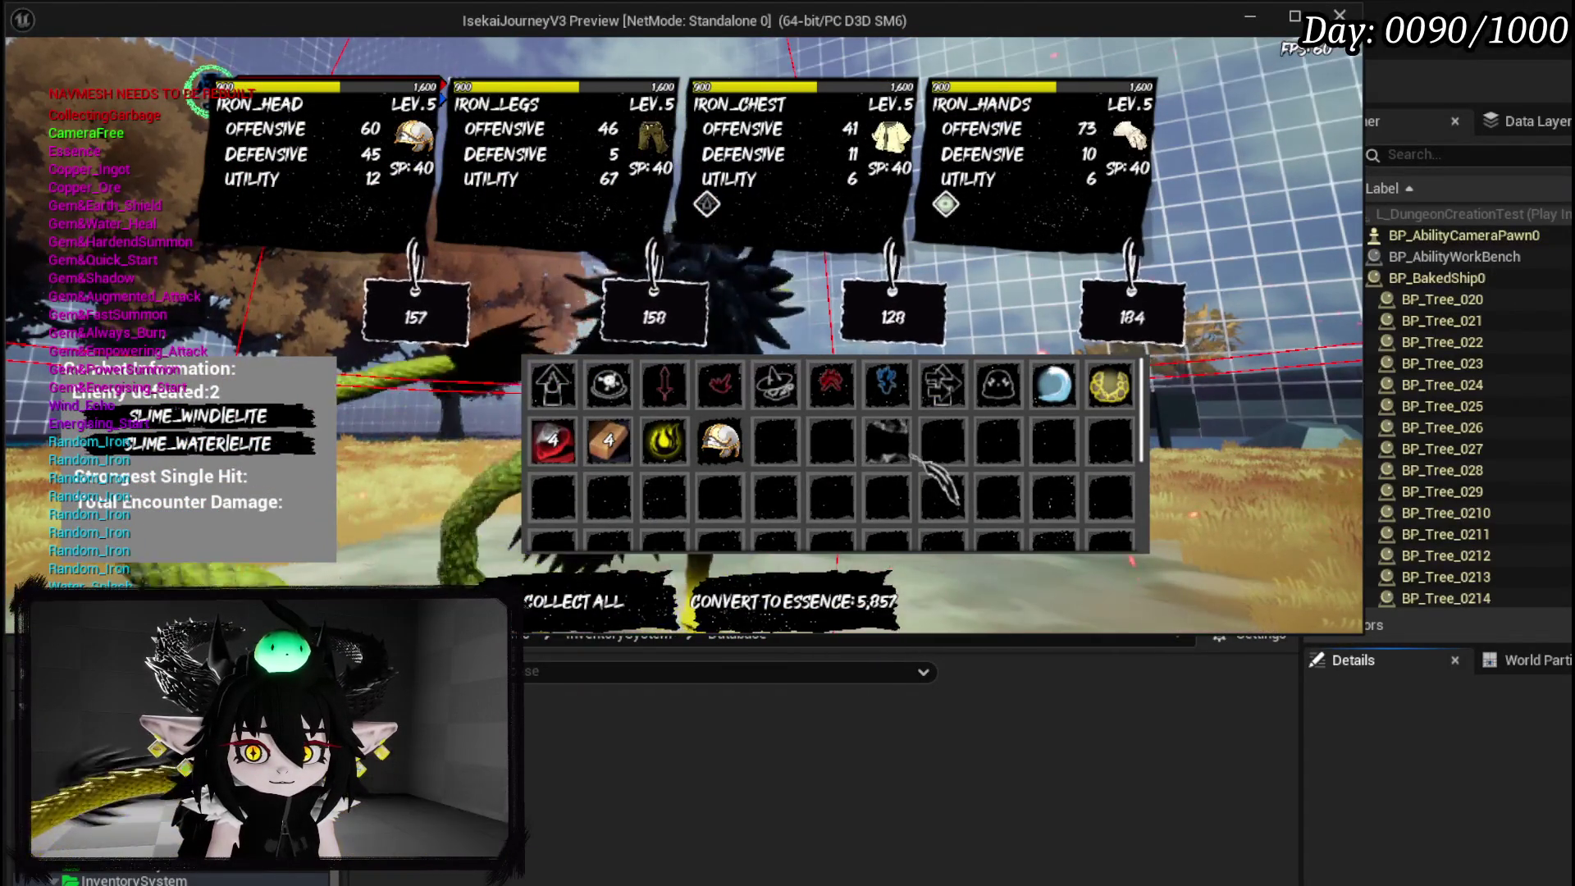
Read the descriptions of the wind elite's gem drops in the loot panel.
mouse_move(669, 377)
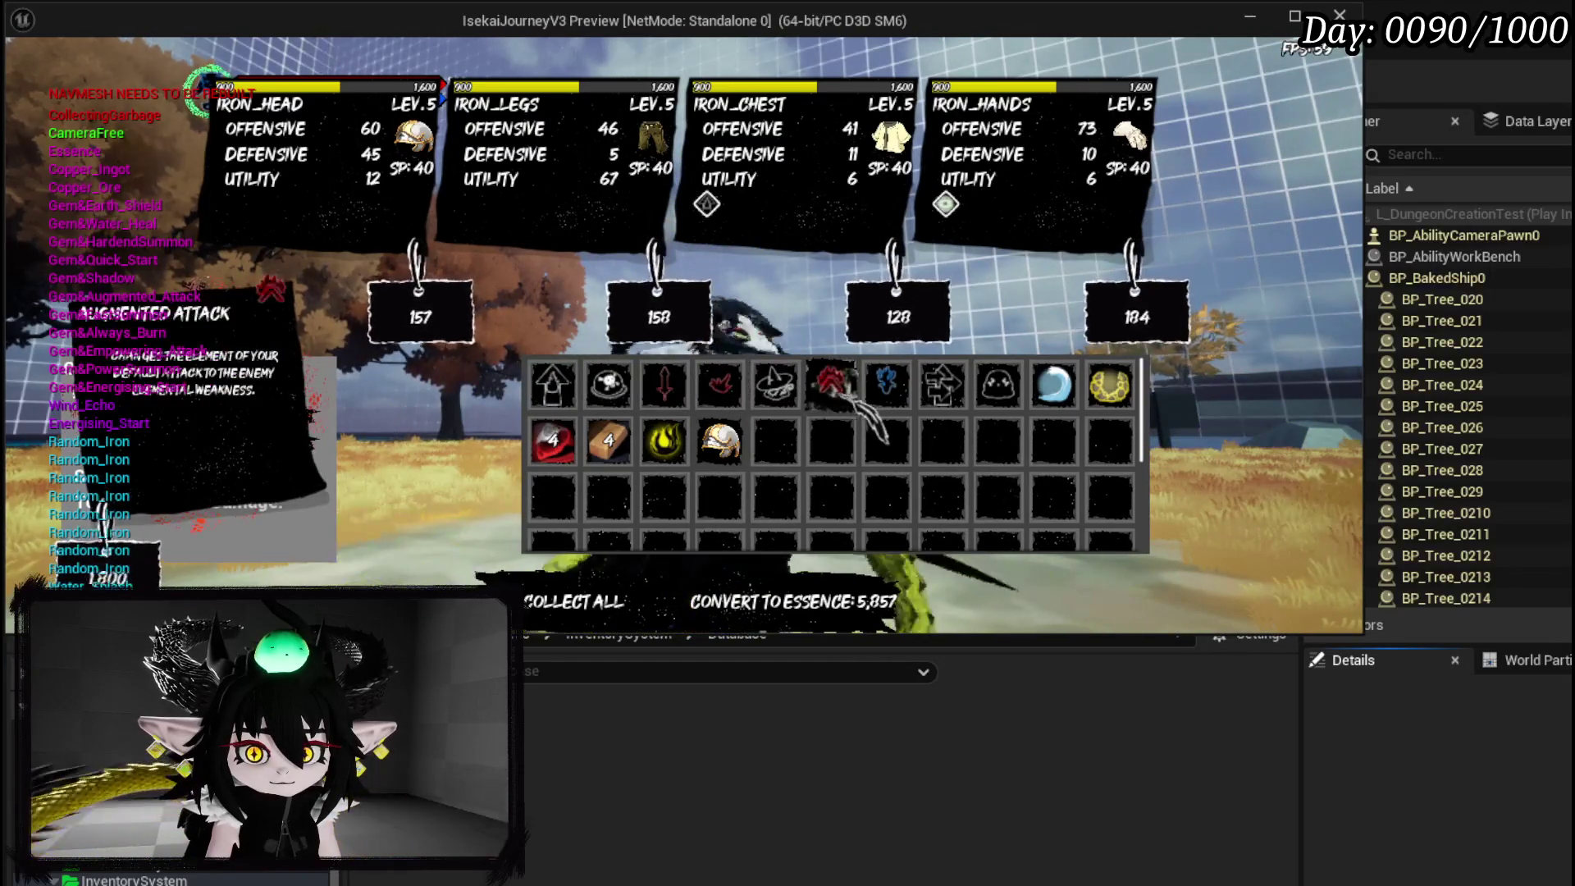
mouse_move(927, 378)
mouse_move(1002, 385)
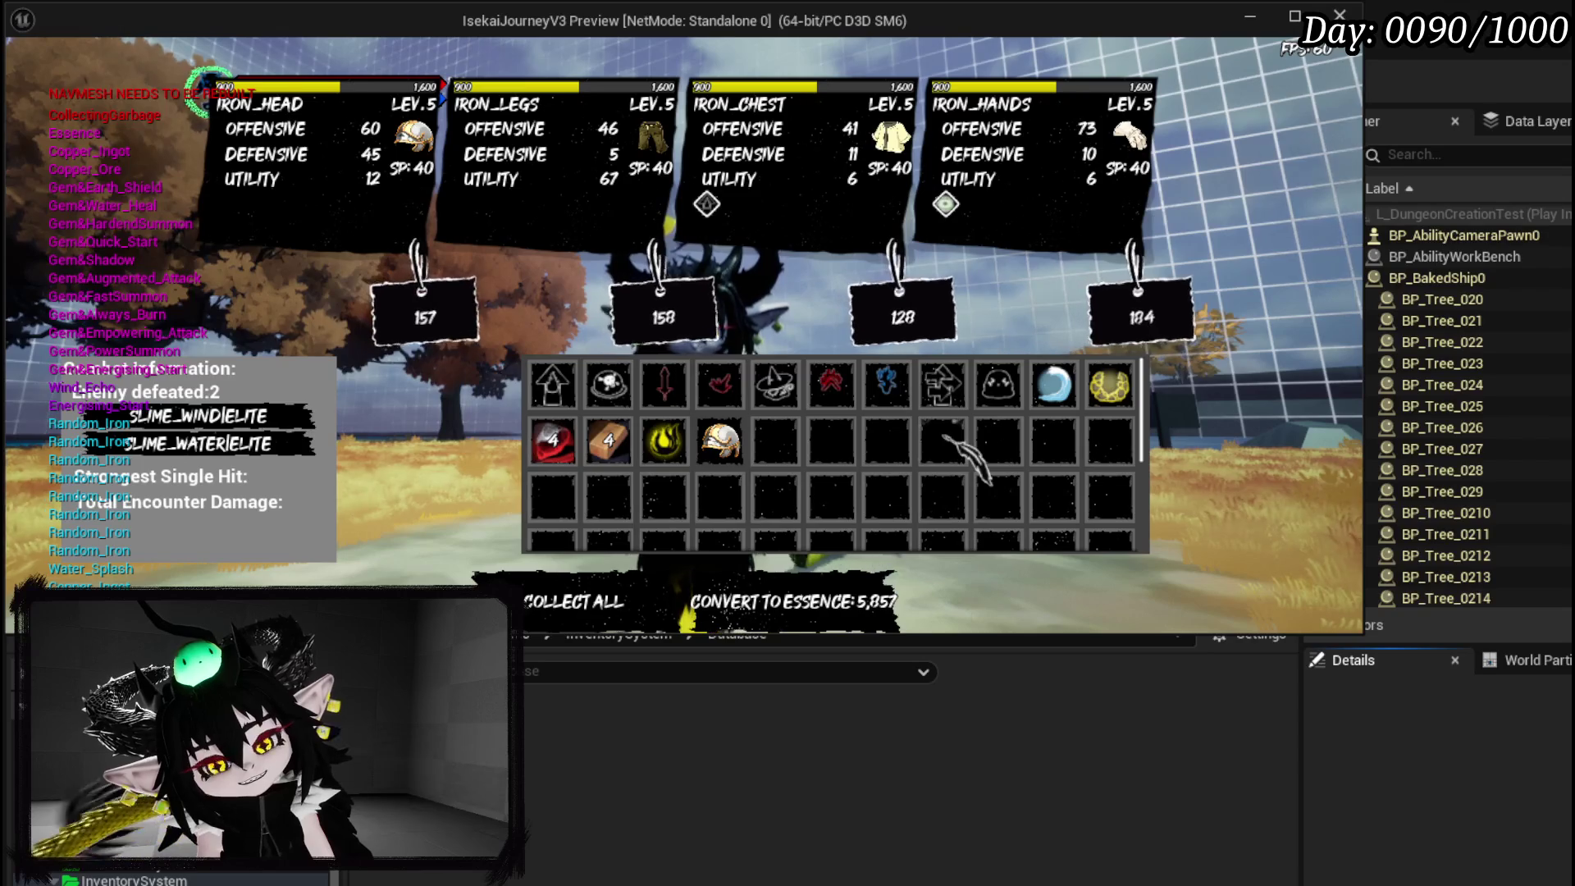
mouse_move(931, 373)
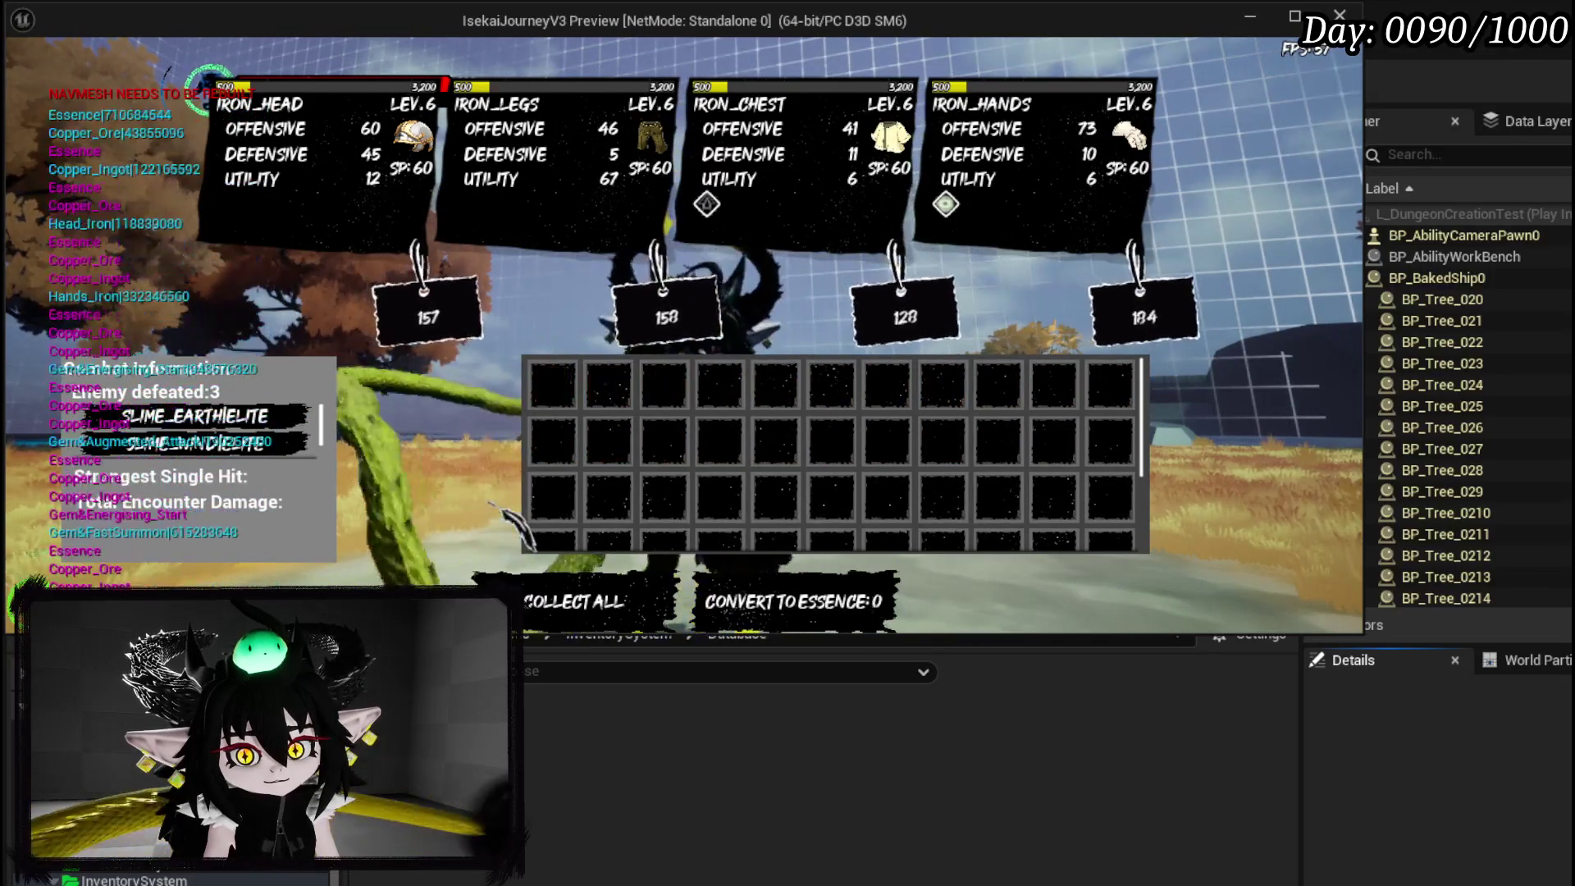
click(574, 601)
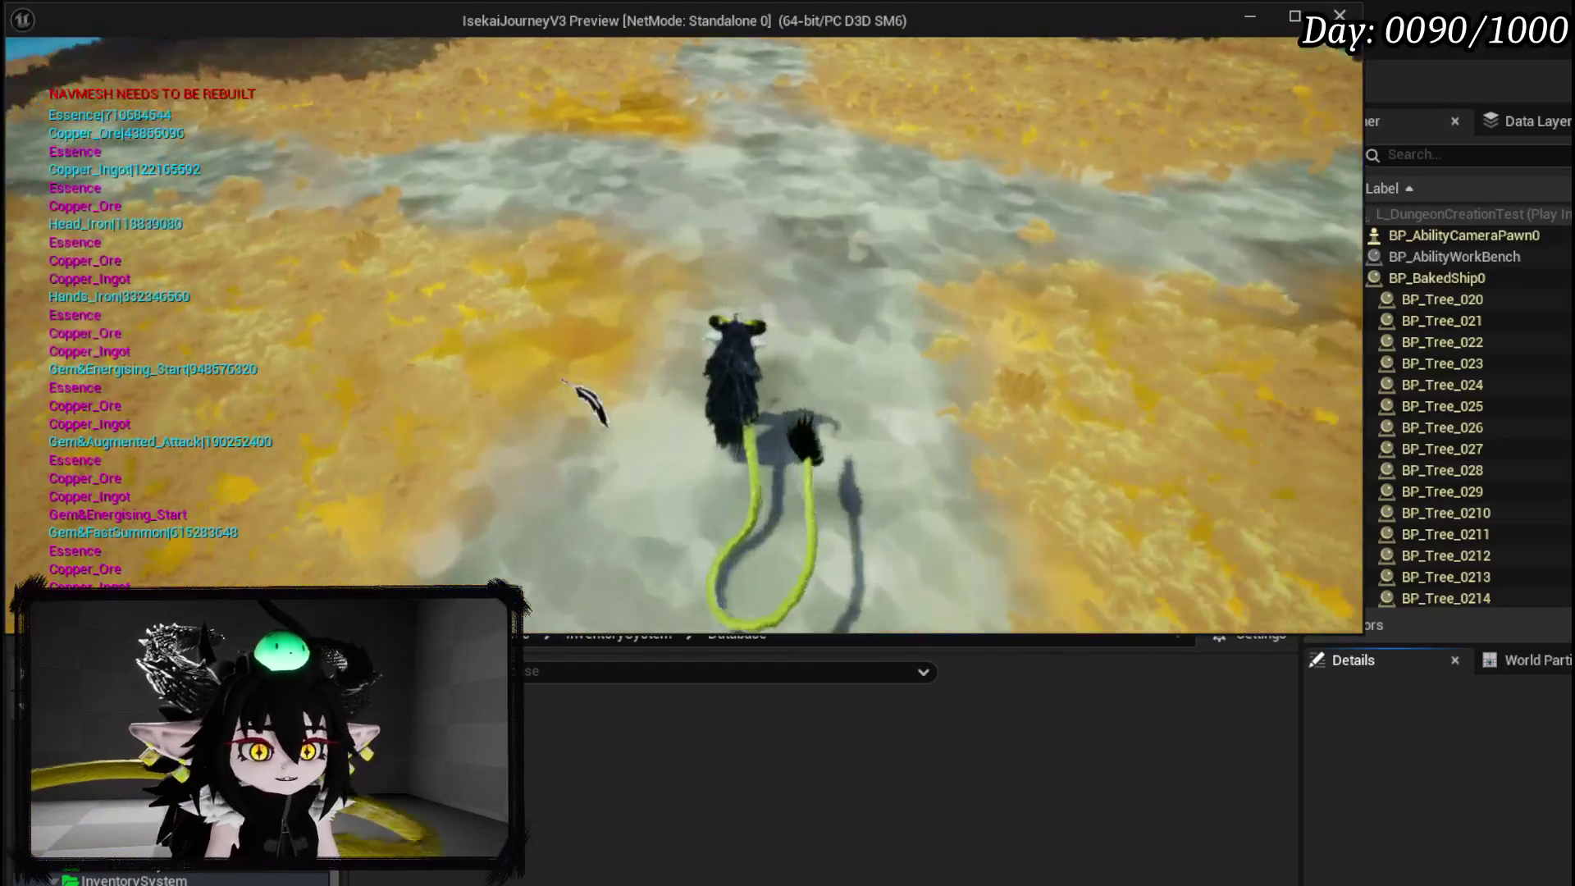
key(e)
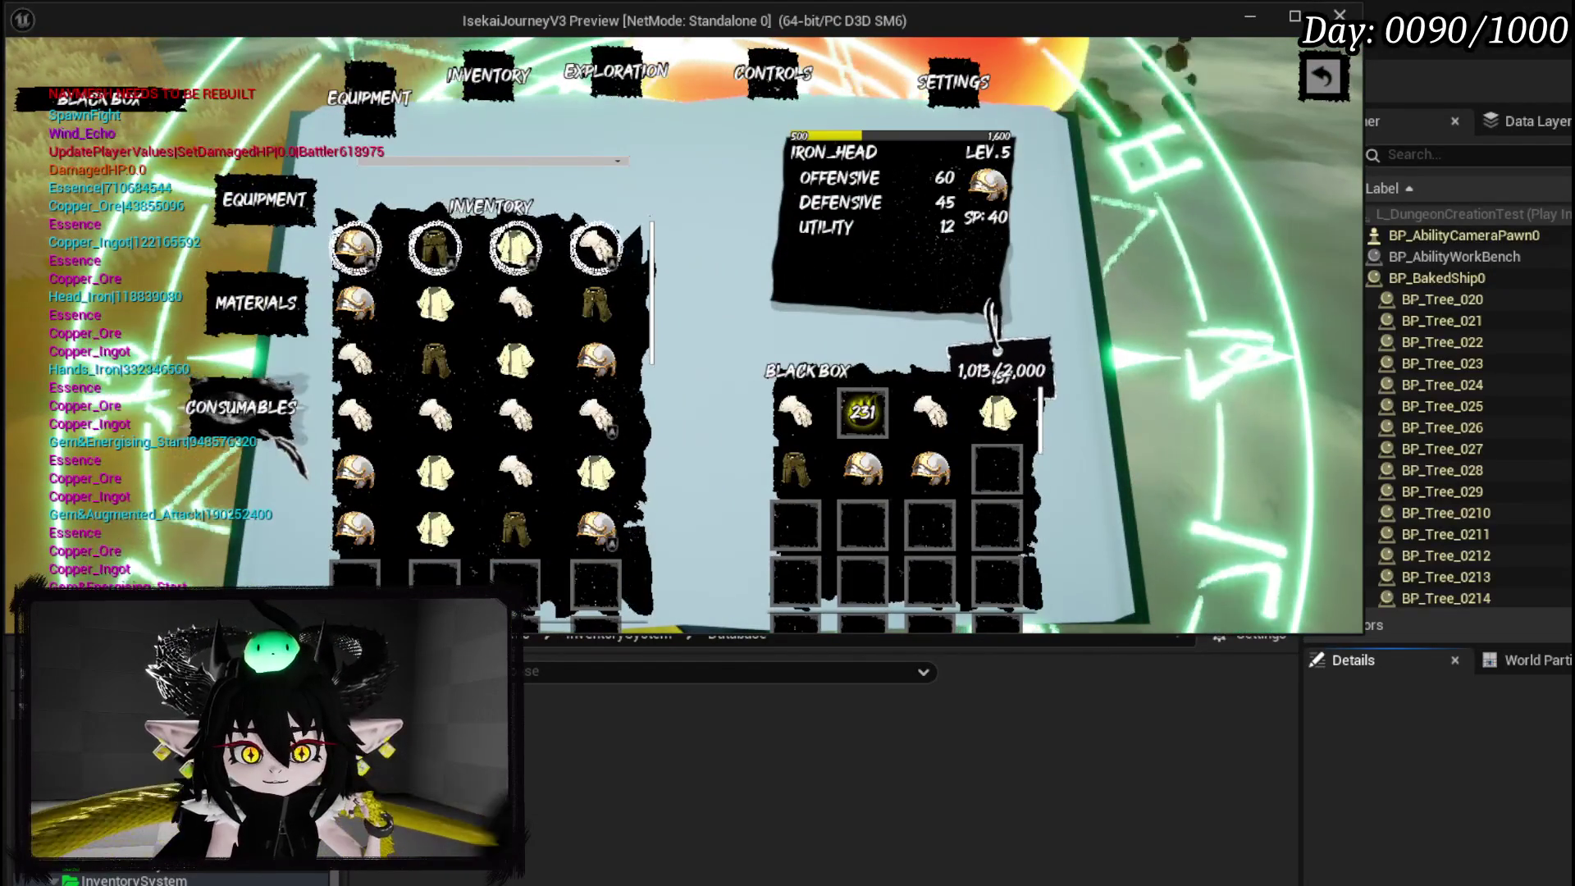
key(e)
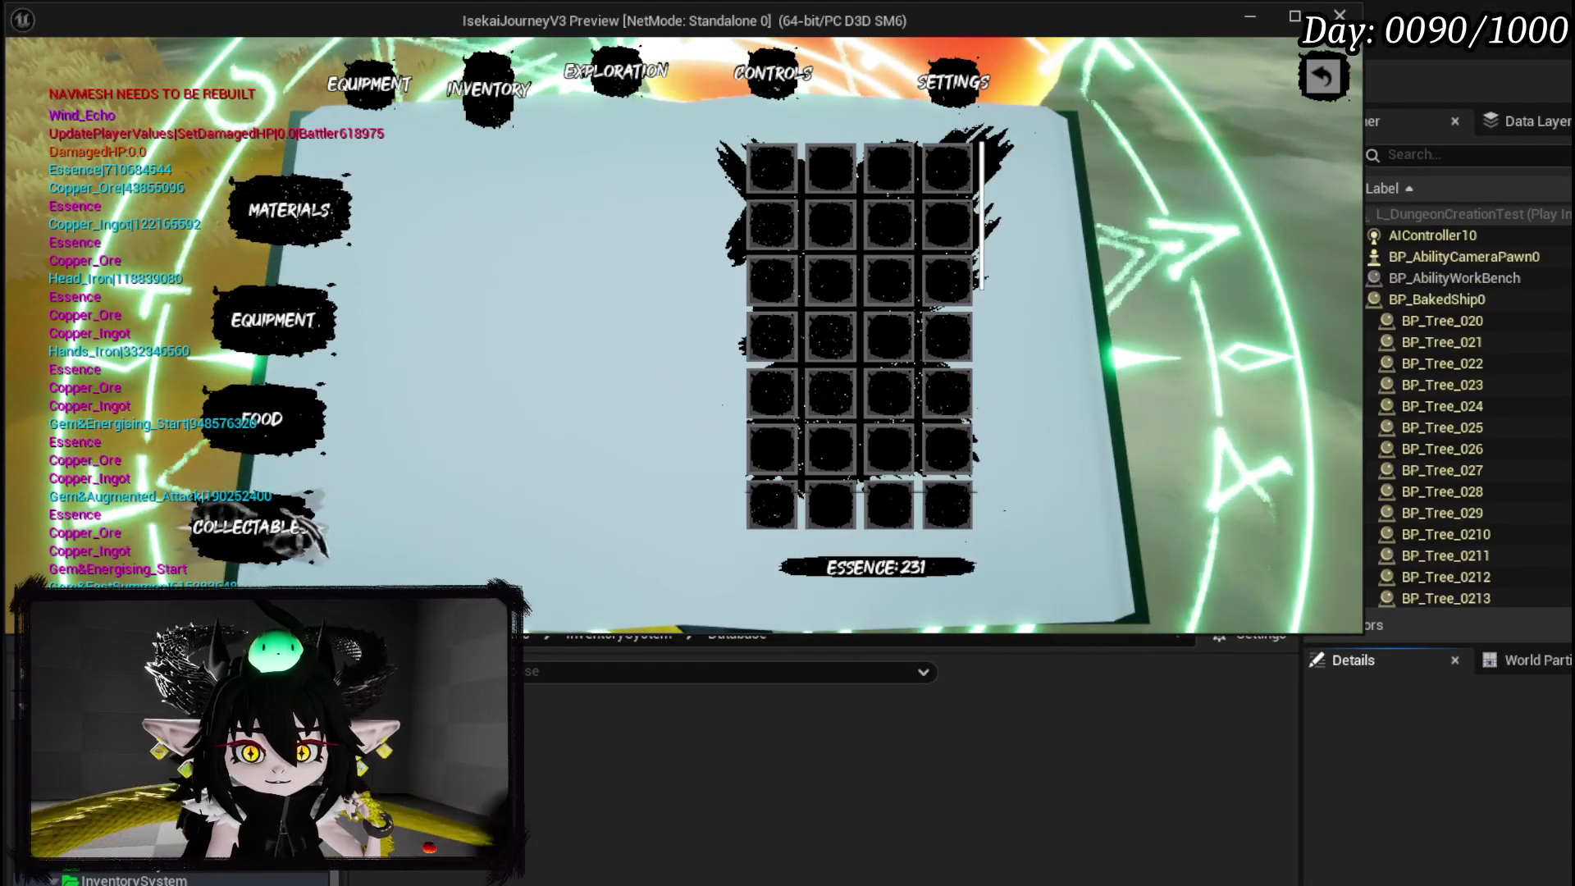
click(332, 351)
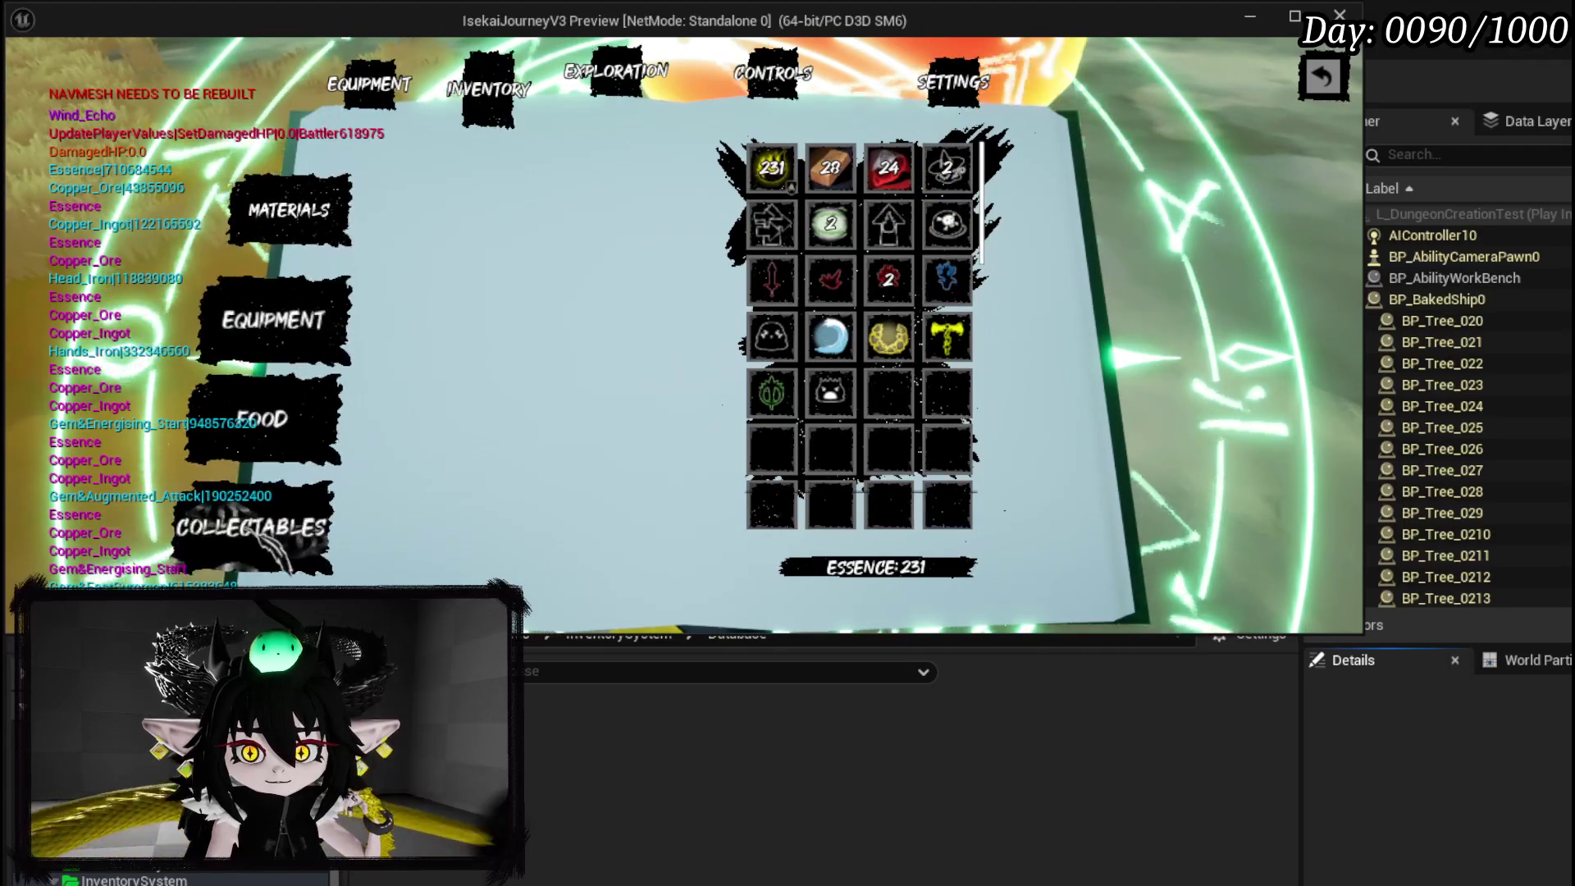
click(267, 529)
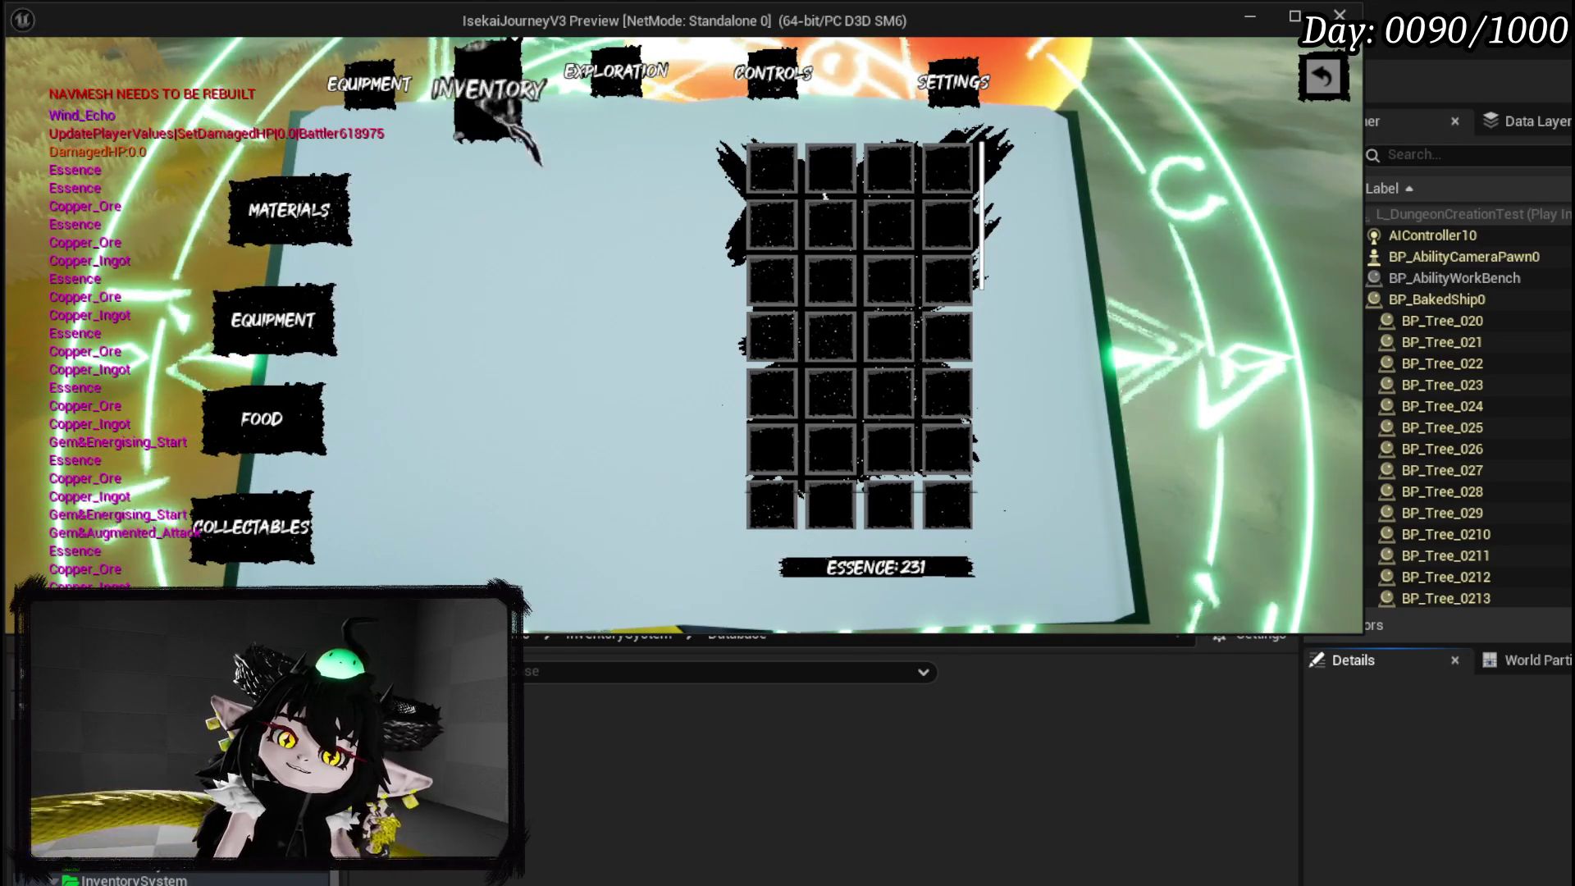
click(377, 86)
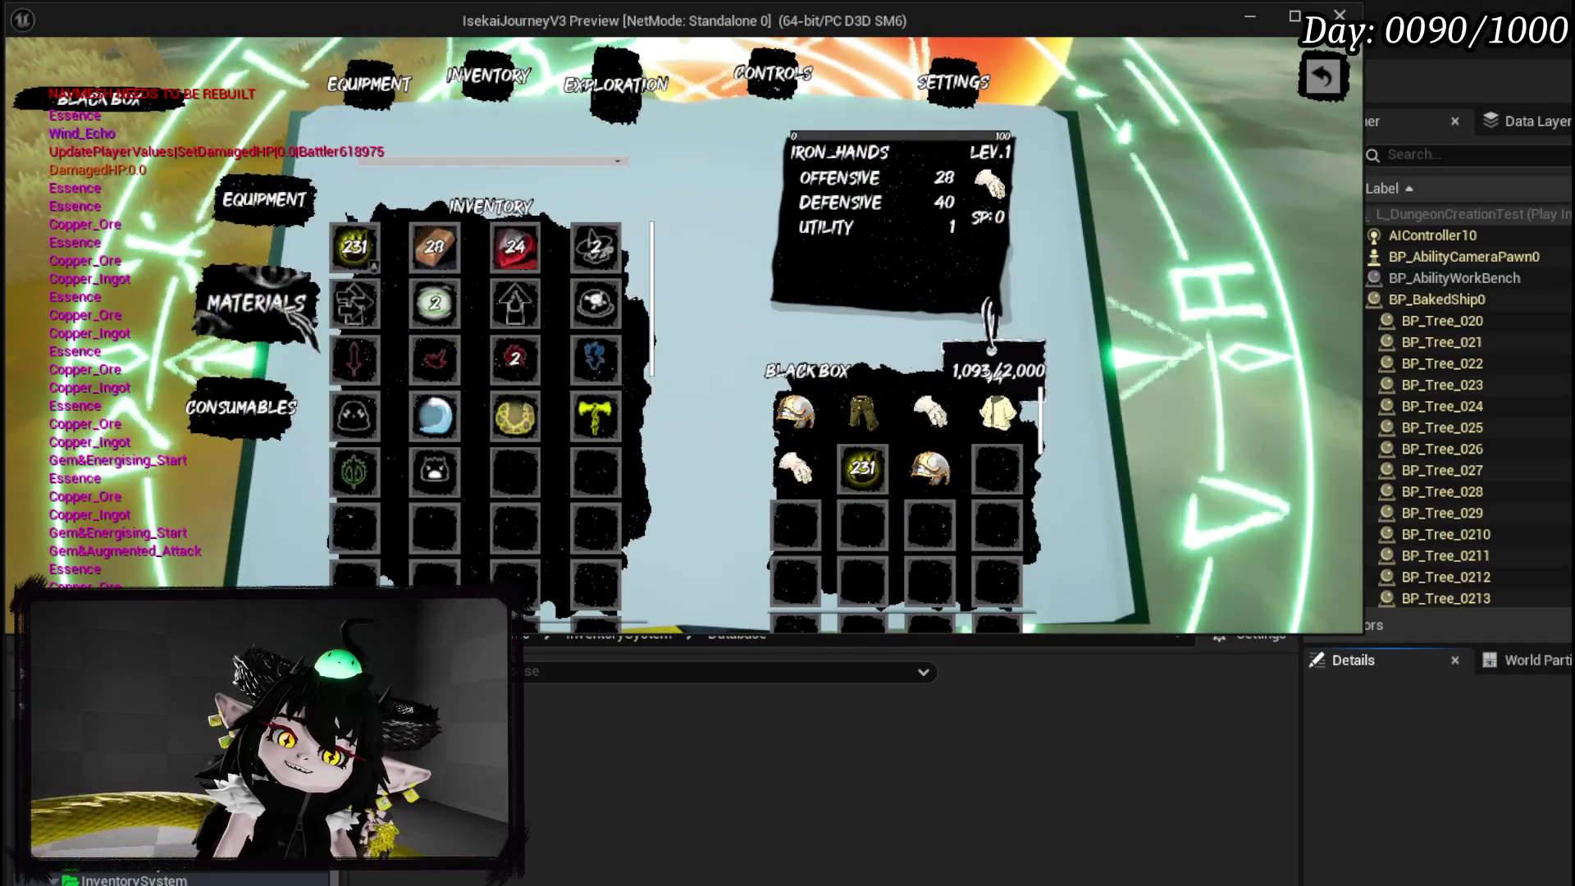
click(262, 199)
click(256, 302)
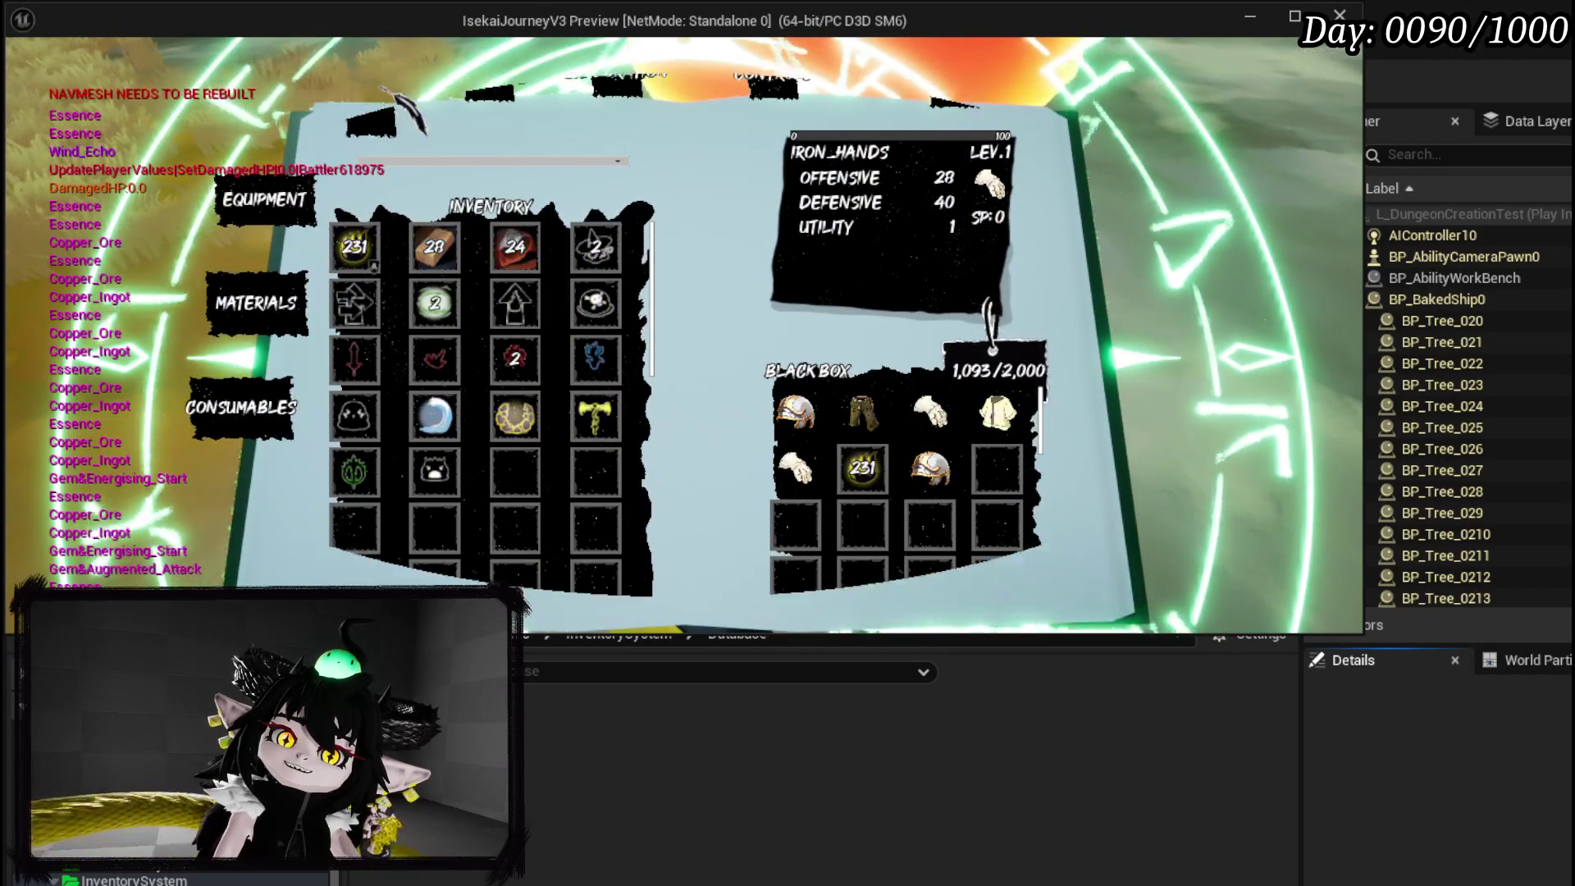
click(376, 89)
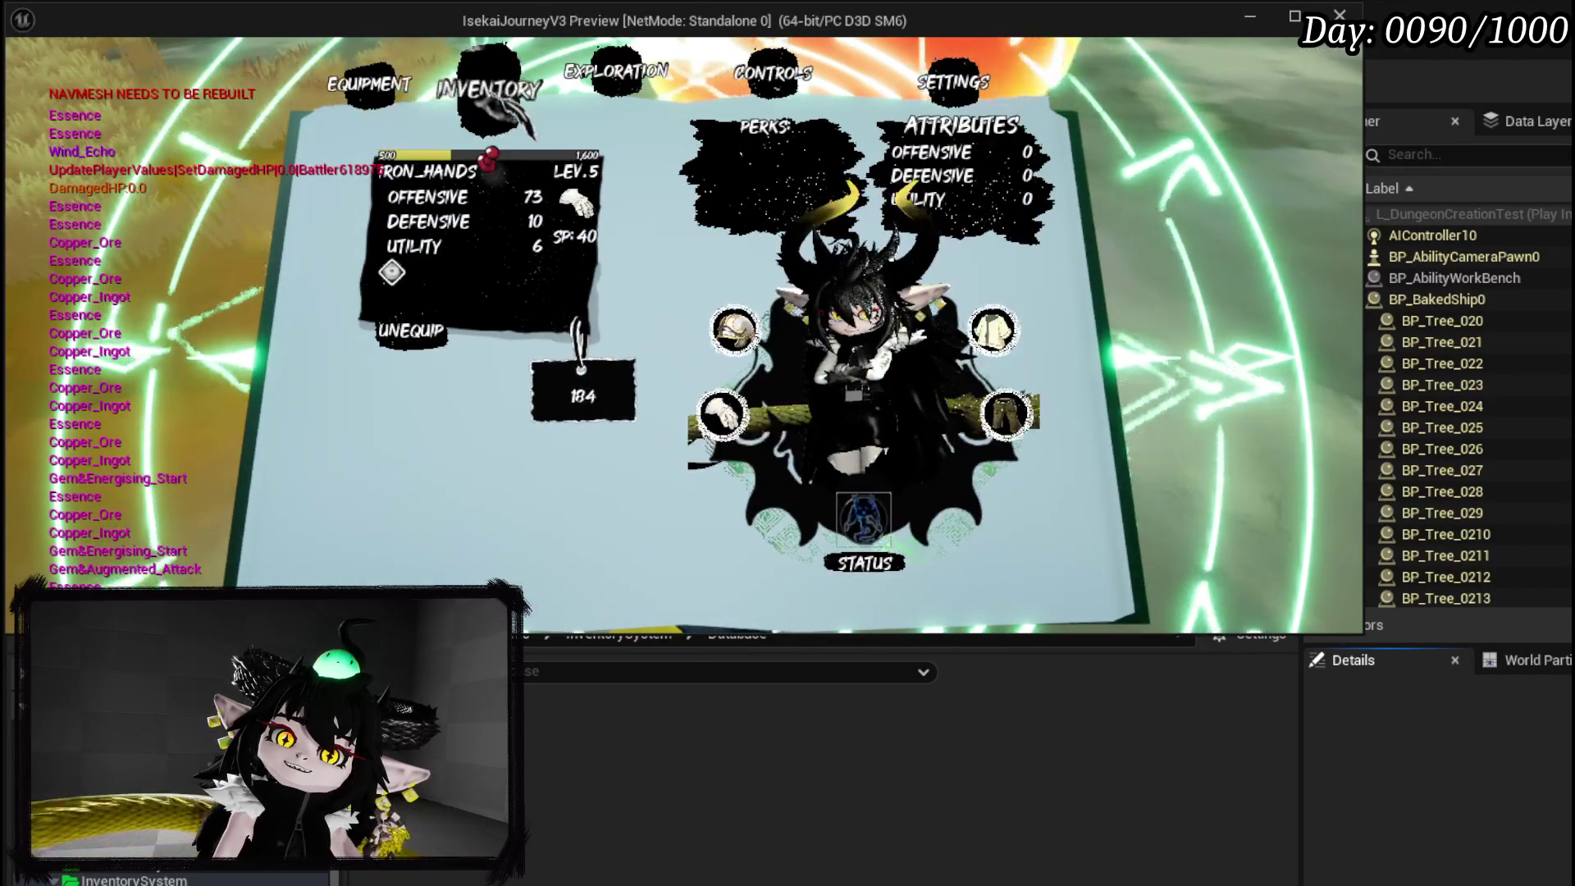
click(493, 87)
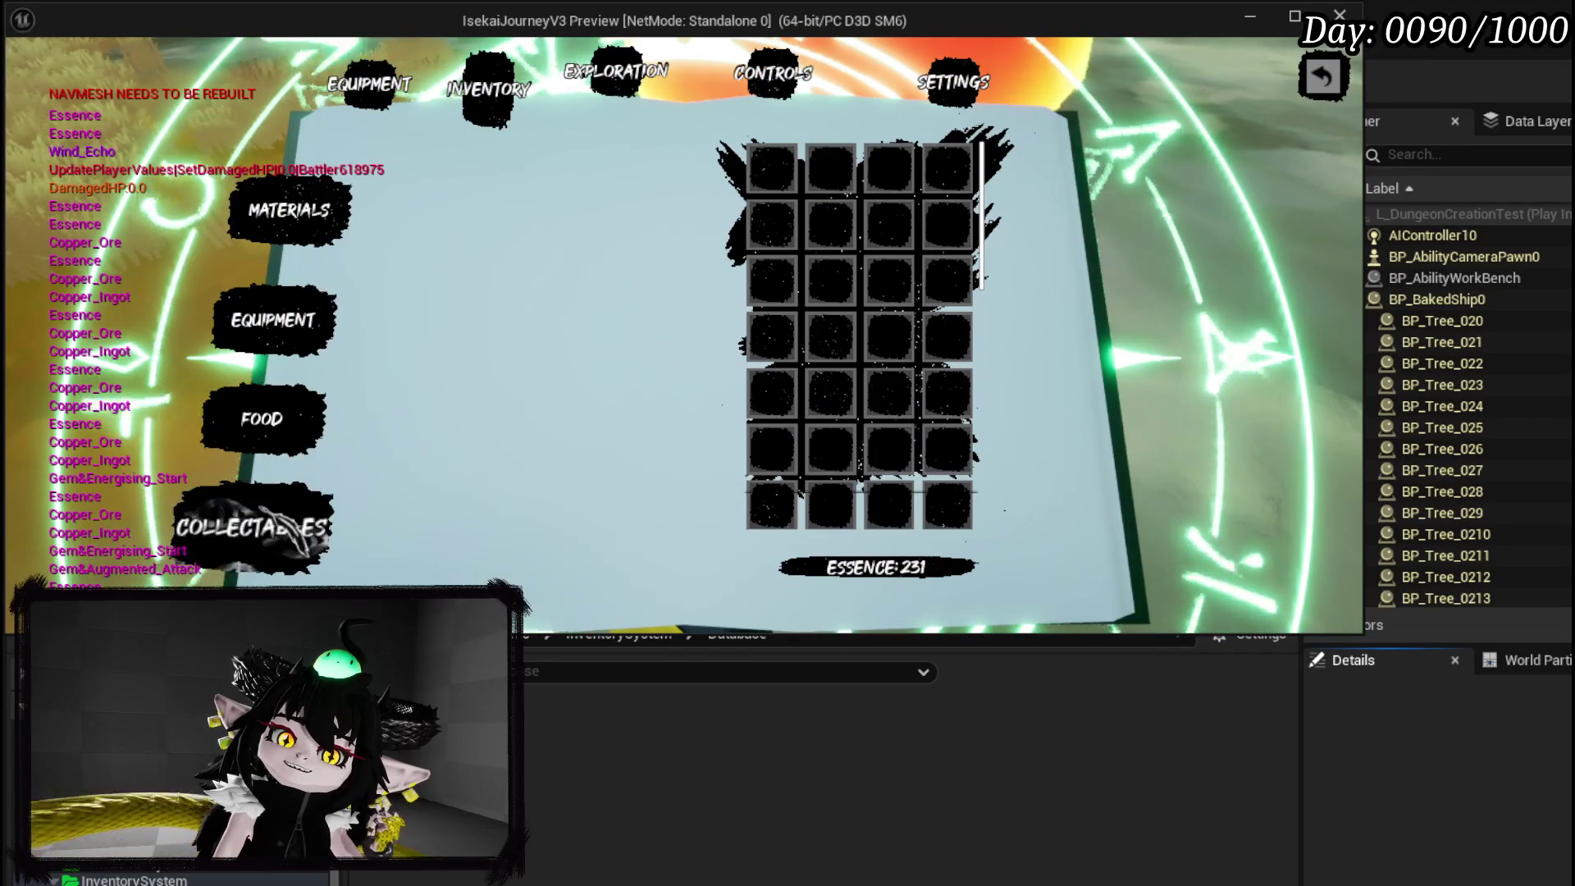
click(283, 327)
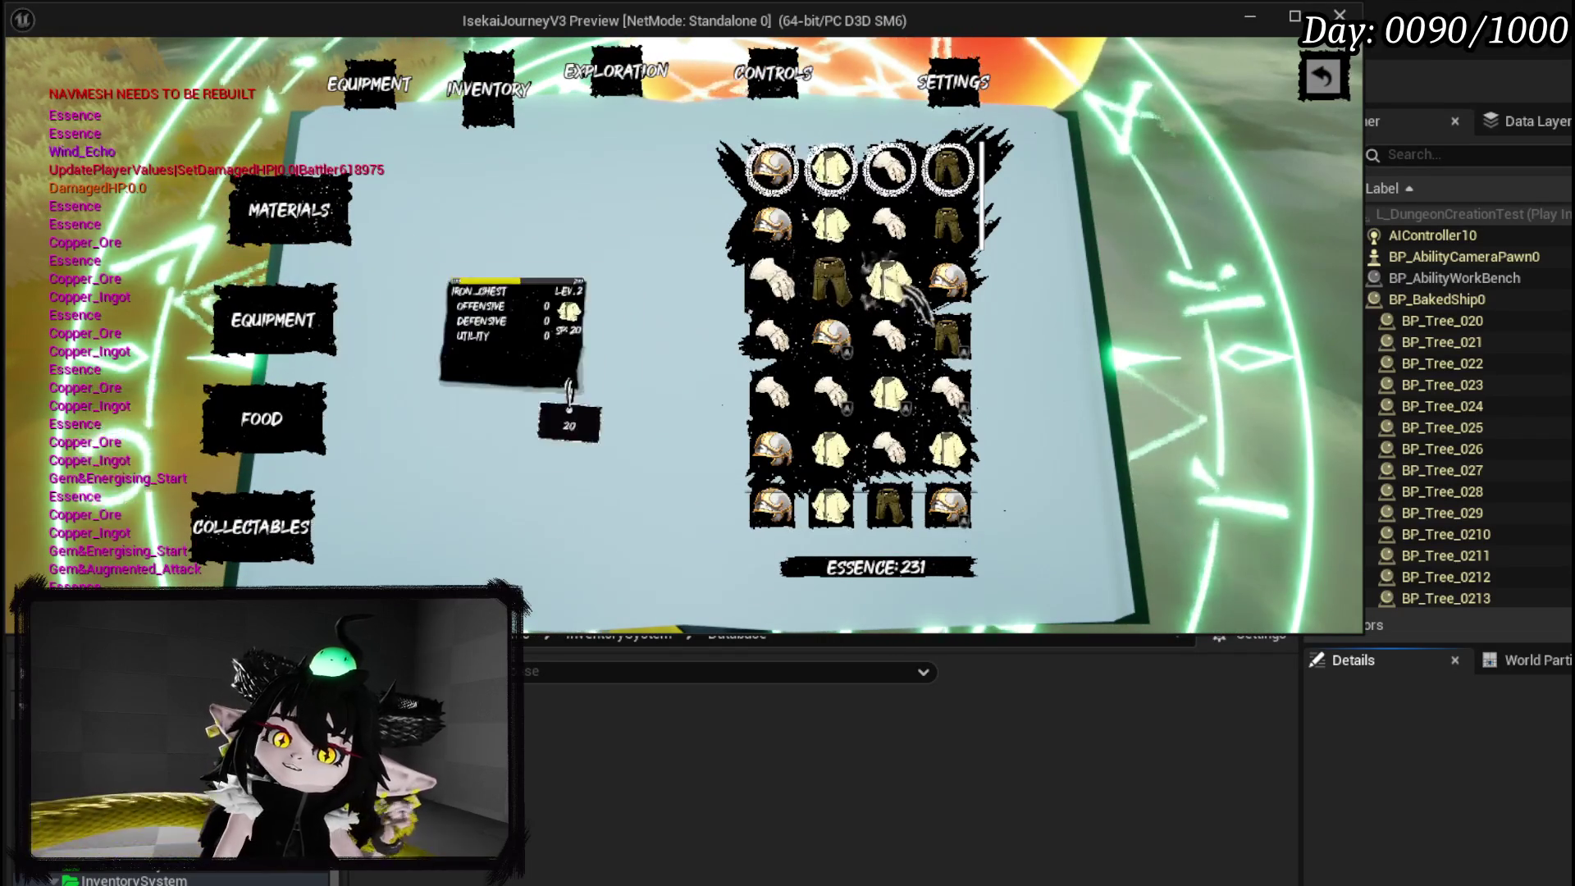
click(771, 169)
click(893, 341)
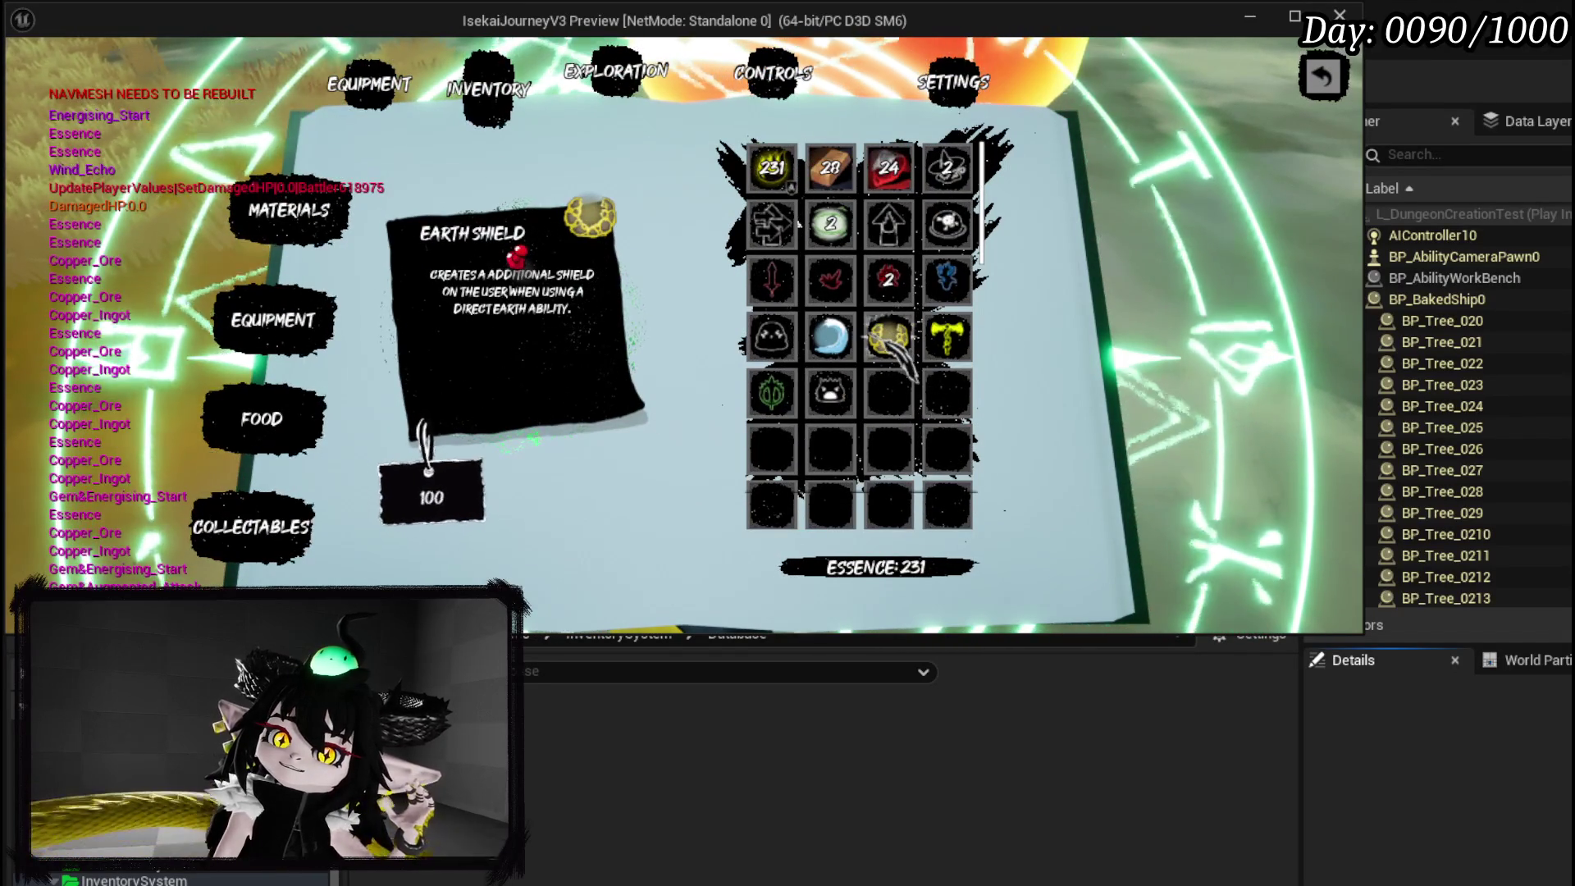
click(771, 336)
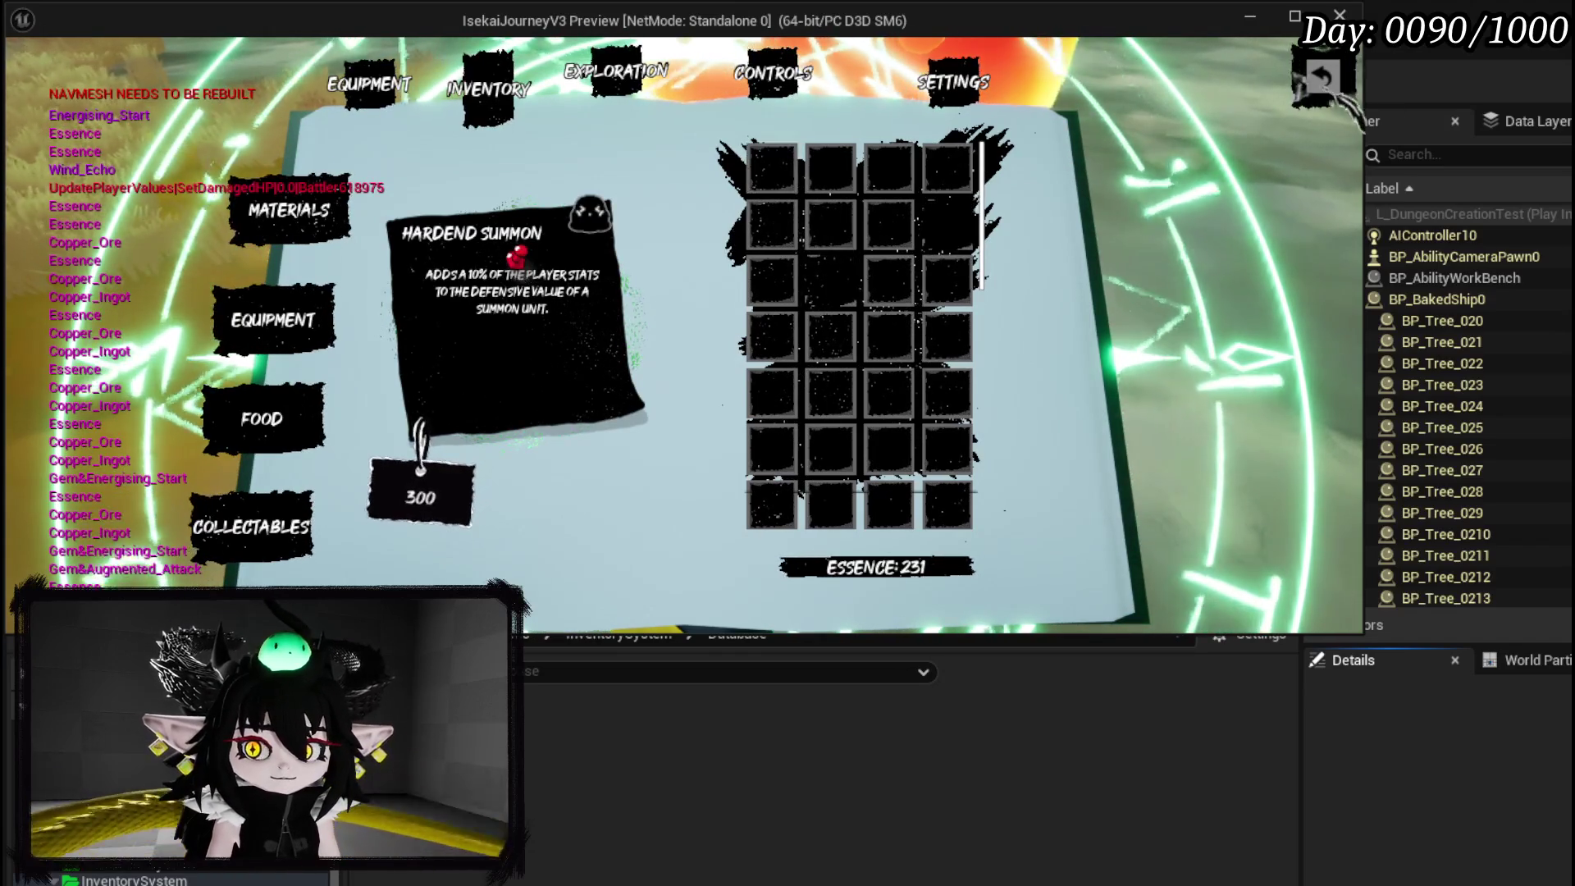
click(1322, 76)
key(w)
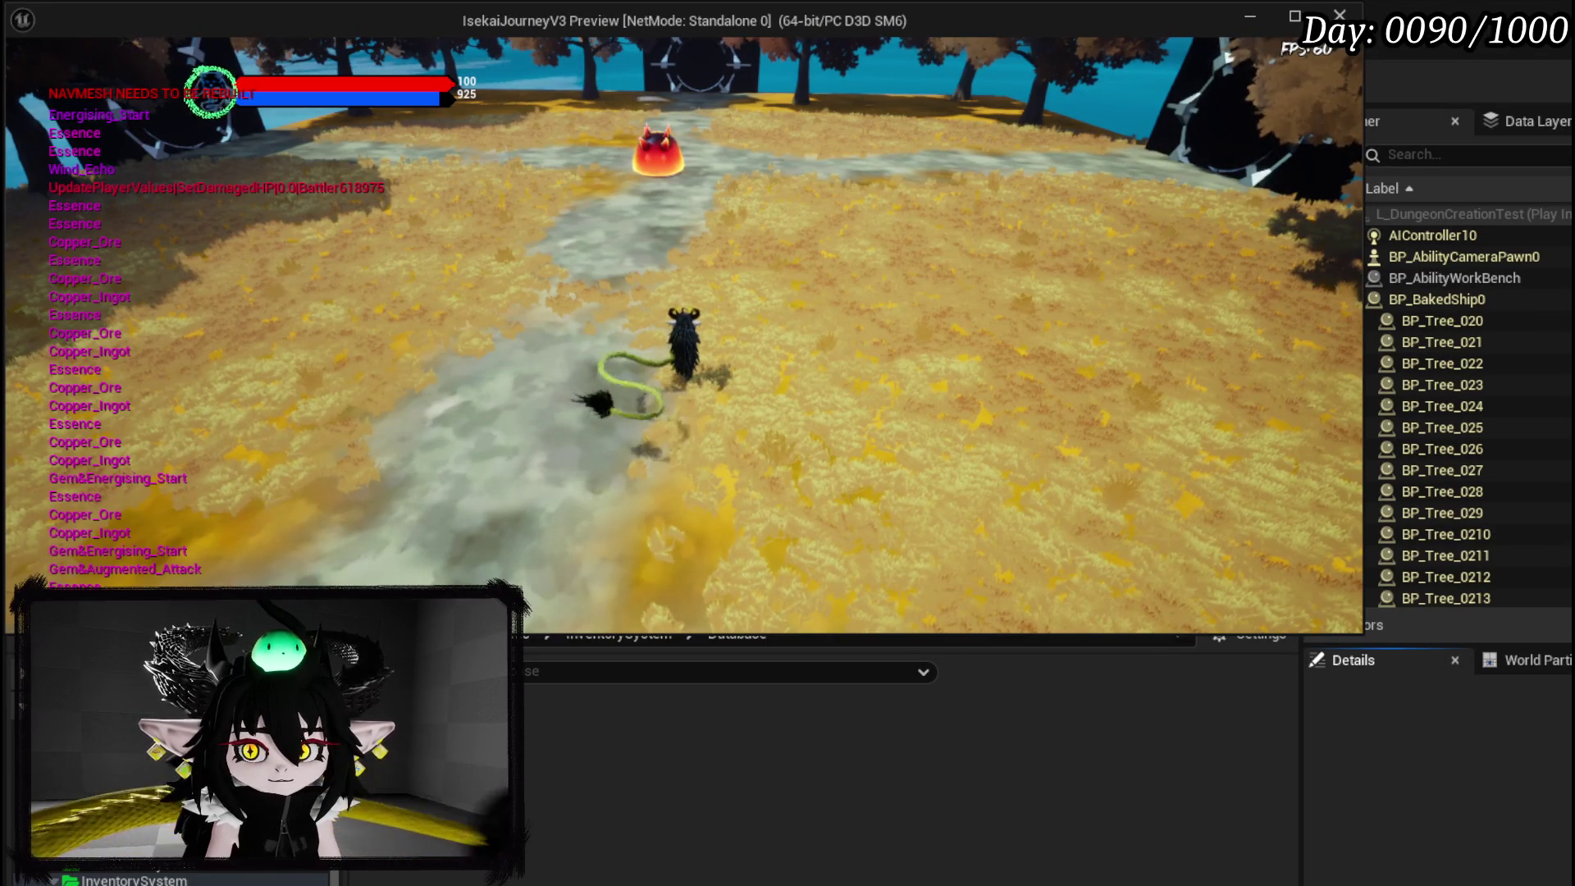
Toggle the book menu open and closed, then stop Play In Editor.
key(i)
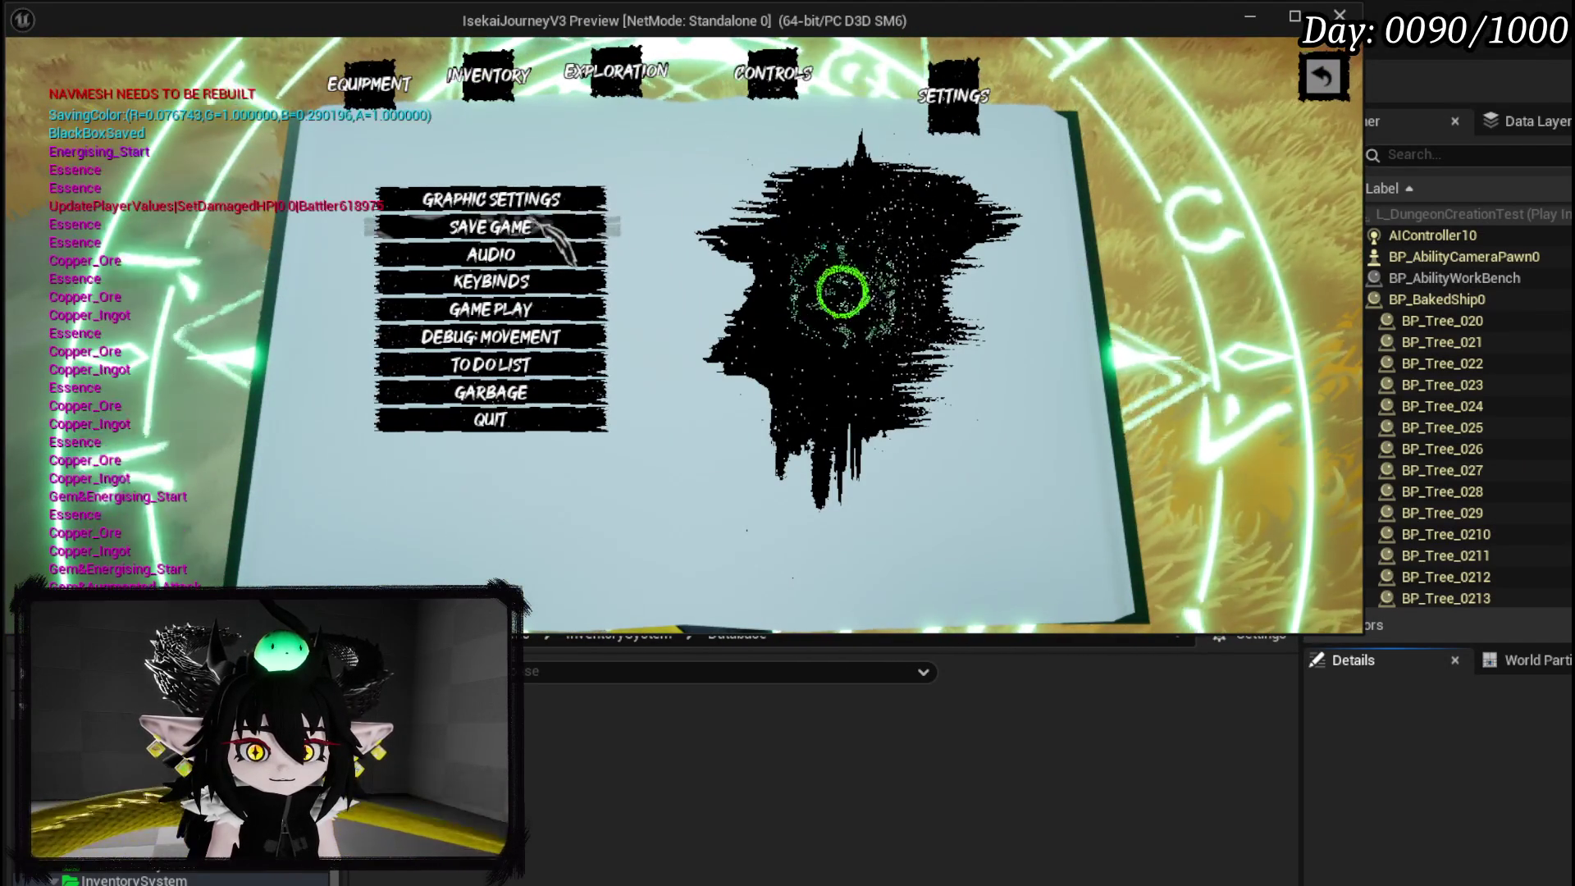
key(i)
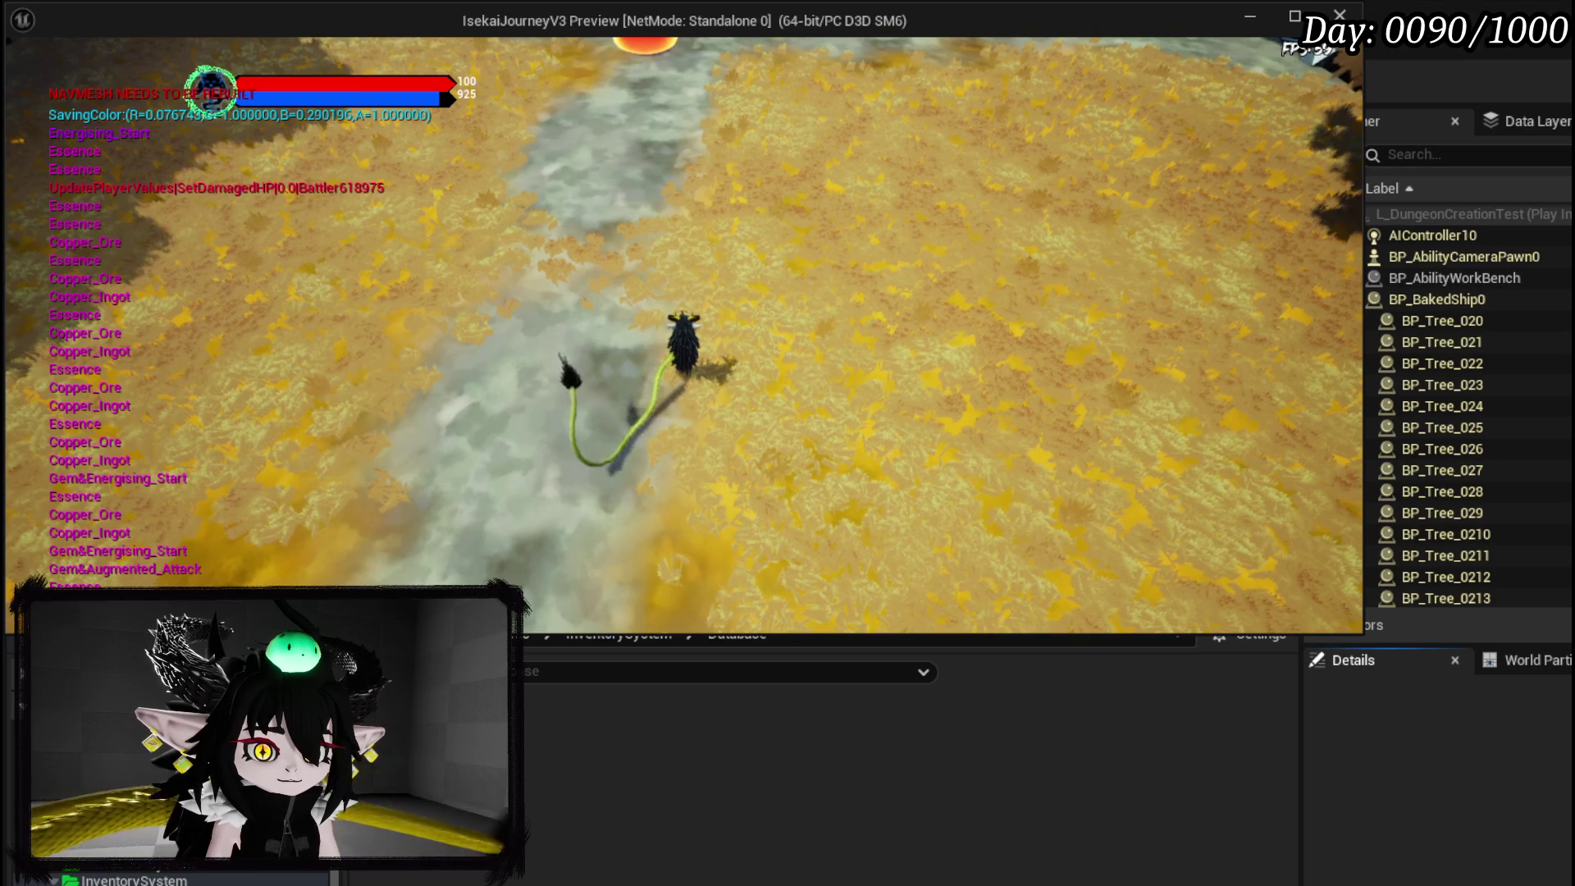
key(Escape)
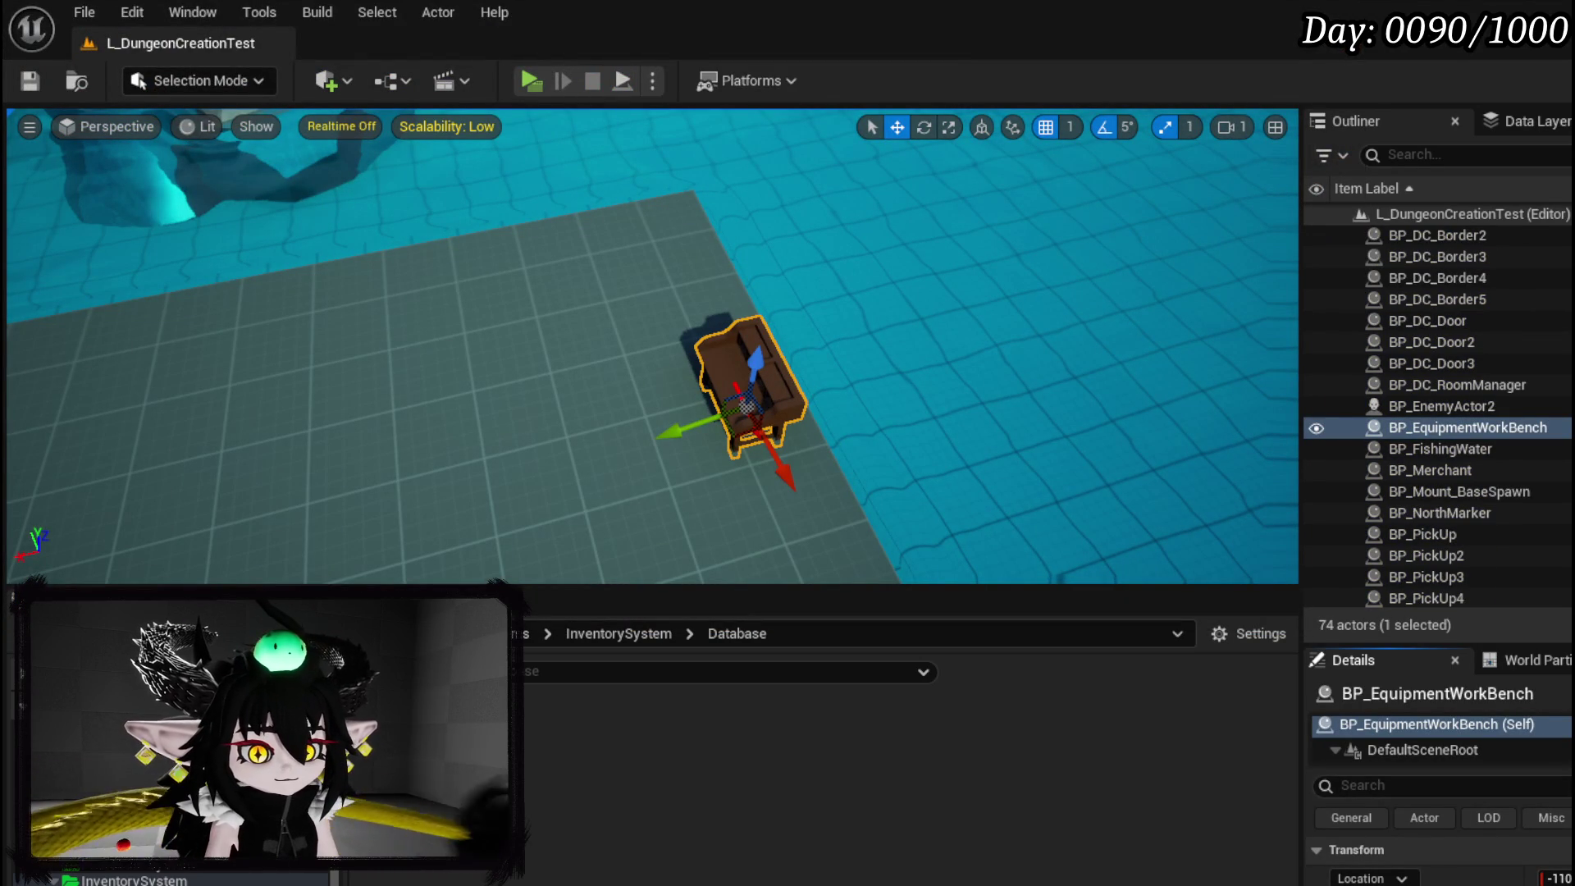
Open the WP_VictoryUI graph and enter the MoveItemToActor function.
key(alt+Tab)
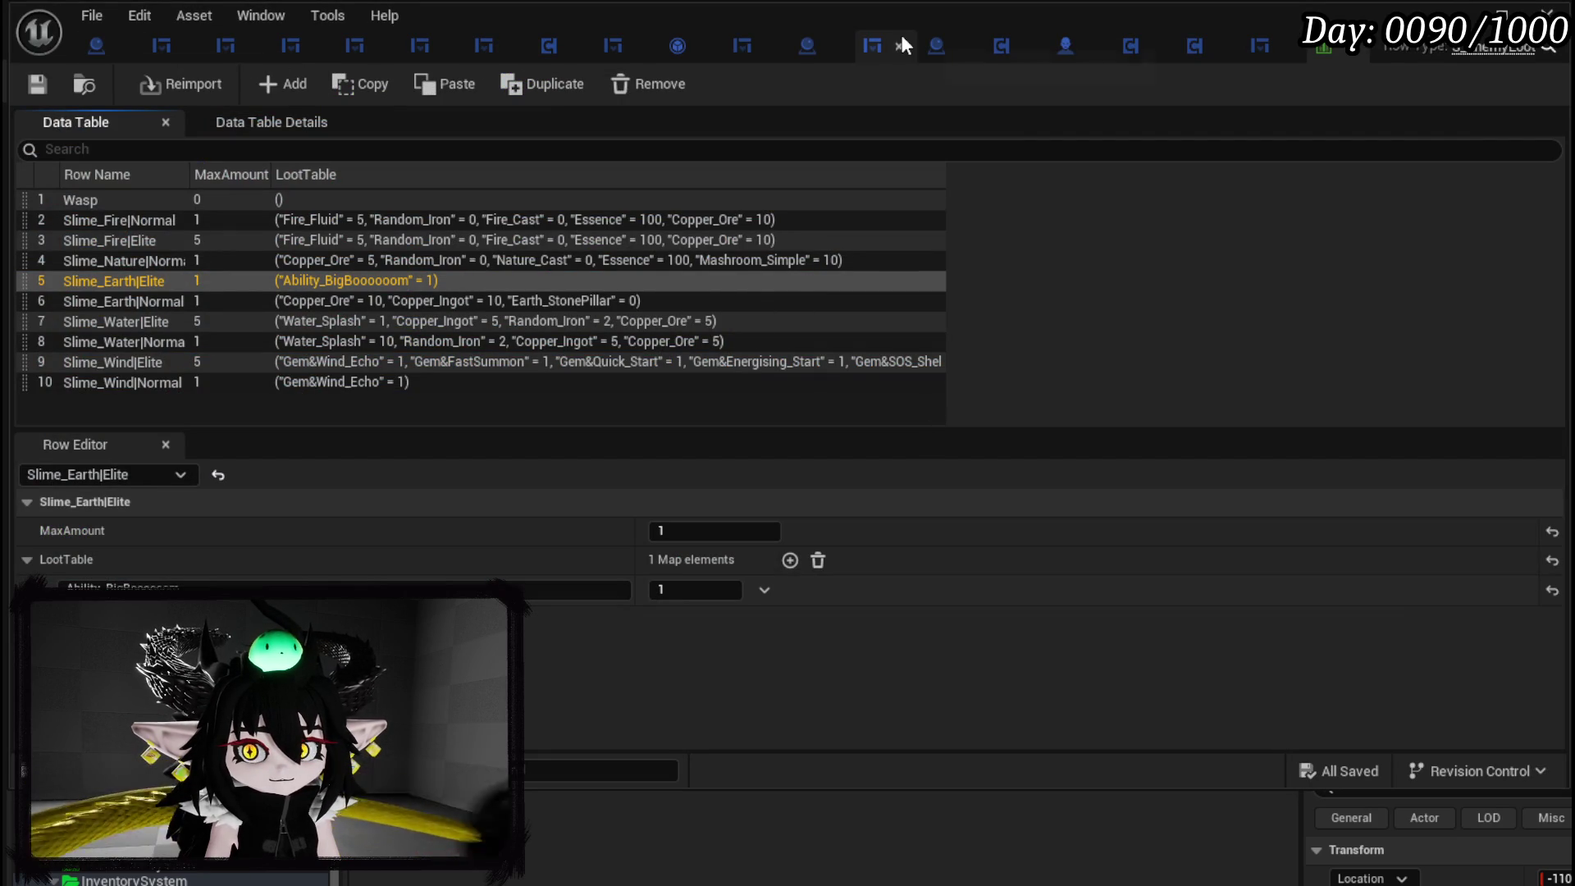
click(750, 46)
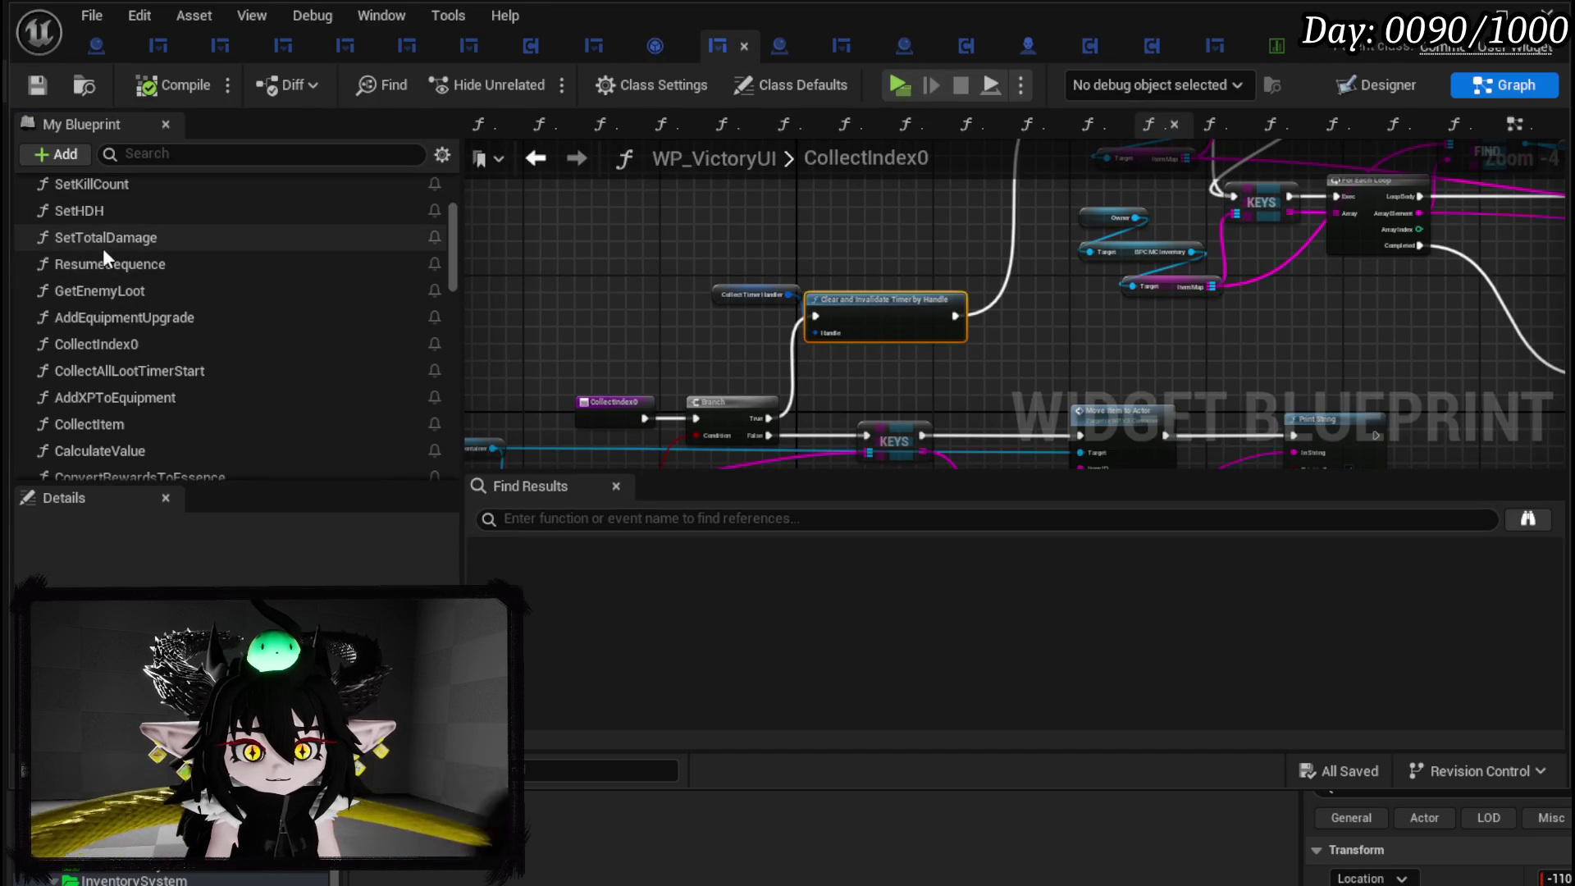
scroll(205, 316, down, 3)
scroll(205, 316, up, 6)
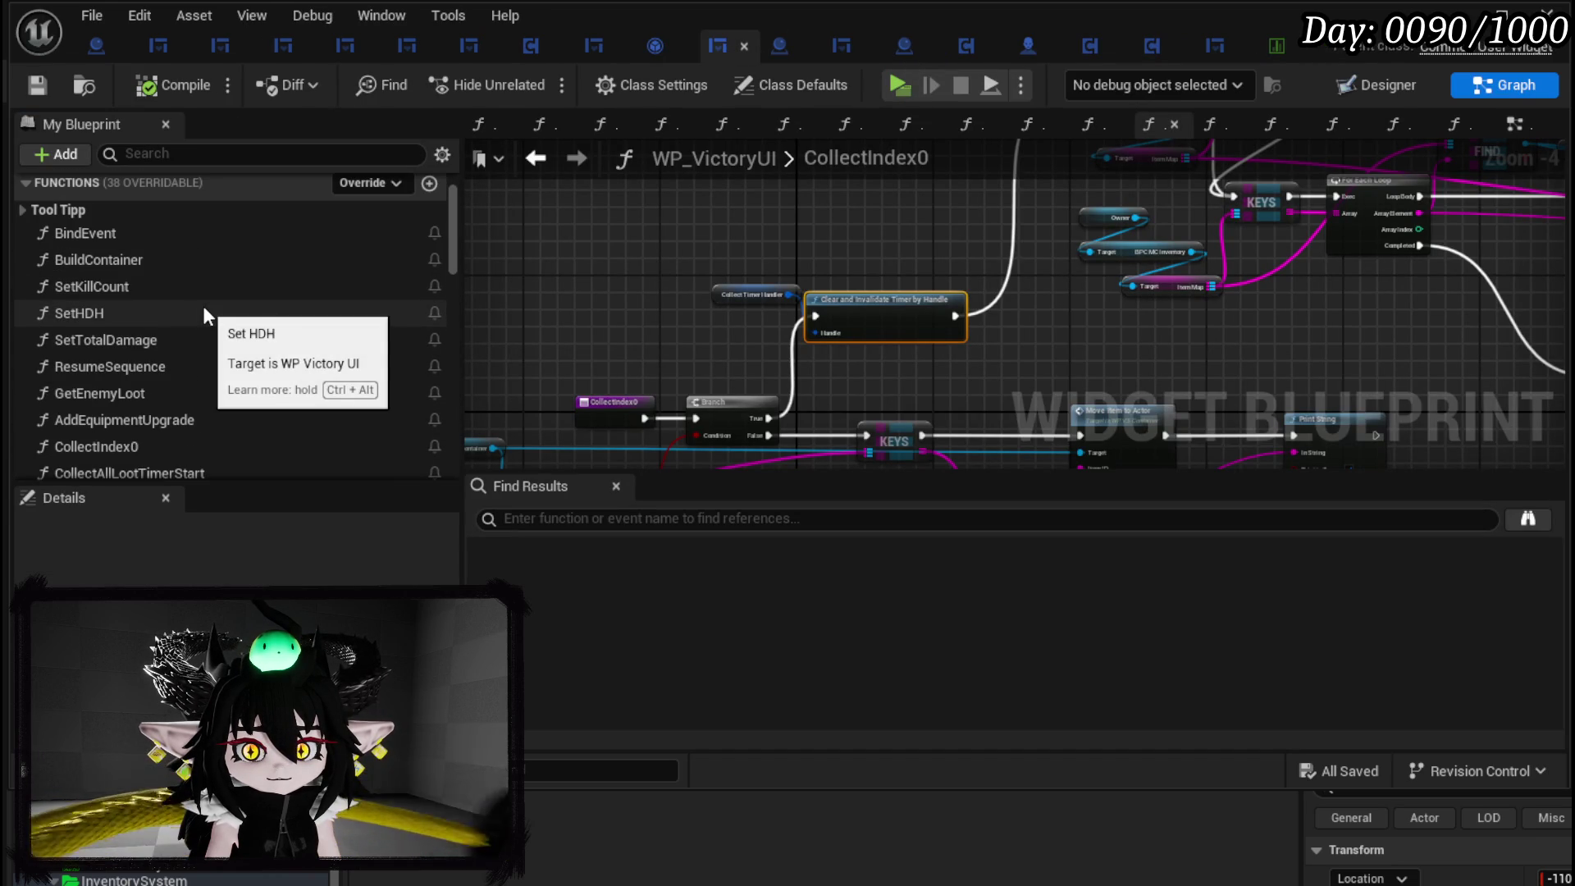
mouse_move(975, 280)
mouse_down()
mouse_move(687, 298)
mouse_move(1082, 161)
mouse_move(771, 259)
mouse_up()
scroll(832, 243, up, 3)
double_click(988, 215)
Locate the Switch on E_ItemType, Remove and Add Item nodes in MoveItemToActor.
mouse_move(870, 259)
mouse_down()
mouse_move(943, 309)
mouse_move(592, 209)
mouse_up()
scroll(984, 315, up, 4)
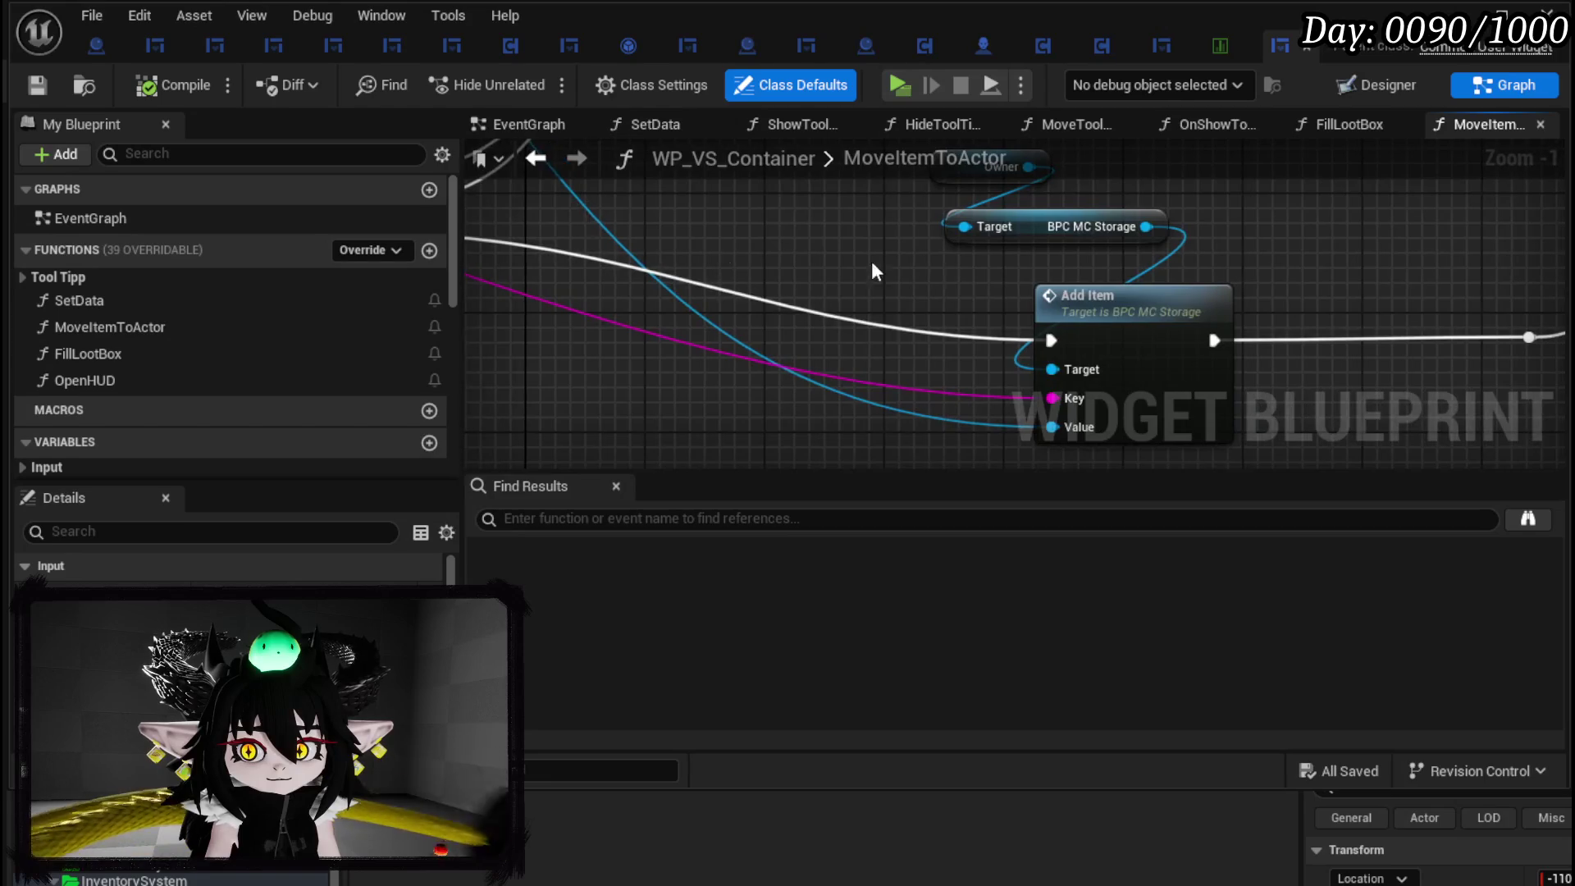
scroll(603, 318, down, 2)
drag(603, 318, 859, 195)
scroll(866, 223, down, 3)
scroll(853, 369, up, 3)
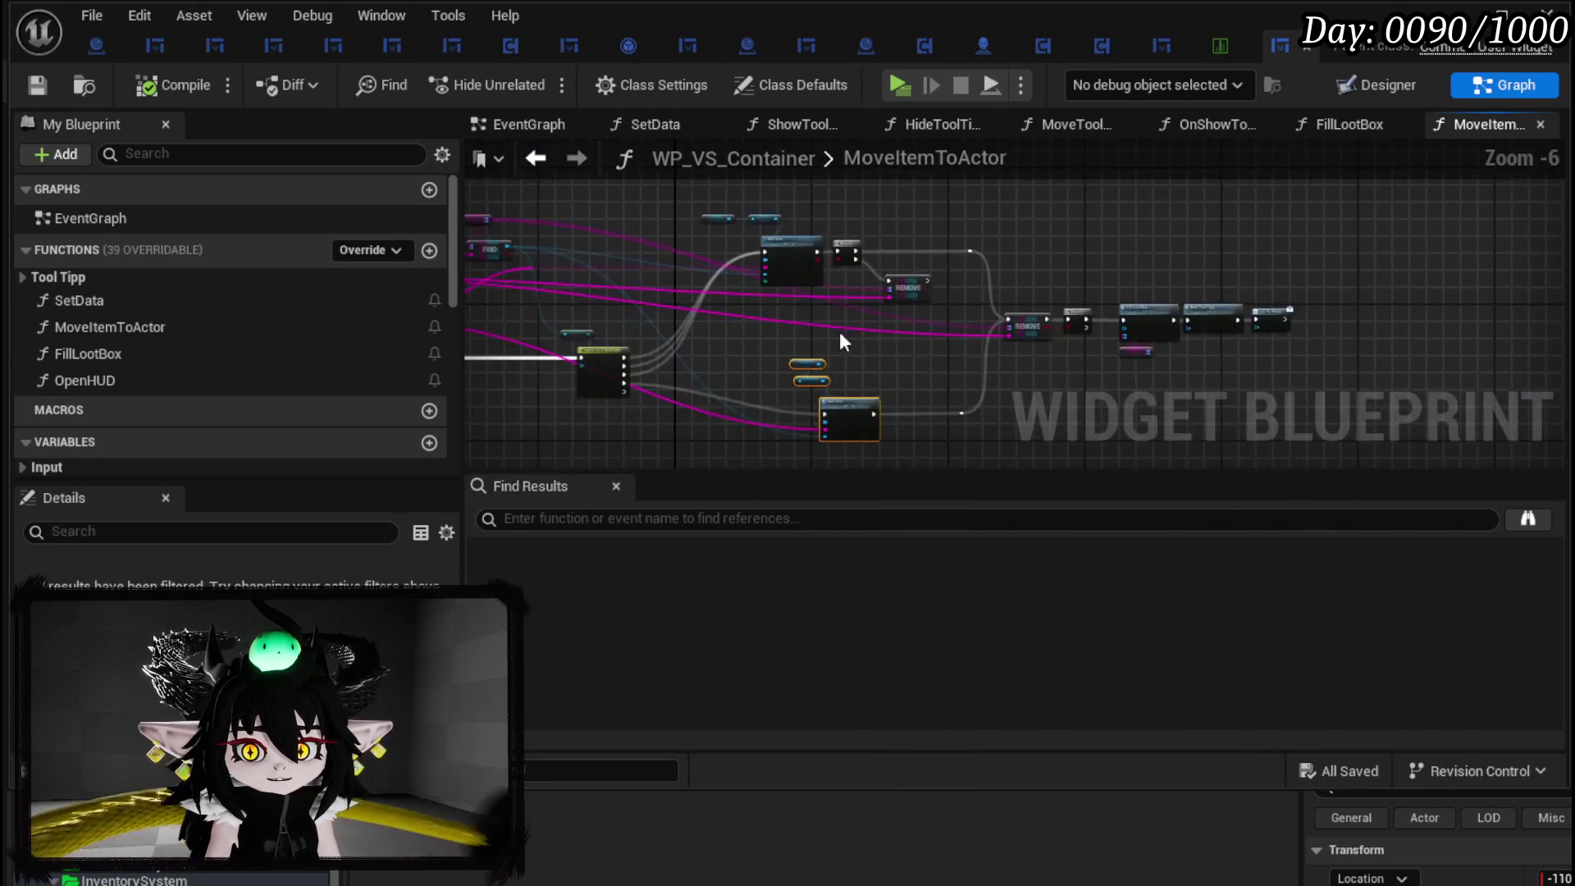
drag(773, 429, 1006, 193)
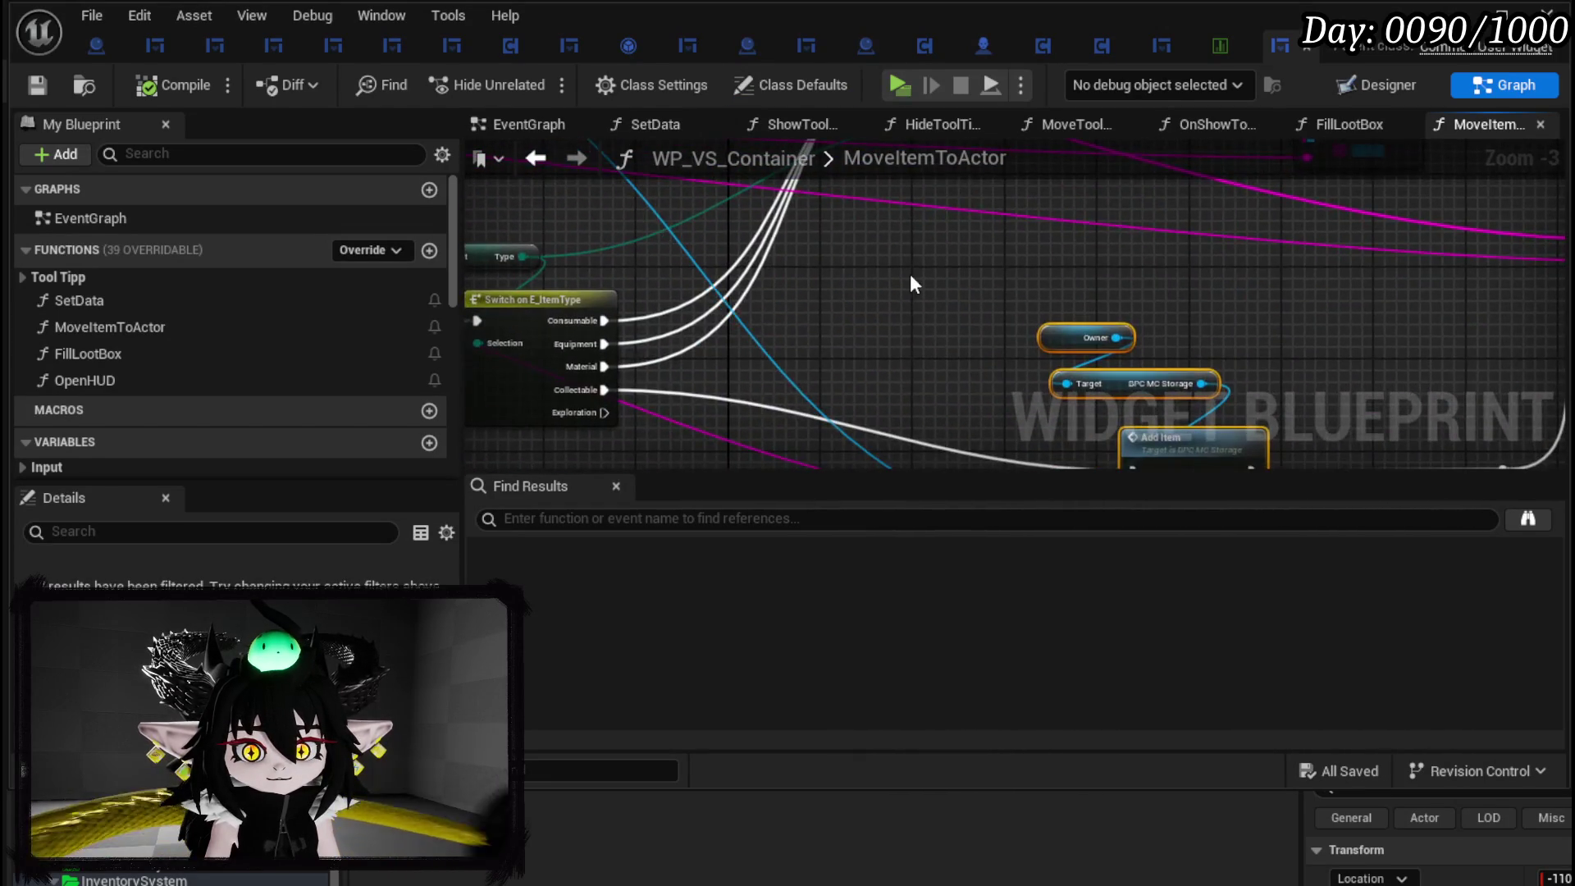
scroll(908, 274, down, 2)
mouse_move(730, 415)
mouse_down()
mouse_move(759, 307)
mouse_move(793, 392)
mouse_up()
Wire the Switch's Collectable output to Add Item and return to the level editor.
drag(648, 435, 849, 239)
scroll(935, 271, up, 2)
mouse_move(927, 377)
mouse_down()
mouse_move(1160, 250)
mouse_move(903, 271)
mouse_up()
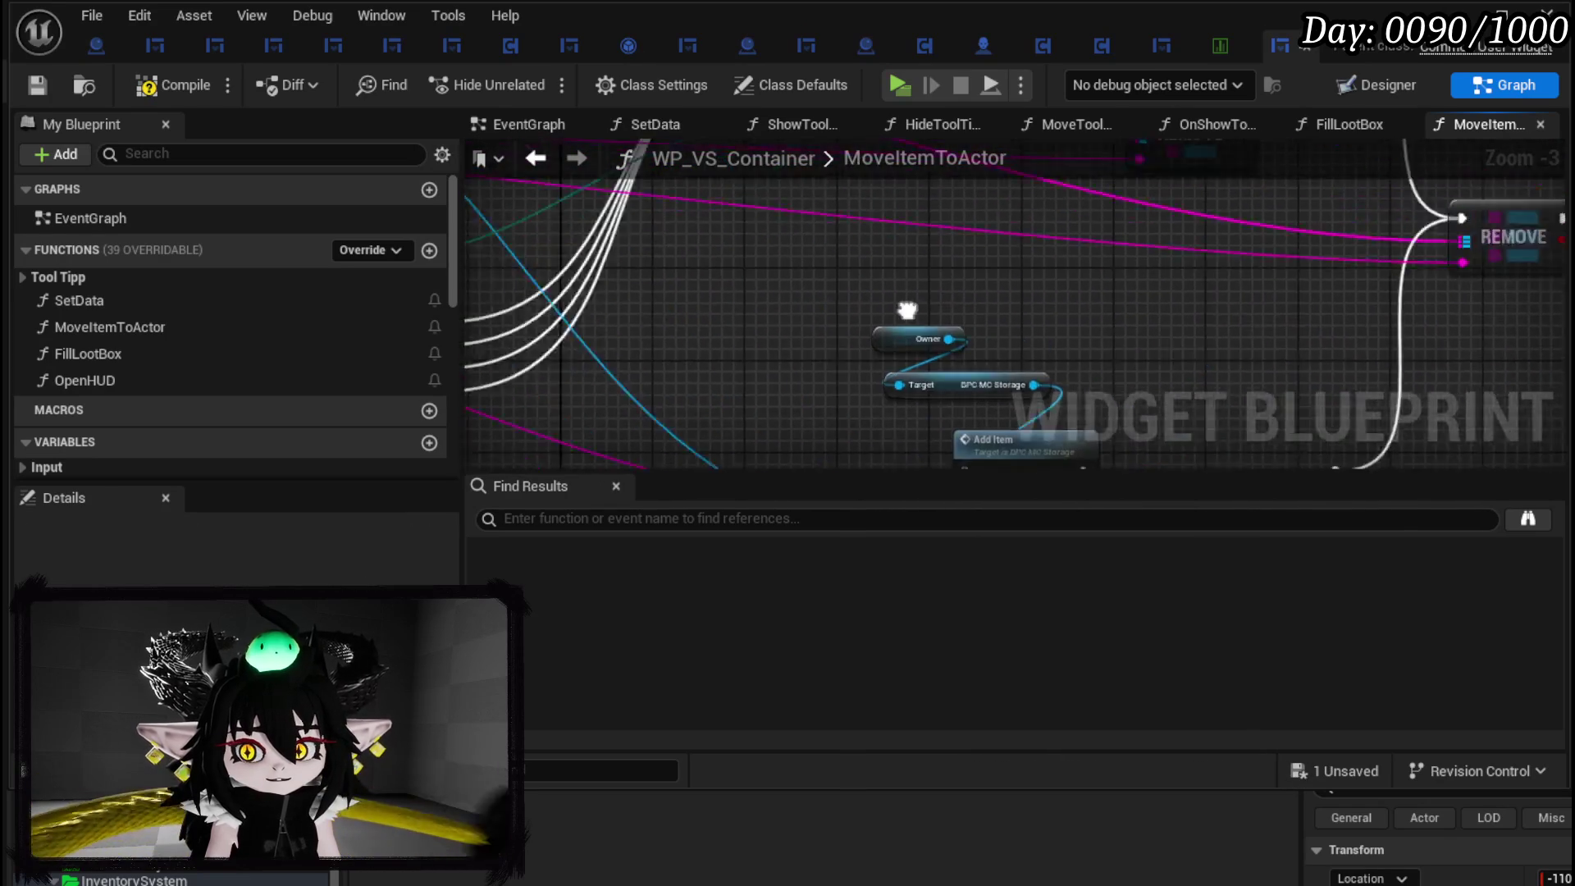
scroll(903, 271, down, 1)
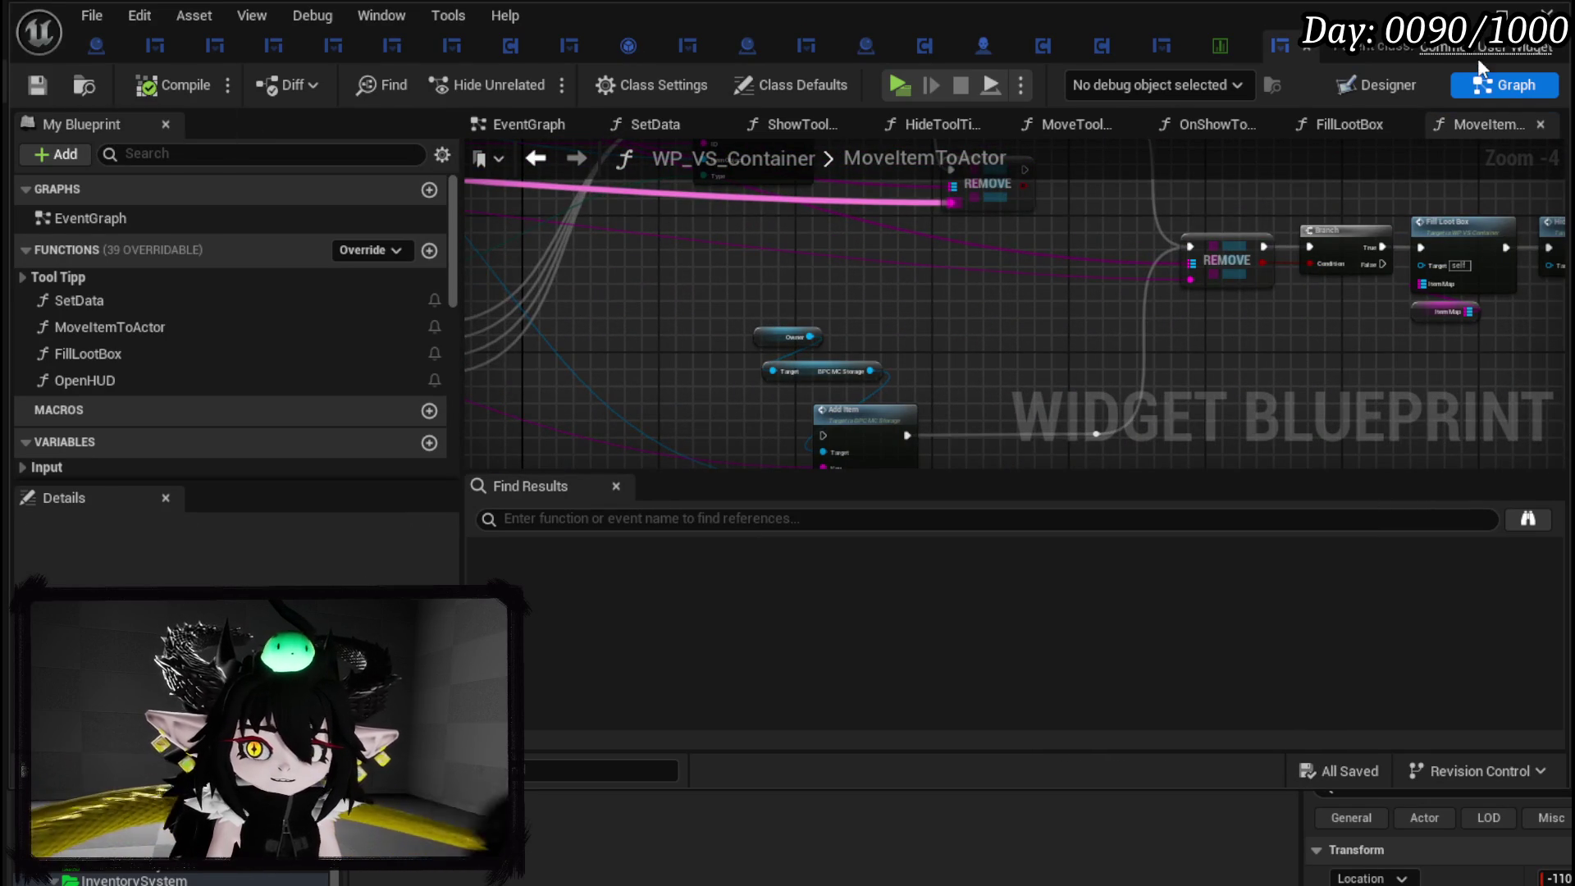
click(1458, 14)
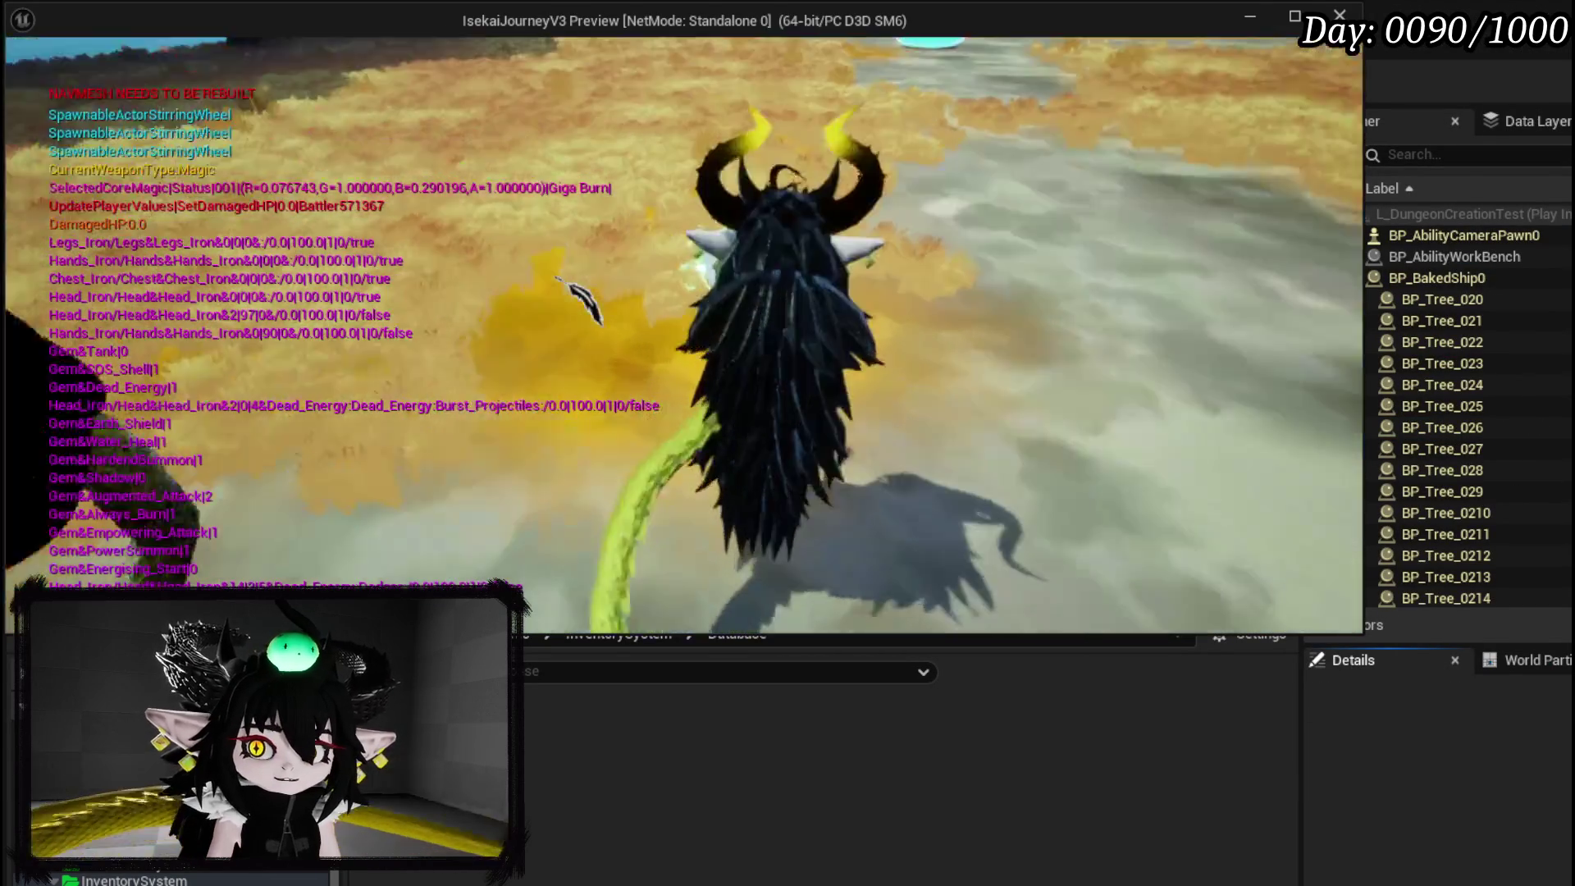
Equip the iron legs from the book's equipment page, then close the book.
key(Tab)
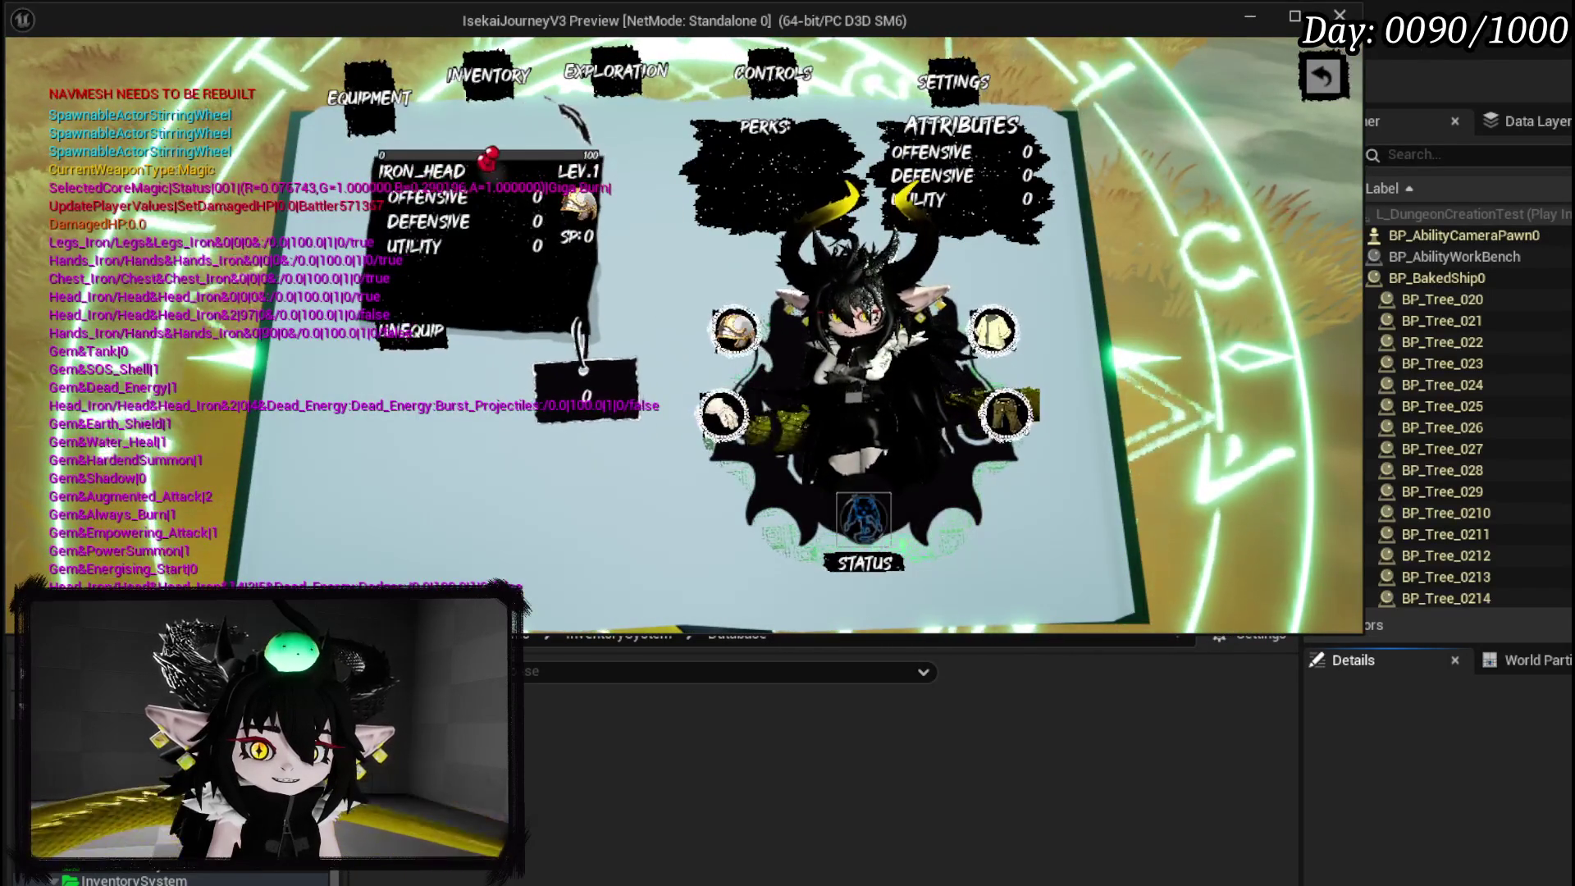
click(490, 81)
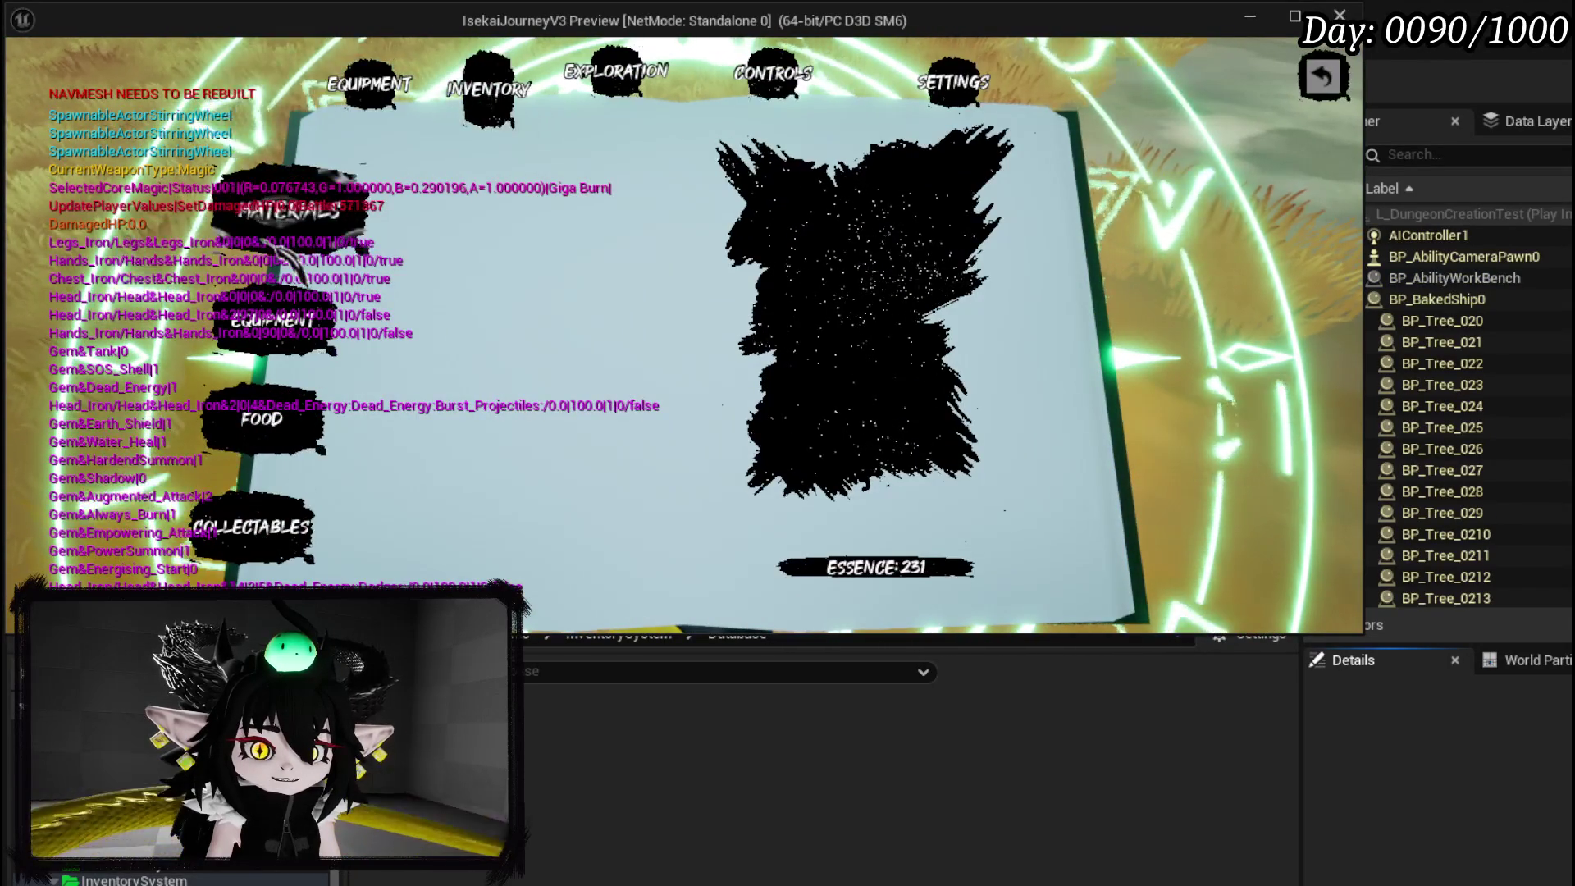
click(273, 321)
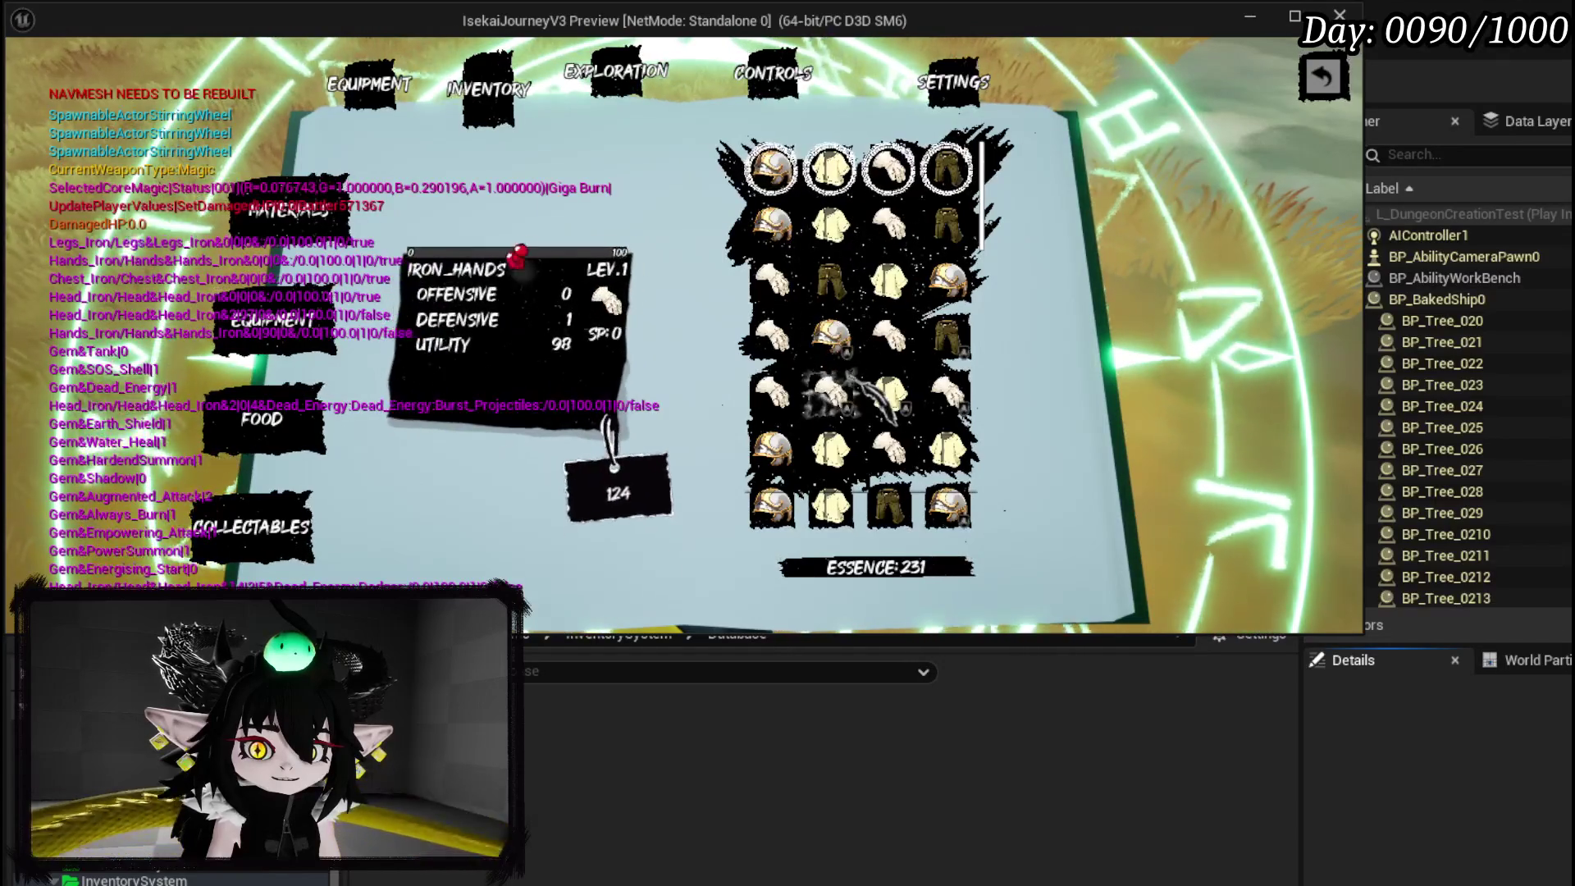
click(366, 83)
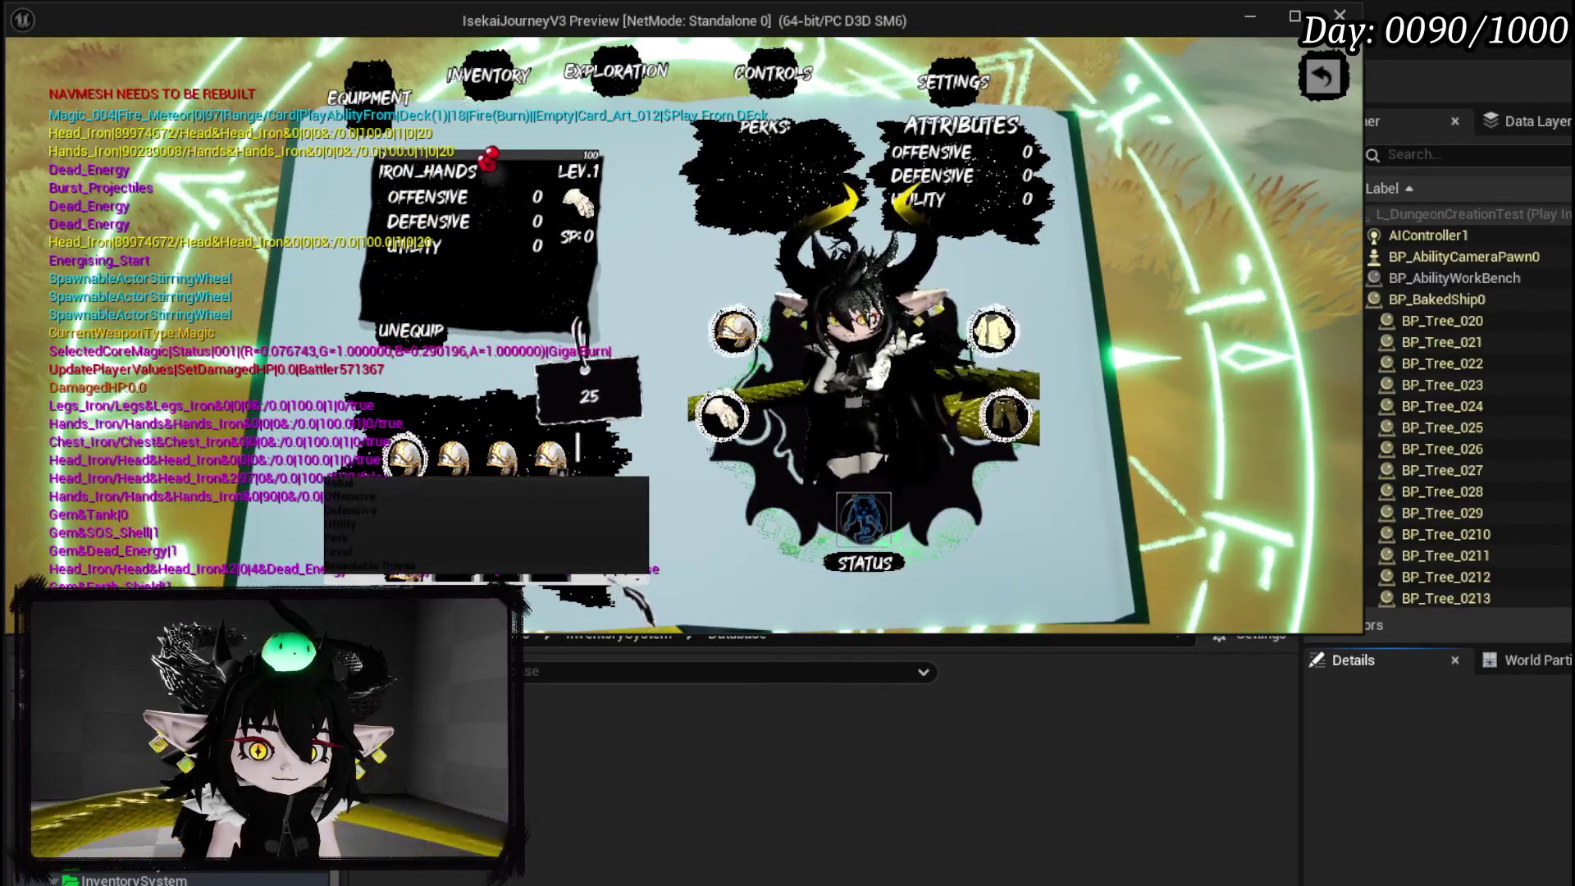
mouse_move(381, 501)
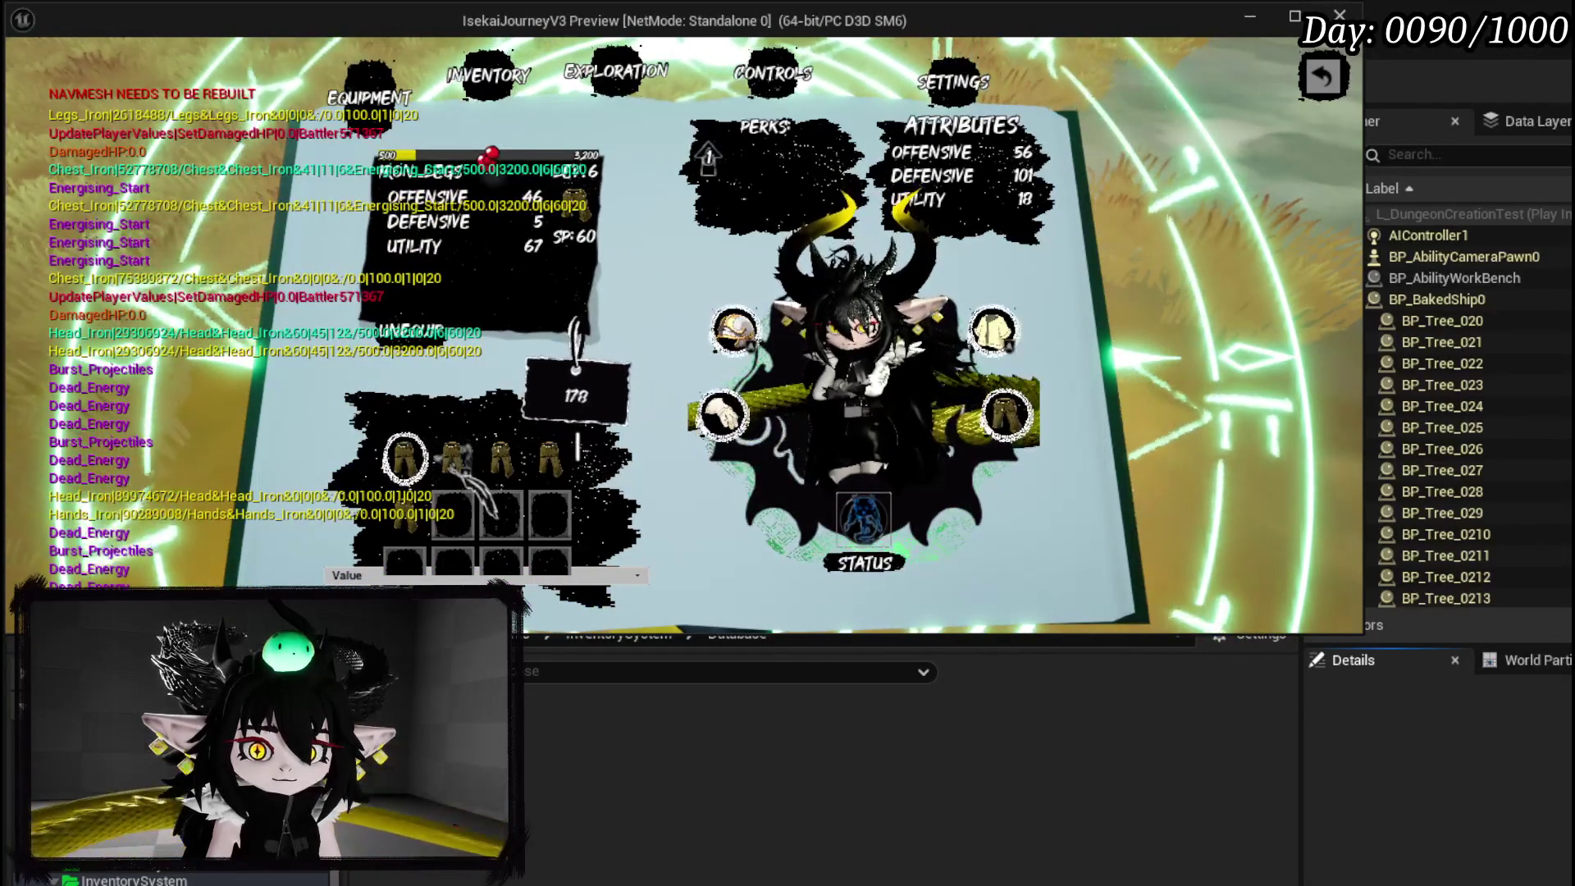
click(416, 332)
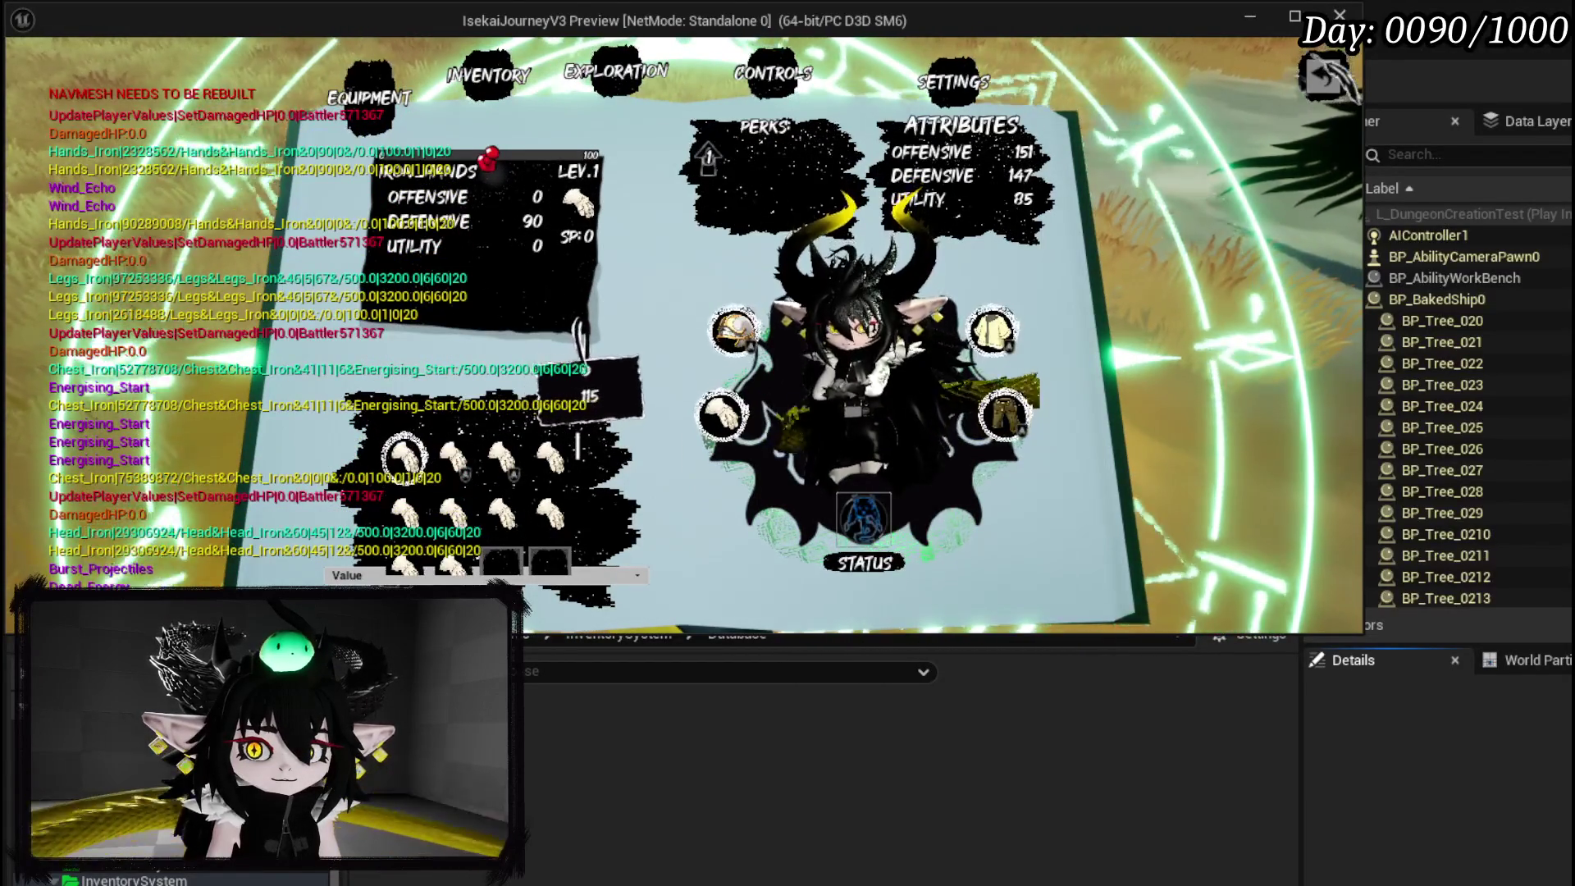
key(Tab)
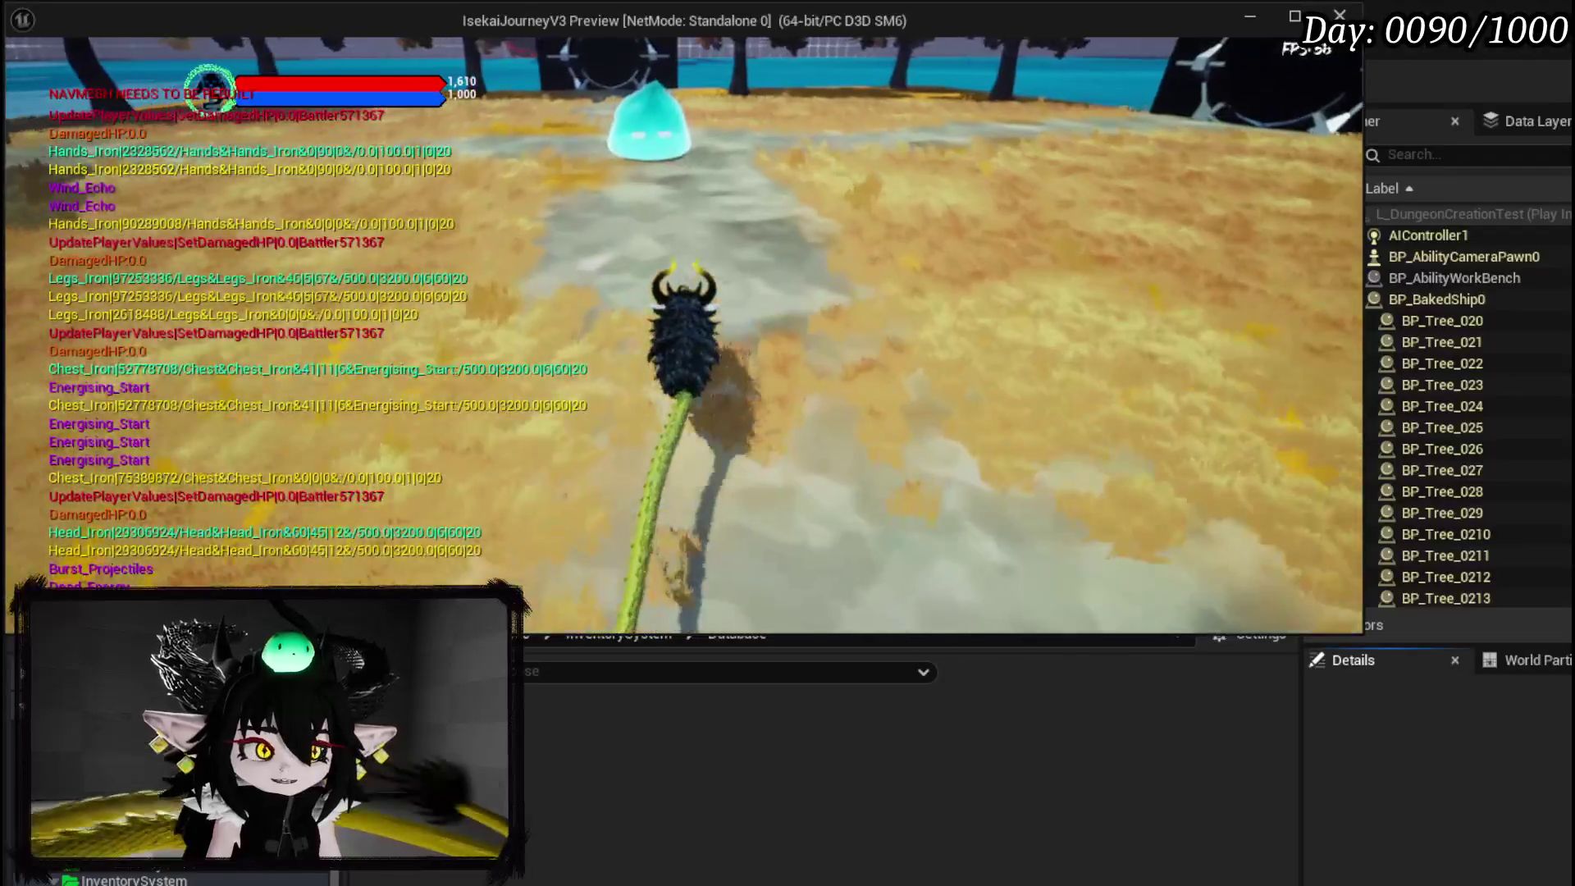
Walk the character forward toward the cyan slime.
key(w)
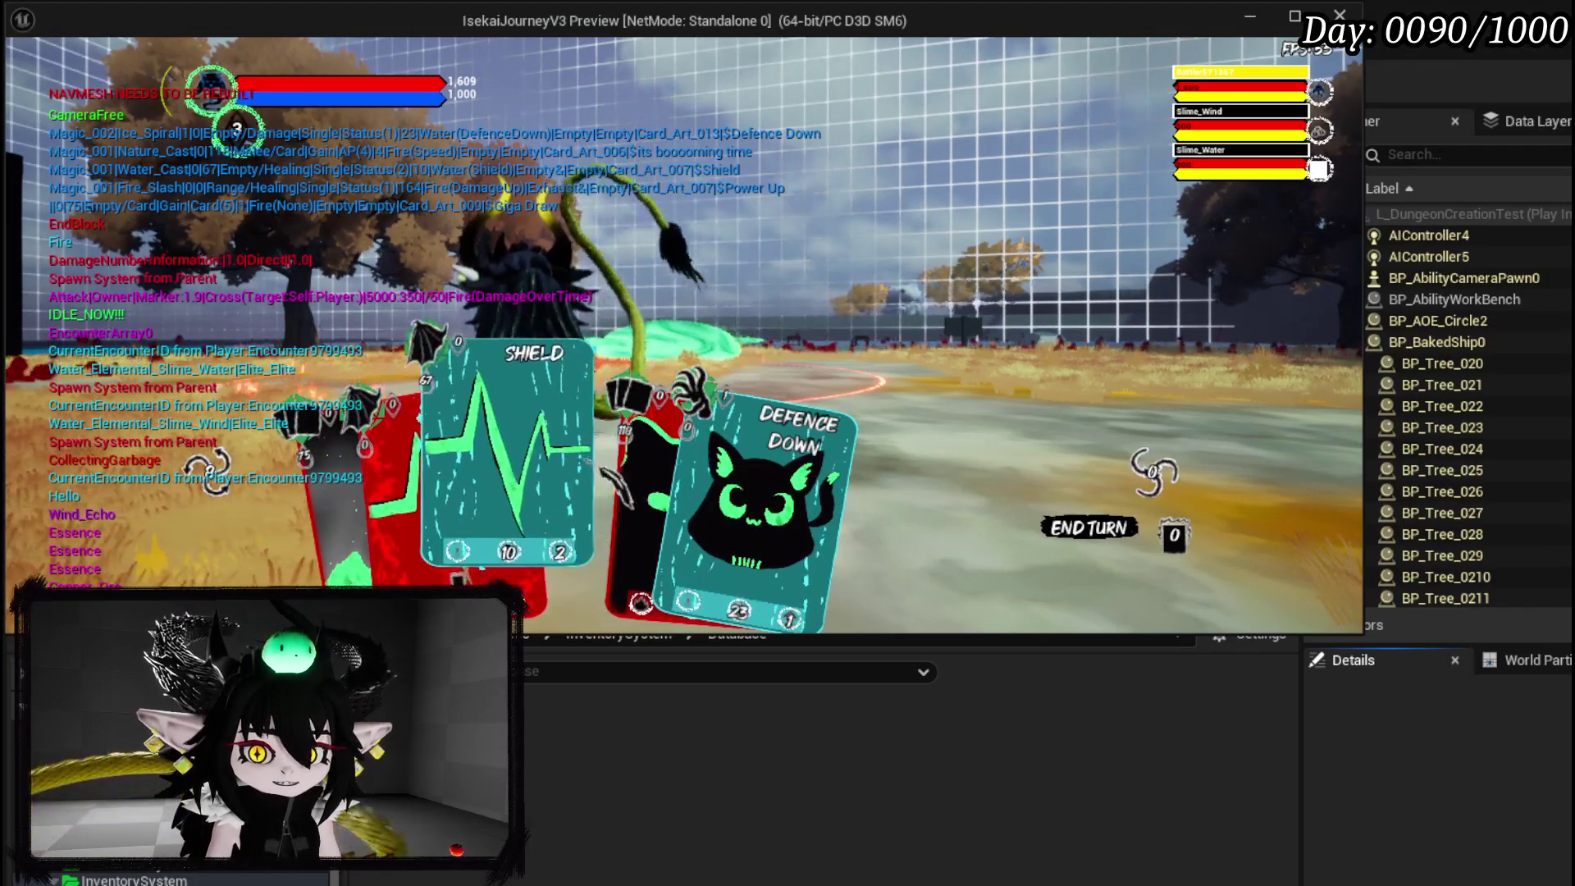
Attack a targeted enemy, play Claw on Slime_Wind, then play a card-draw card.
click(587, 489)
click(1153, 471)
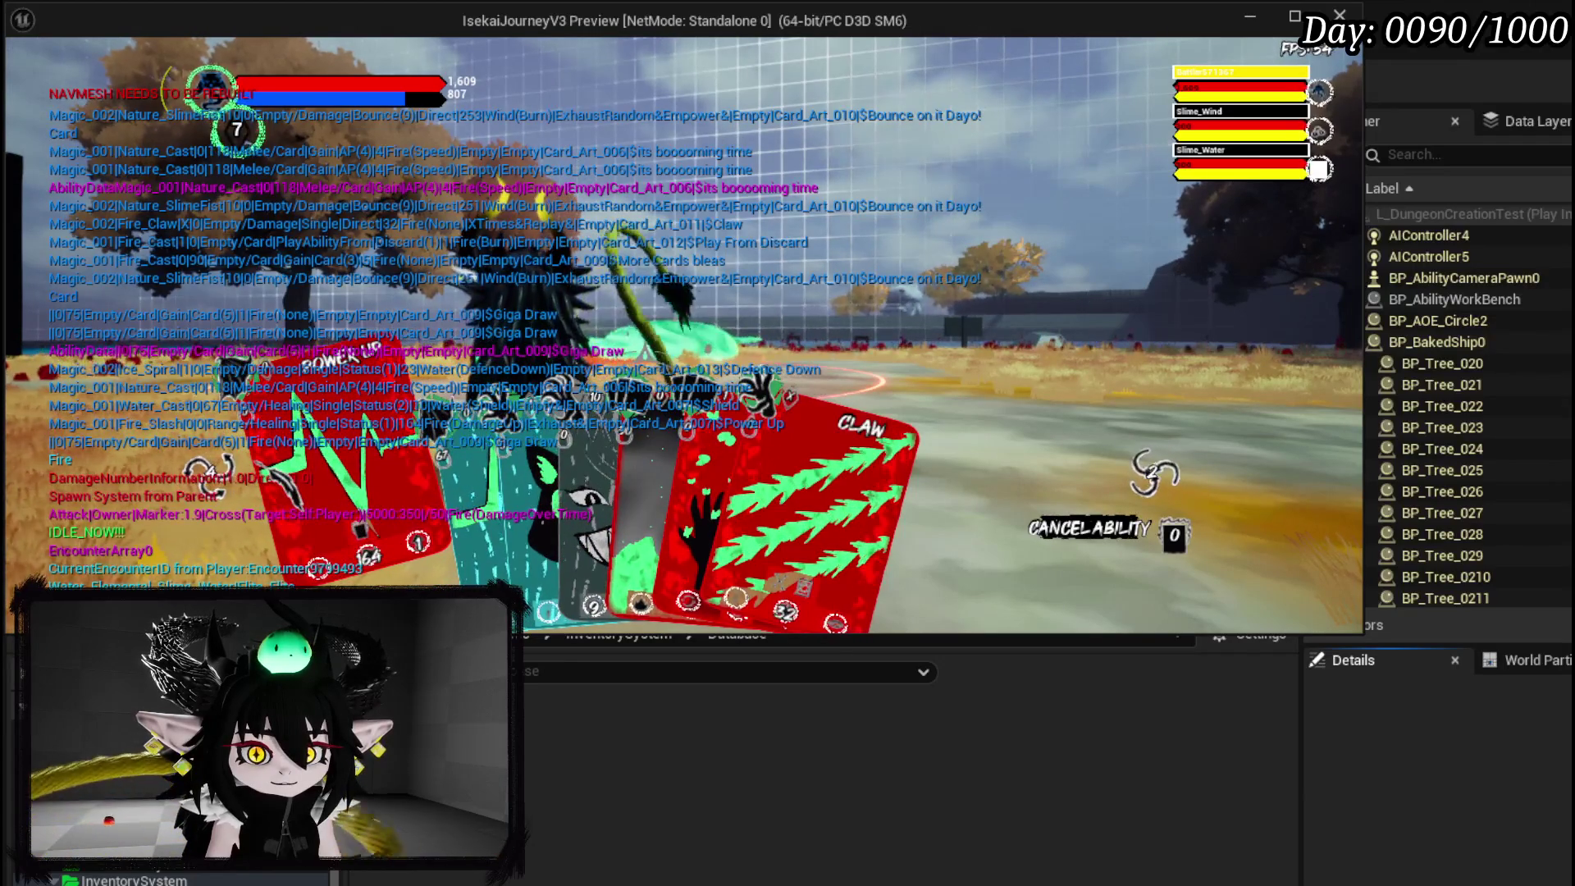
click(857, 332)
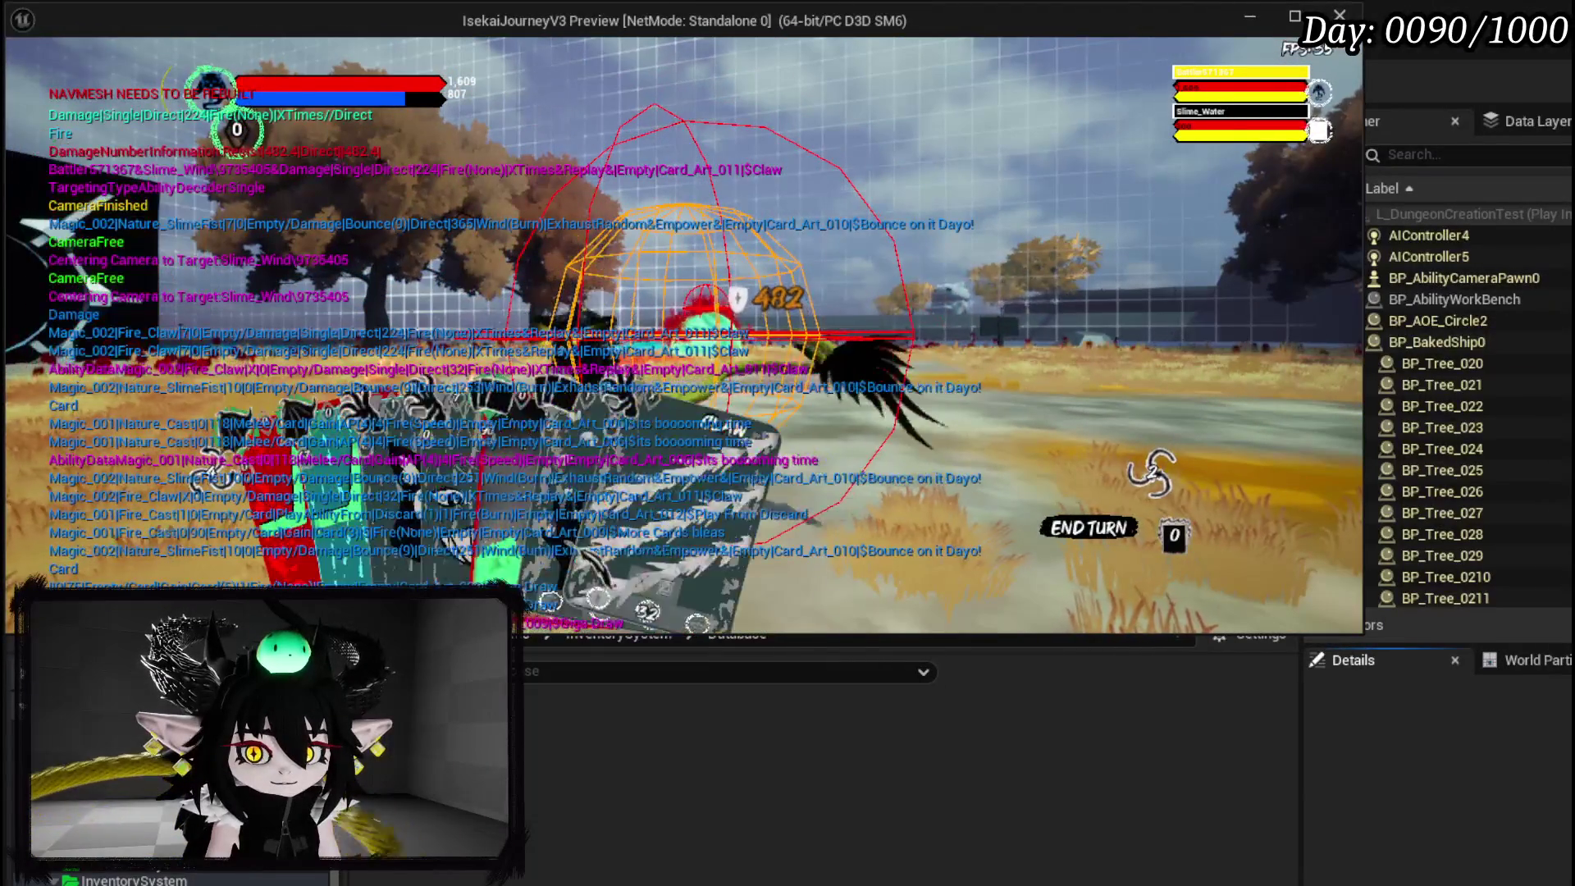
click(574, 459)
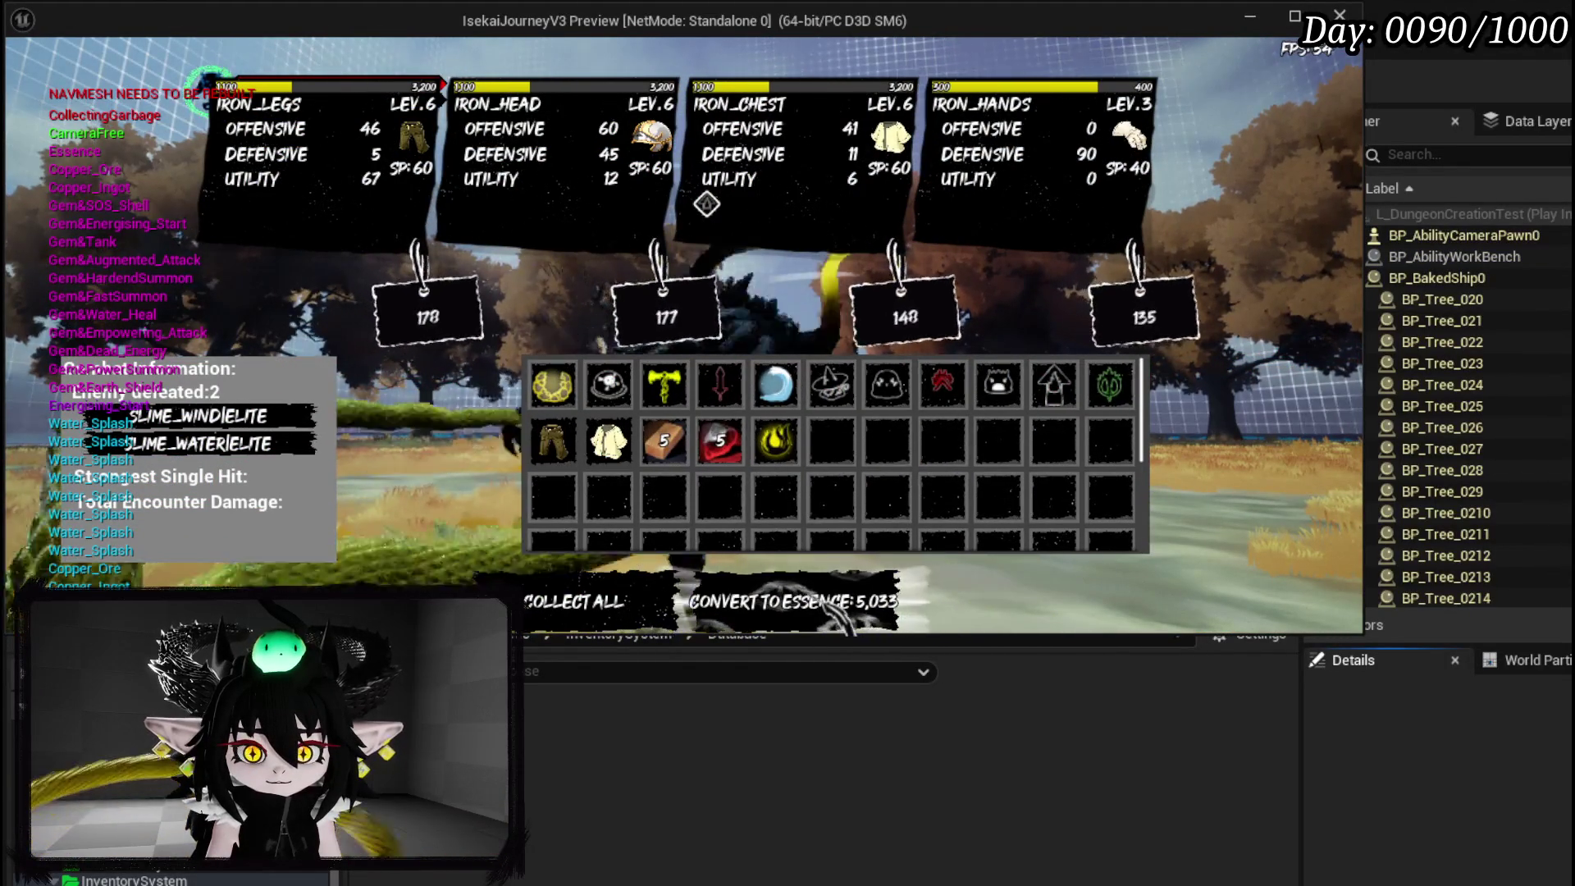
Convert all looted items to essence and open the Black Box explanation.
key(e)
click(607, 592)
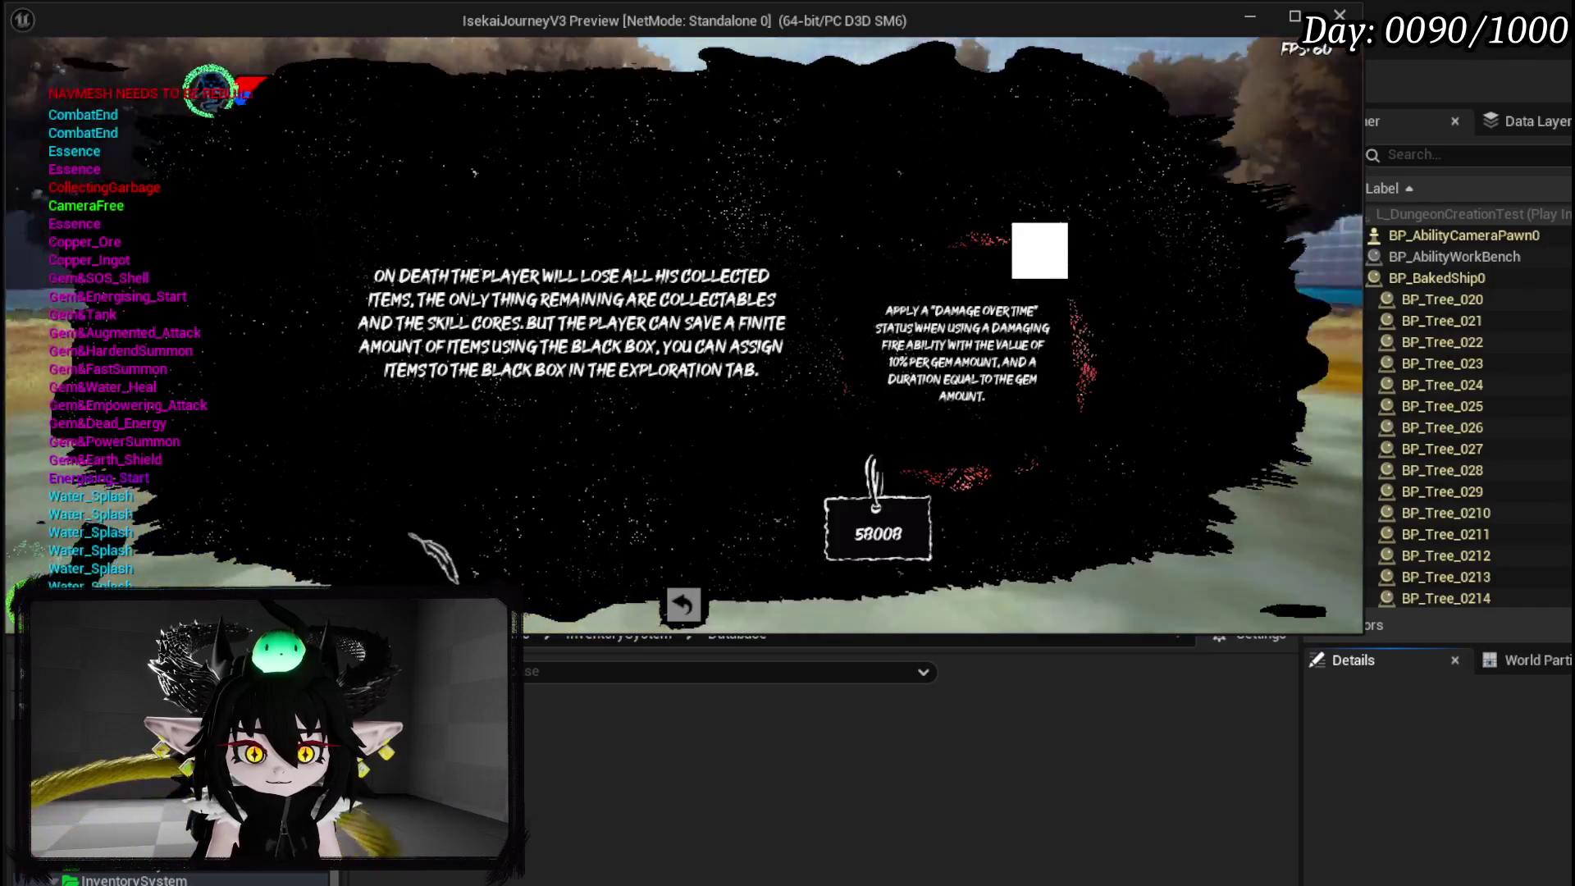
Fill the Black Box from the workbench book's Inventory and Exploration pages, then resume play.
key(Escape)
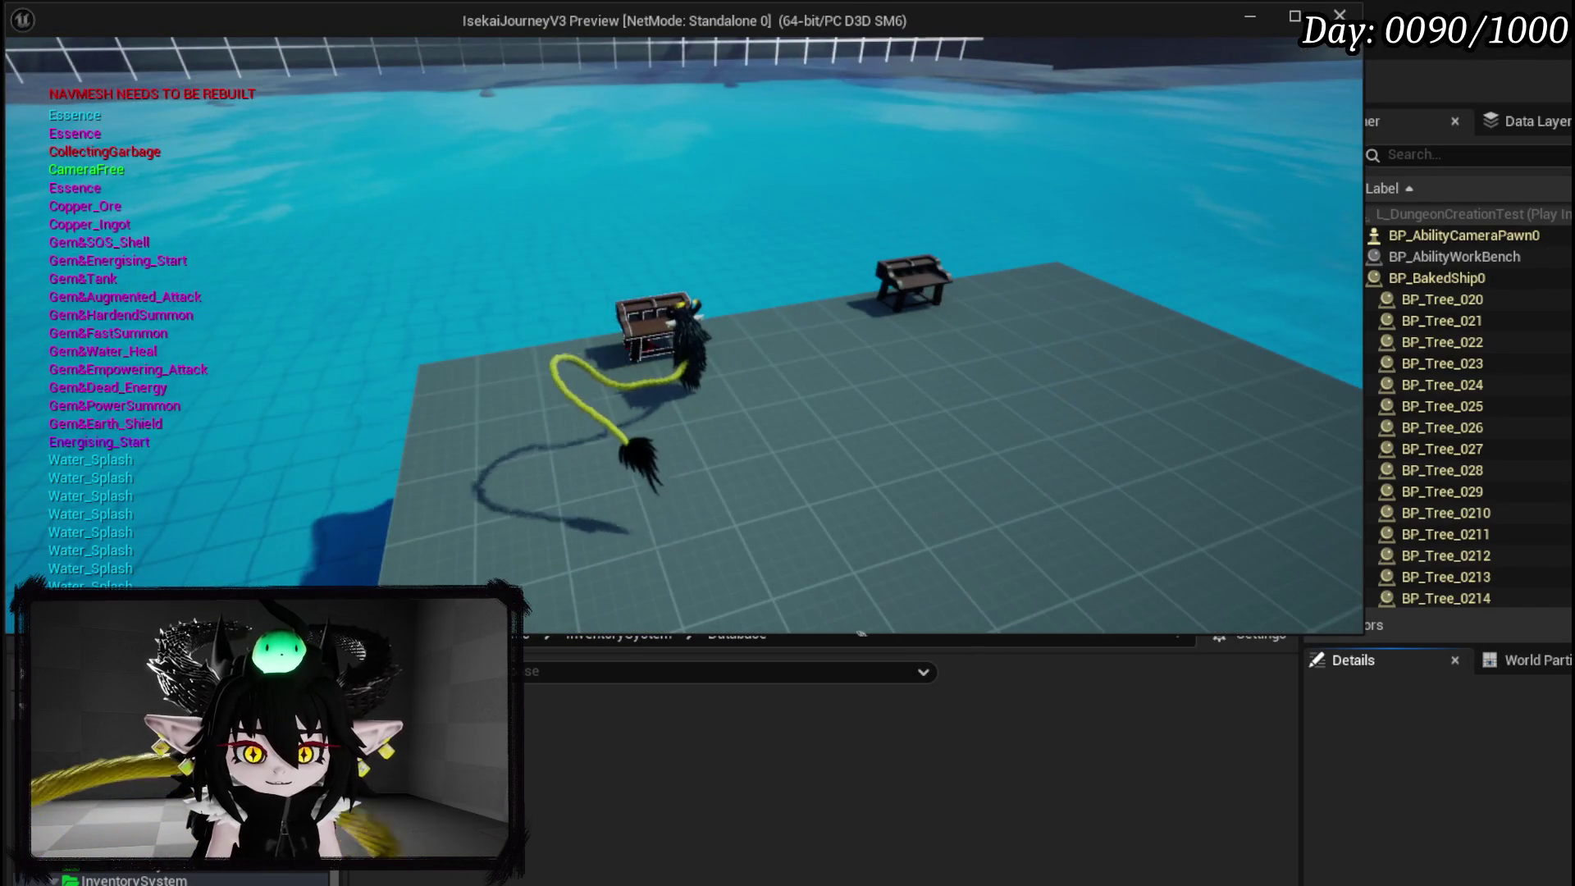
key(d)
key(e)
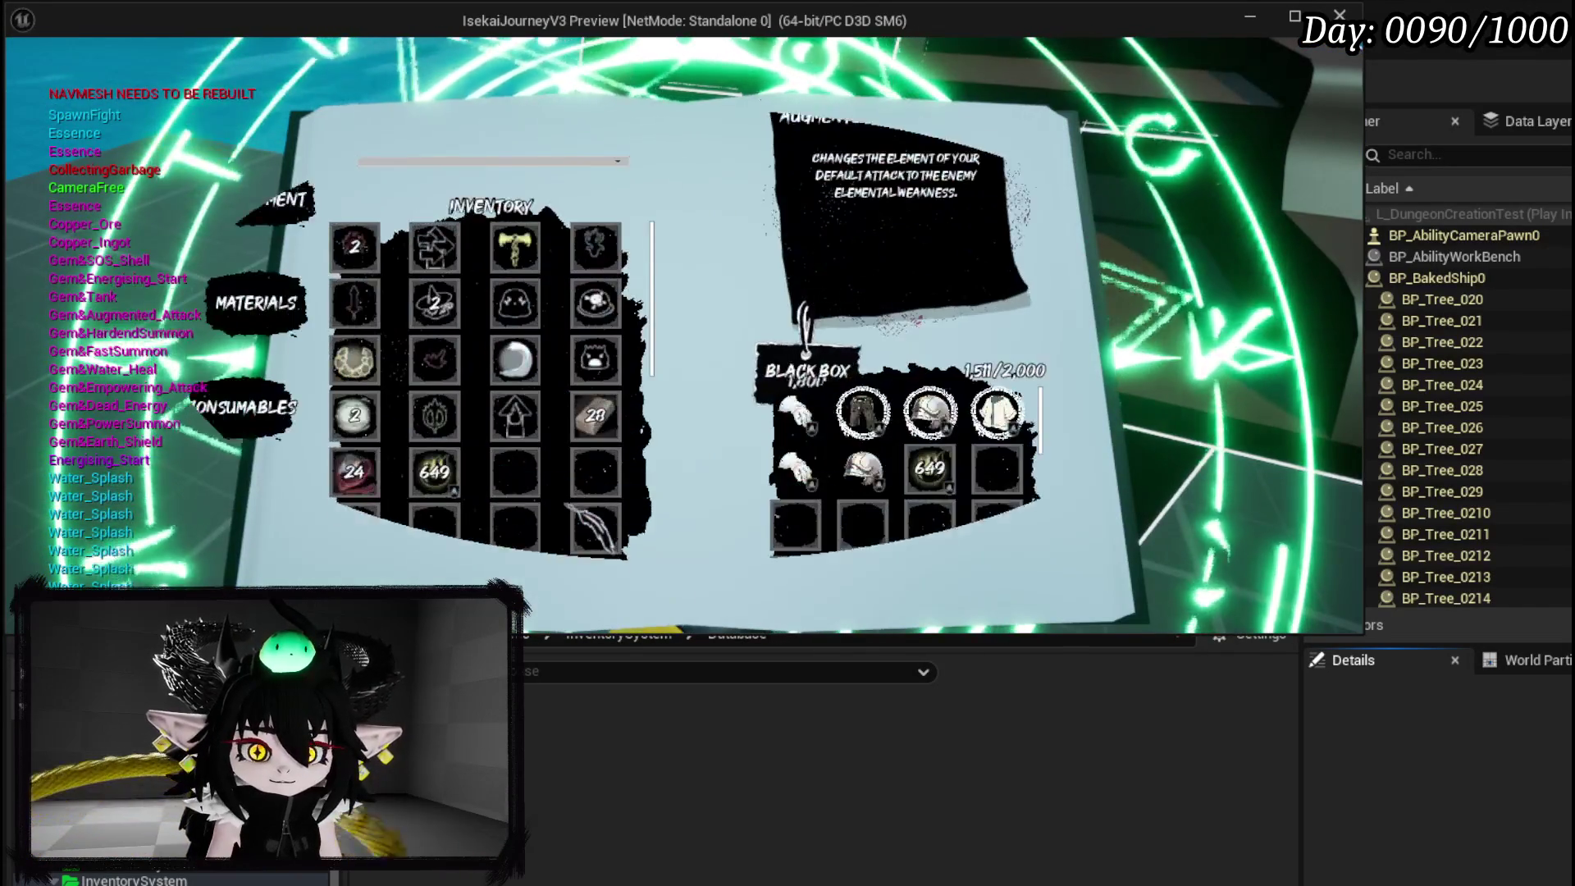
mouse_move(449, 483)
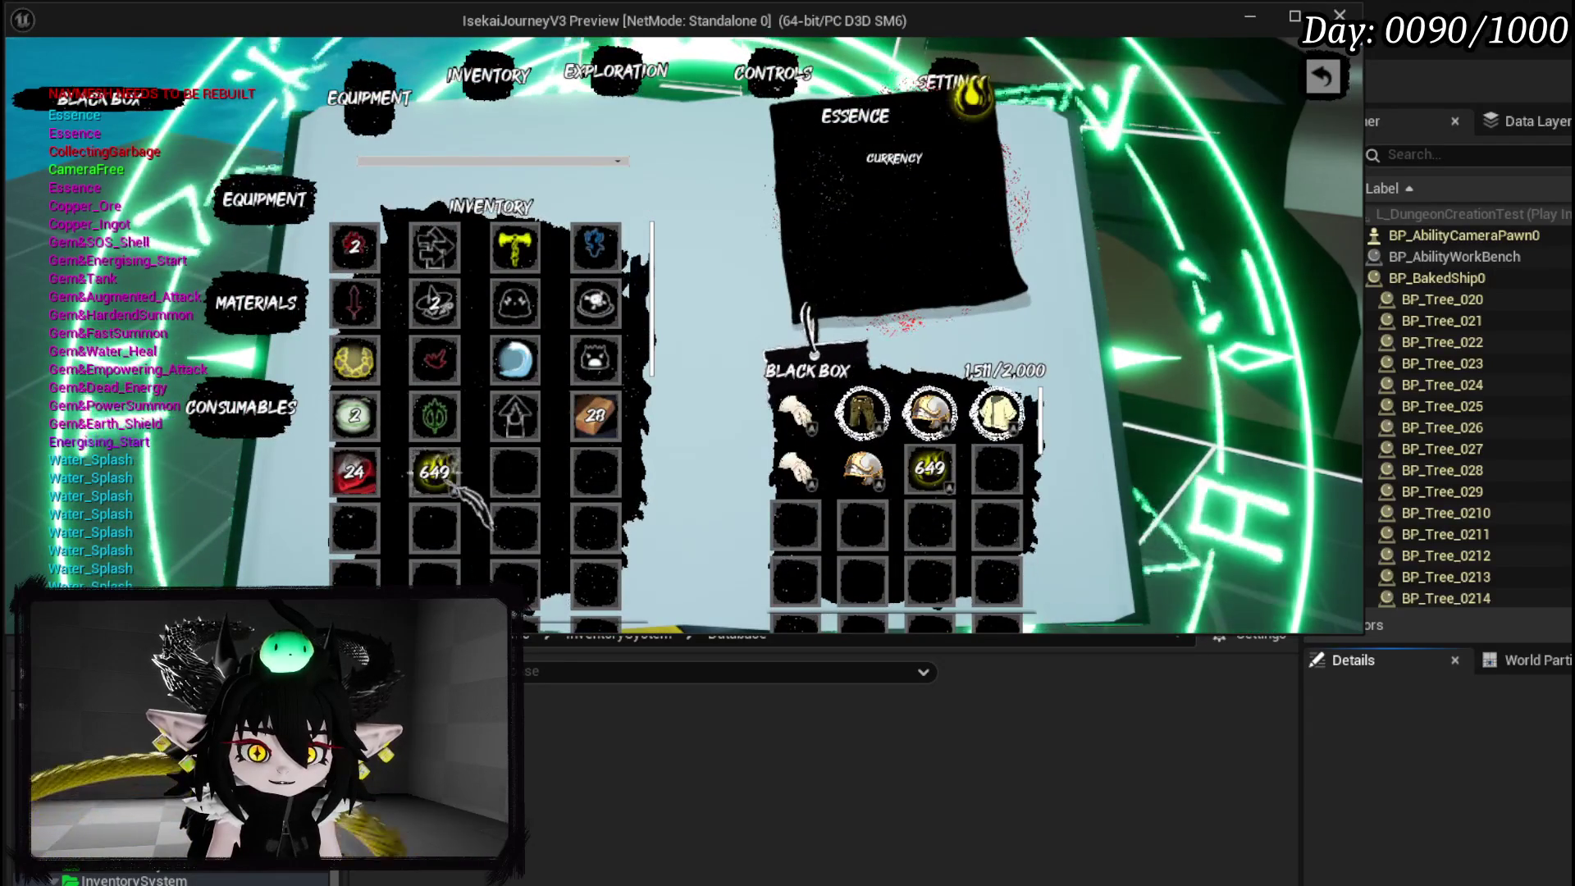
click(459, 86)
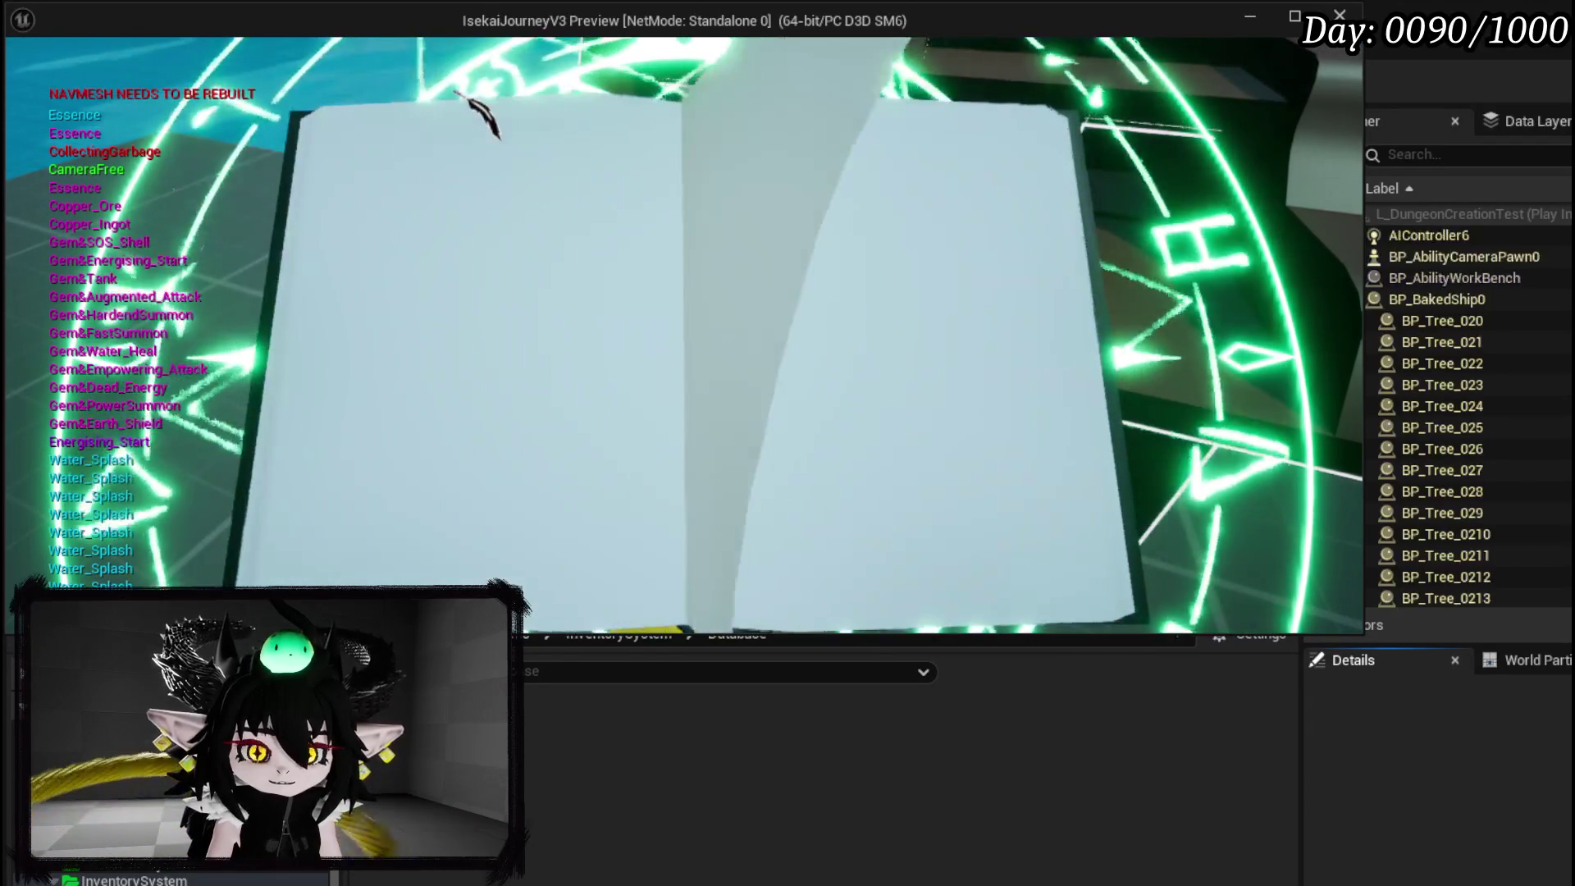
click(500, 85)
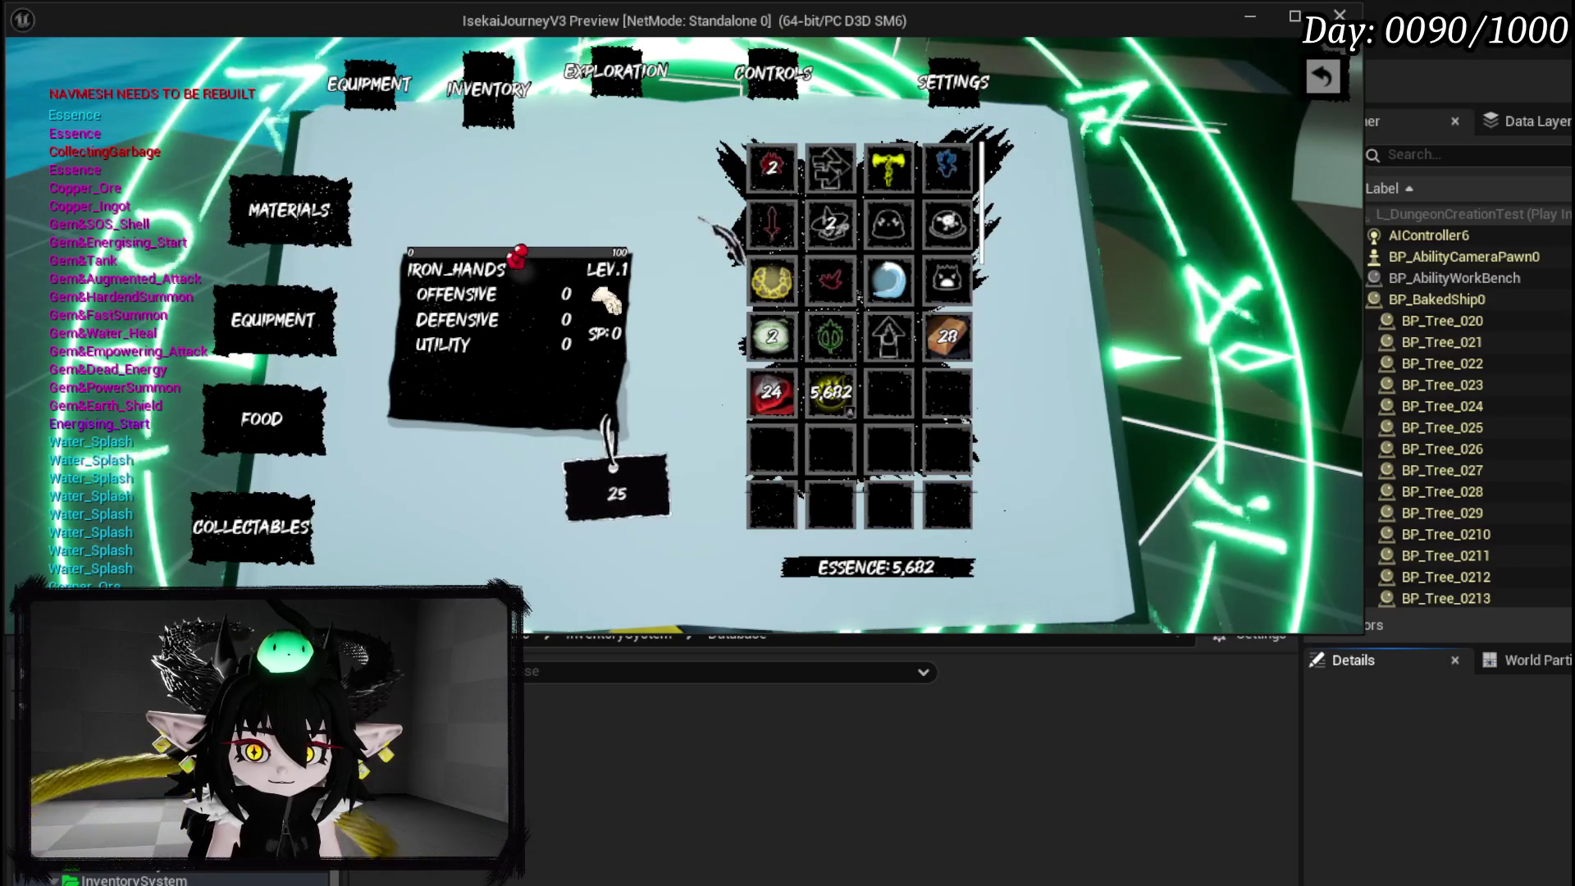
click(623, 86)
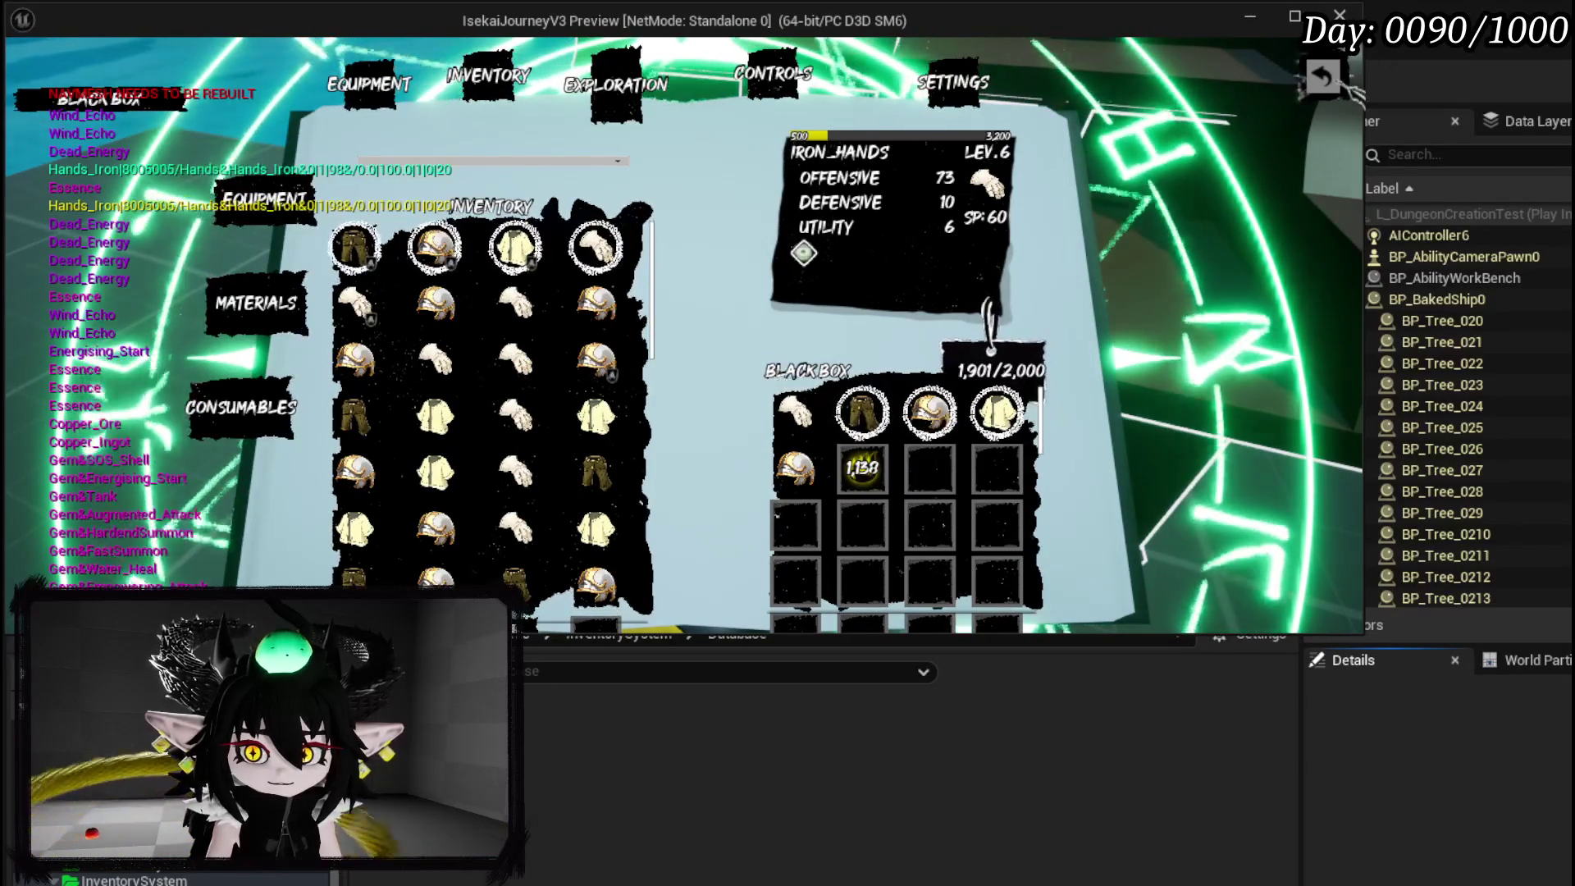
click(1322, 78)
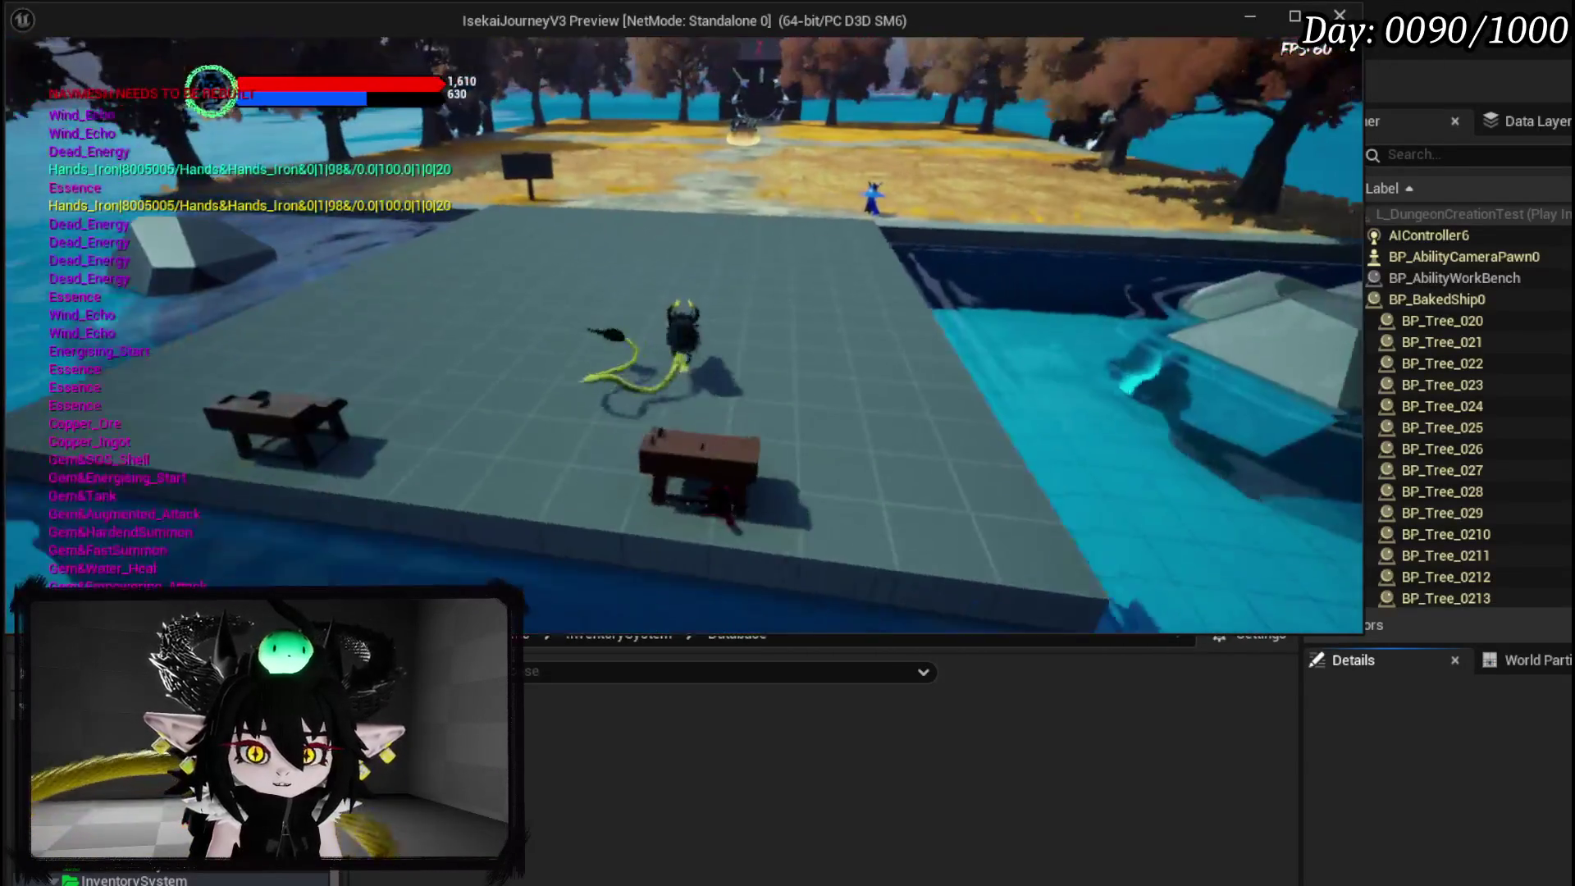
key(w)
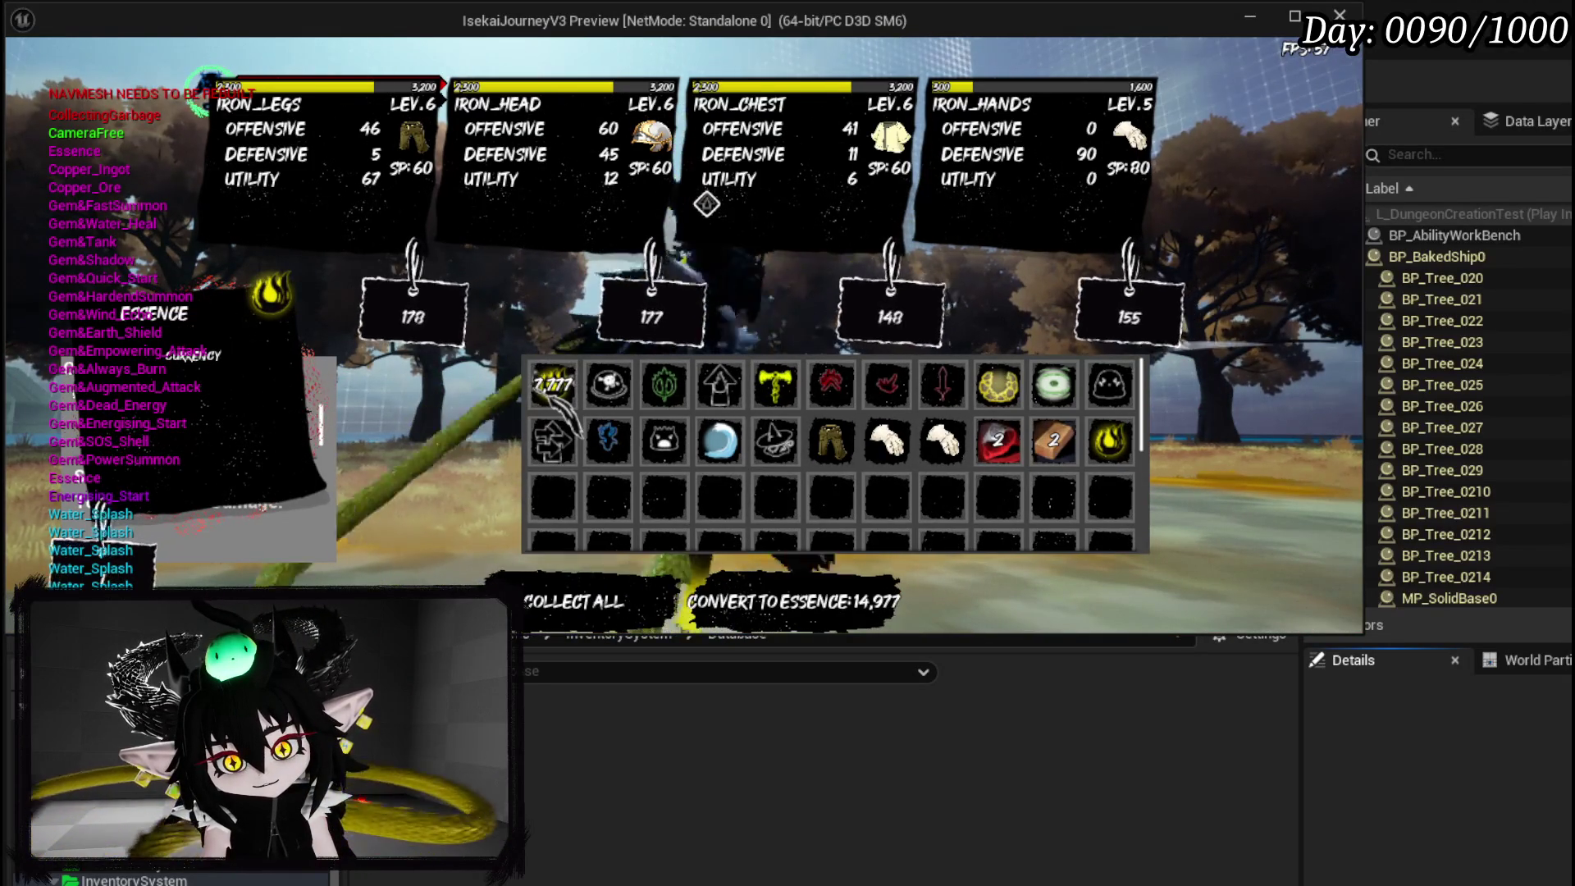
Convert the loot to essence, check the emptied inventory, then stop Play In Editor.
key(e)
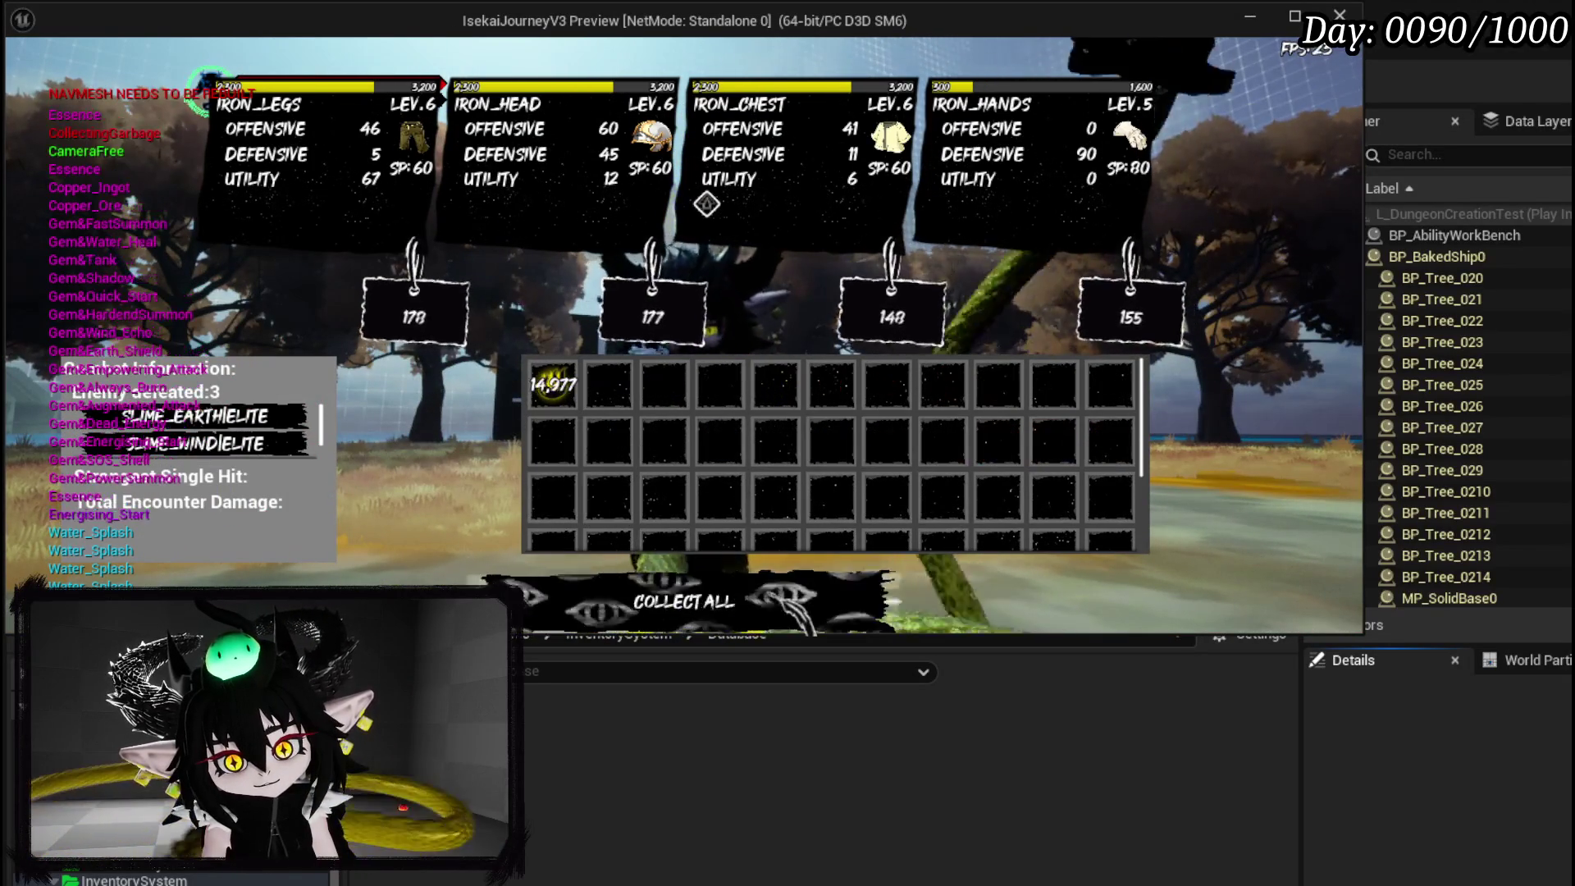
key(w)
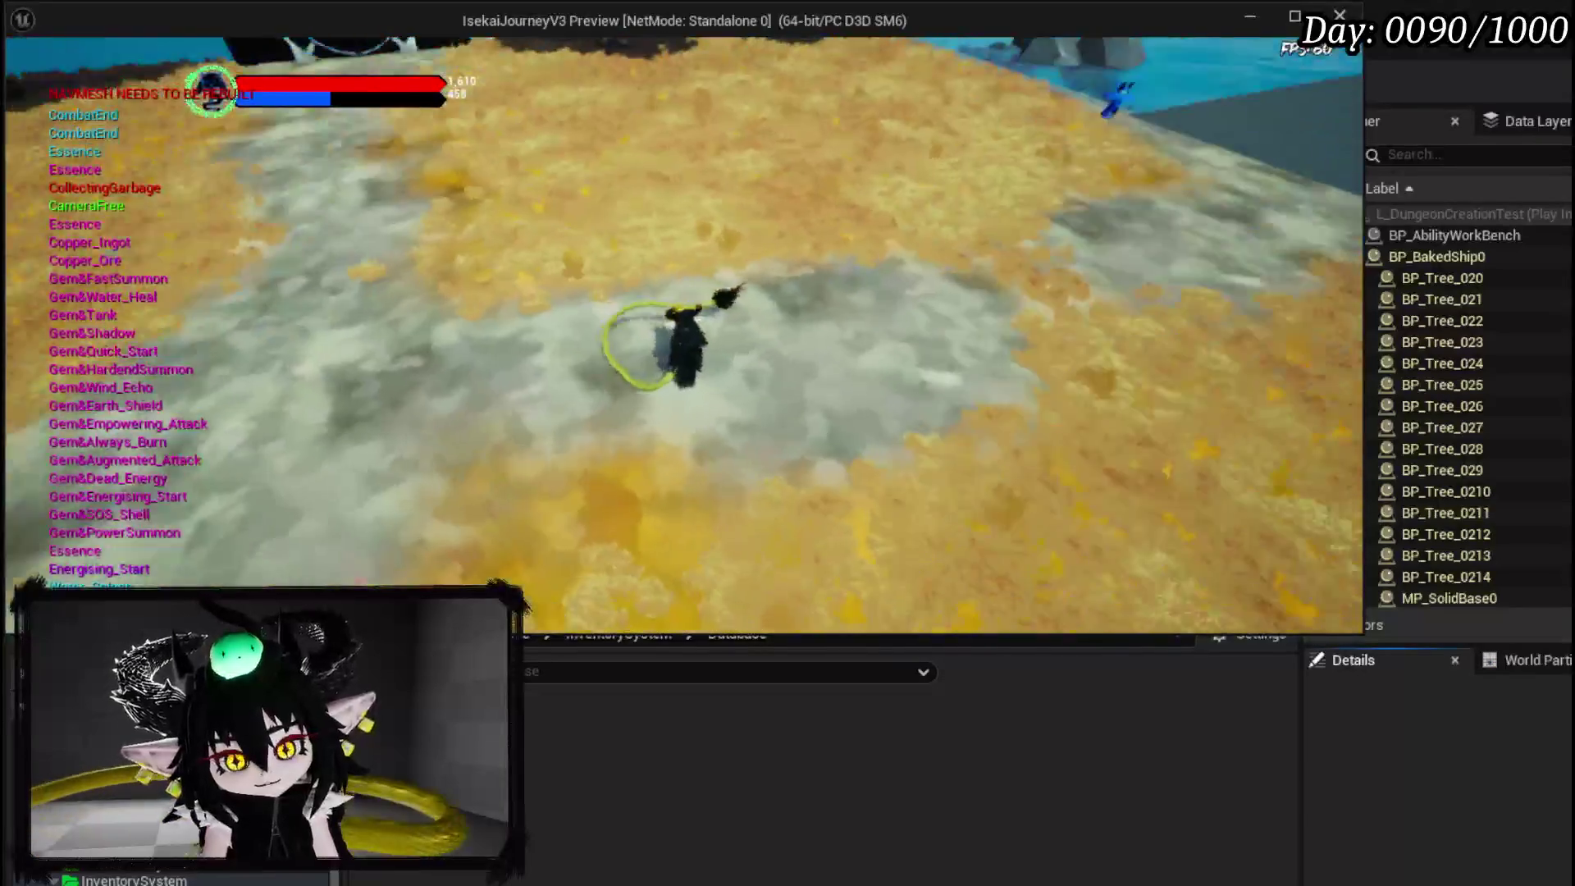
key(i)
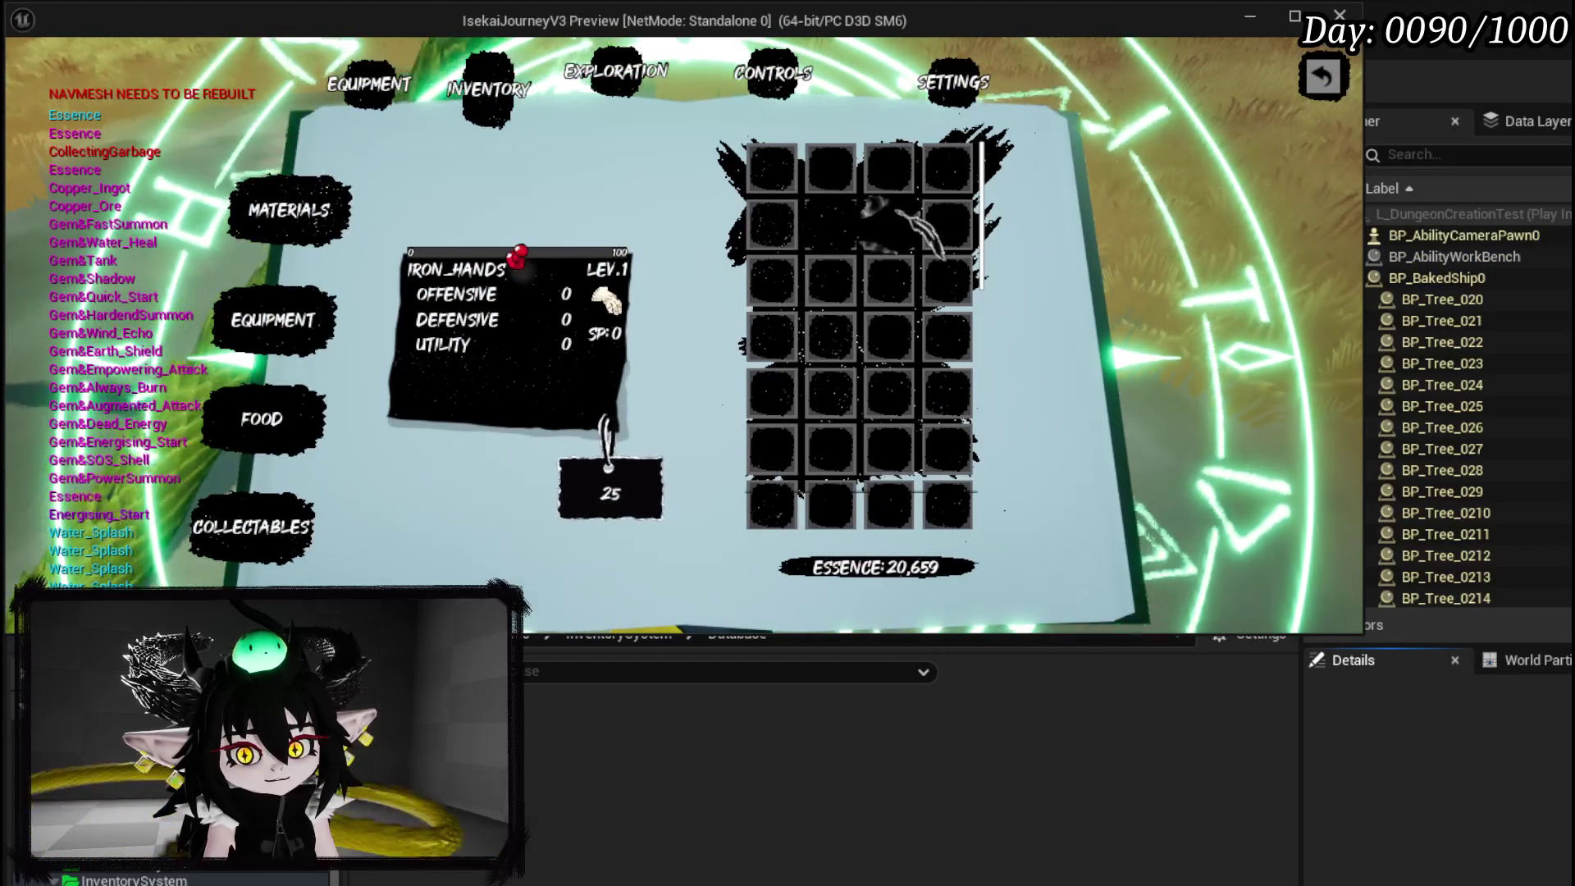
key(Escape)
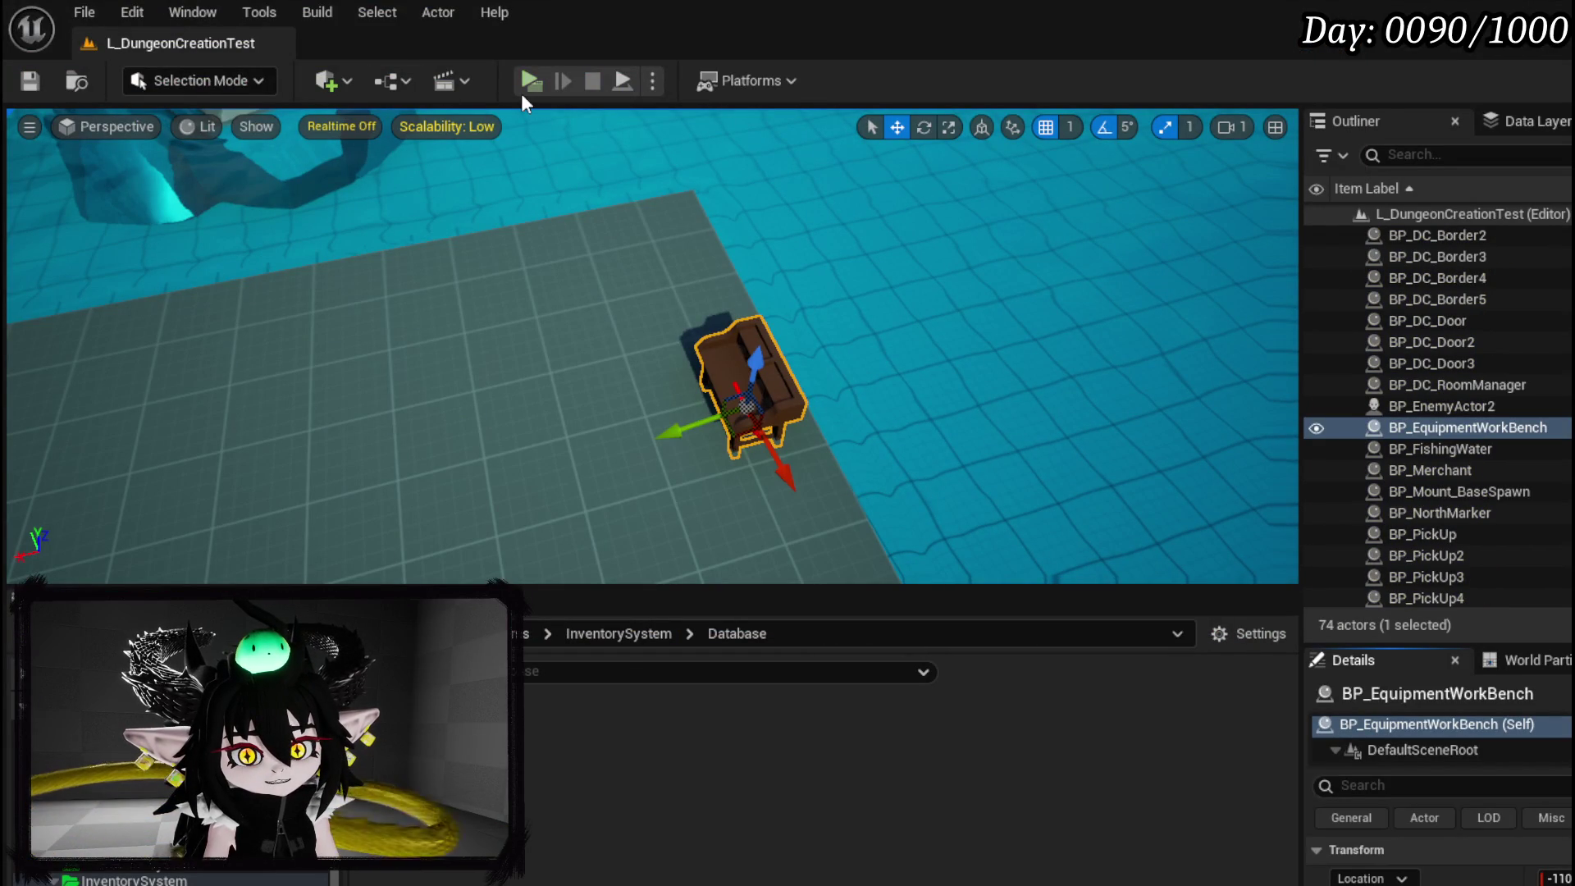
Start a new-window play-test and unequip the iron head, hands and chest gear.
click(523, 90)
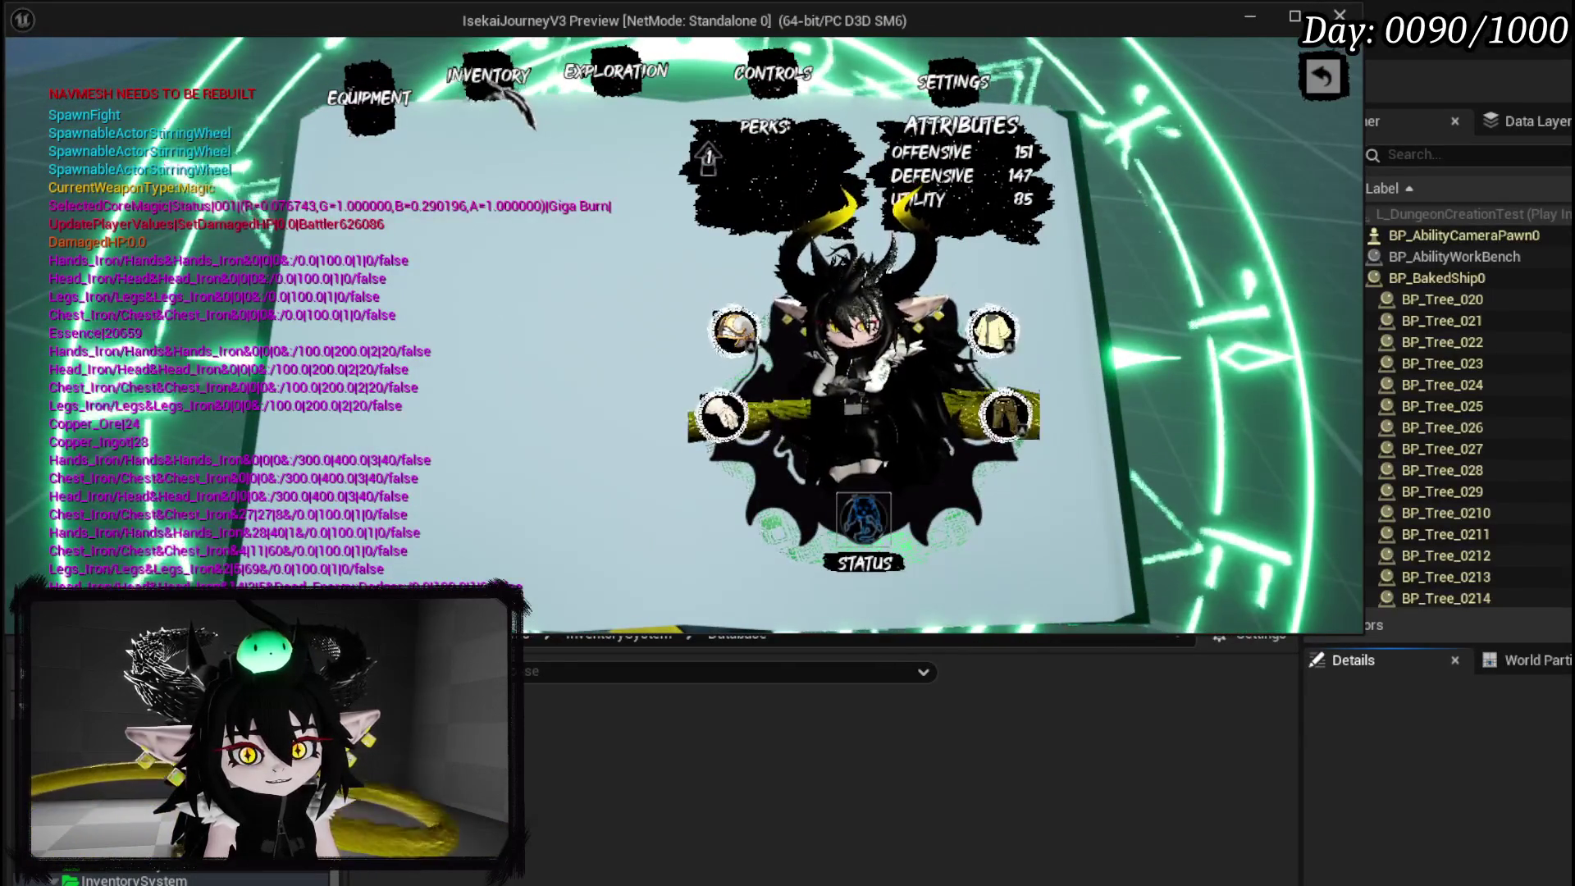
click(734, 330)
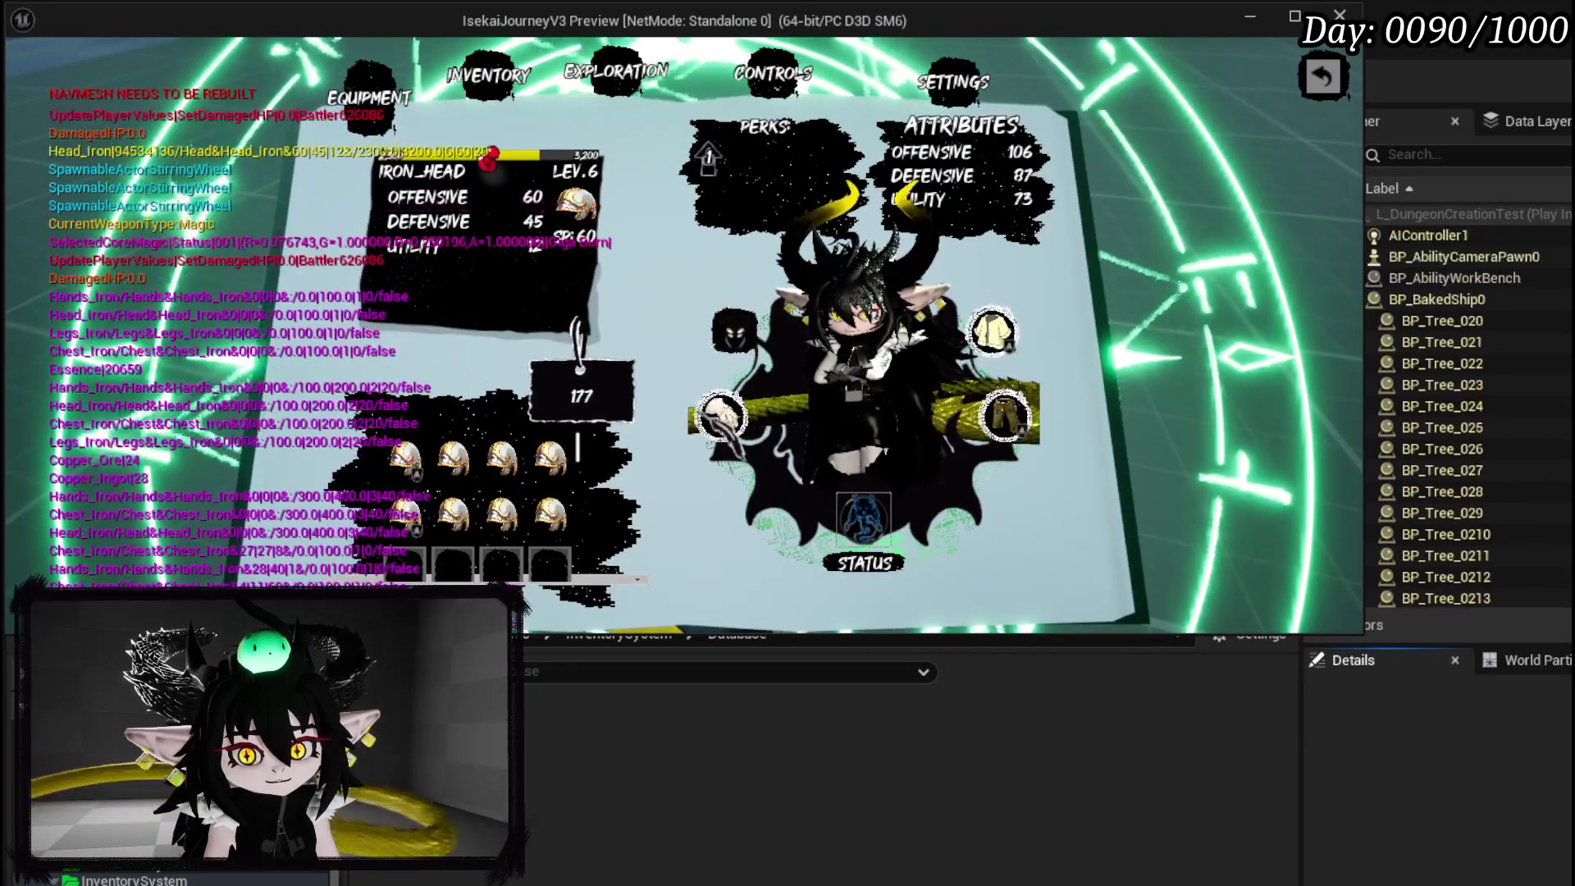
click(720, 417)
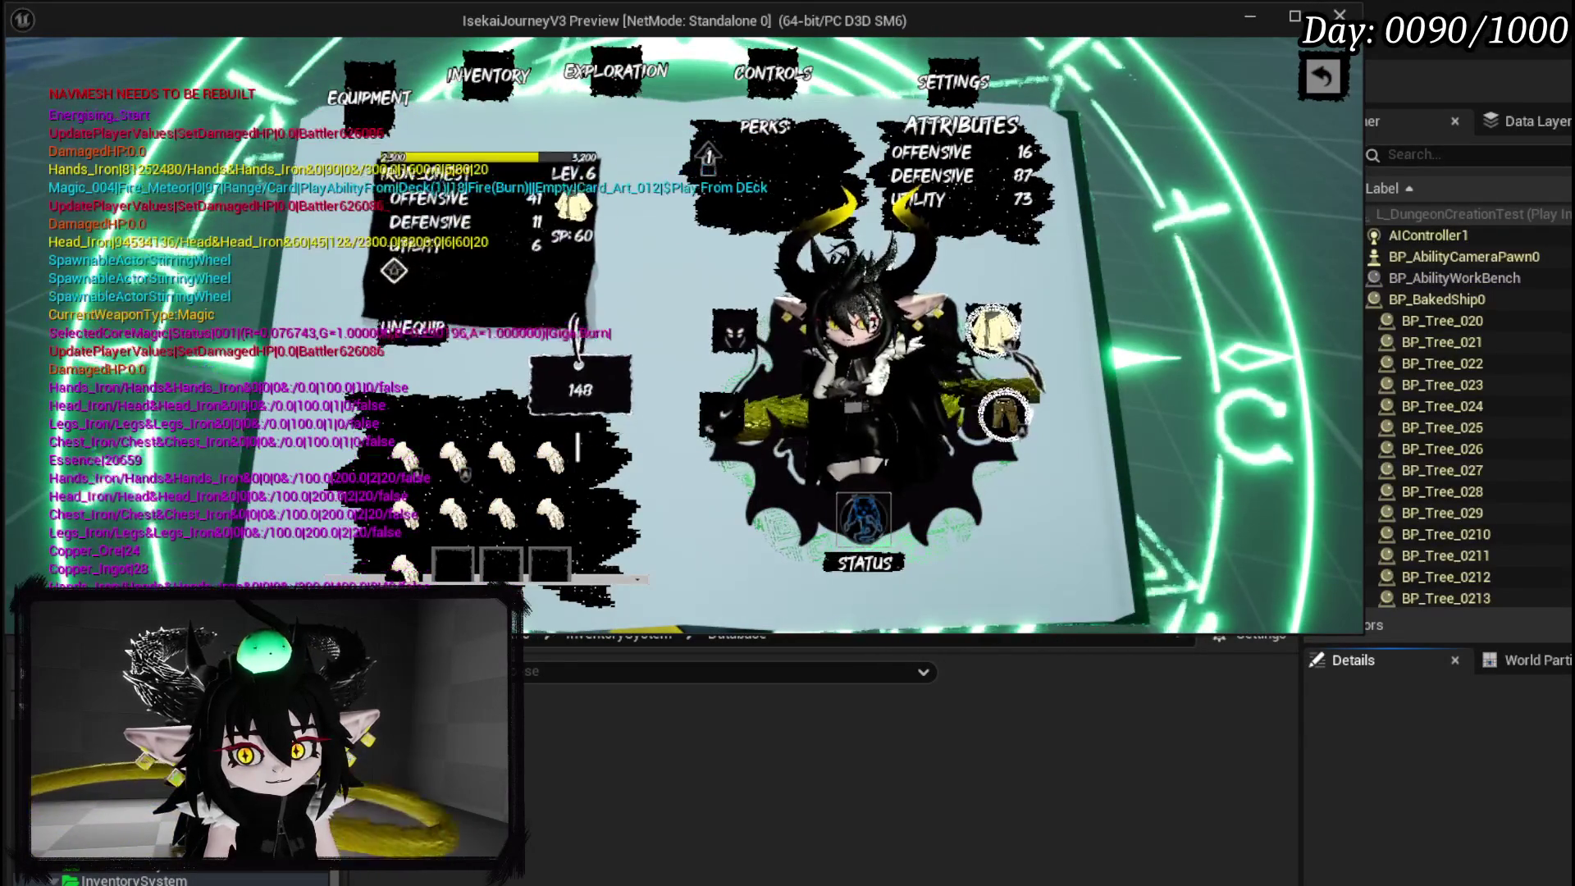
click(1004, 415)
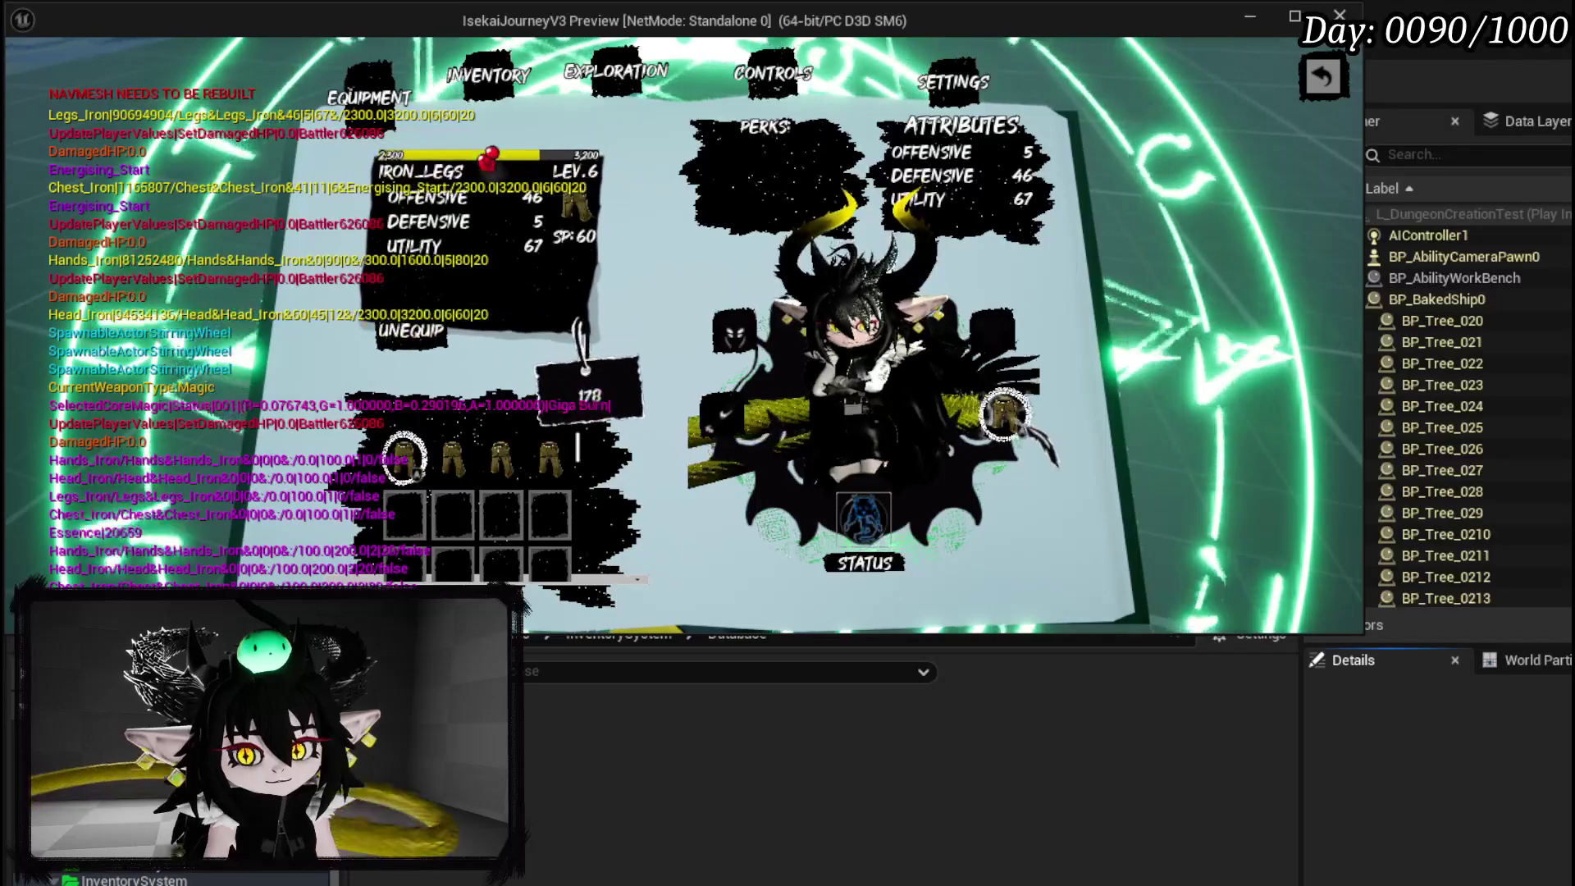
key(Escape)
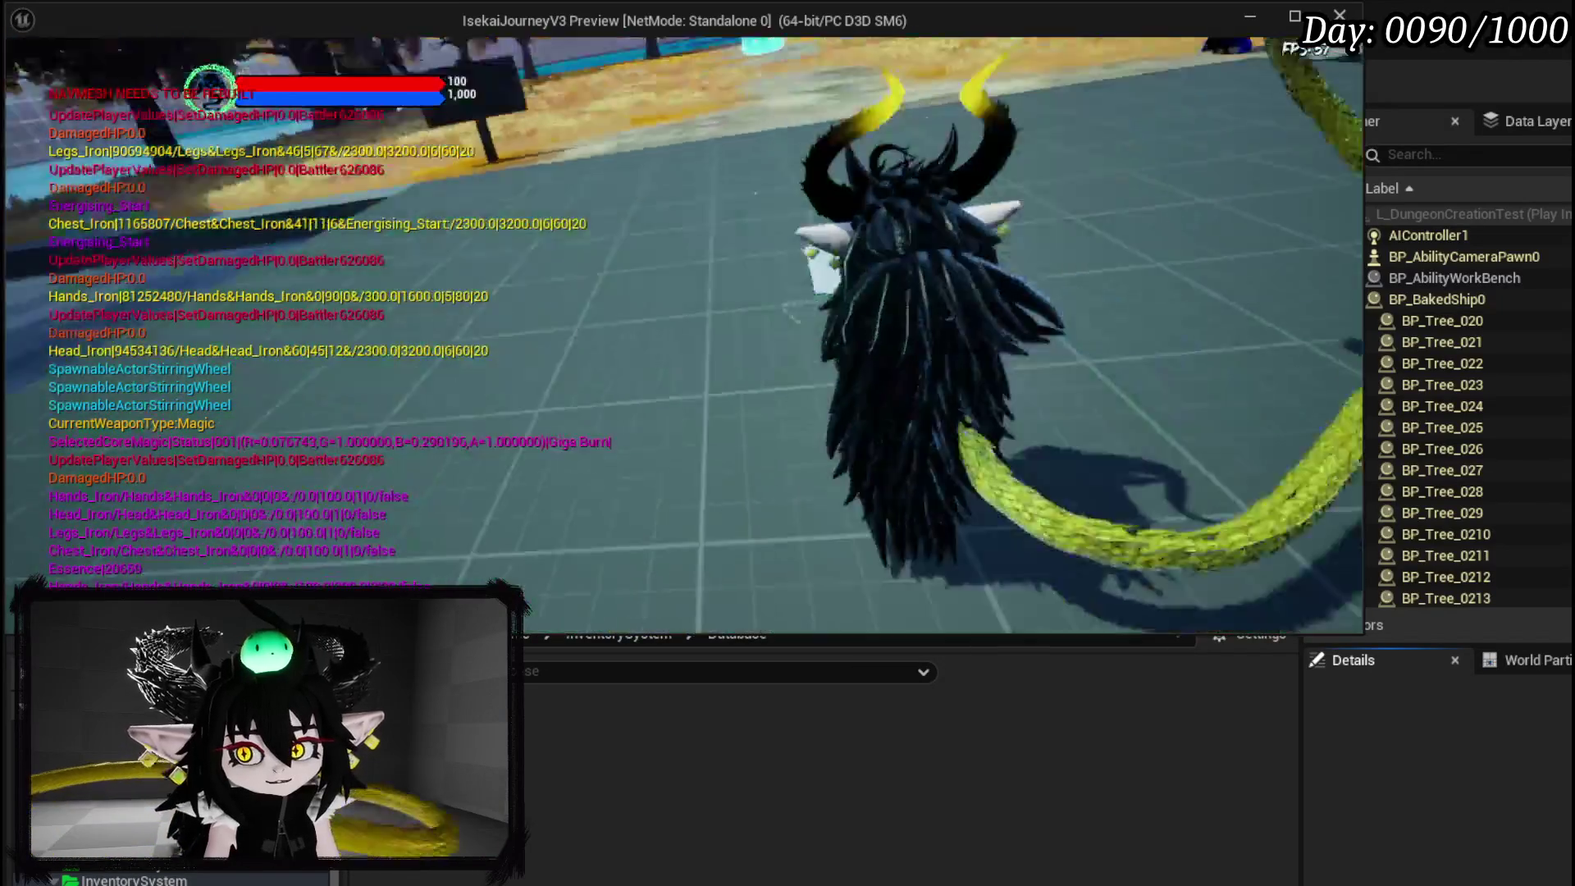
Run out to the slime to start combat, briefly switch to the editor, then resume play.
key(w)
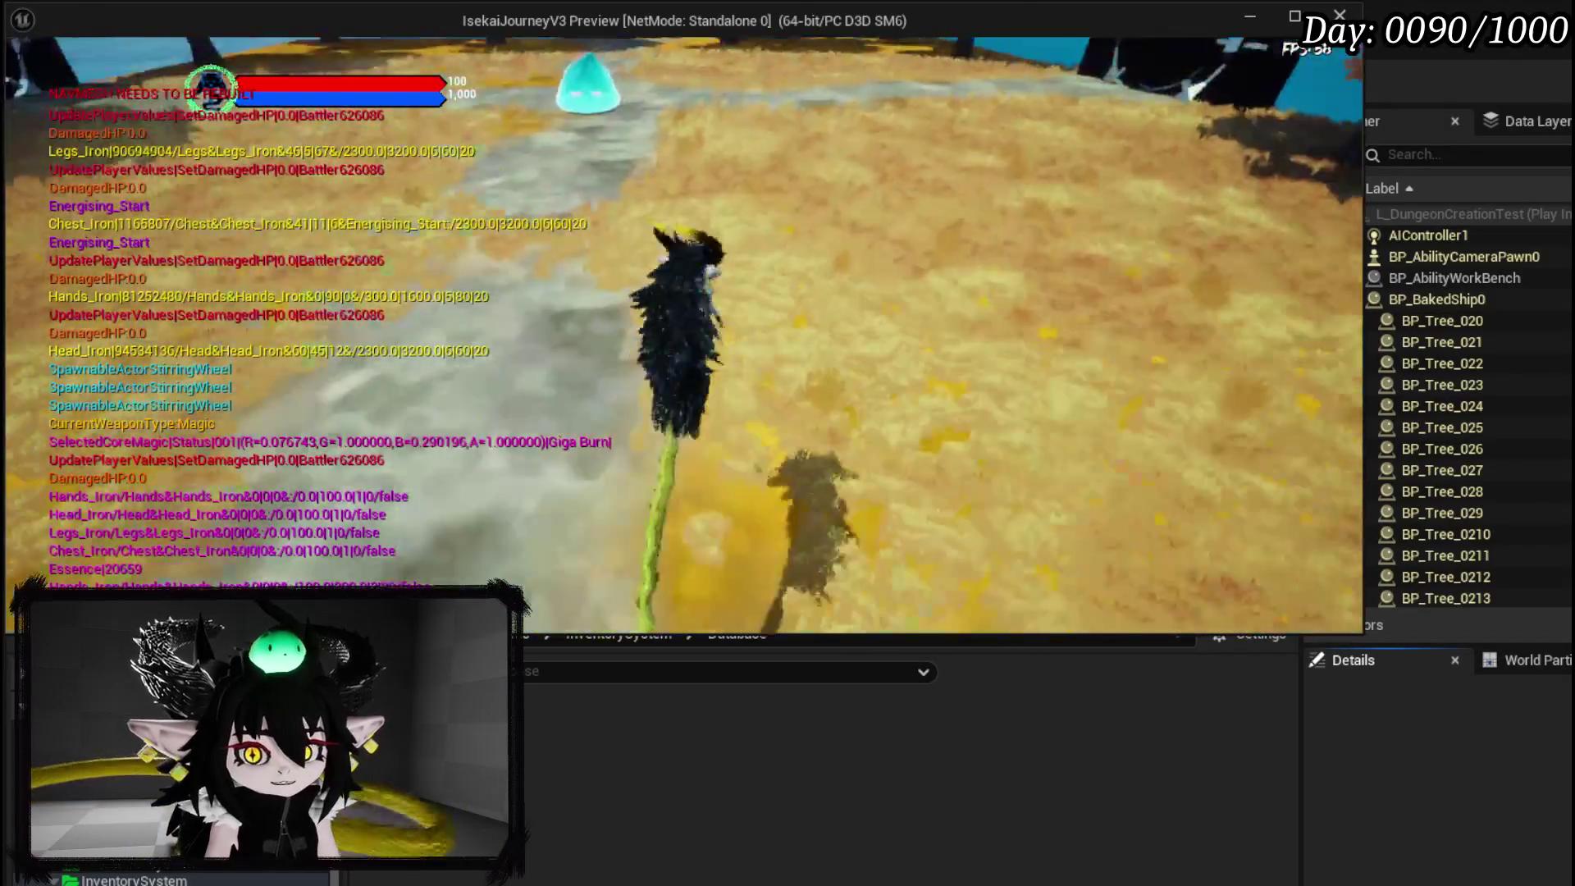
key(w)
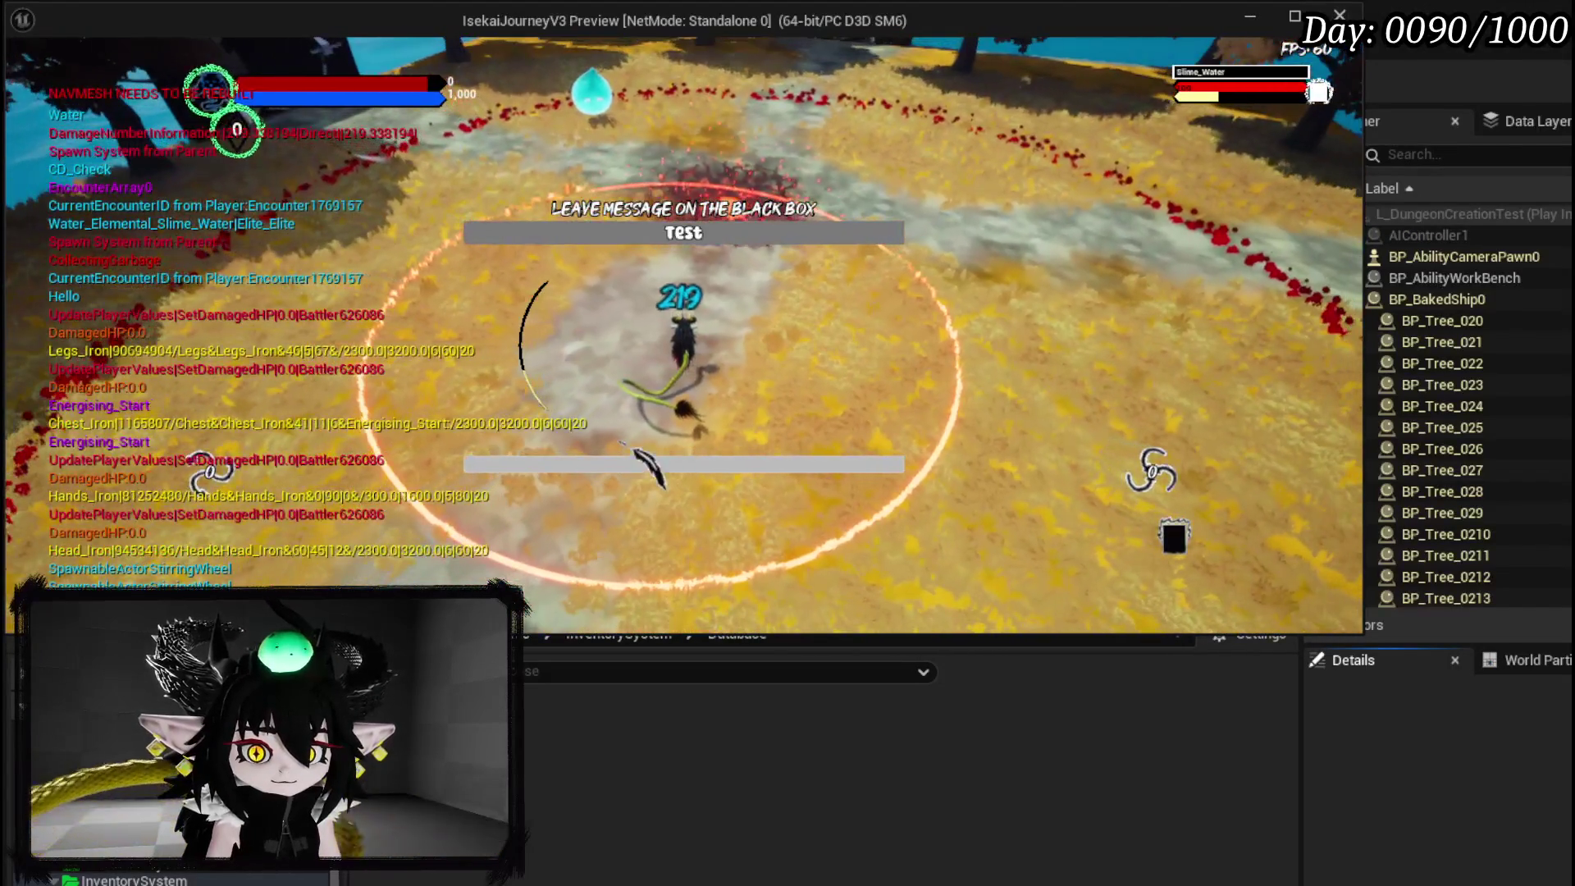
key(shift+F1)
click(615, 457)
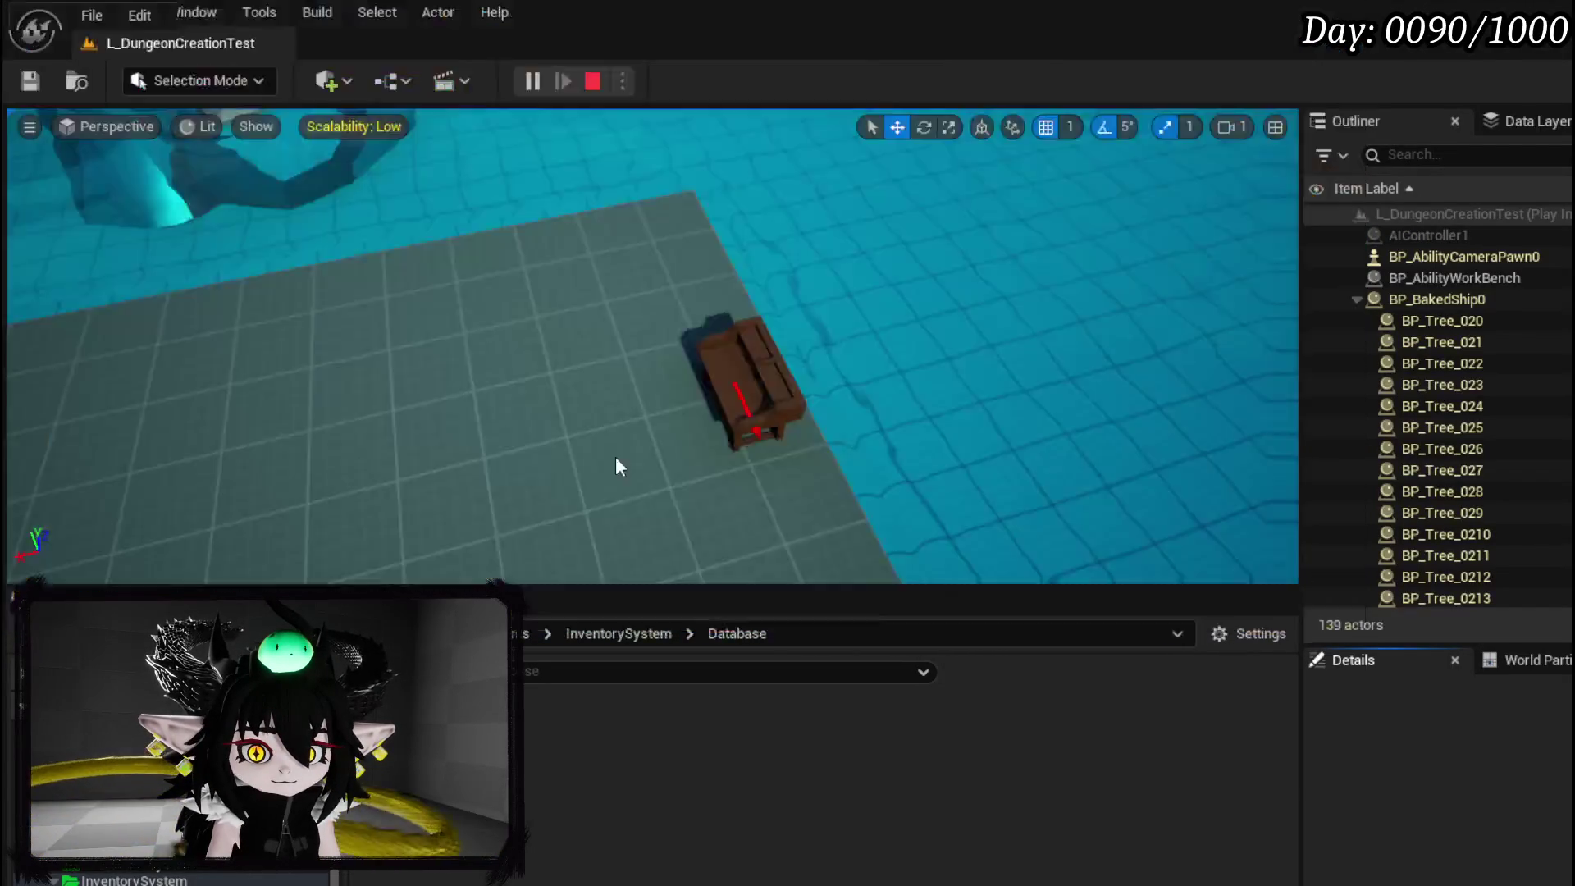
click(1006, 91)
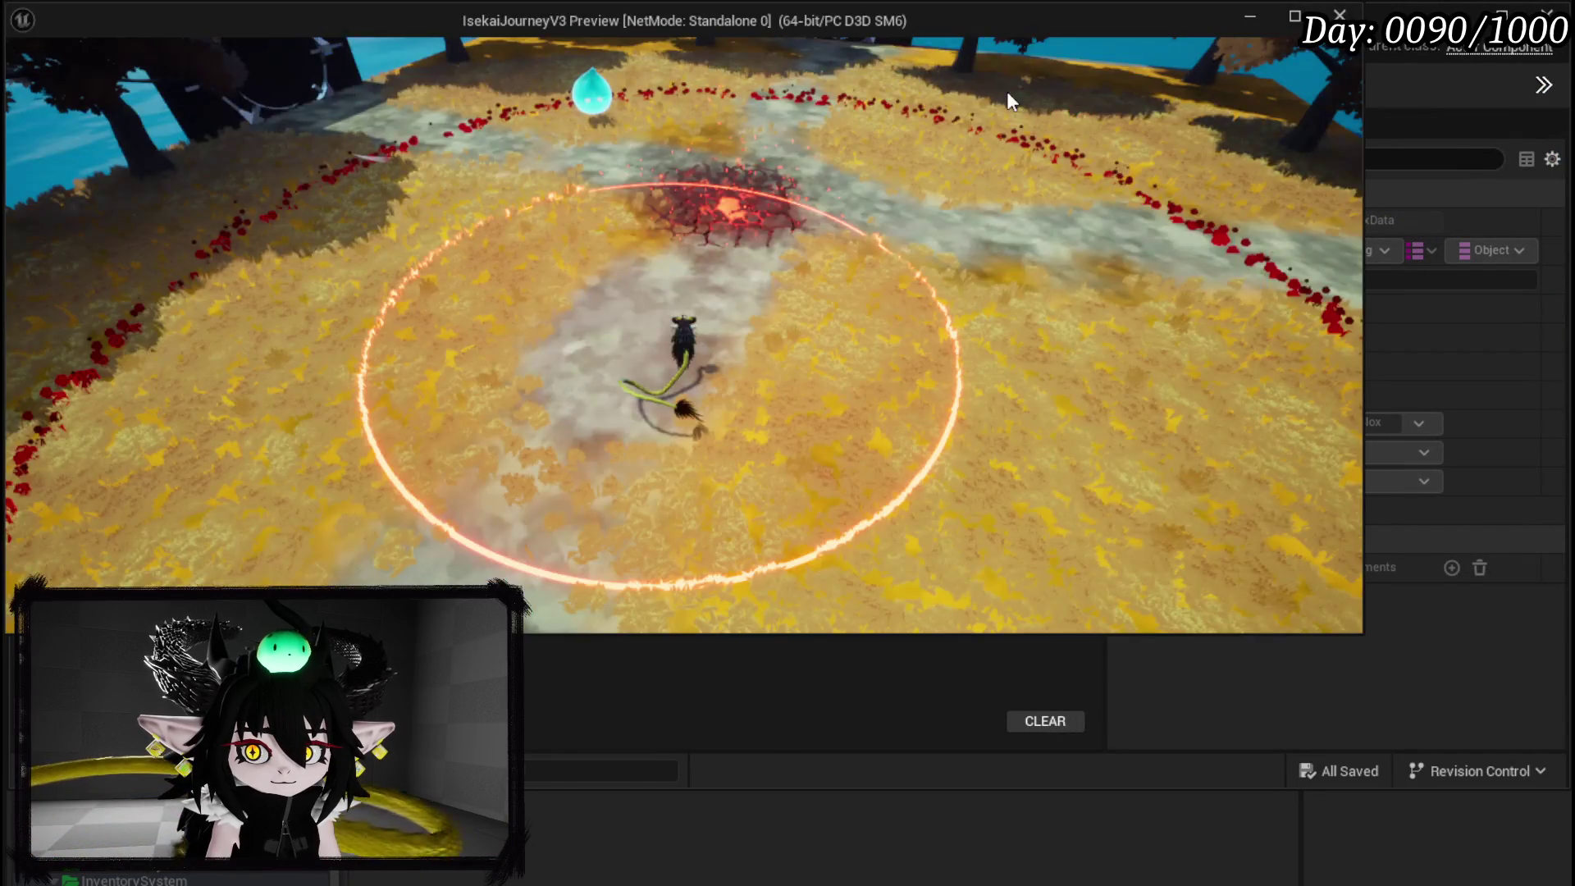
Take all the loot from the chest, close the loot grid, and open the menu book.
key(w)
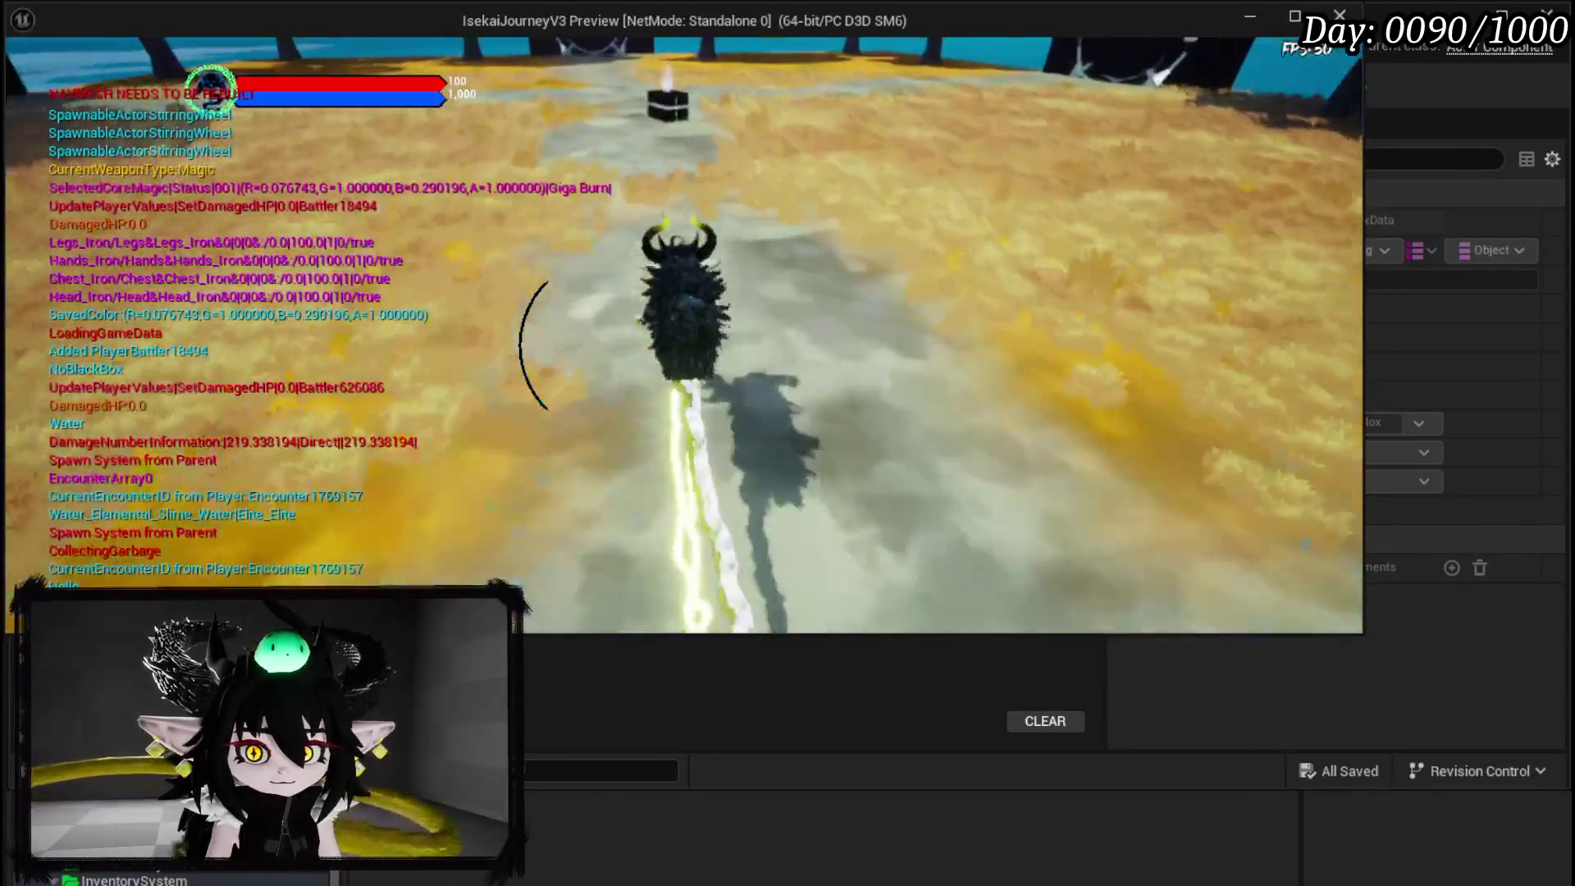
key(e)
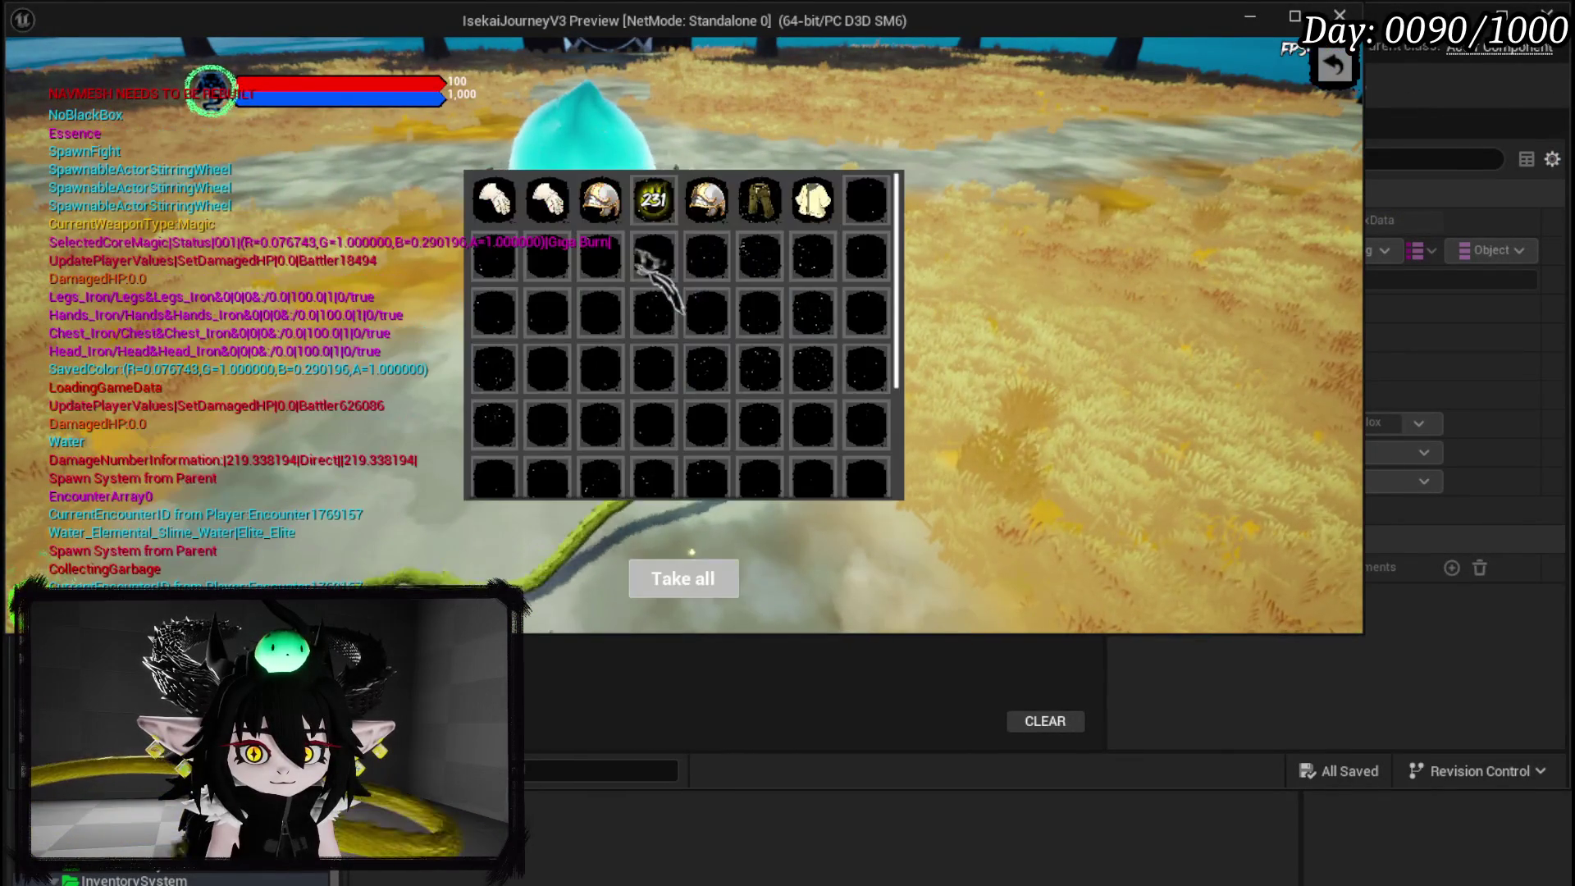
click(685, 578)
key(e)
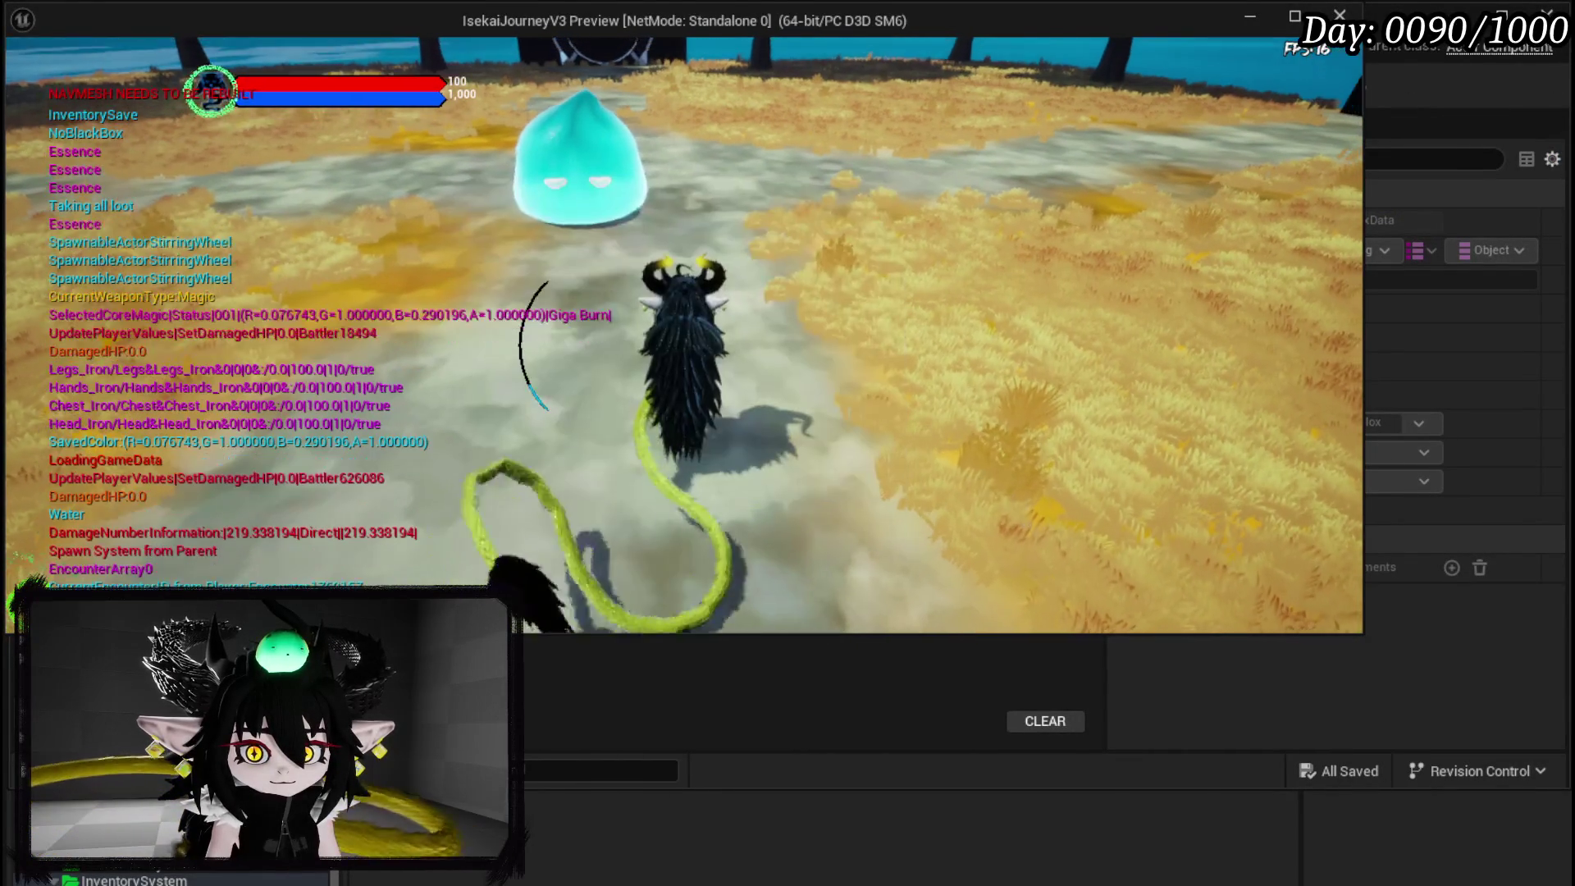
key(Tab)
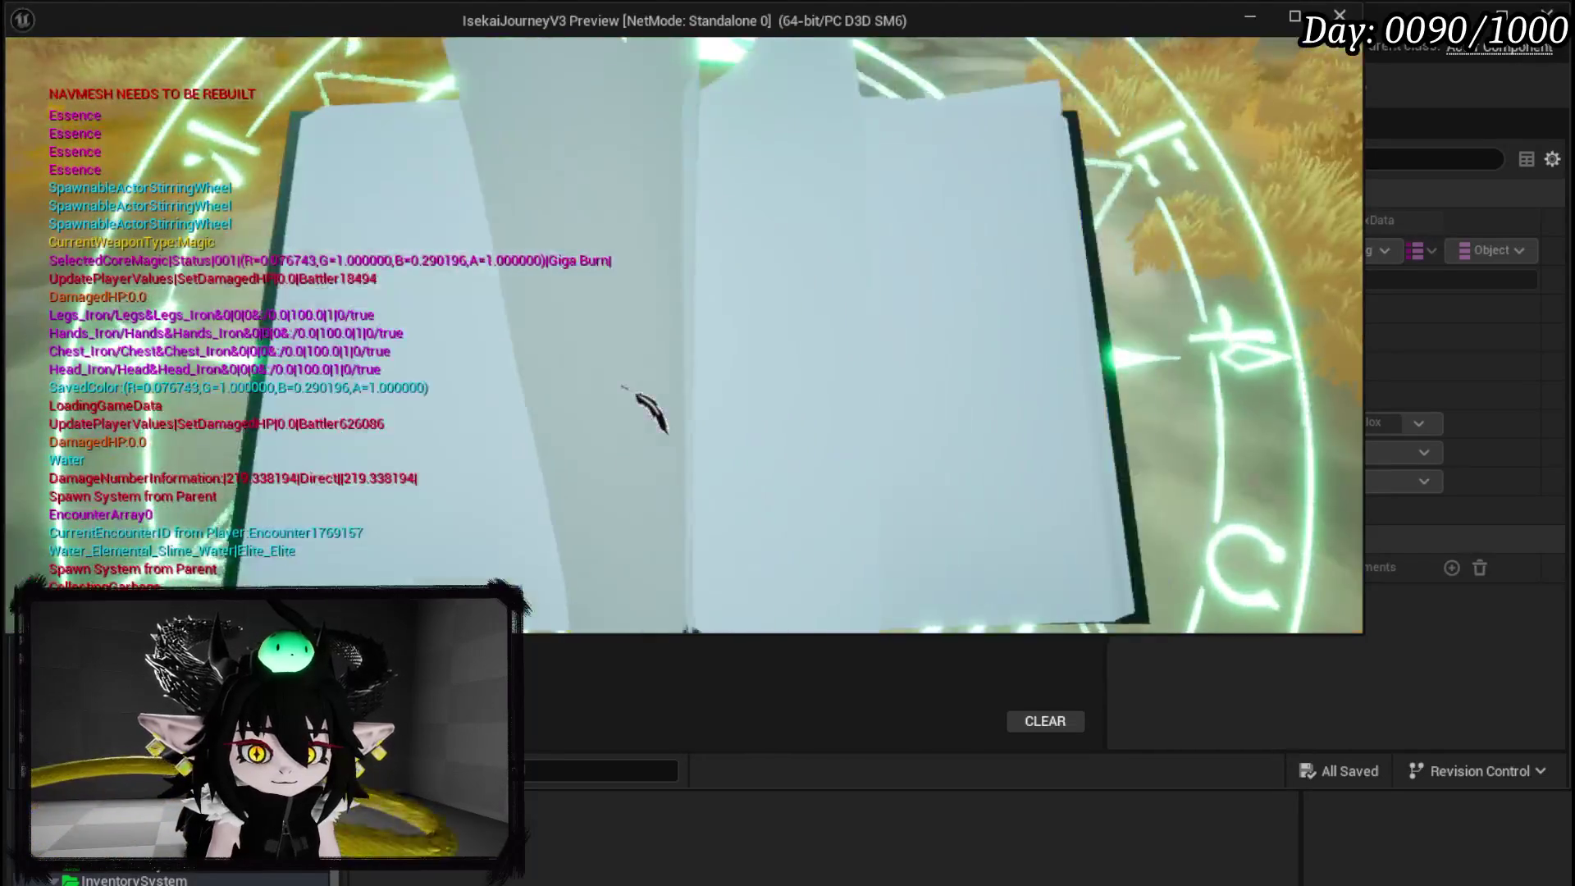
Inspect the Iron Head, unequip the iron helmet, then inspect the iron hands item.
click(734, 330)
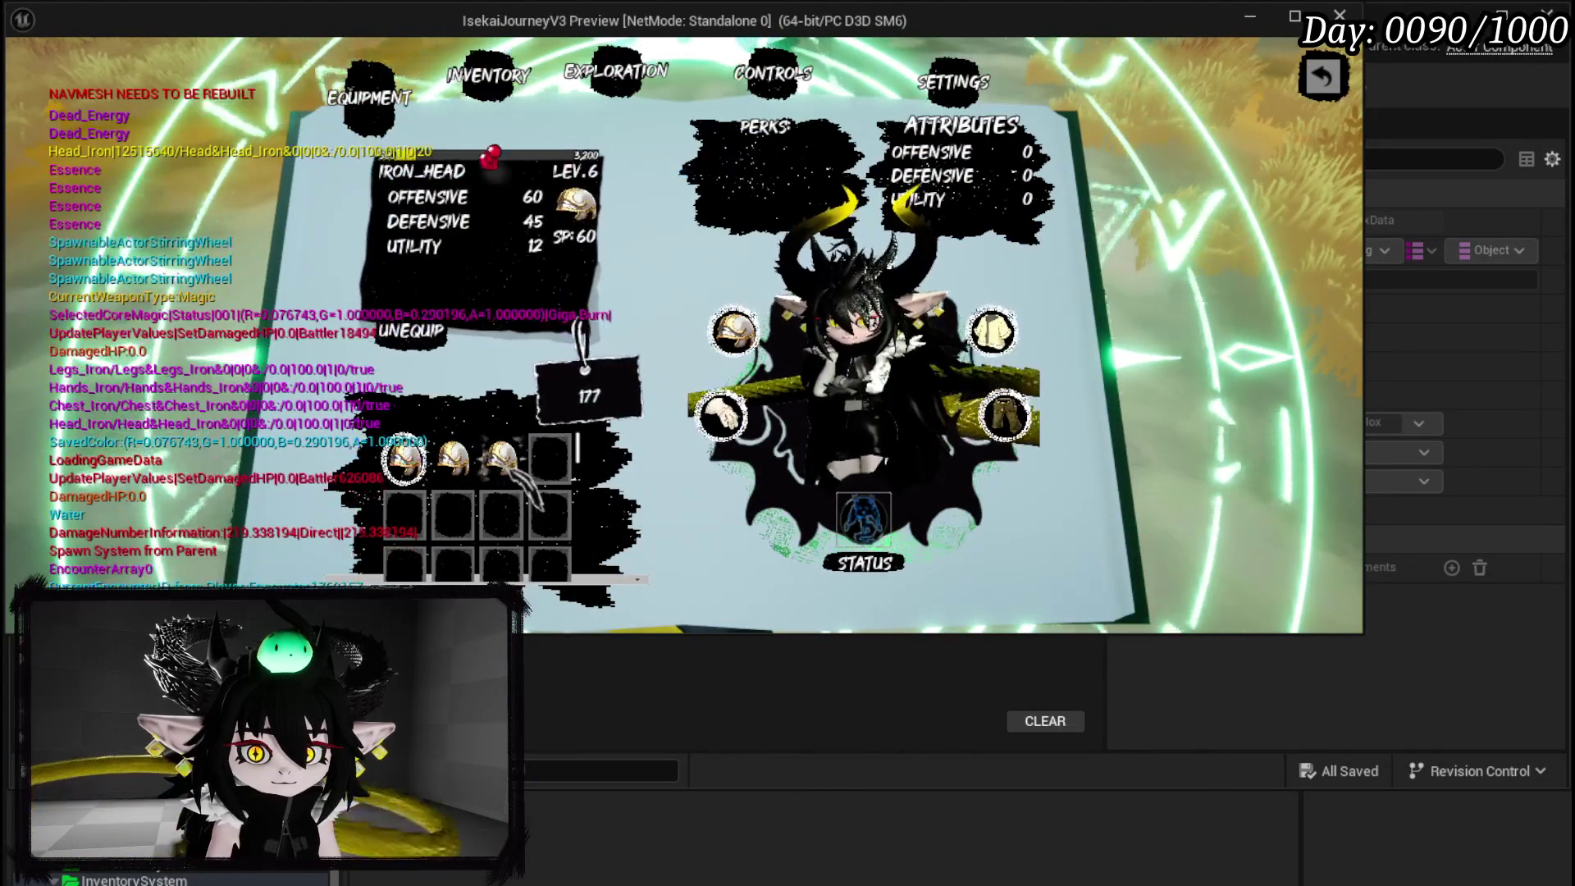
click(410, 330)
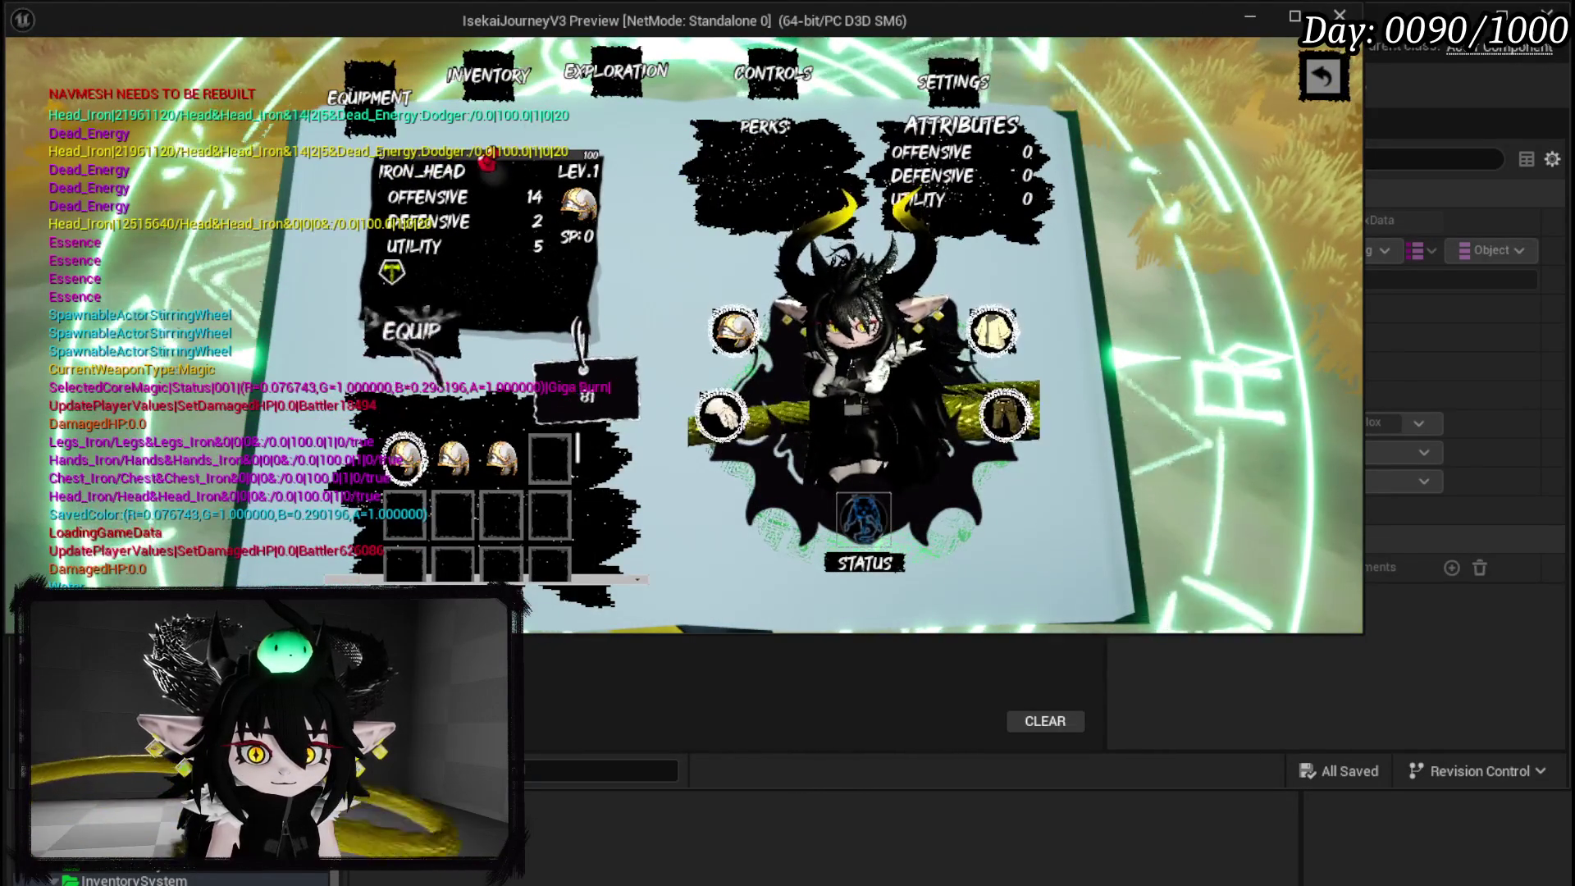
click(721, 414)
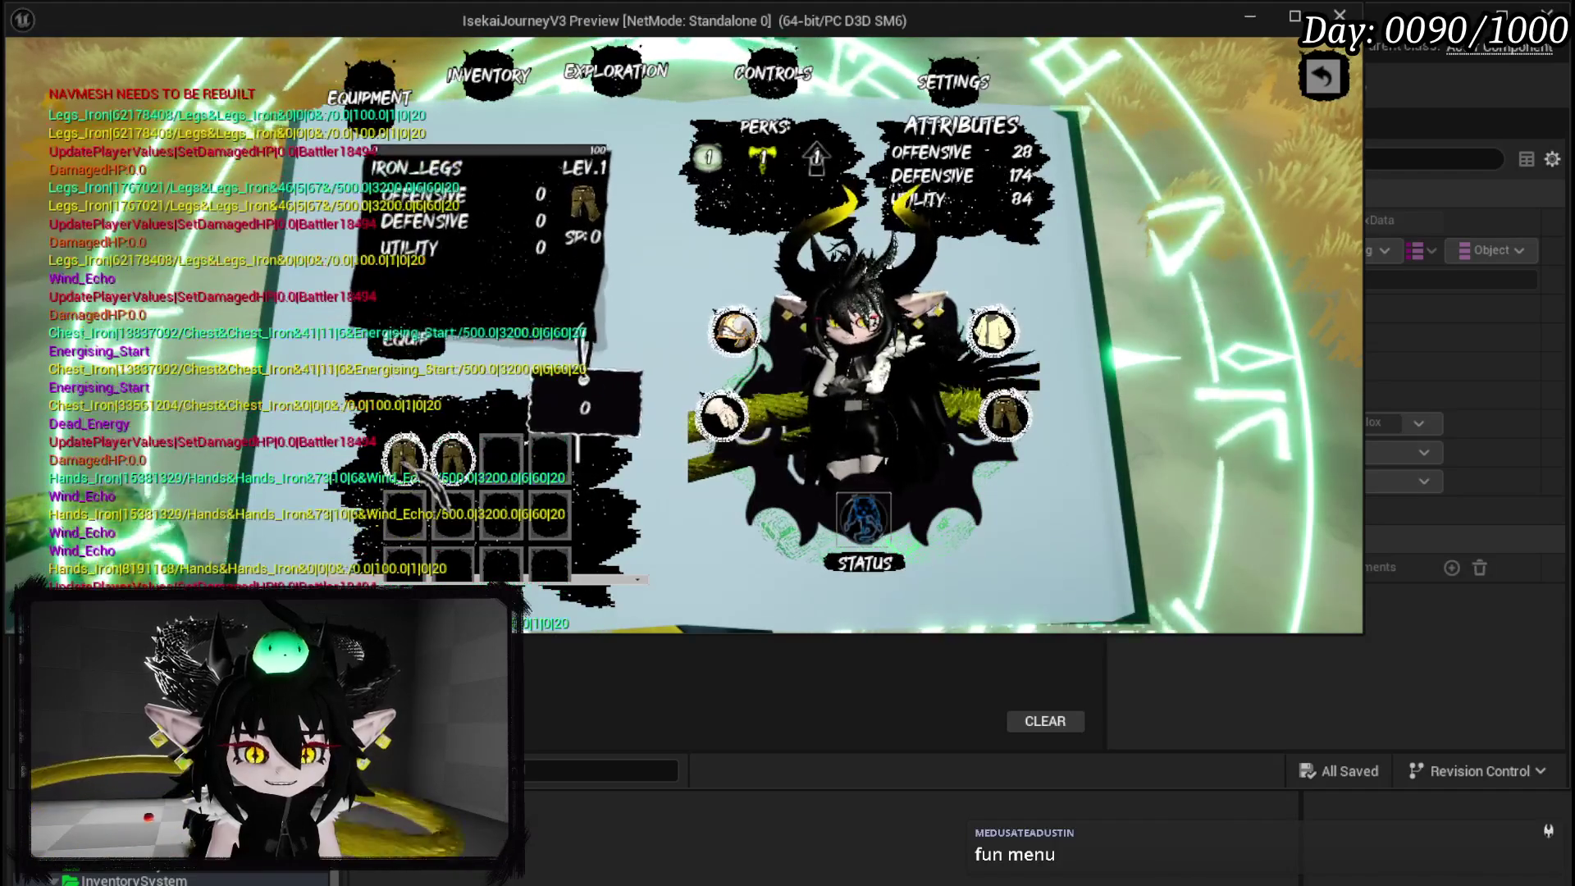
Compare the level 1 and level 6 Iron Legs, equip the level 6 pair, and close the menu.
click(426, 474)
click(406, 463)
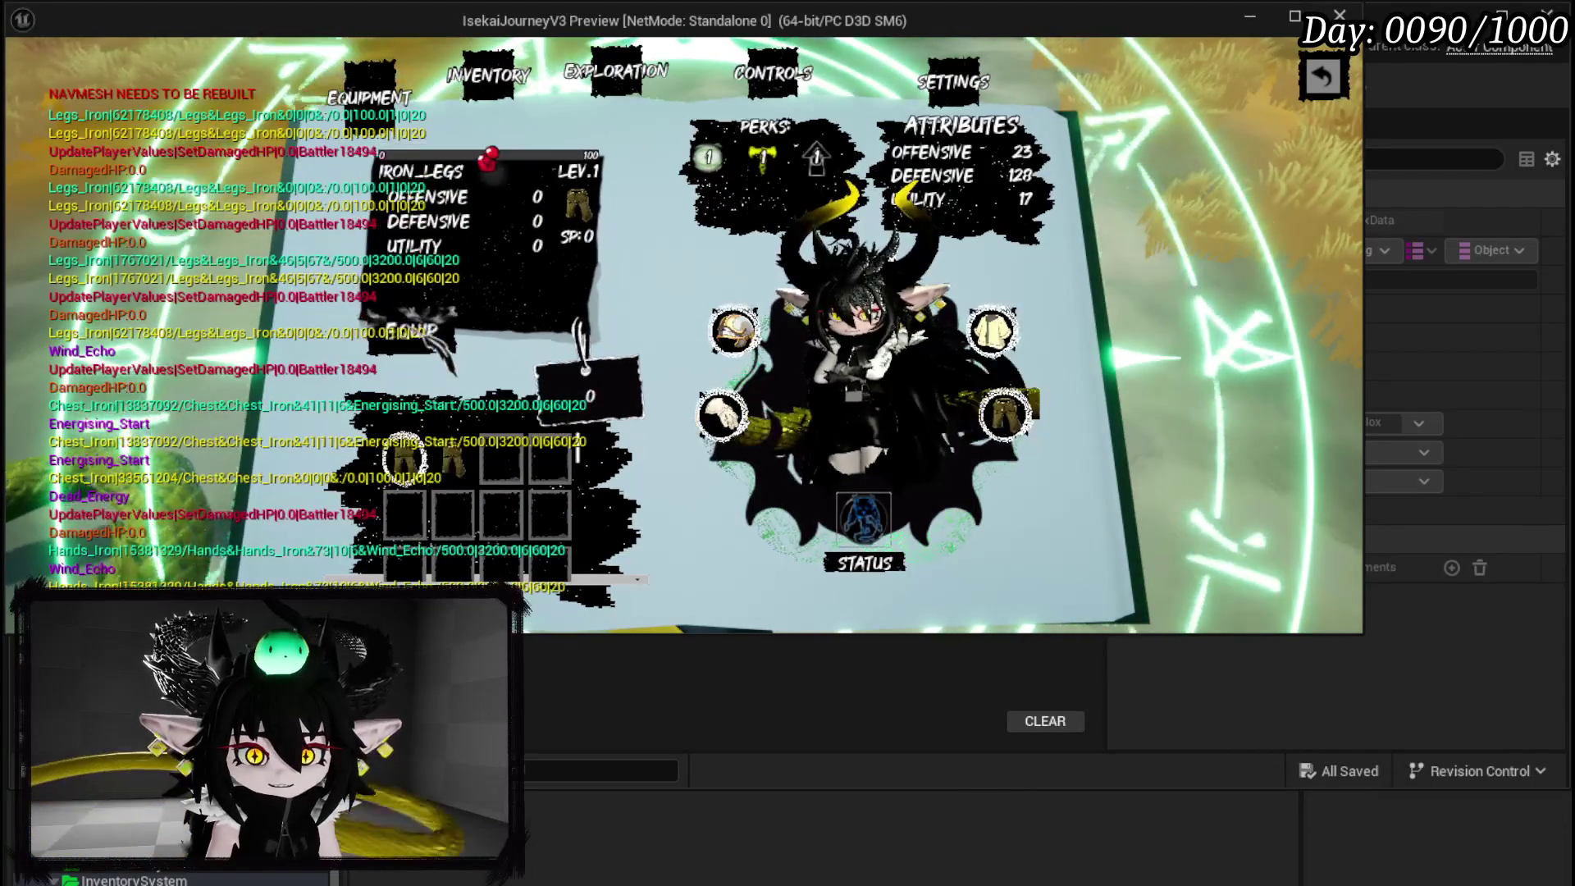
click(406, 459)
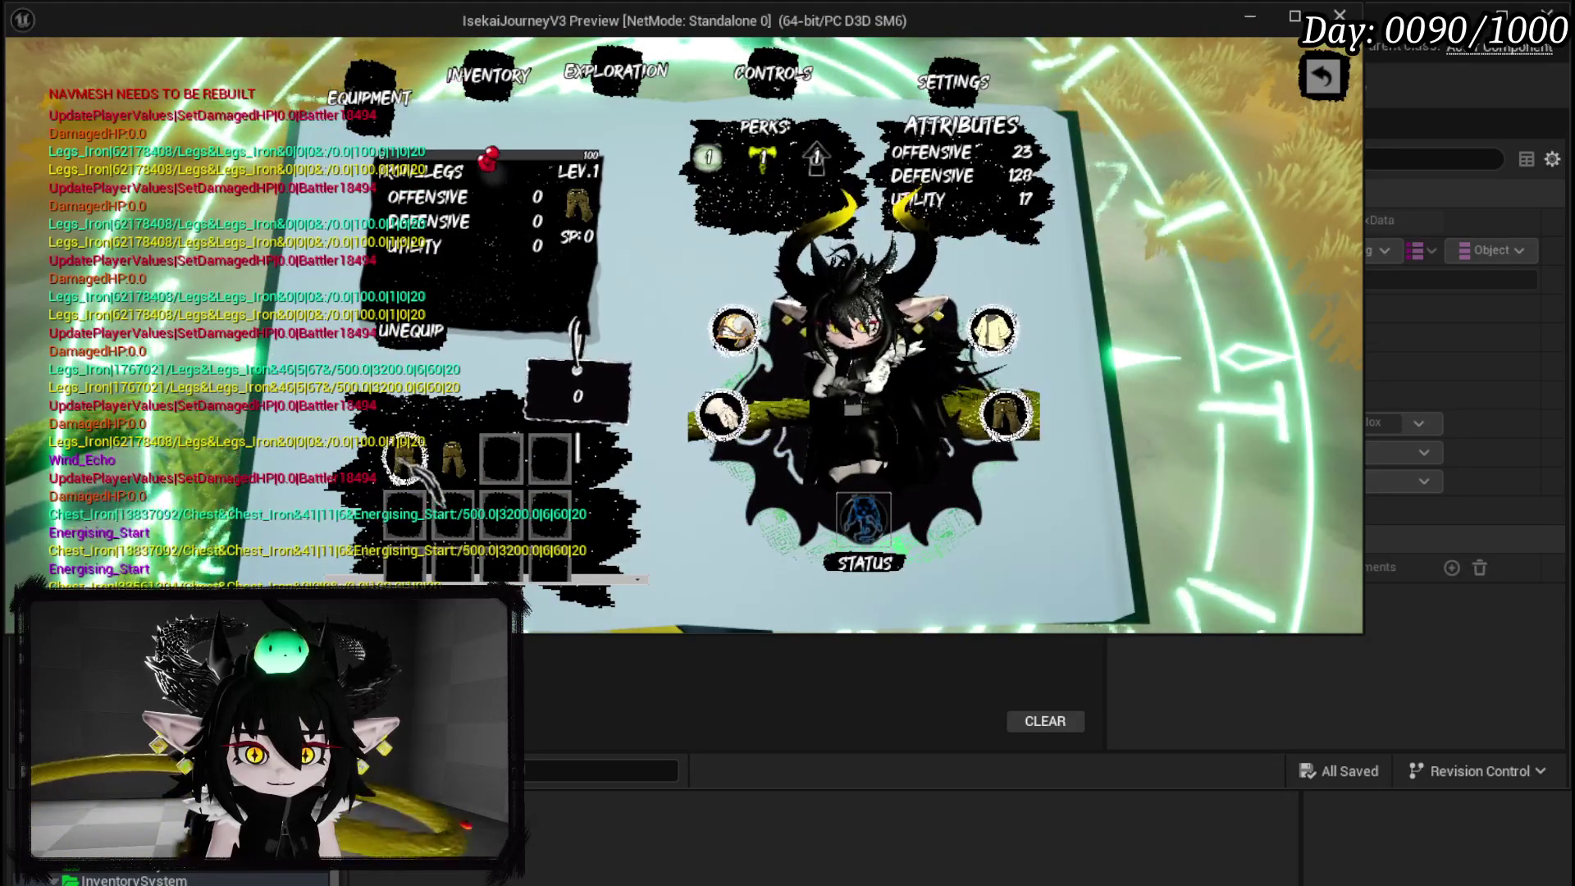
click(443, 361)
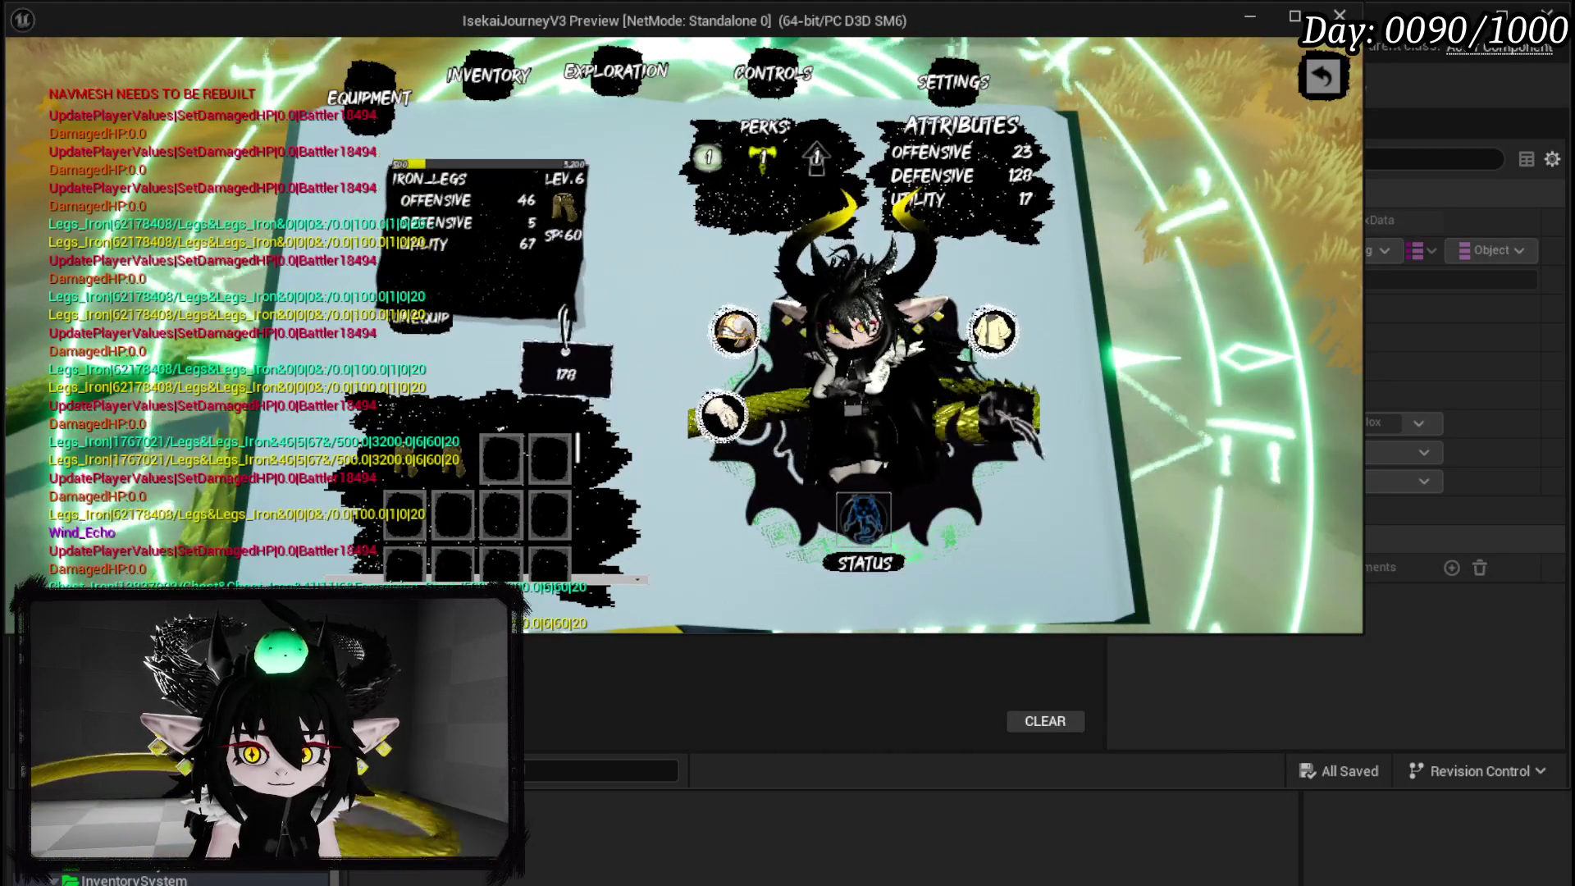
double_click(459, 461)
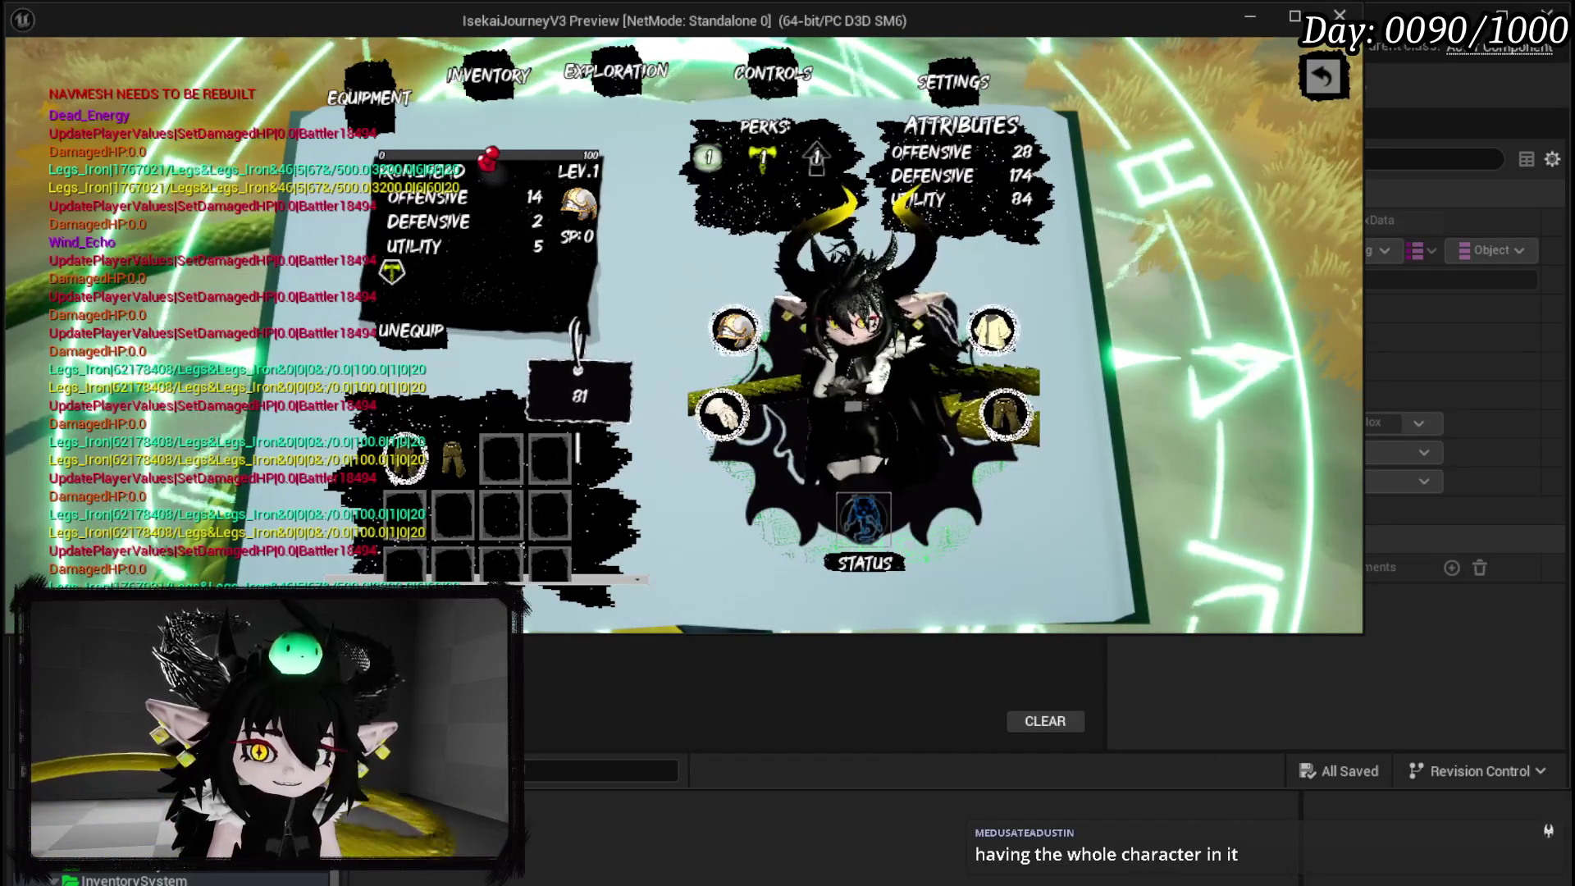
key(Escape)
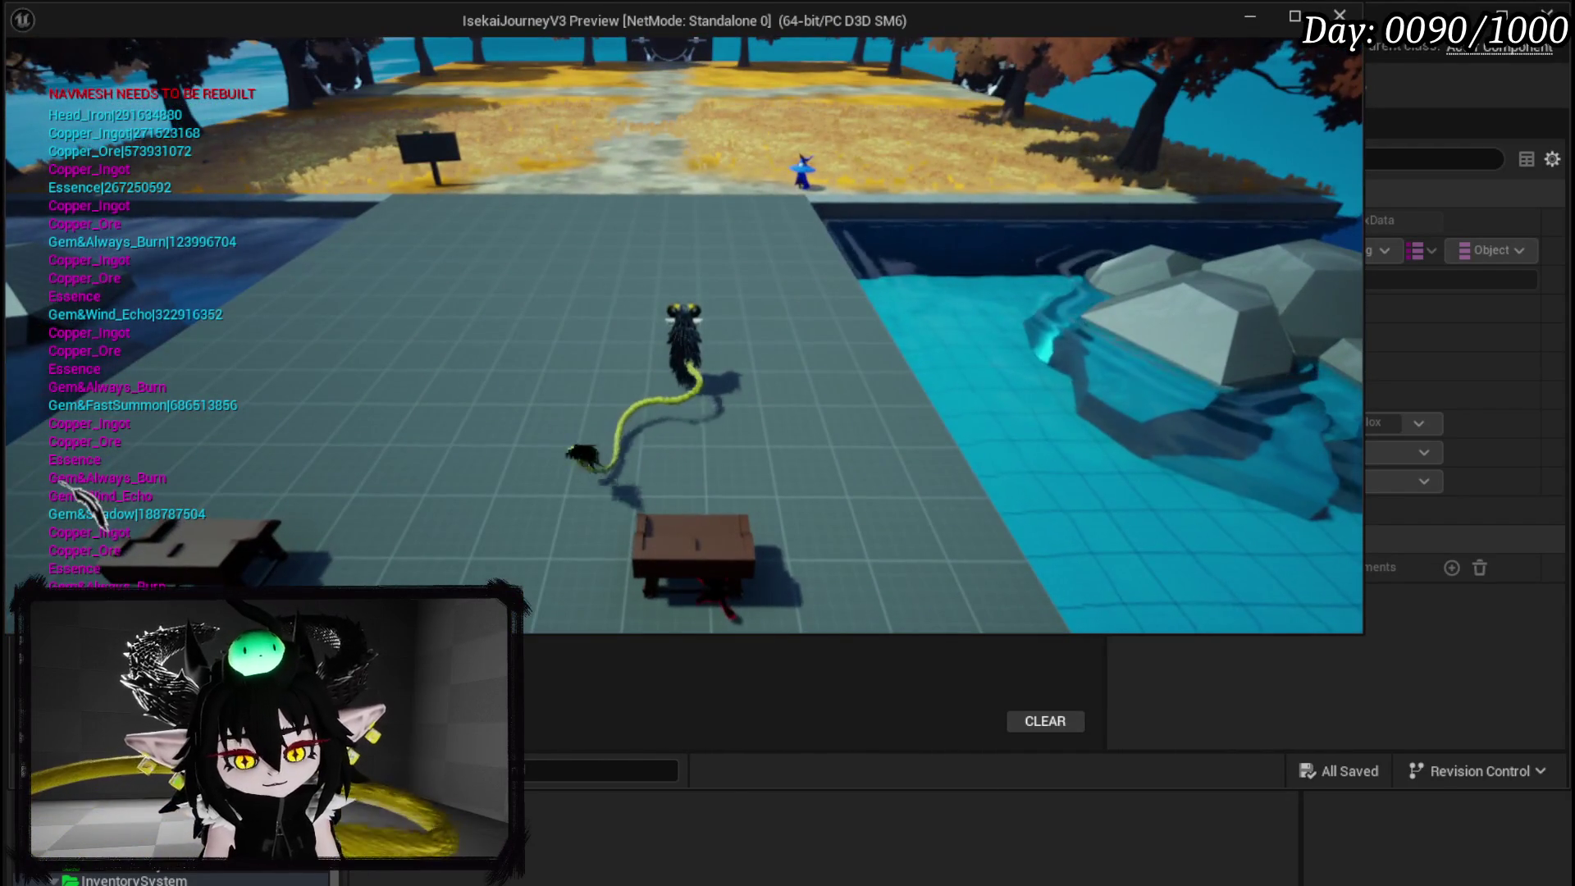
On the Inventory page, move the iron hands, helmet, legs and chest into the Black Box.
key(Tab)
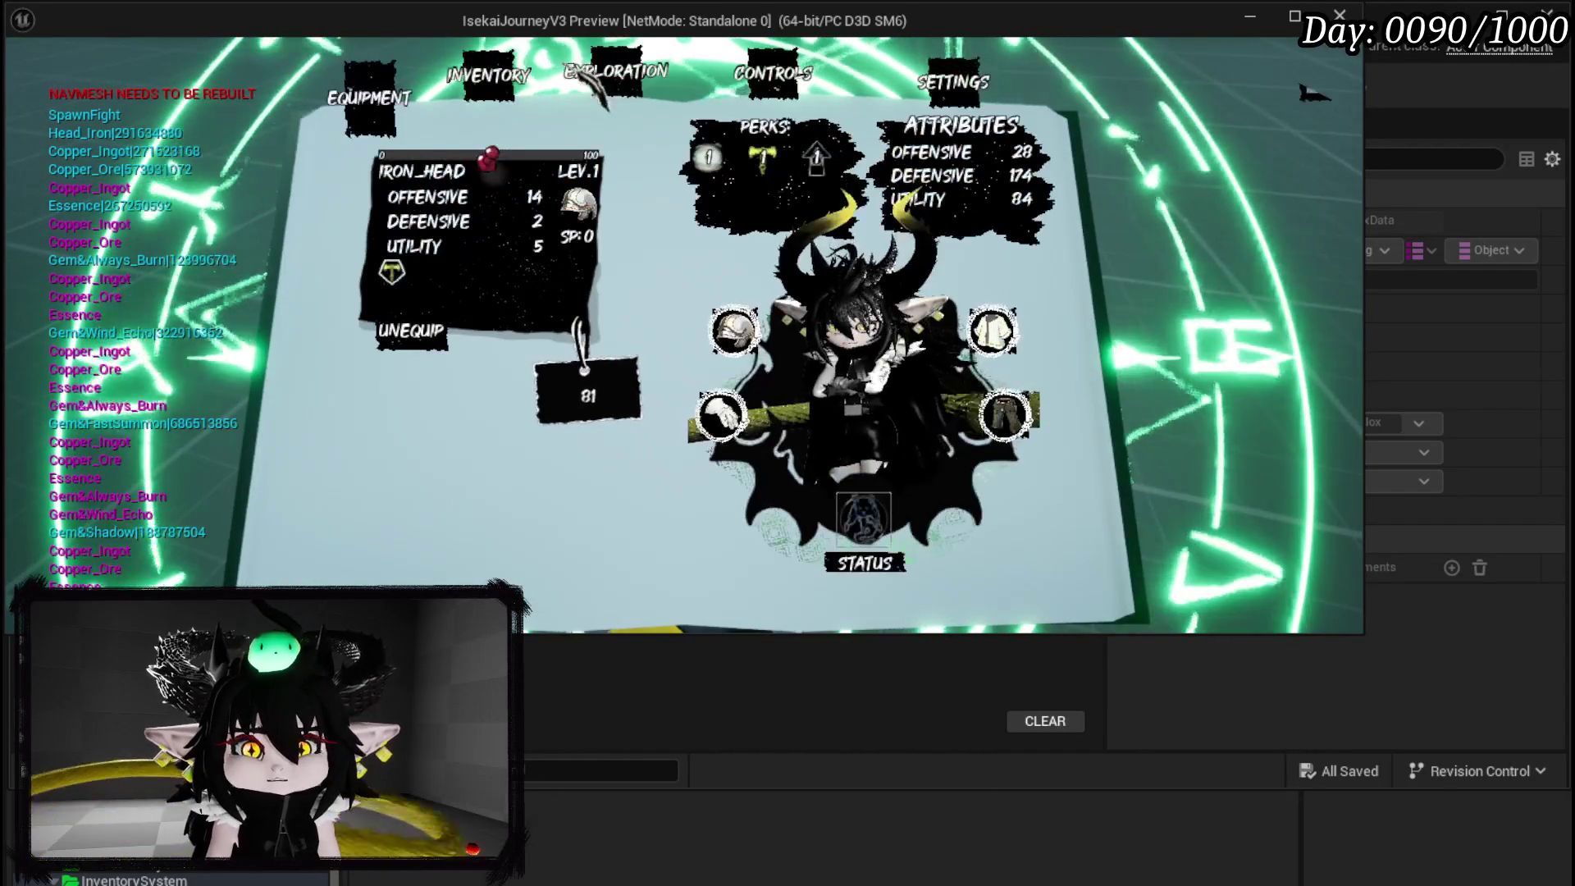
key(e)
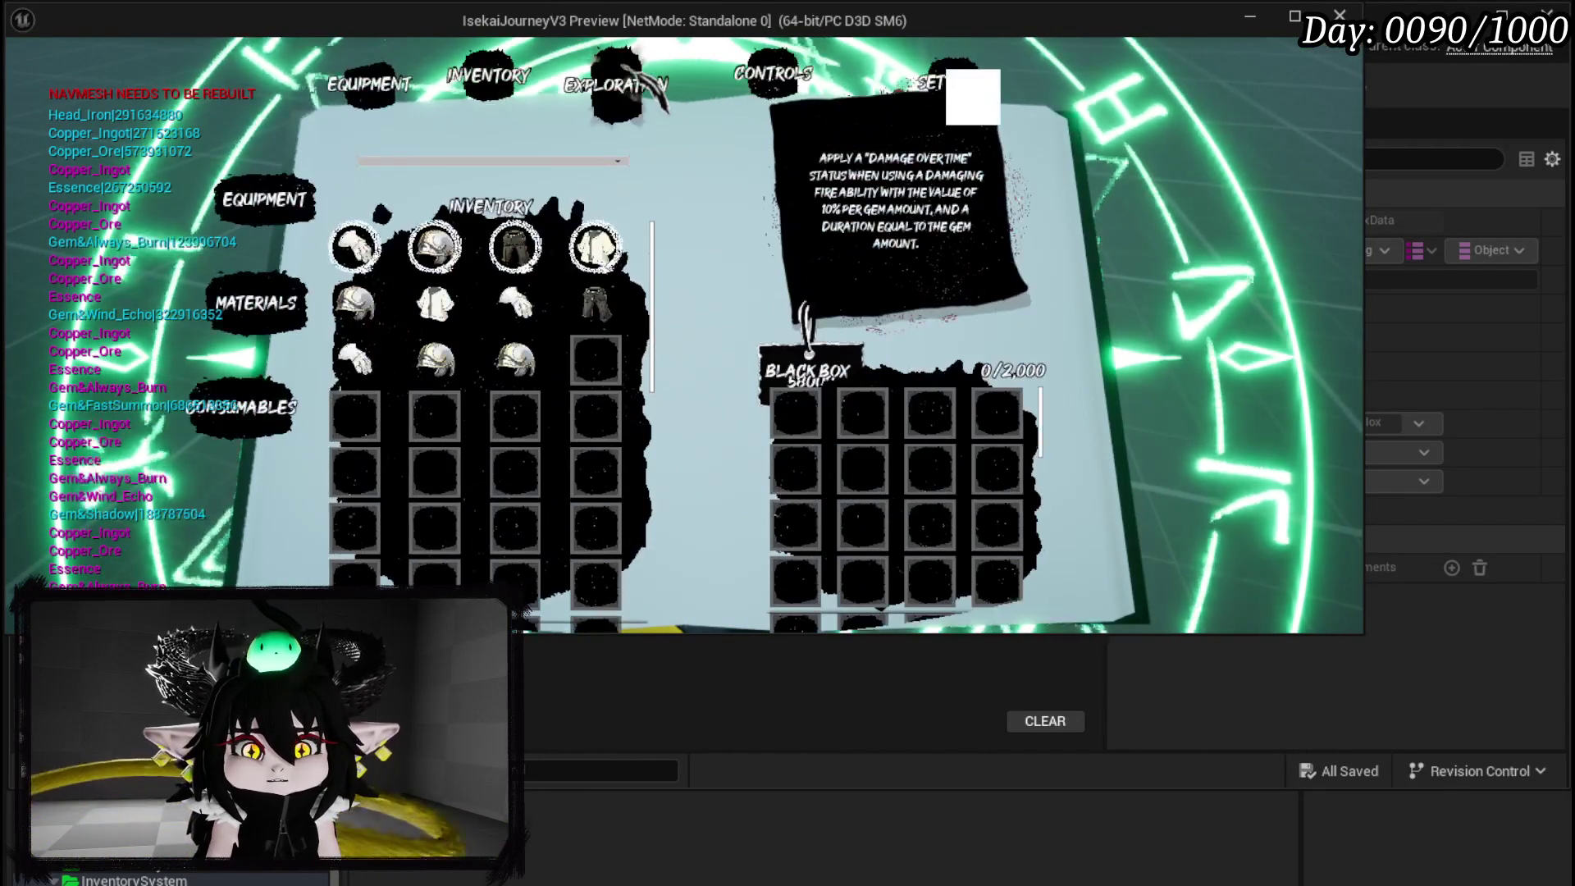
click(353, 246)
click(435, 246)
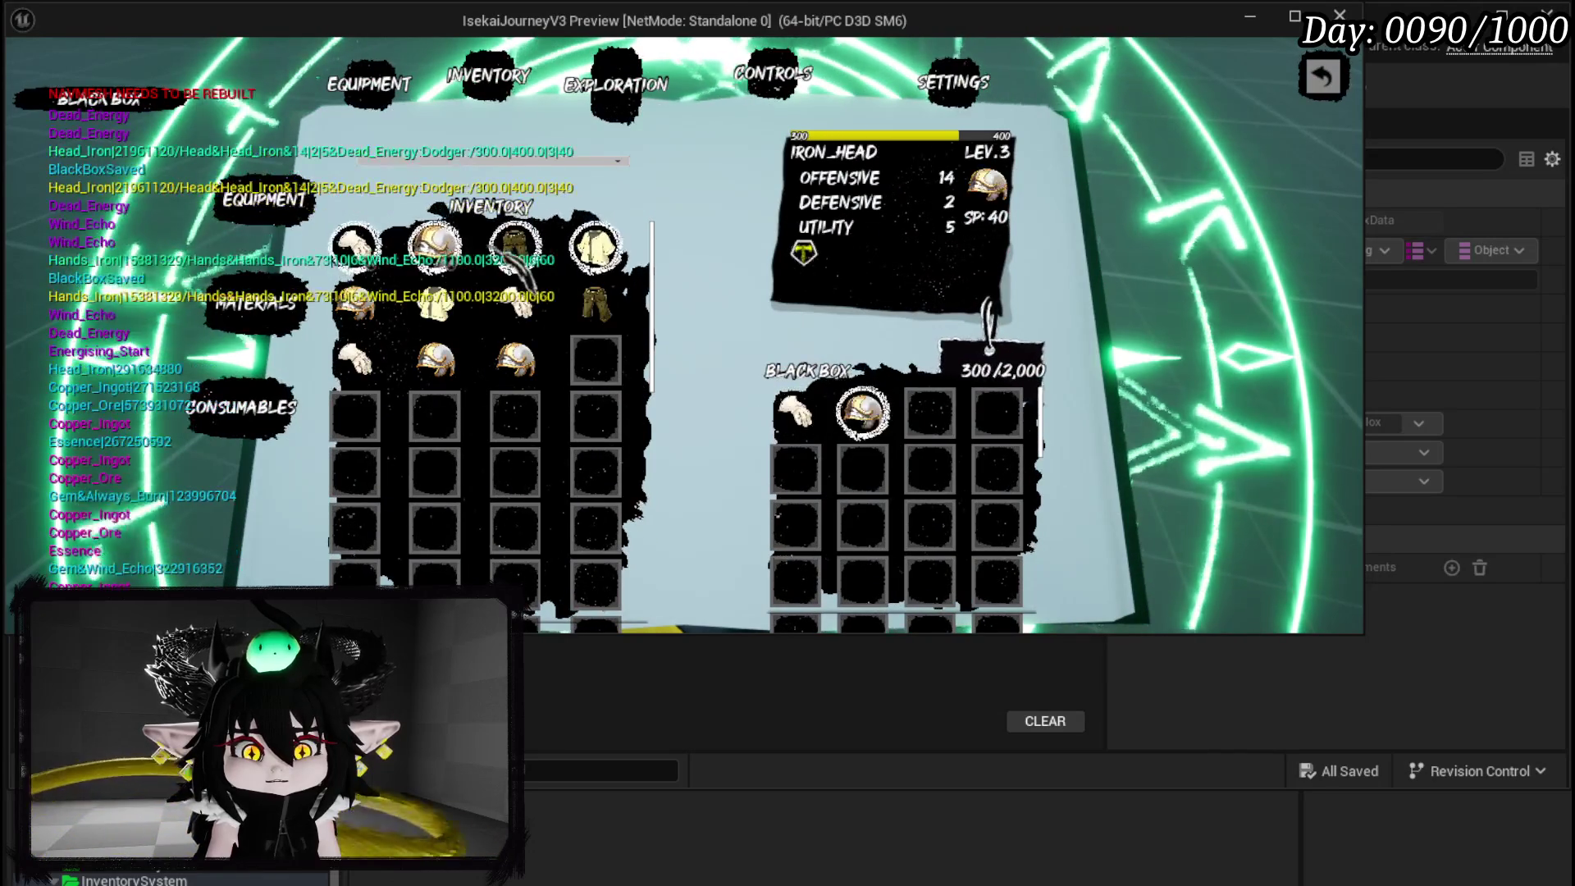
click(515, 250)
click(594, 248)
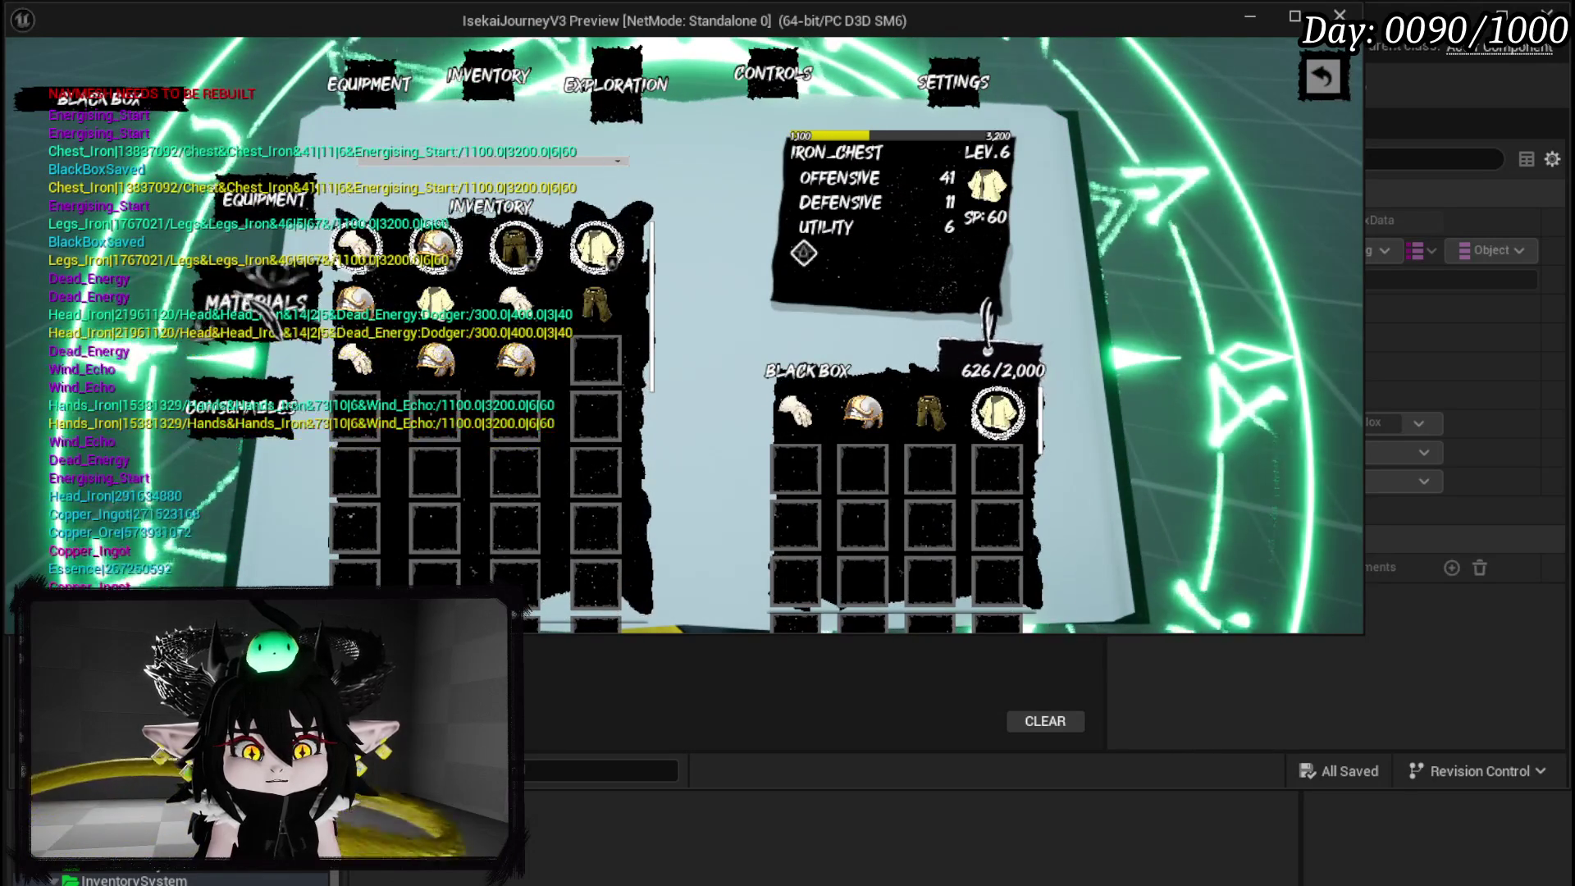
Add the Dead Energy gem and Essence until the Black Box reads 2,000/2,000, then close the menu.
click(258, 305)
click(353, 246)
click(262, 199)
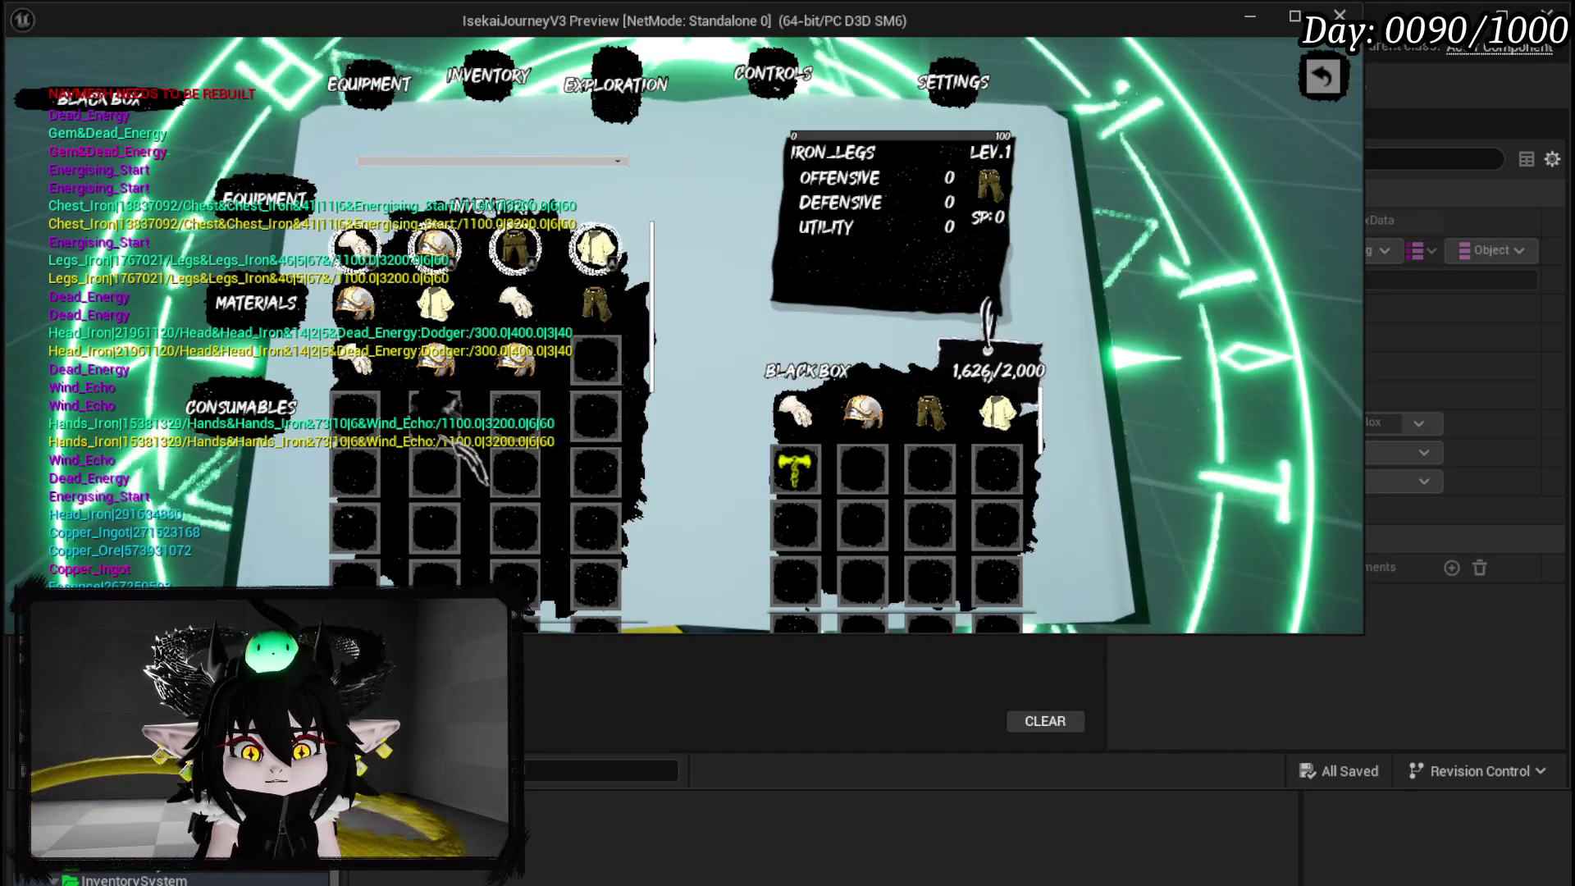
click(256, 303)
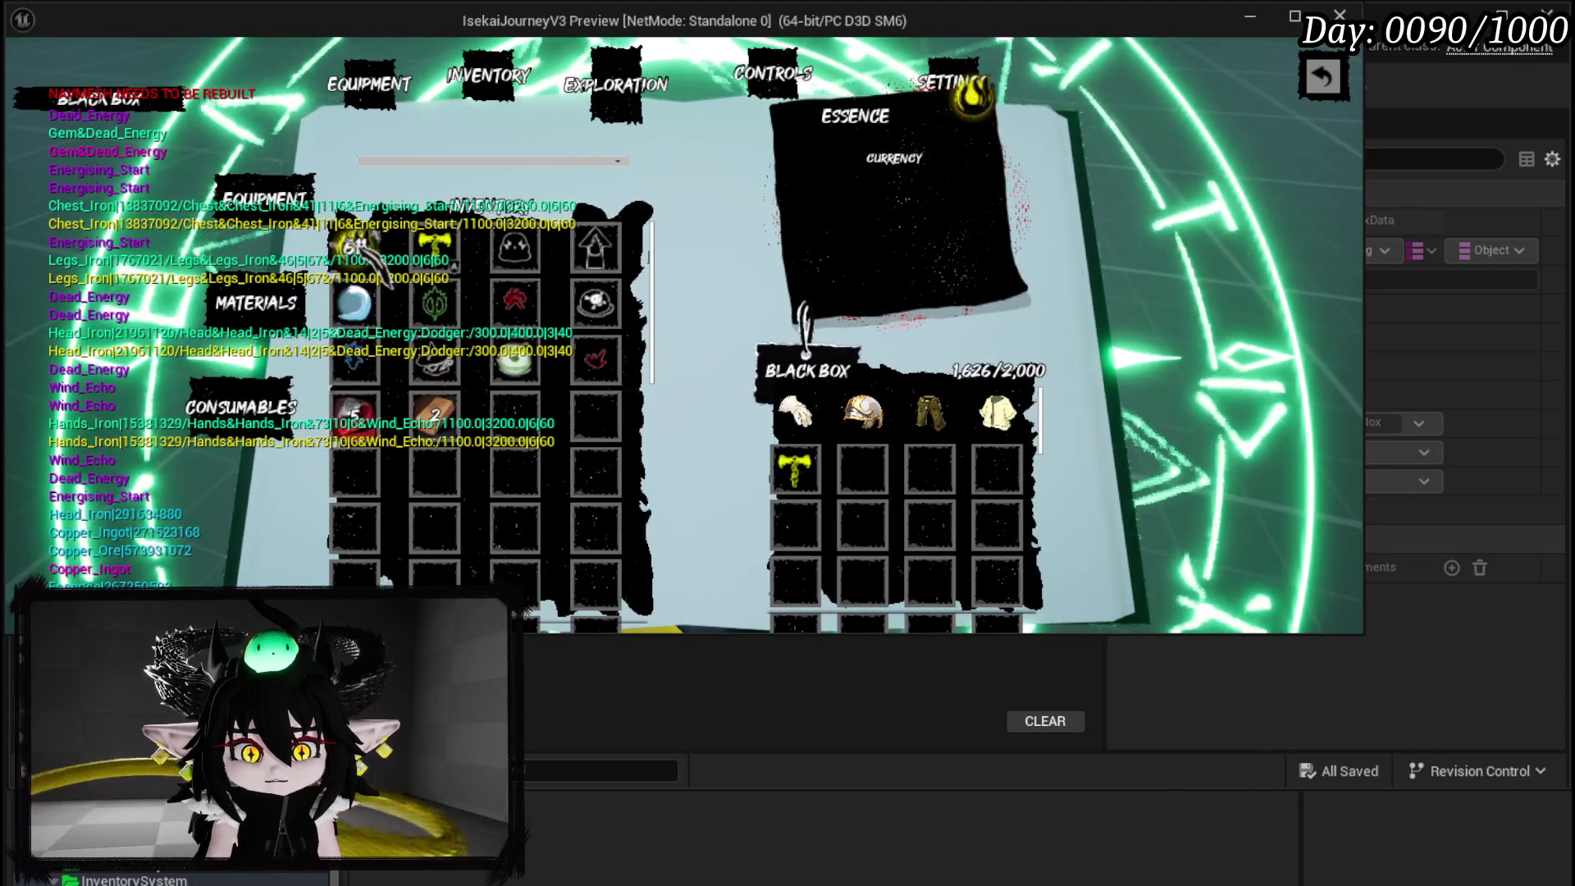
click(361, 250)
click(262, 200)
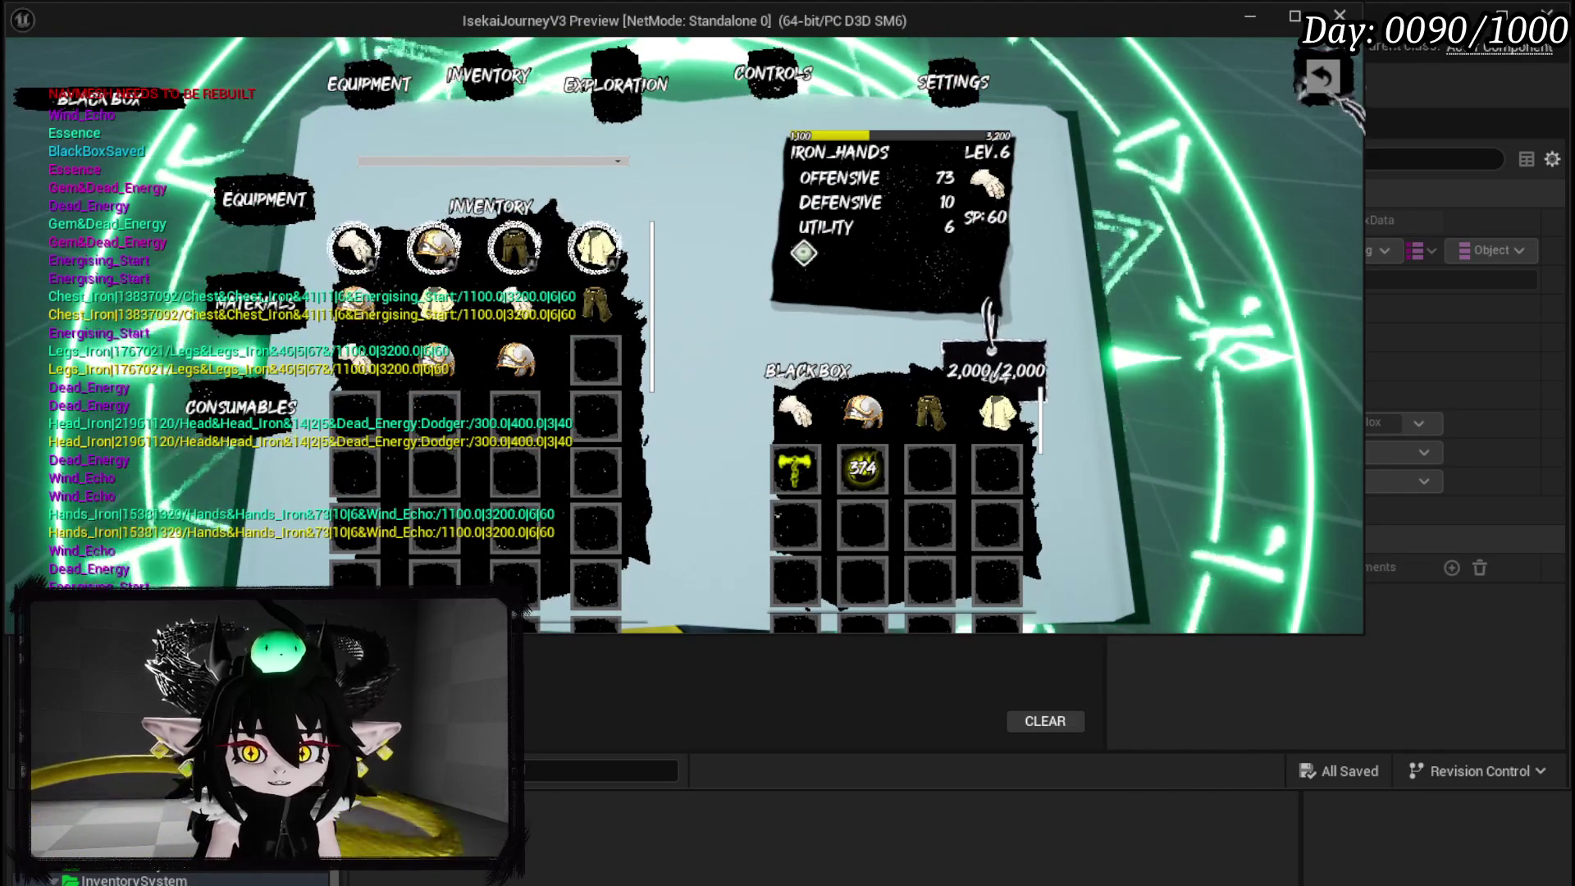
key(Escape)
key(w)
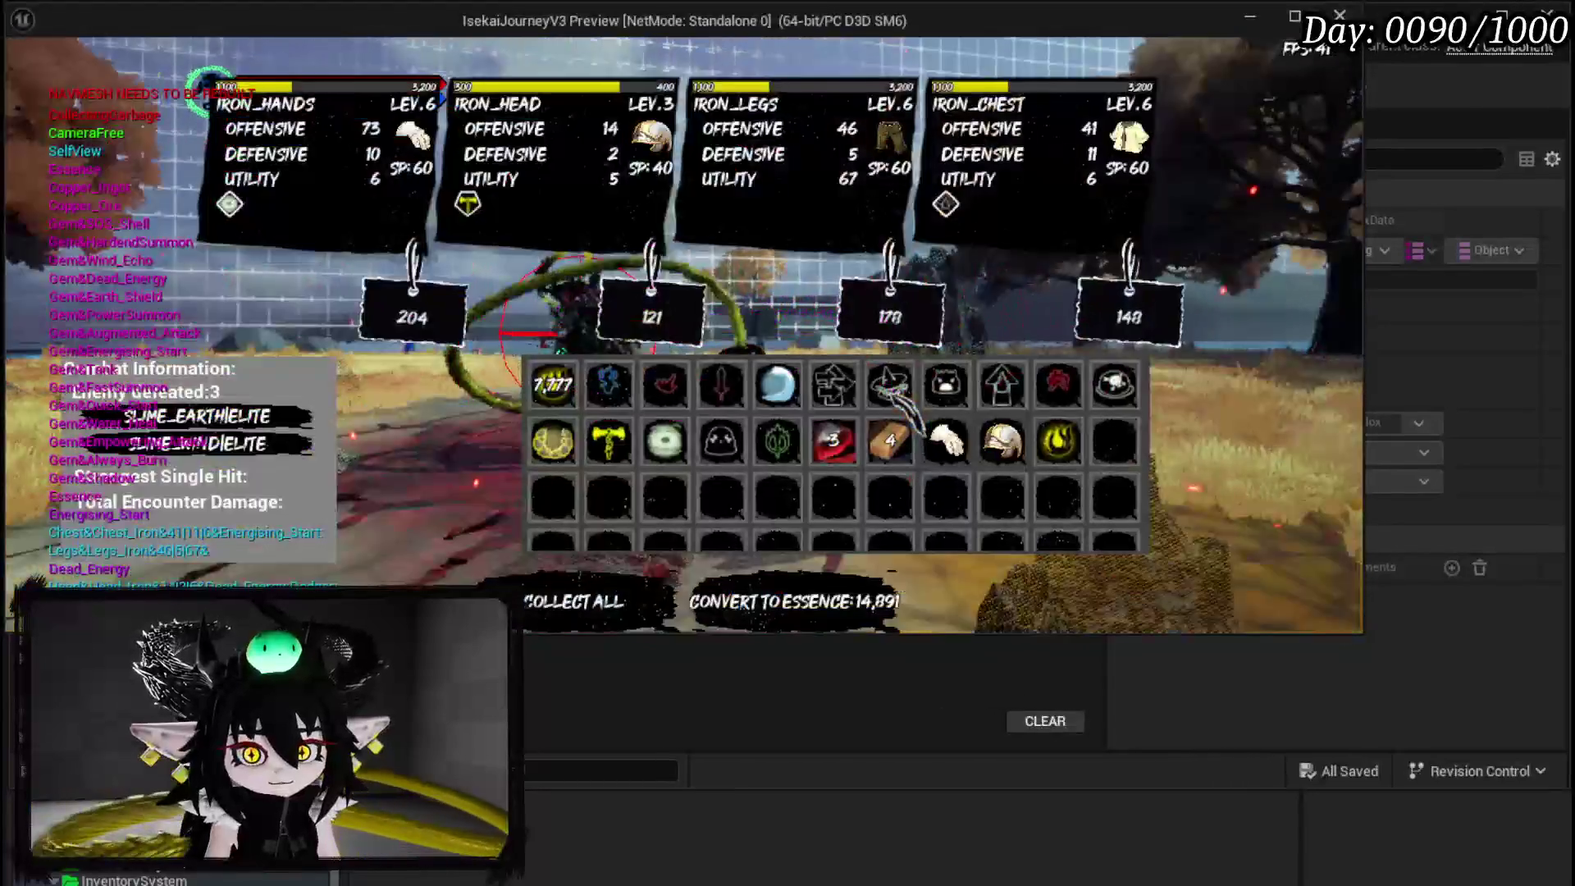
Convert the fight's loot to Essence, collect the rewards, and stop the play-test.
mouse_move(890, 394)
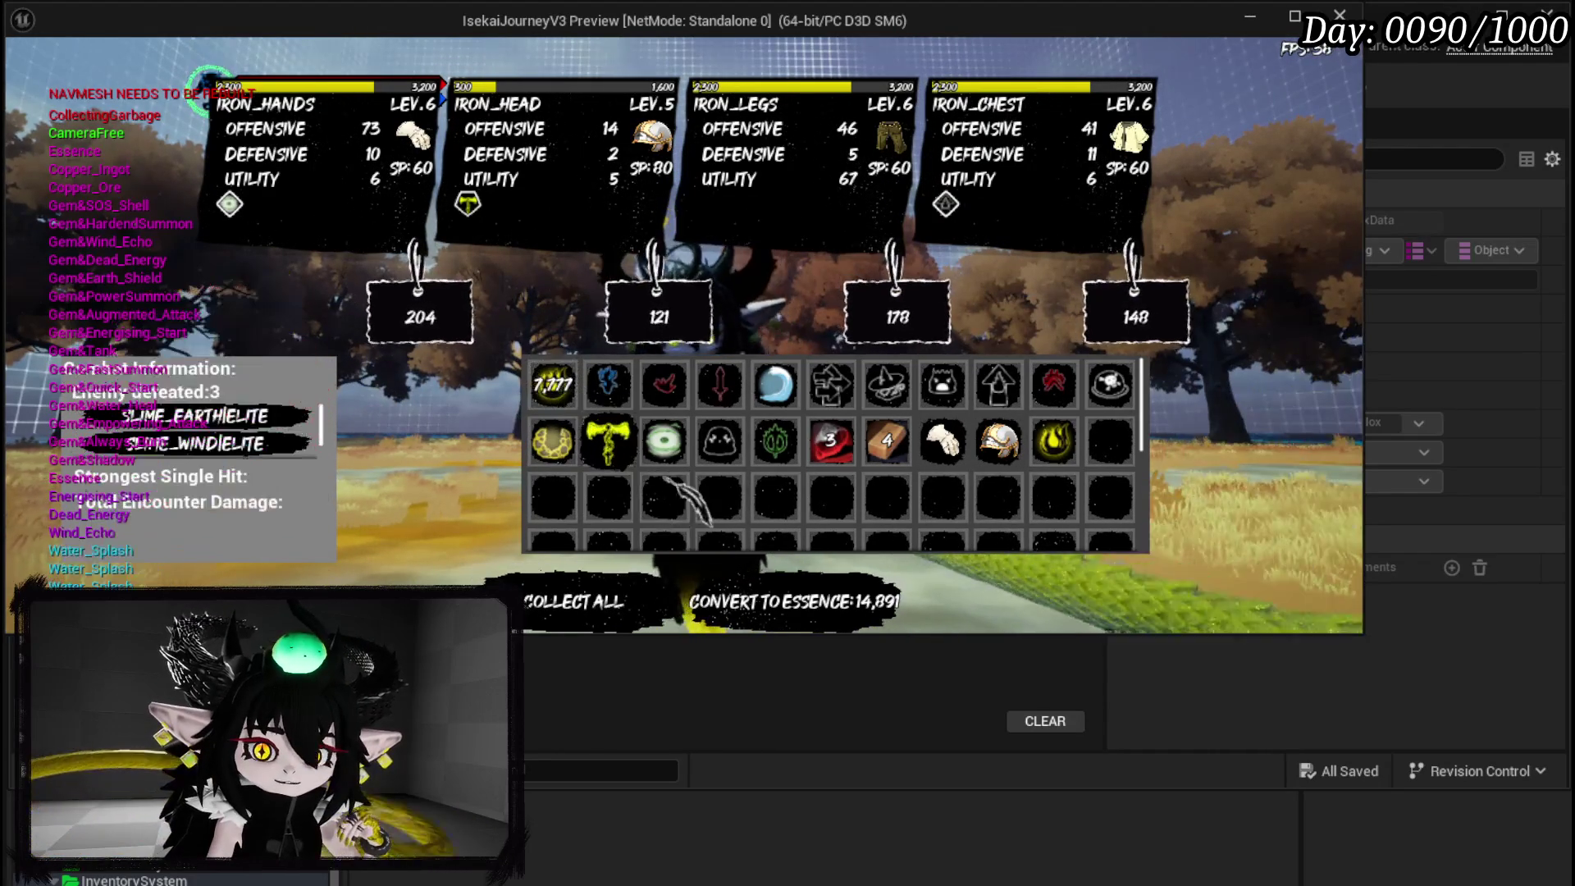
click(794, 601)
click(636, 605)
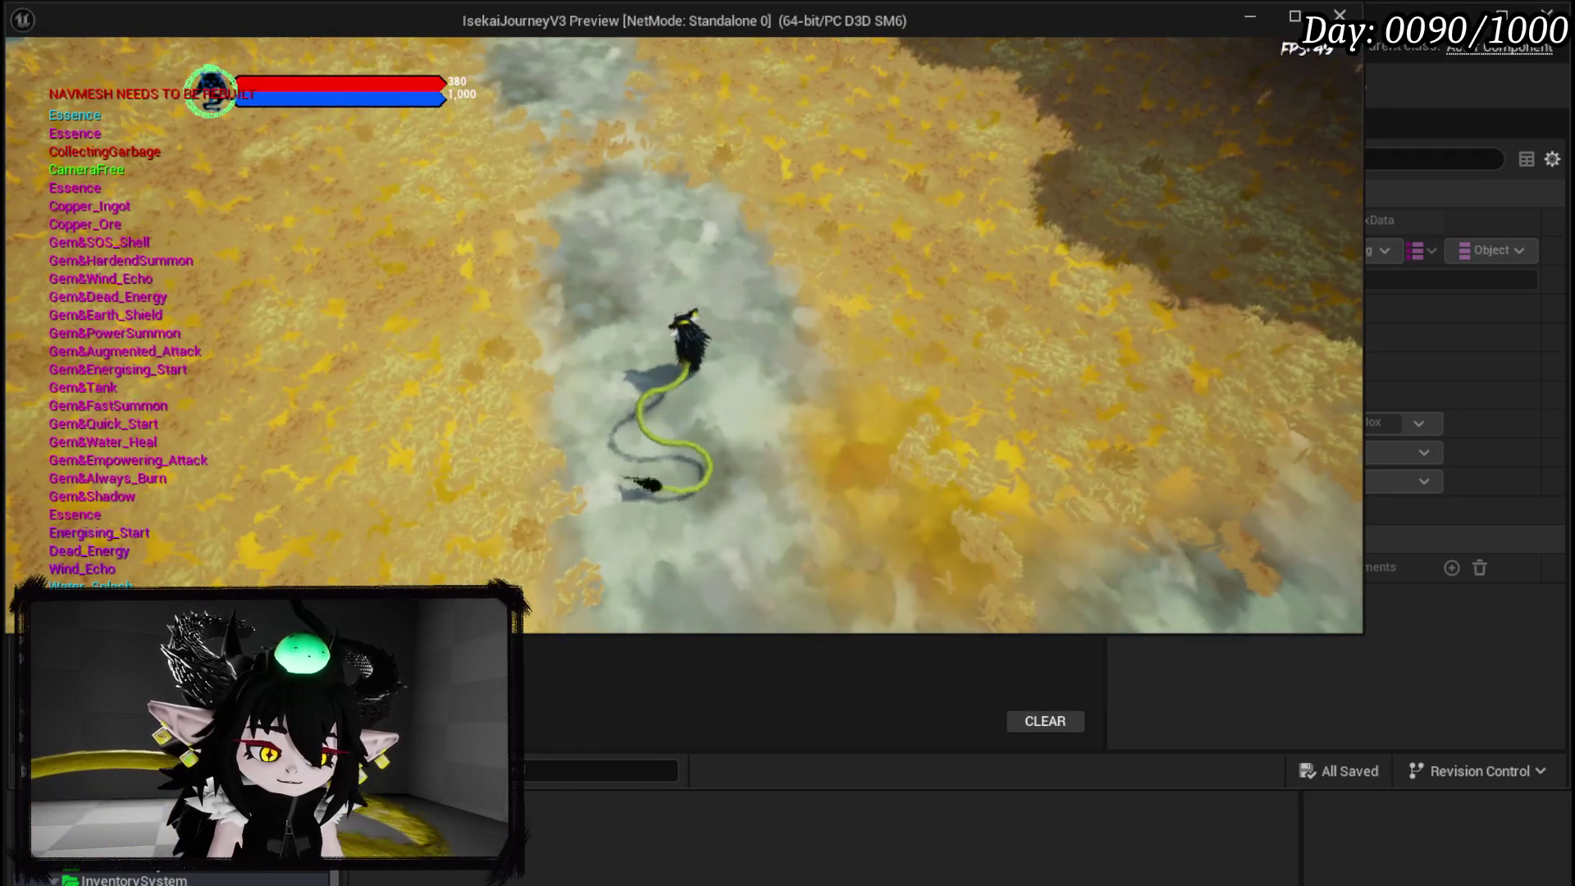
key(Escape)
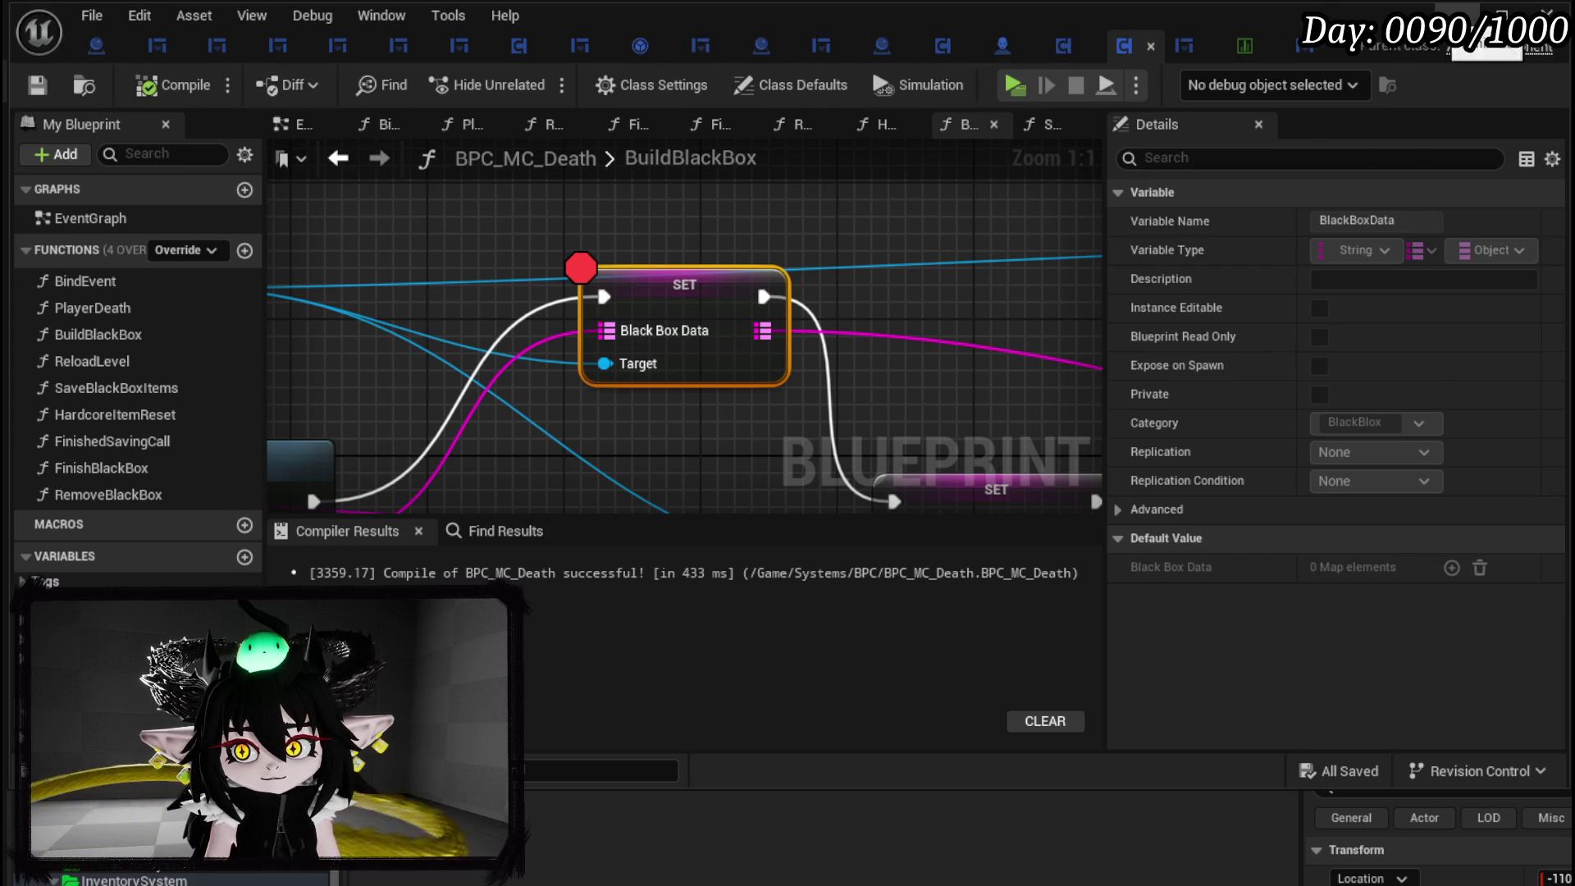
Return to the level editor and open the PlayerValuesSystem > UI folder in the Content Browser.
click(1503, 12)
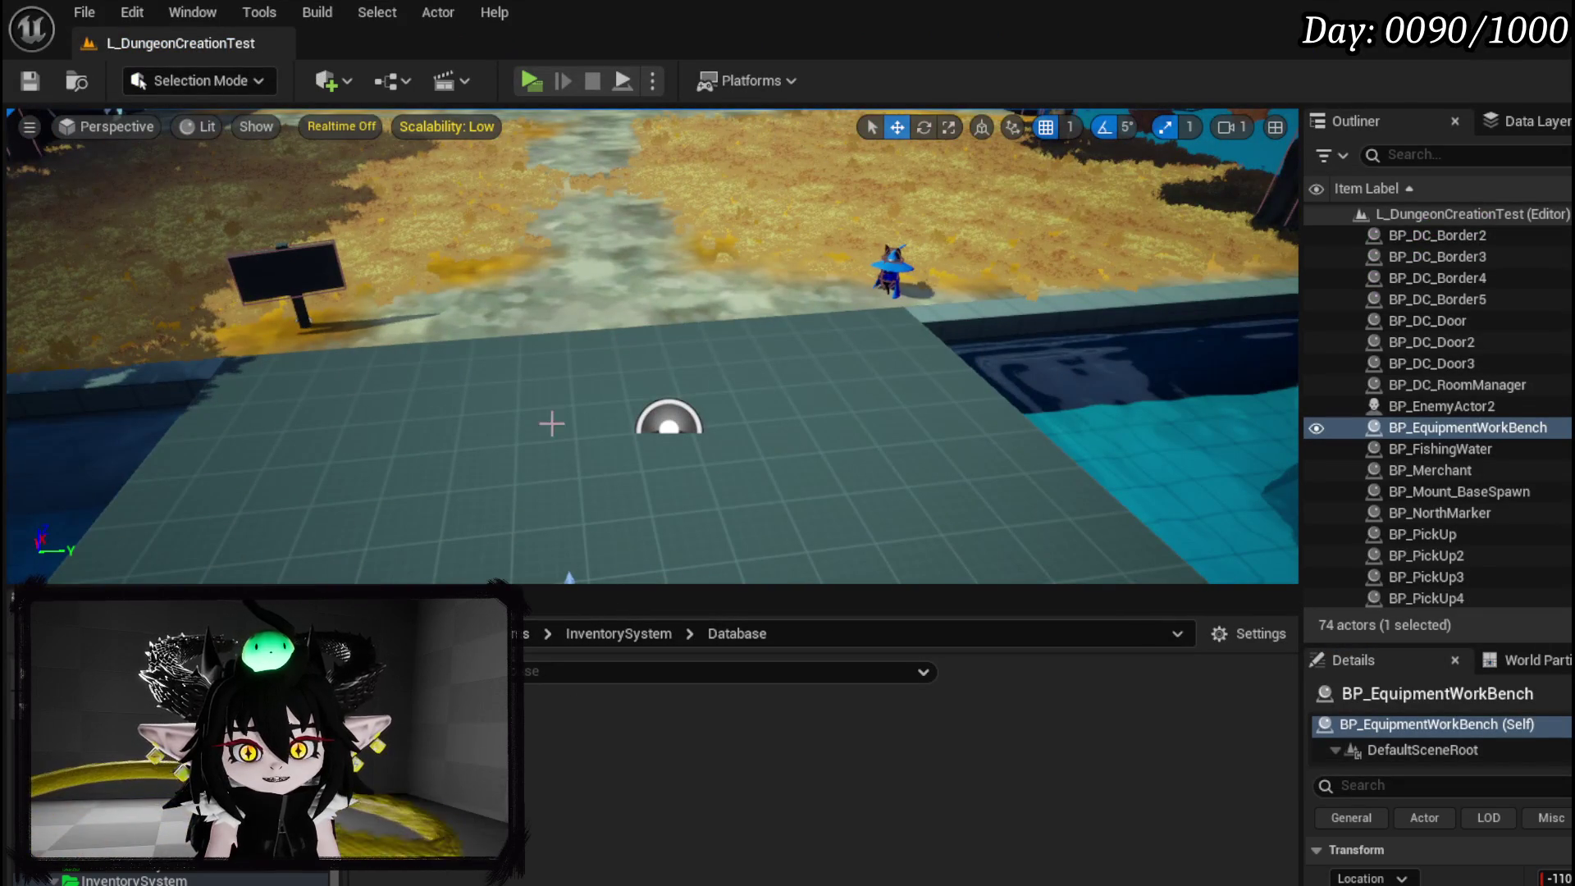
scroll(174, 876, down, 1)
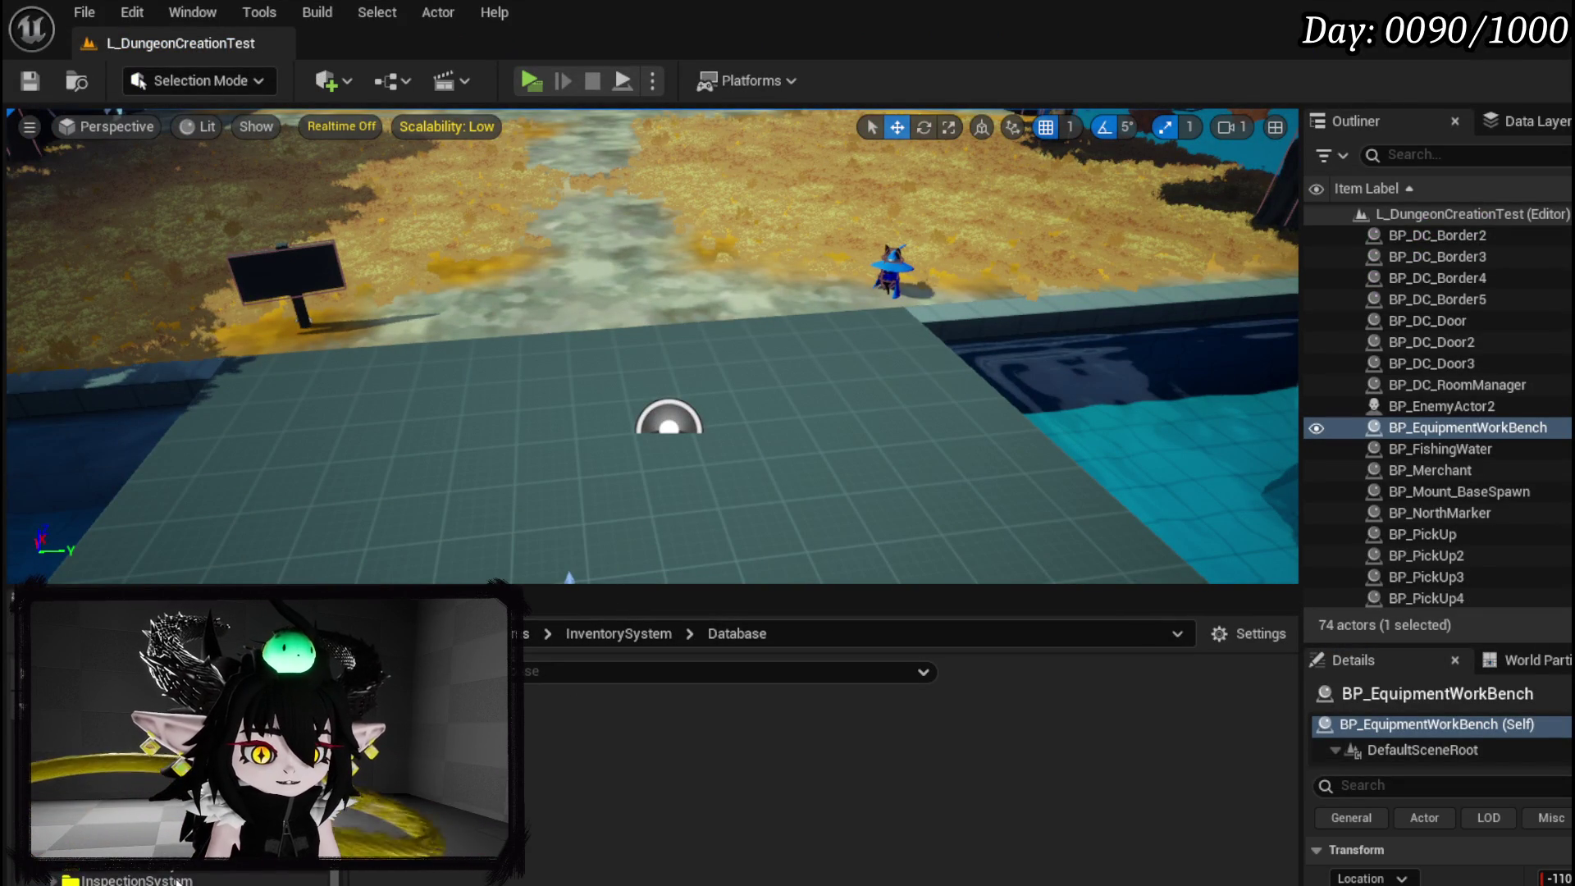
scroll(174, 875, down, 4)
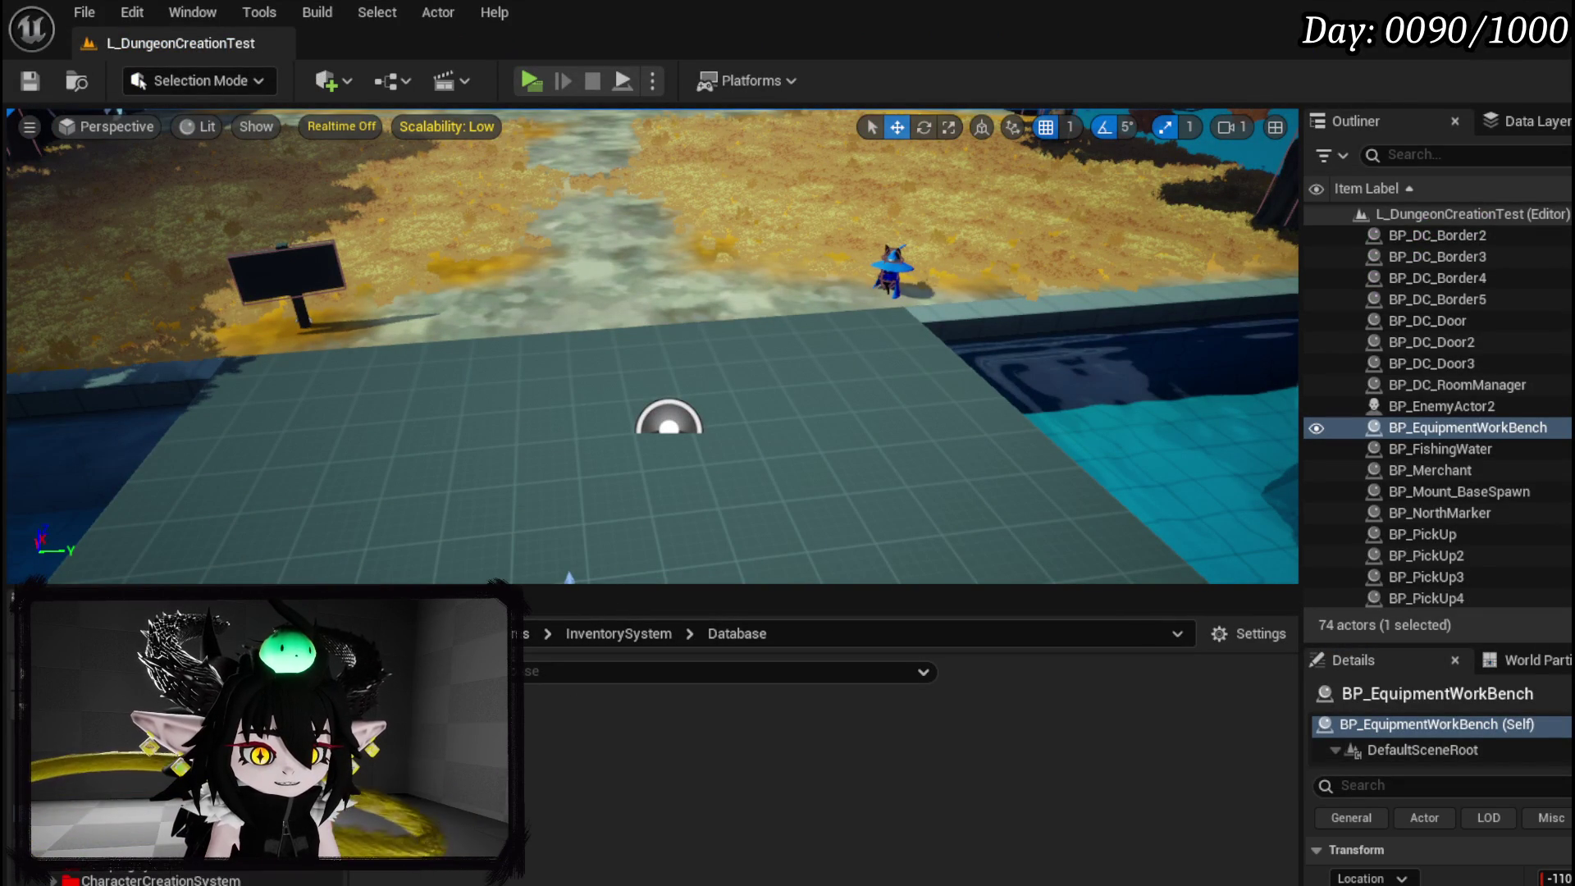
scroll(173, 876, up, 3)
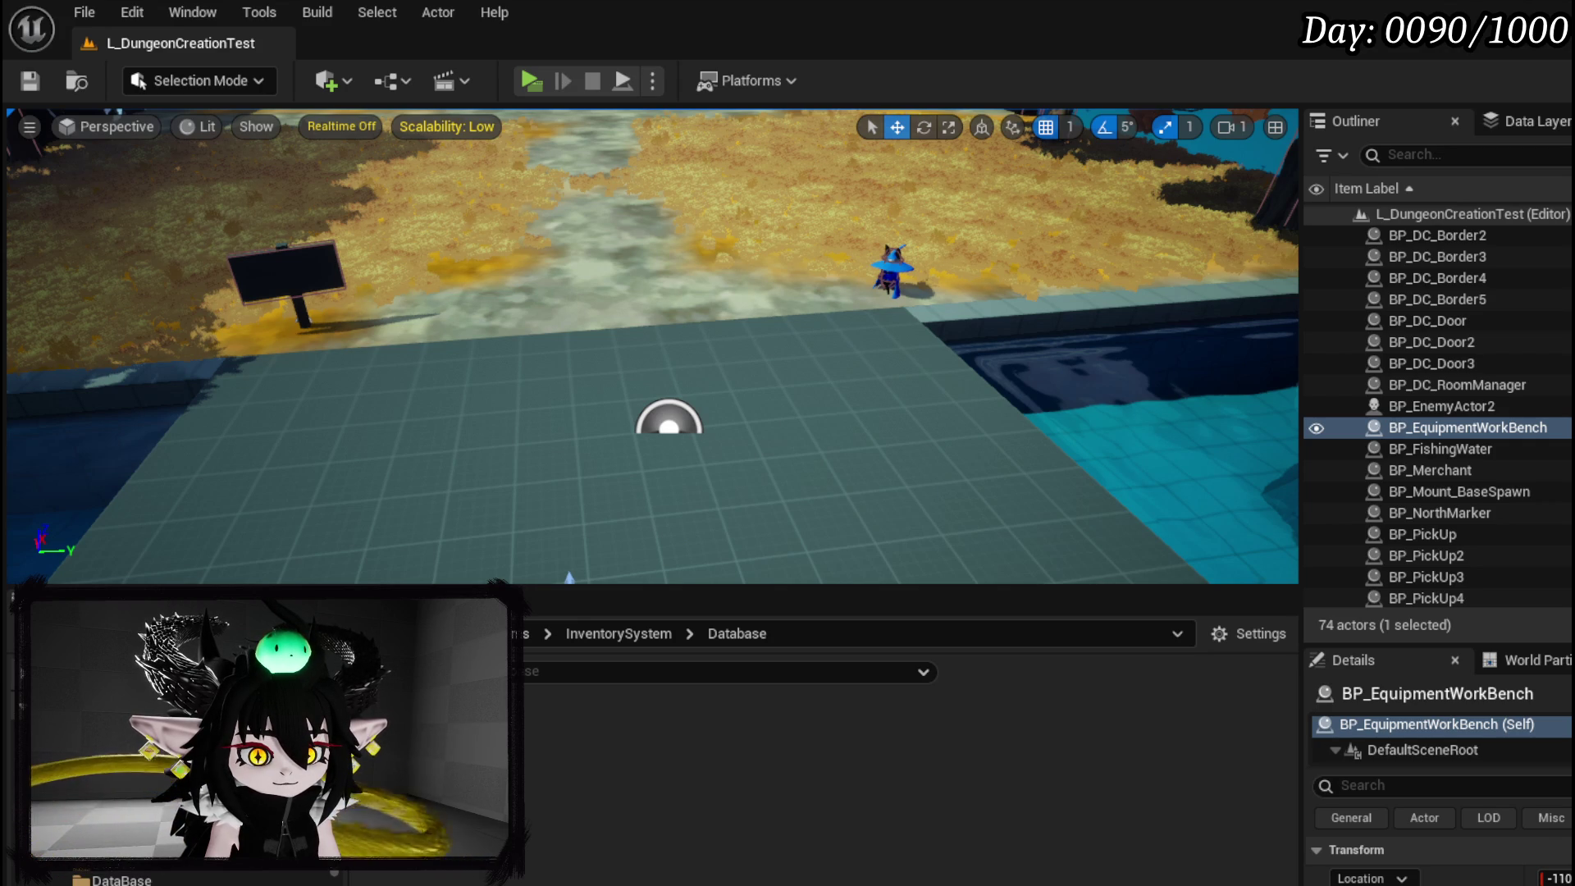
scroll(174, 876, up, 1)
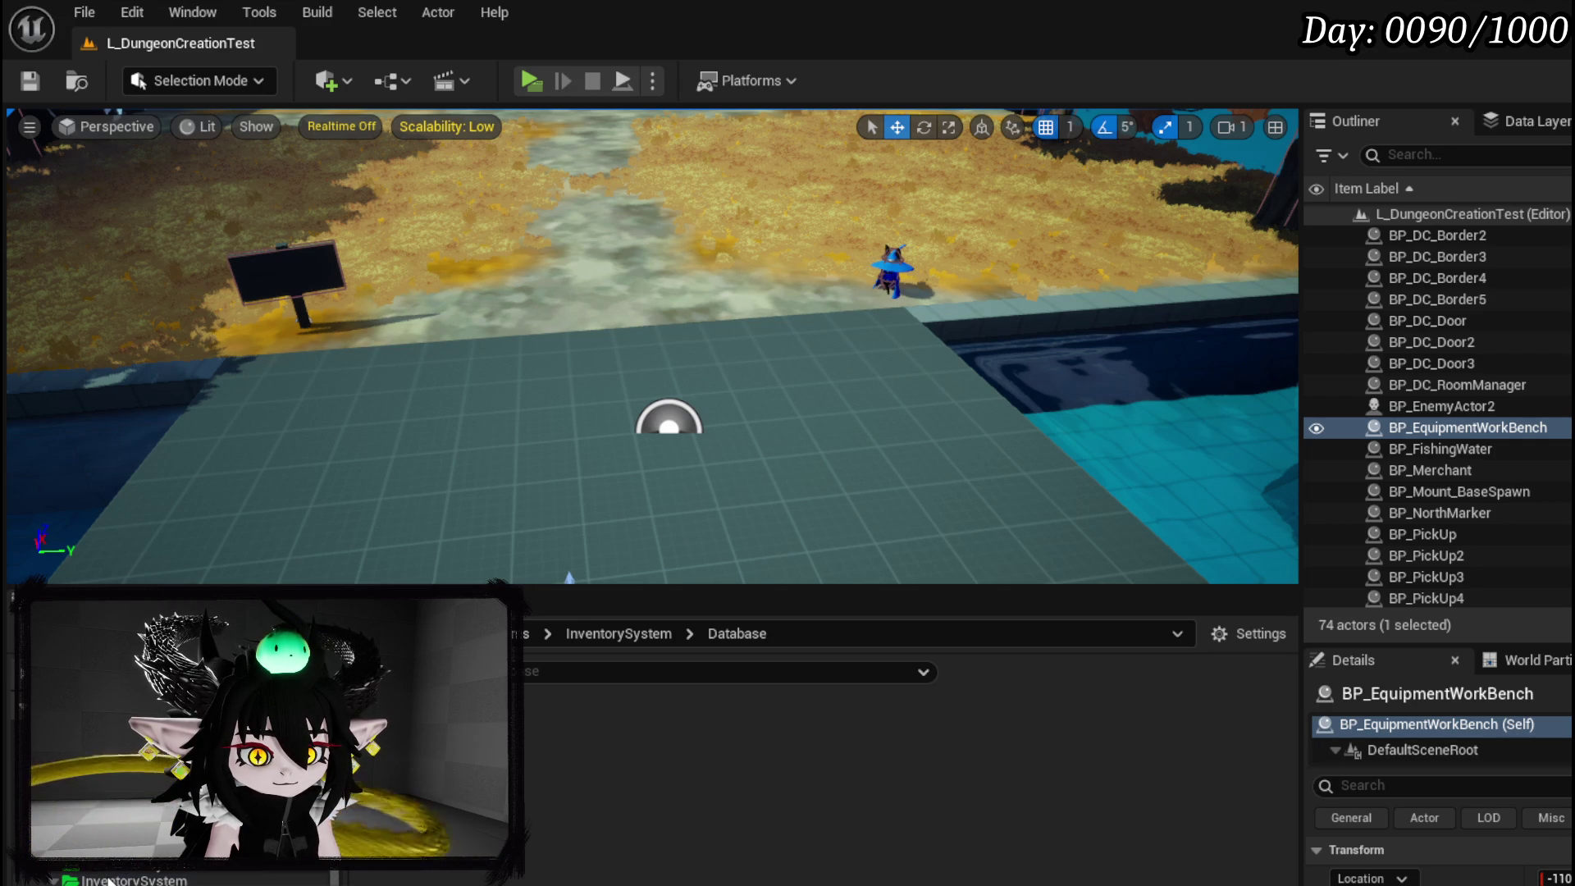
scroll(108, 880, down, 1)
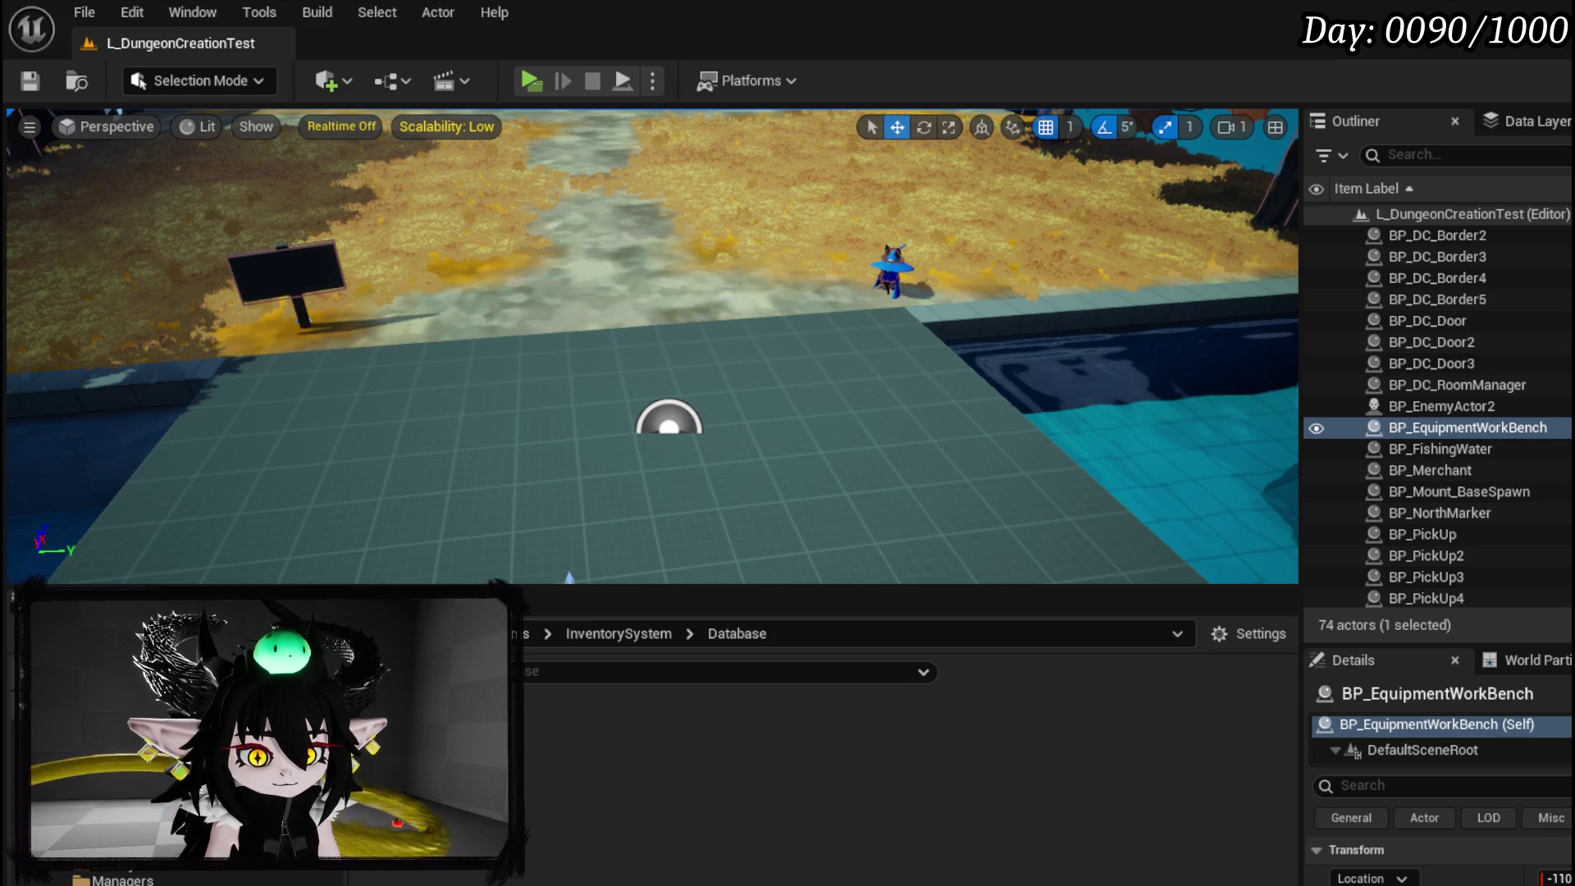
click(115, 853)
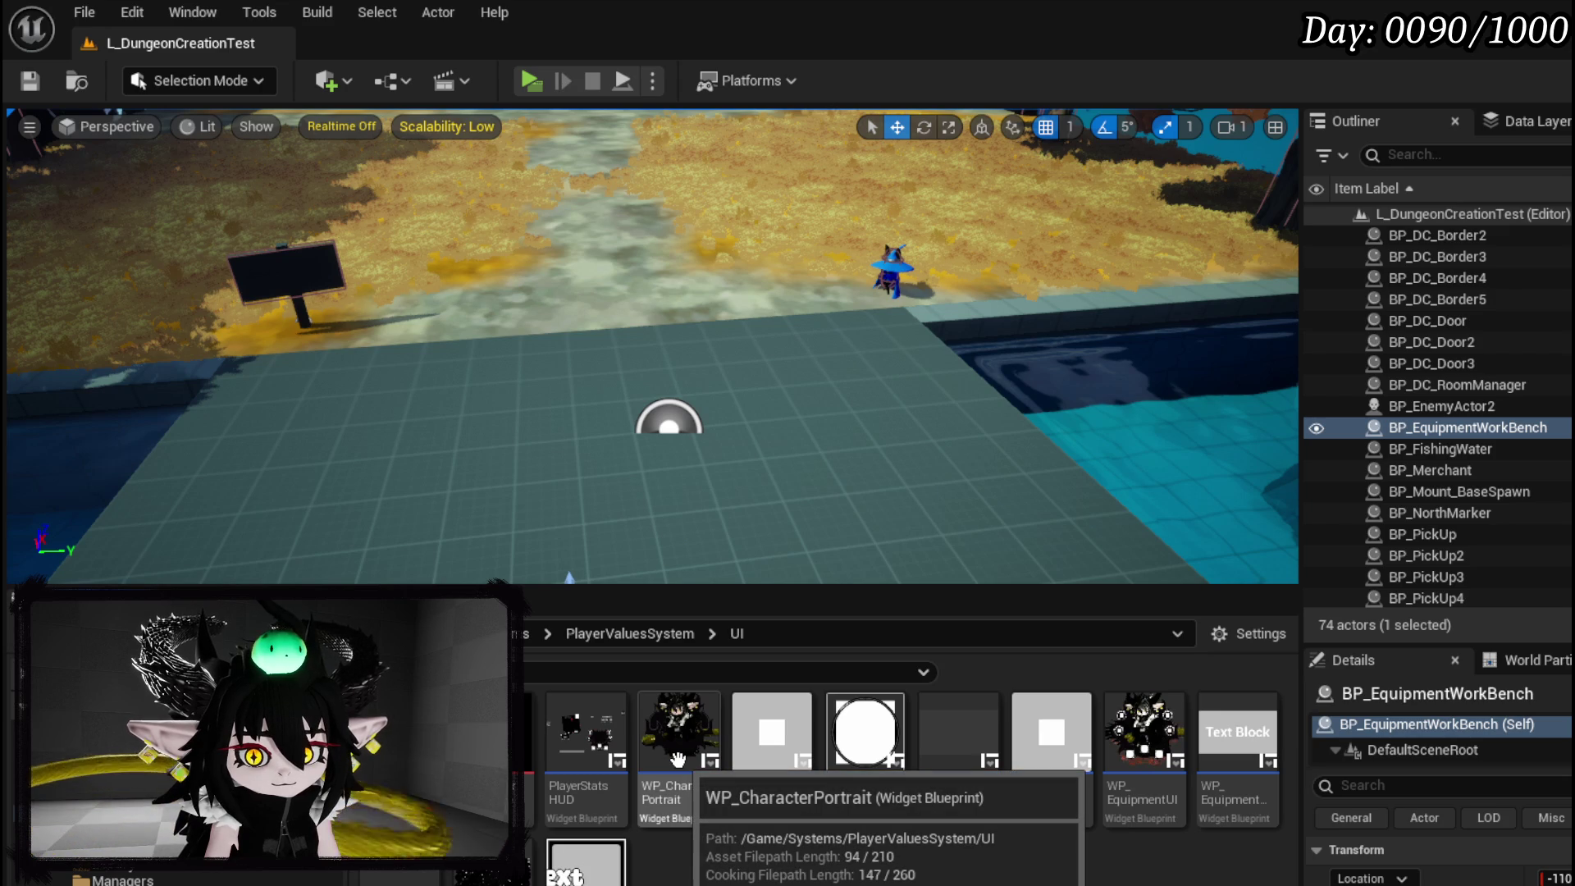
Open the PlayerStatsHUD widget blueprint and view its graph for the WP_EquipmentUI variable.
double_click(586, 739)
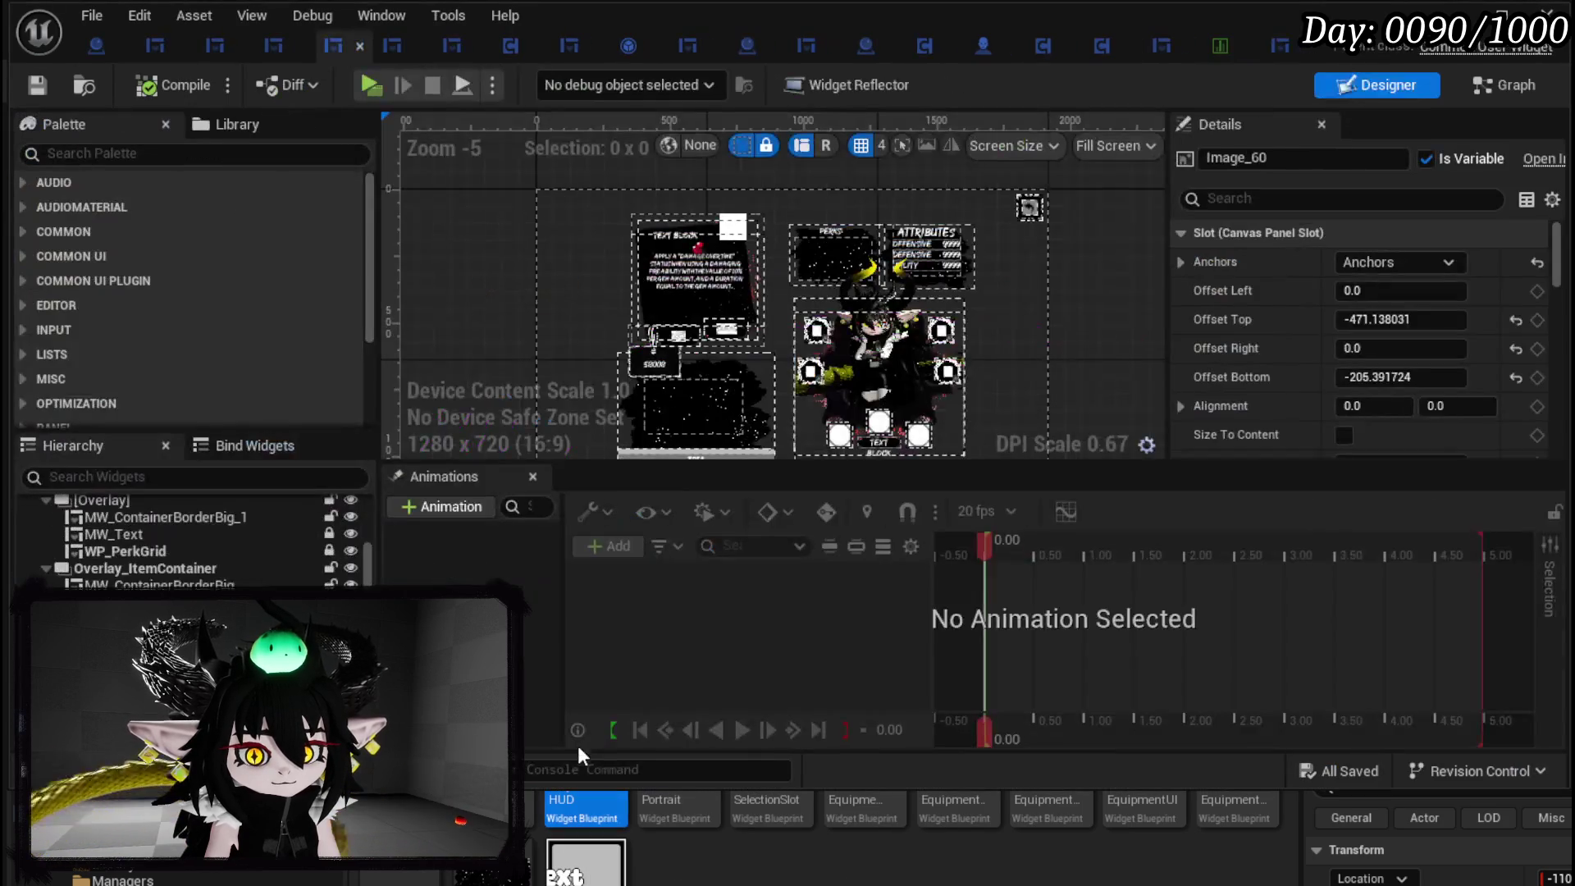
click(868, 354)
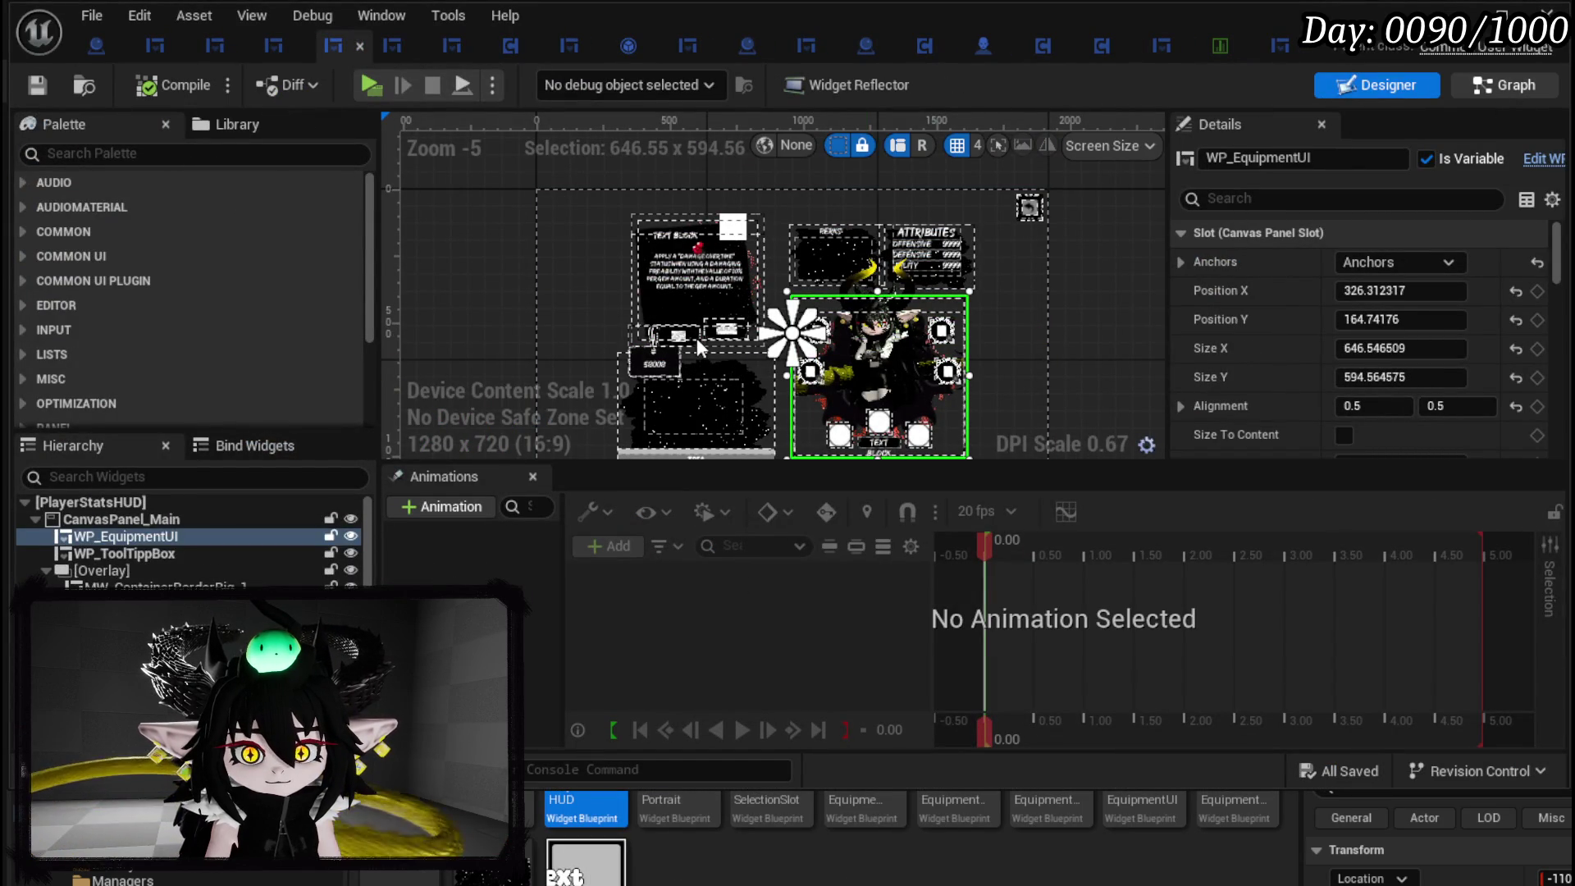
double_click(696, 338)
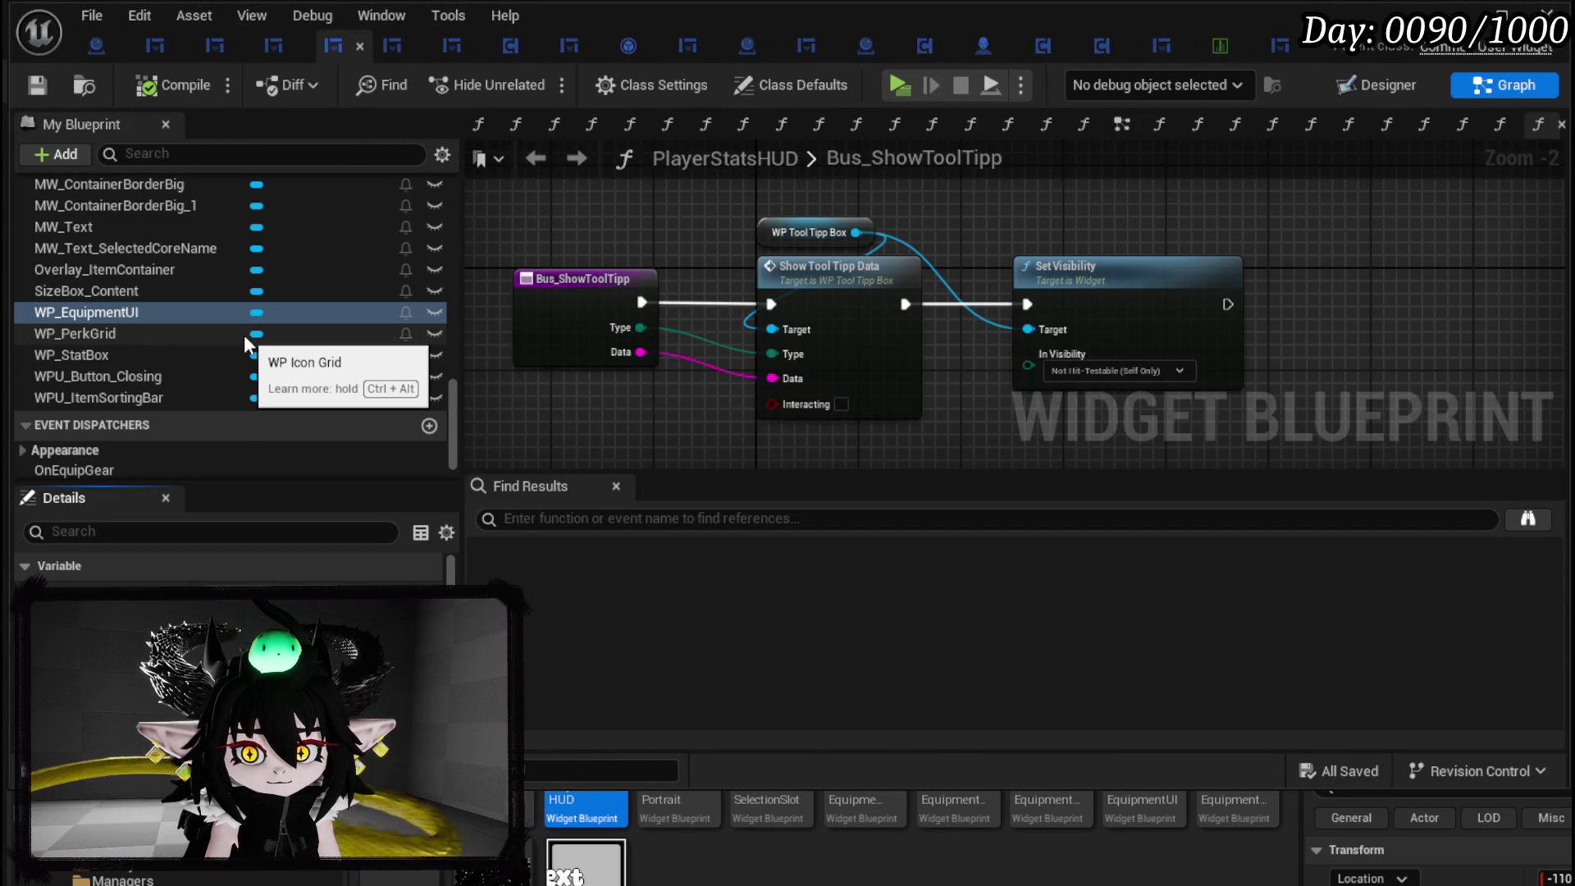
scroll(244, 334, up, 5)
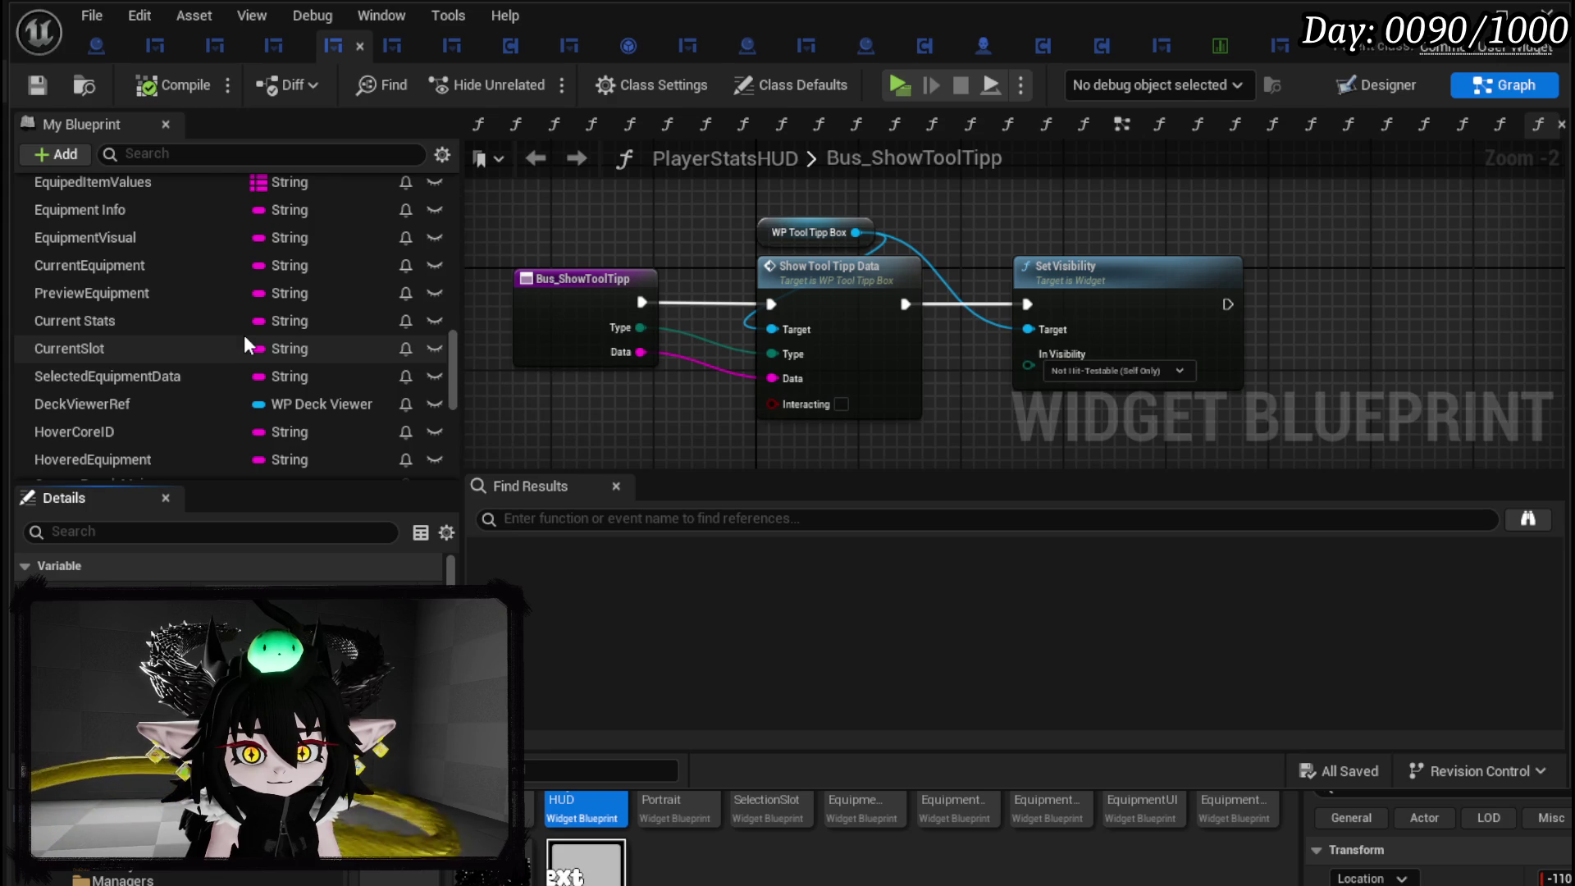
scroll(244, 337, up, 15)
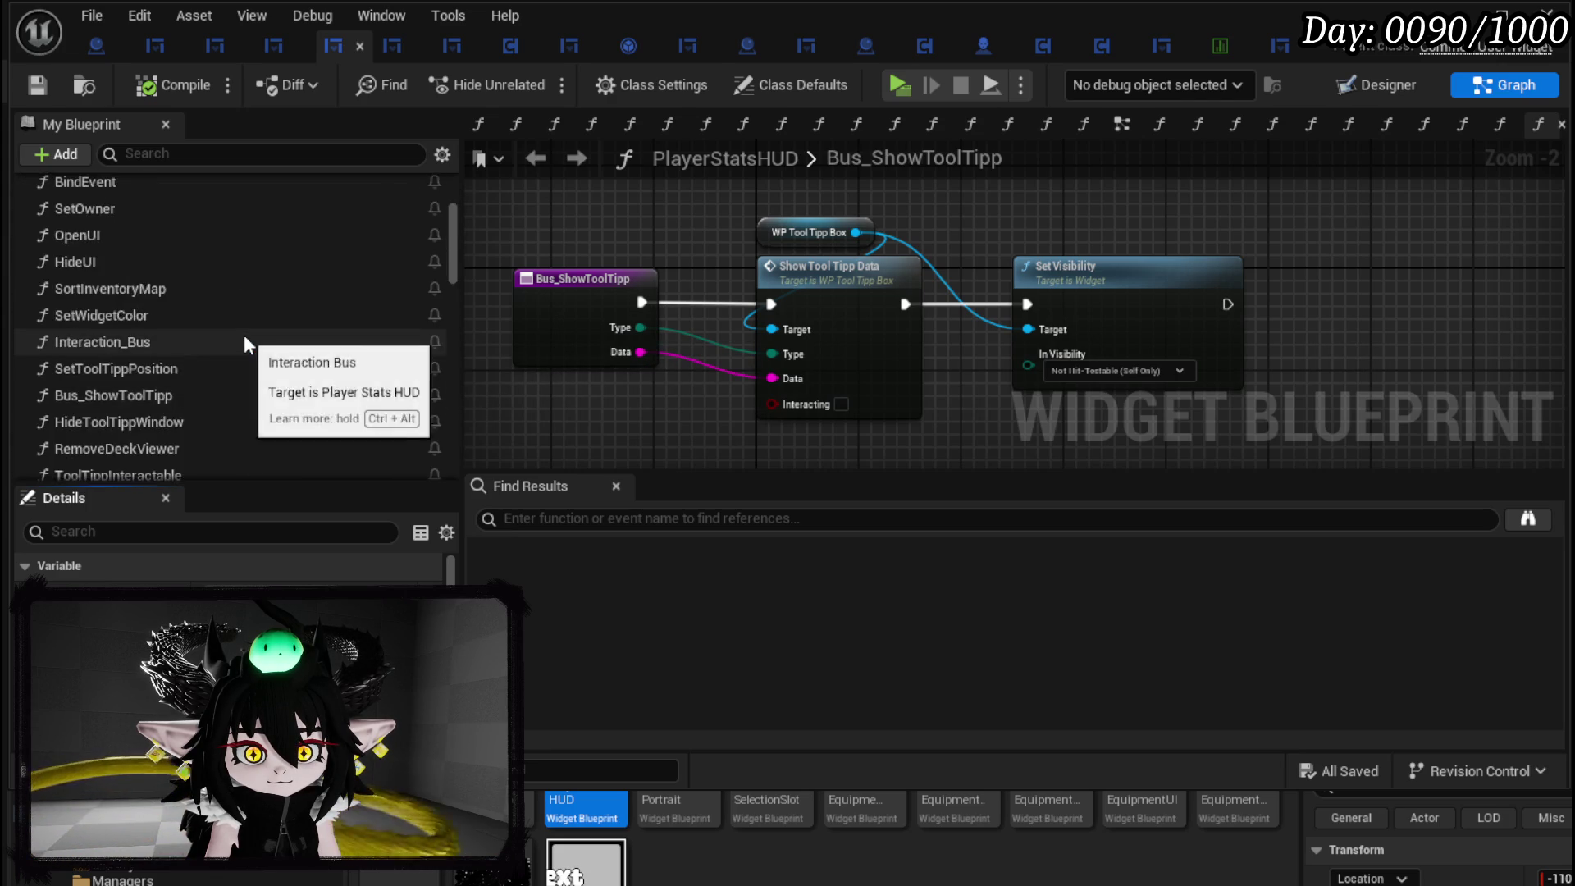
scroll(244, 334, up, 5)
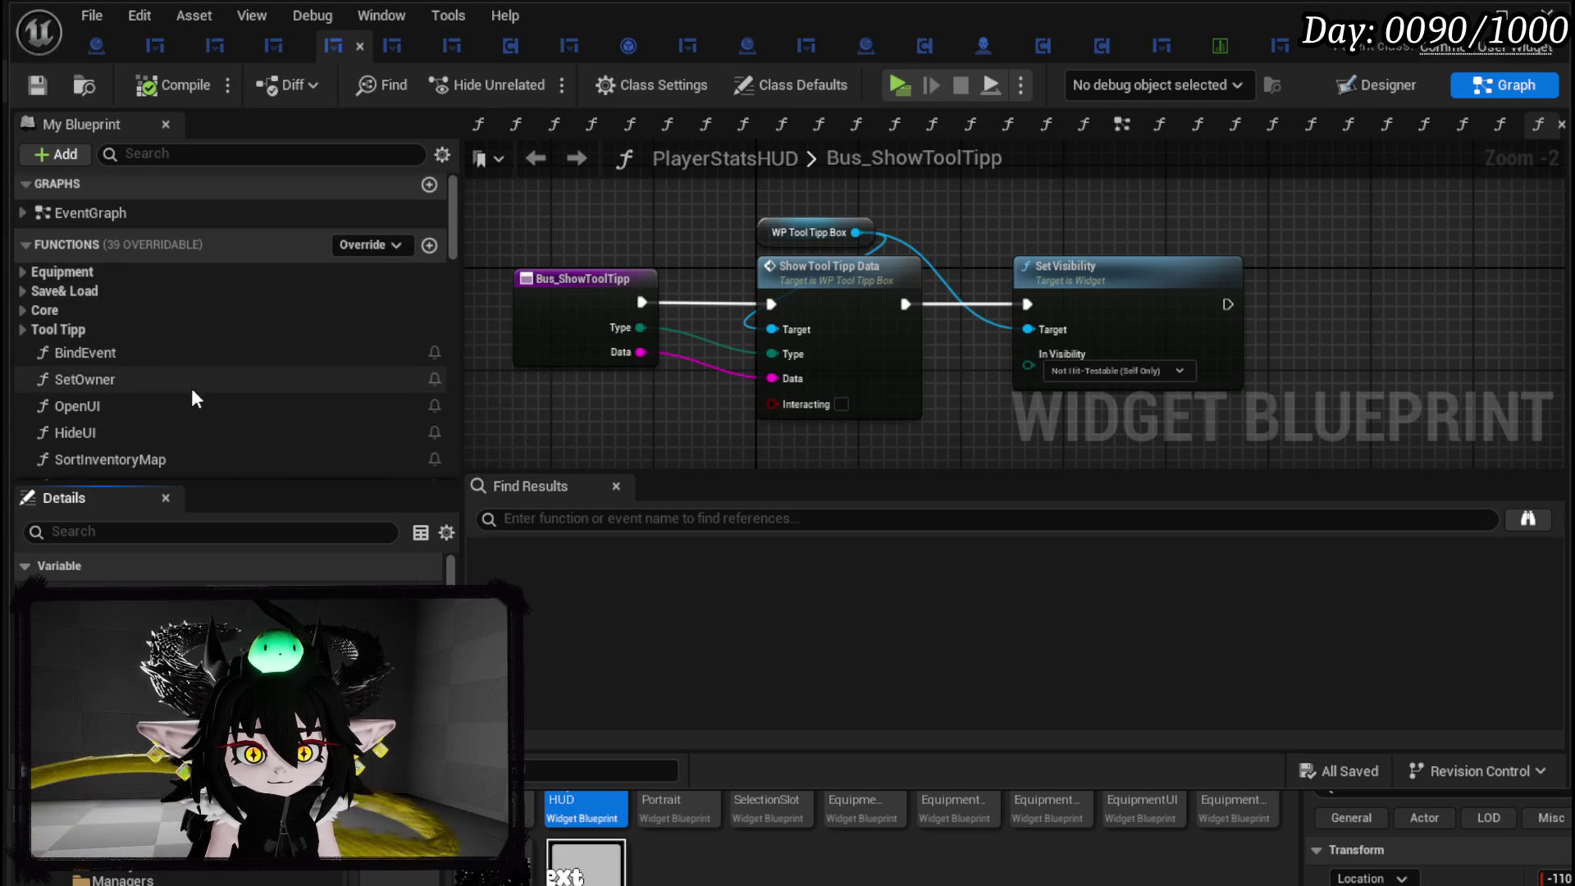
scroll(195, 386, down, 5)
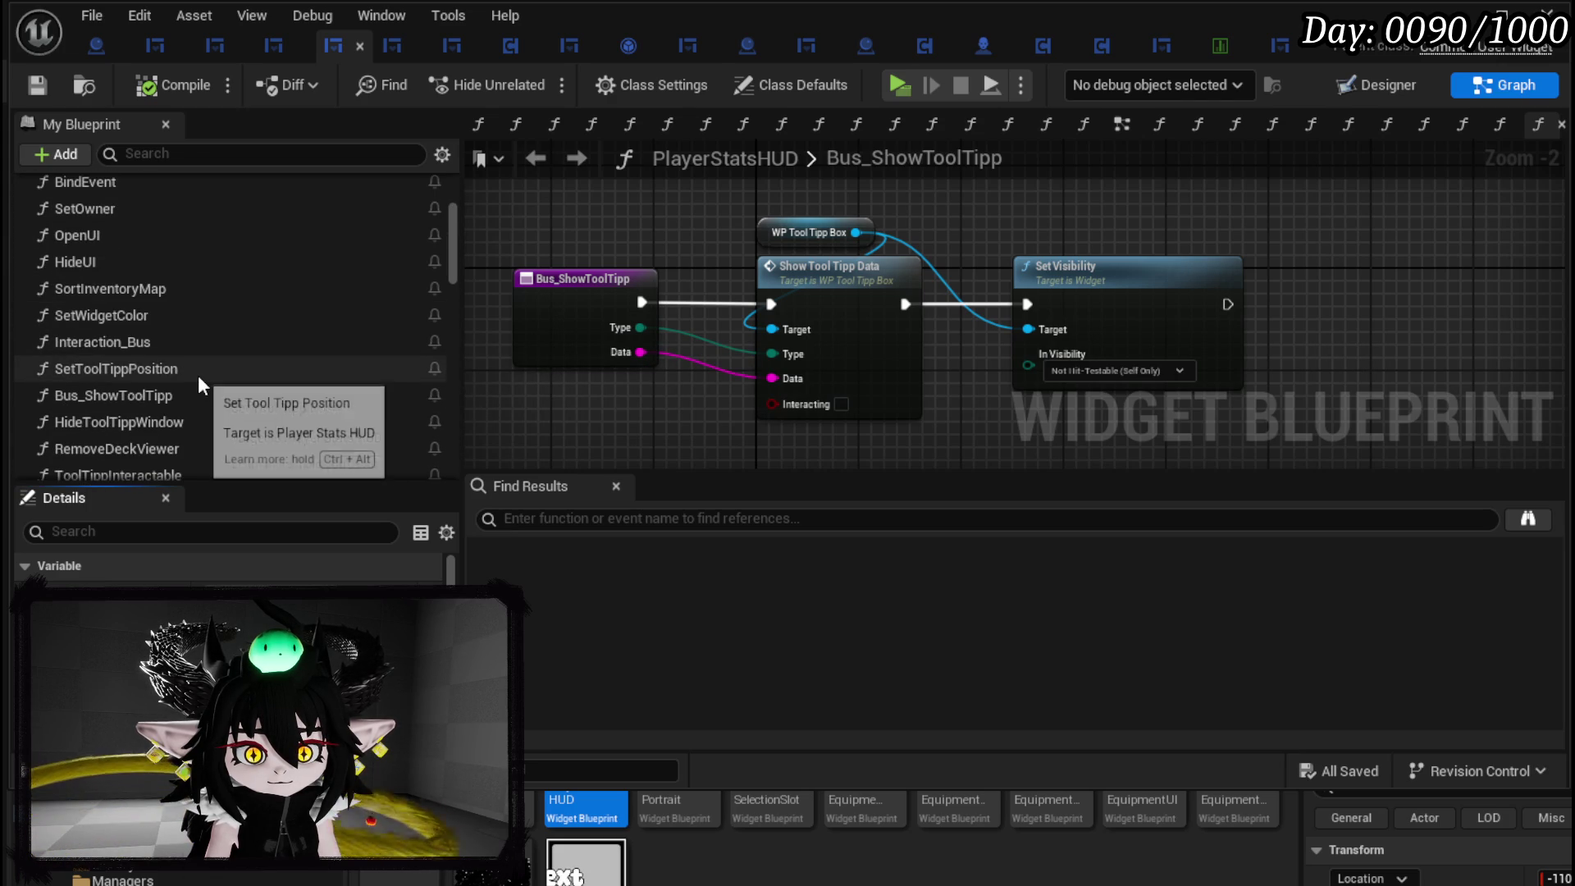
scroll(198, 373, down, 3)
In PlayerStatsHUD's Designer, select the embedded WP_EquipmentUI and open it in its own editor.
click(1378, 85)
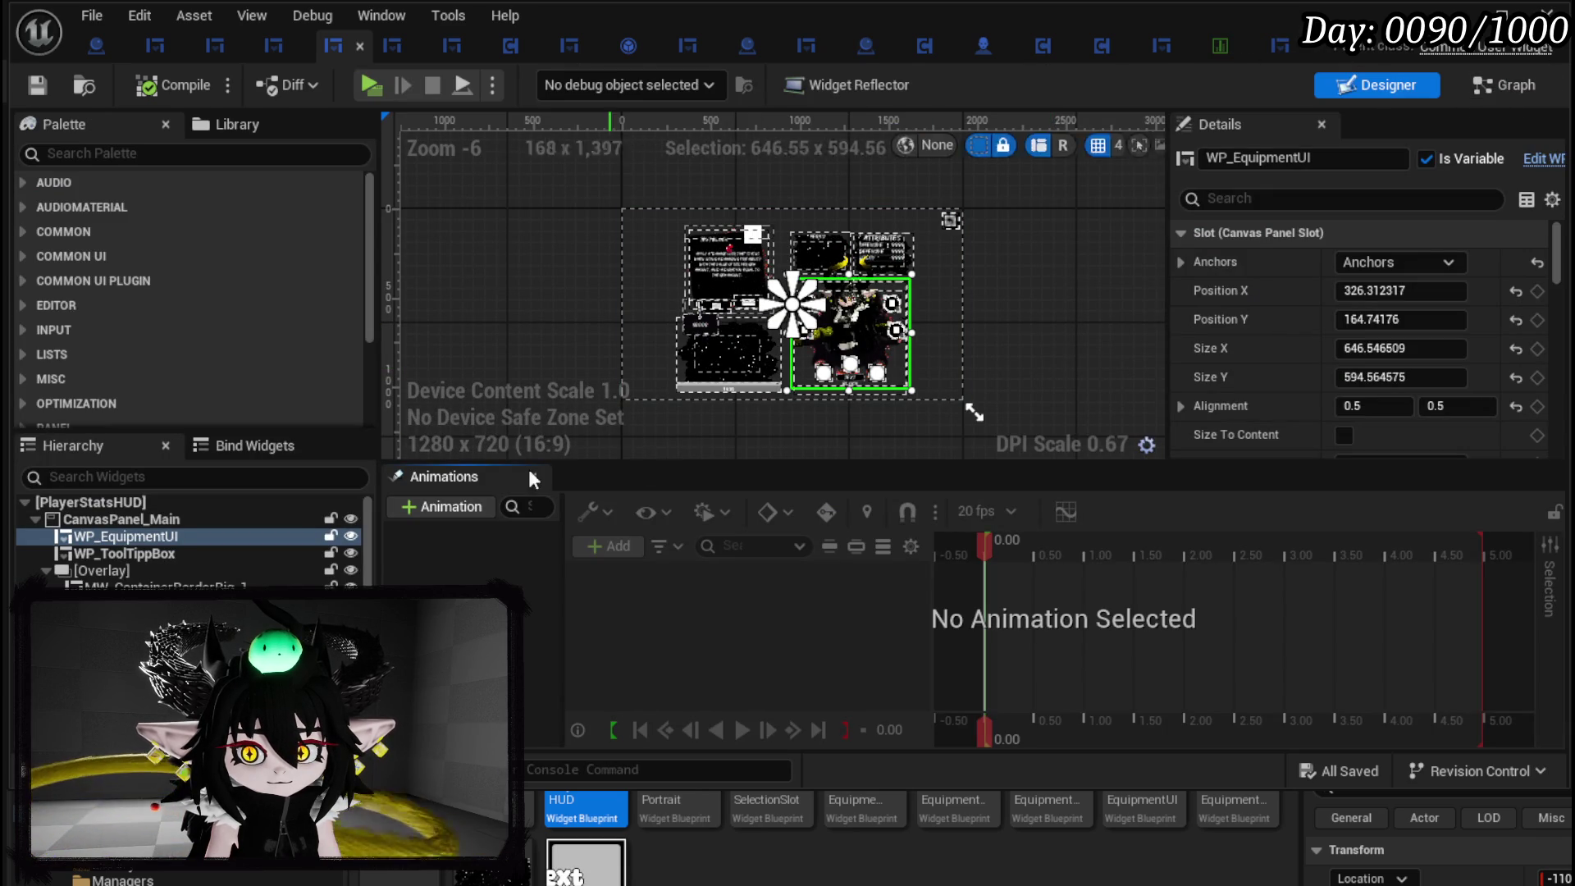
click(179, 554)
click(179, 540)
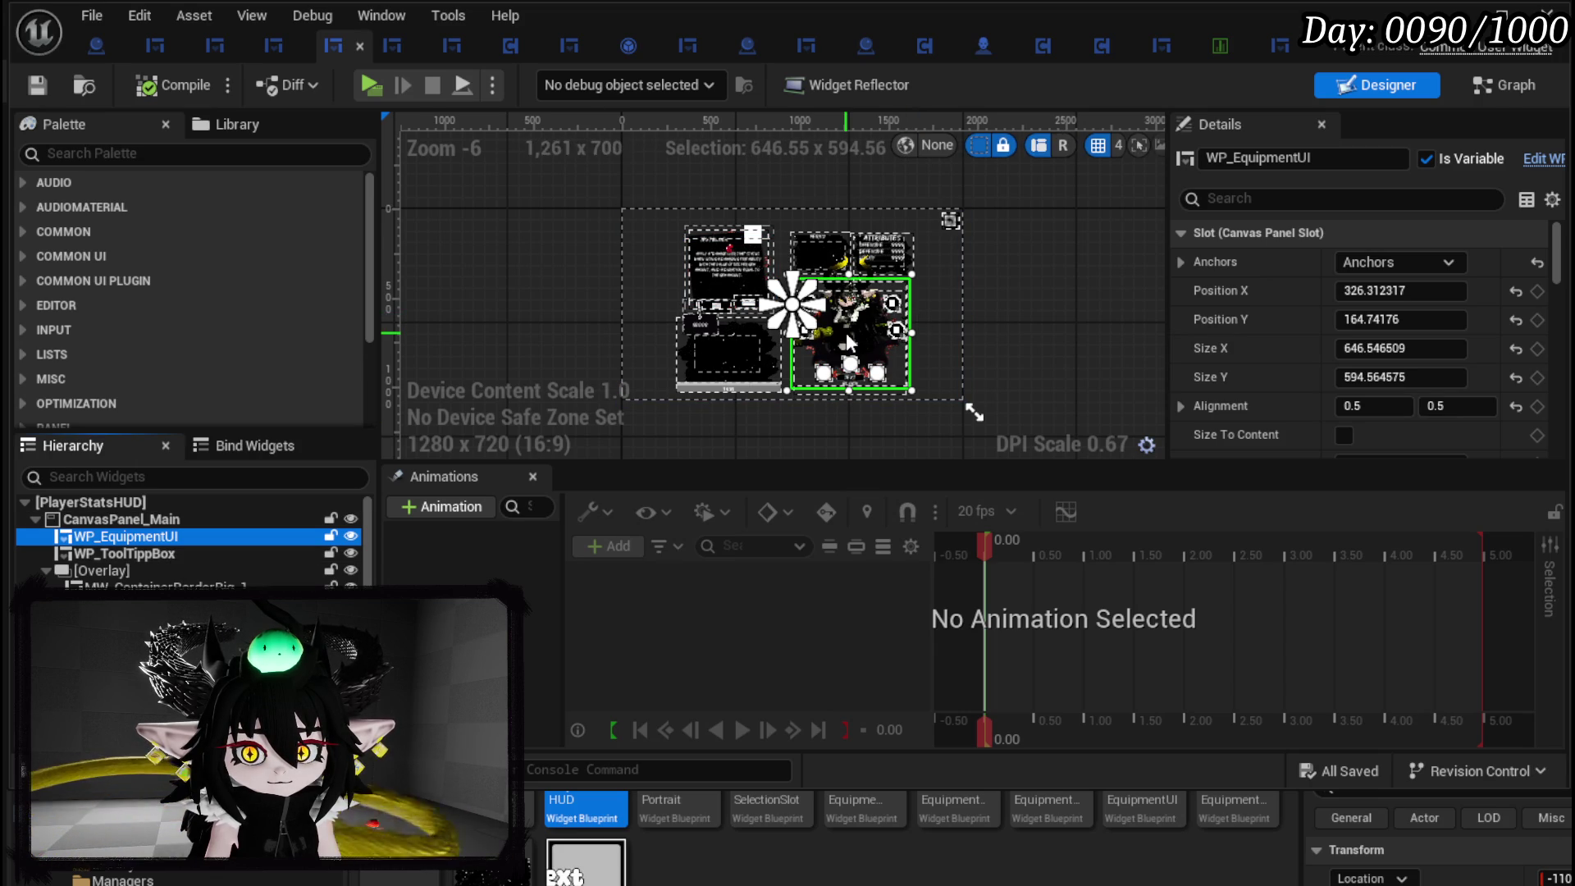
double_click(697, 261)
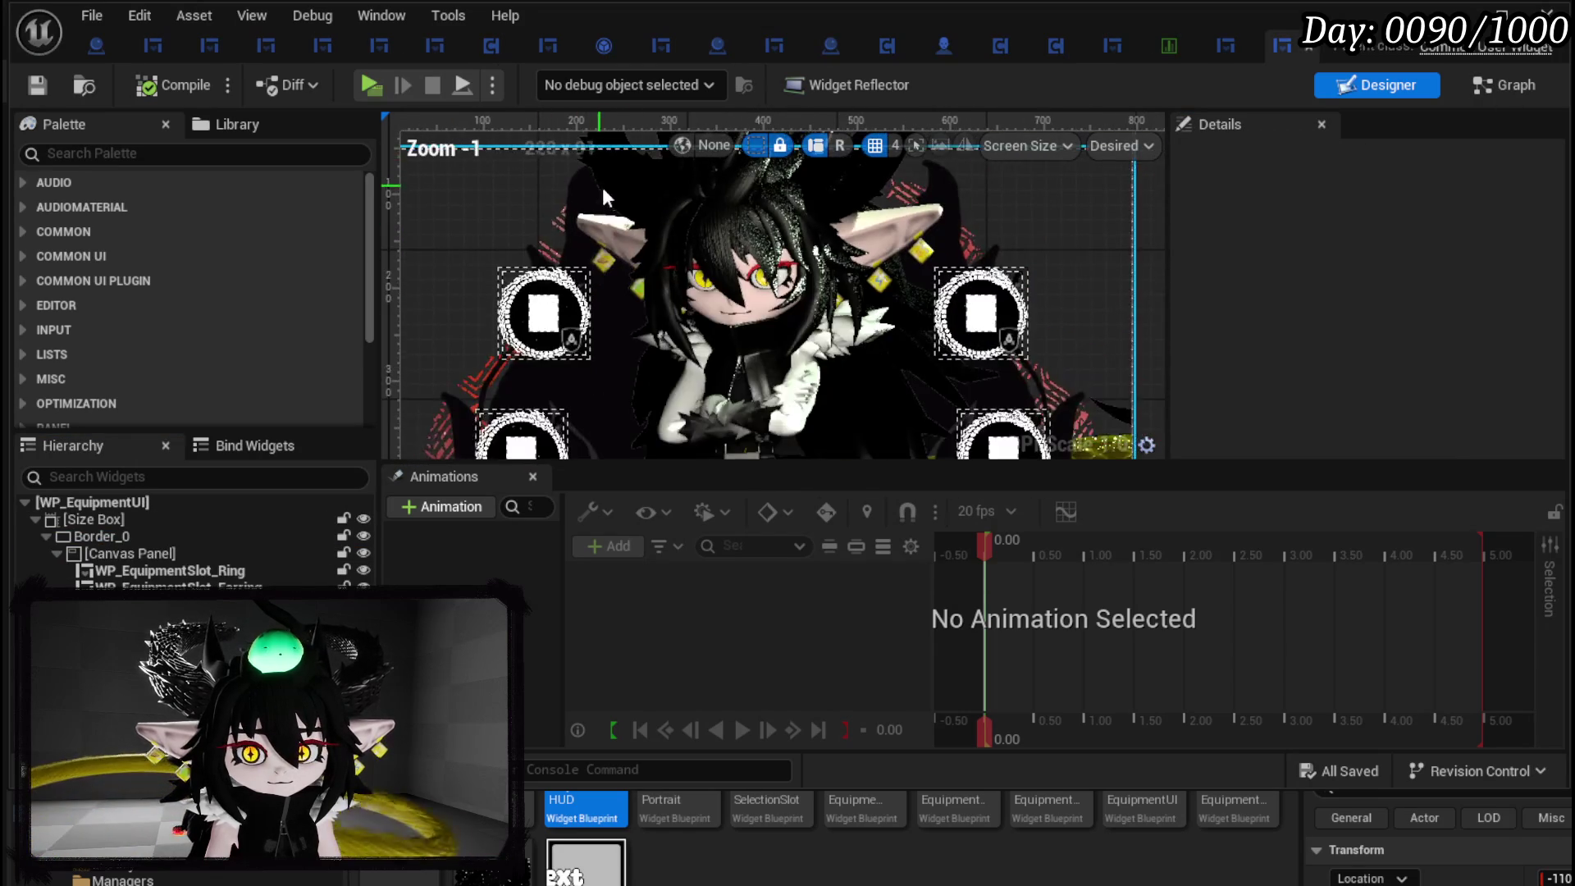
In WP_EquipmentUI's event graph, move the Make Transform node down and left, then save.
scroll(602, 187, down, 4)
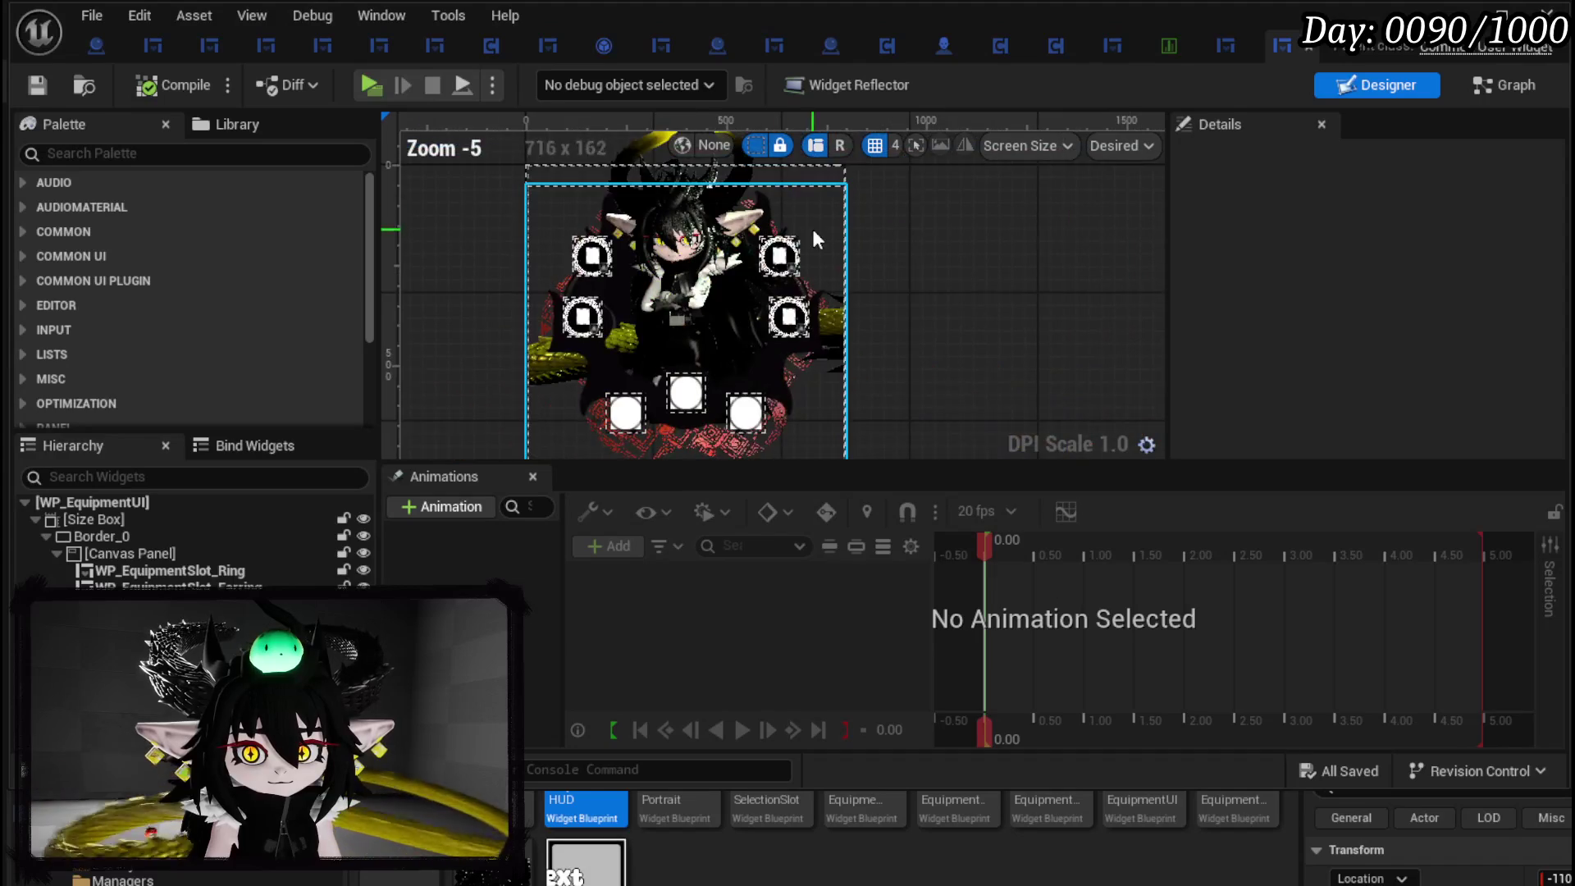
click(1514, 86)
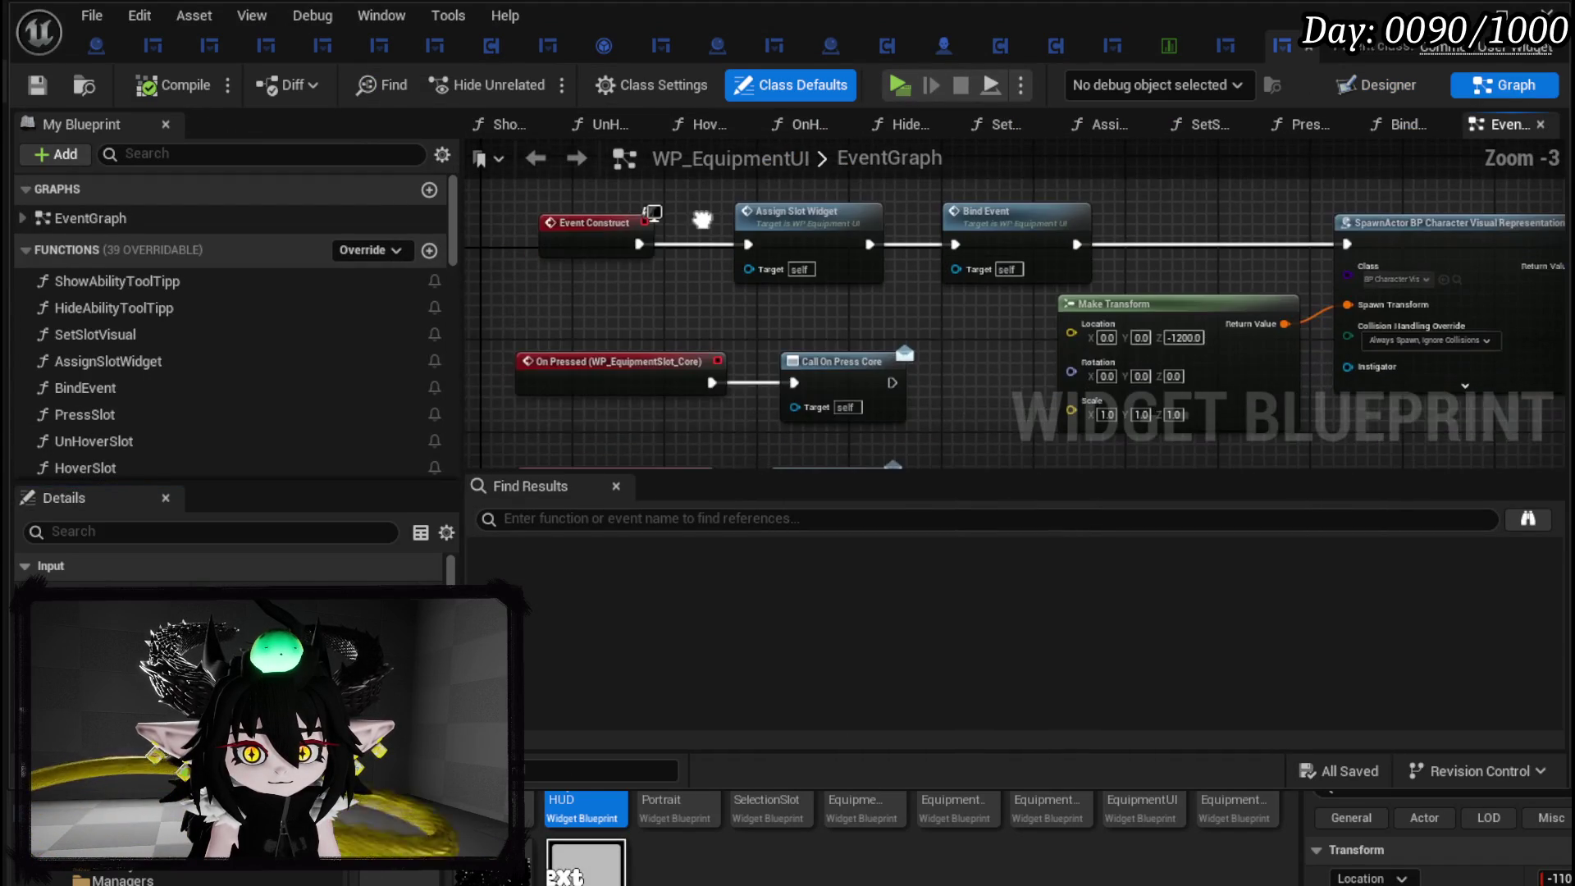
drag(702, 219, 339, 238)
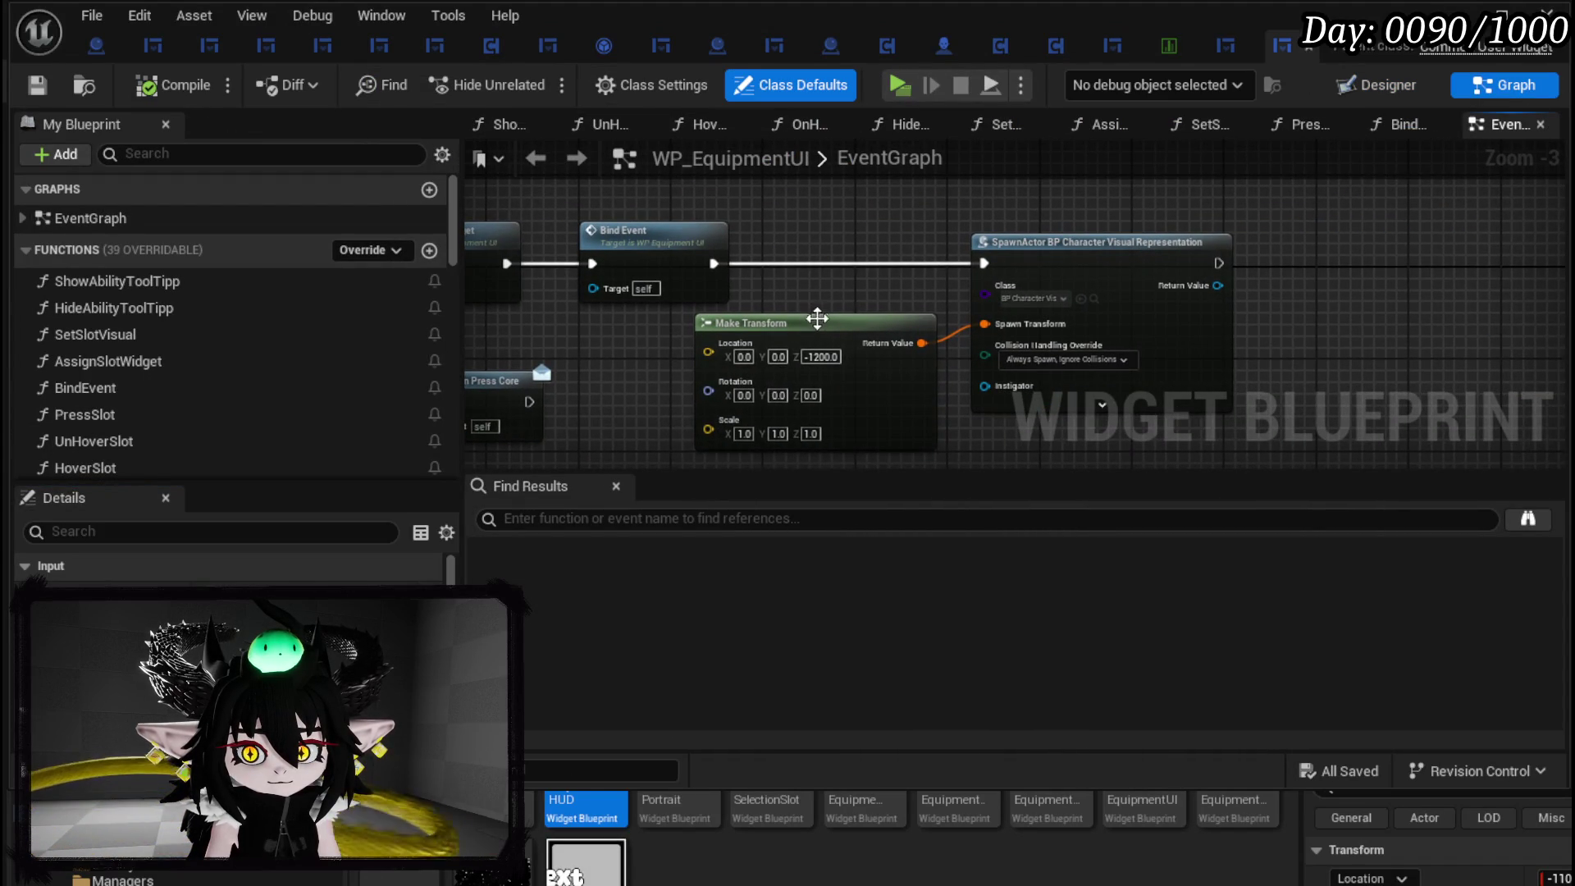
drag(817, 318, 792, 359)
mouse_move(830, 307)
mouse_down()
mouse_move(597, 302)
mouse_move(826, 334)
mouse_up()
key(ctrl+s)
Review the Event Construct, SpawnActor and Make Transform nodes, then return to the Designer layout.
drag(789, 263, 1129, 269)
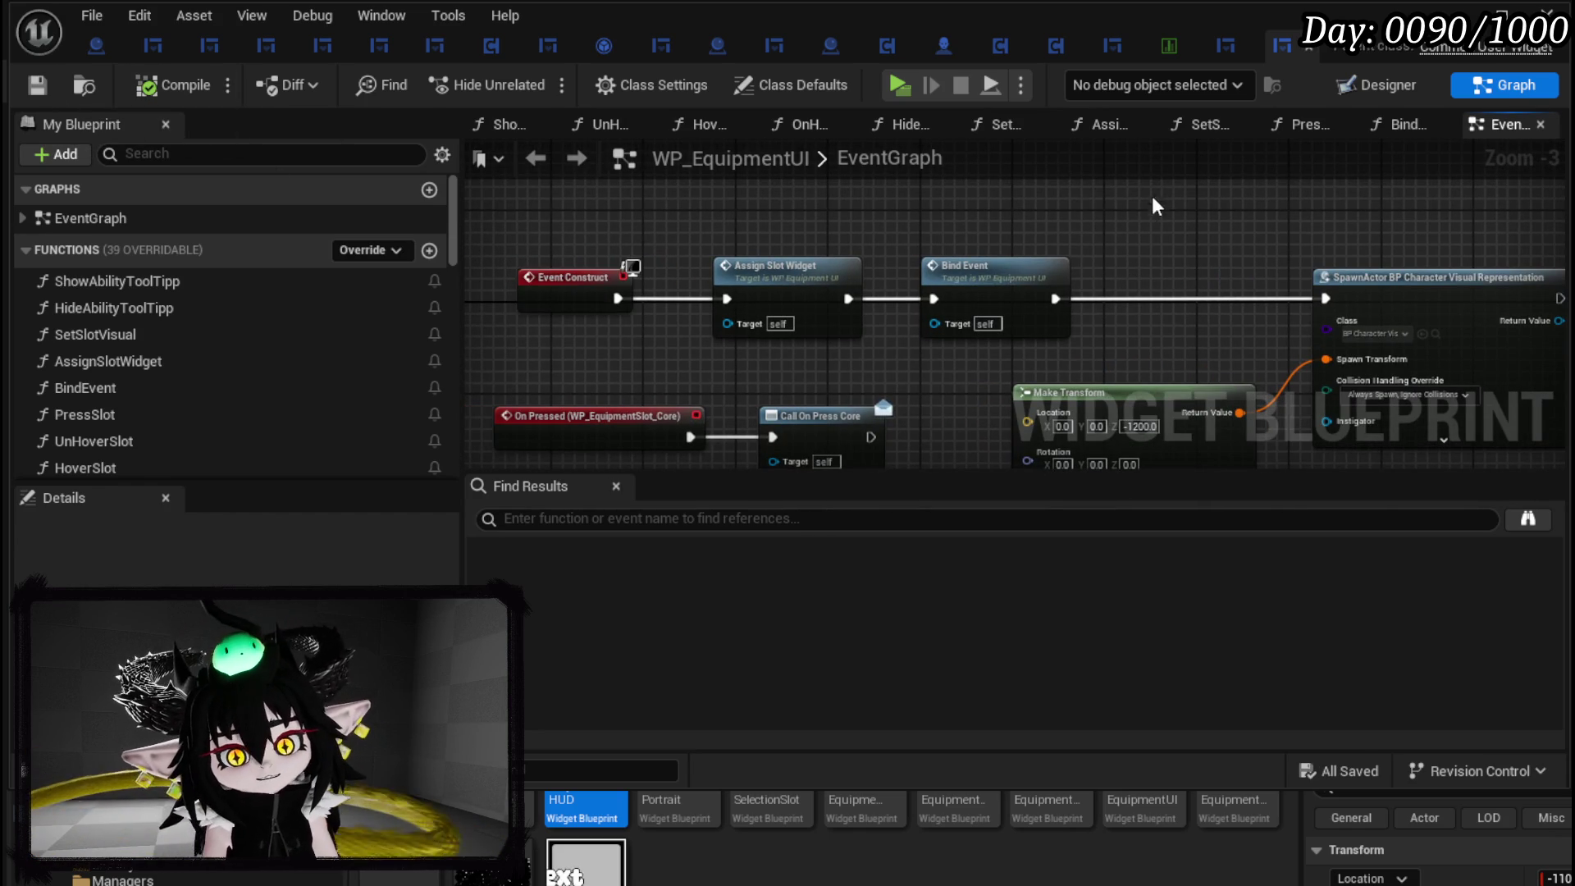
drag(1069, 262, 589, 169)
mouse_move(798, 229)
mouse_down()
mouse_move(855, 304)
mouse_move(994, 369)
mouse_move(984, 381)
mouse_up()
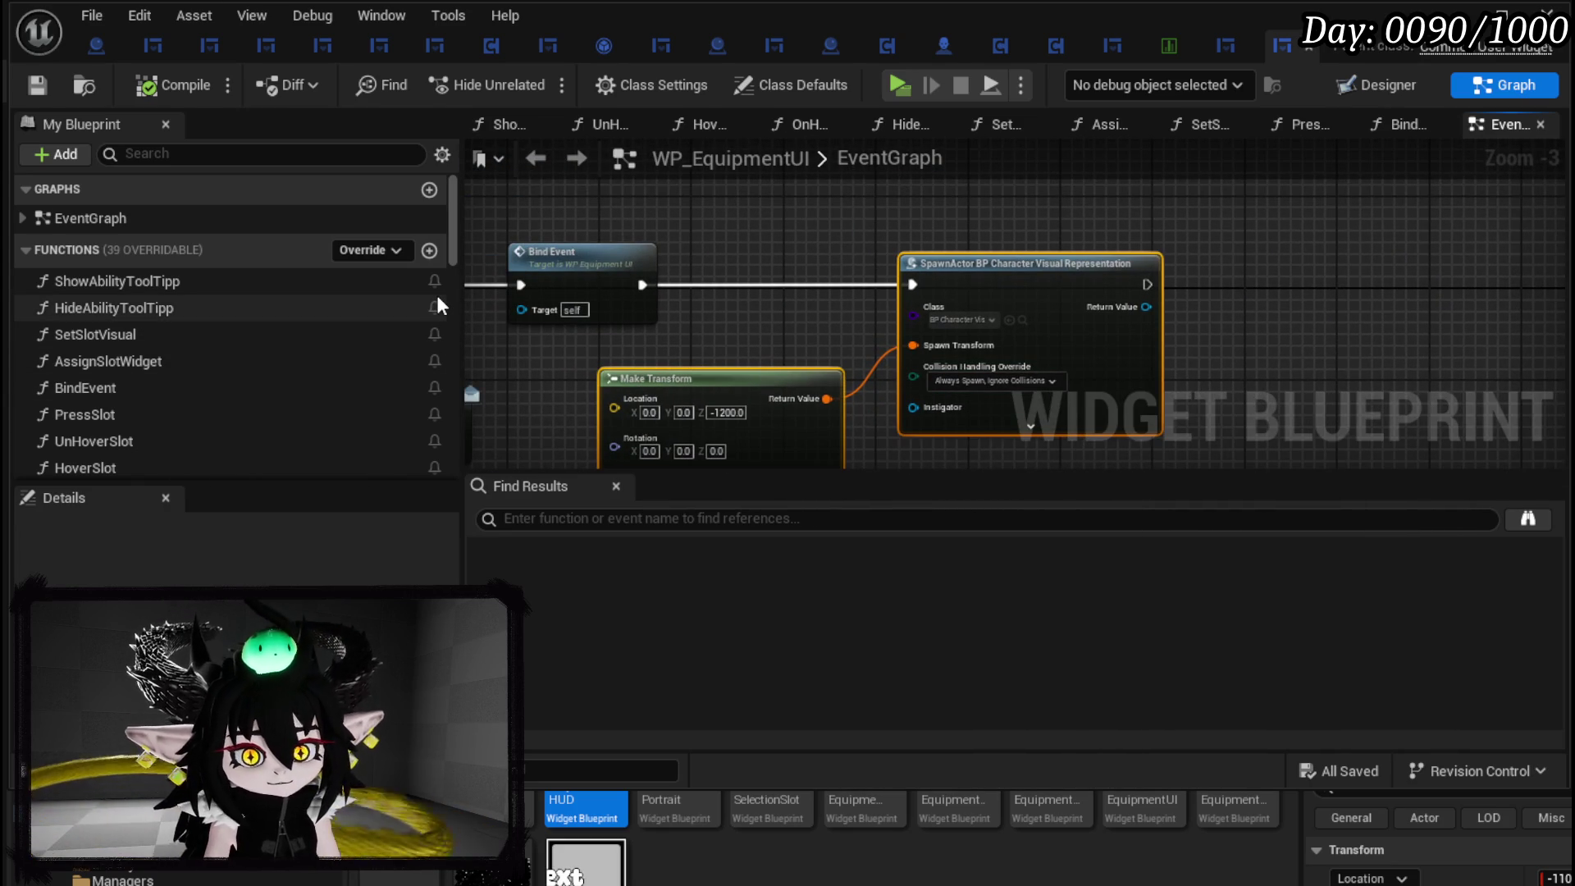
scroll(291, 289, down, 3)
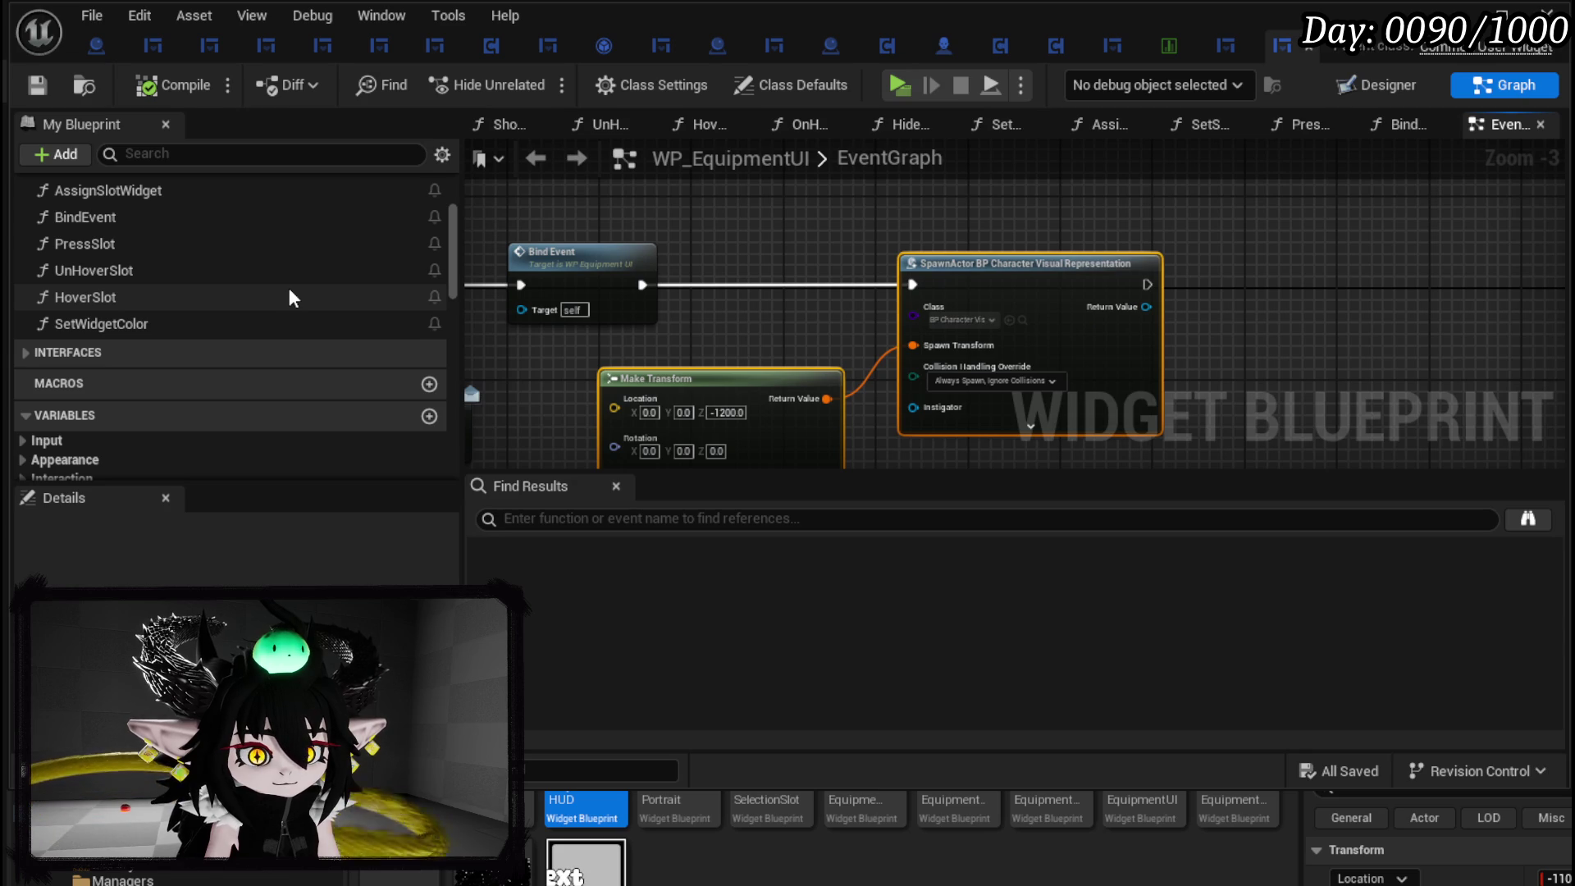
click(798, 243)
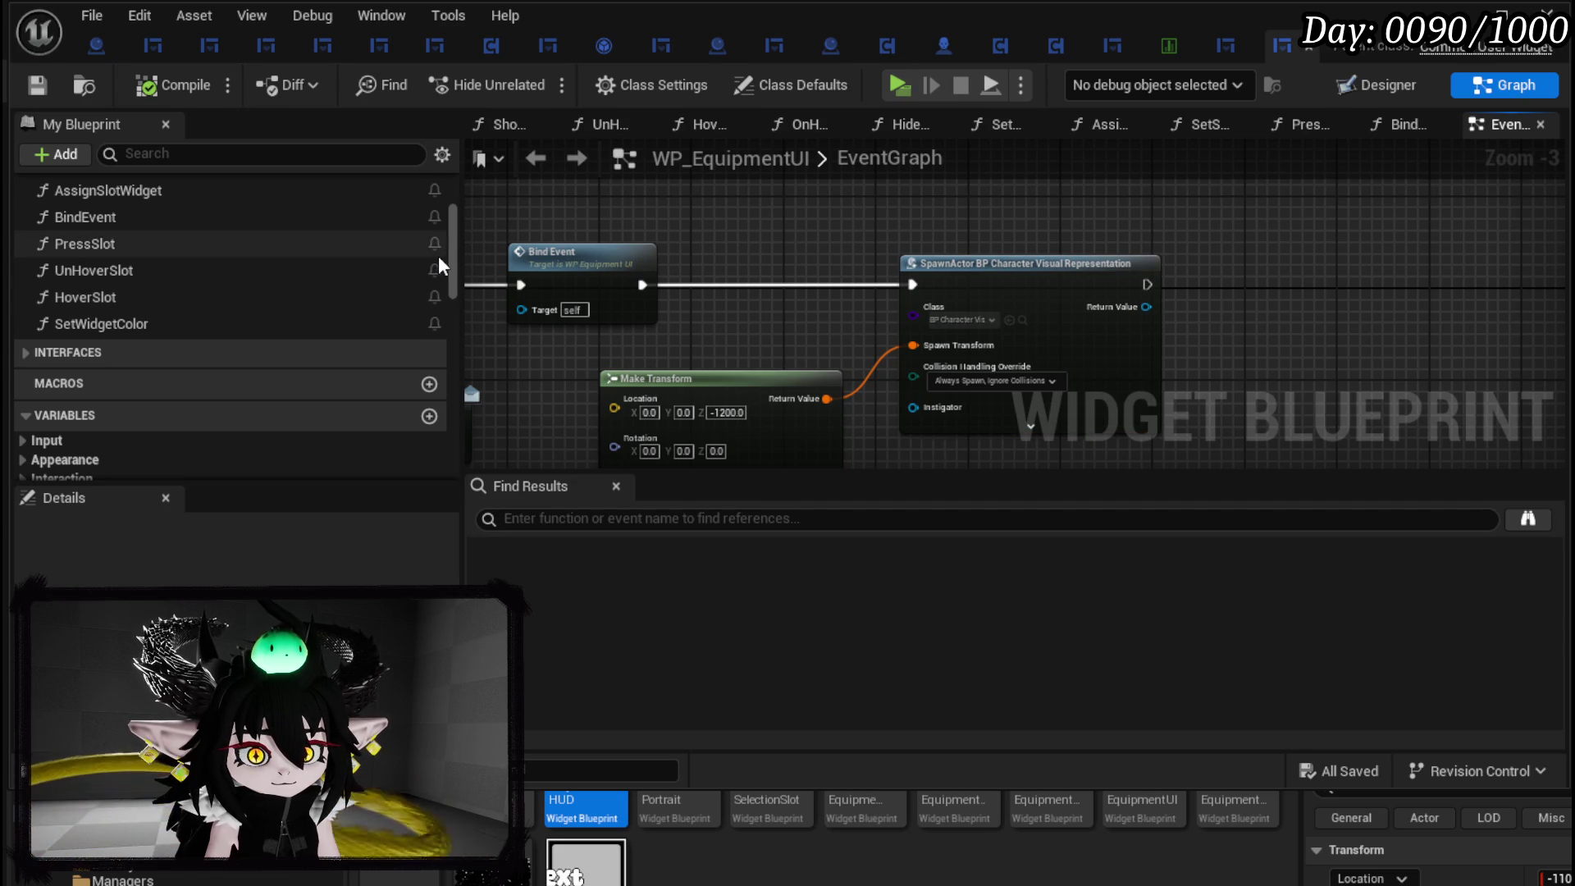
key(ctrl+shift+alt+d)
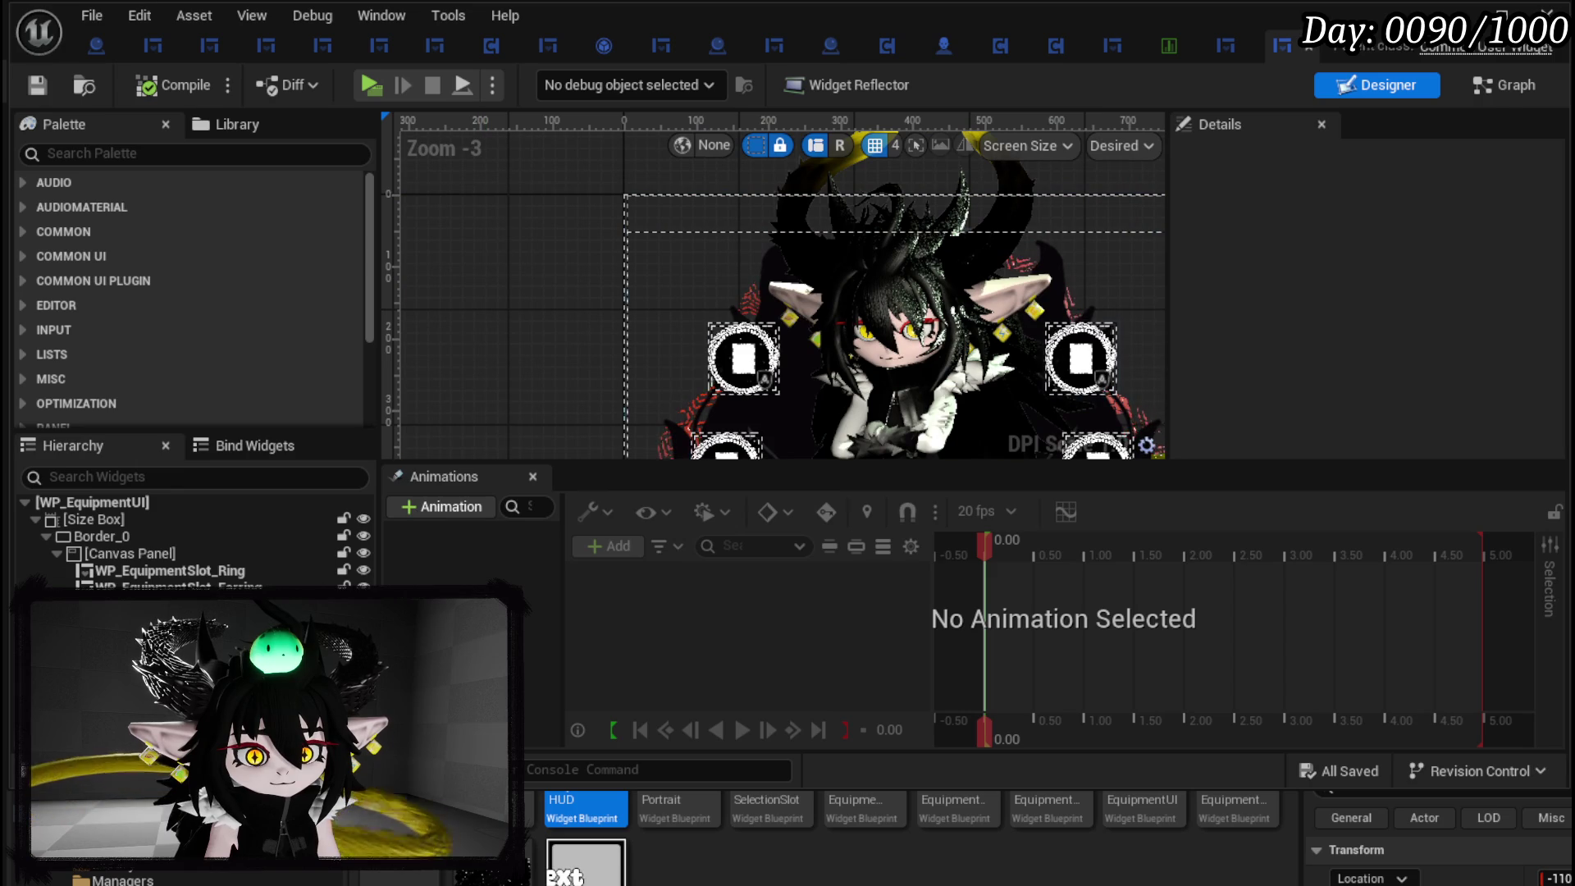
Wrap the WP_CharacterPortrait widget in a Size Box.
click(894, 385)
scroll(513, 396, down, 2)
mouse_move(514, 397)
mouse_down()
mouse_move(450, 246)
mouse_move(457, 137)
mouse_move(432, 304)
mouse_move(572, 270)
mouse_move(539, 273)
mouse_up()
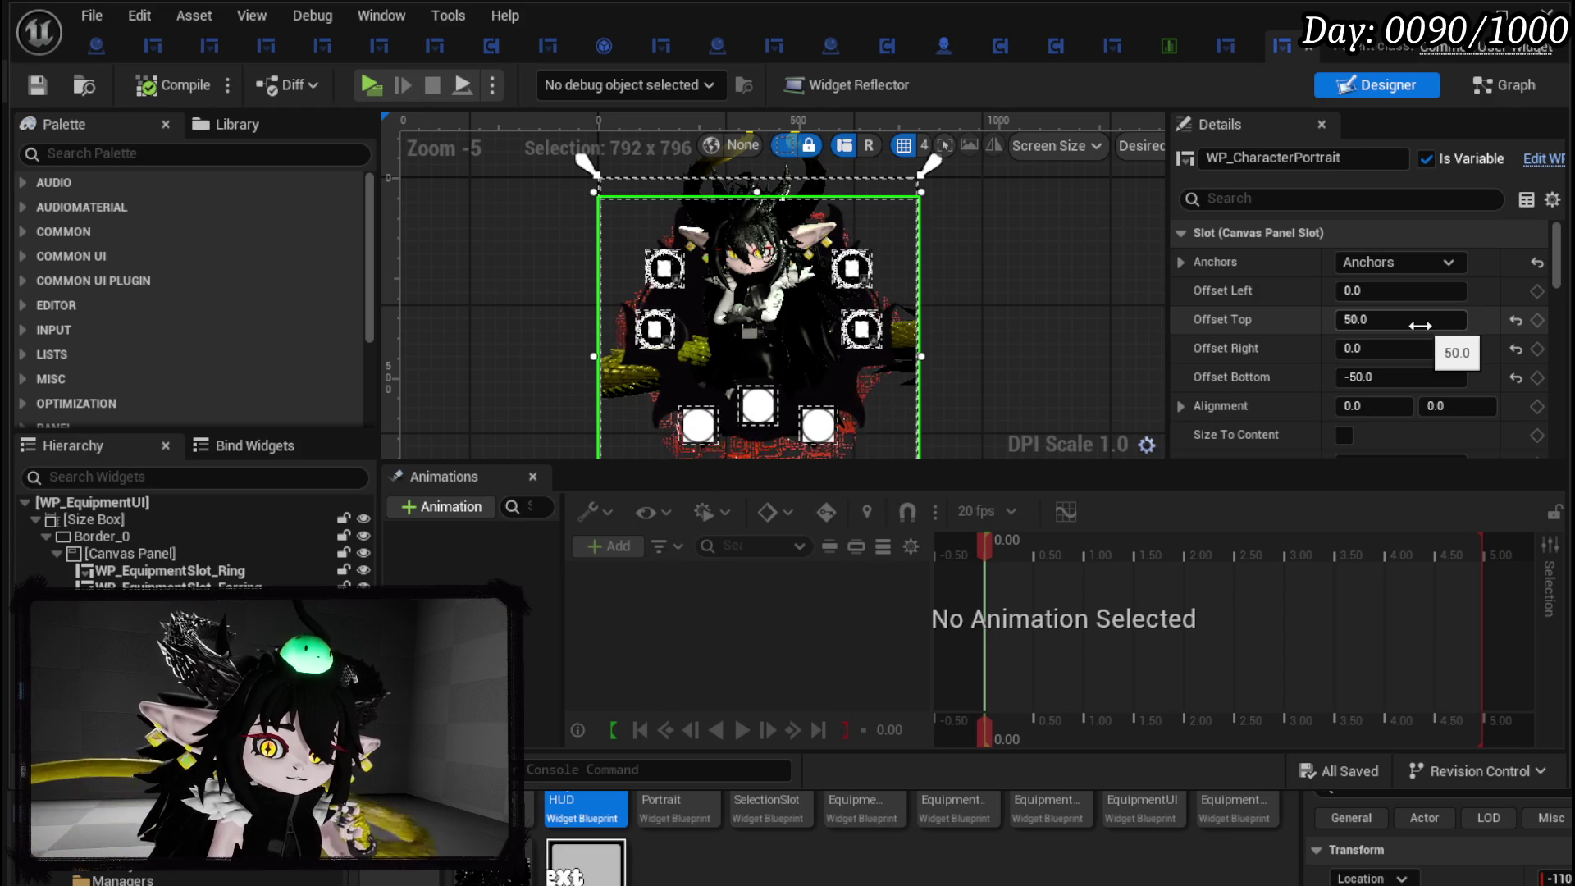
click(1498, 89)
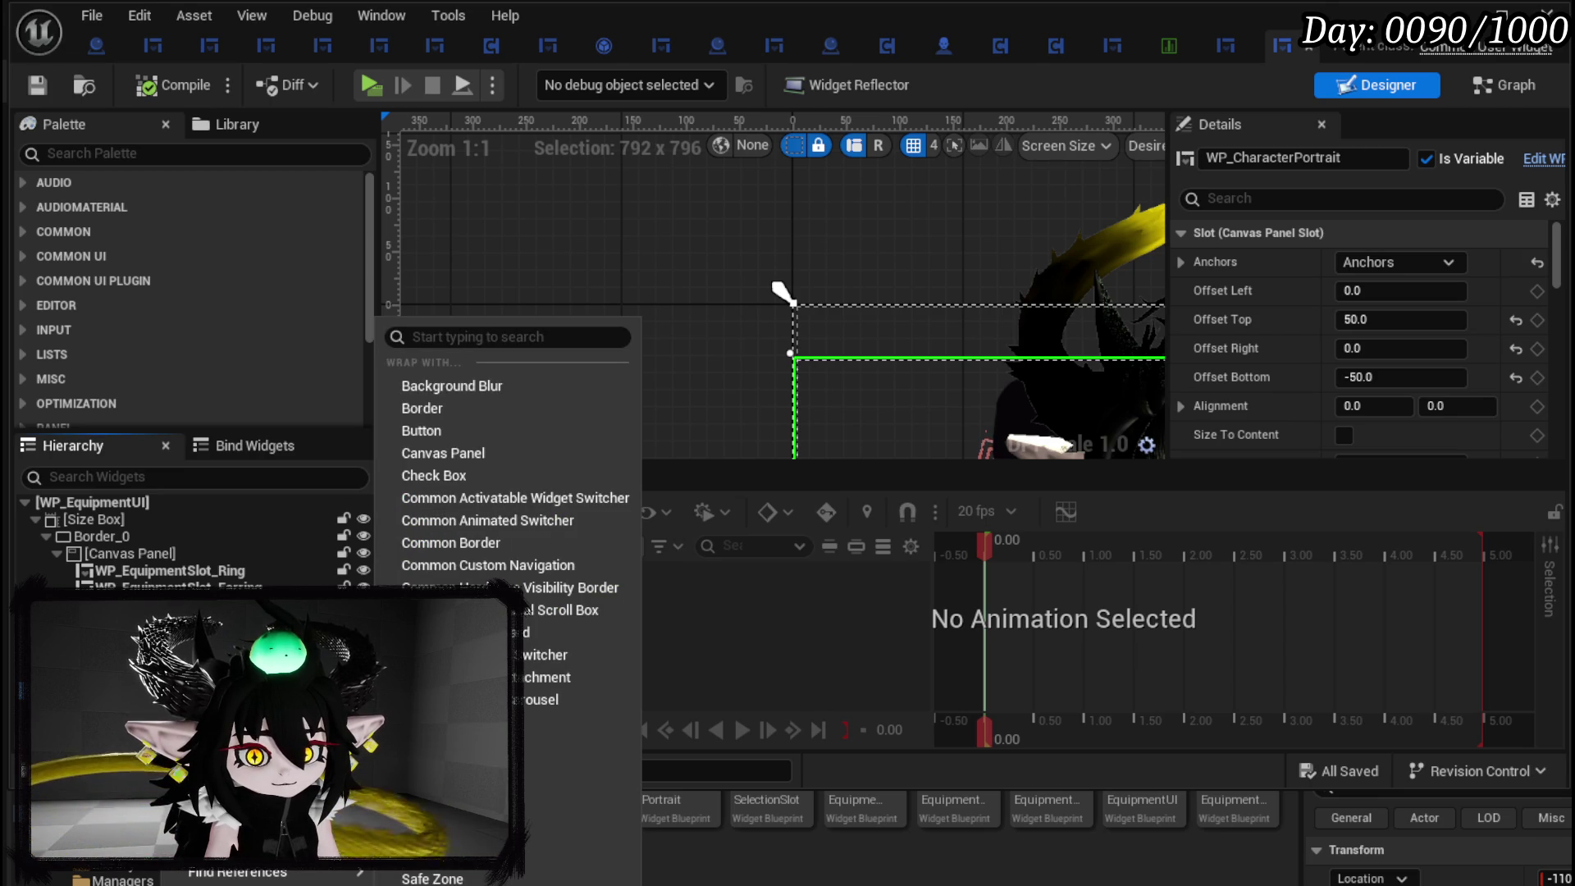
text(size)
key(Return)
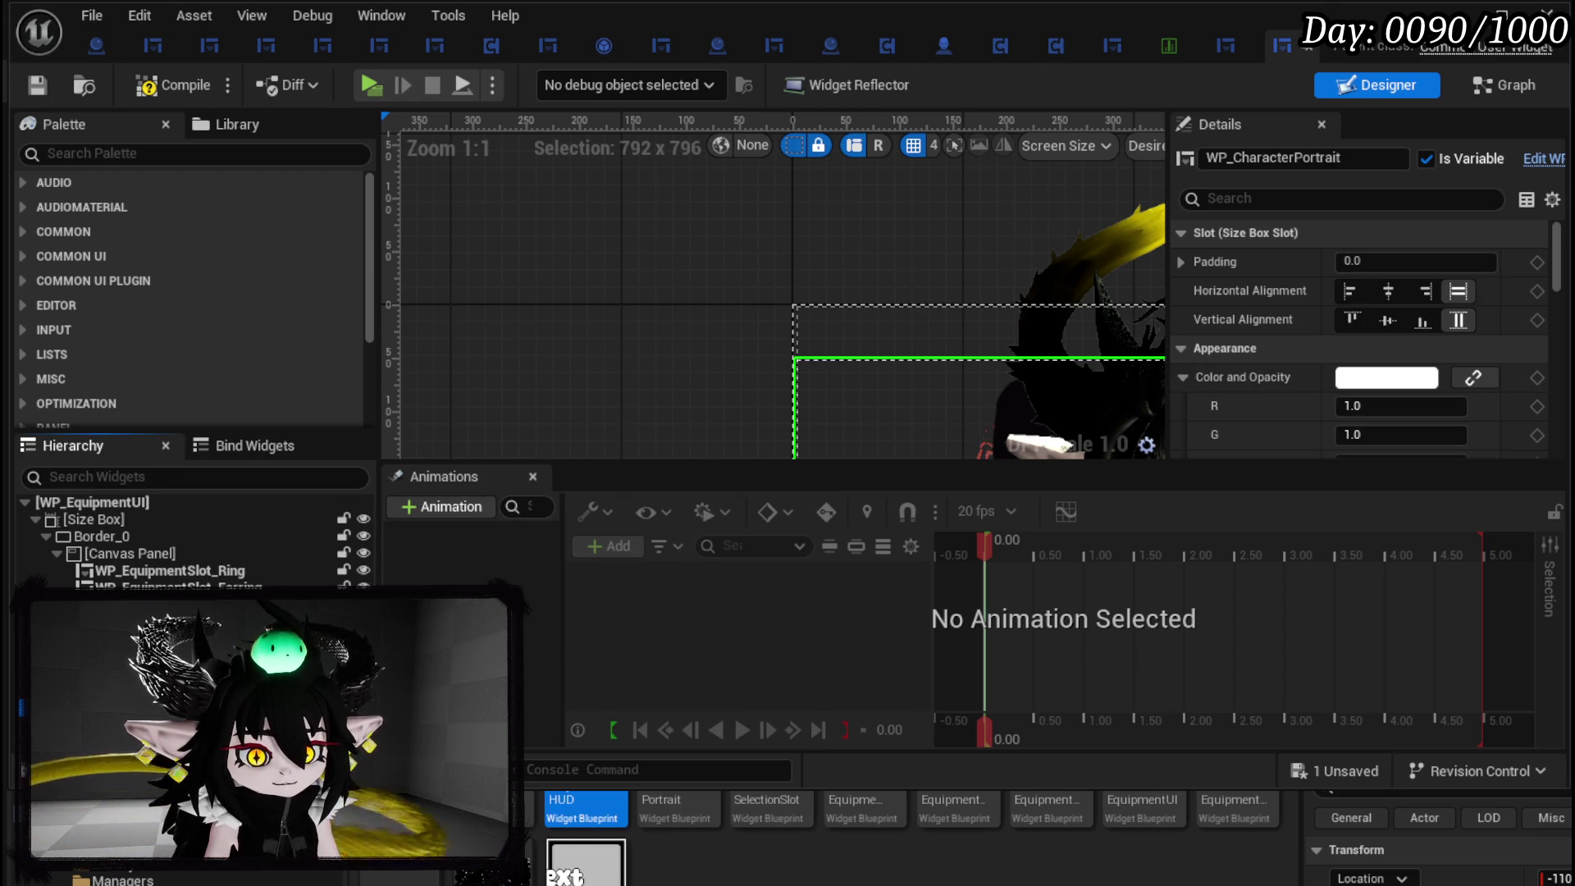
Rename the Size Box to SizeBox_Potrait, tick Is Variable, and save the blueprint.
click(1313, 159)
text(SizeBox_Potrait)
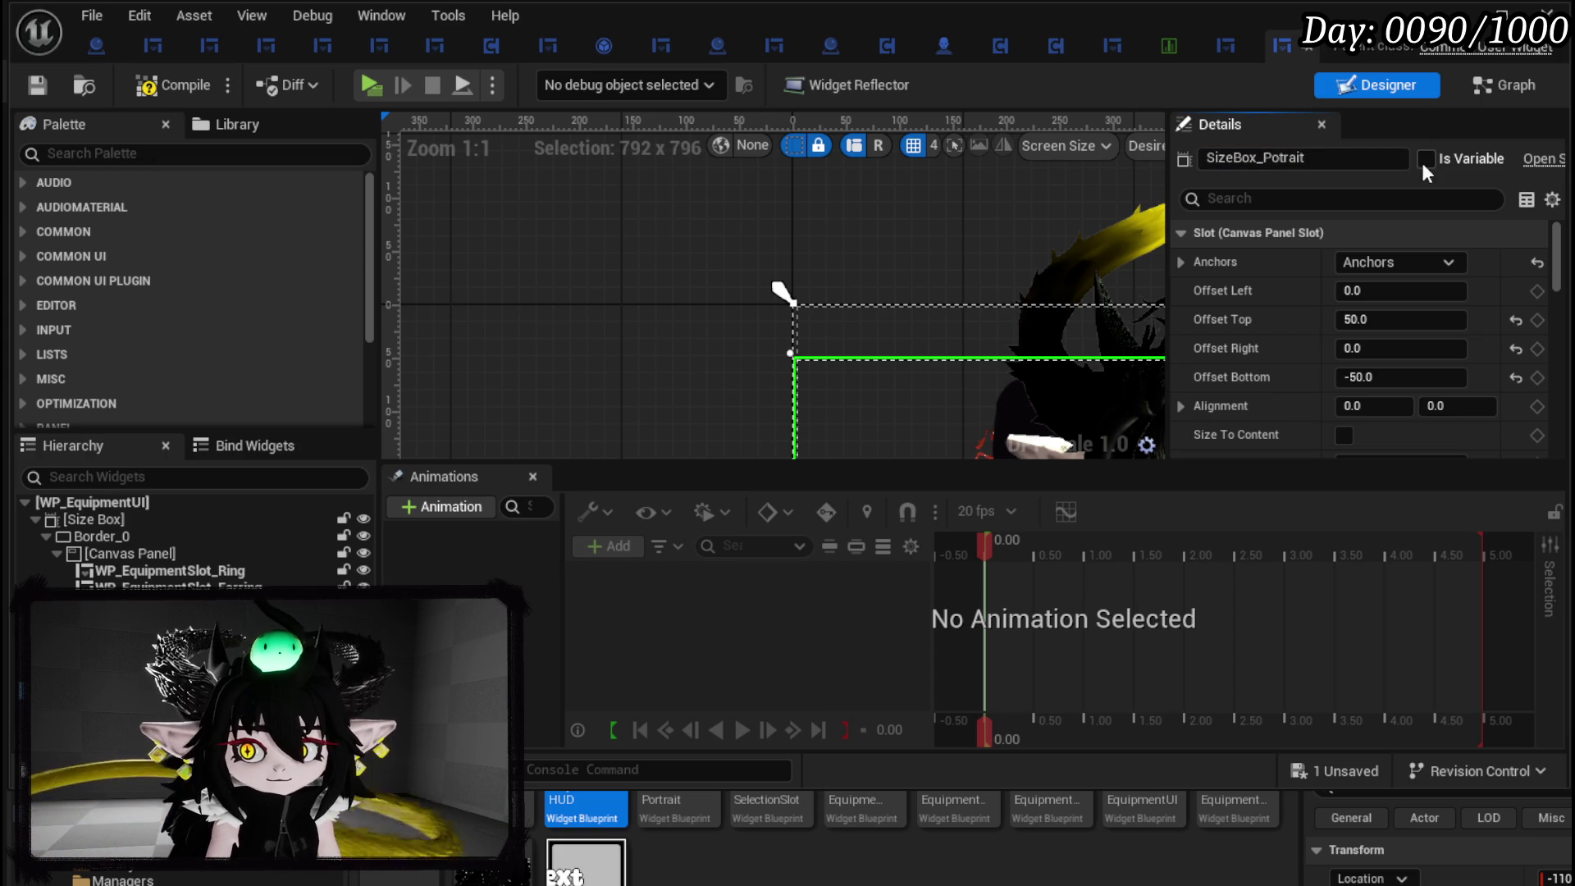
click(1427, 160)
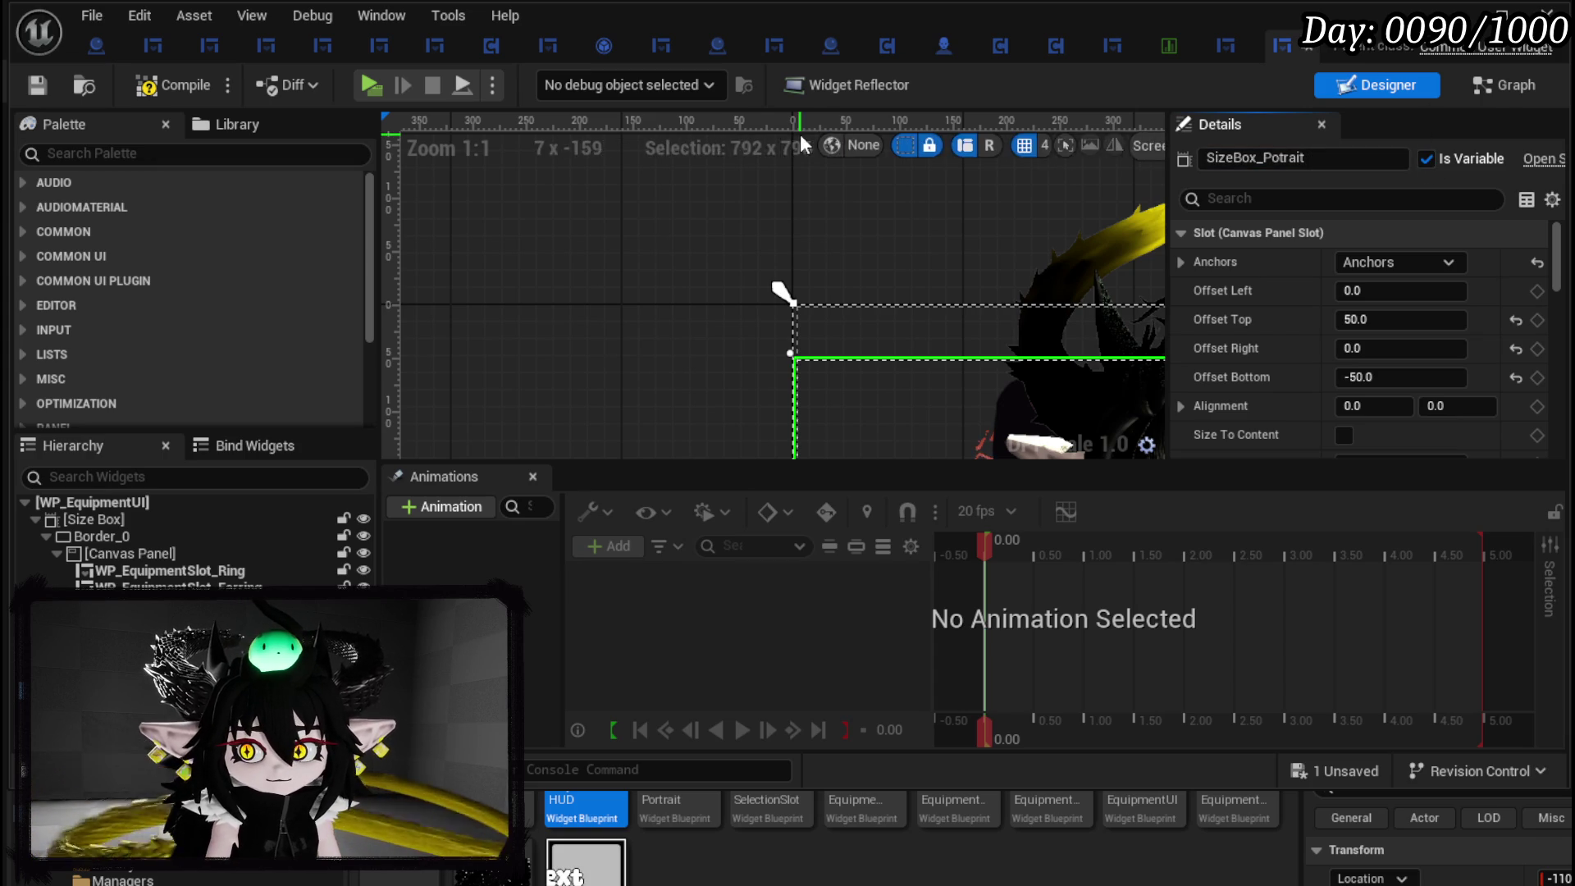
click(36, 85)
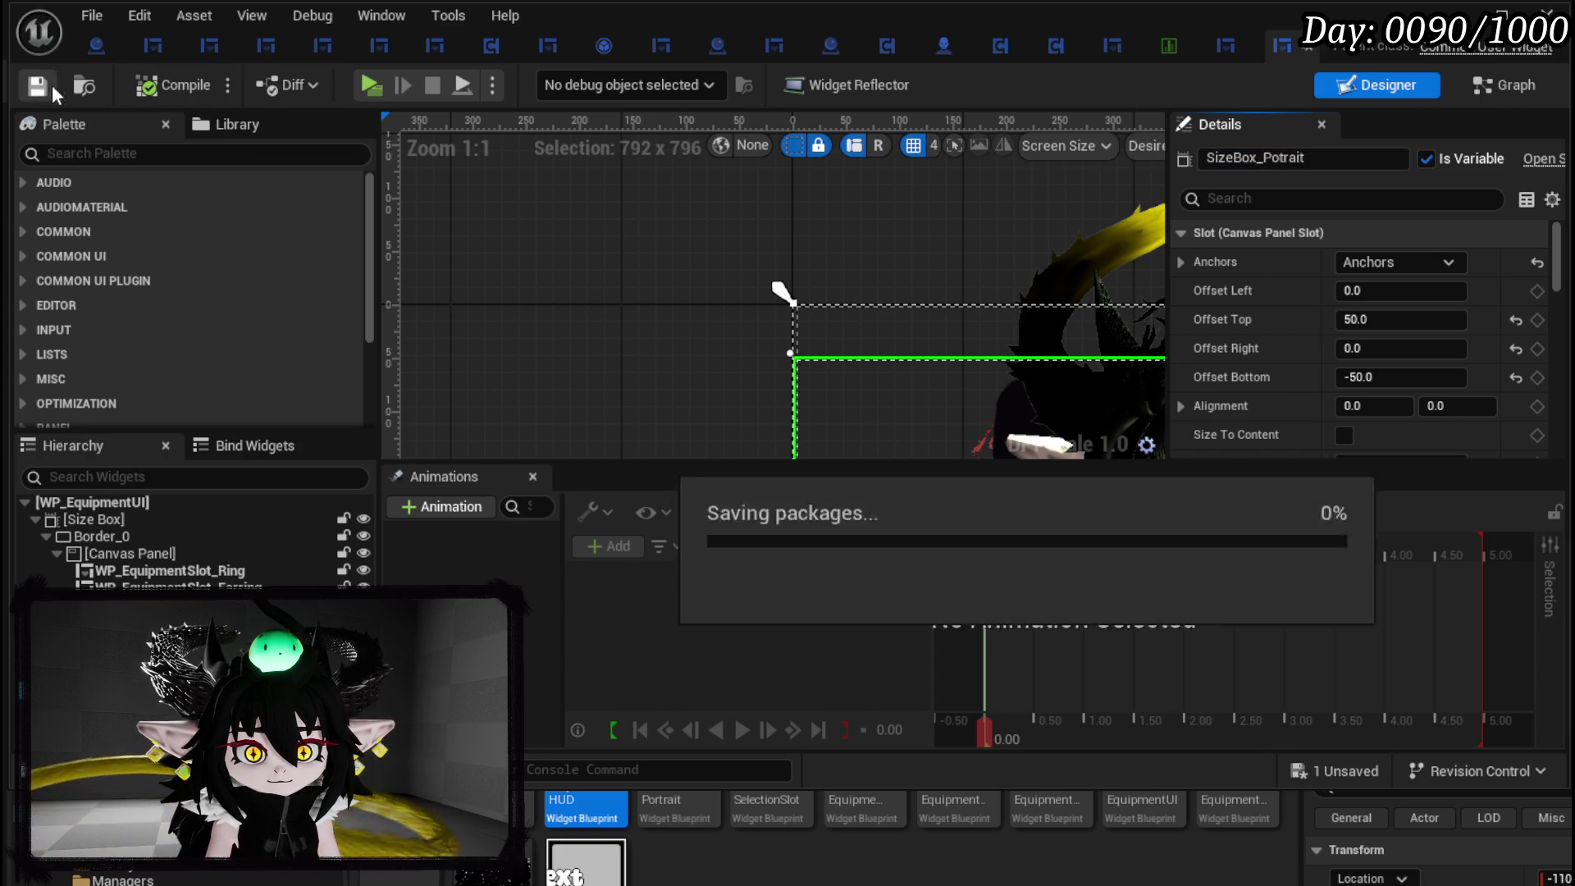
click(1494, 76)
Add a new function named OpenPortrait to WP_EquipmentUI.
mouse_move(706, 228)
mouse_down()
mouse_move(1066, 247)
mouse_move(1042, 269)
mouse_up()
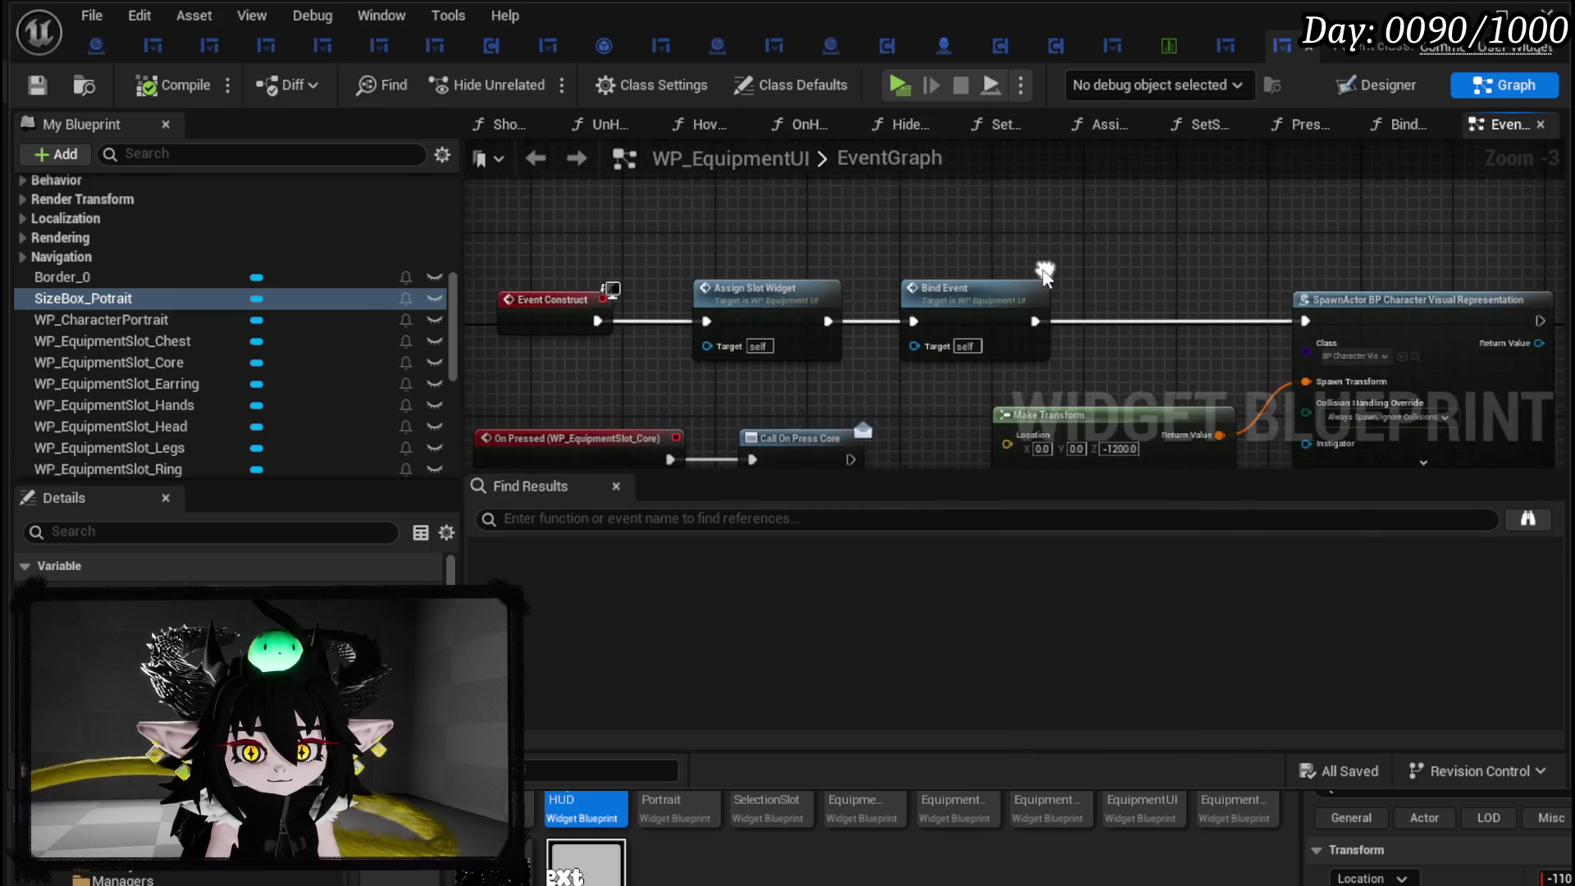
scroll(172, 287, up, 10)
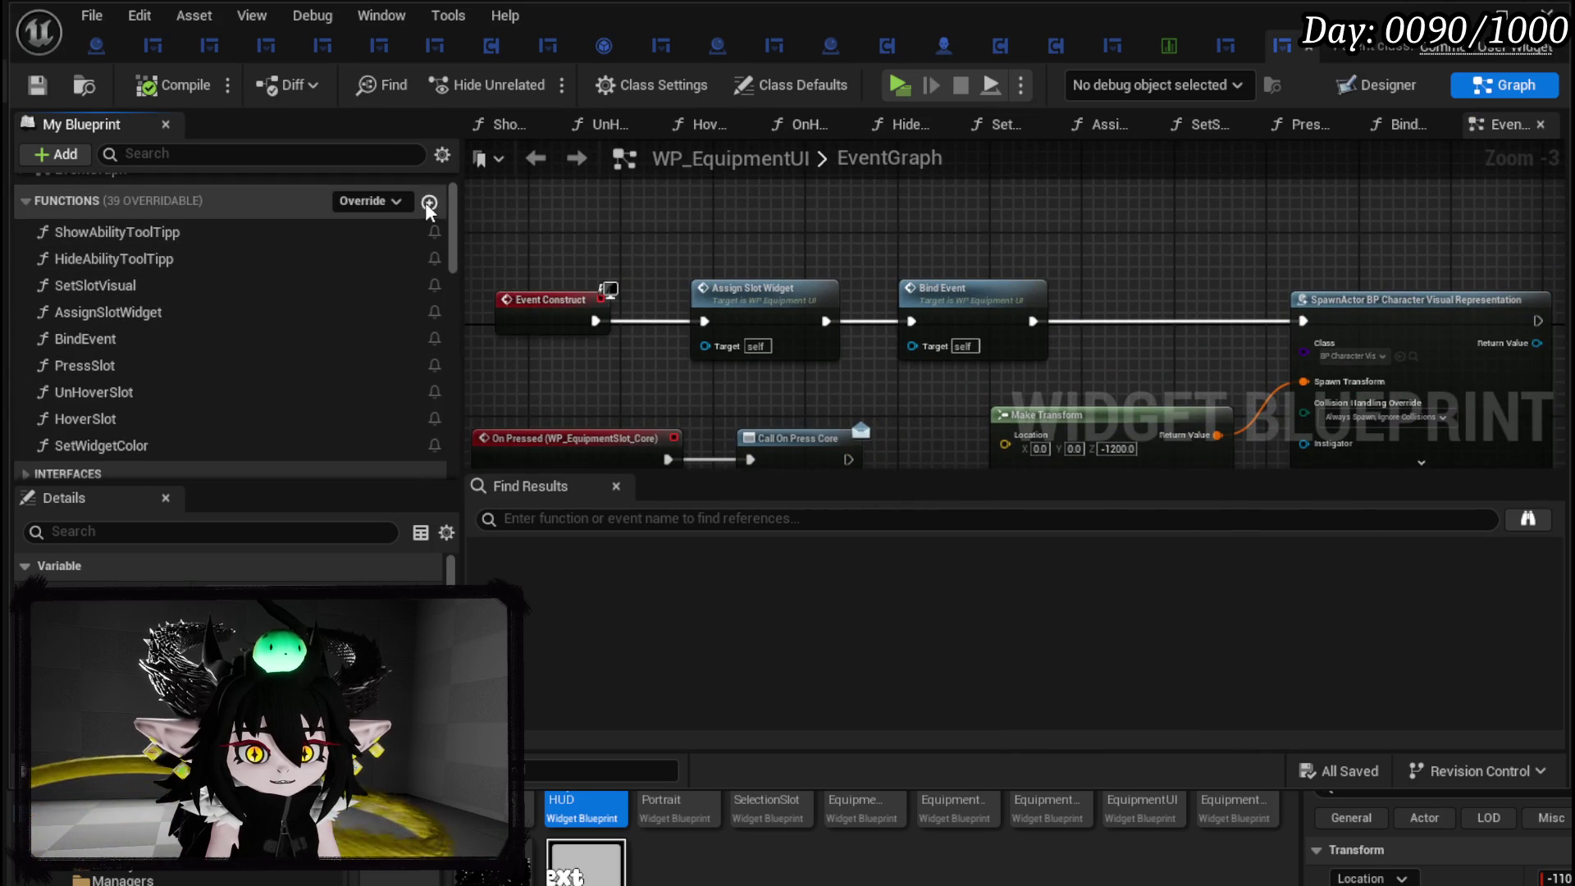
click(428, 201)
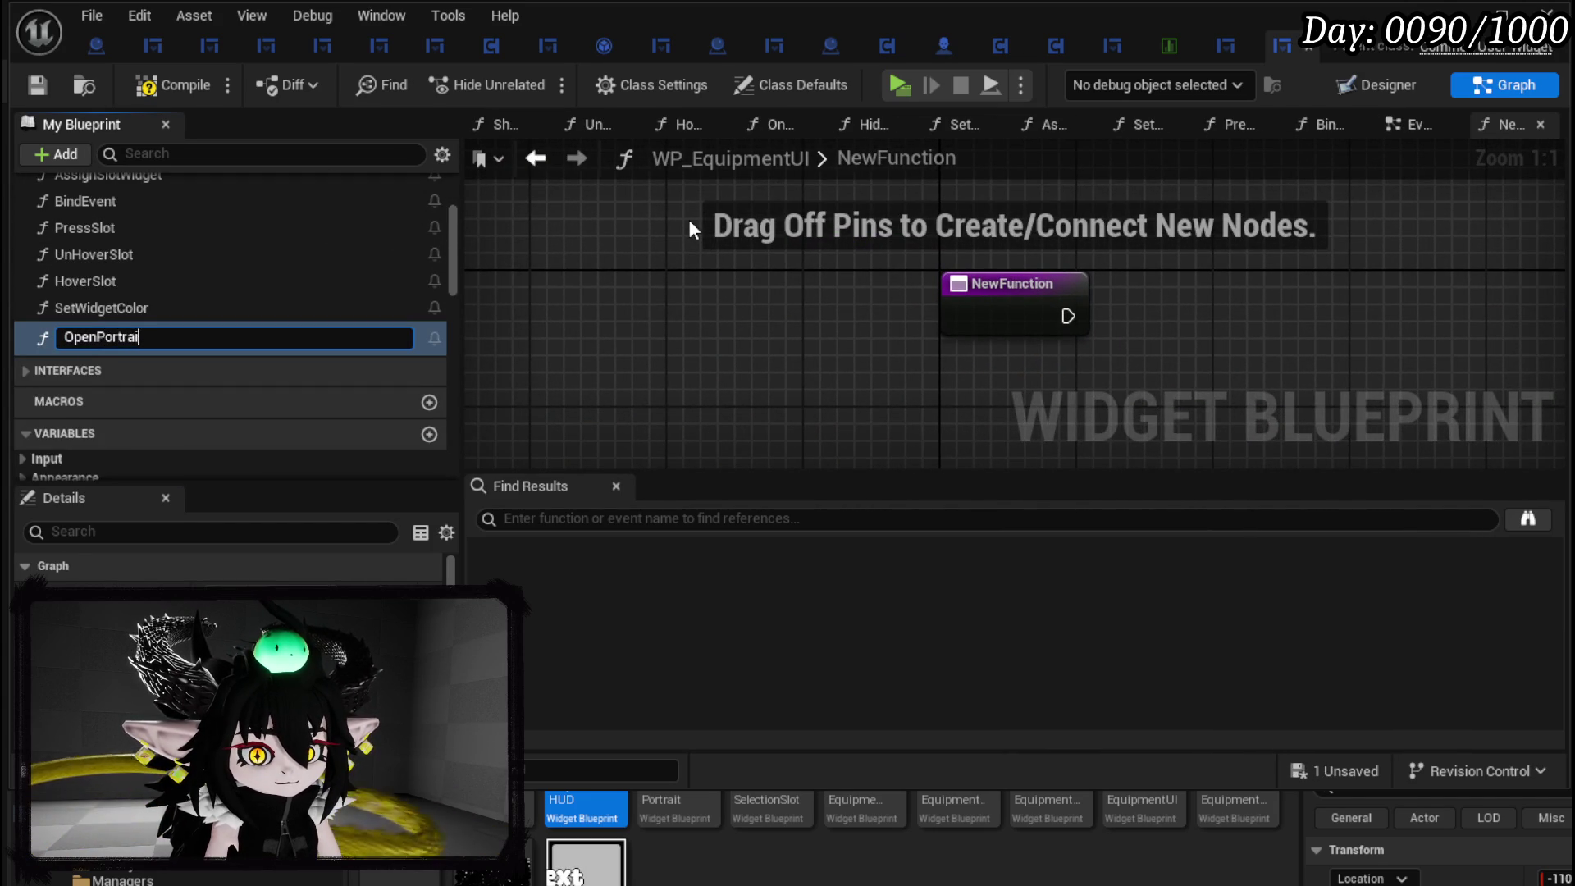
text(t)
key(Return)
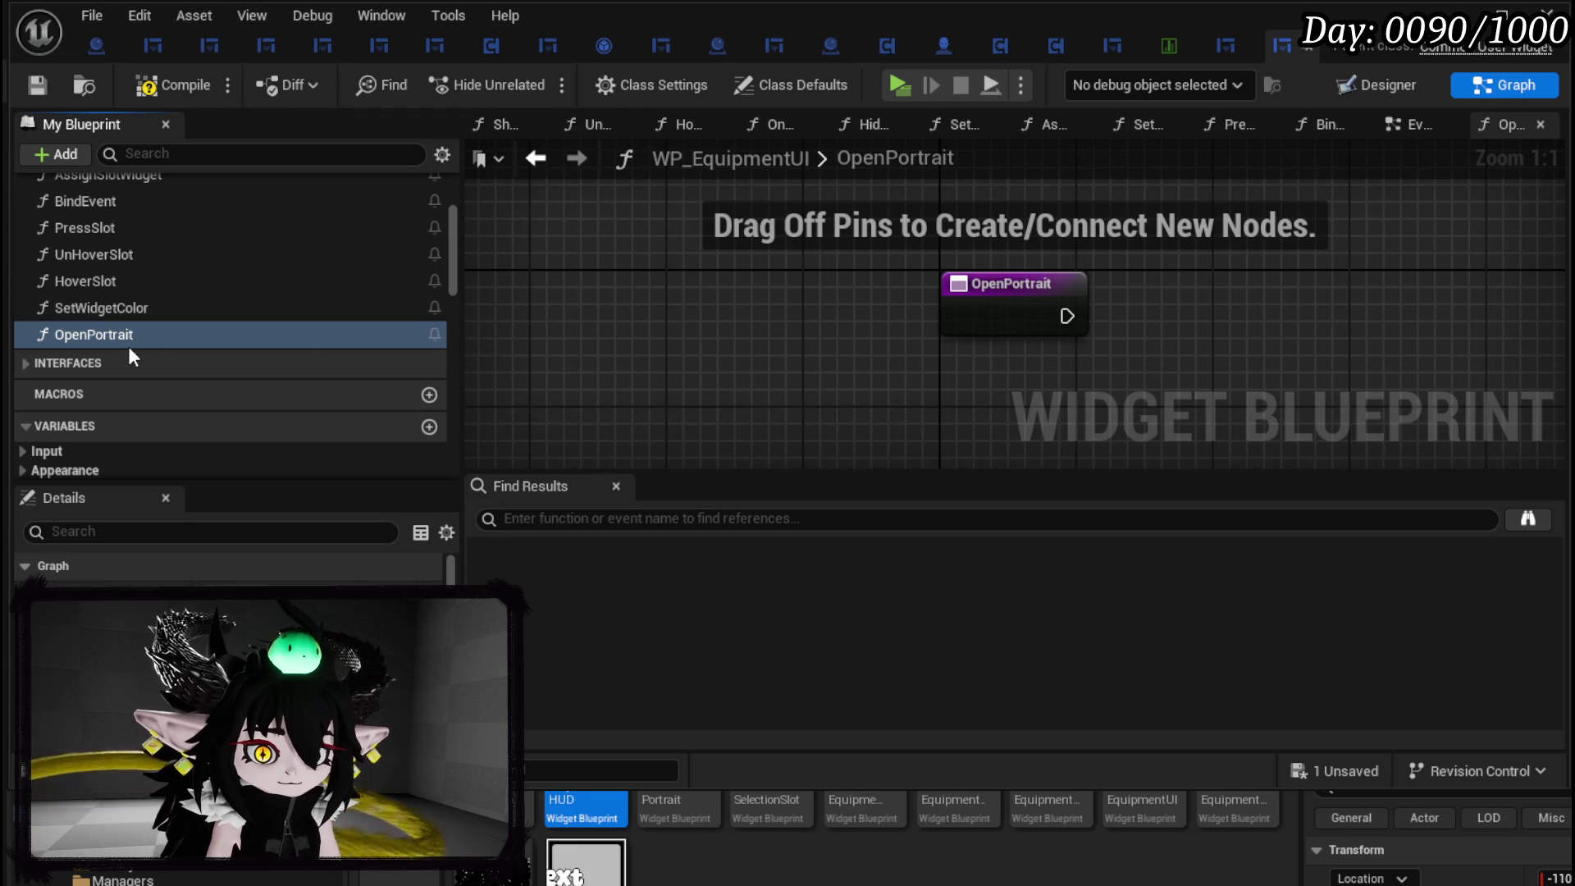
Add a second function named ClosePortrait, then bring up the OpenPortrait function graph.
scroll(297, 249, up, 3)
click(428, 200)
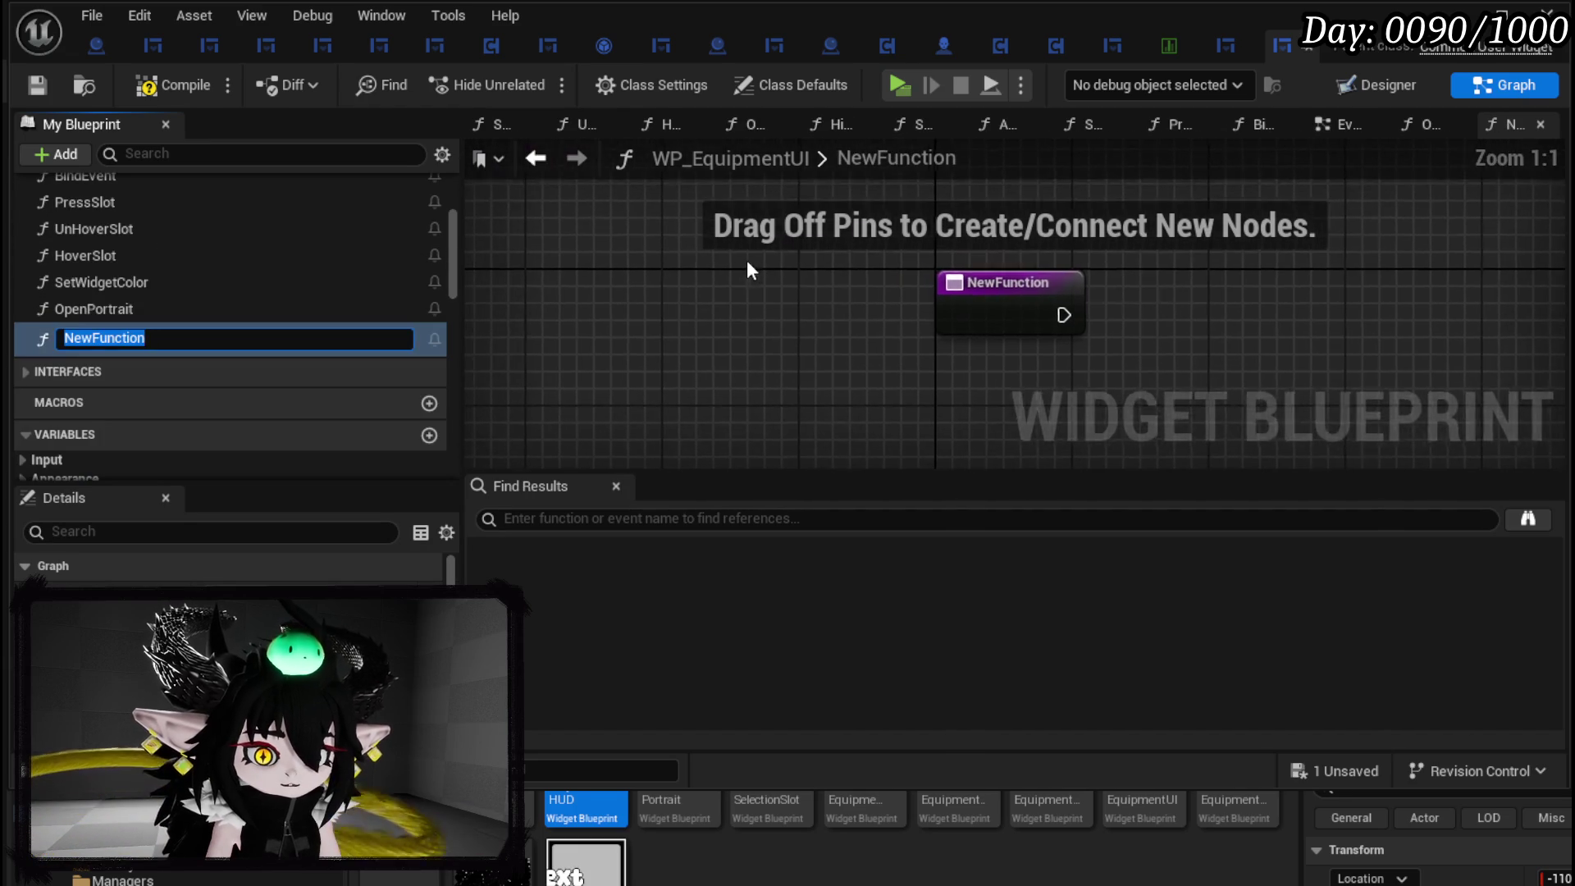
text(CloseP)
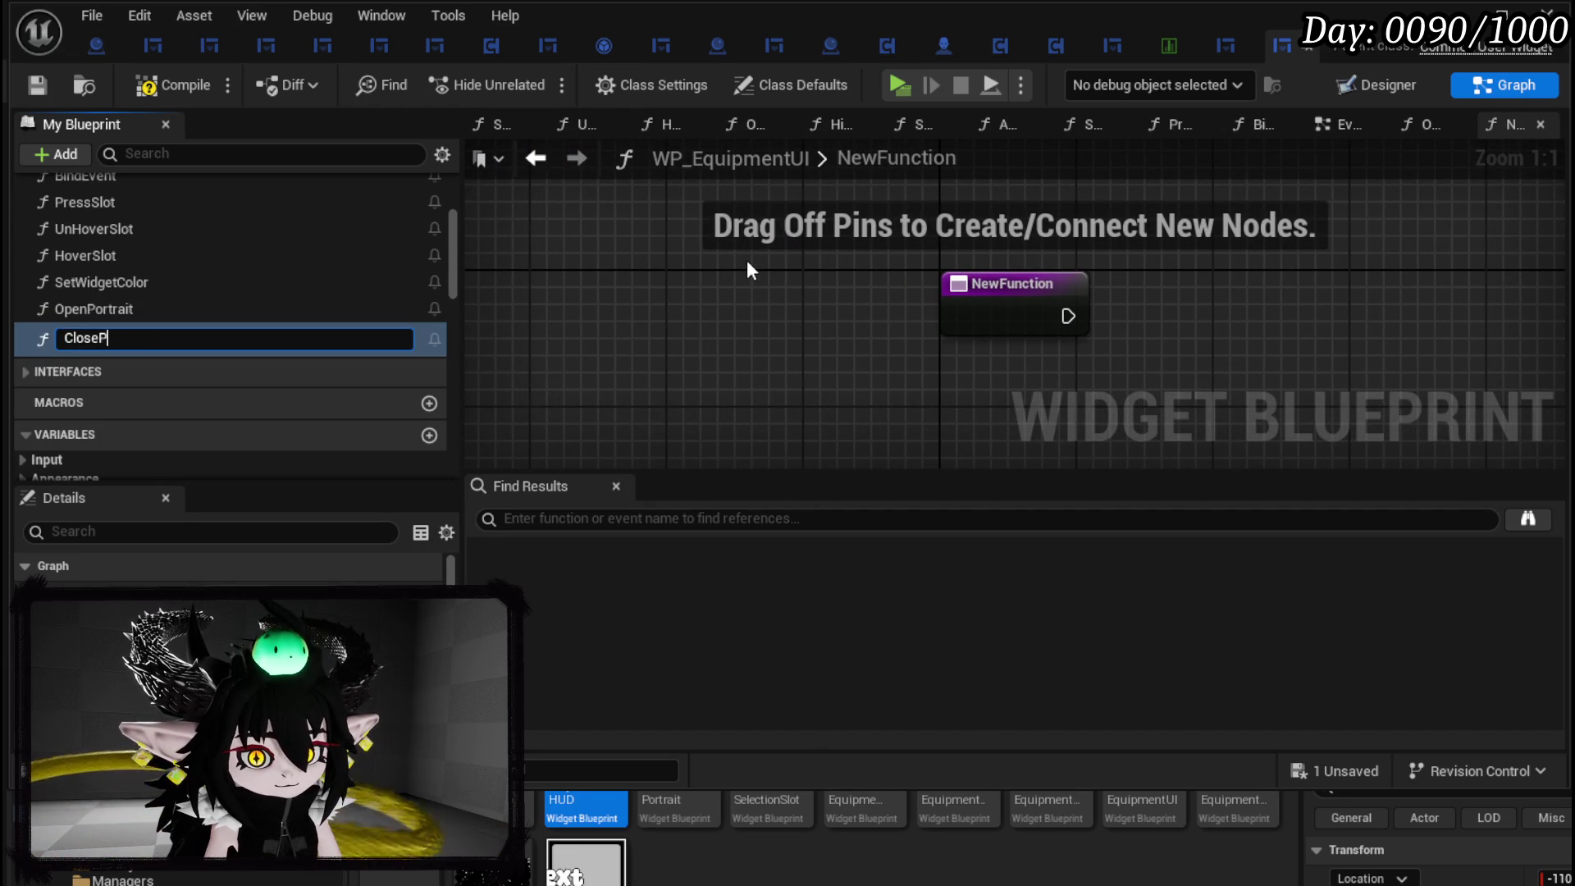
text(ortrai)
key(Return)
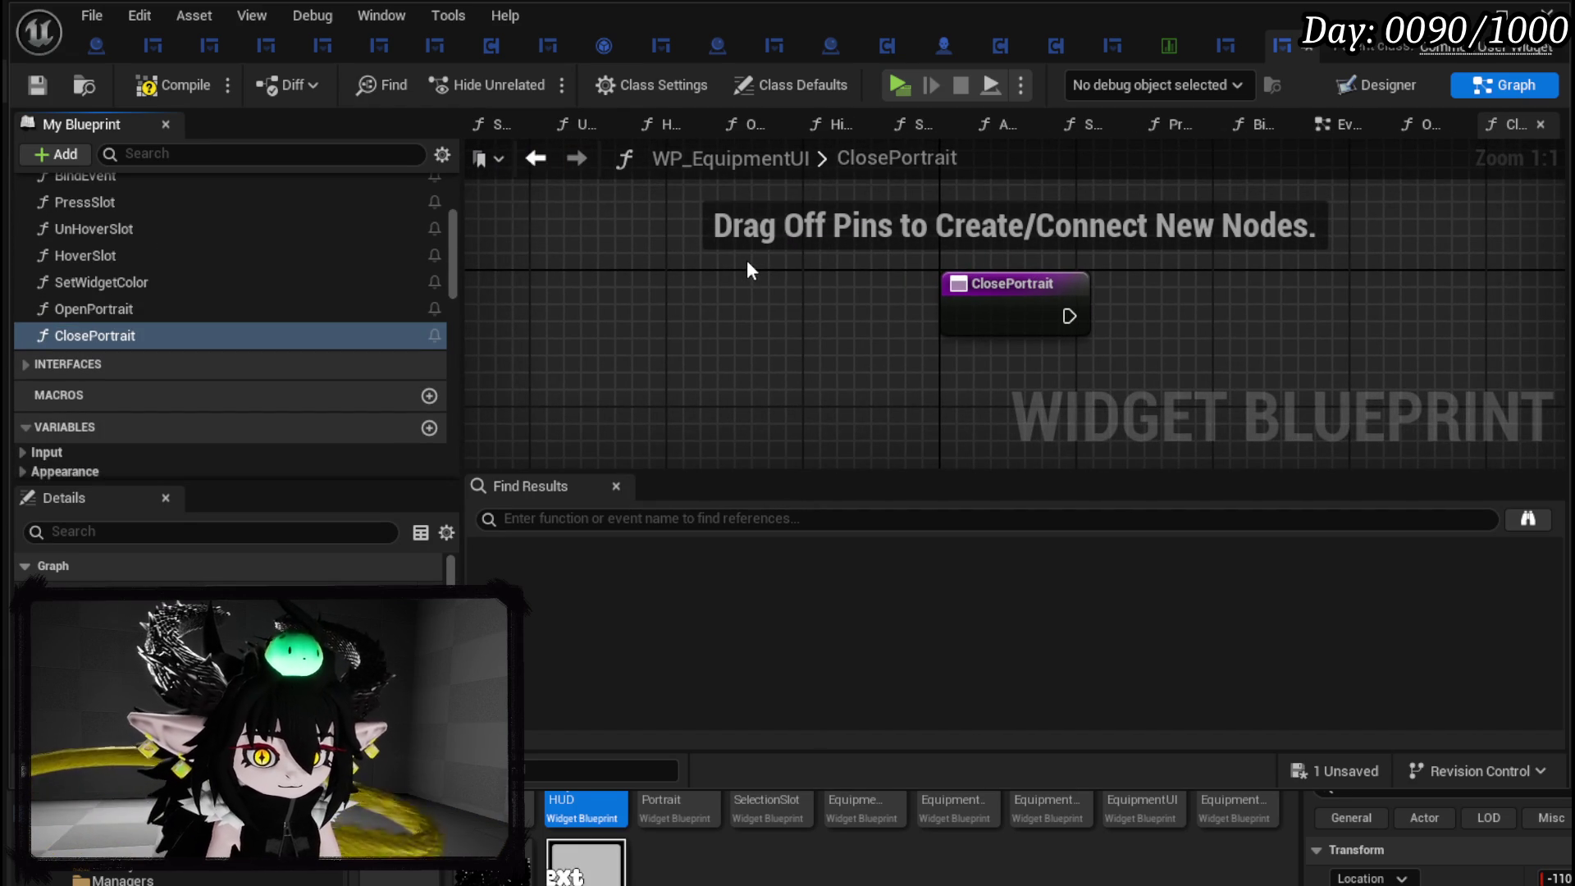
click(156, 308)
scroll(276, 326, down, 5)
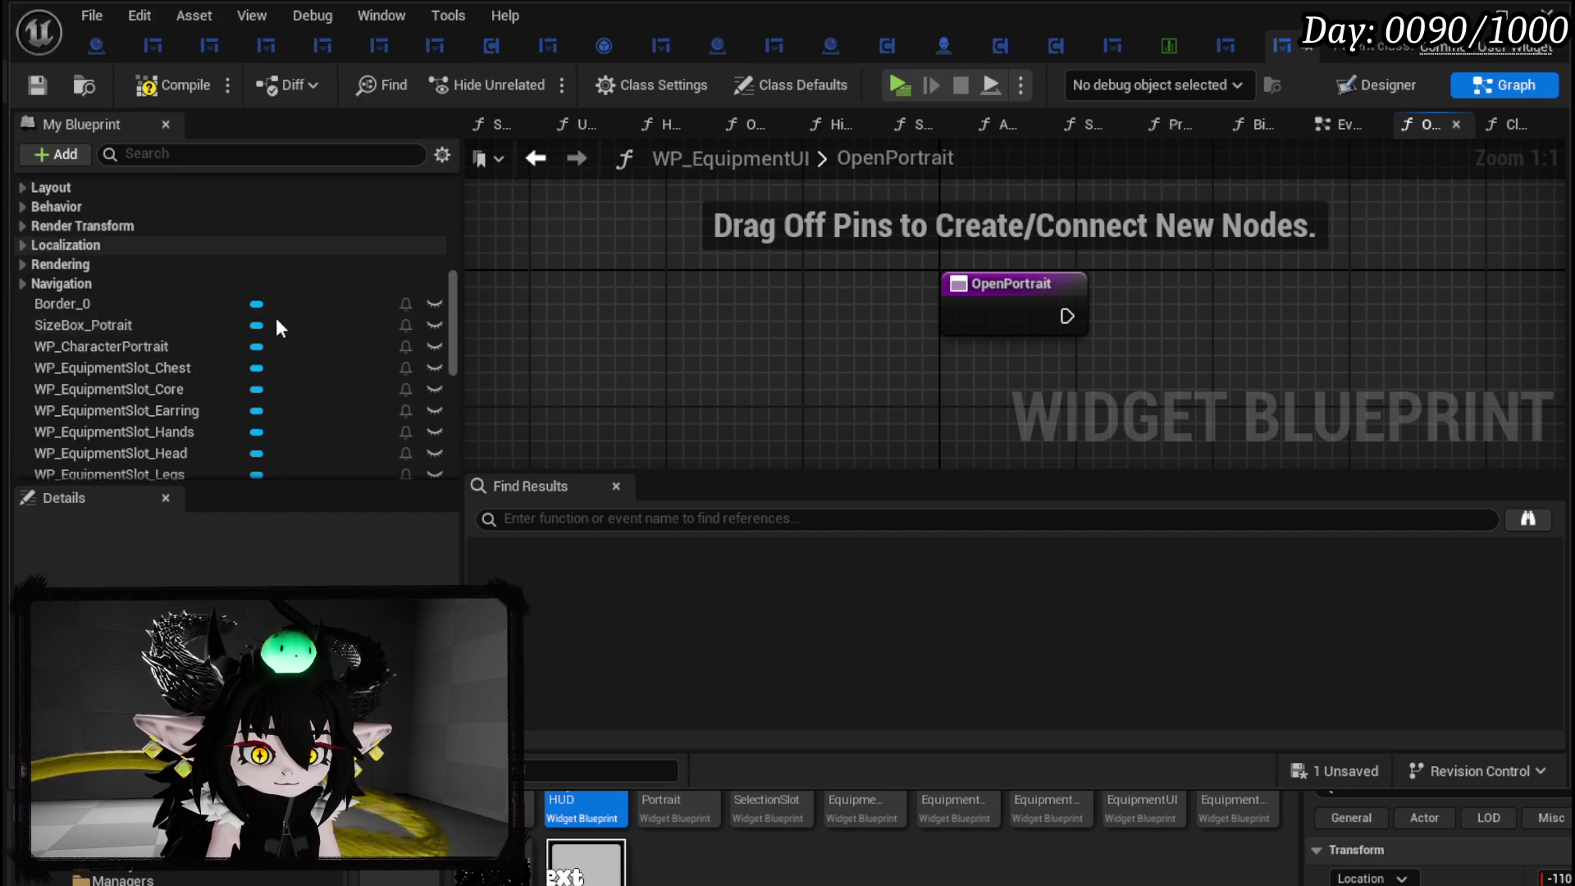
scroll(279, 322, down, 5)
scroll(254, 351, down, 1)
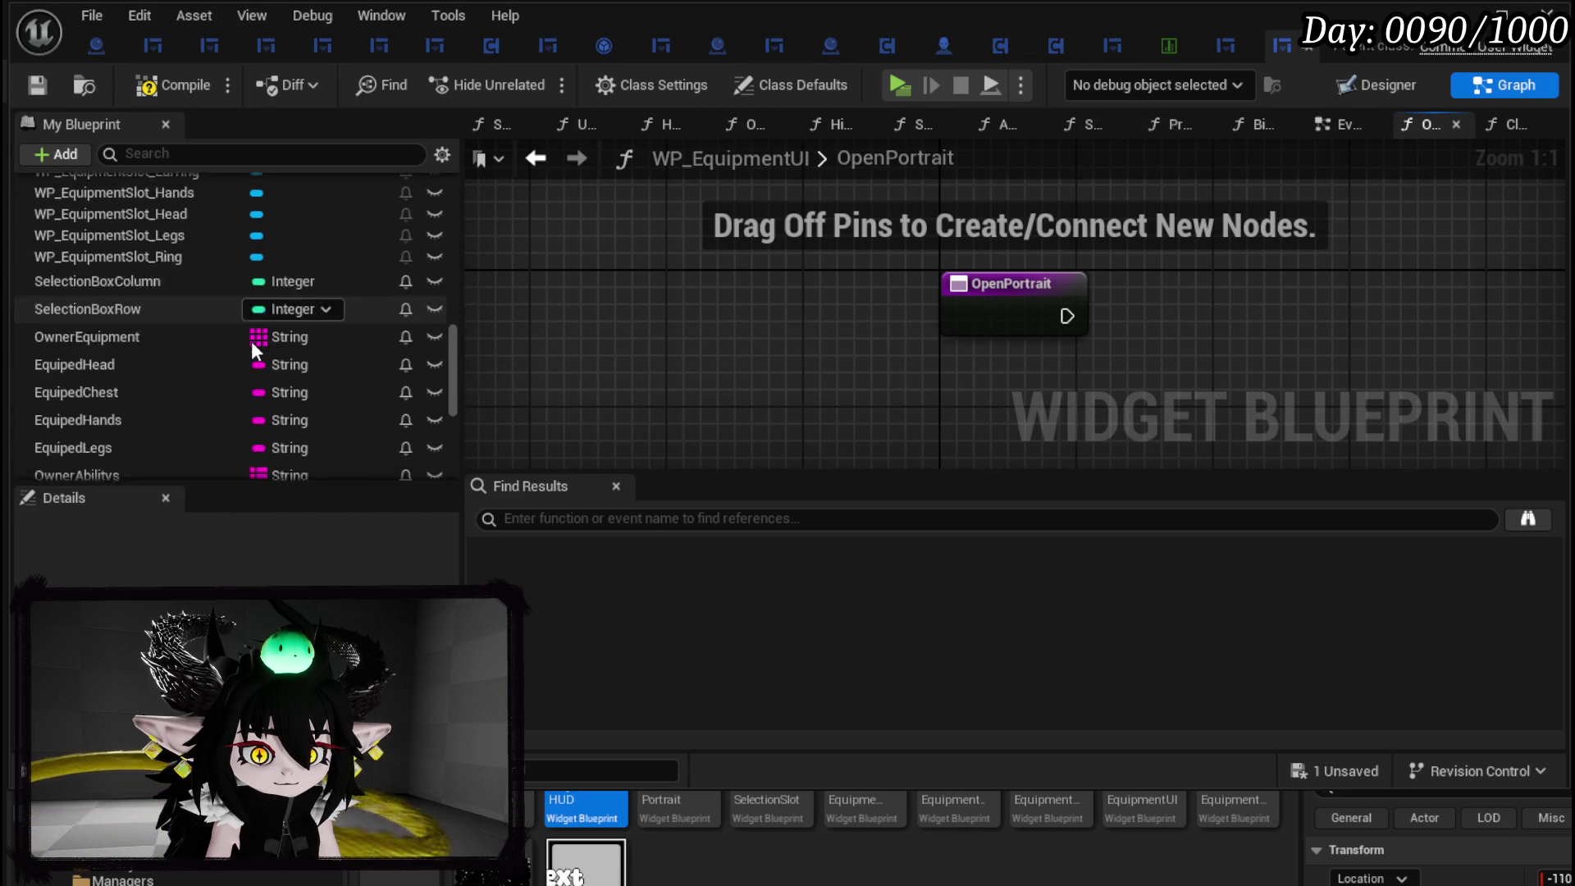
scroll(156, 412, up, 3)
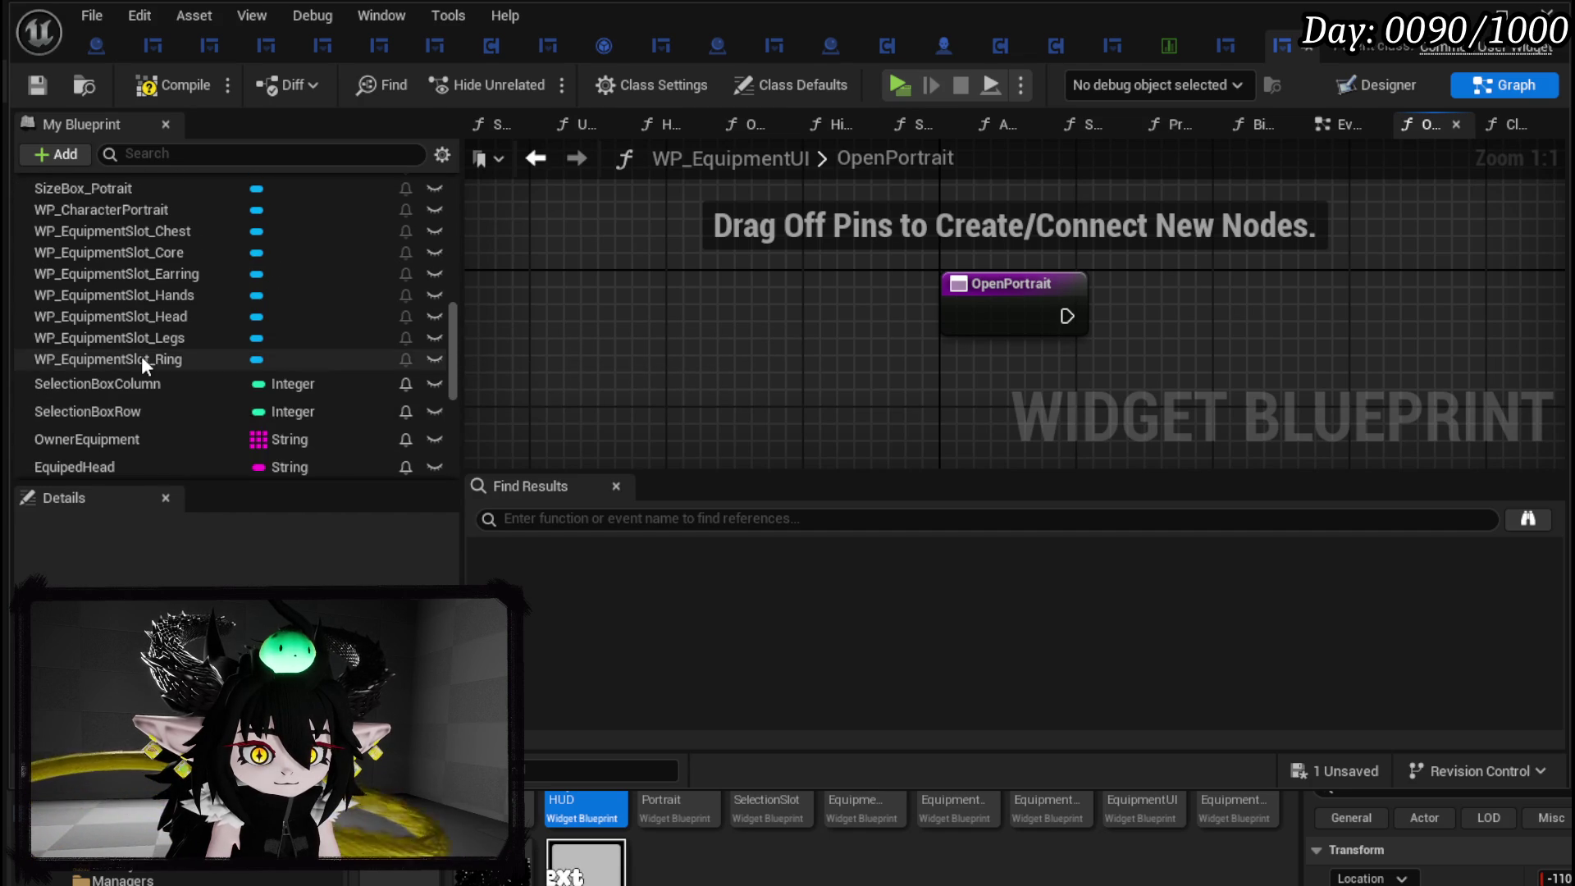
In OpenPortrait, place a SizeBox_Potrait getter and a Create Widget node for class WP_CharacterPortrait.
scroll(142, 361, up, 5)
drag(136, 359, 863, 220)
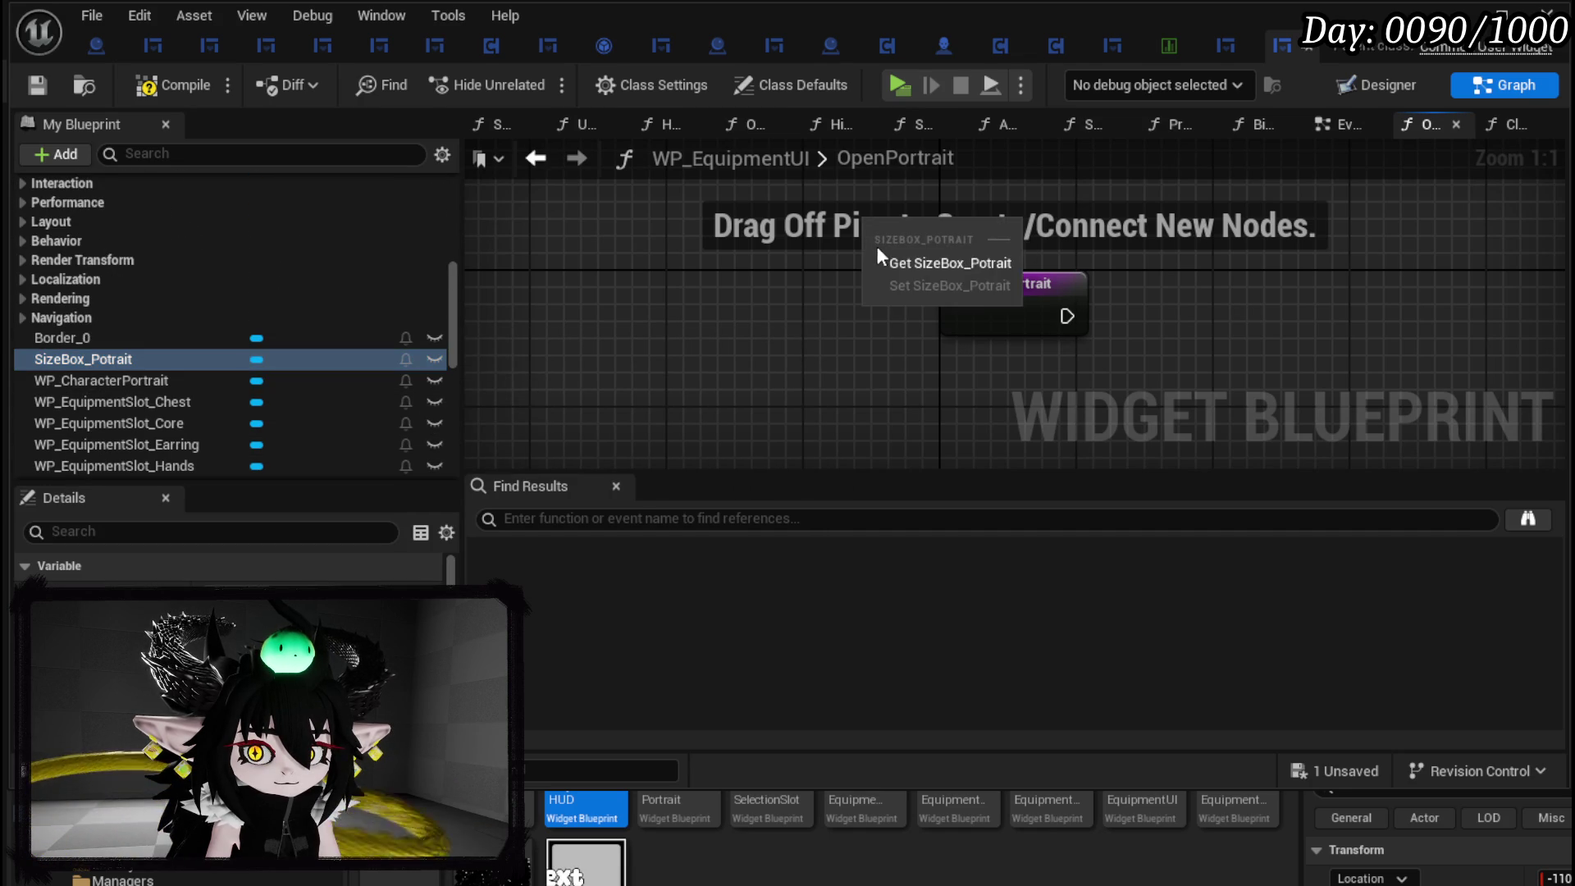
click(881, 262)
drag(766, 365, 874, 367)
text(c)
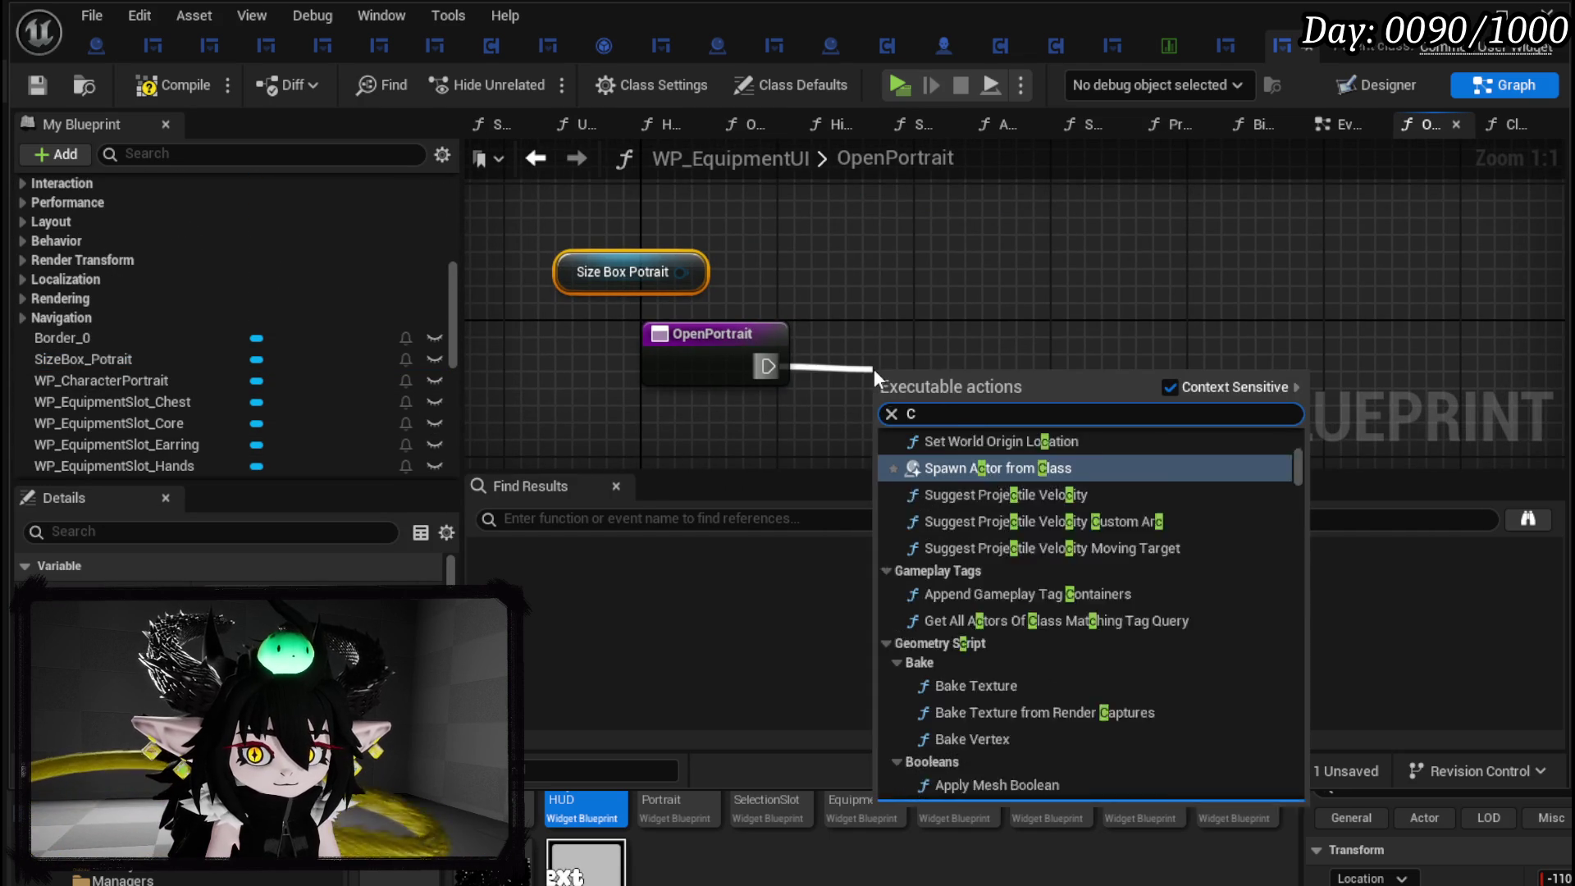
text(reate Widget)
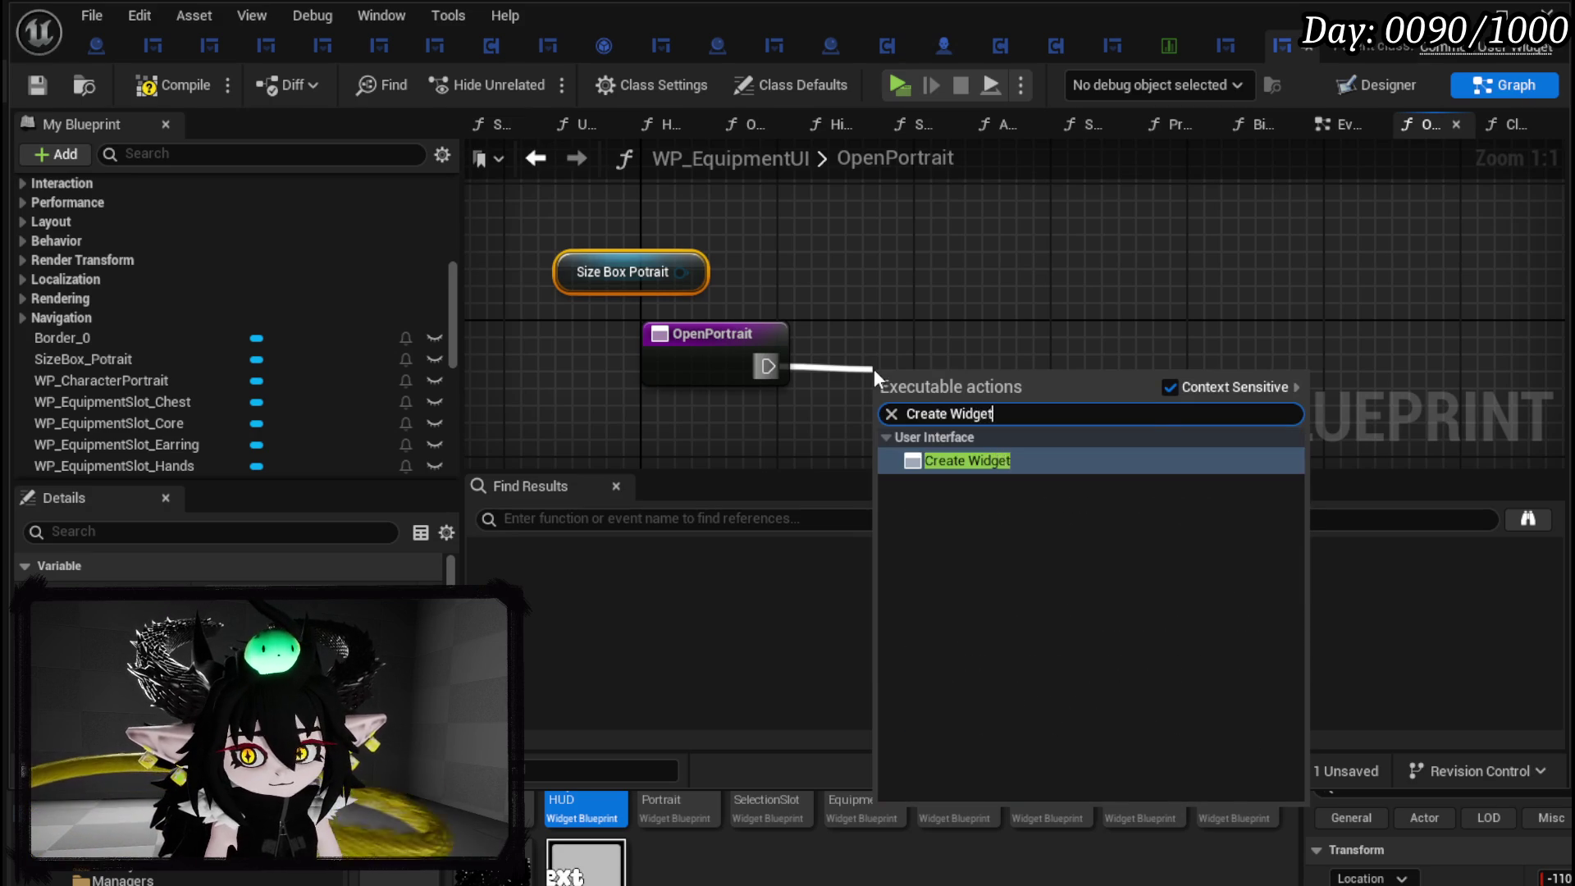
key(Return)
click(786, 400)
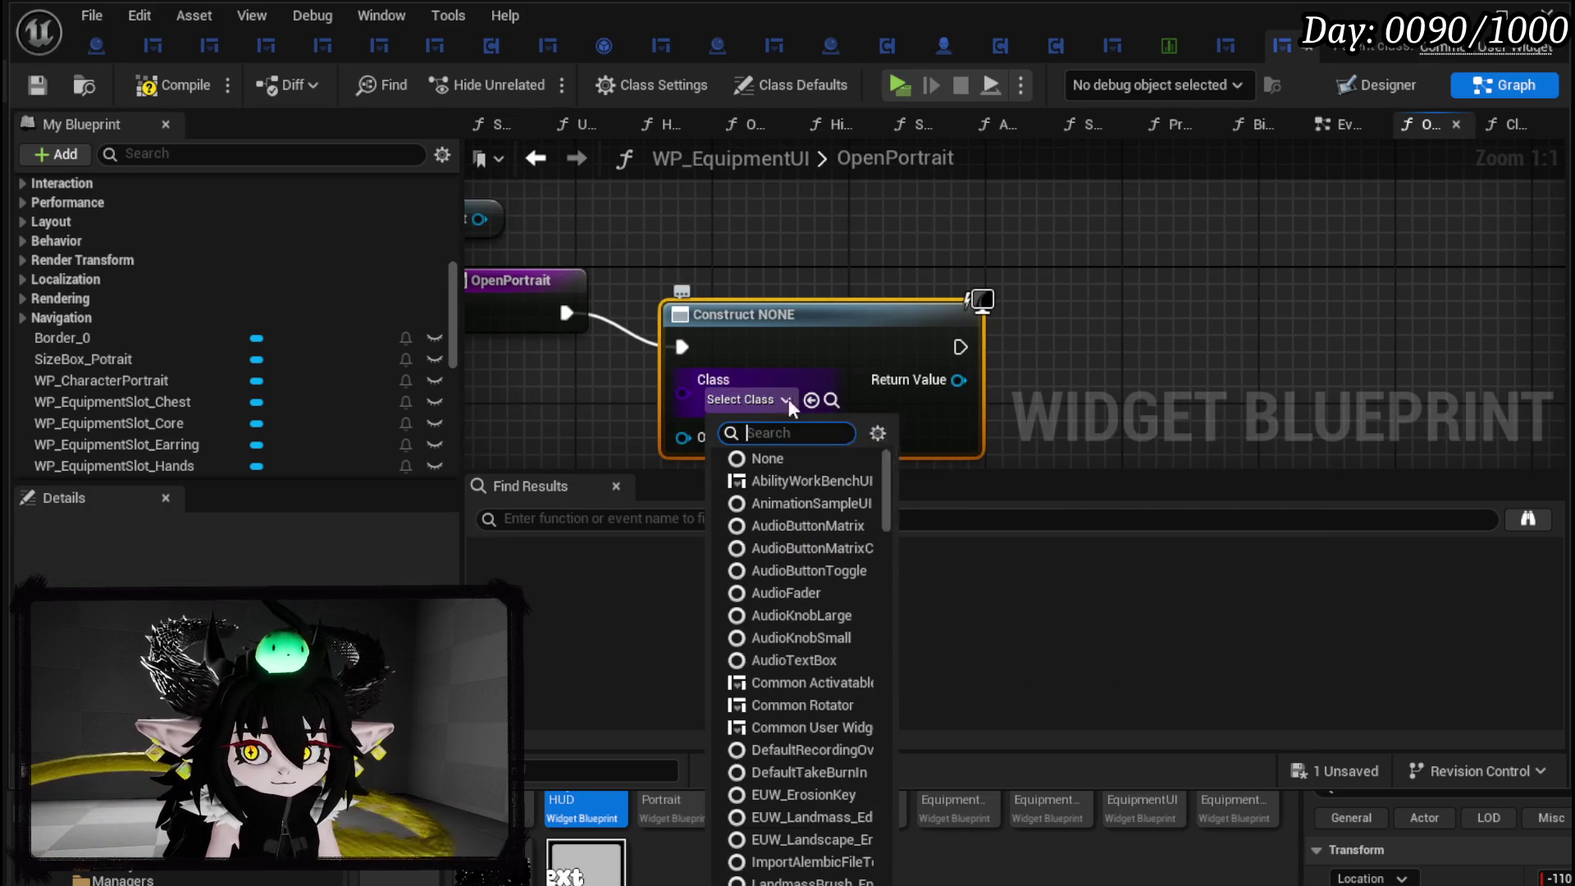
text(Character)
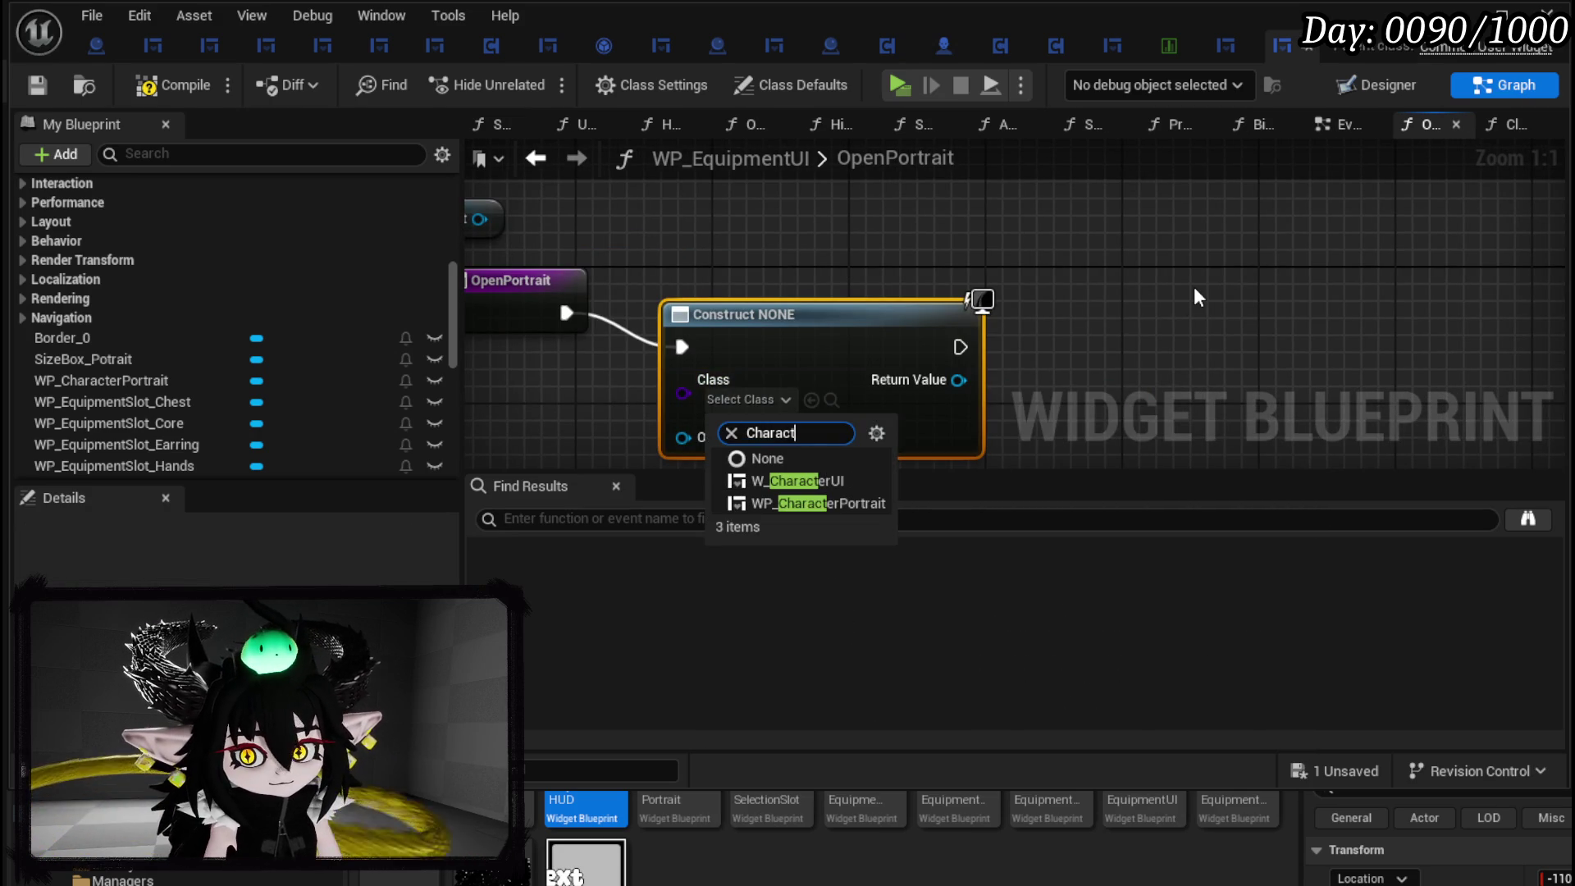
click(853, 503)
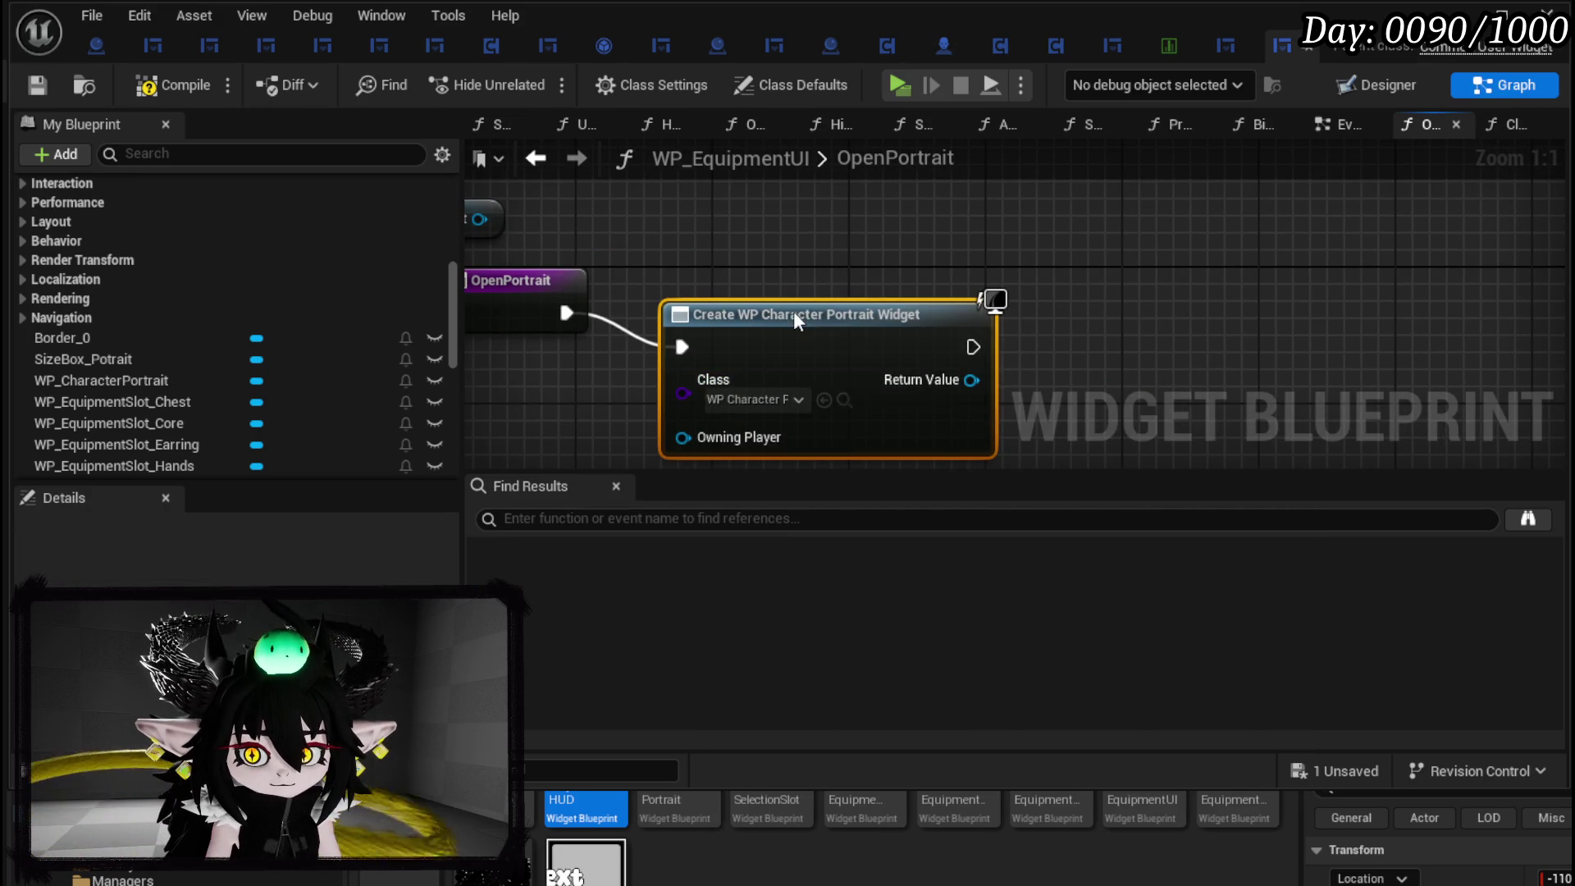
Add the new portrait widget to SizeBox_Potrait with Add Child, then compile and save.
drag(538, 236, 878, 235)
text(add chi)
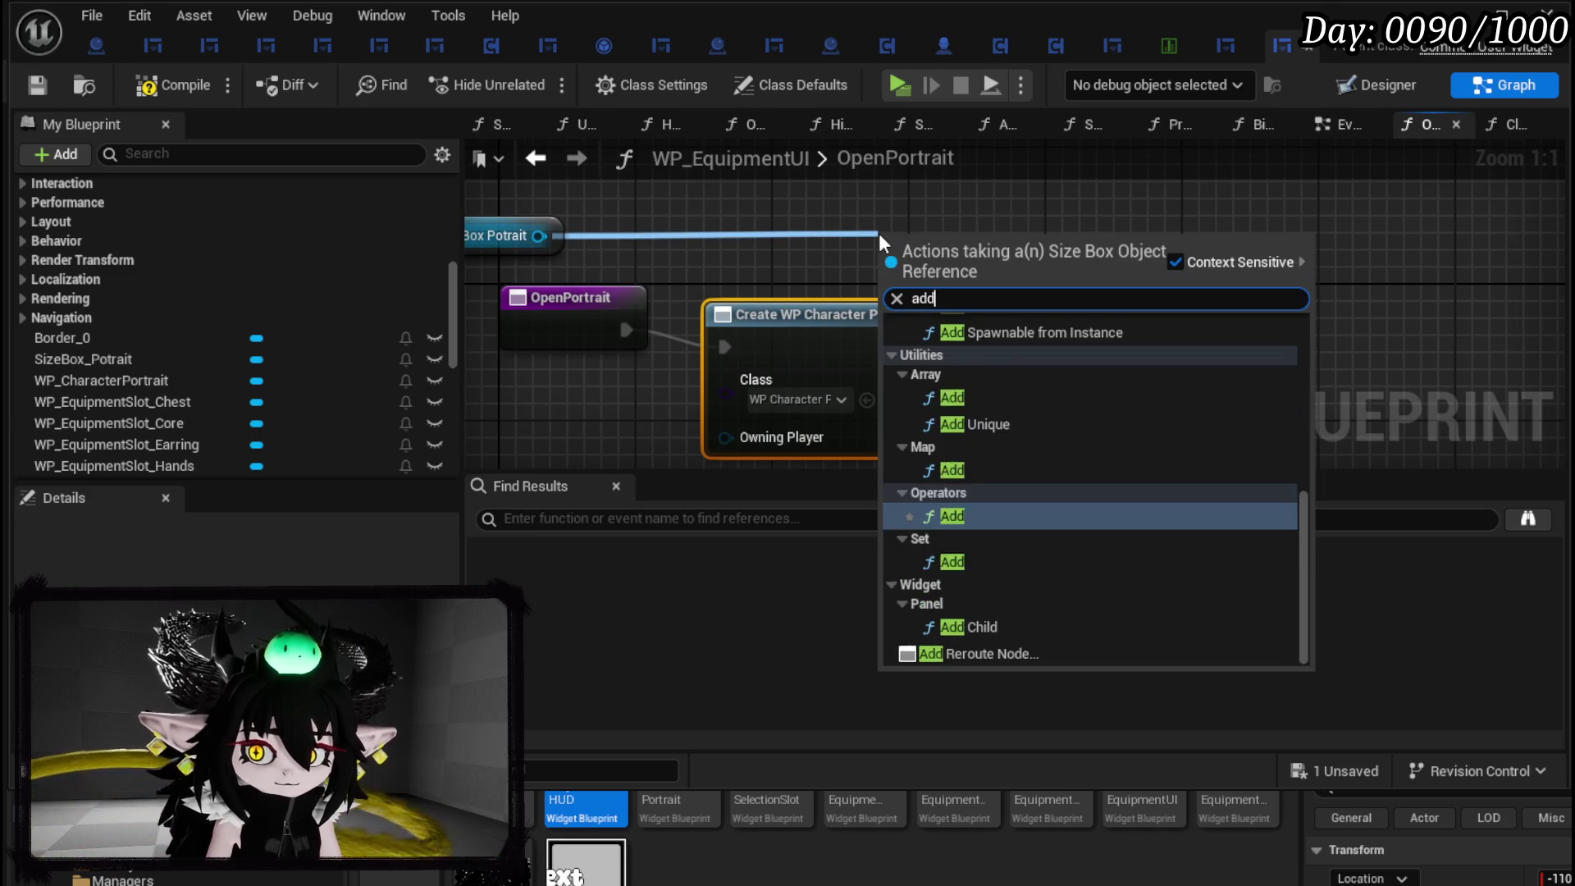
key(Return)
drag(878, 235, 1189, 269)
drag(1014, 348, 1202, 330)
drag(1015, 380, 1206, 408)
mouse_move(943, 314)
mouse_down()
mouse_move(947, 289)
mouse_move(973, 302)
mouse_up()
drag(678, 258, 755, 261)
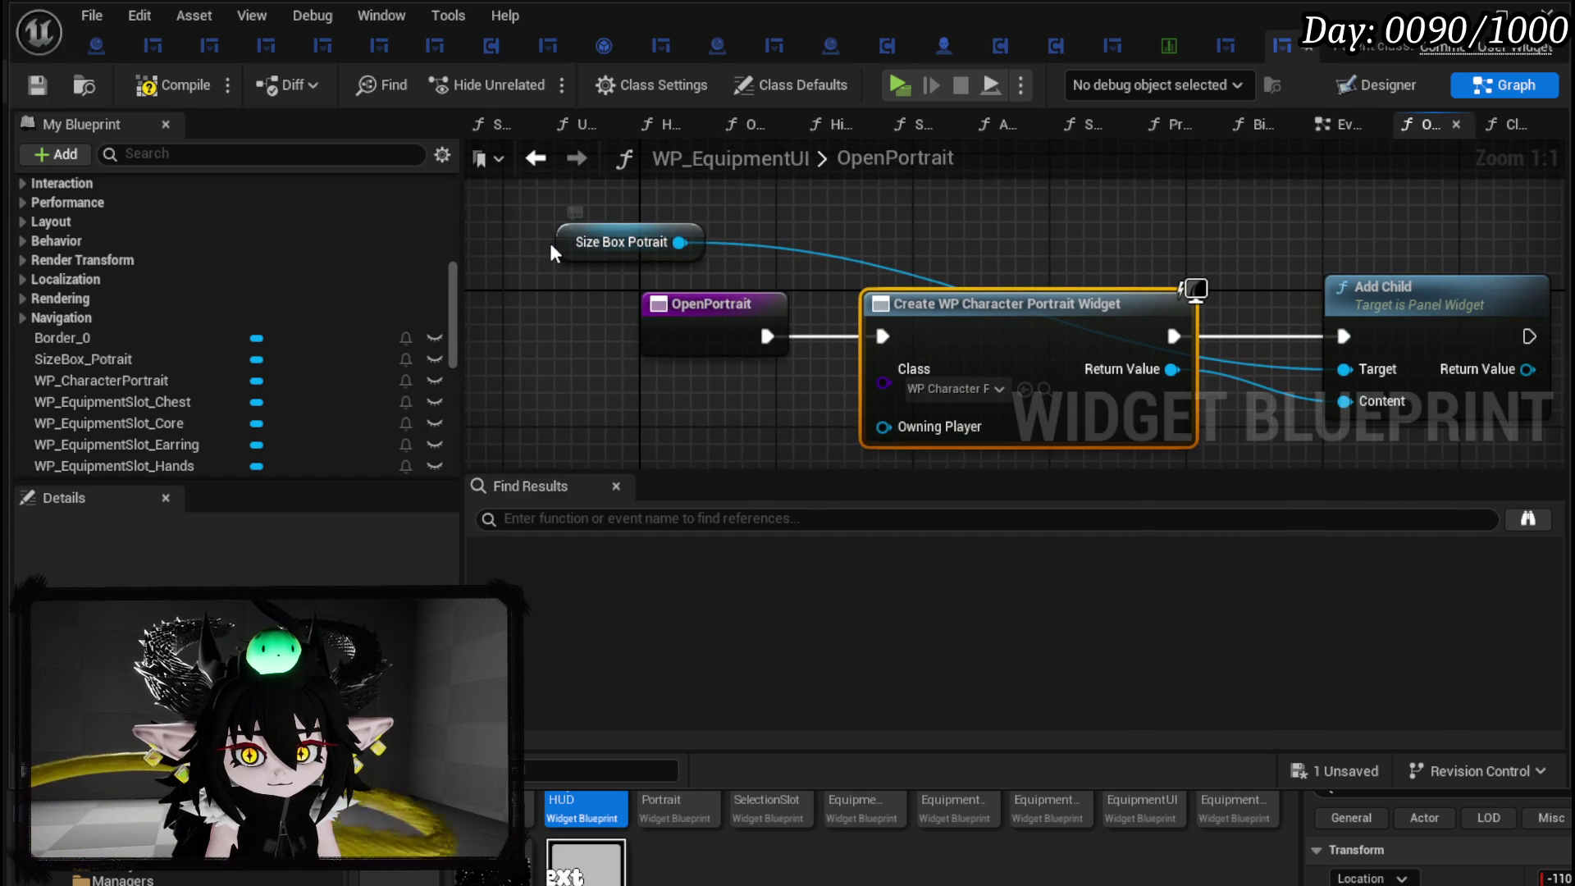
click(599, 239)
mouse_move(599, 238)
mouse_down()
mouse_move(1276, 224)
mouse_move(929, 225)
mouse_up()
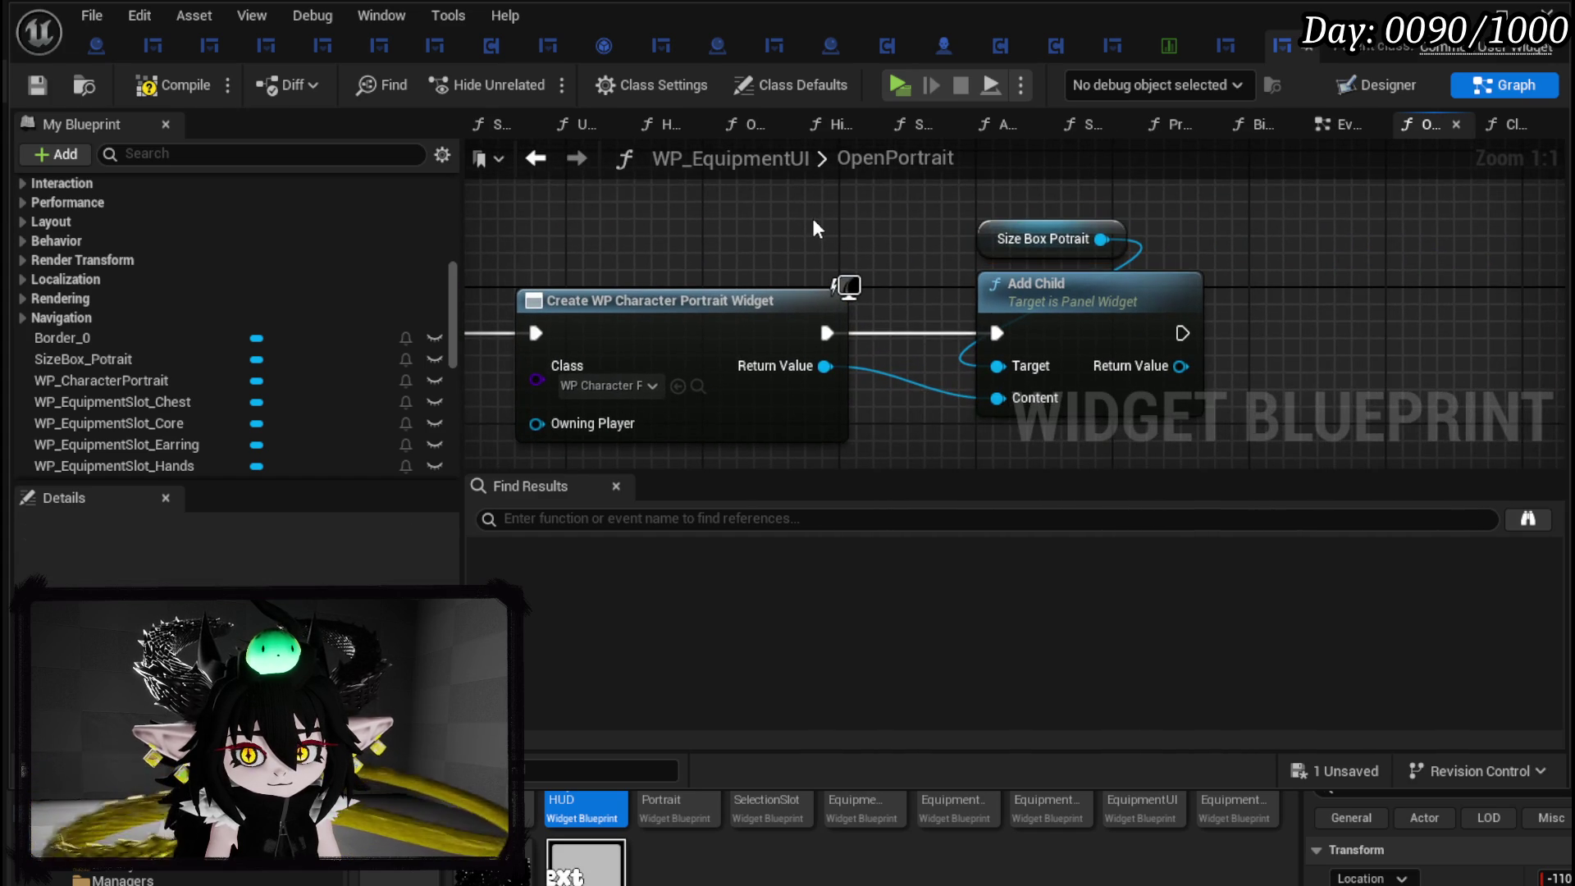
click(37, 86)
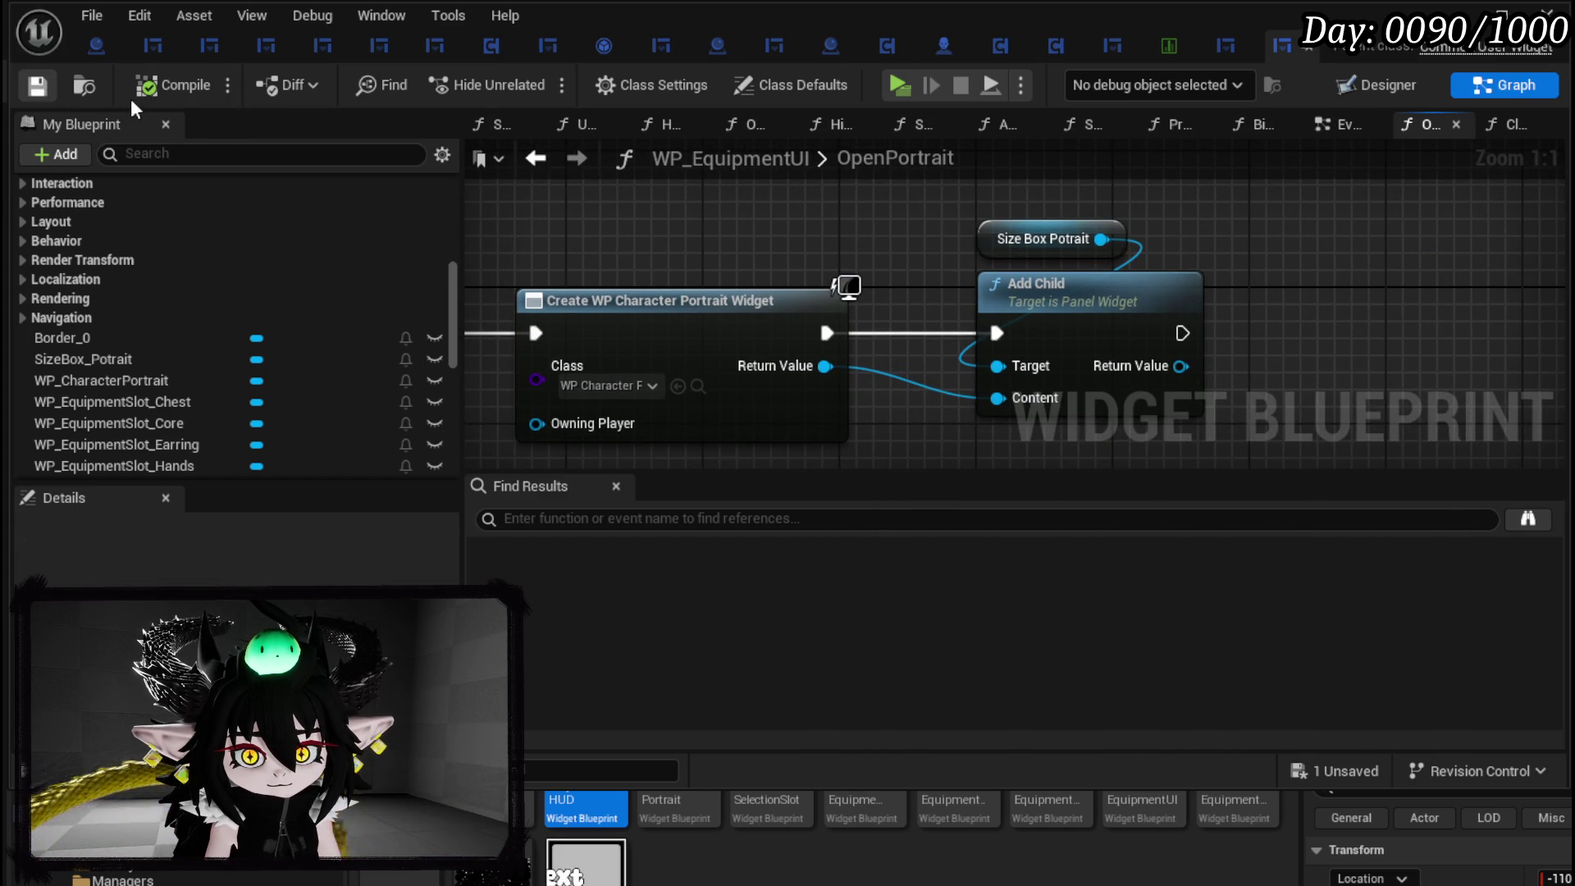
click(1337, 133)
Cut the SpawnActor and Make Transform nodes out of the EventGraph, checking the BindEvent and AssignSlotWidget graphs.
drag(1166, 341, 937, 308)
drag(787, 197, 1017, 384)
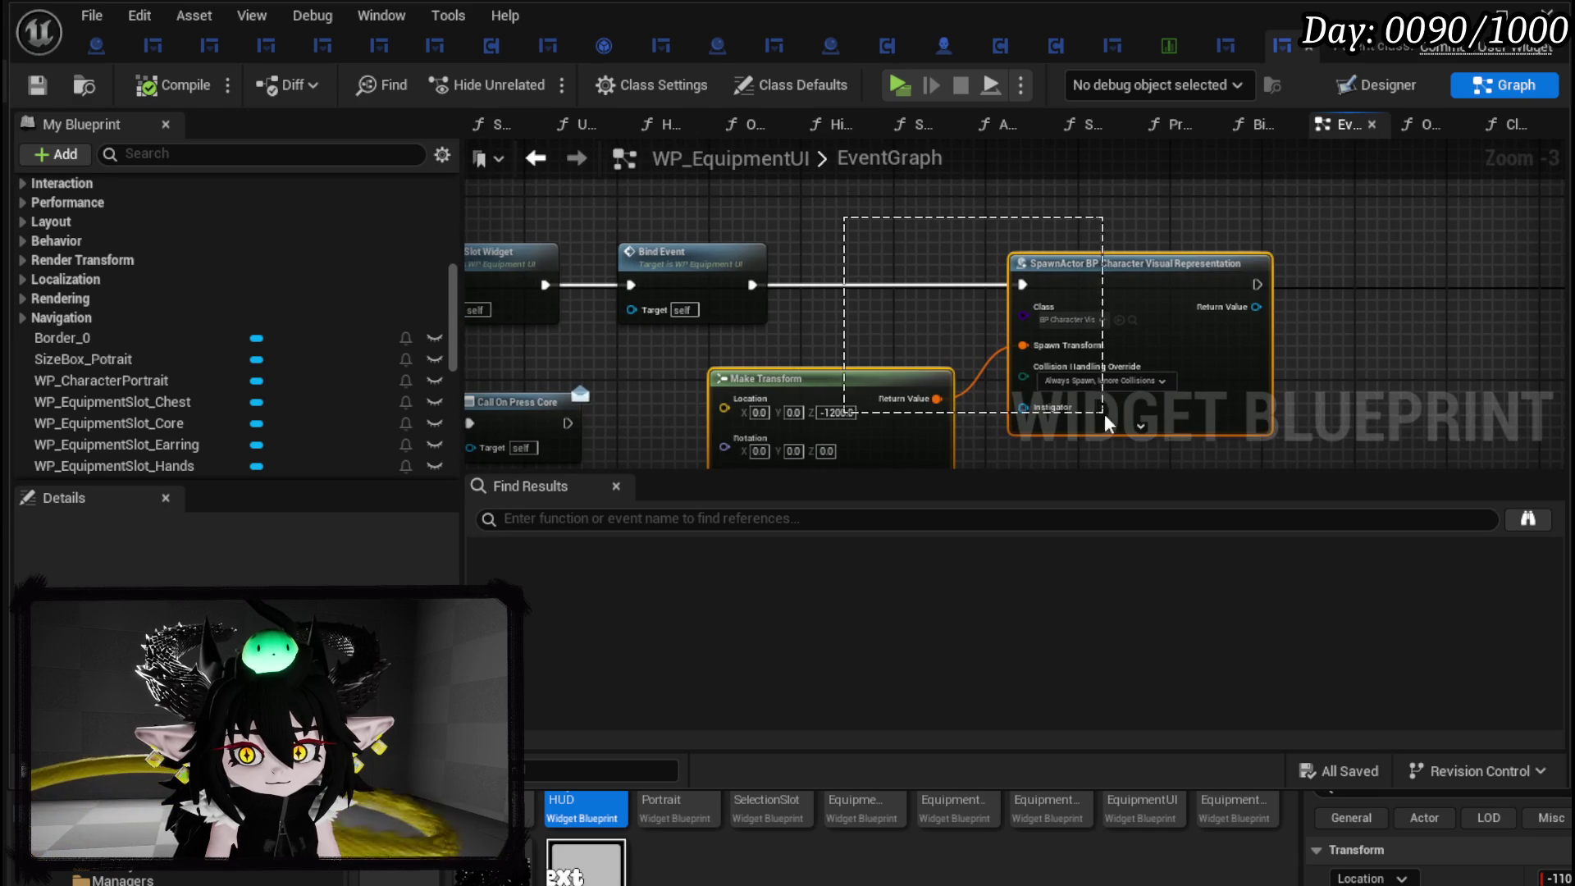
key(Delete)
drag(889, 288, 1144, 267)
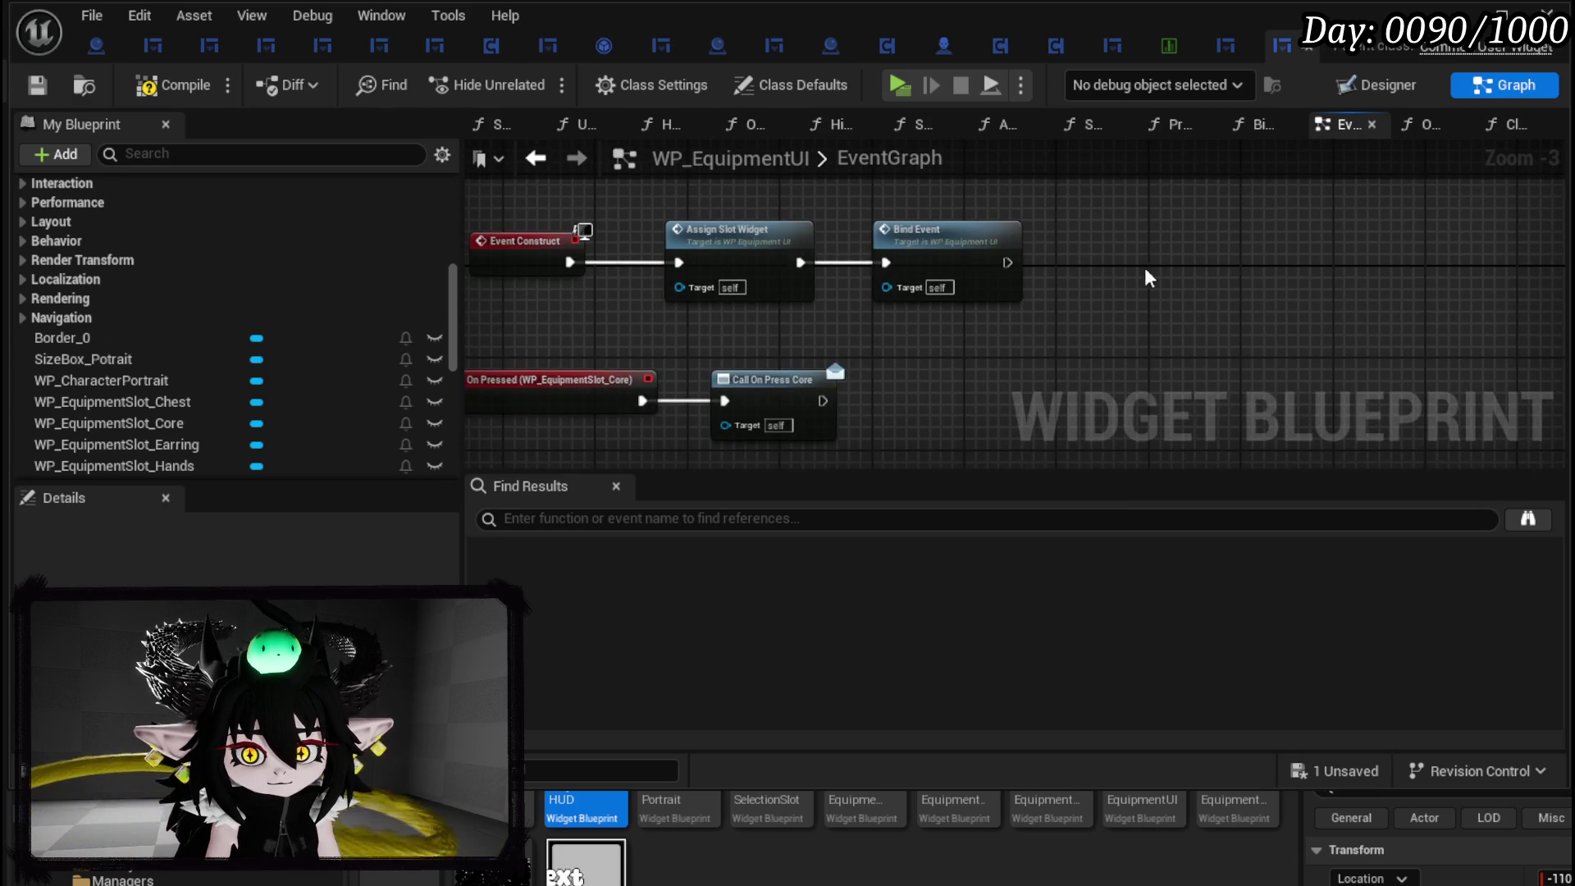
double_click(930, 238)
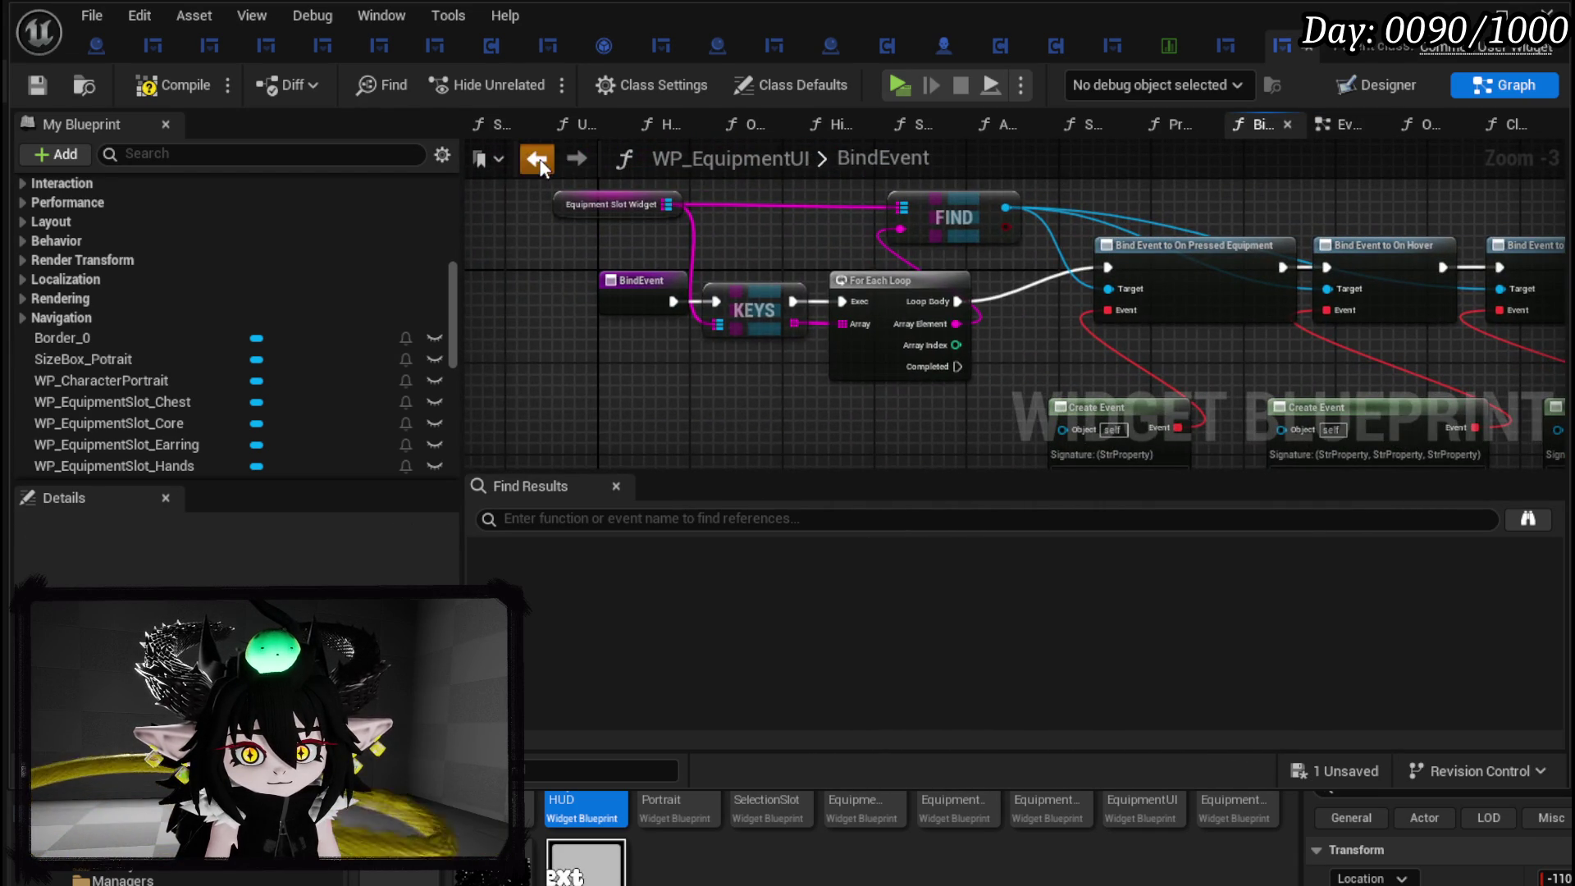
click(542, 158)
click(714, 235)
double_click(714, 235)
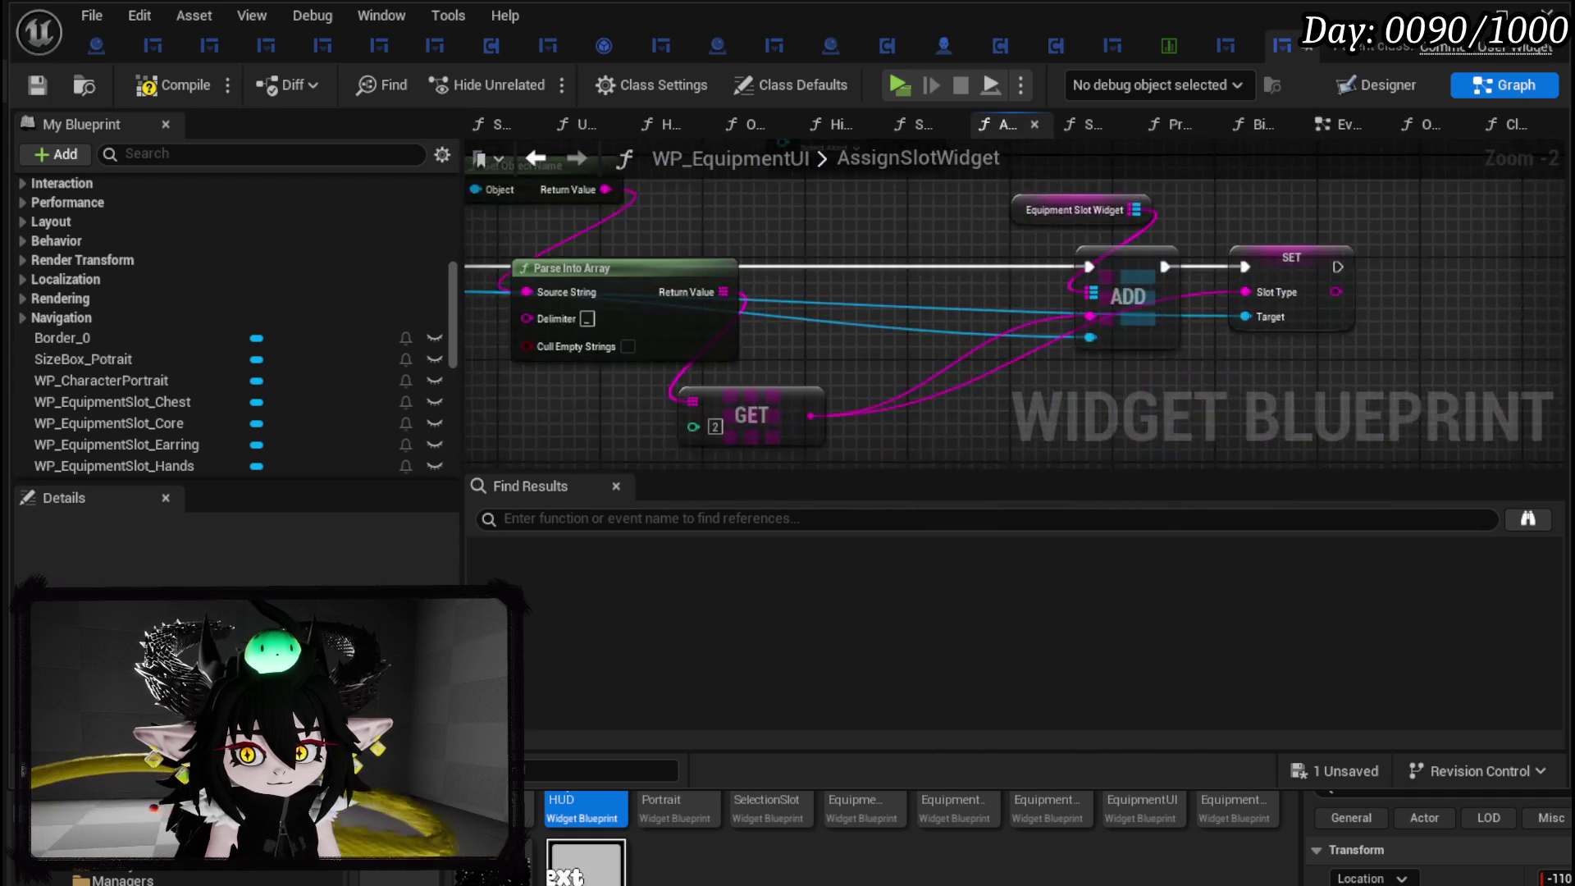
click(535, 159)
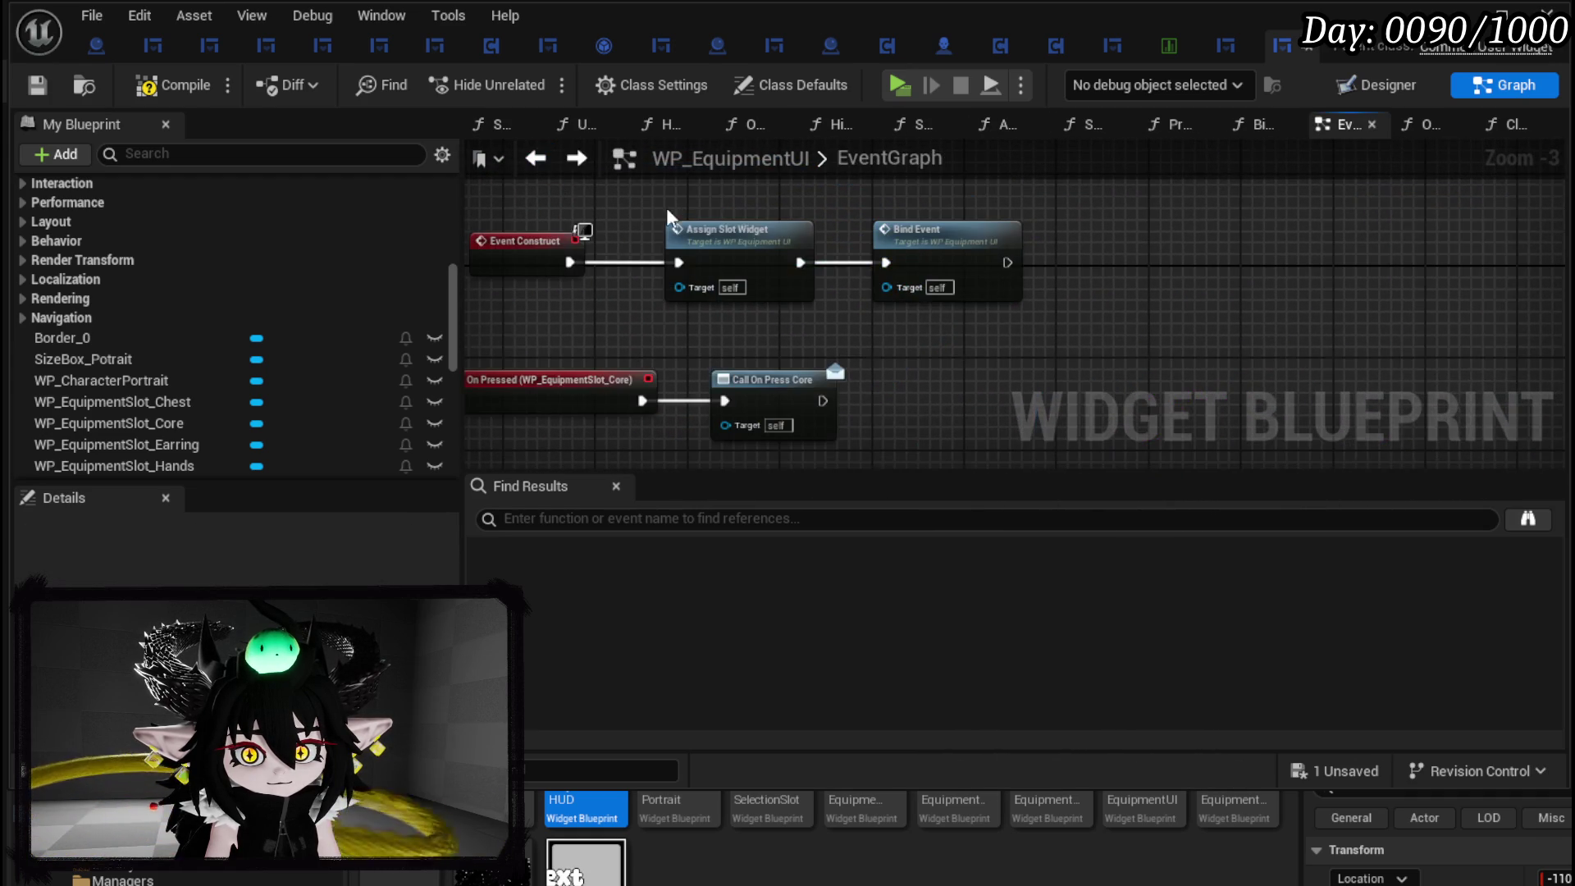
scroll(195, 353, up, 3)
scroll(192, 348, up, 5)
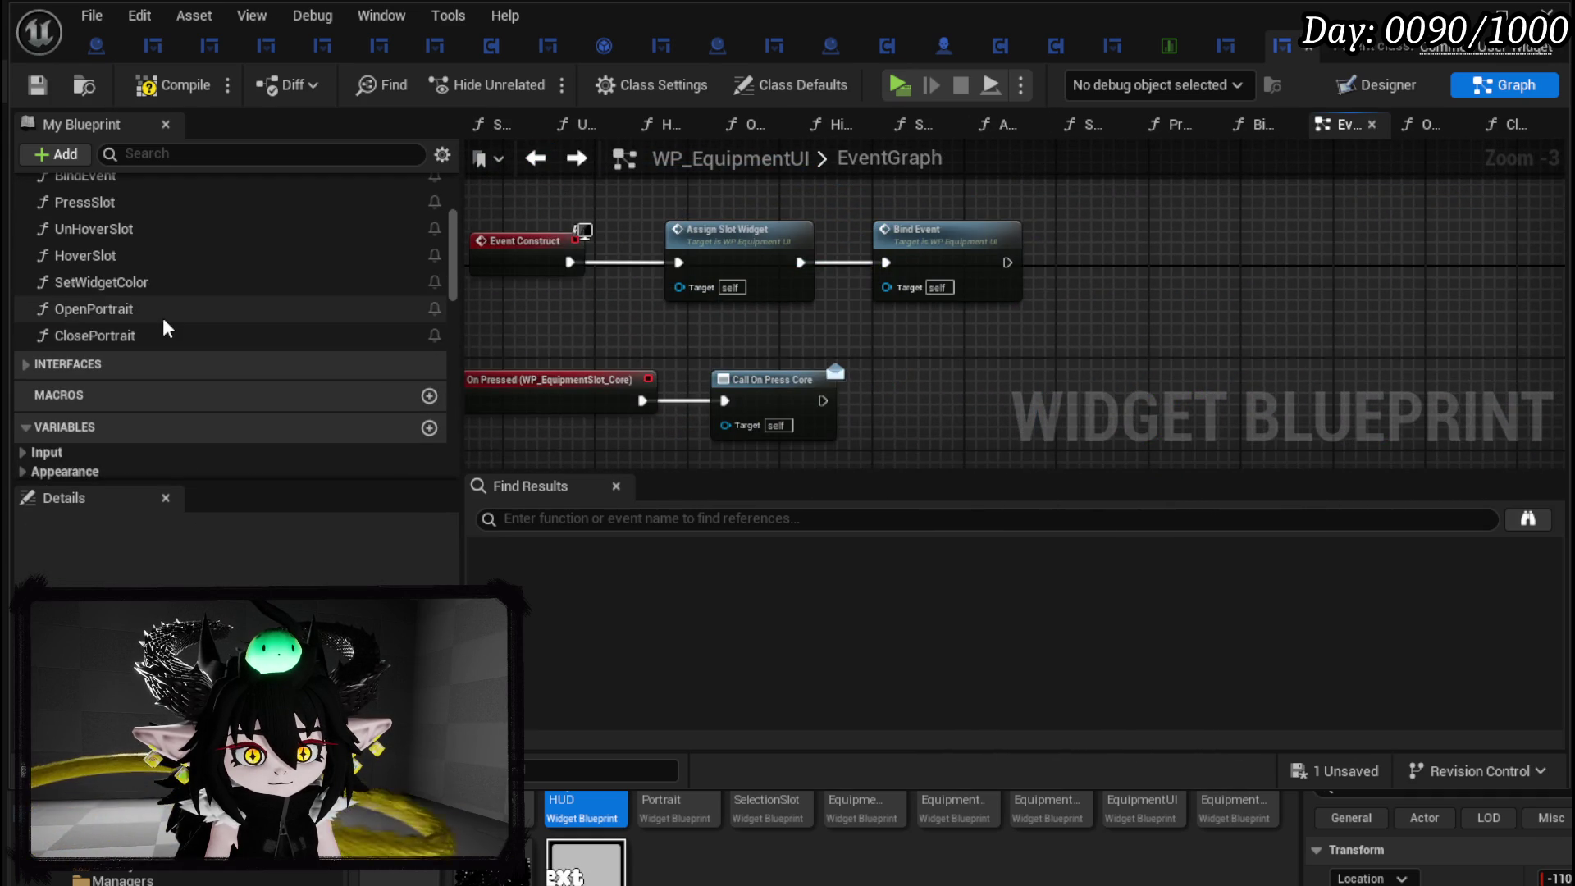
Paste the spawn nodes into OpenPortrait, chained after Add Child.
double_click(162, 317)
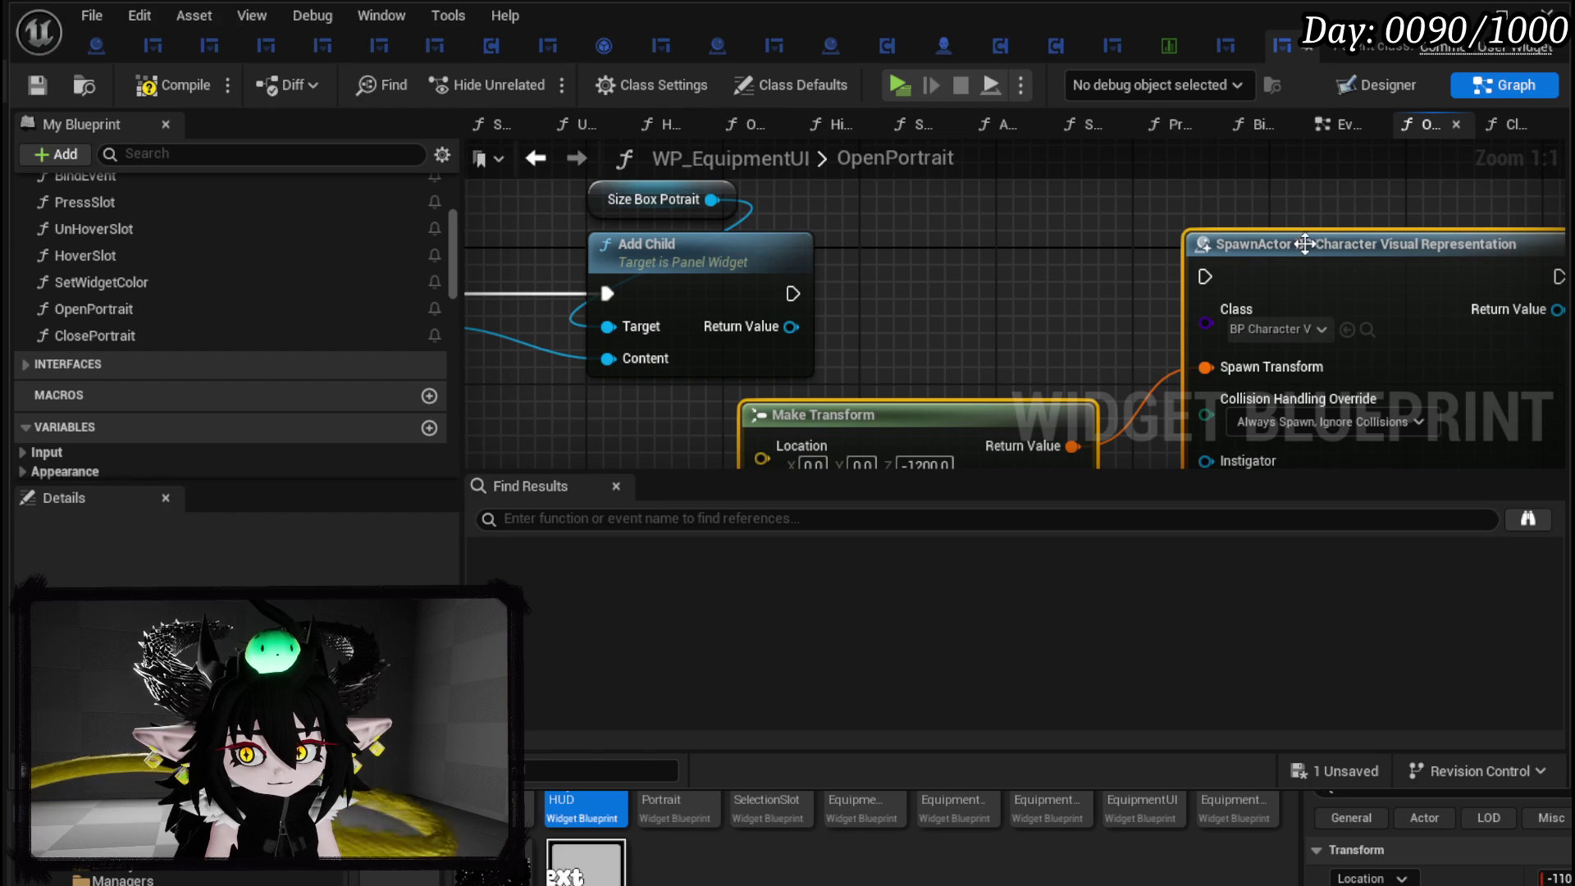
mouse_move(793, 293)
mouse_down()
mouse_move(1263, 287)
mouse_move(1231, 285)
mouse_up()
scroll(1018, 249, down, 3)
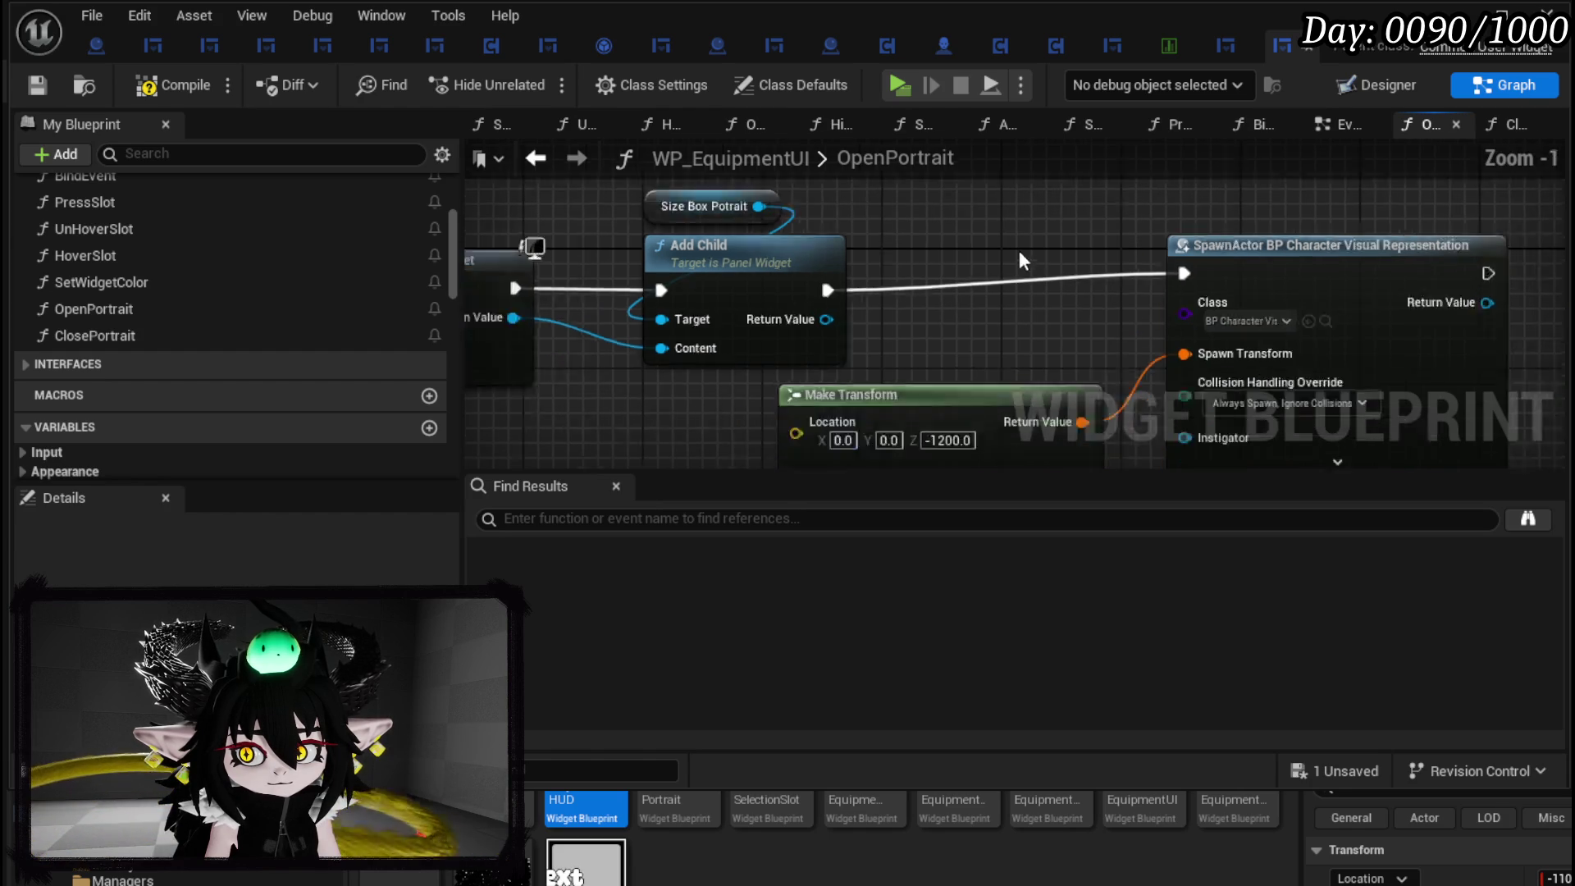
drag(1019, 250, 1189, 379)
mouse_move(1210, 275)
mouse_down()
mouse_move(1038, 274)
mouse_move(957, 220)
mouse_up()
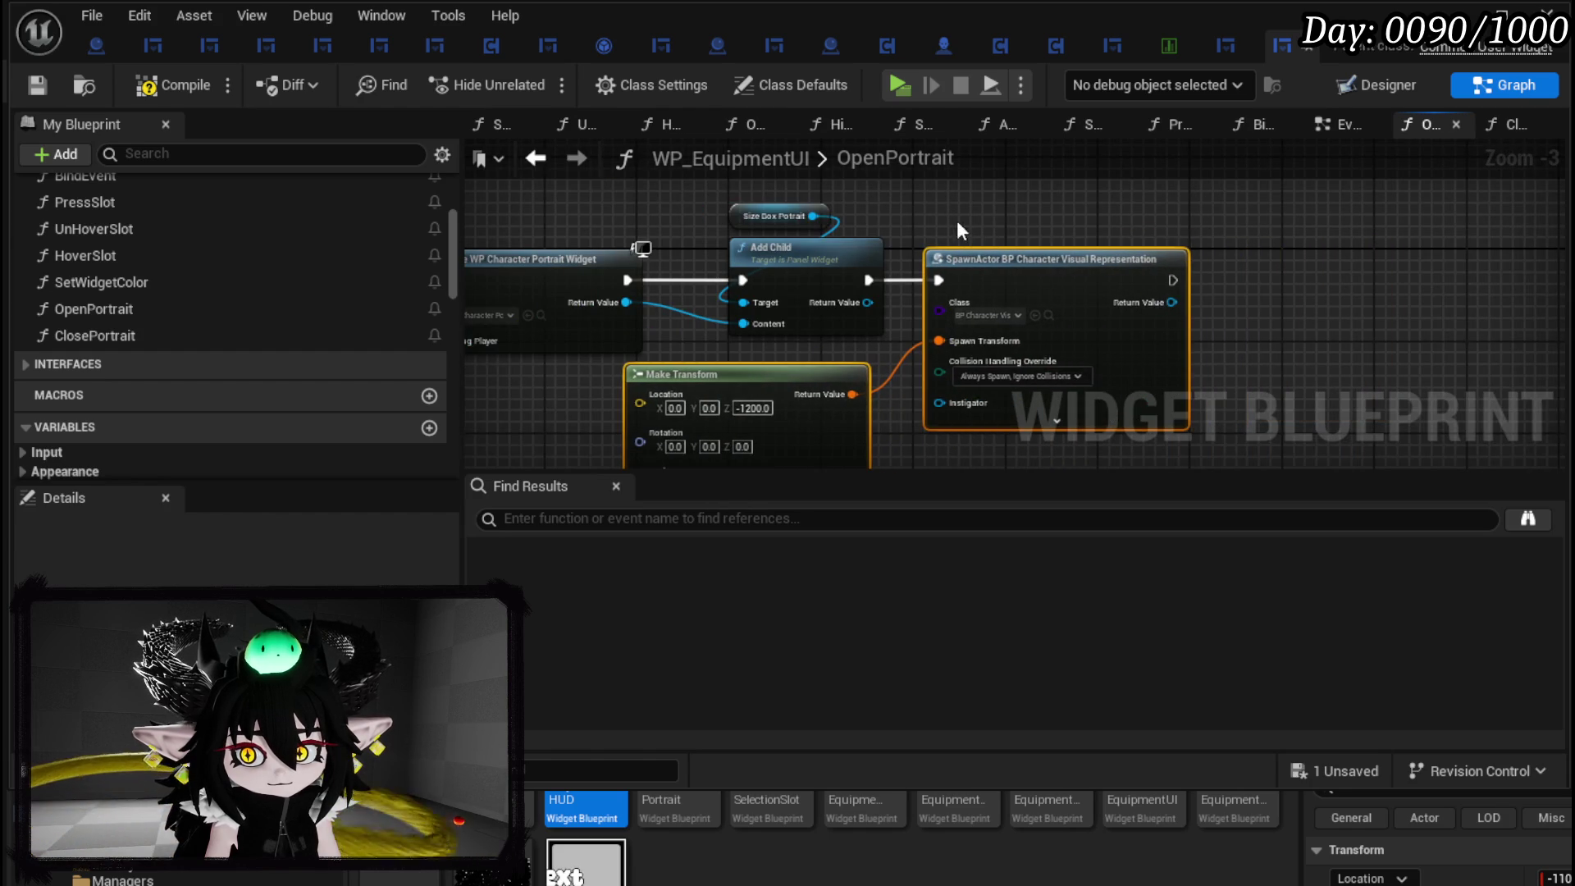
scroll(964, 257, up, 2)
Promote SpawnActor's Return Value to a new Portrait_Ref variable, then compile and save.
right_click(1114, 304)
click(1204, 368)
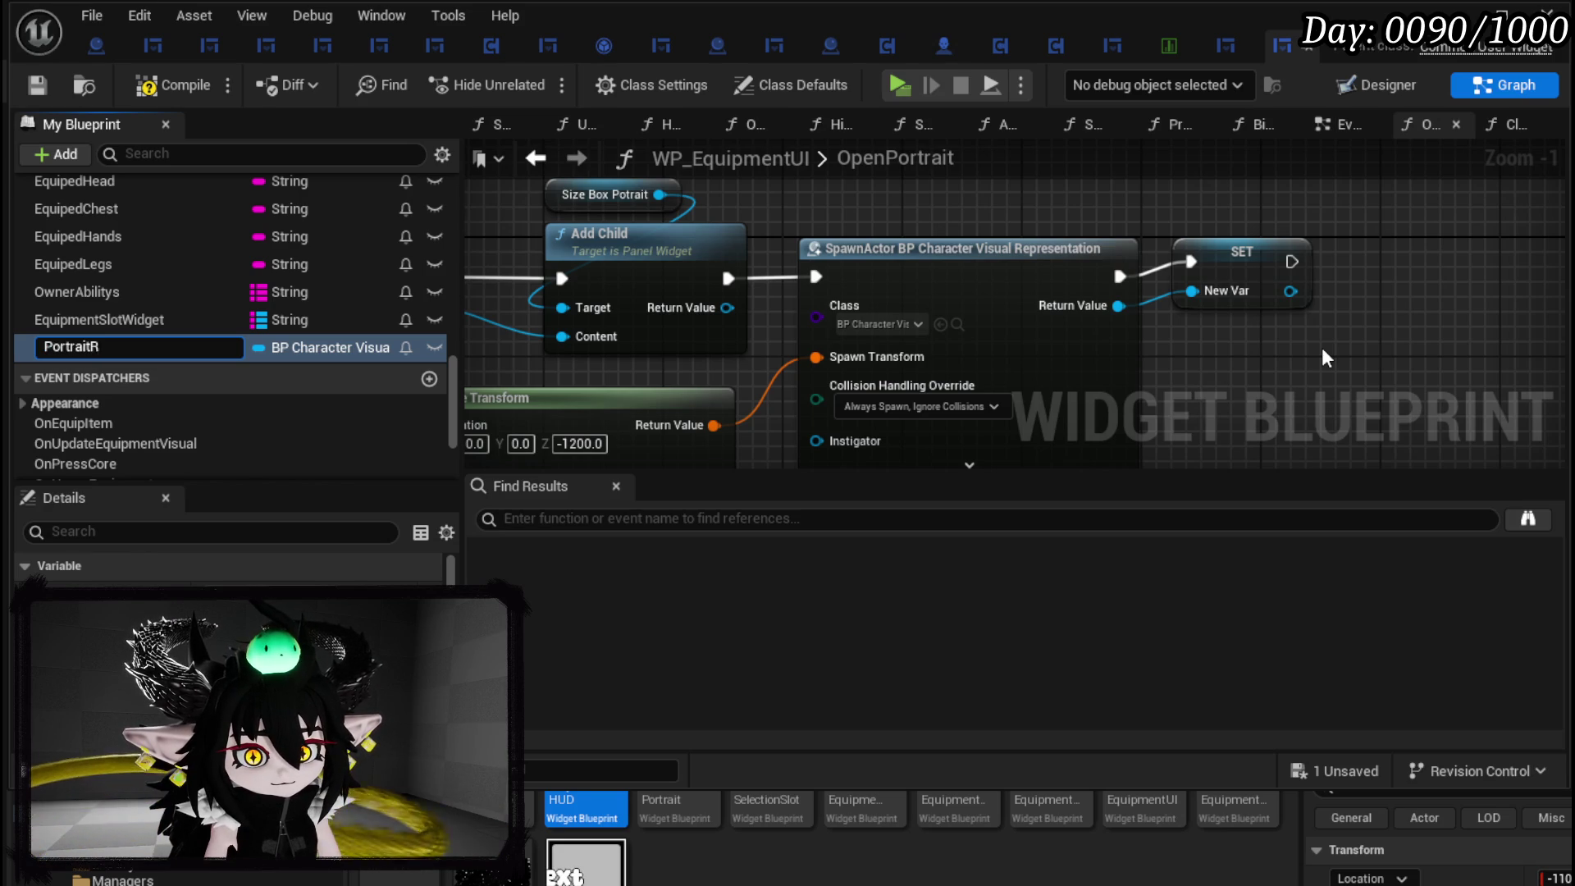
text(_Ref)
key(Return)
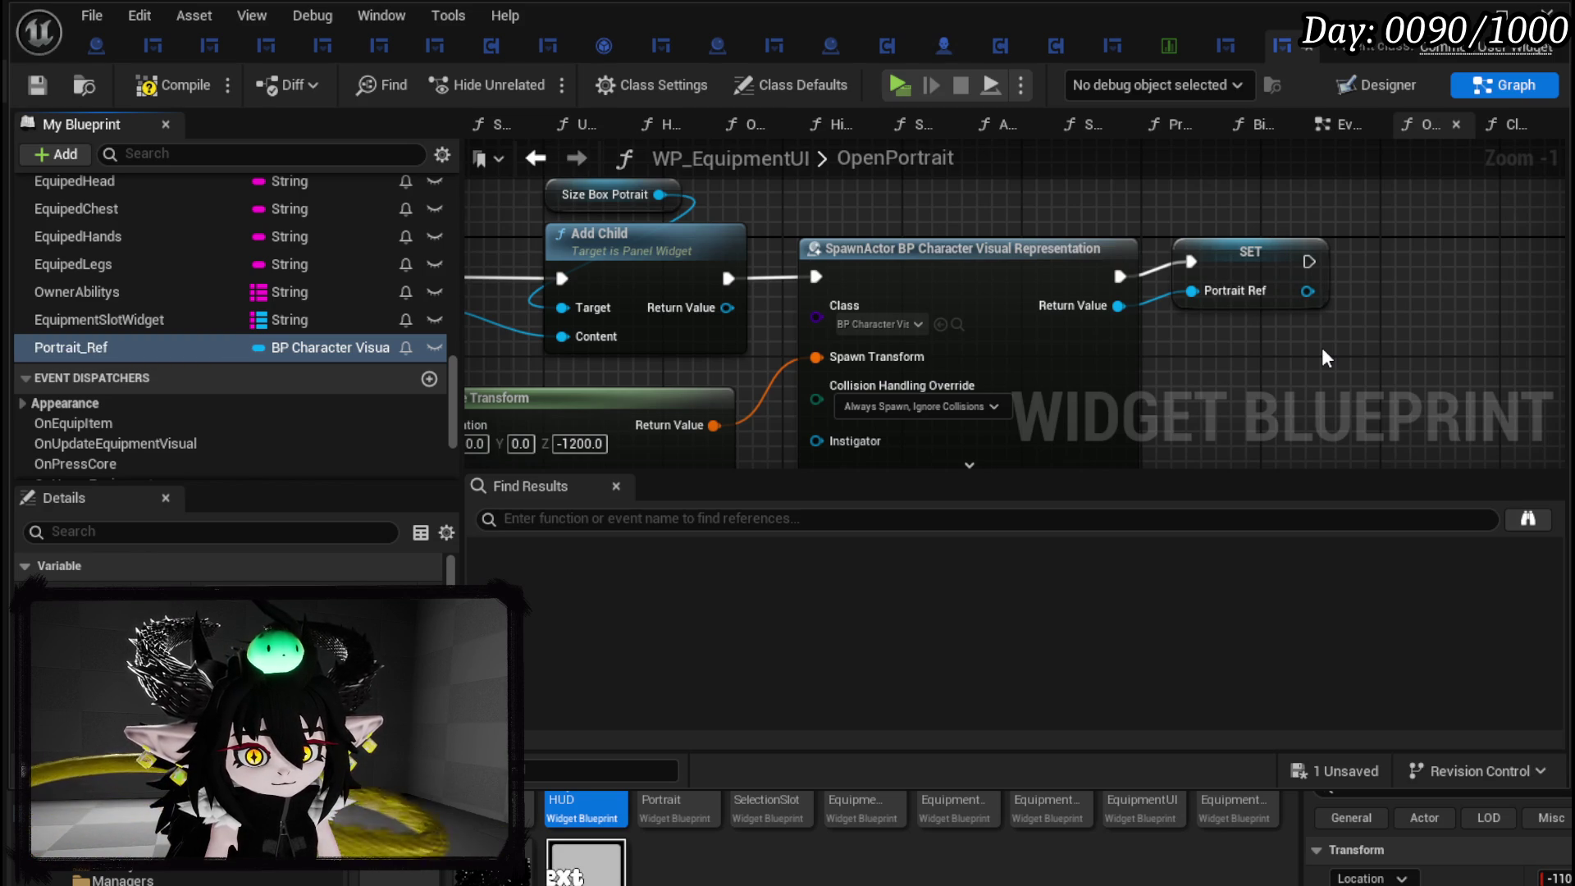
click(167, 88)
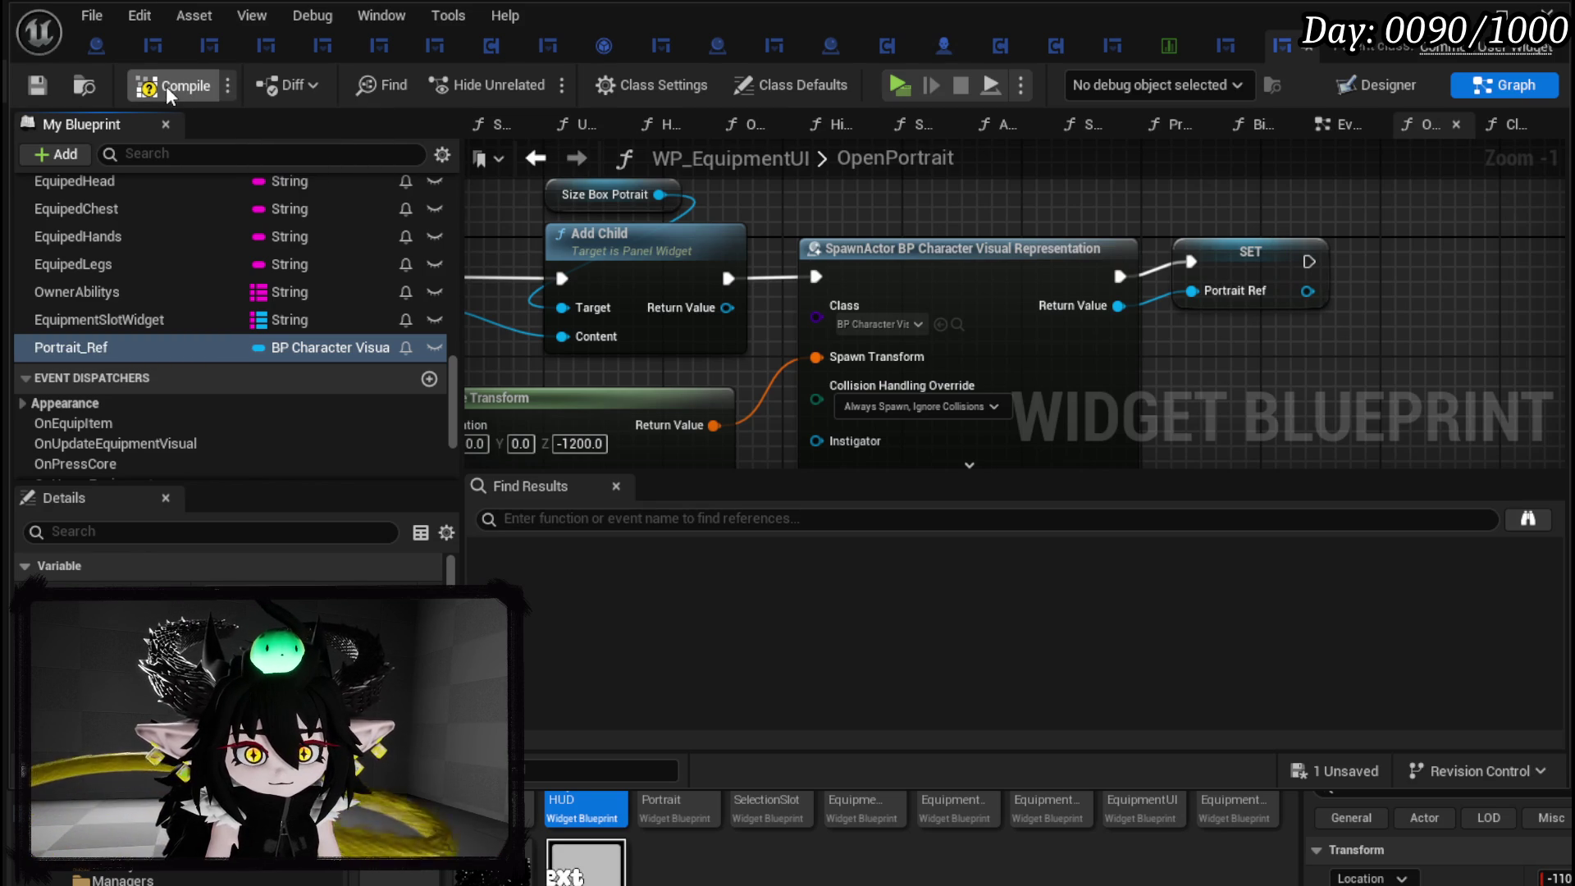
click(44, 85)
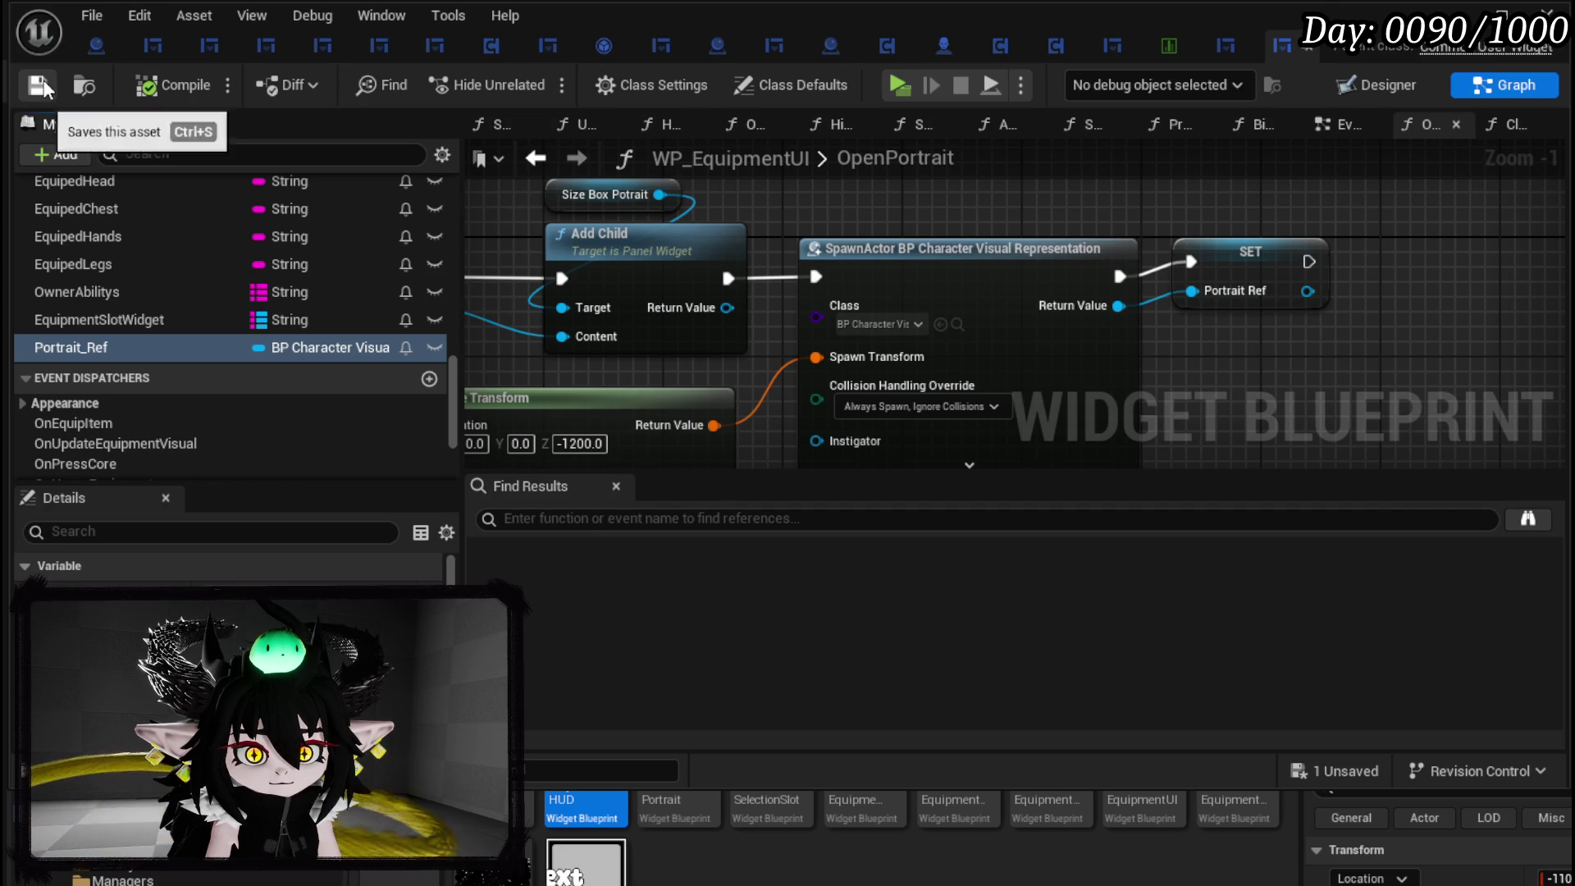
scroll(187, 229, up, 10)
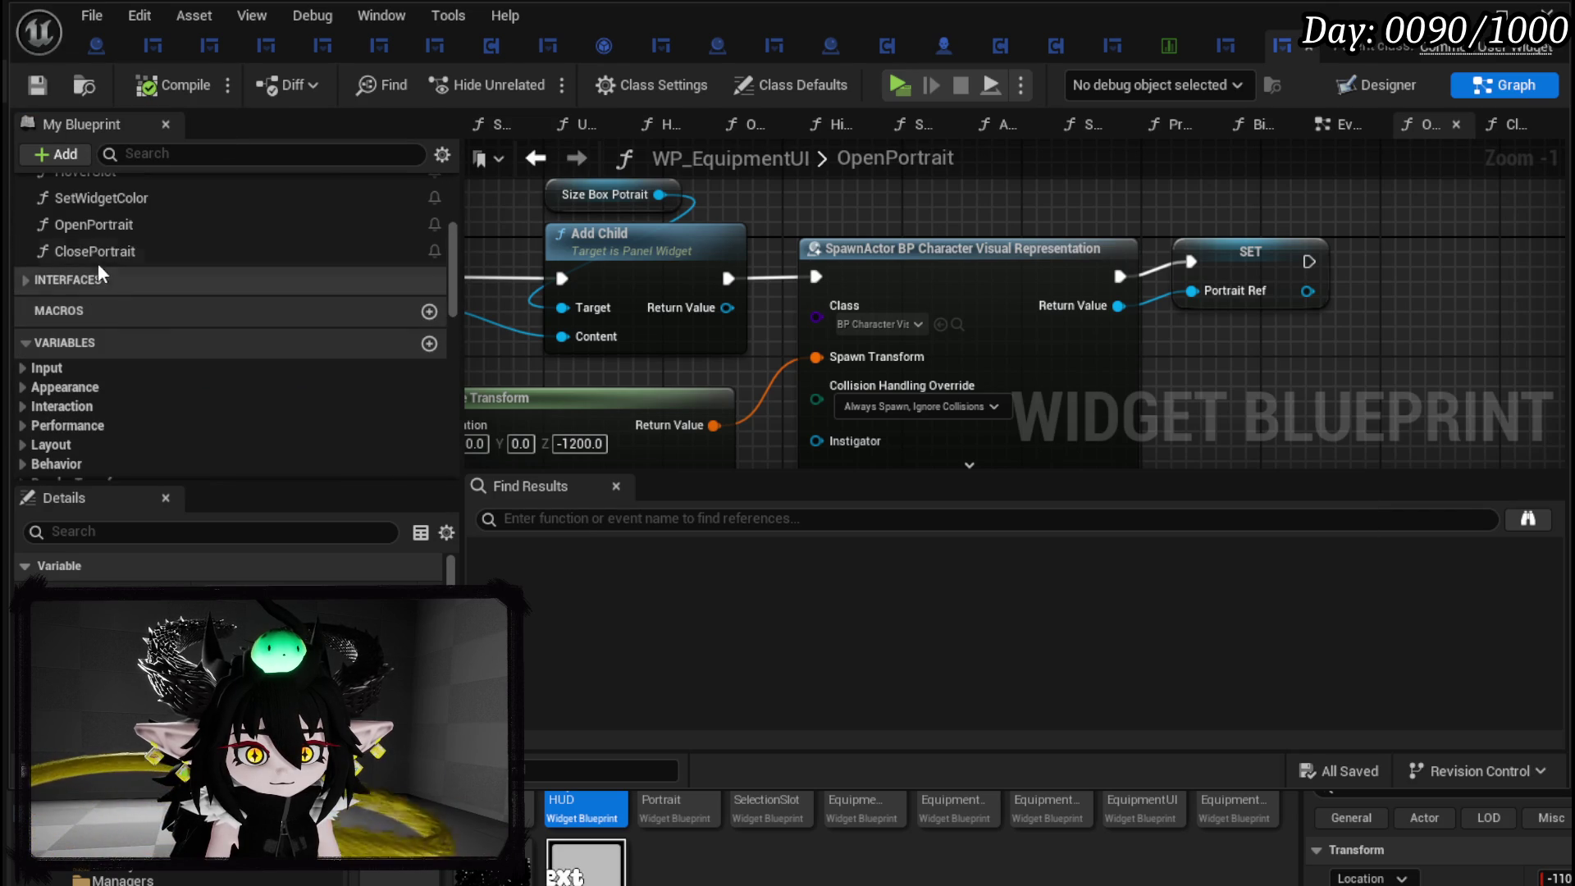
Bring Portrait_Ref and SizeBox_Potrait getters into the ClosePortrait graph.
double_click(101, 253)
scroll(321, 332, down, 3)
scroll(322, 329, down, 10)
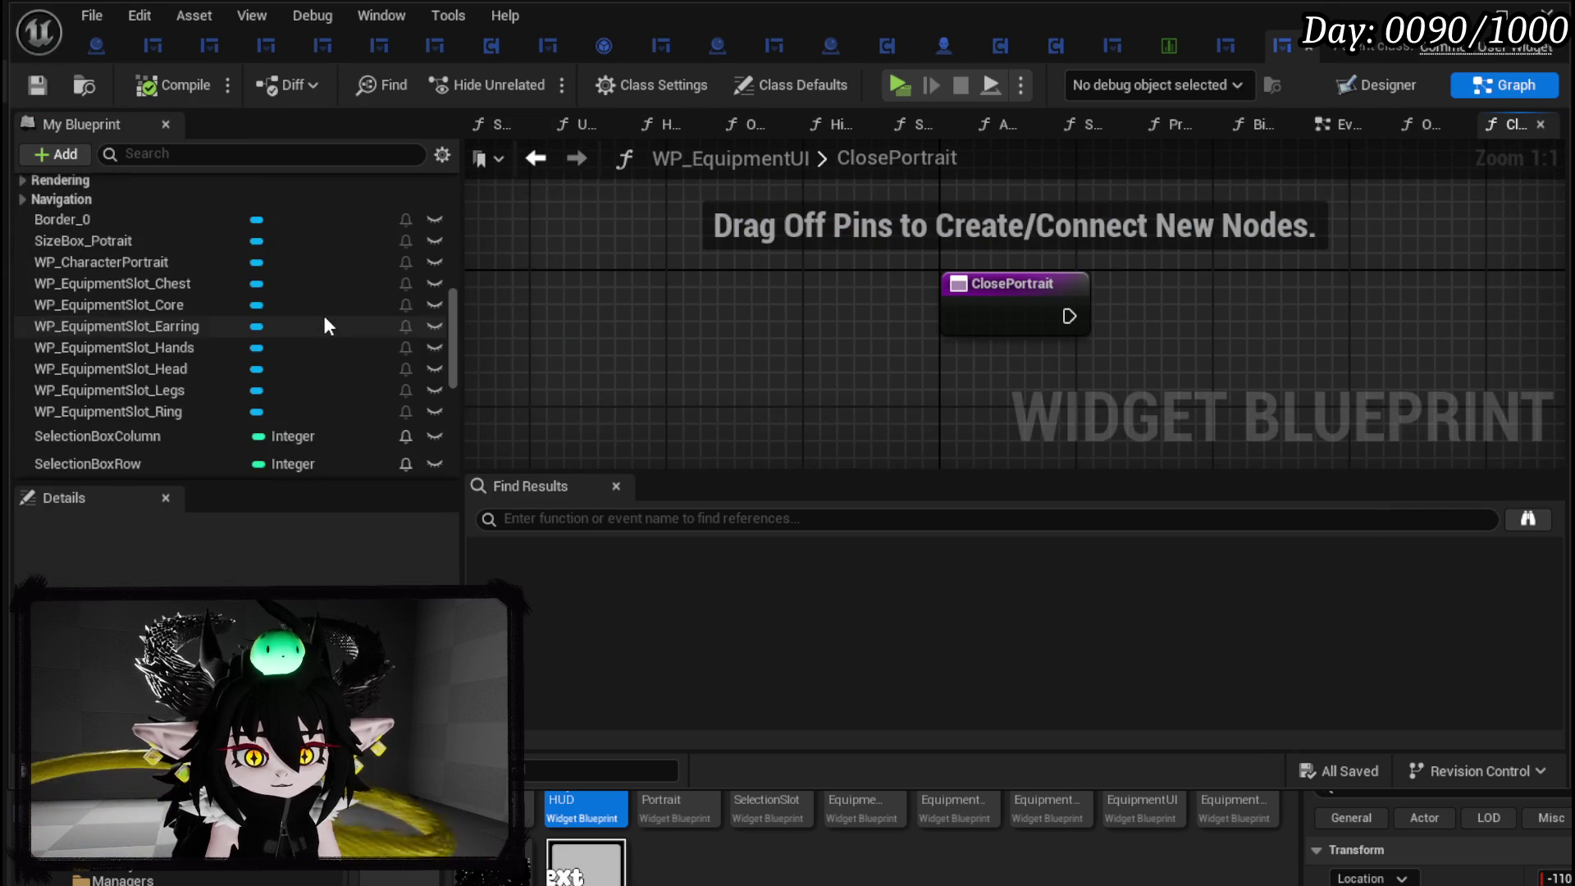
mouse_move(328, 412)
mouse_down()
mouse_move(729, 353)
mouse_move(976, 211)
mouse_up()
scroll(275, 225, up, 5)
mouse_move(141, 308)
mouse_down()
mouse_move(1201, 239)
mouse_move(1181, 240)
mouse_up()
right_click(956, 312)
mouse_move(67, 306)
mouse_down()
mouse_move(443, 308)
mouse_move(1233, 213)
mouse_up()
click(1214, 227)
Add Destroy Actor on Portrait Ref and Clear Children on SizeBox_Potrait.
drag(1135, 246, 890, 239)
drag(697, 211, 792, 279)
text(Destroy)
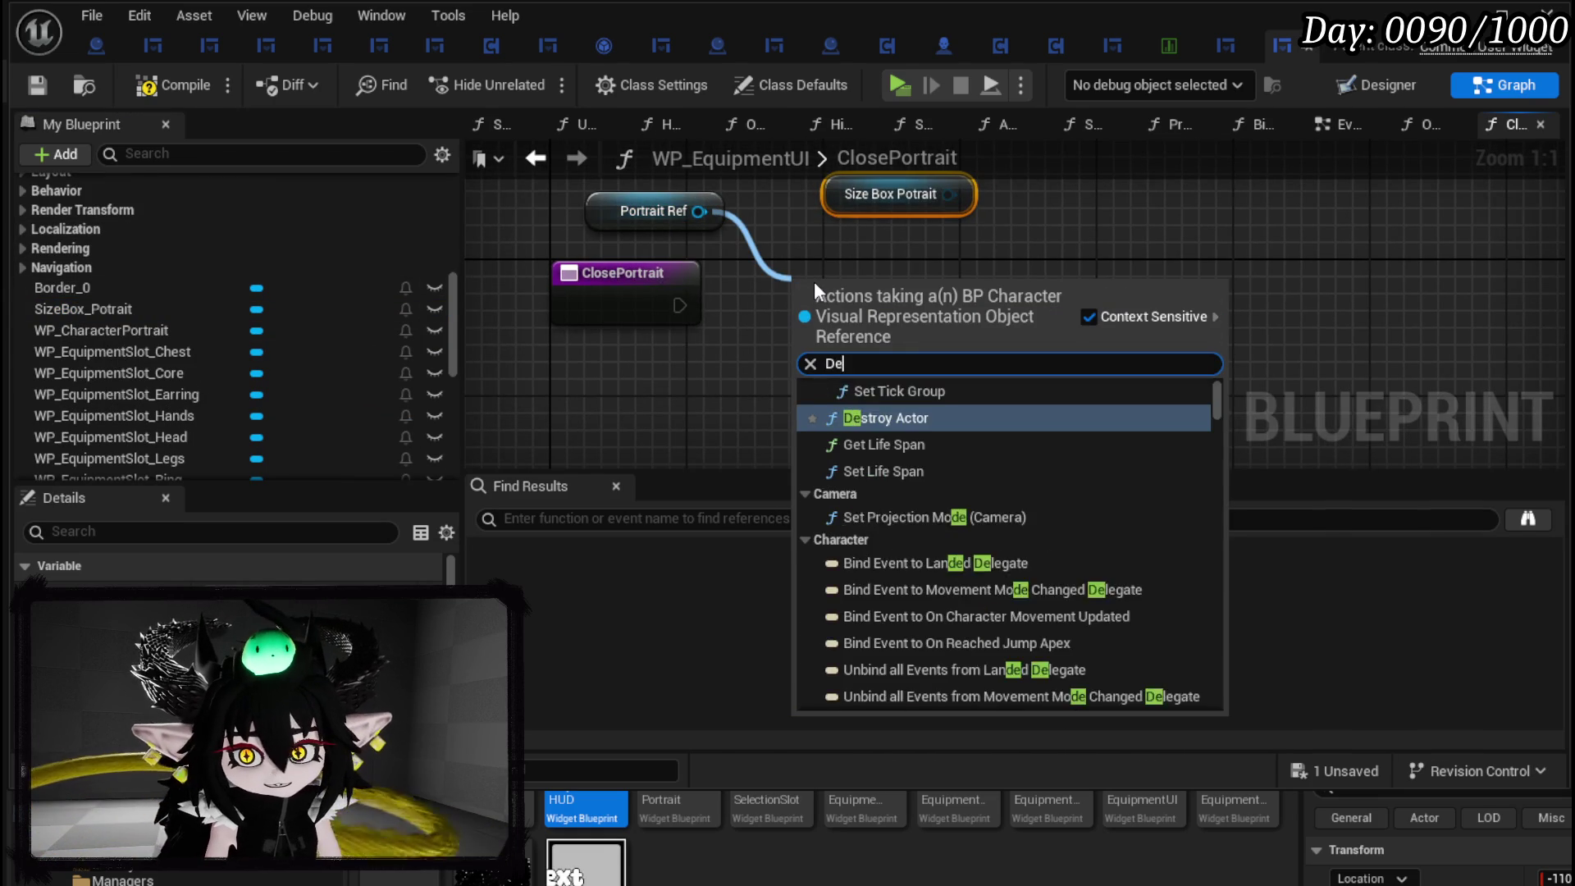
click(846, 408)
drag(949, 194, 1026, 261)
text(Clear)
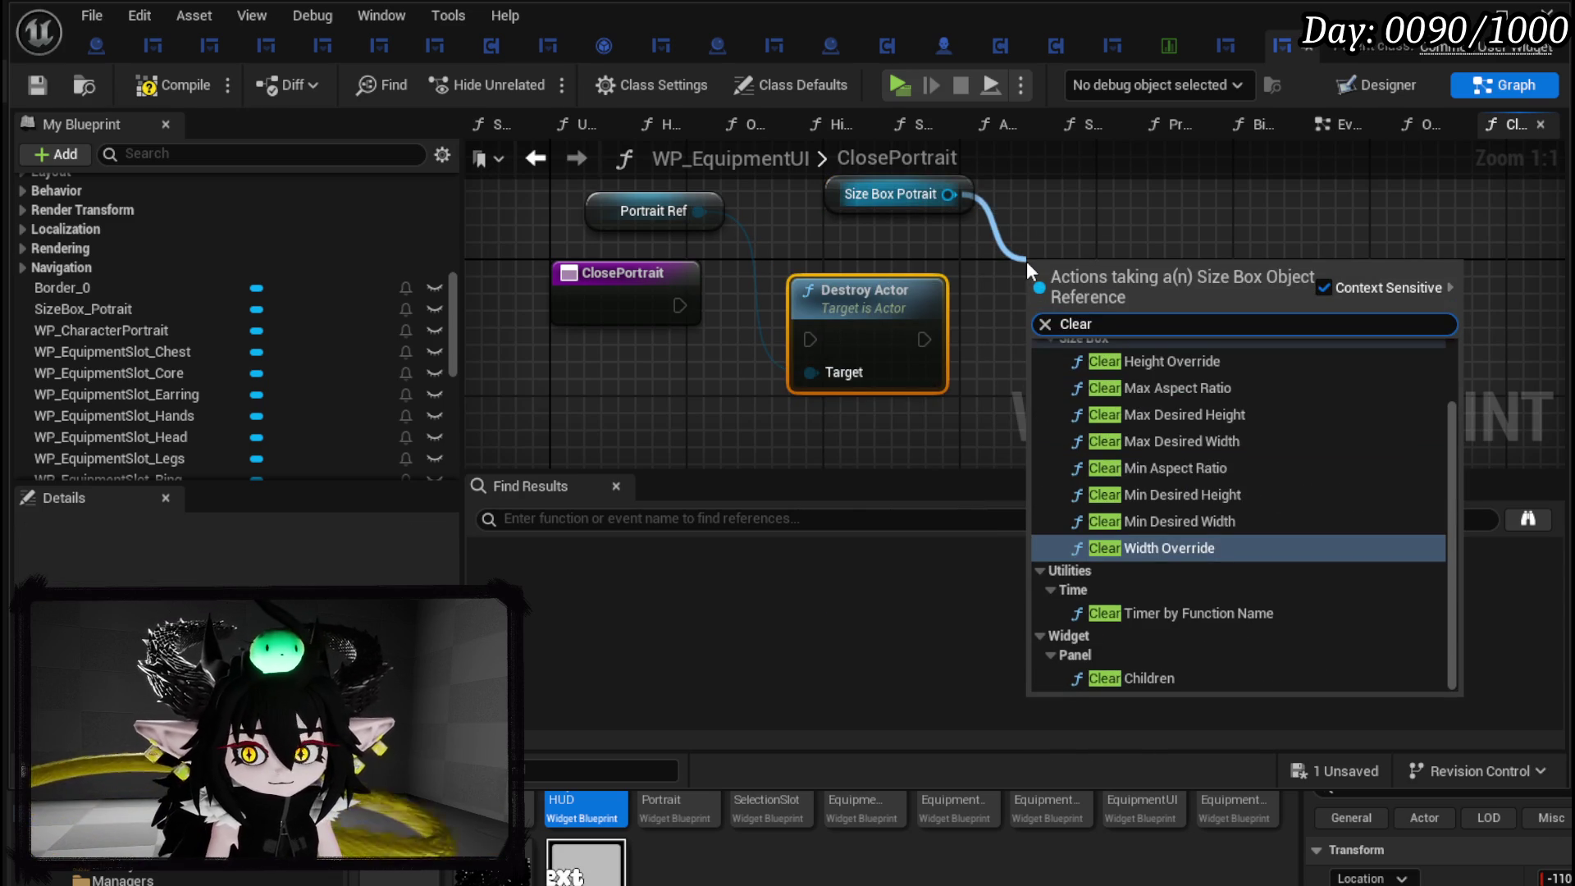
click(1171, 661)
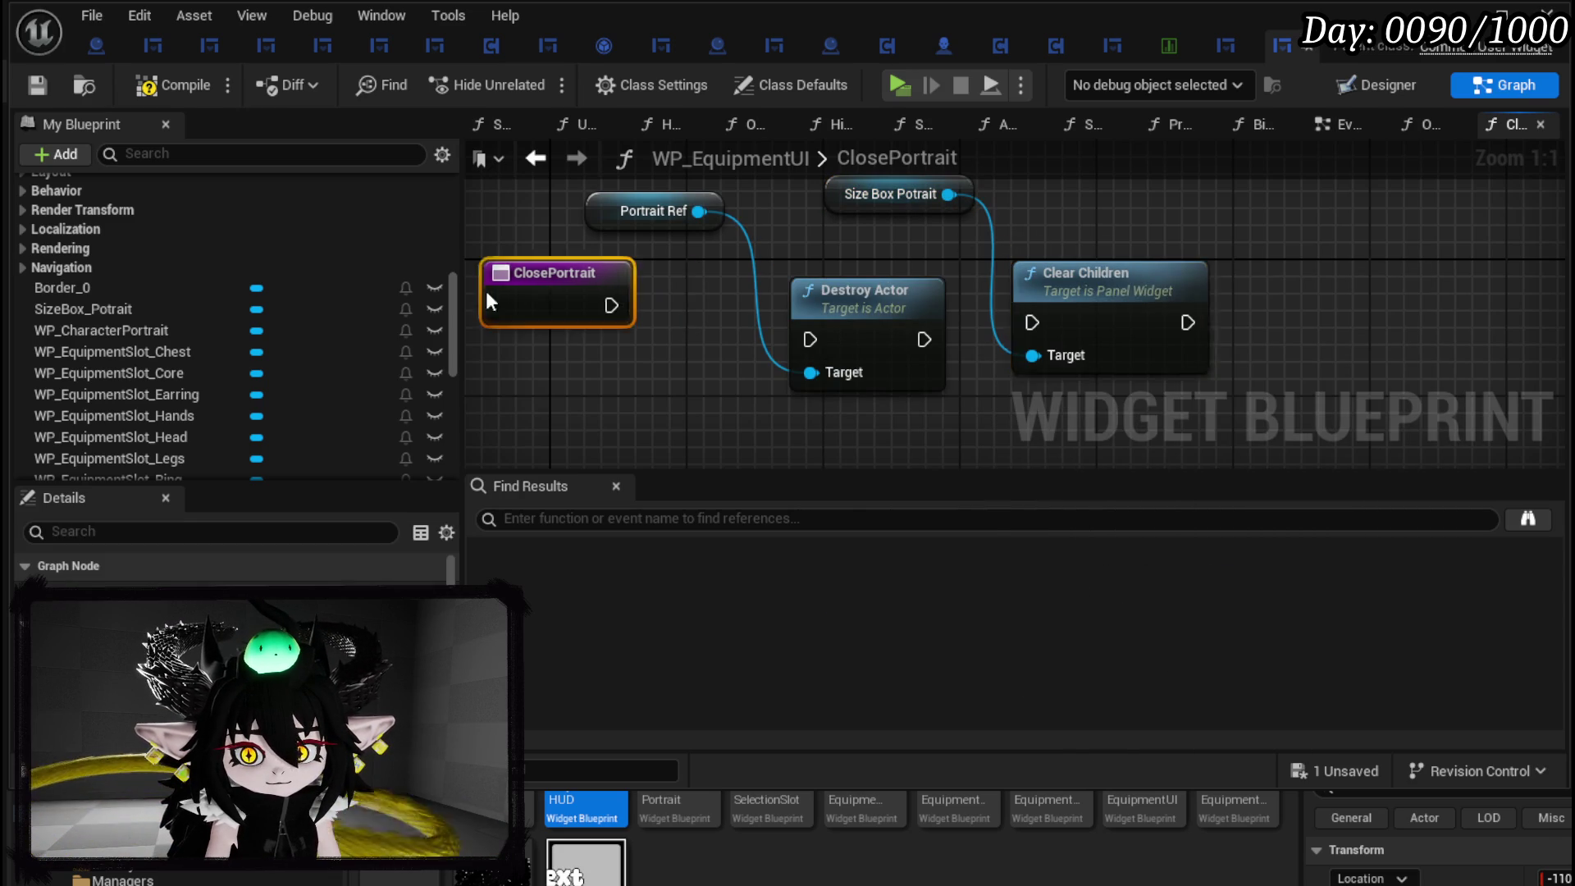
Chain ClosePortrait into Clear Children, then Destroy Actor, and tidy the node layout.
drag(1250, 293, 726, 310)
drag(541, 306, 643, 339)
drag(709, 300, 691, 283)
drag(707, 227, 1117, 261)
mouse_move(968, 197)
mouse_down()
mouse_move(669, 164)
mouse_move(679, 180)
mouse_up()
mouse_move(781, 322)
mouse_down()
mouse_move(882, 339)
mouse_move(897, 309)
mouse_up()
drag(1084, 240, 929, 221)
click(820, 200)
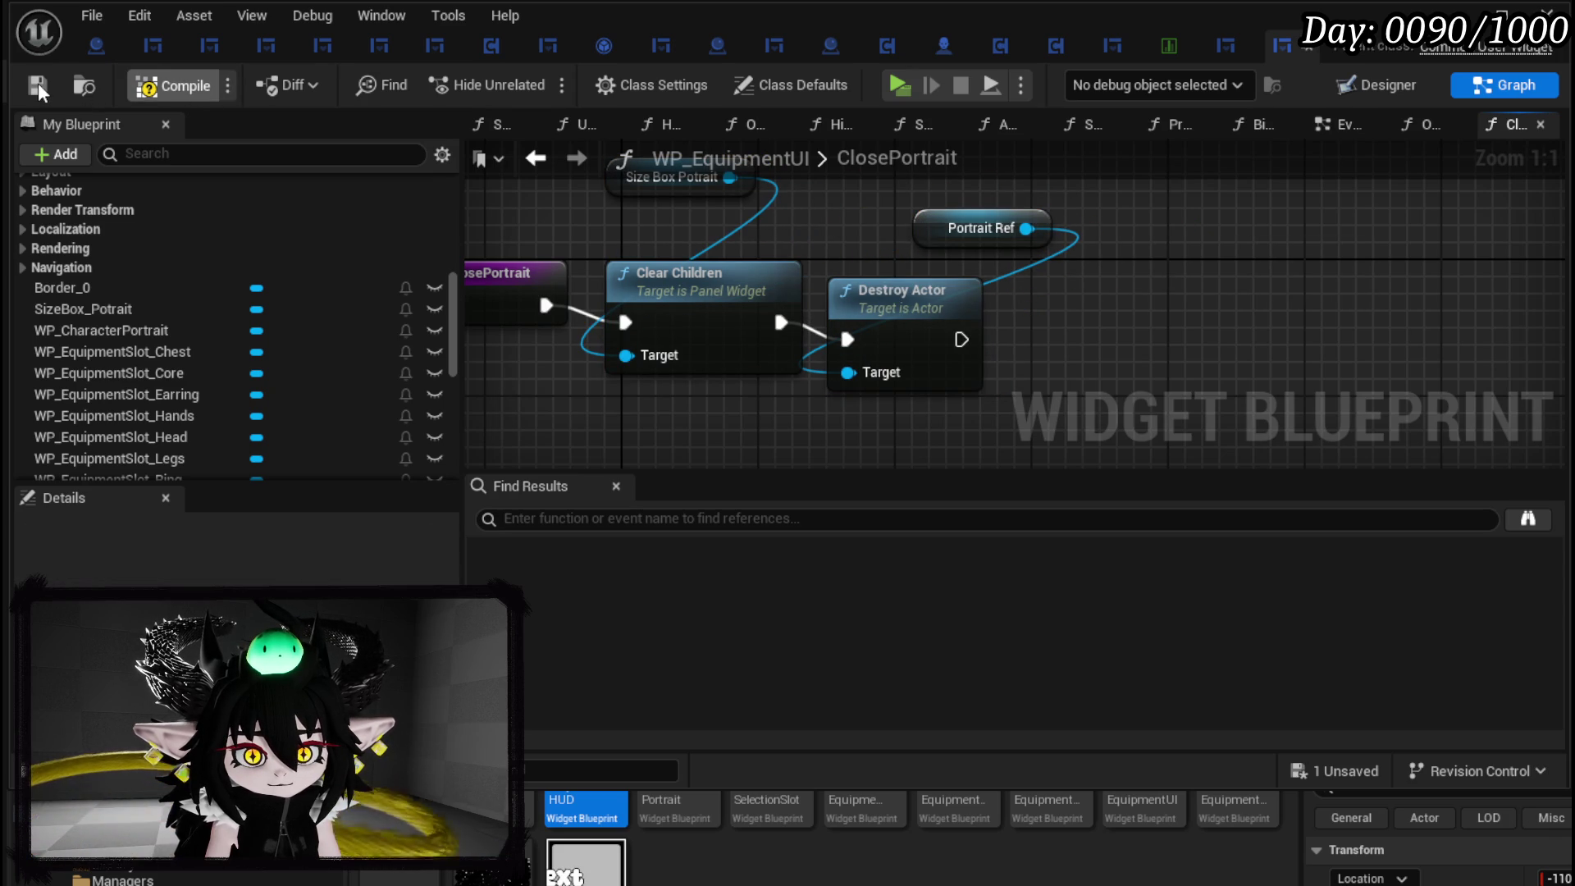
click(1334, 124)
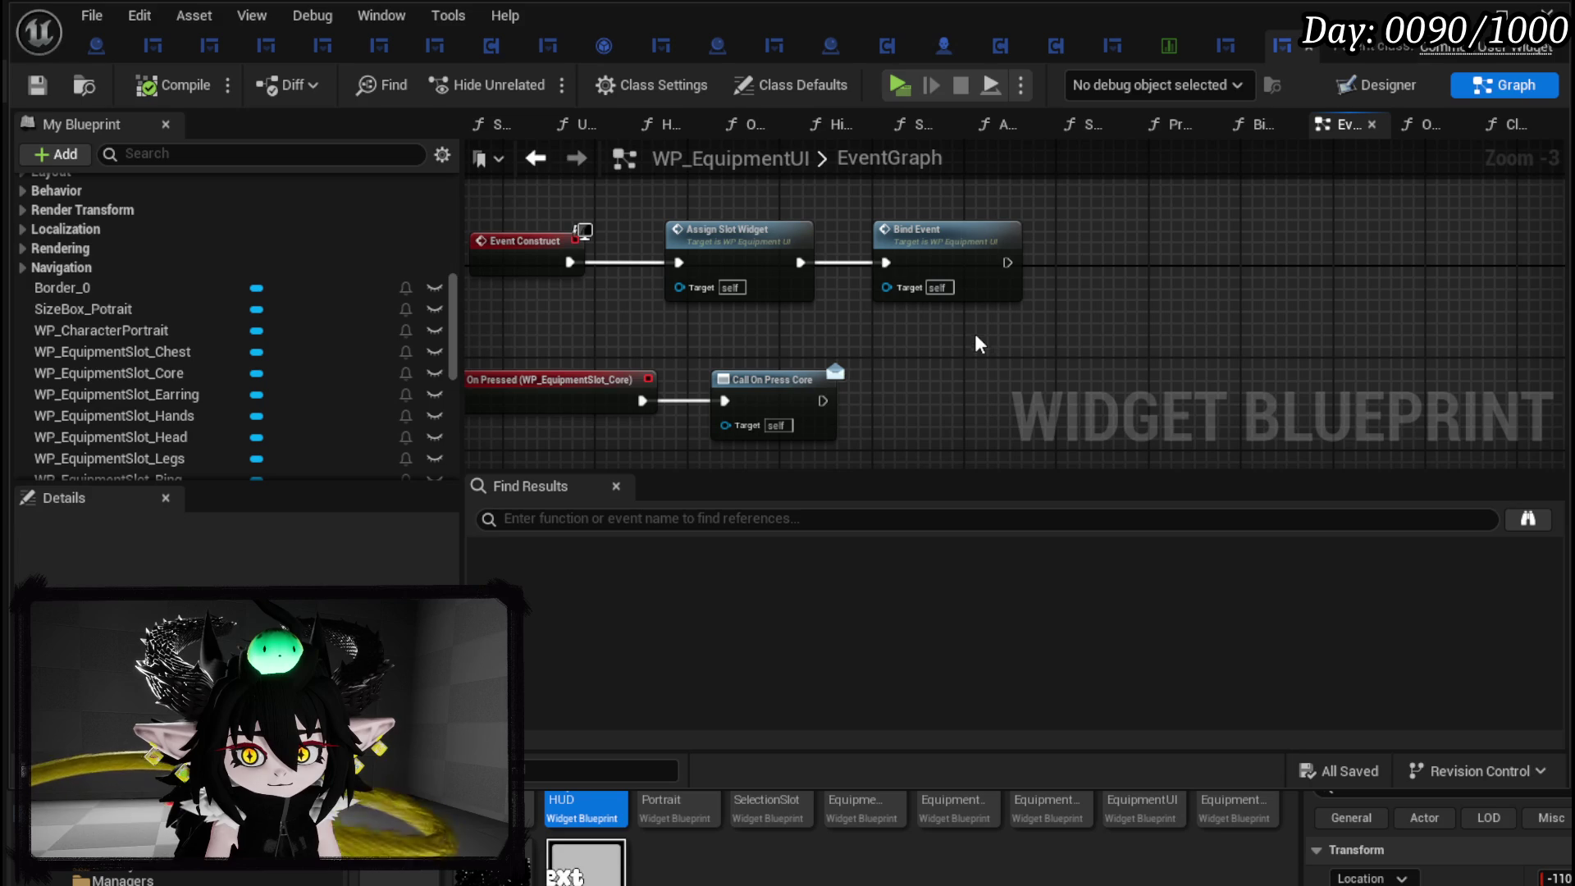
Set OpenPortrait's Make Transform Location Z to 0 and compile WP_EquipmentUI.
scroll(138, 261, up, 5)
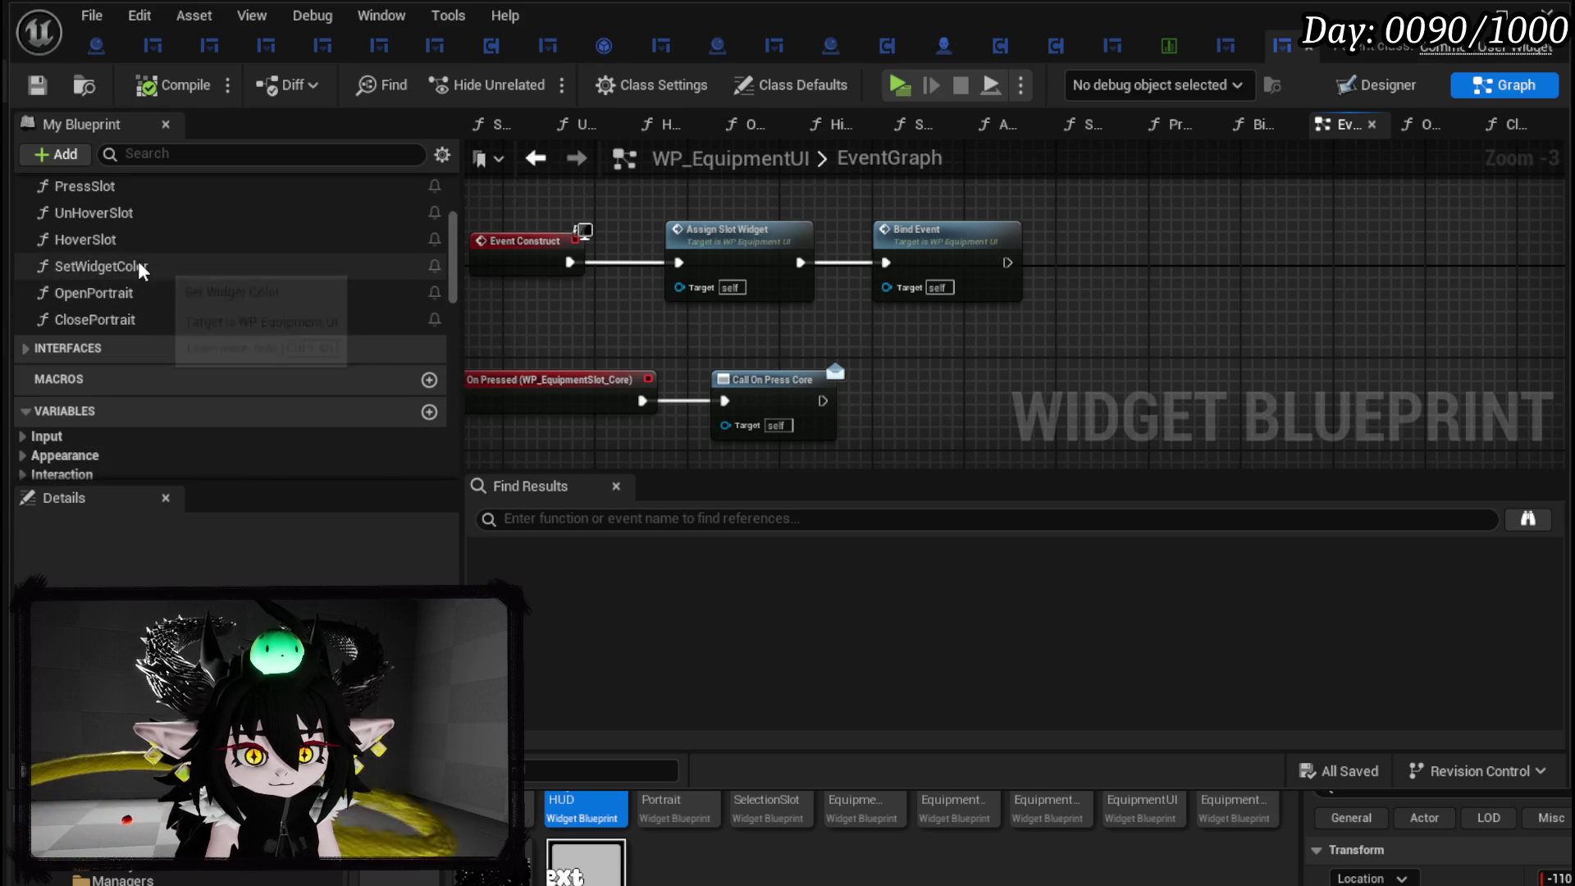
double_click(110, 293)
scroll(831, 353, up, 2)
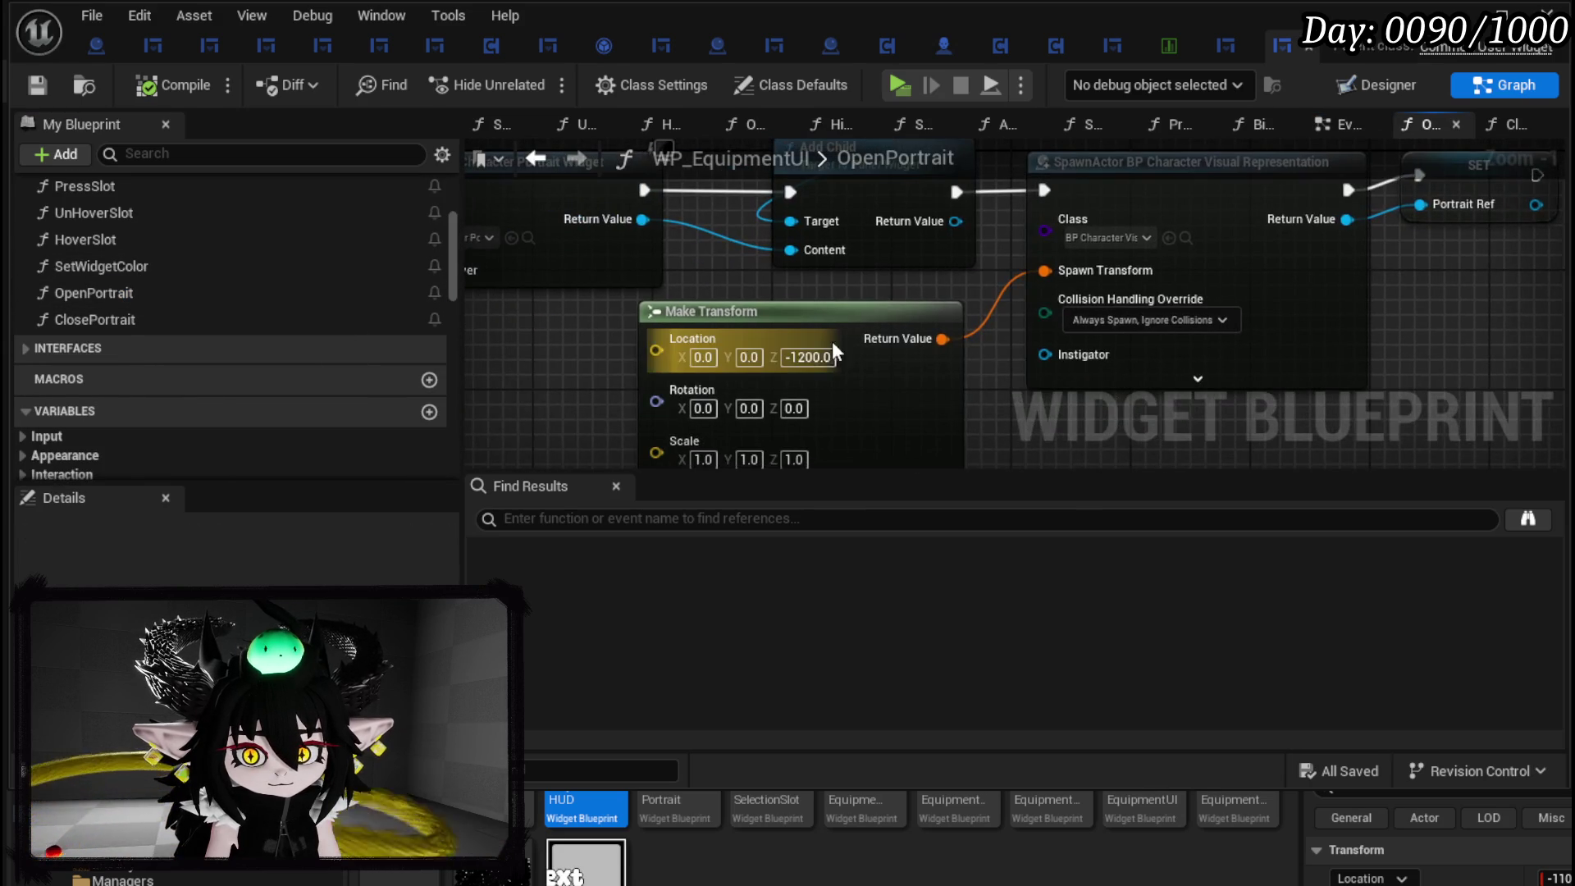
text(0)
key(Return)
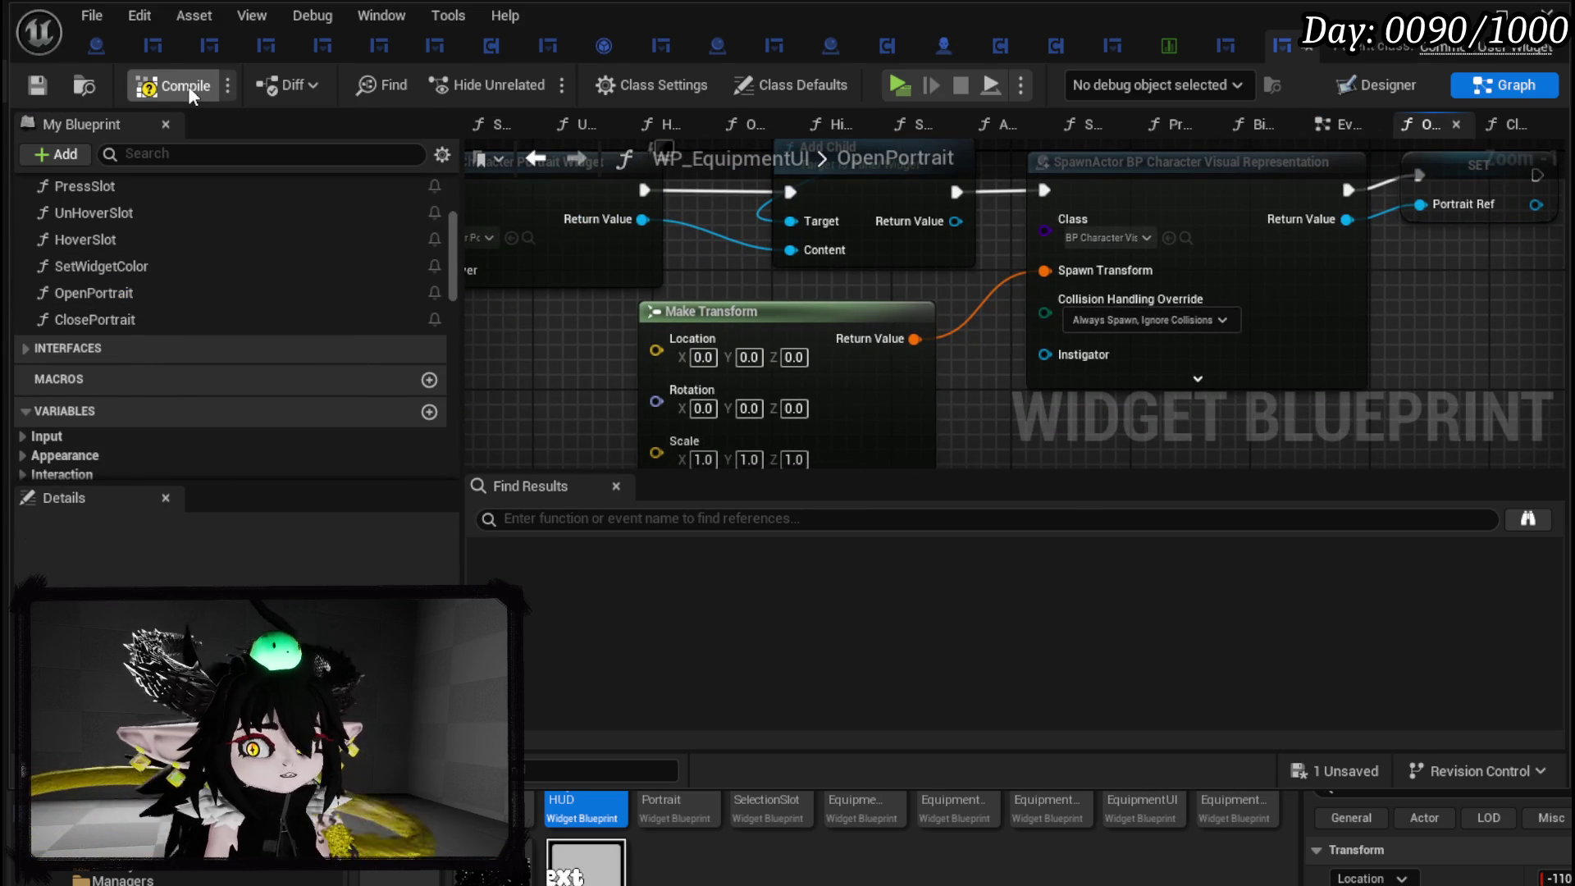
click(37, 86)
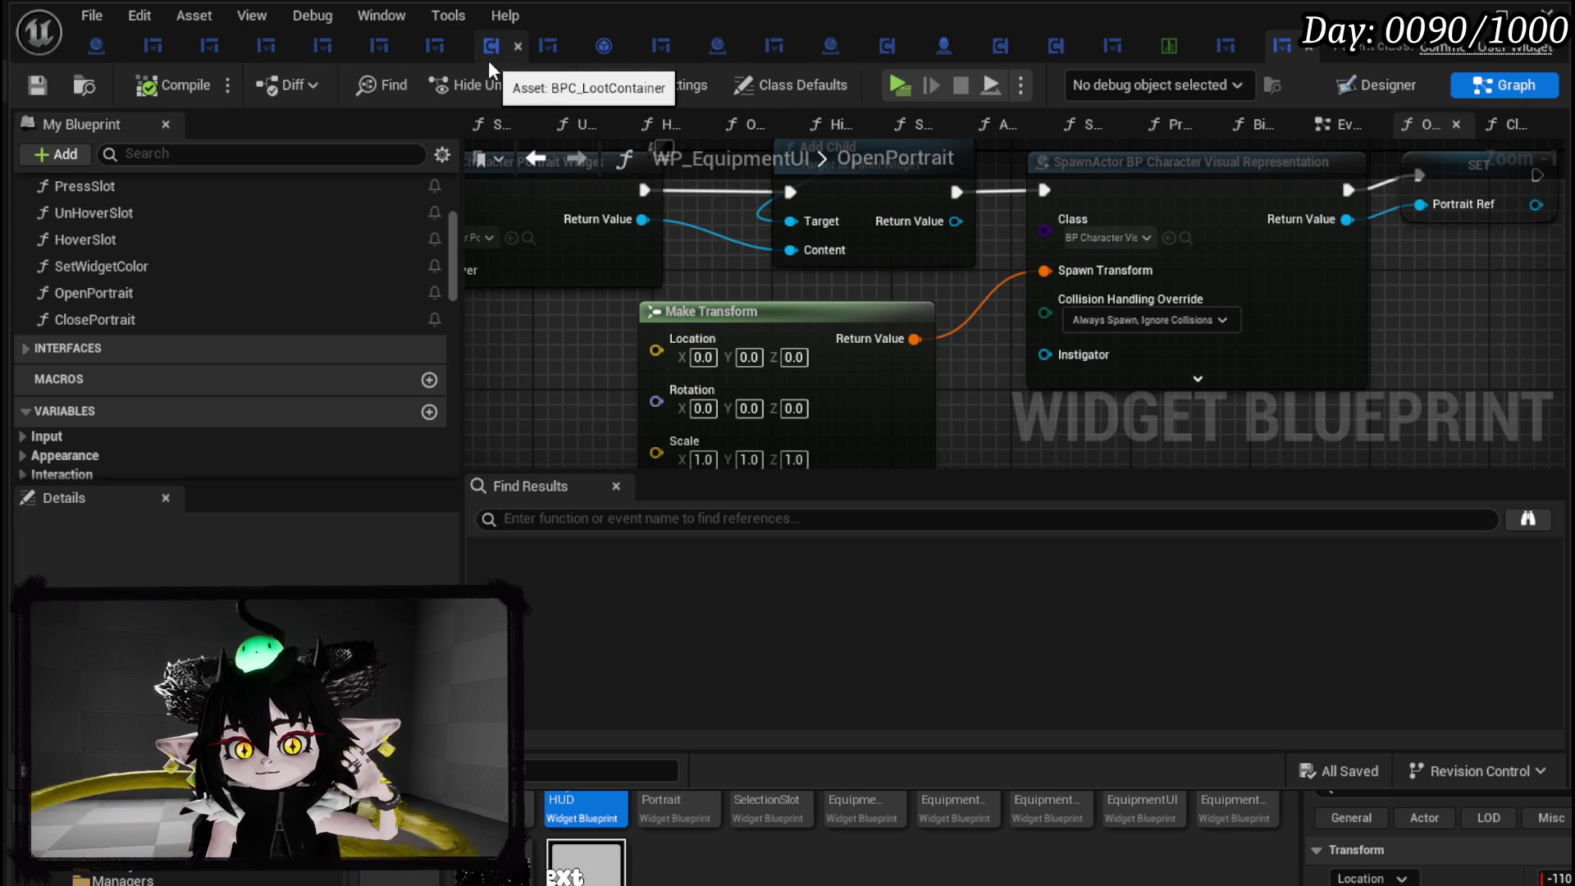
Switch to W_PlayerHUD and look at its Designer layout before returning to Graph.
click(375, 51)
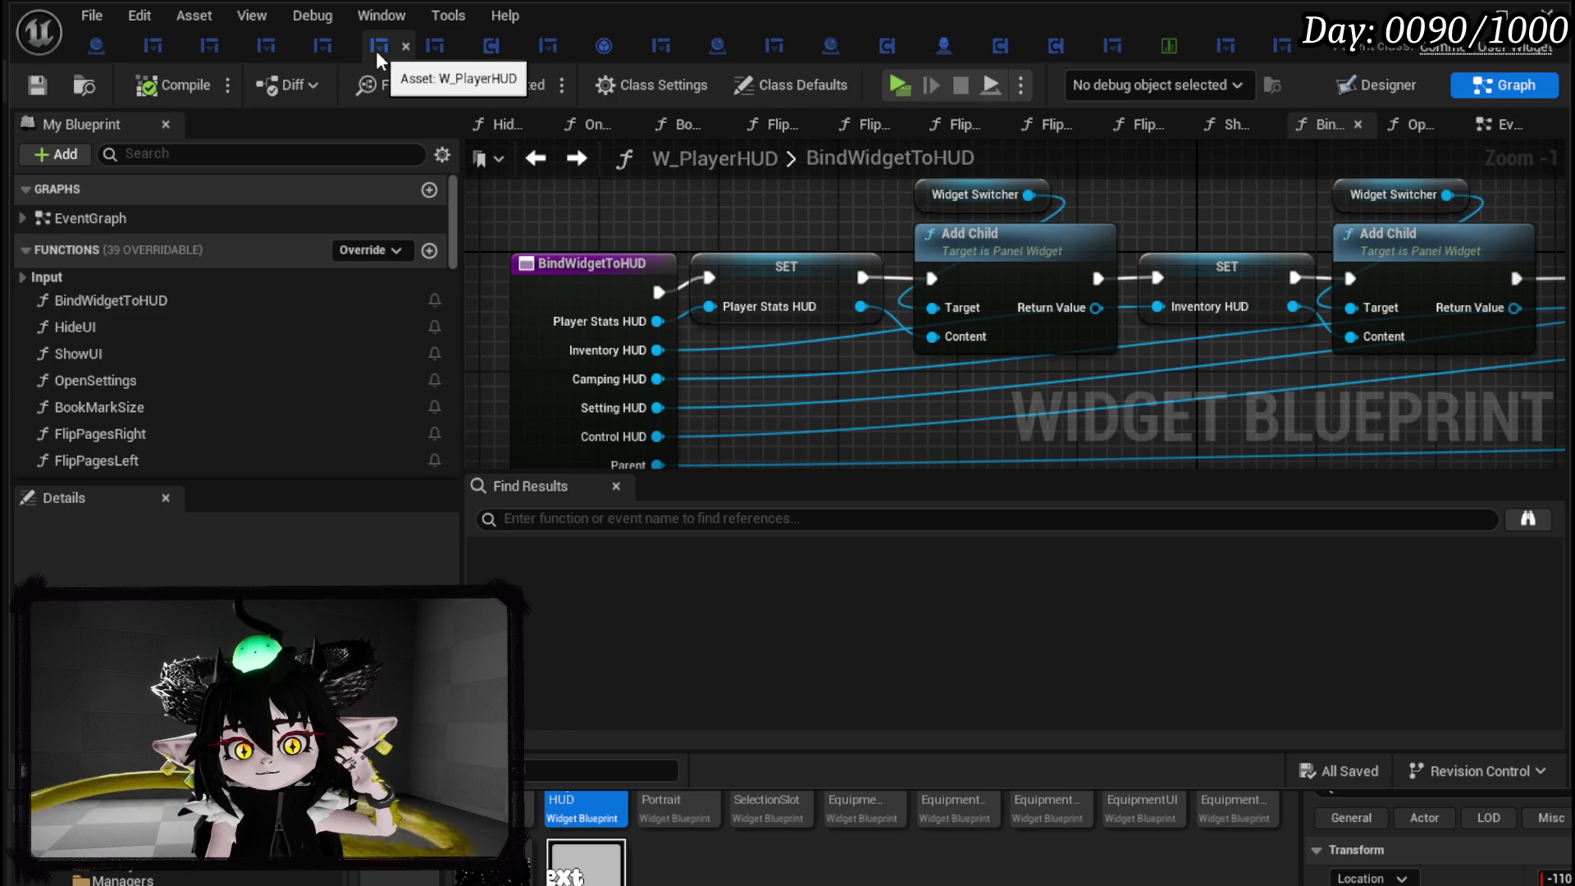
click(1386, 86)
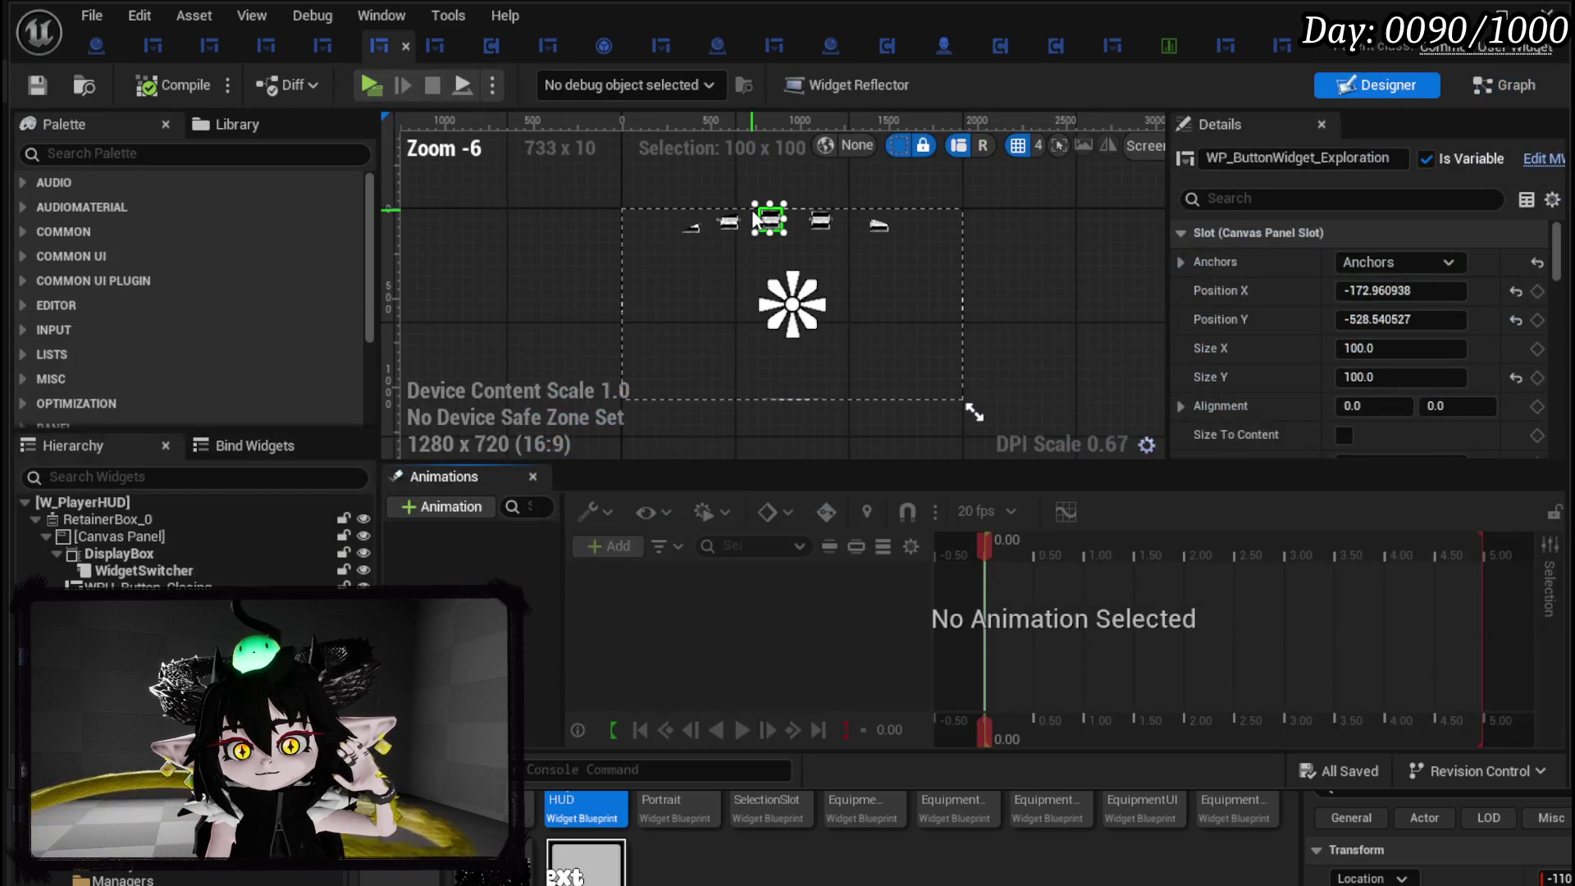
click(1505, 84)
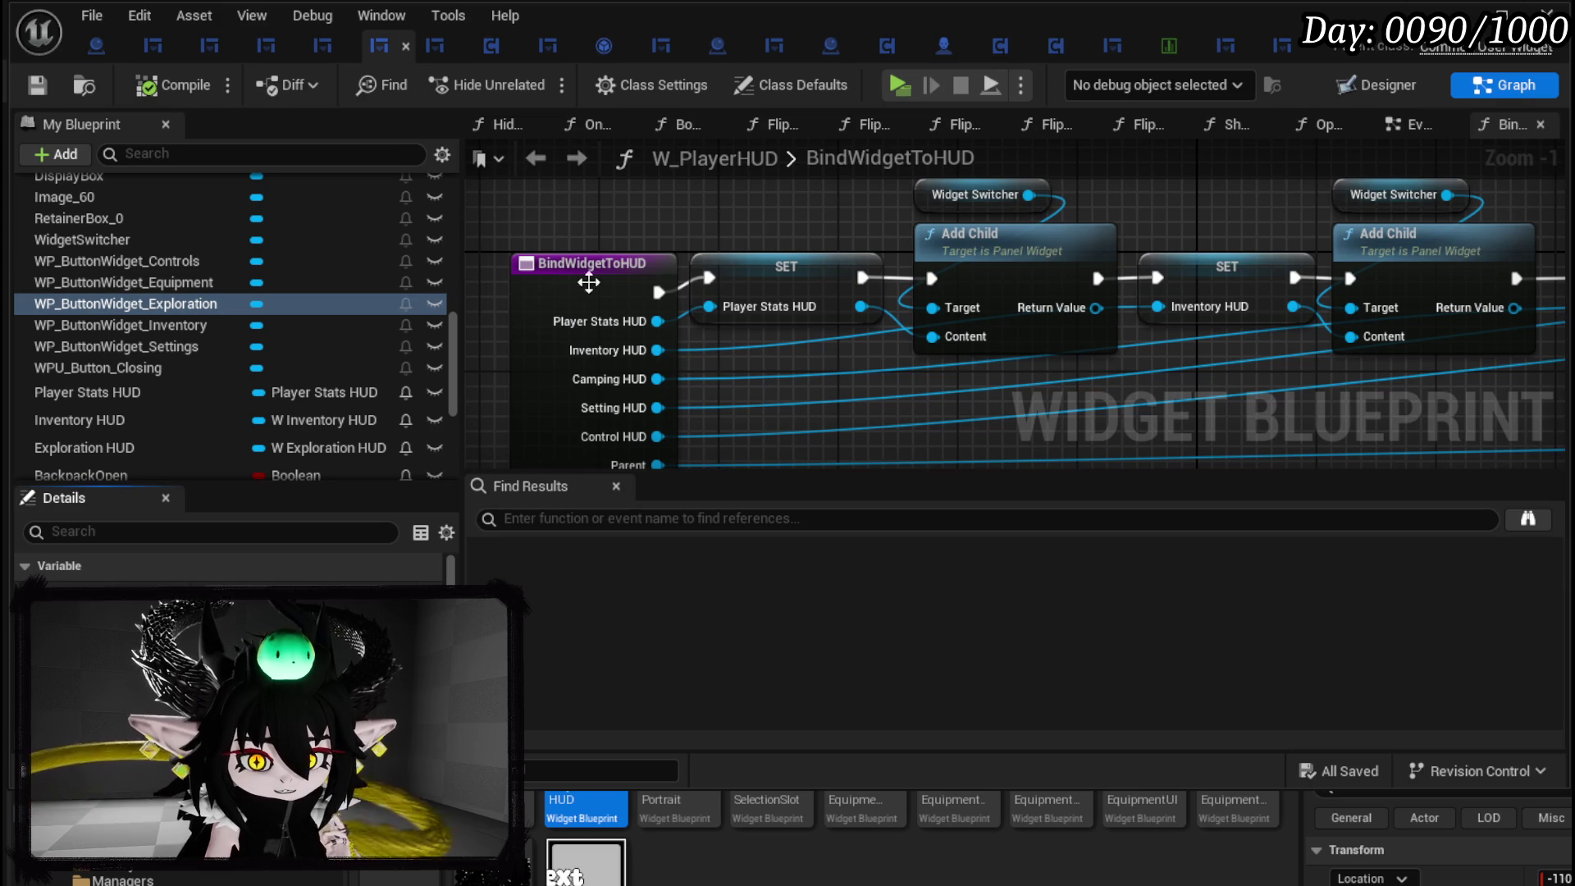
scroll(264, 299, up, 5)
scroll(264, 298, up, 5)
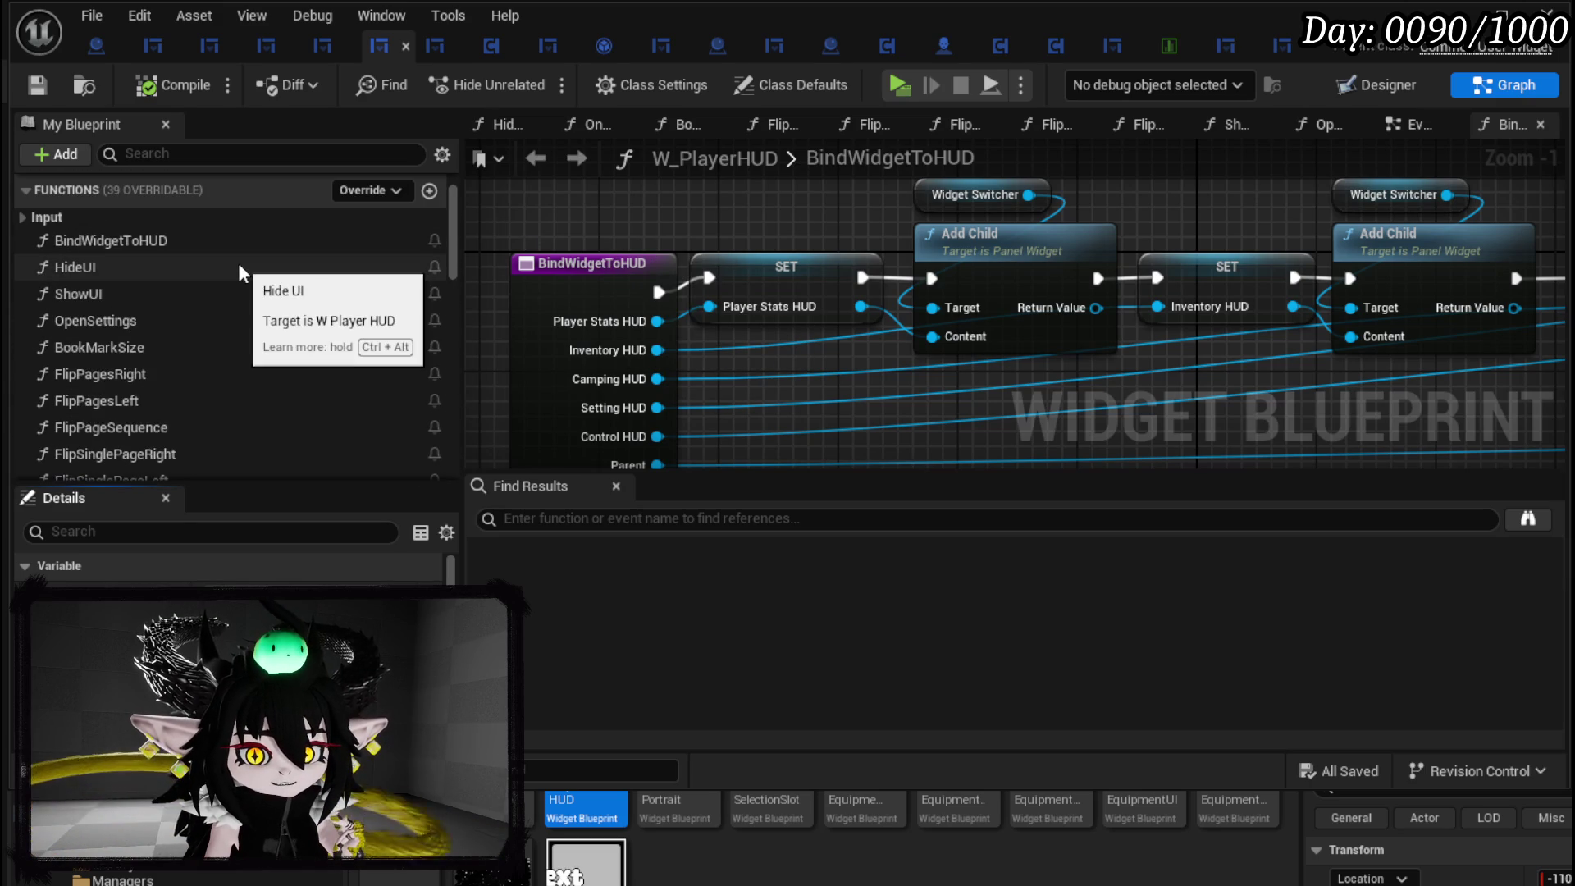
Review the ShowUI and HideUI graphs, then view the EventGraph's CloseWidget event.
double_click(238, 292)
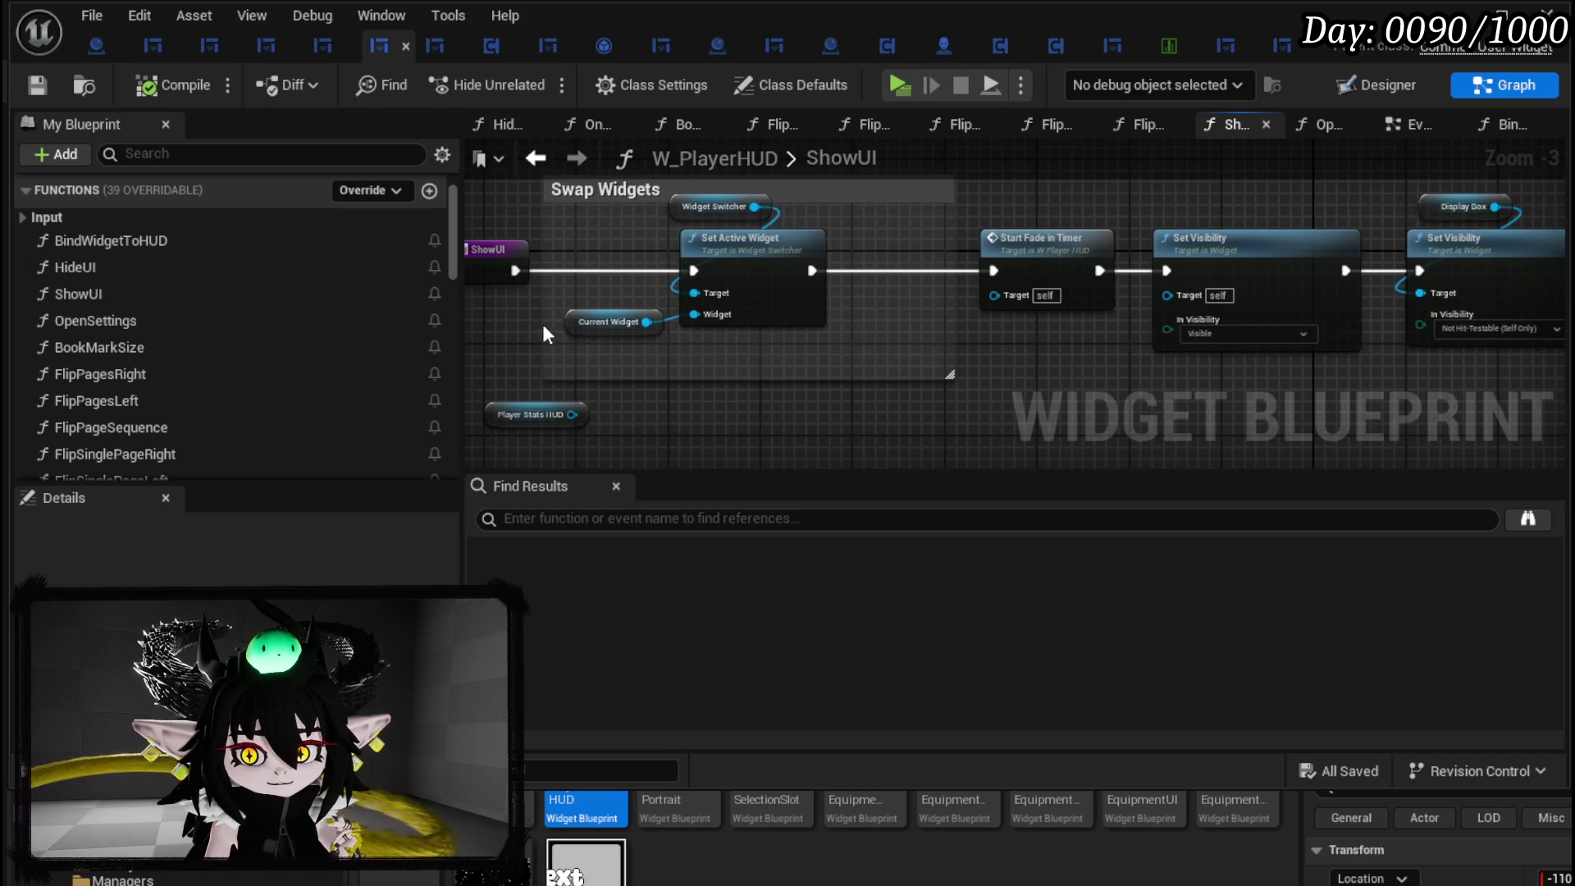
mouse_move(817, 379)
mouse_down()
mouse_move(787, 369)
mouse_move(987, 374)
mouse_move(855, 345)
mouse_move(934, 361)
mouse_up()
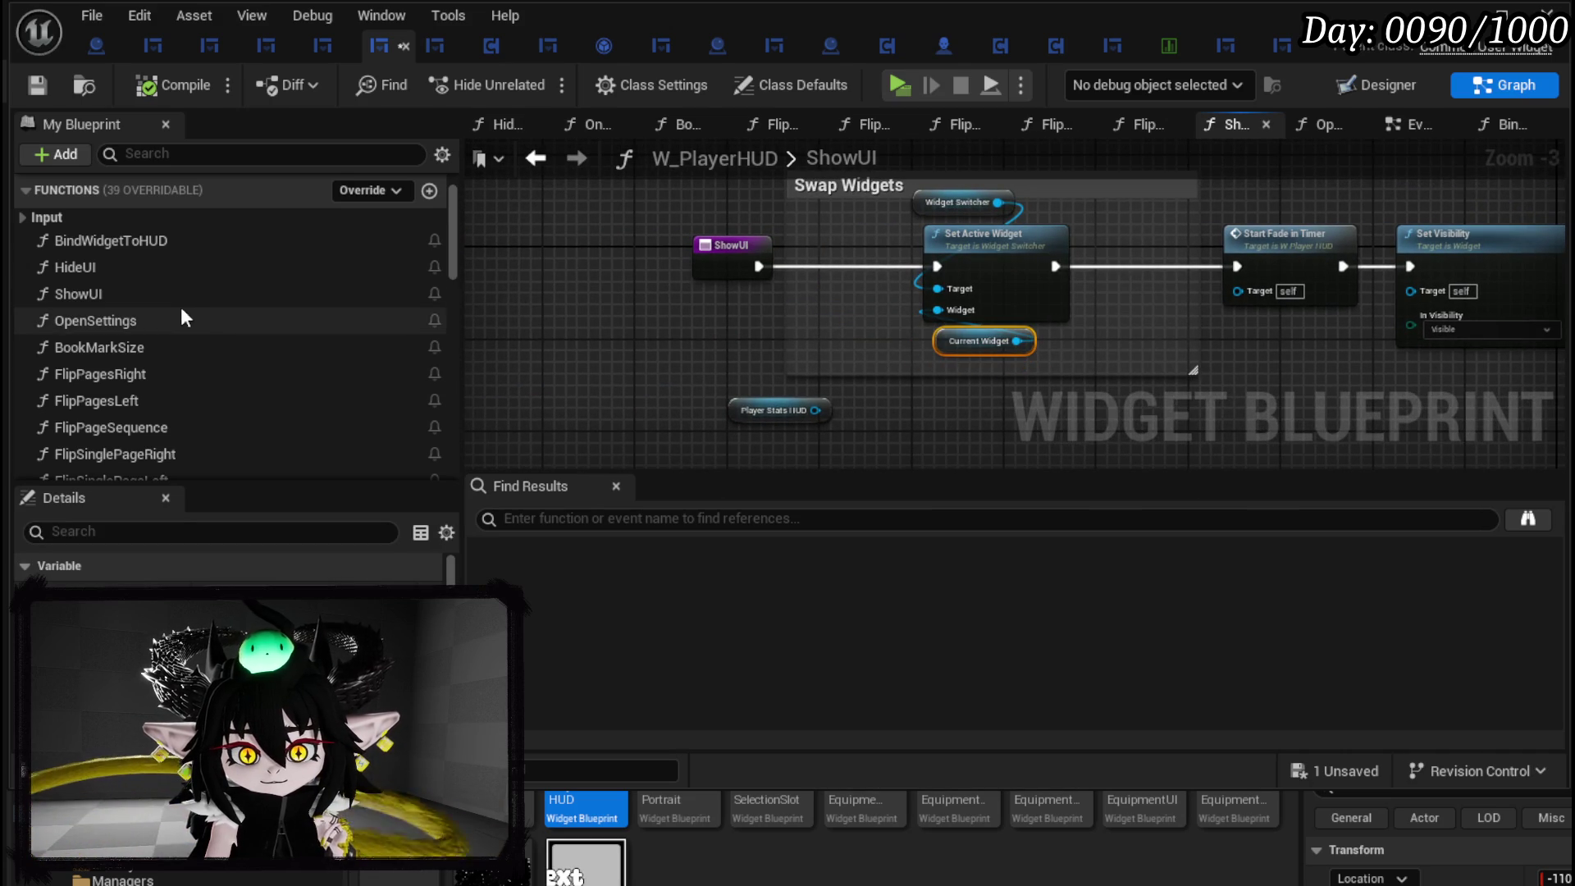
double_click(160, 266)
mouse_move(636, 278)
mouse_down()
mouse_move(578, 262)
mouse_move(586, 315)
mouse_move(623, 348)
mouse_up()
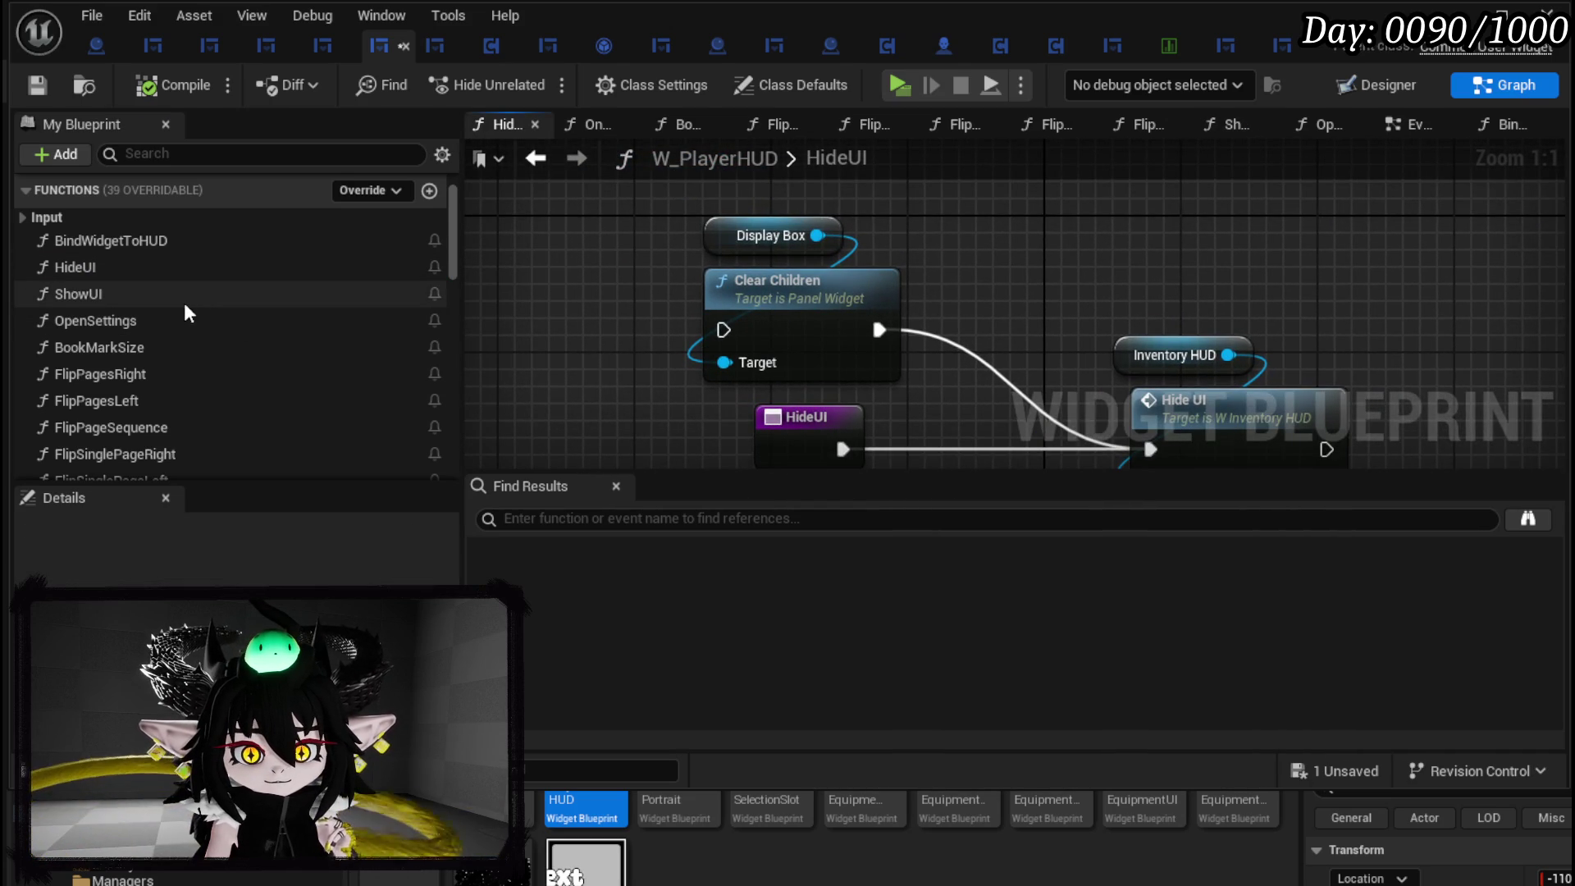
scroll(184, 303, down, 2)
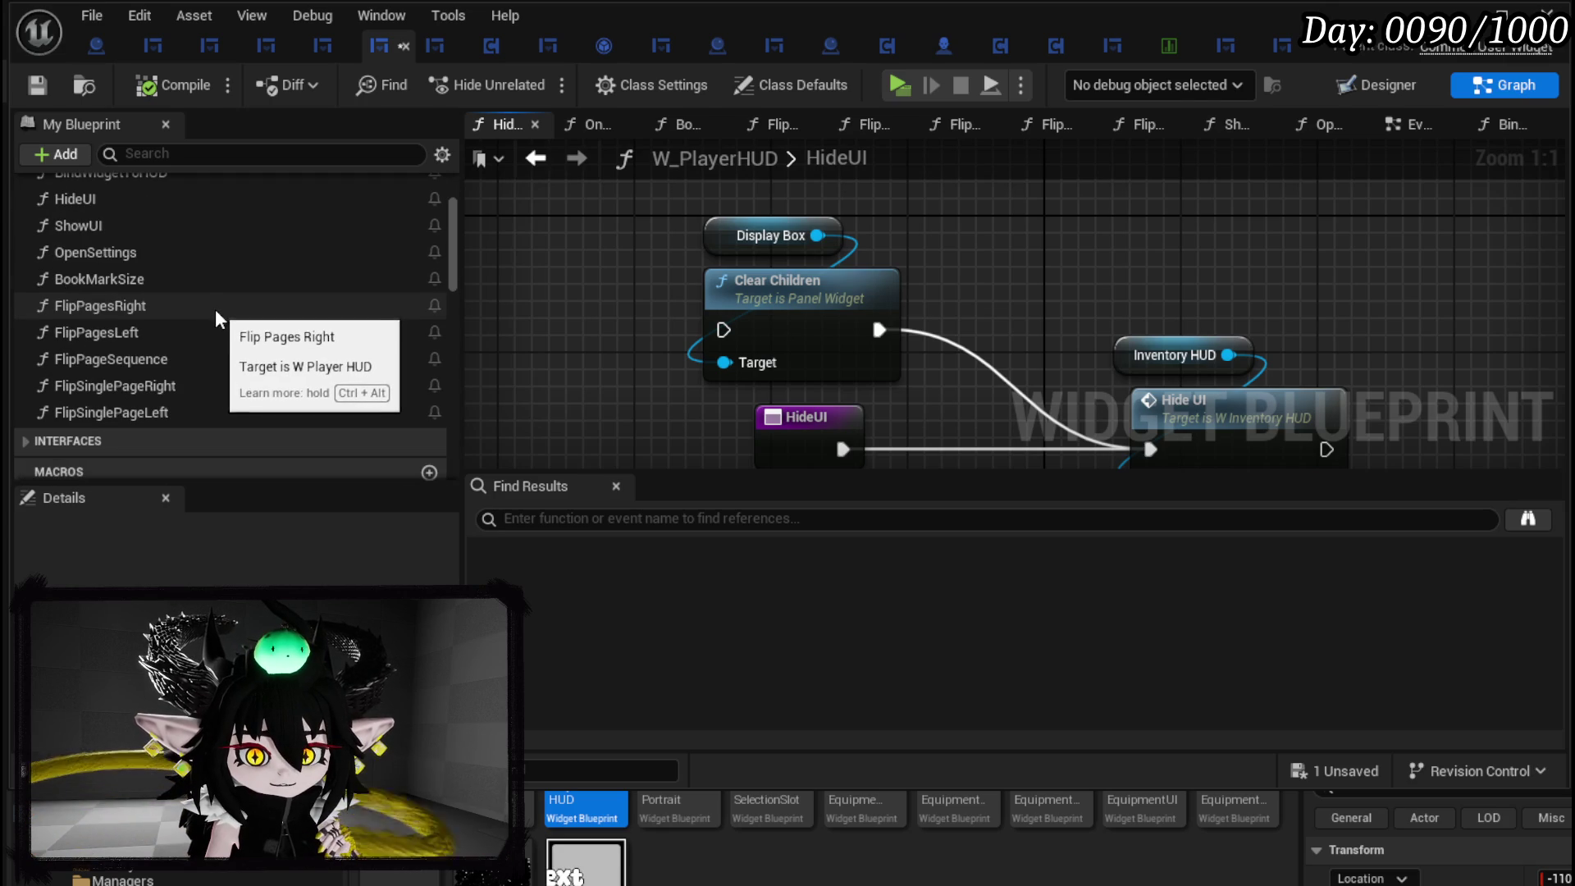
click(1407, 123)
mouse_move(1115, 243)
mouse_down()
mouse_move(830, 242)
mouse_move(1023, 283)
mouse_up()
Rearrange CloseWidget and Player Stats HUD, and add a Get WP Equipment UI node.
mouse_move(747, 320)
mouse_down()
mouse_move(778, 257)
mouse_move(592, 261)
mouse_up()
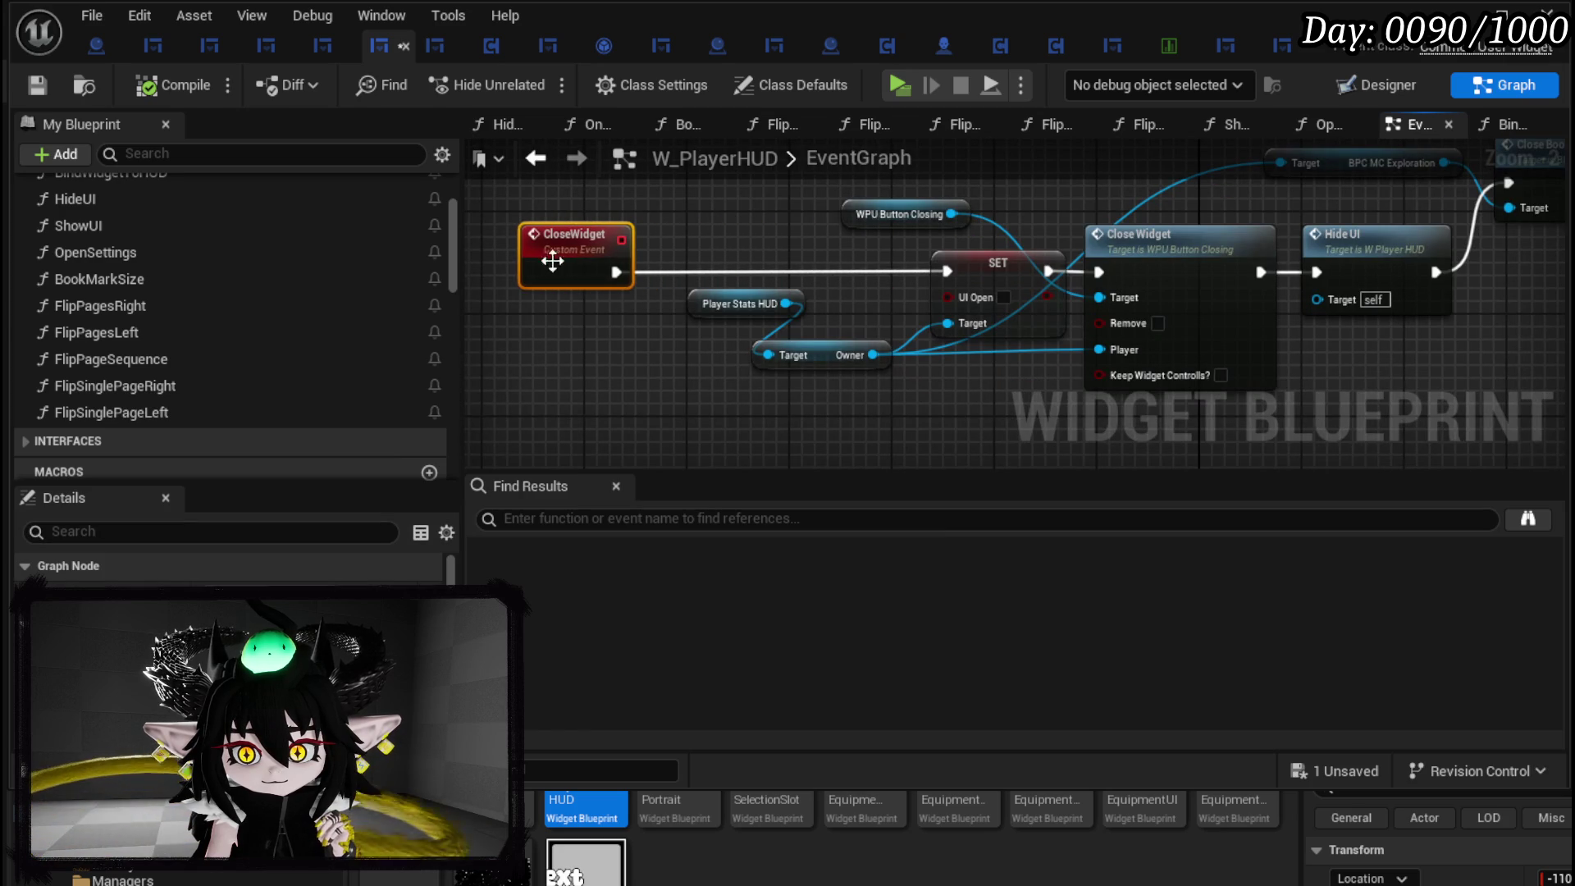
drag(701, 301, 507, 335)
drag(573, 263, 526, 274)
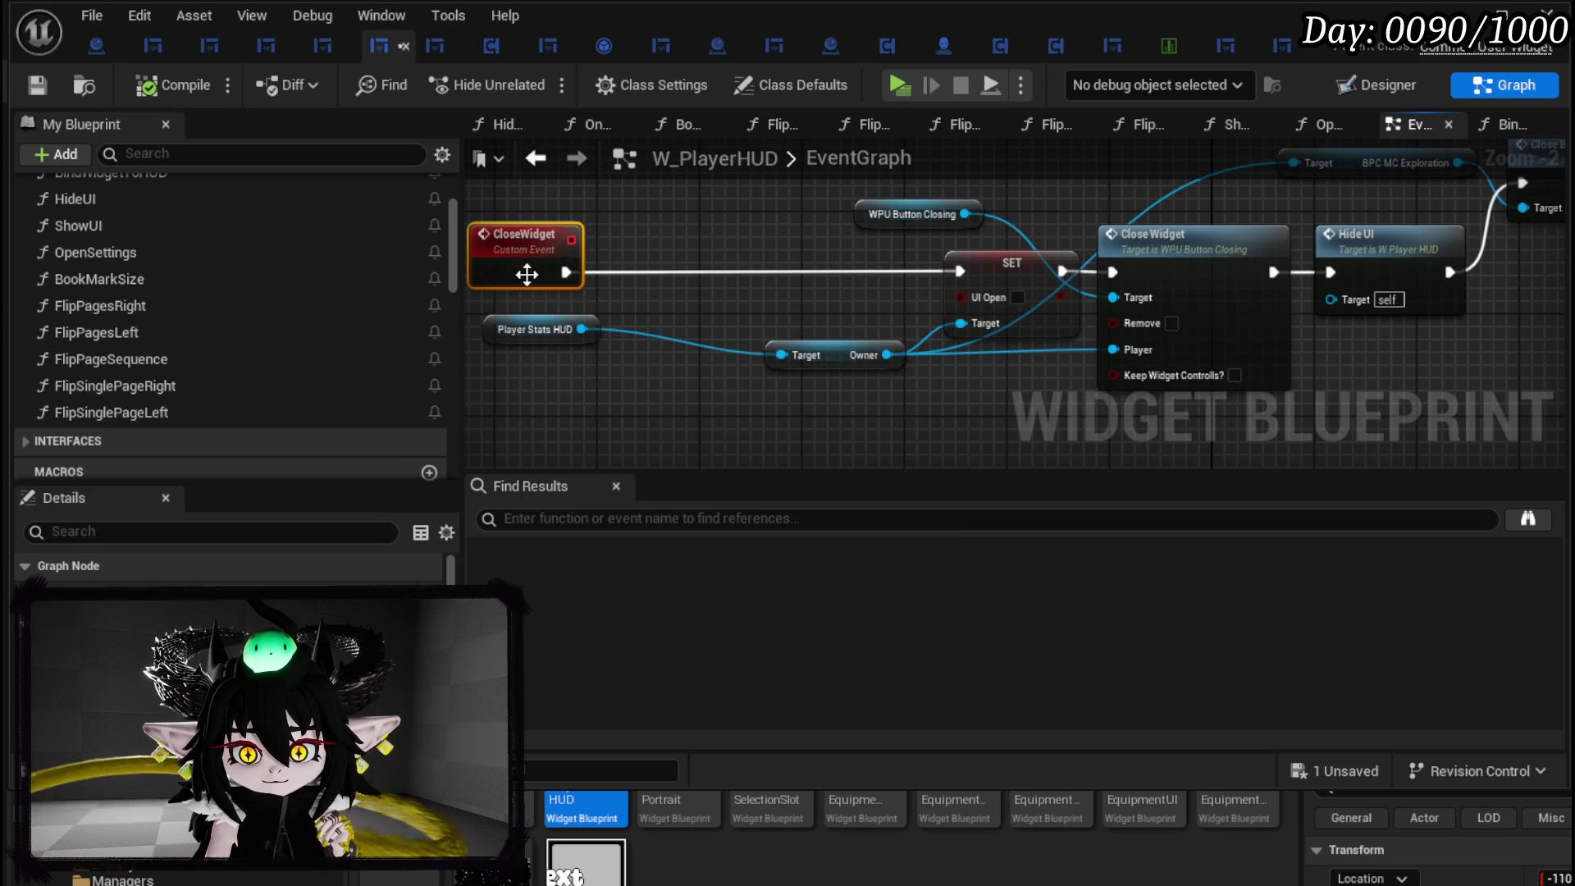
drag(581, 329, 616, 399)
text(equipmen)
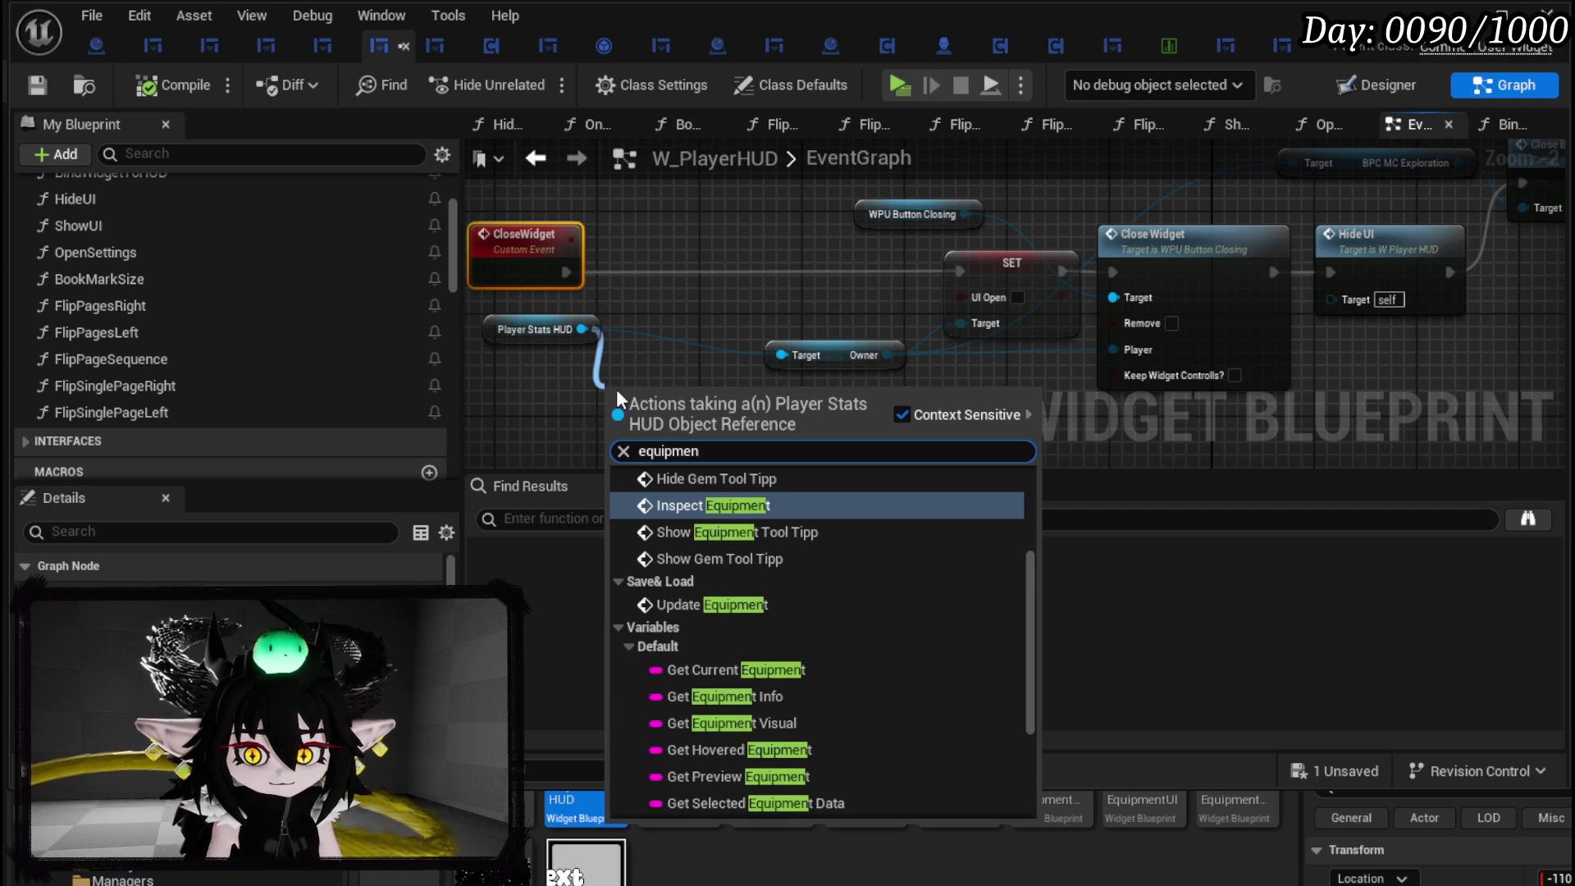
drag(1032, 570, 1012, 745)
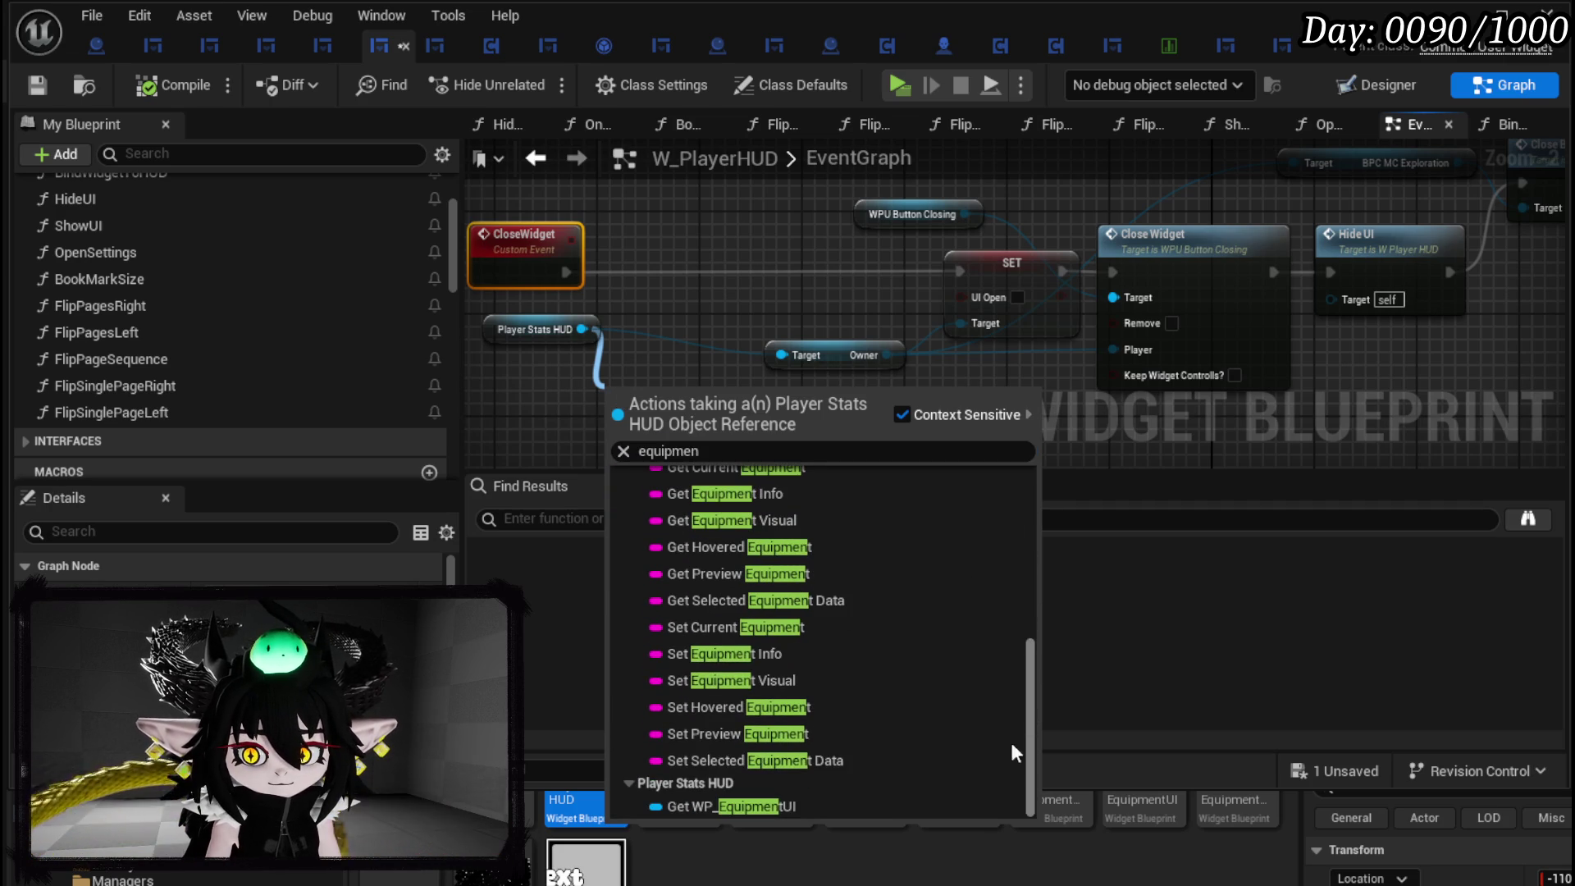
click(767, 806)
drag(676, 358, 631, 421)
Call Close Portrait on WP Equipment UI, wired between CloseWidget and SET.
mouse_move(856, 411)
mouse_down()
mouse_move(658, 335)
mouse_move(683, 346)
mouse_move(710, 317)
mouse_up()
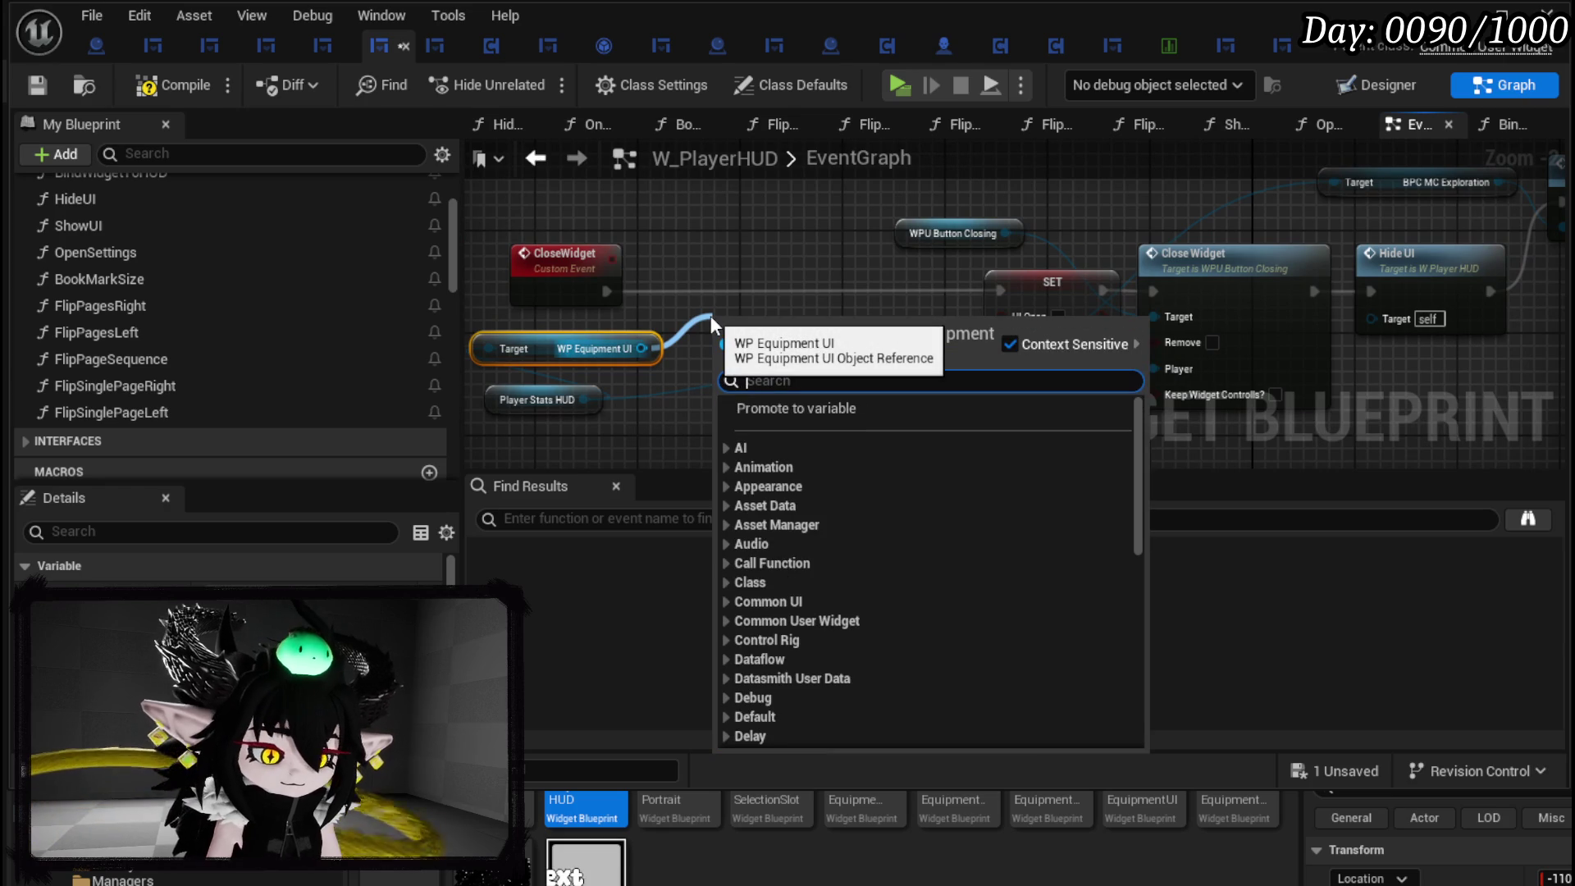
text(Clo)
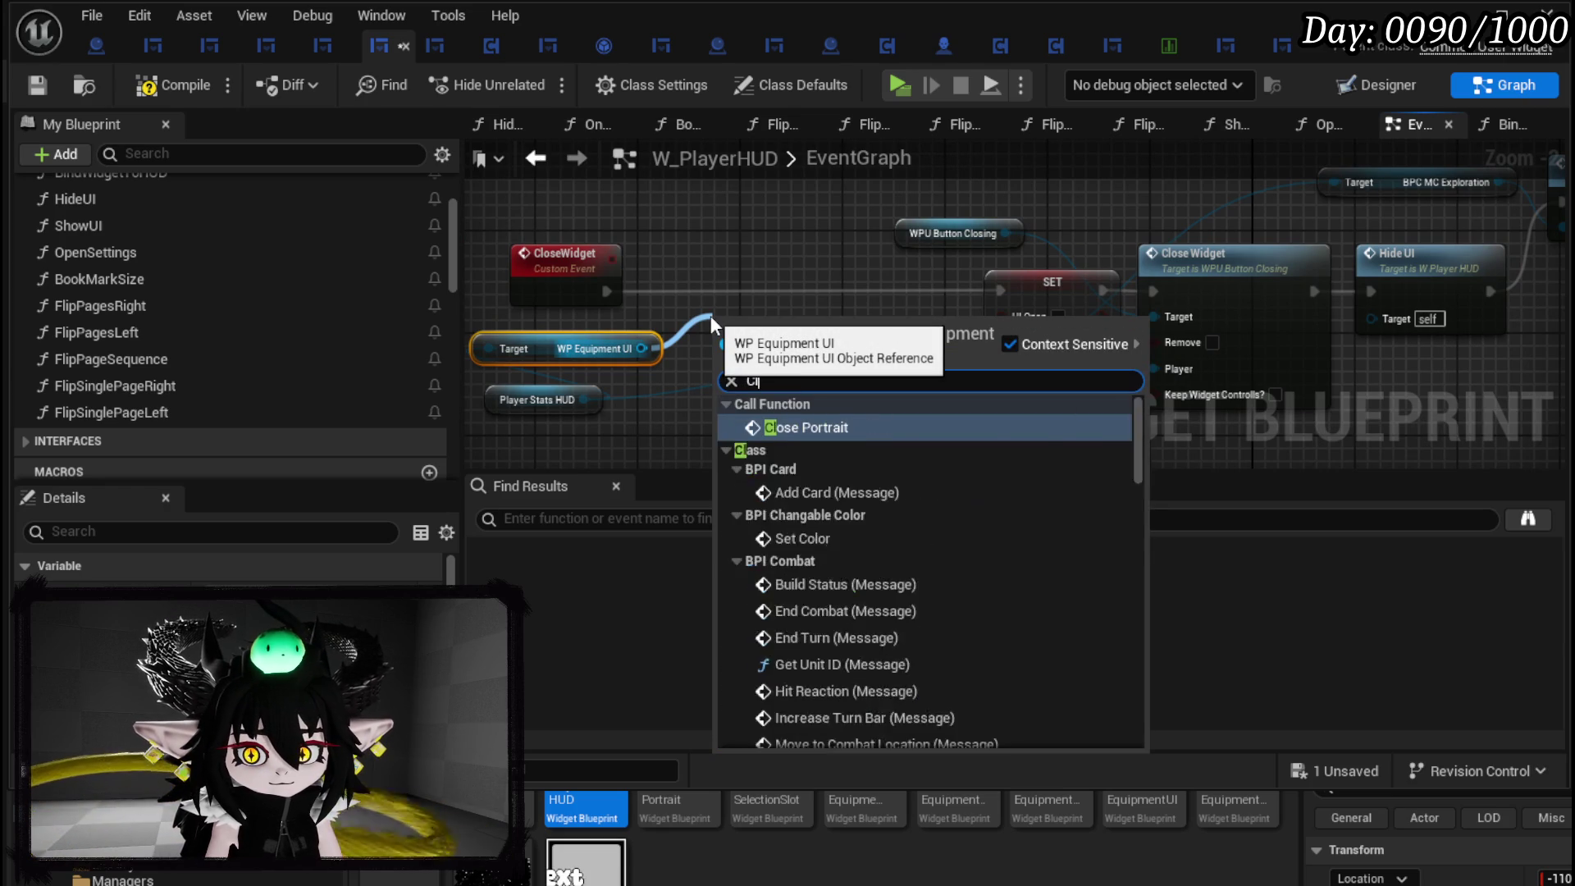
click(830, 431)
drag(767, 316, 768, 240)
mouse_move(609, 290)
mouse_down()
mouse_move(749, 292)
mouse_move(718, 291)
mouse_up()
mouse_move(853, 291)
mouse_down()
mouse_move(1027, 290)
mouse_move(1007, 288)
mouse_up()
double_click(807, 274)
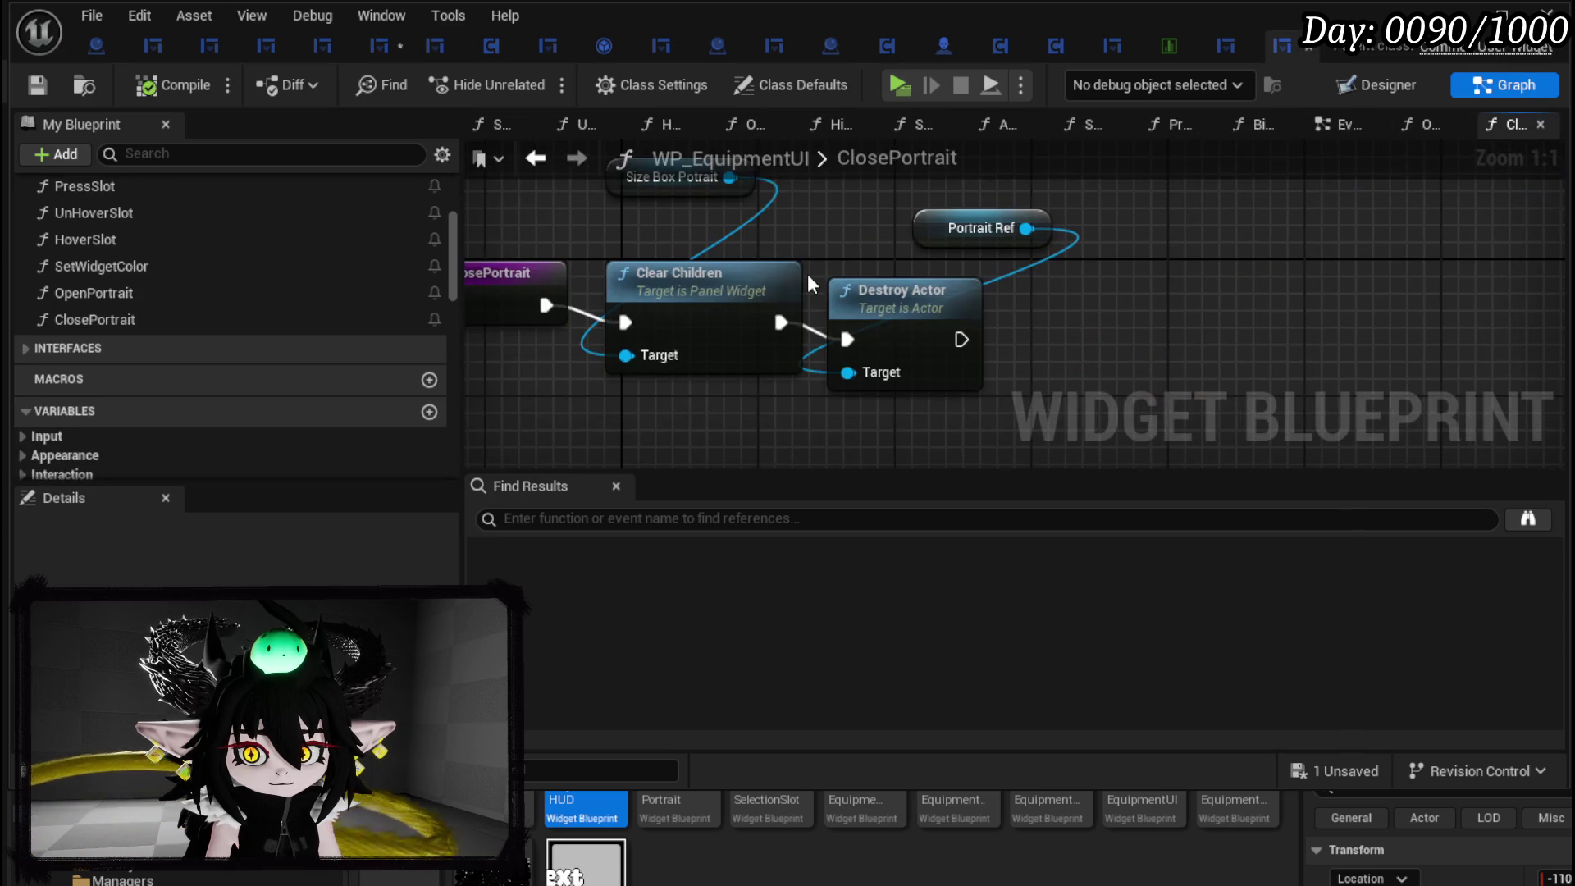
Insert an Is Valid check on Portrait Ref between Clear Children and Destroy Actor.
drag(933, 321, 1169, 320)
drag(972, 257, 1077, 257)
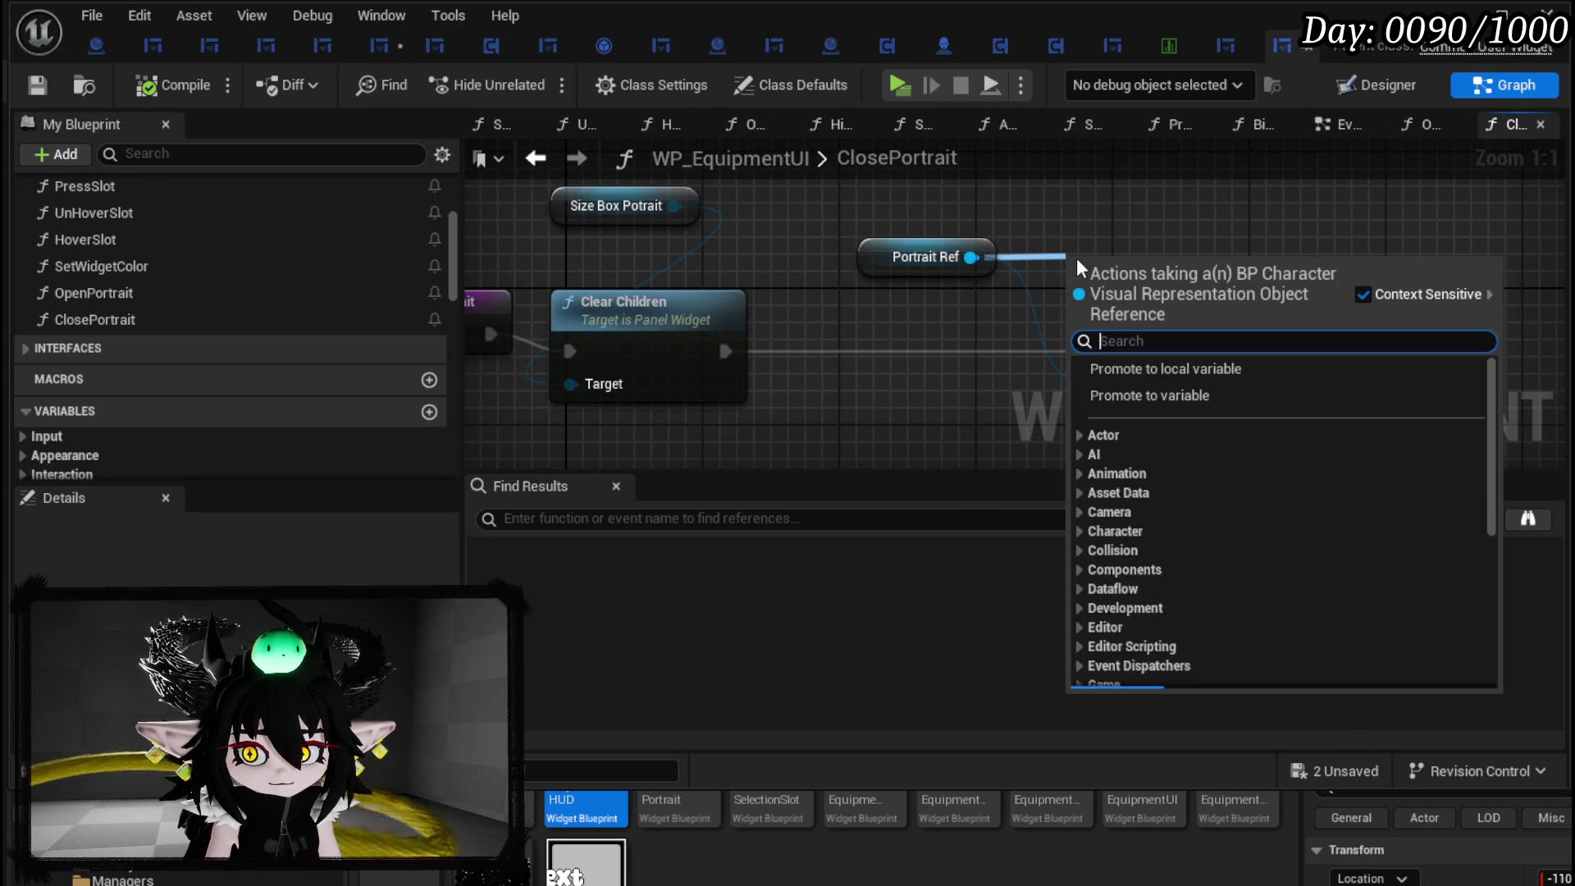
text(is valid)
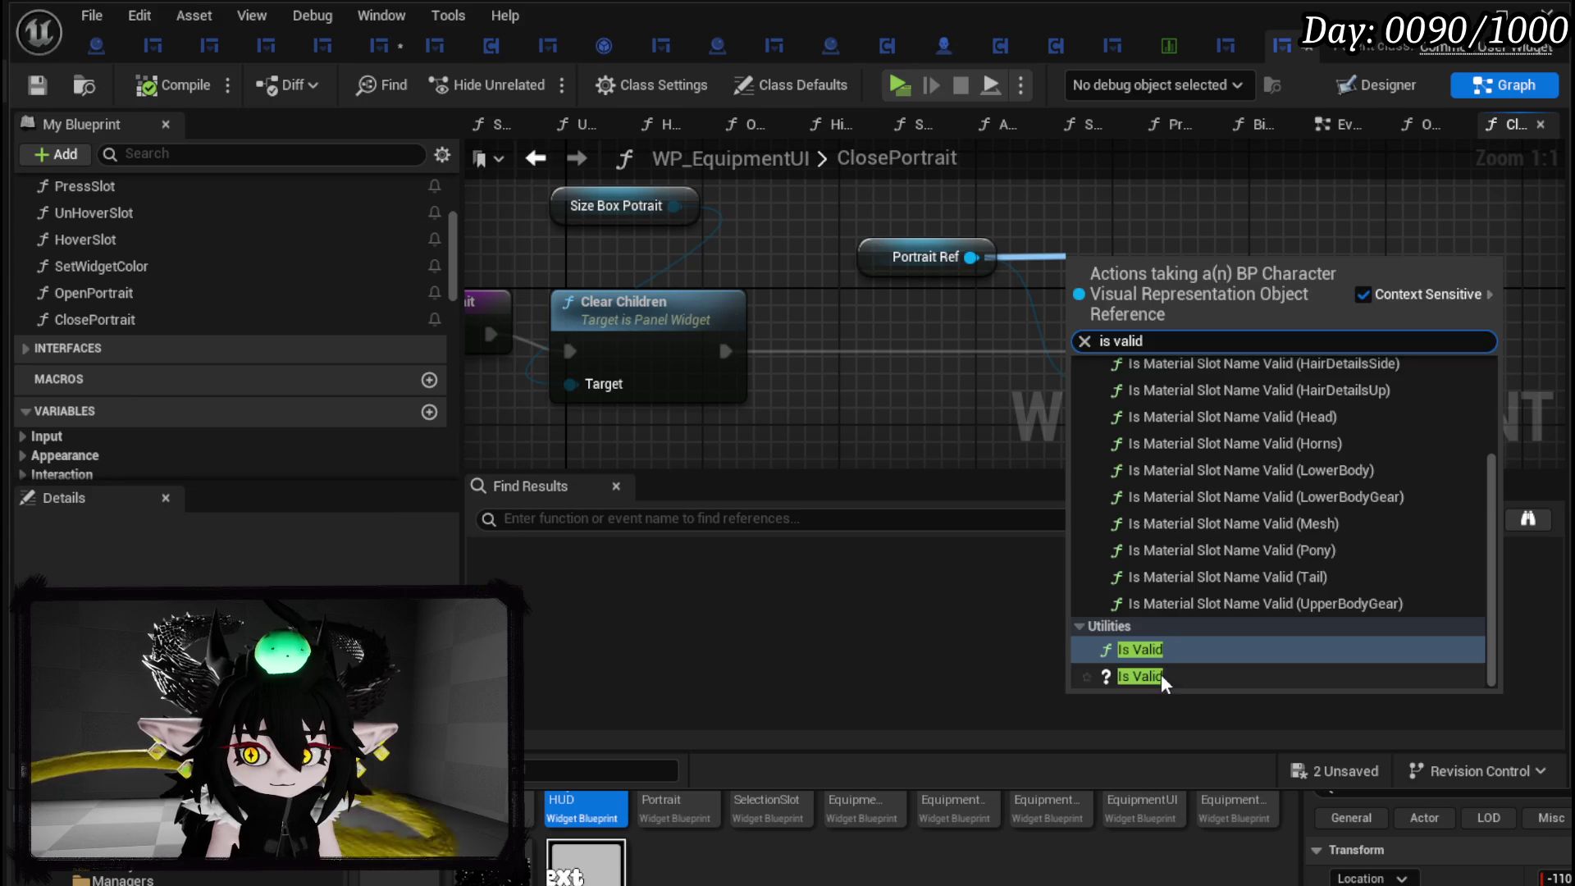
click(1149, 676)
drag(1175, 276, 906, 323)
drag(725, 351, 826, 351)
drag(1023, 351, 1099, 351)
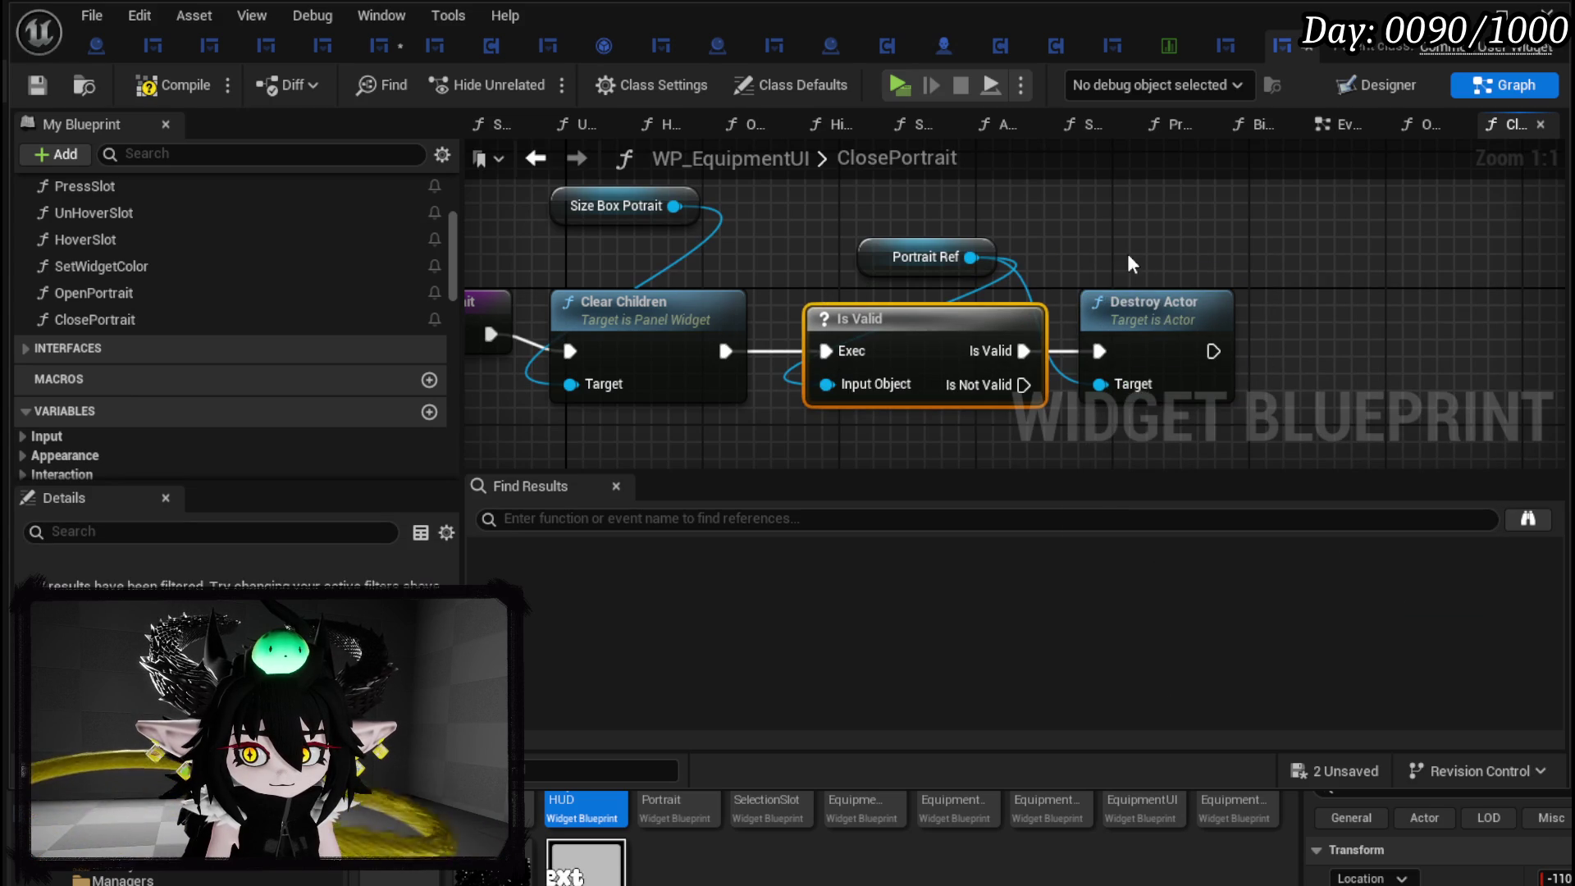
click(1131, 263)
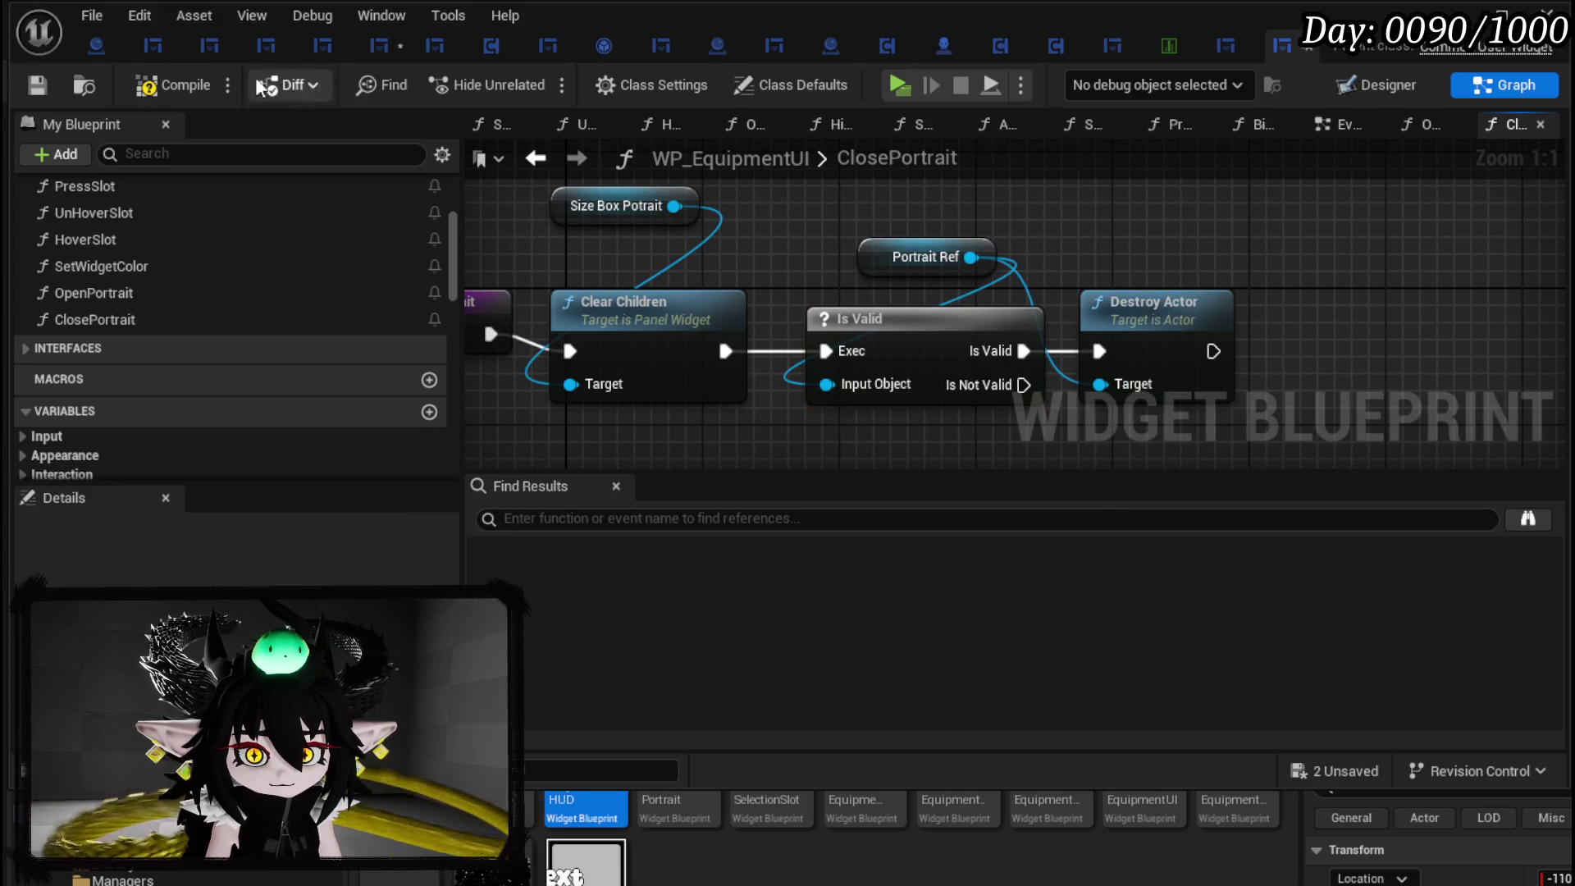
Compile and save WP_EquipmentUI, then save and compile W_PlayerHUD.
click(26, 87)
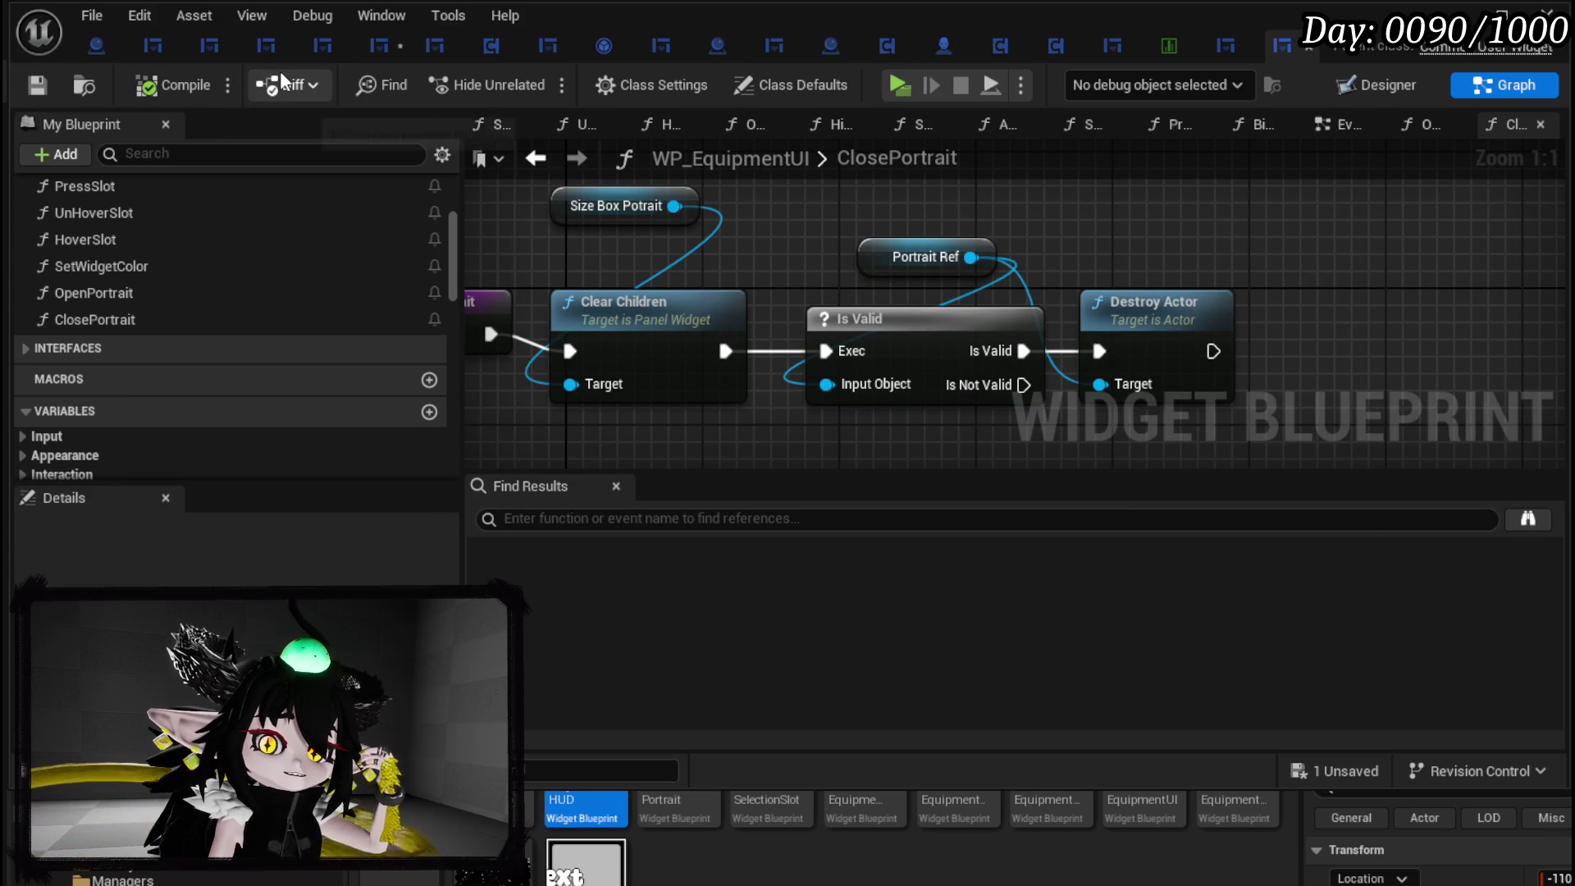
click(380, 47)
click(36, 87)
click(165, 86)
double_click(132, 250)
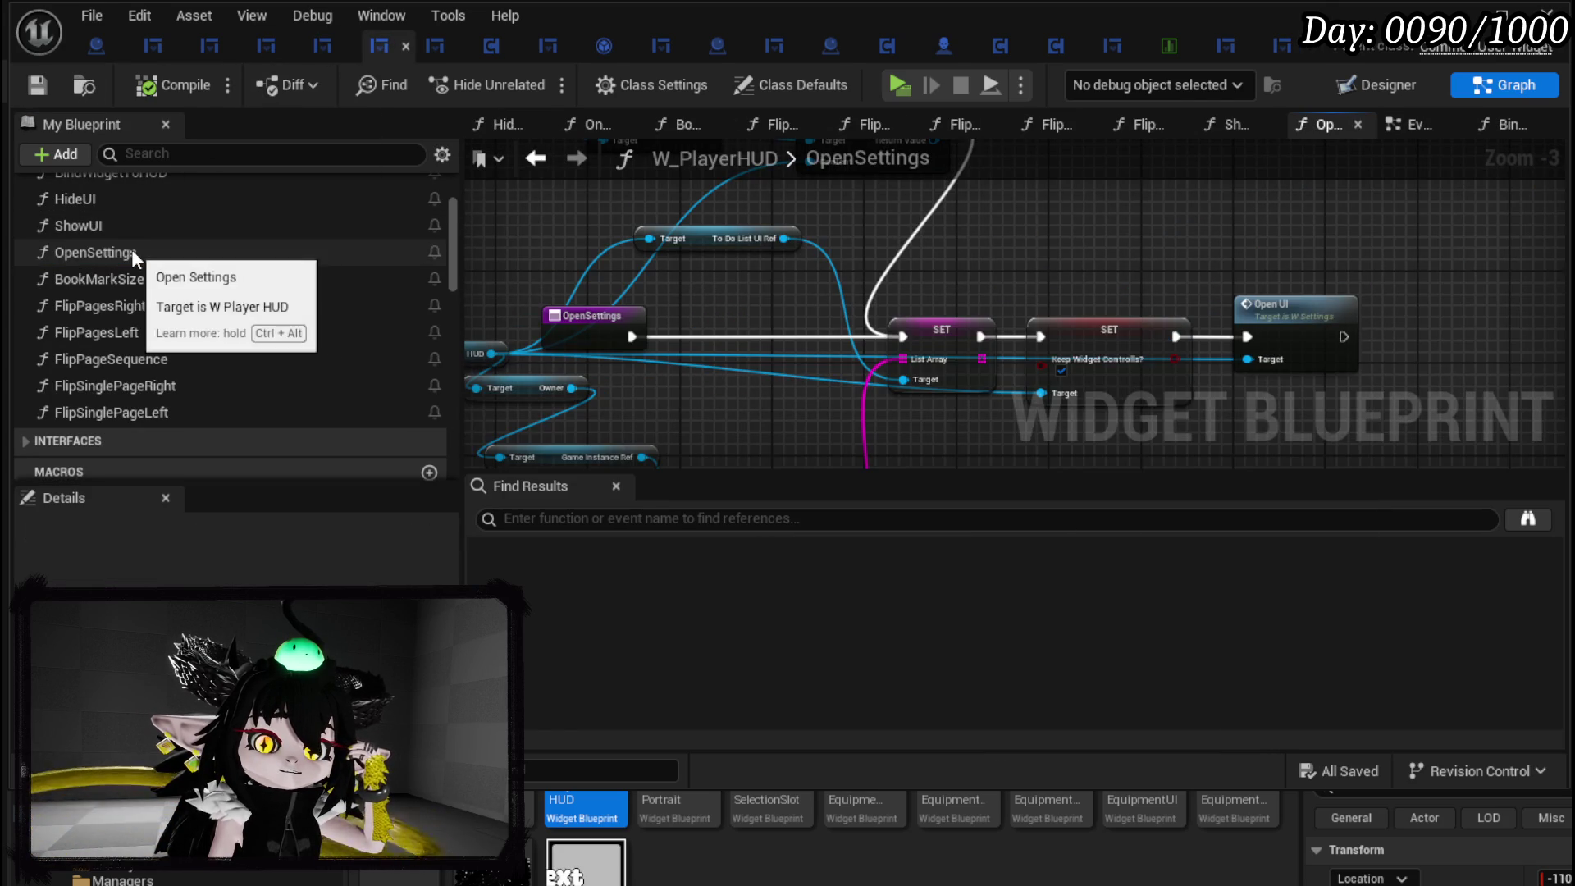
Bring W_PlayerHUD's OpenBook event into view in the EventGraph and move it up-left.
scroll(287, 285, up, 2)
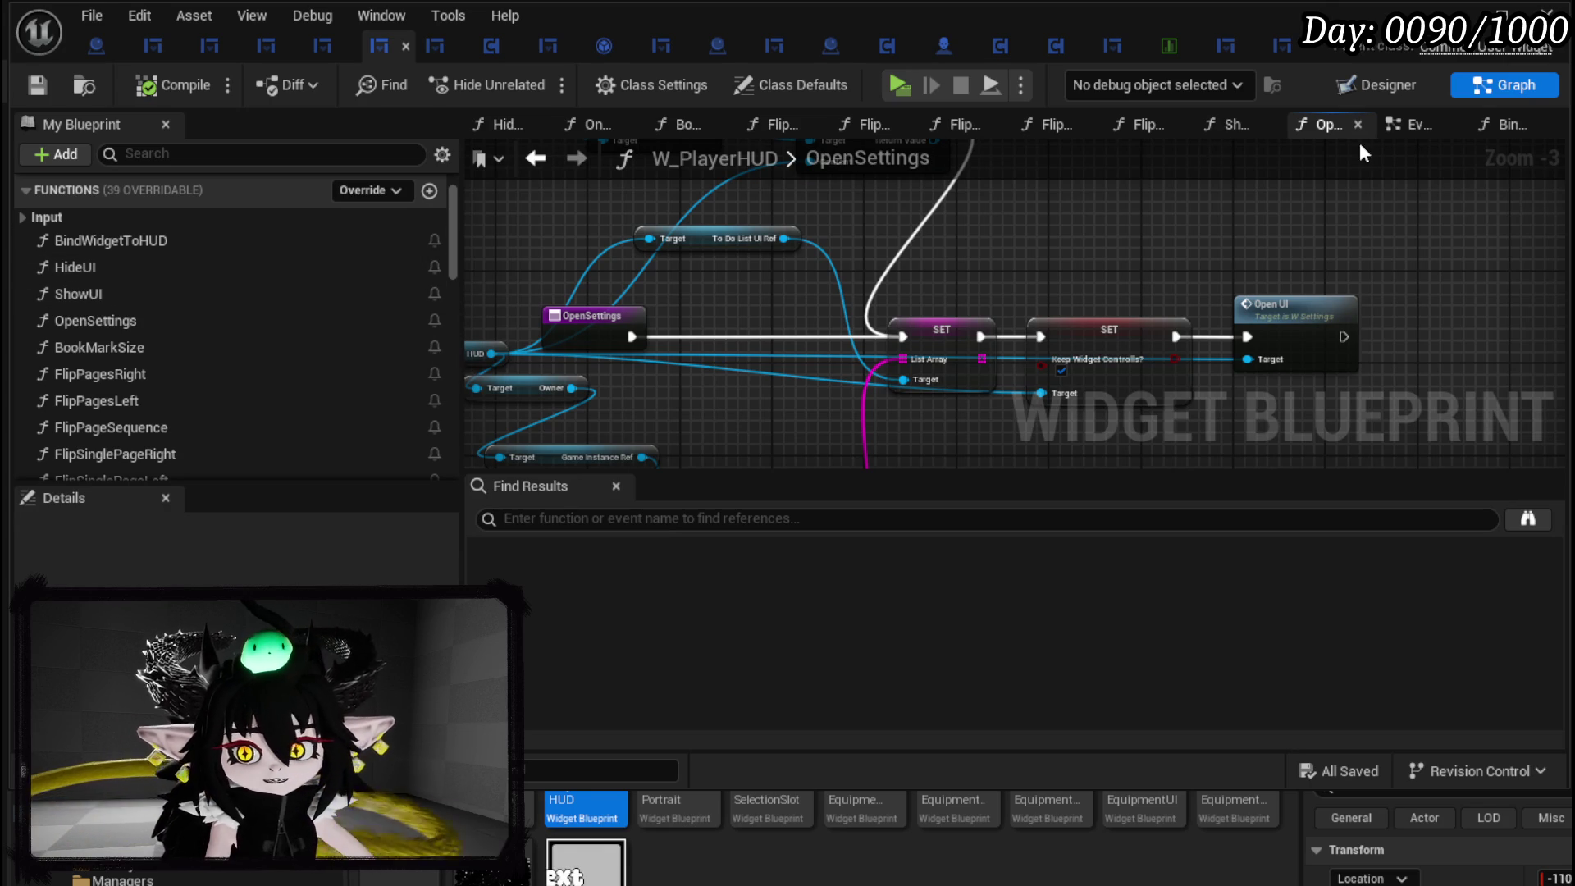
click(1410, 125)
scroll(1043, 269, down, 5)
drag(879, 262, 914, 409)
scroll(732, 289, up, 3)
mouse_move(686, 263)
mouse_down()
mouse_move(725, 334)
mouse_move(480, 265)
mouse_move(575, 270)
mouse_move(829, 362)
mouse_up()
drag(730, 251, 604, 259)
drag(610, 326, 637, 247)
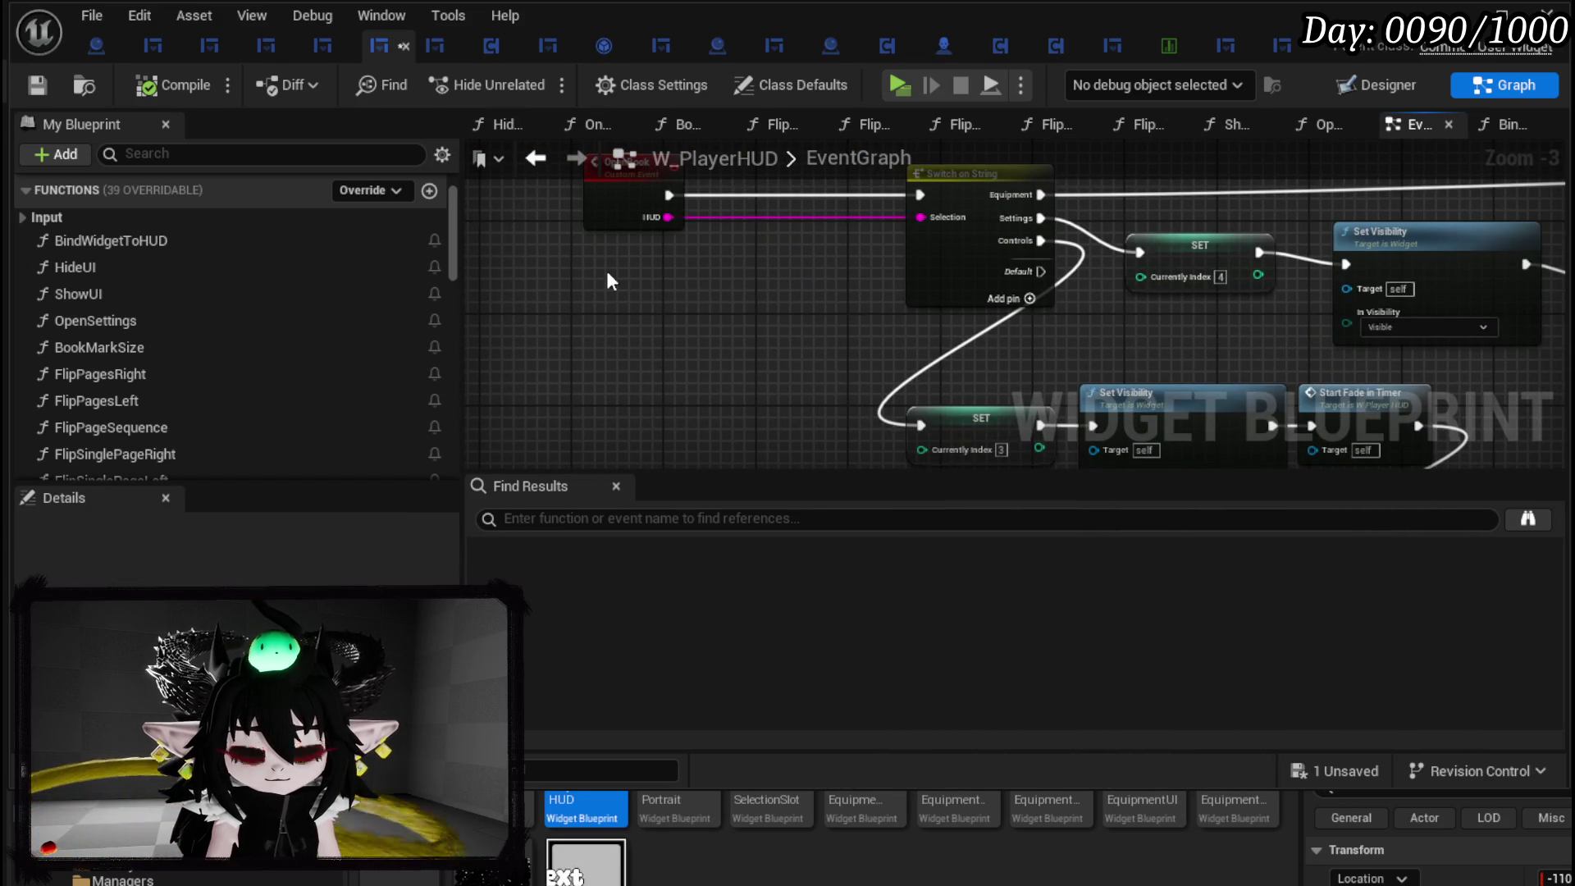
scroll(257, 406, down, 10)
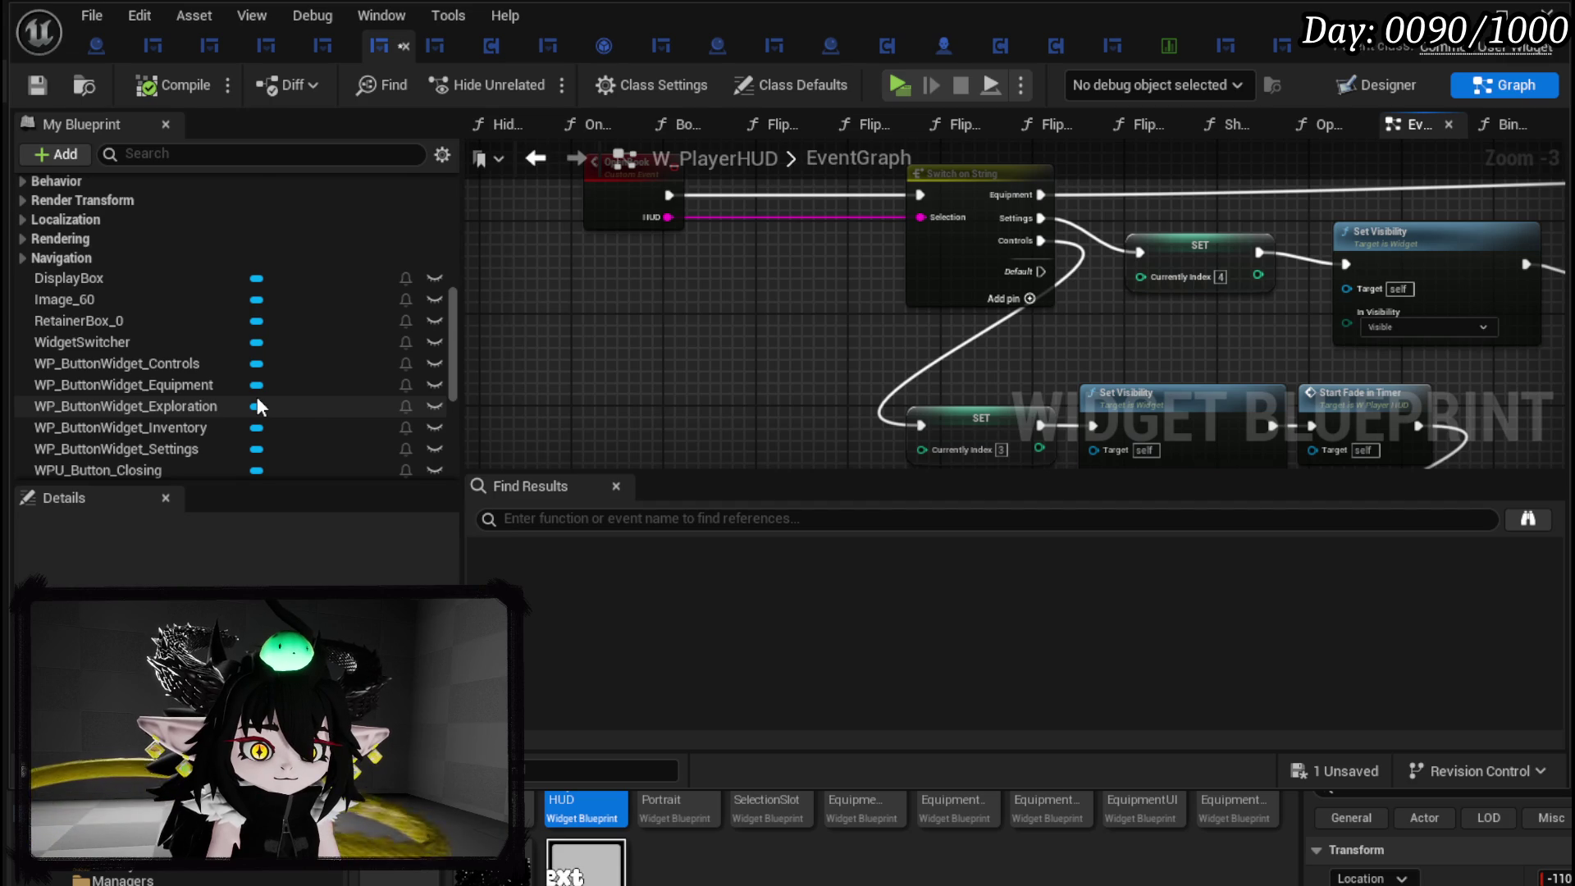
scroll(257, 406, down, 3)
Add a Player Stats HUD getter feeding a Get WP_EquipmentUI node.
click(174, 324)
mouse_move(174, 324)
mouse_down()
mouse_move(545, 273)
mouse_move(593, 321)
mouse_up()
click(595, 317)
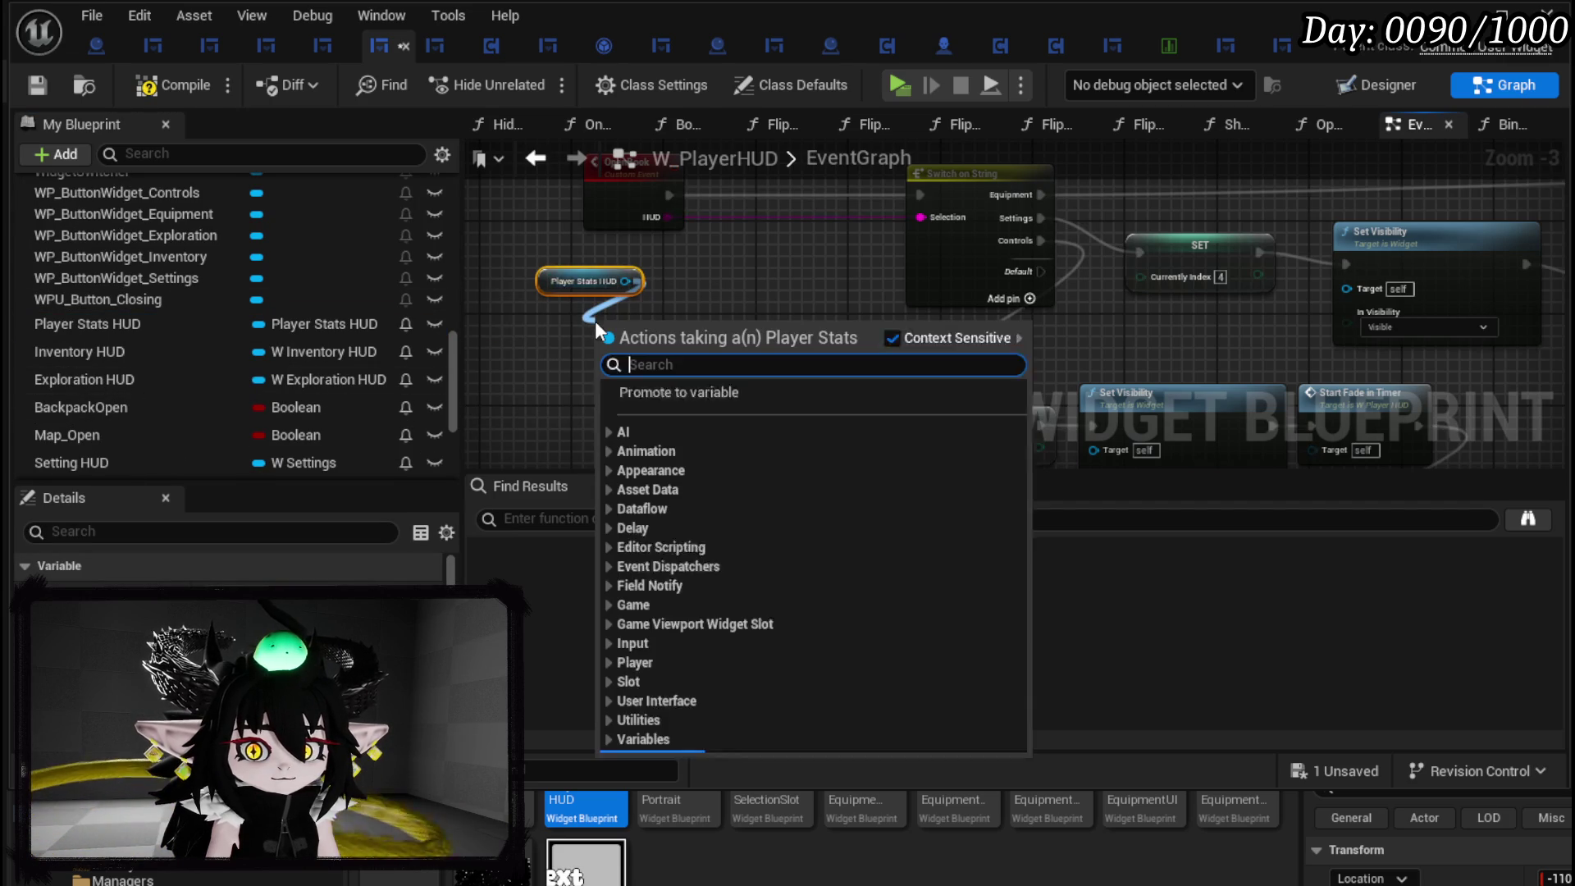
text(Equipment)
drag(1017, 507, 996, 691)
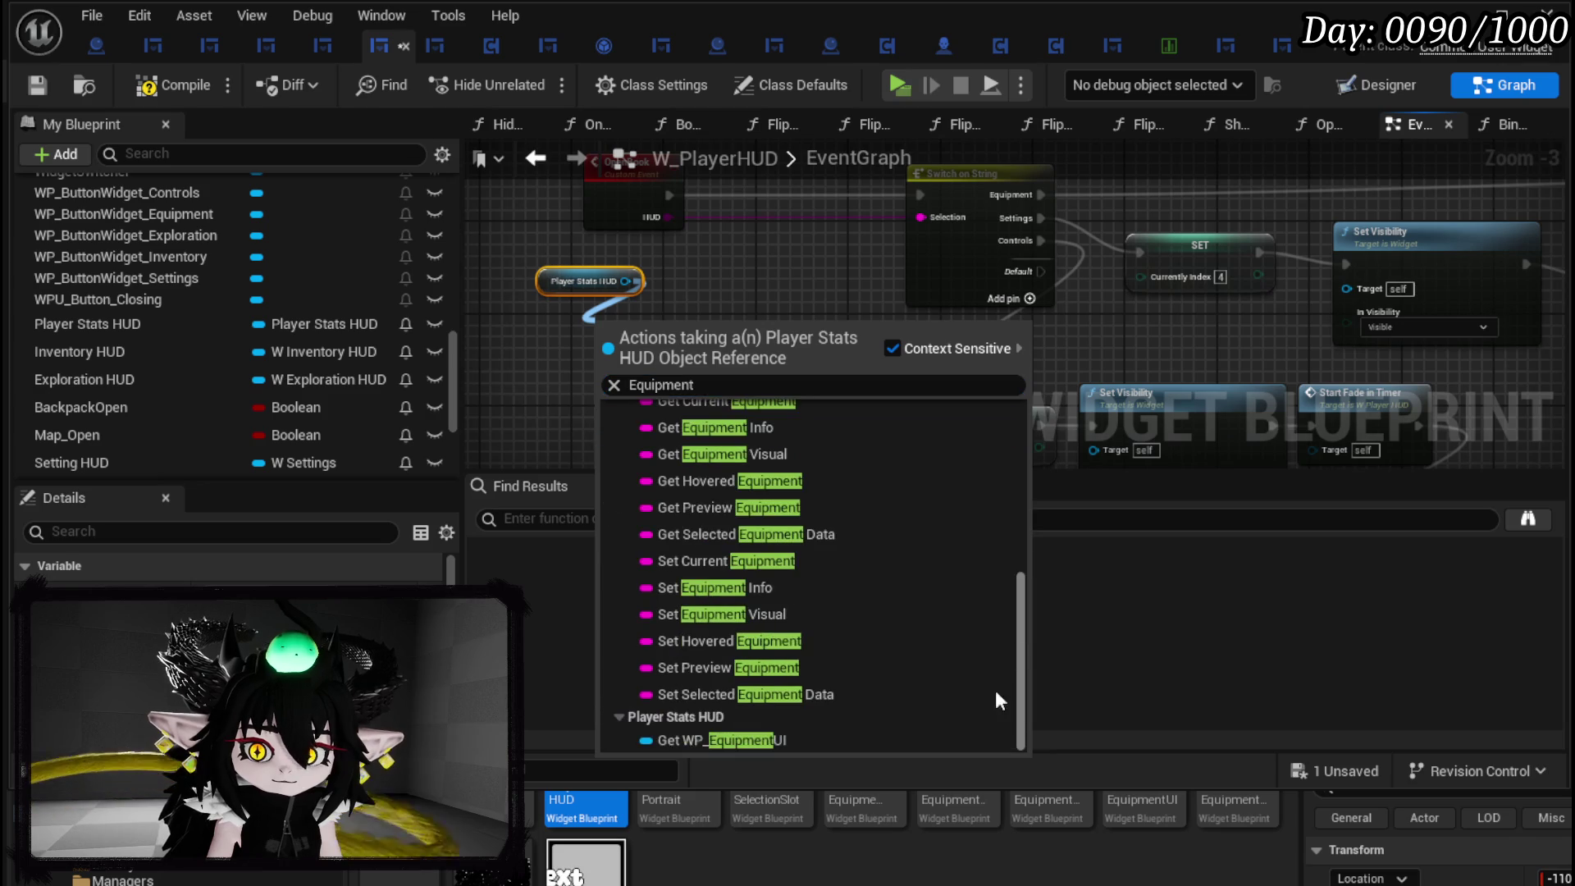
click(712, 740)
Call Open Portrait before Switch on String, then compile, save and minimise the editor.
drag(748, 327, 702, 386)
text(portrait)
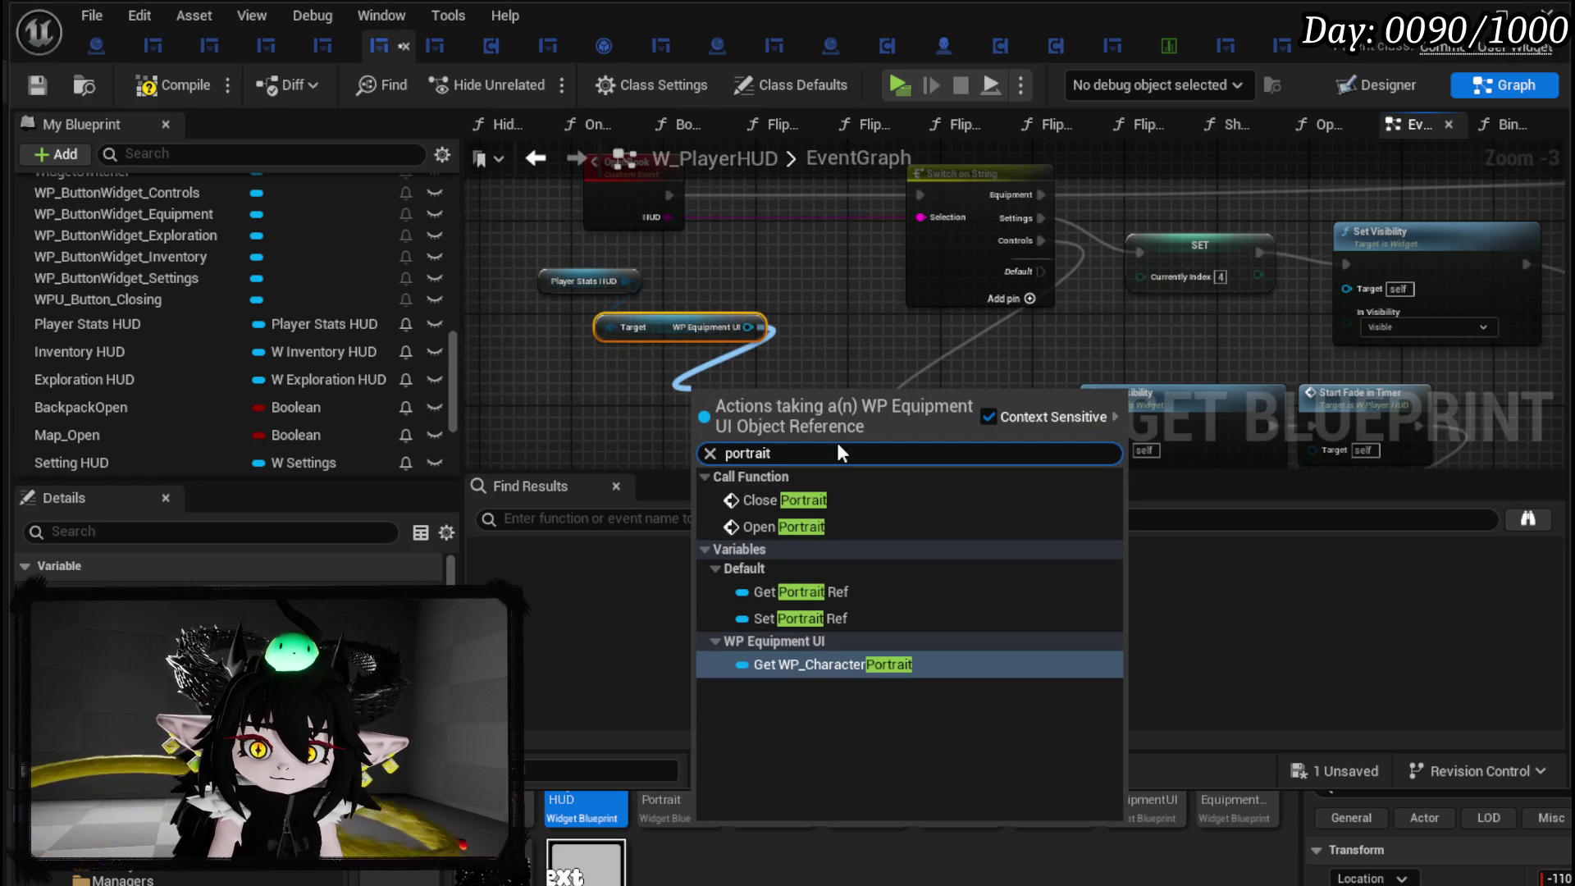
click(811, 526)
mouse_move(807, 414)
mouse_down()
mouse_move(773, 426)
mouse_move(810, 193)
mouse_move(805, 208)
mouse_move(918, 215)
mouse_up()
scroll(907, 319, down, 2)
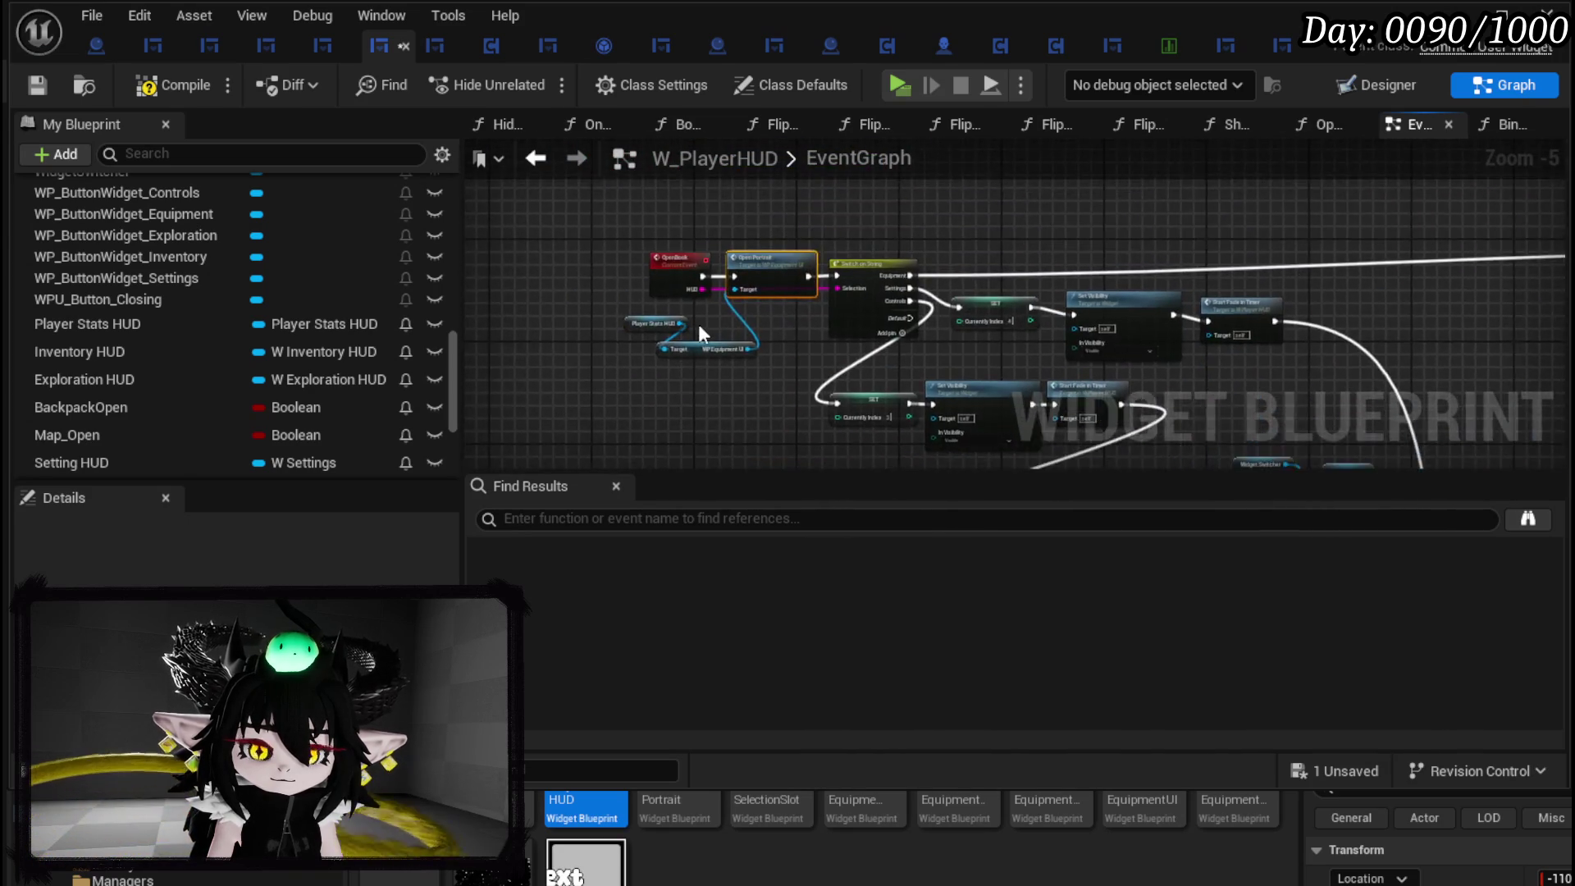
scroll(700, 332, up, 2)
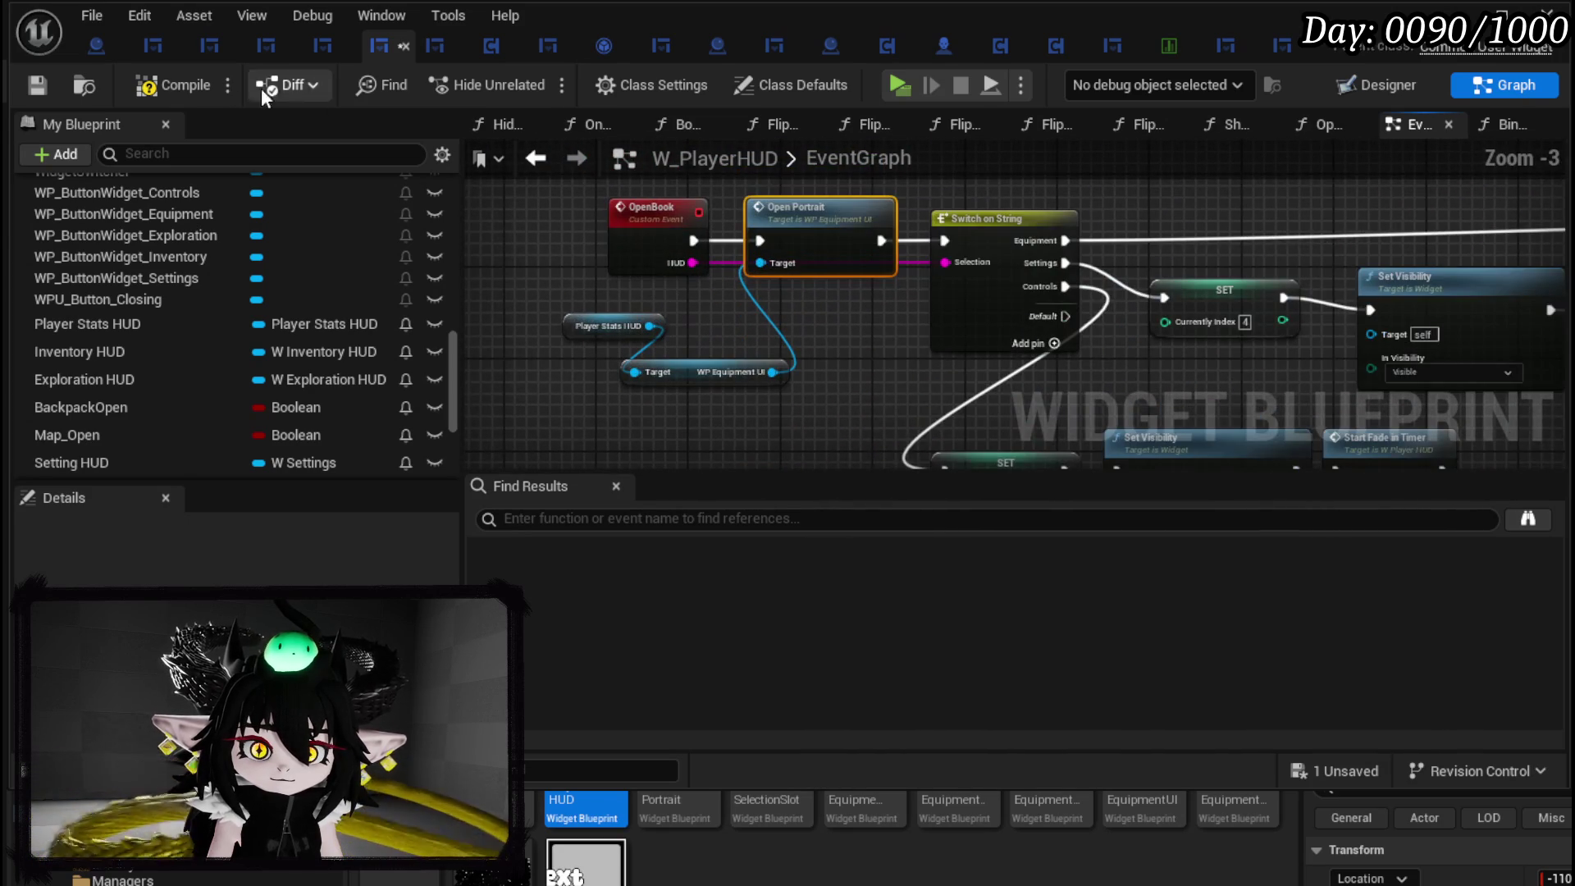
click(50, 86)
click(1471, 18)
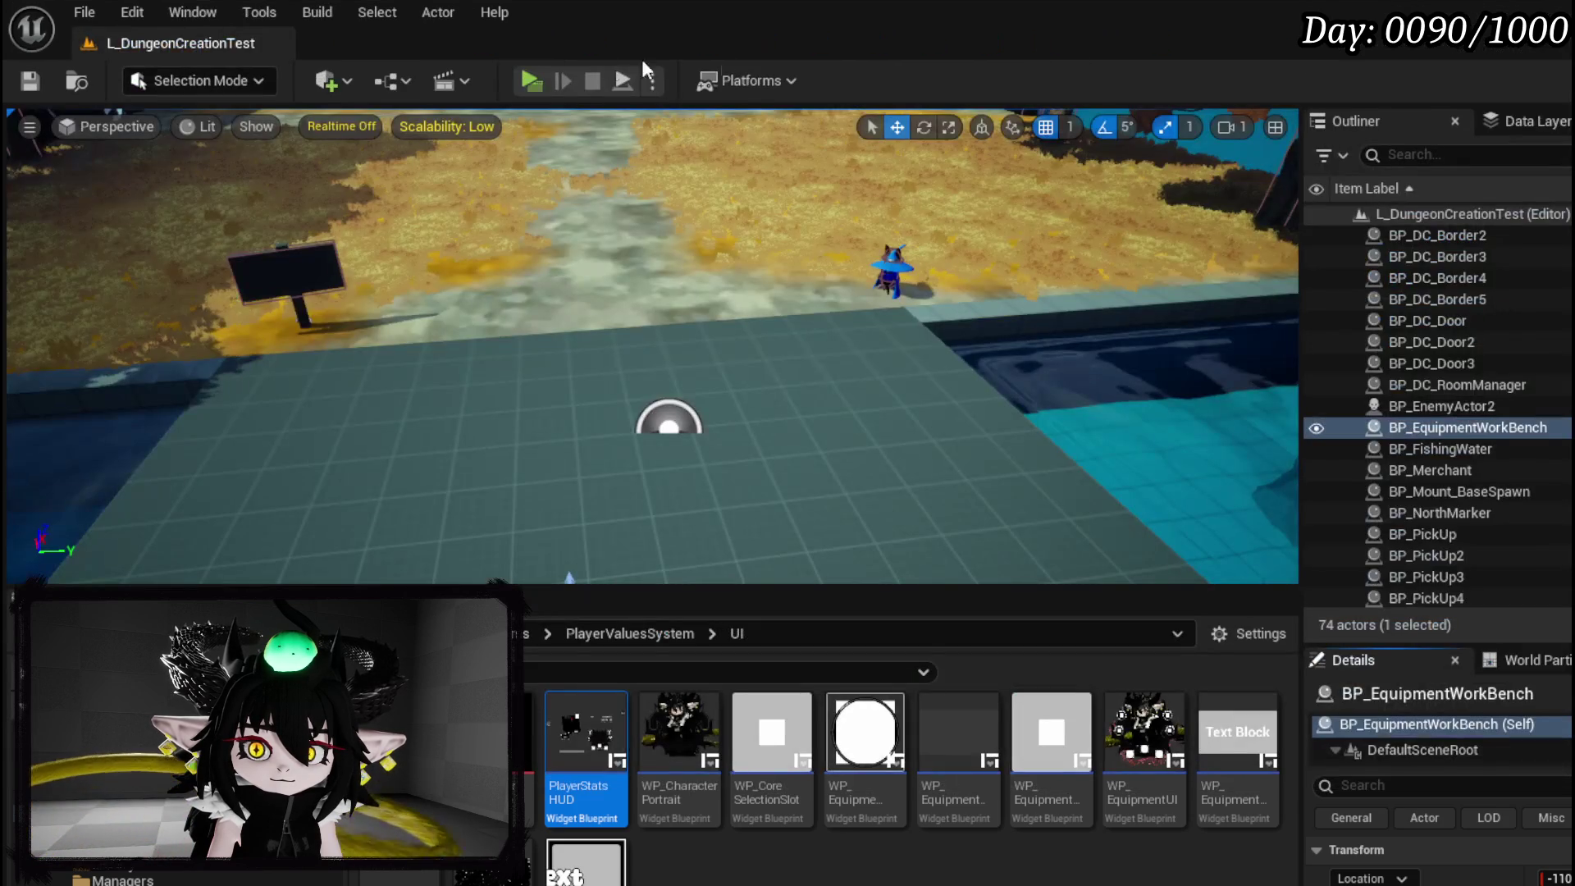
key(alt+p)
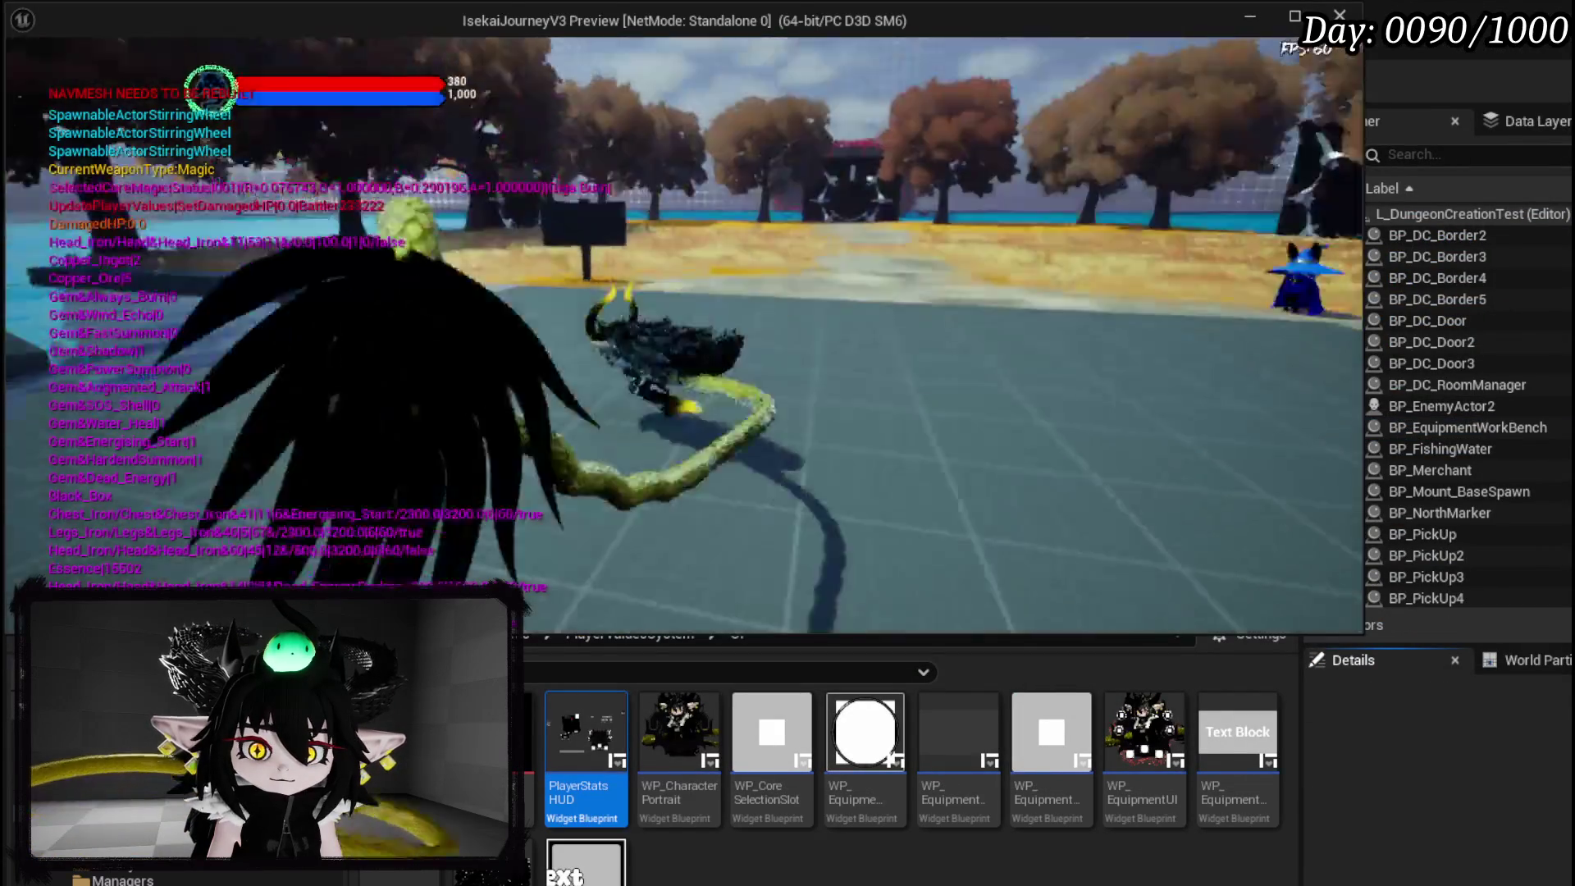
key(w)
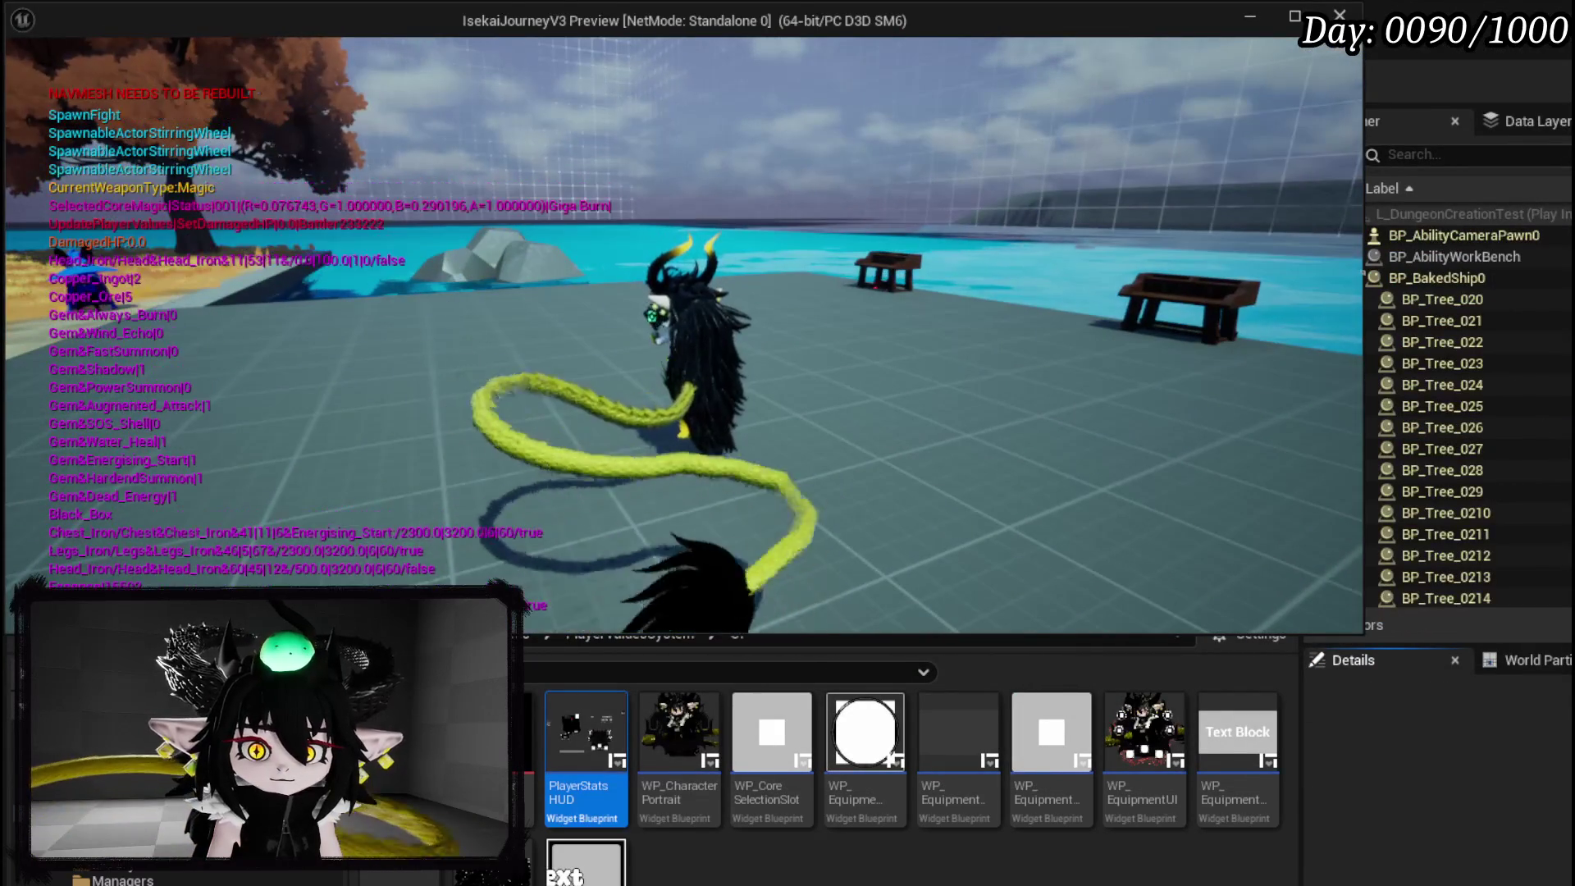
key(Tab)
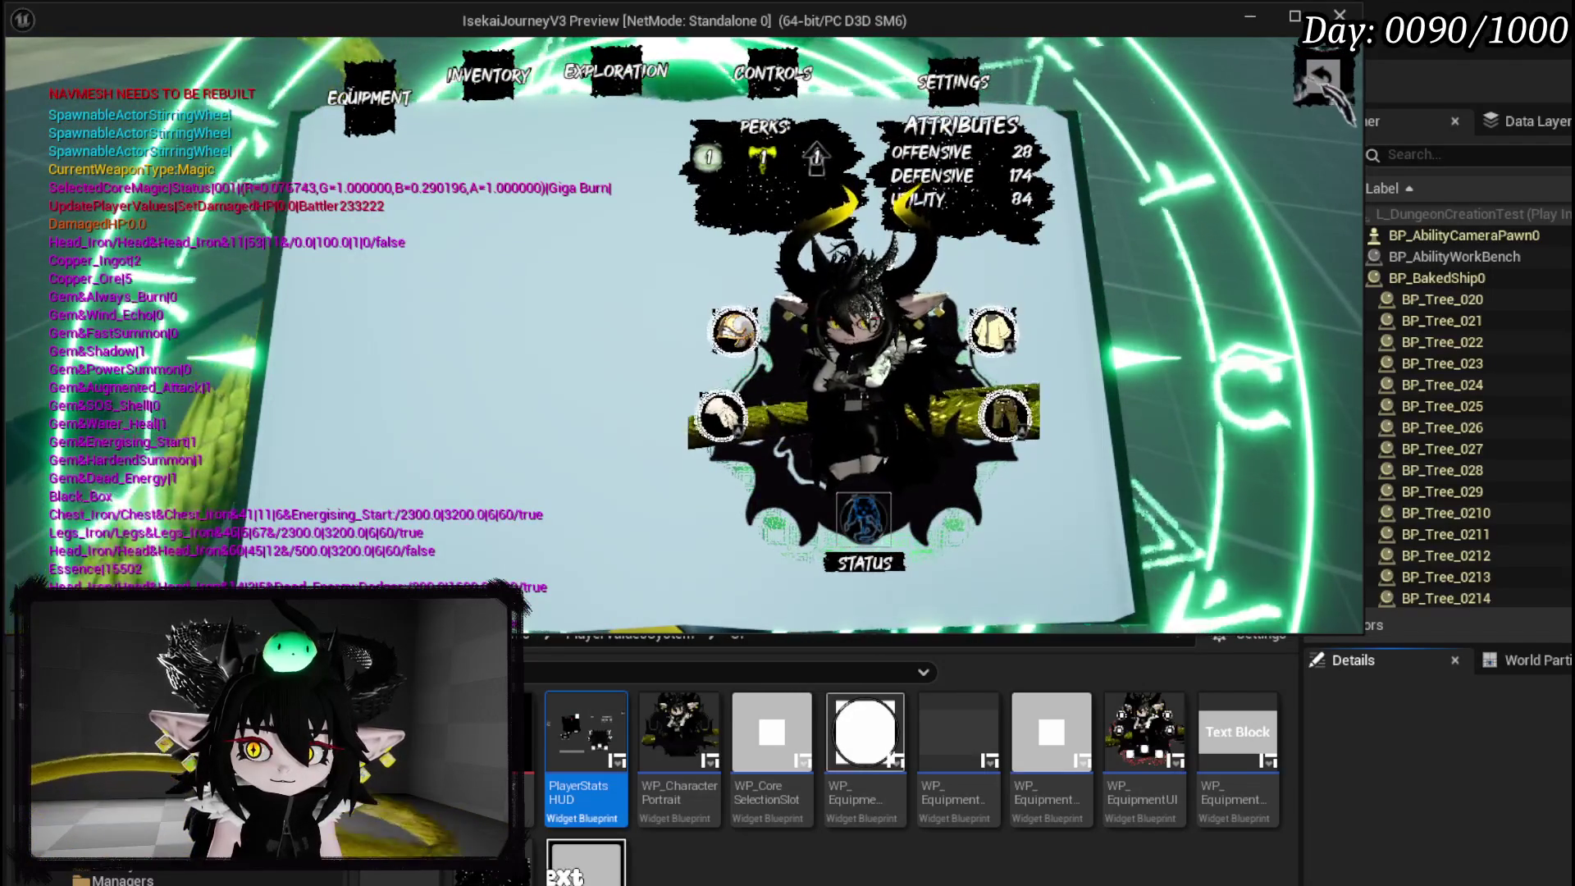
click(1322, 76)
key(w)
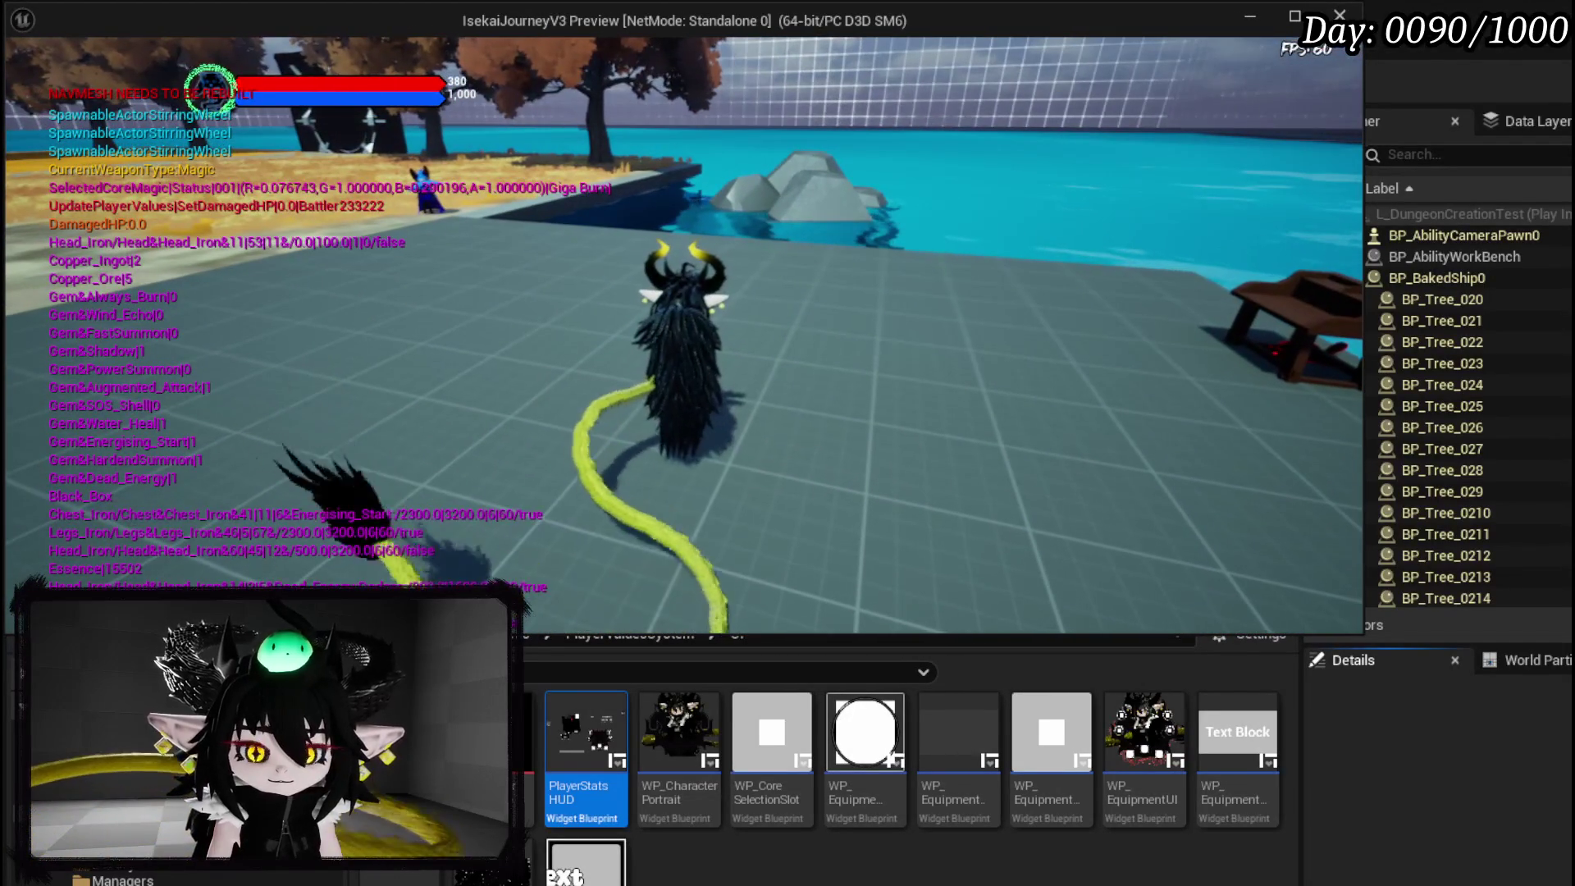
key(Escape)
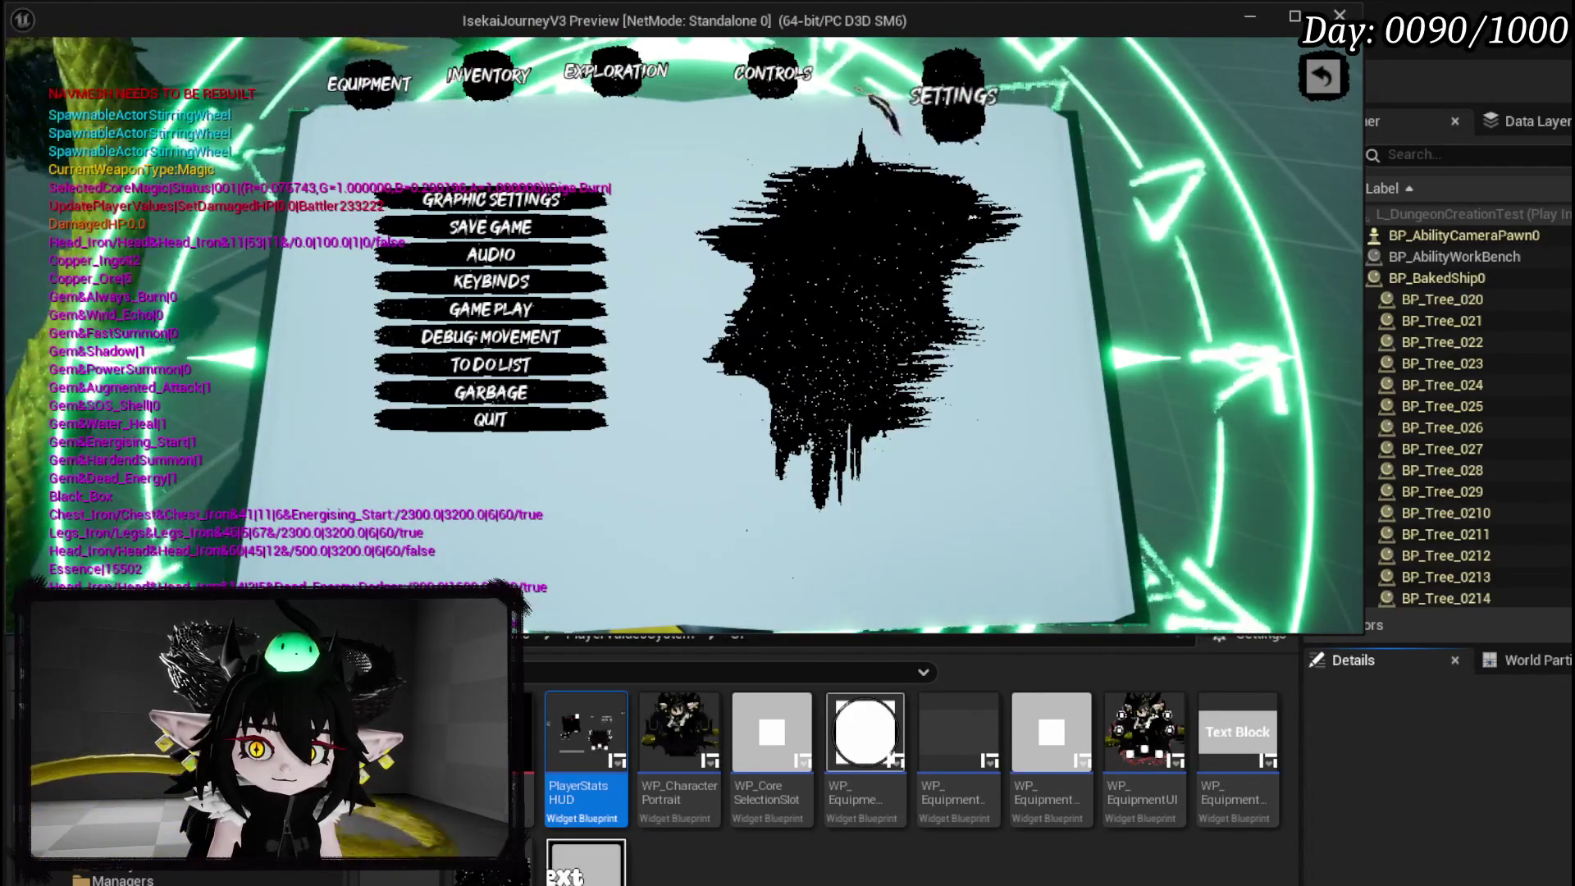
key(Escape)
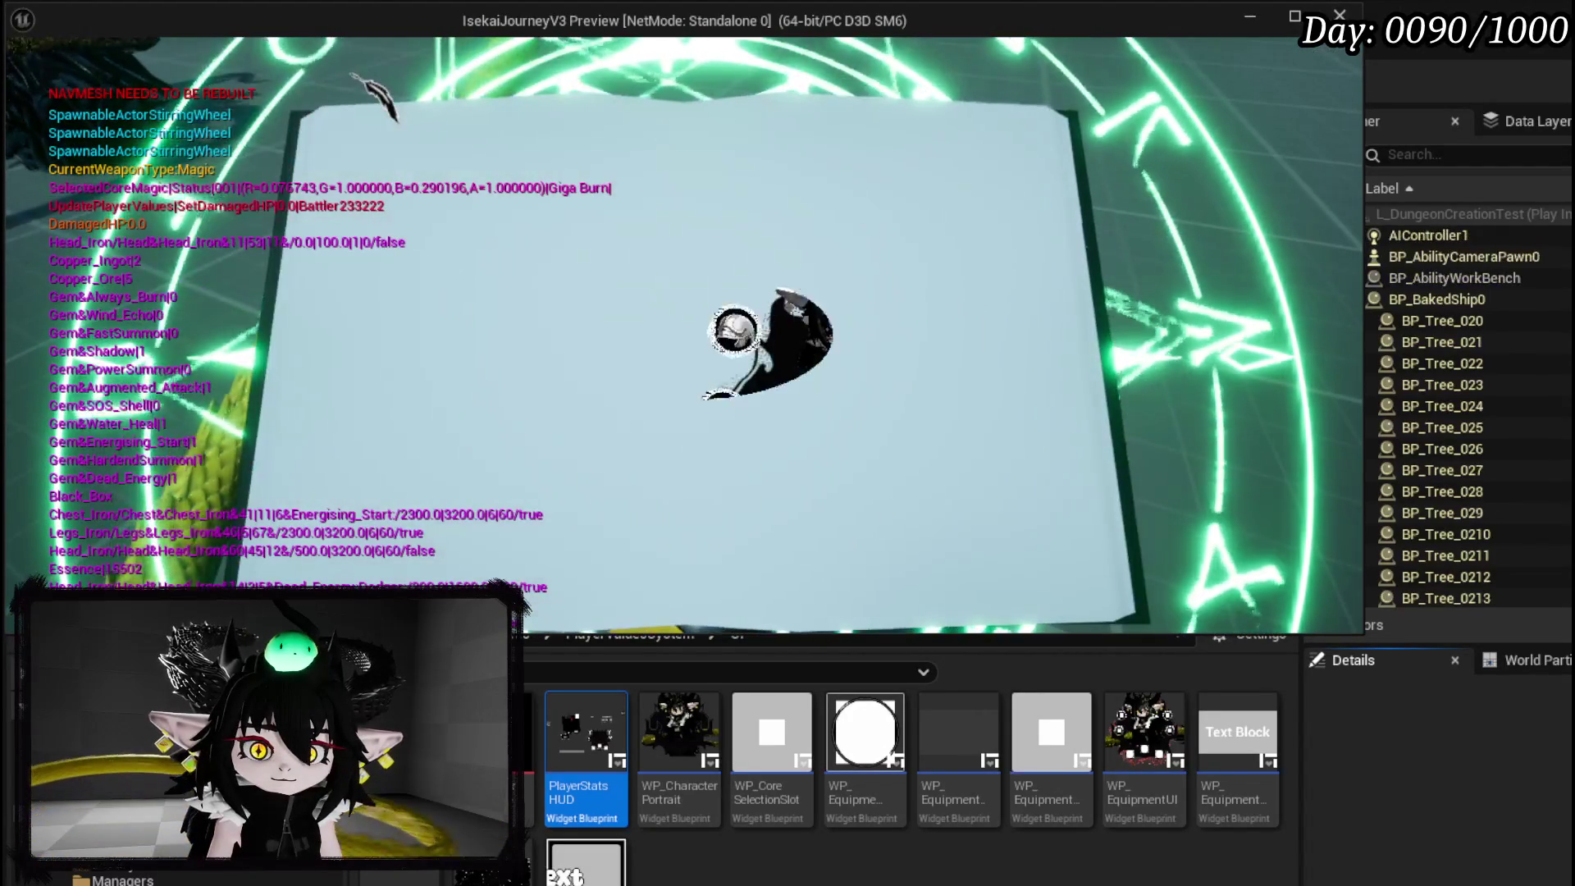
key(e)
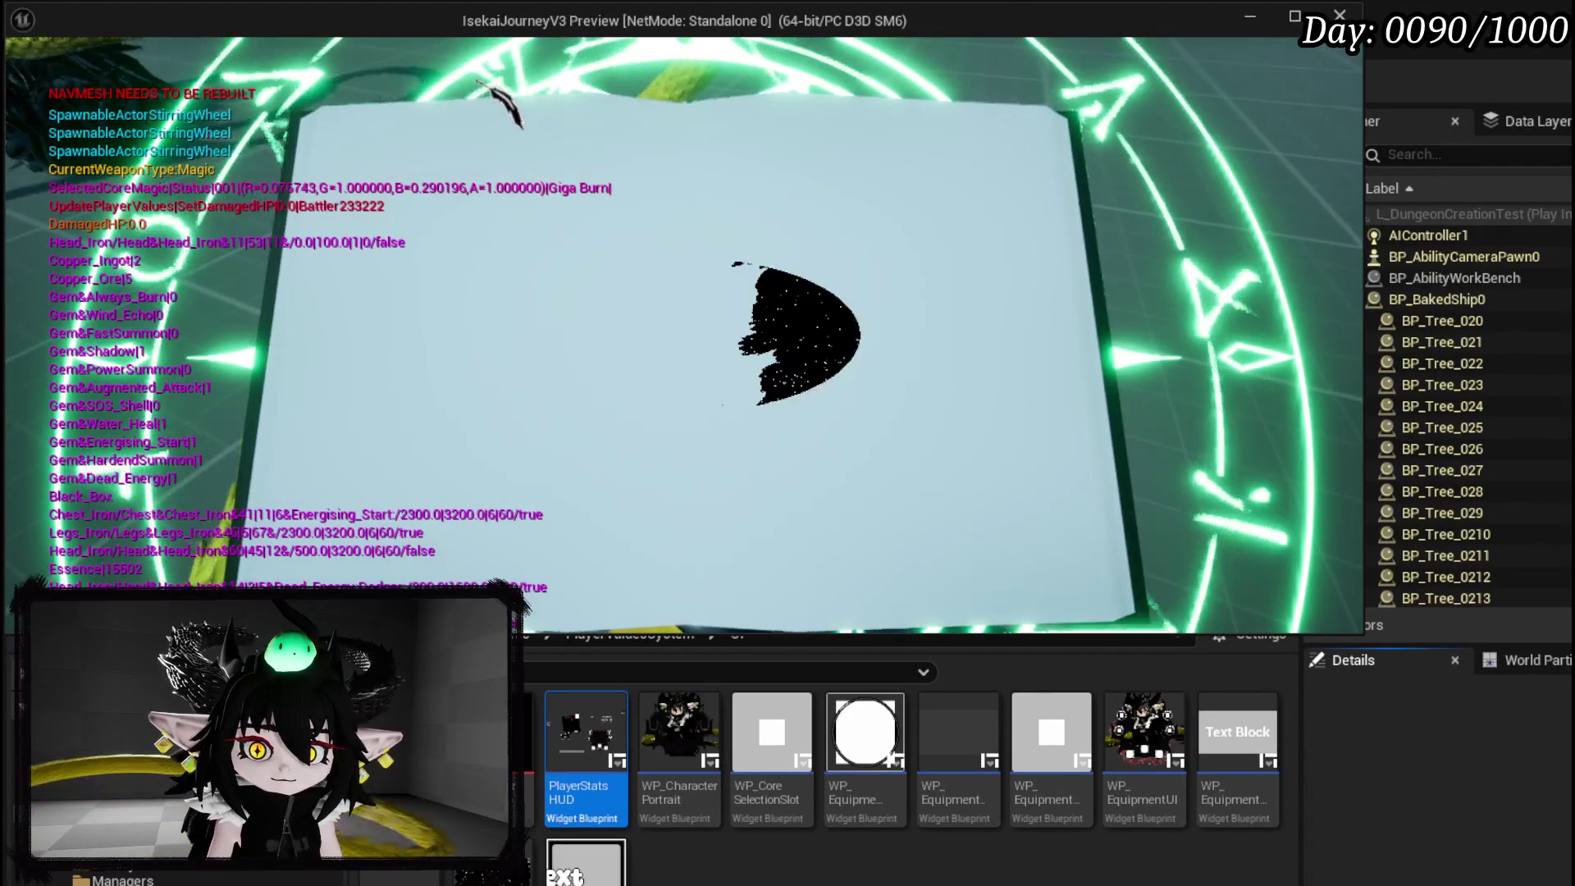
key(Escape)
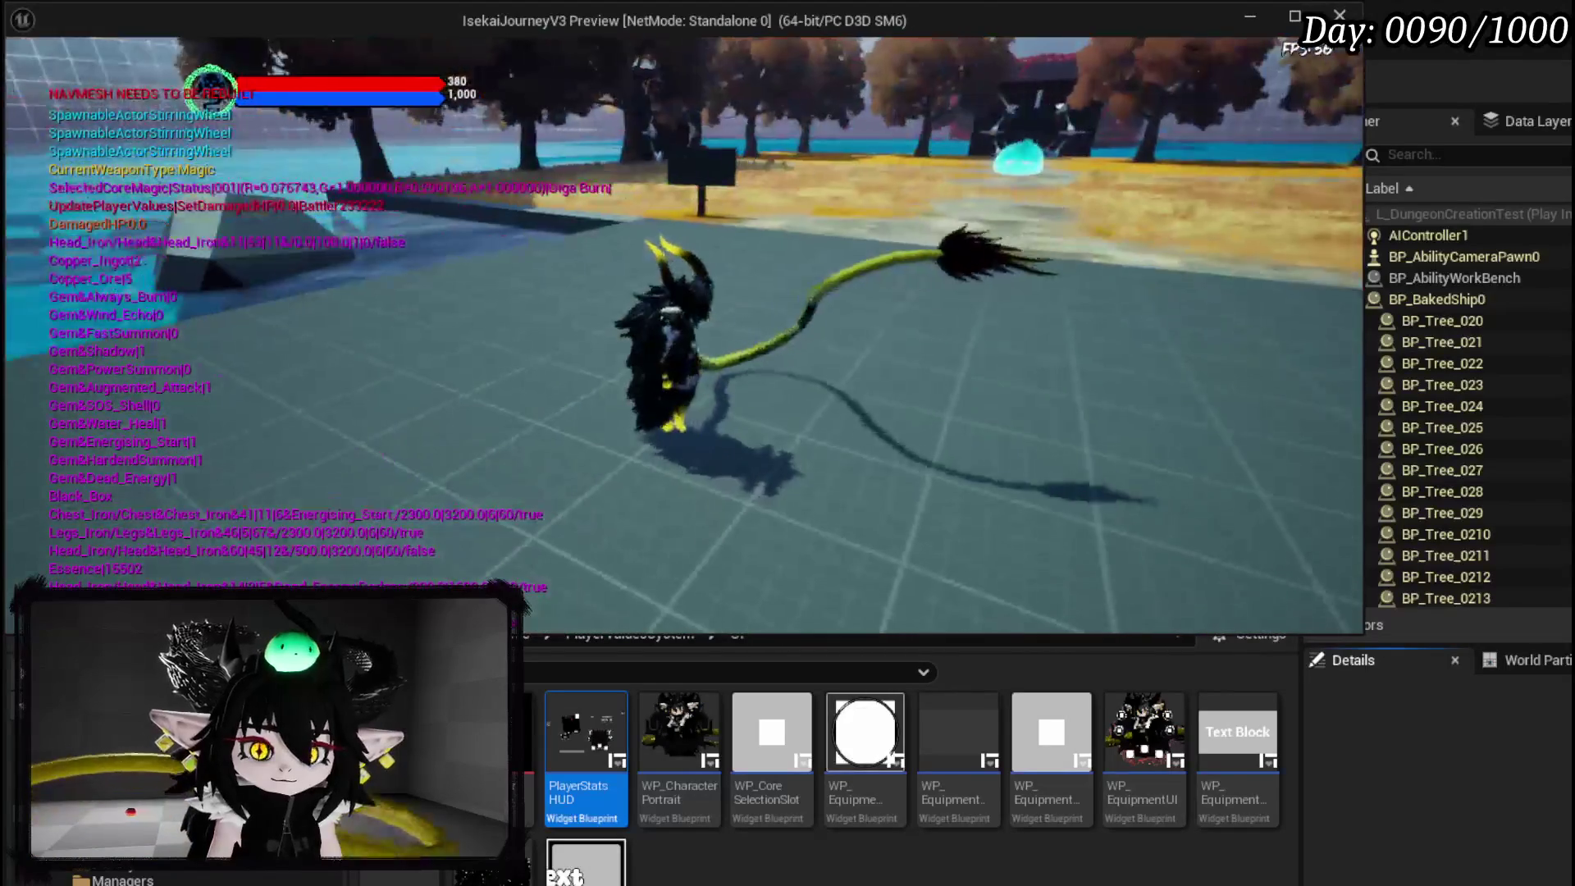
key(Escape)
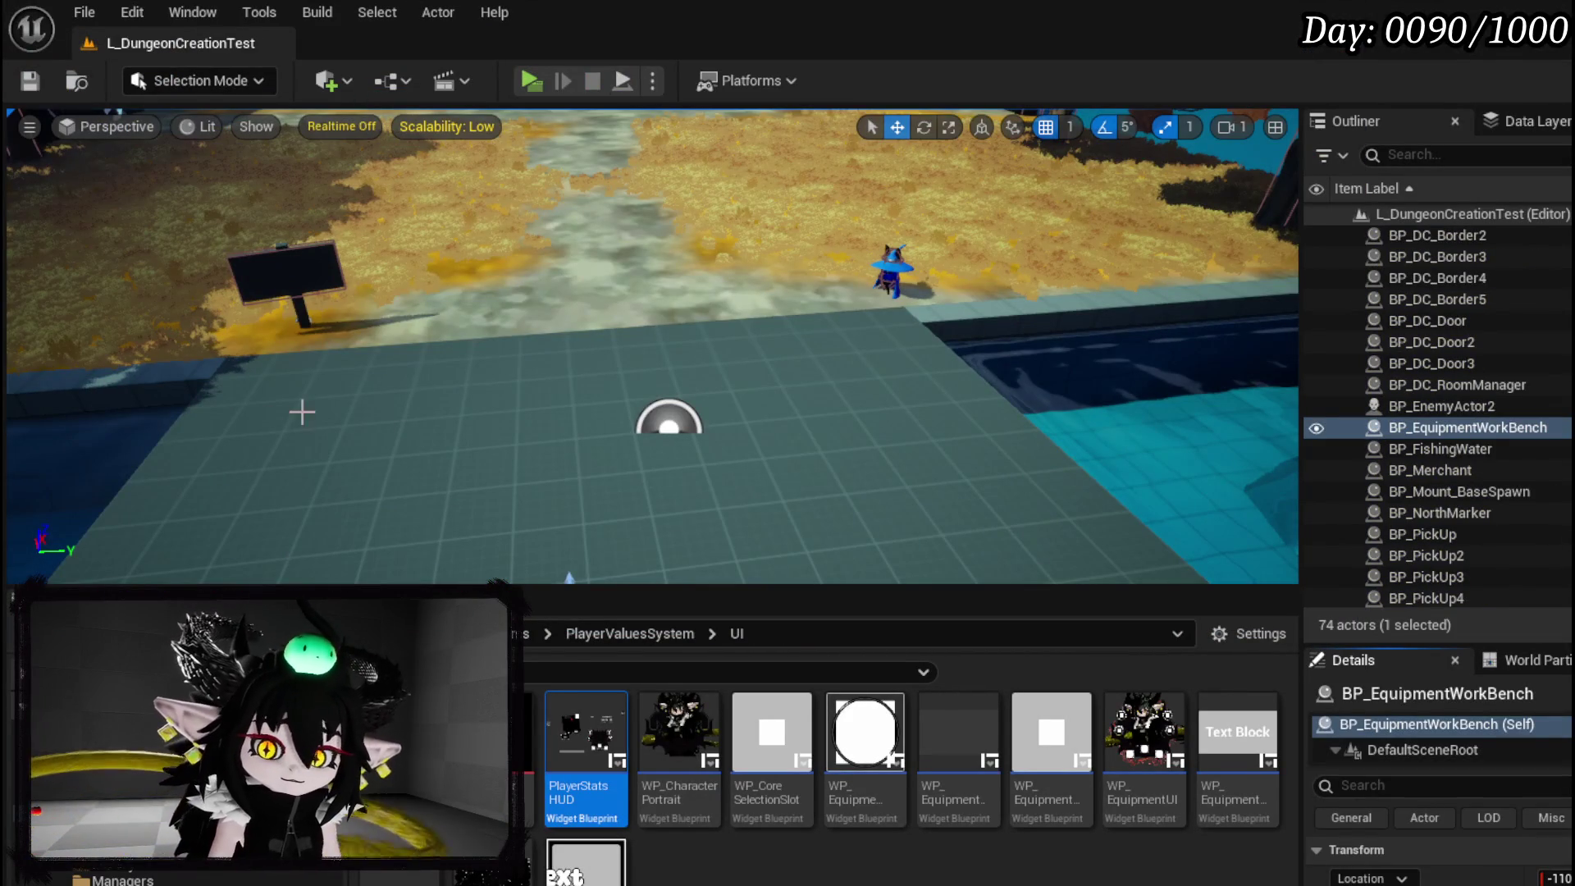
click(685, 720)
Inspect the WP_CharacterPortrait widget's event graph and layout, then close it.
double_click(684, 720)
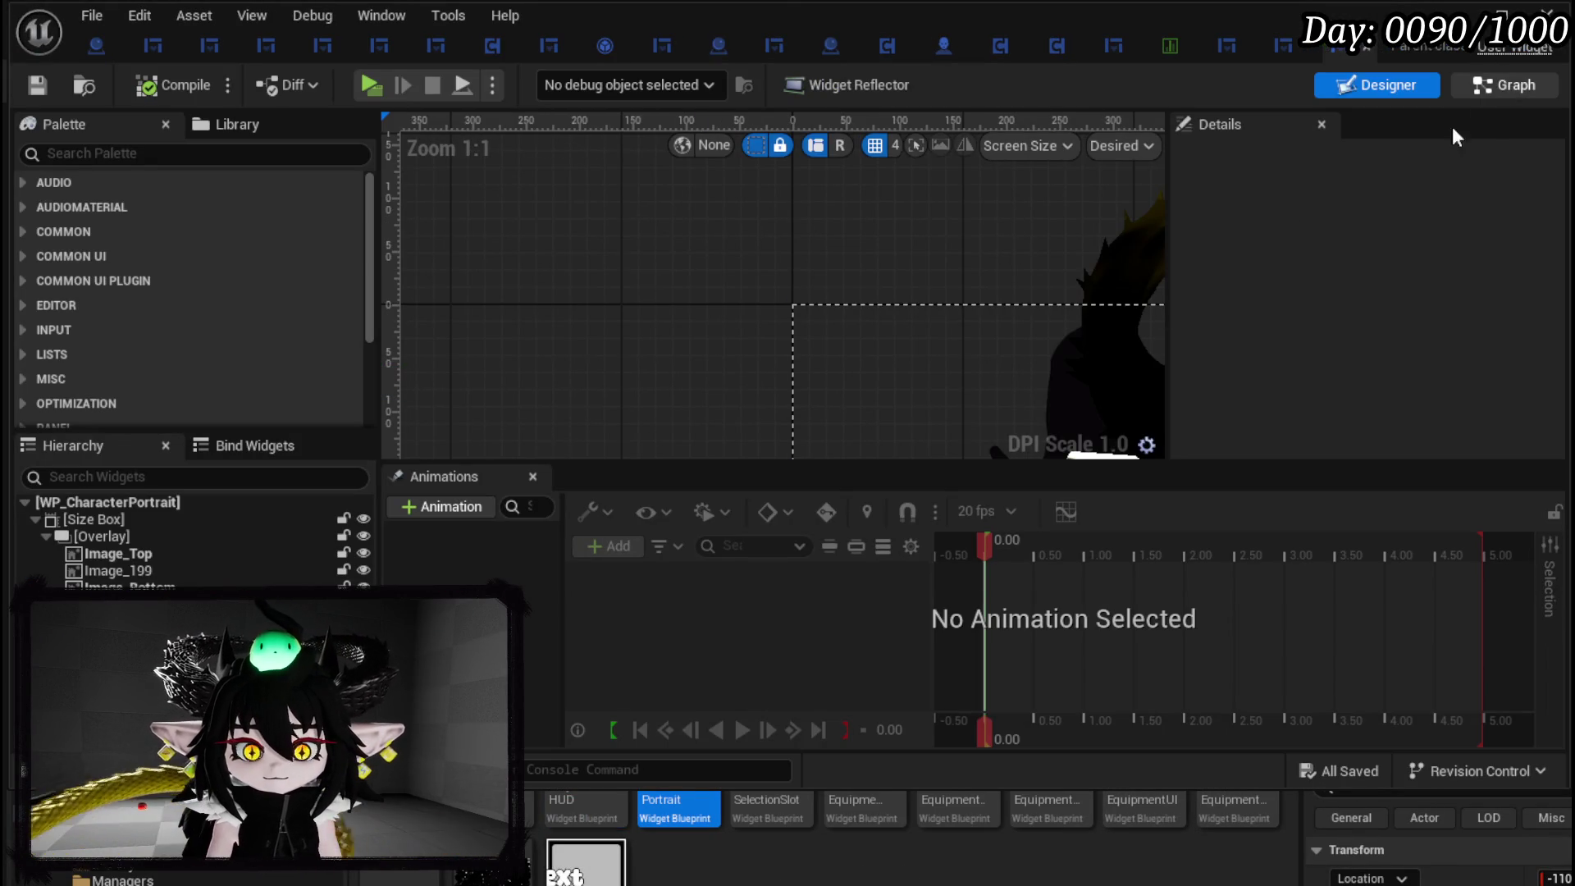
click(1504, 85)
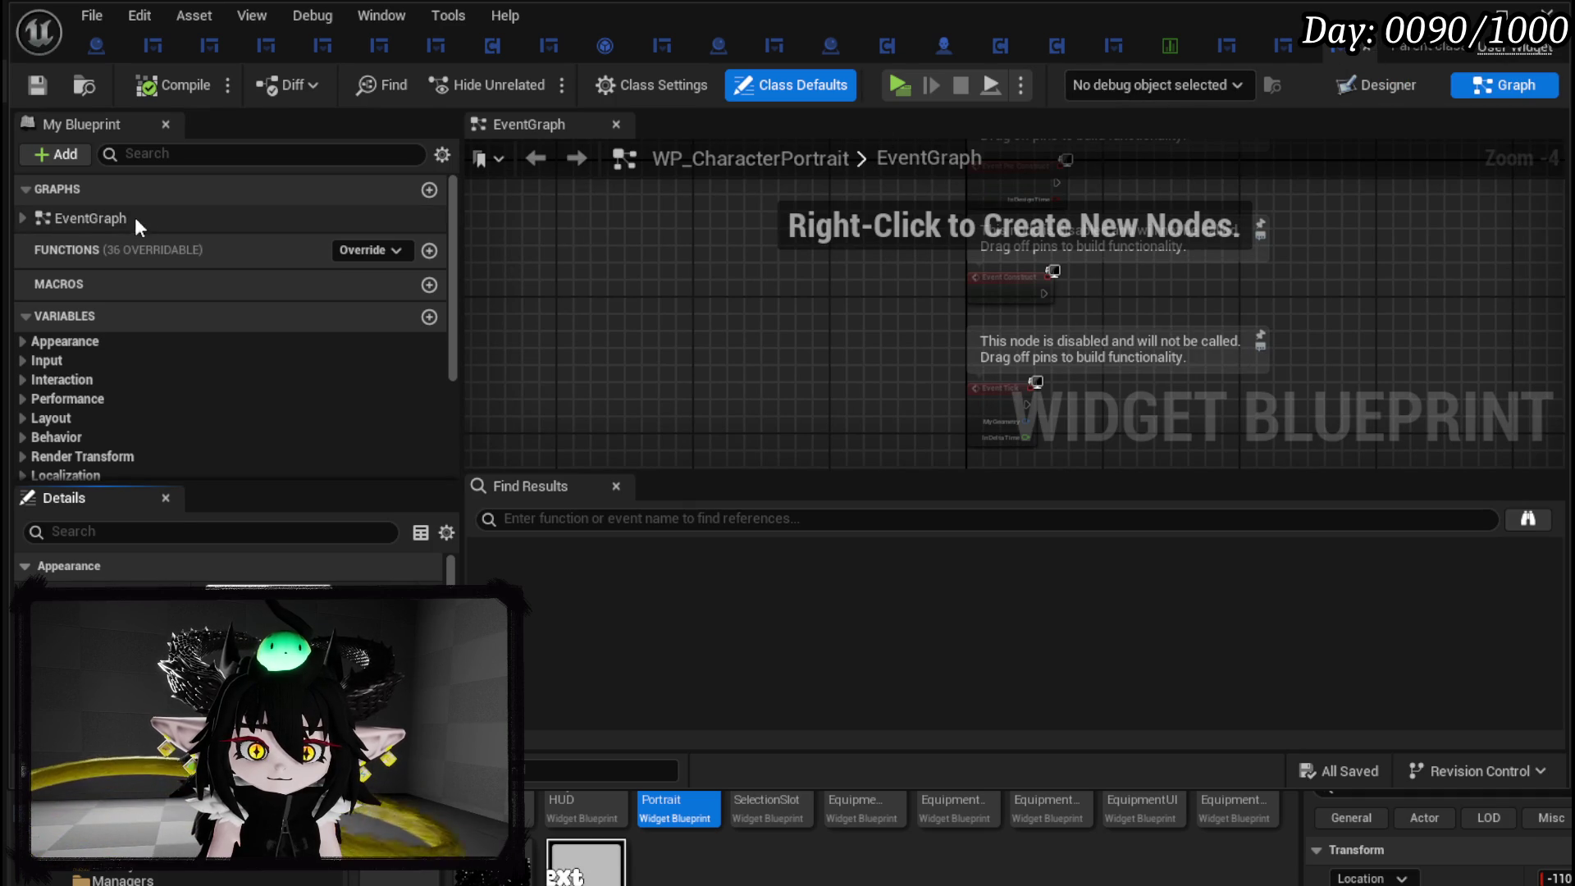
click(1371, 87)
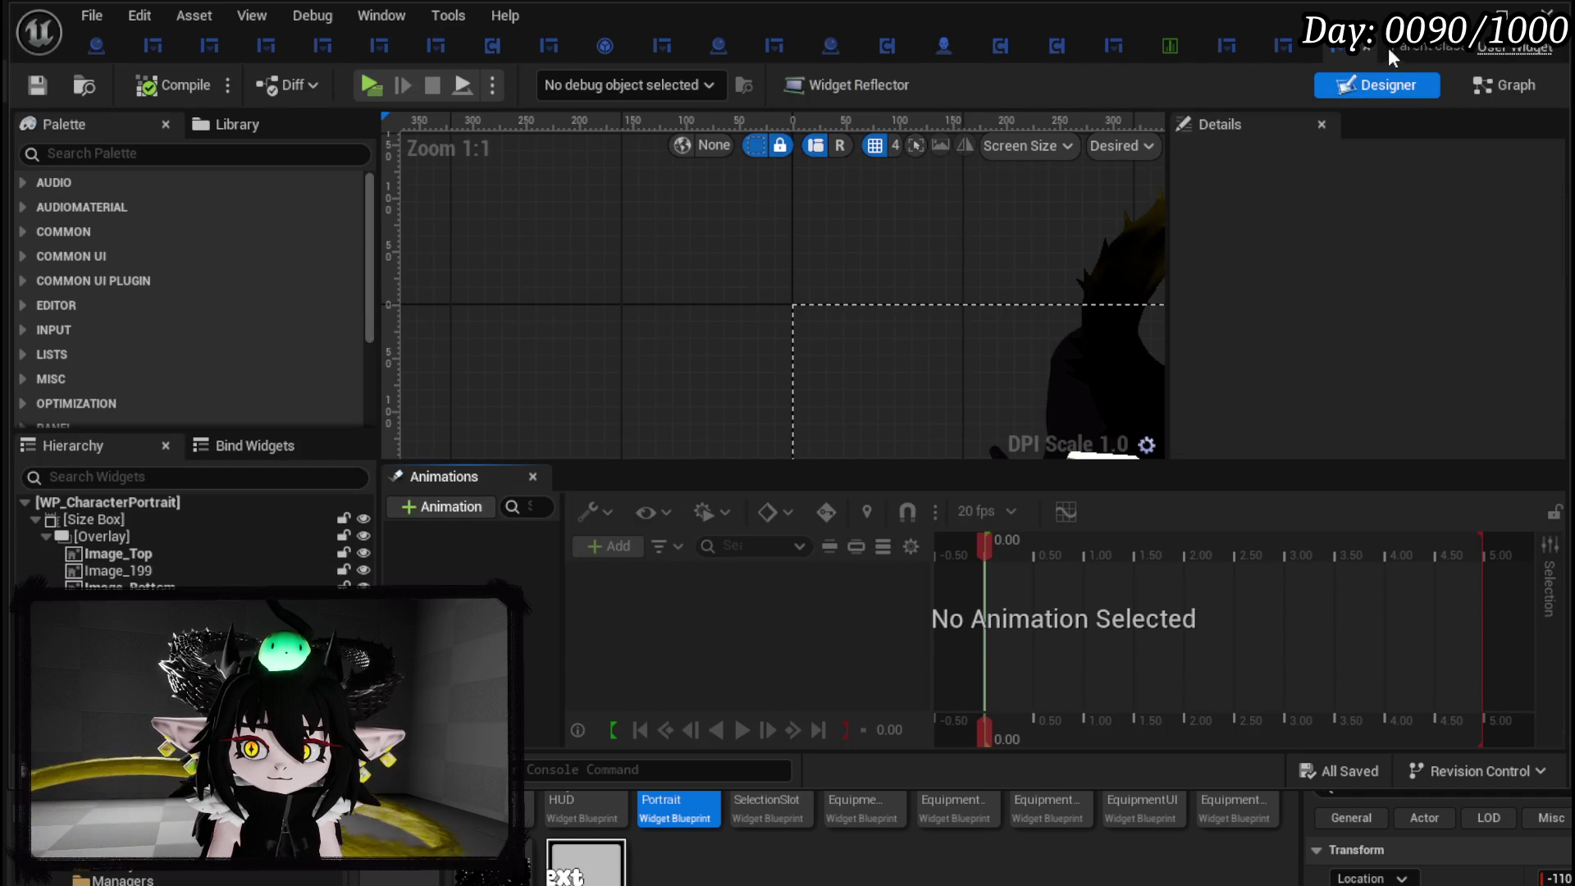
key(ctrl+w)
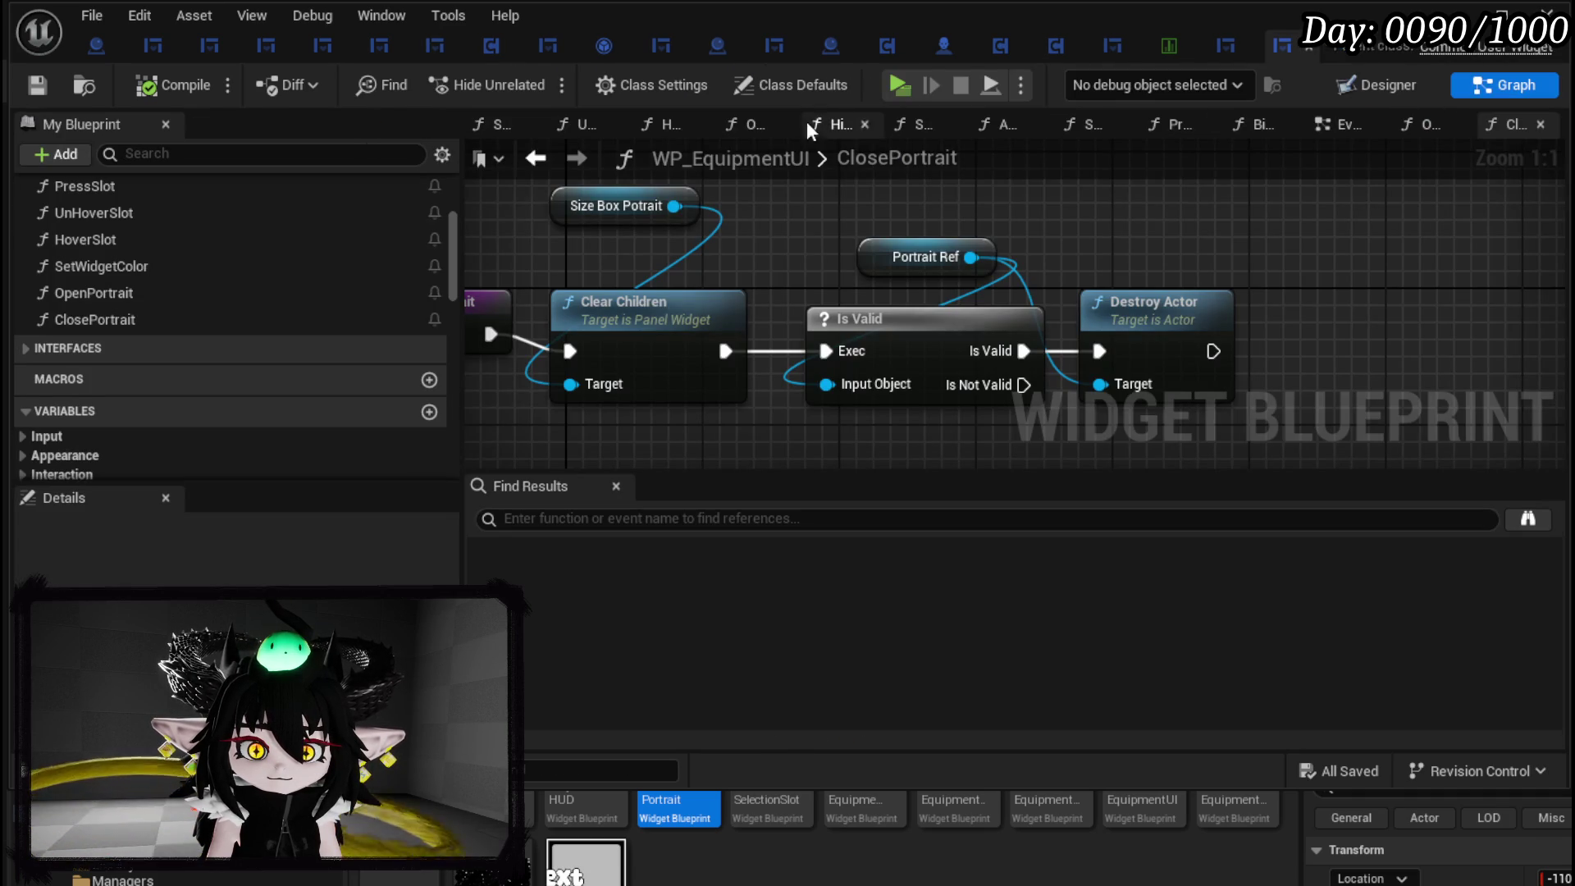
Set OpenPortrait's Make Transform Location Z to -1200.0 and save WP_EquipmentUI.
double_click(126, 294)
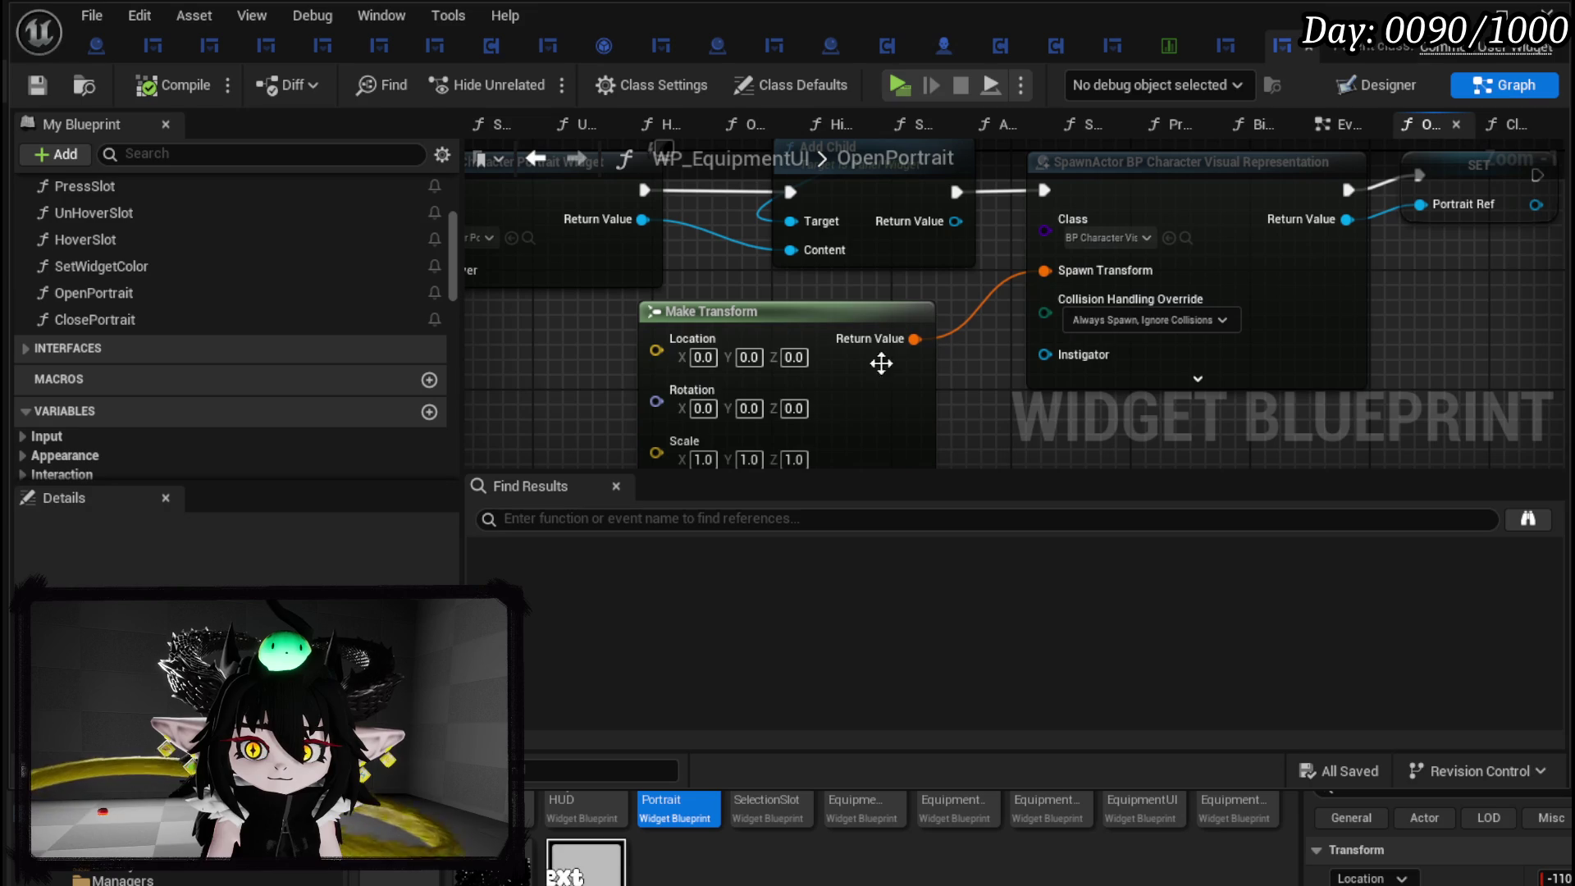
click(793, 356)
text(-1200)
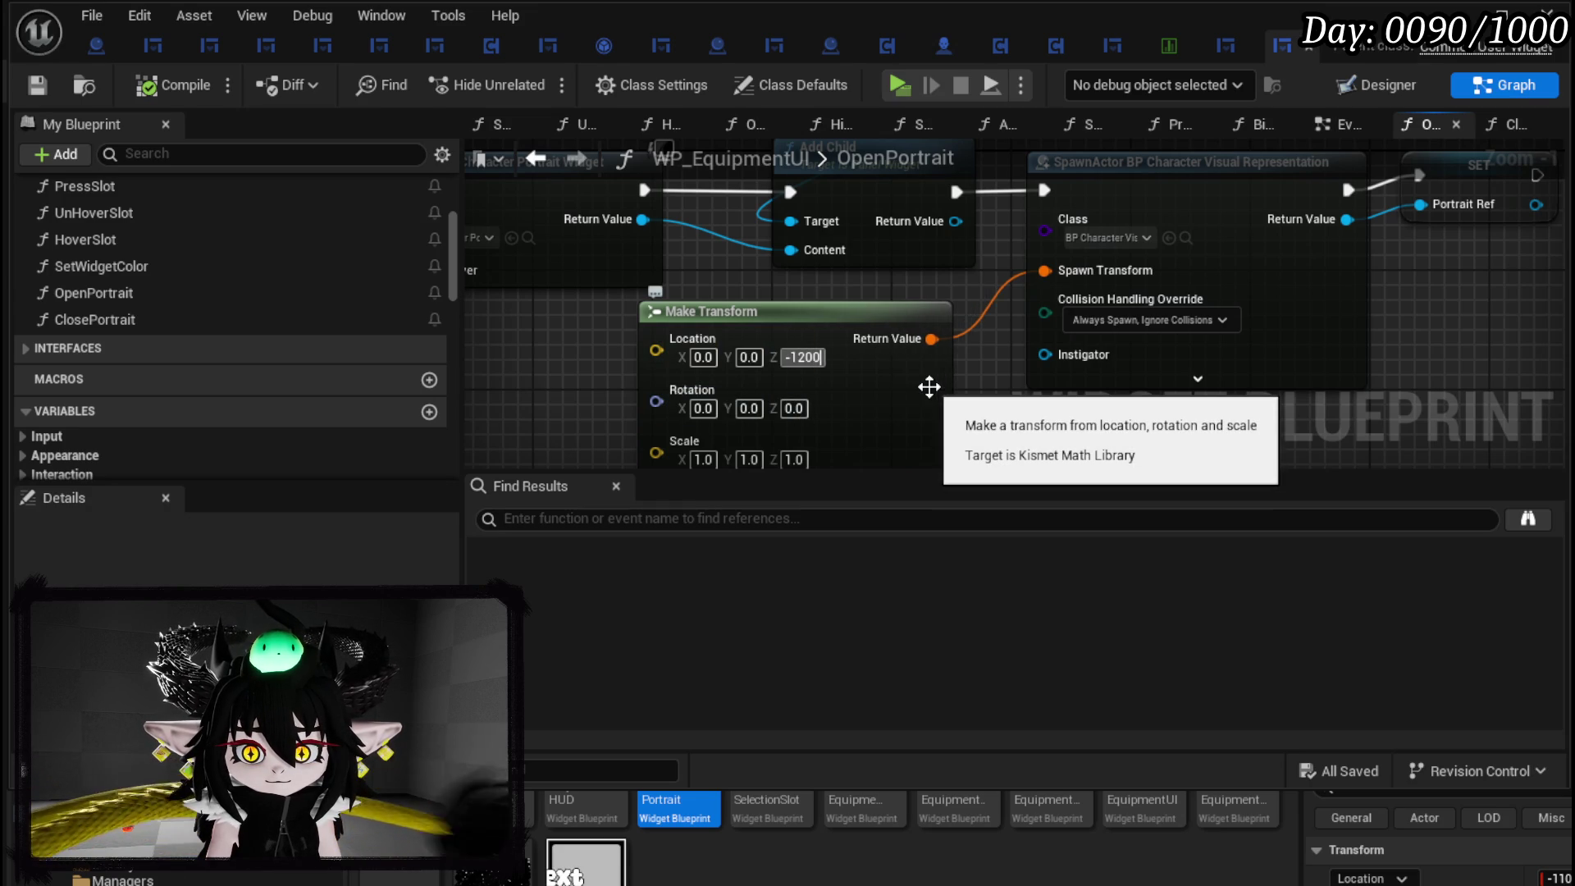
text(1200.0)
key(Return)
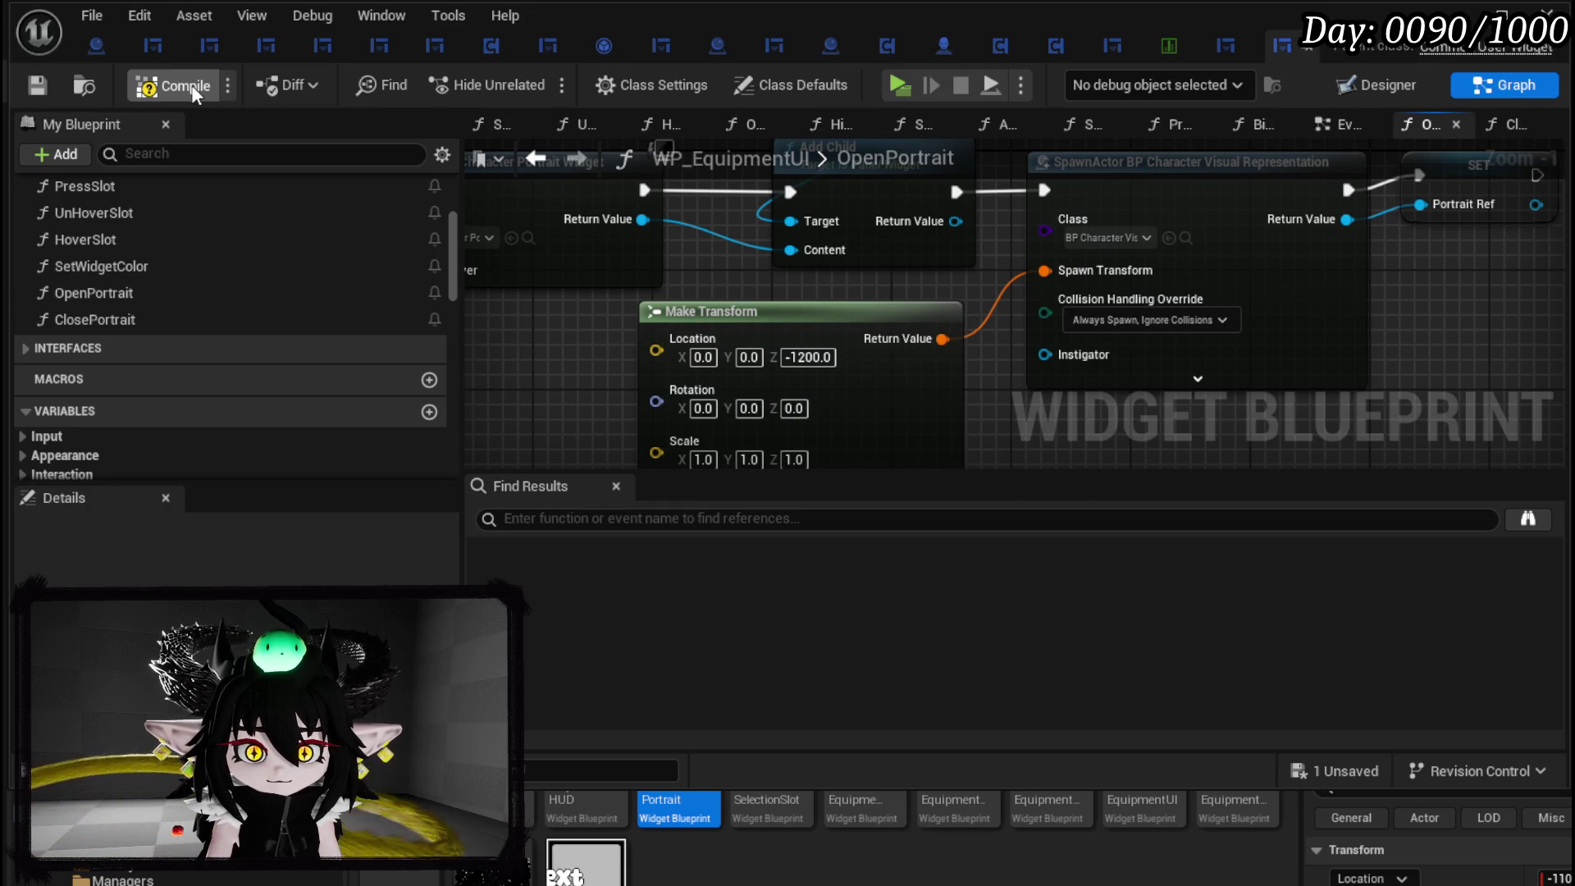
click(35, 91)
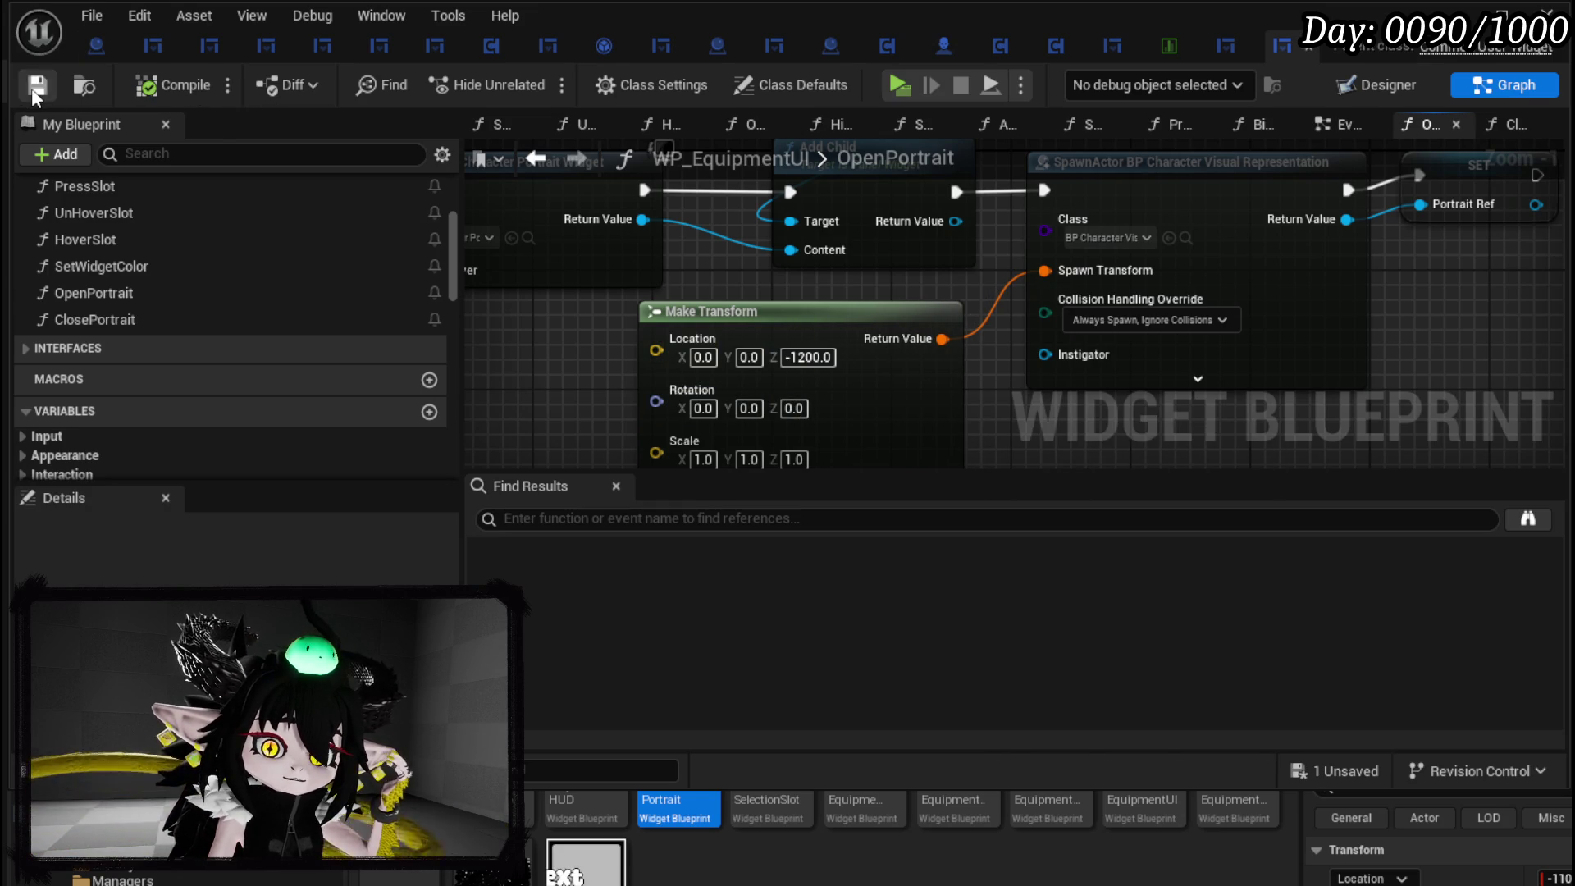
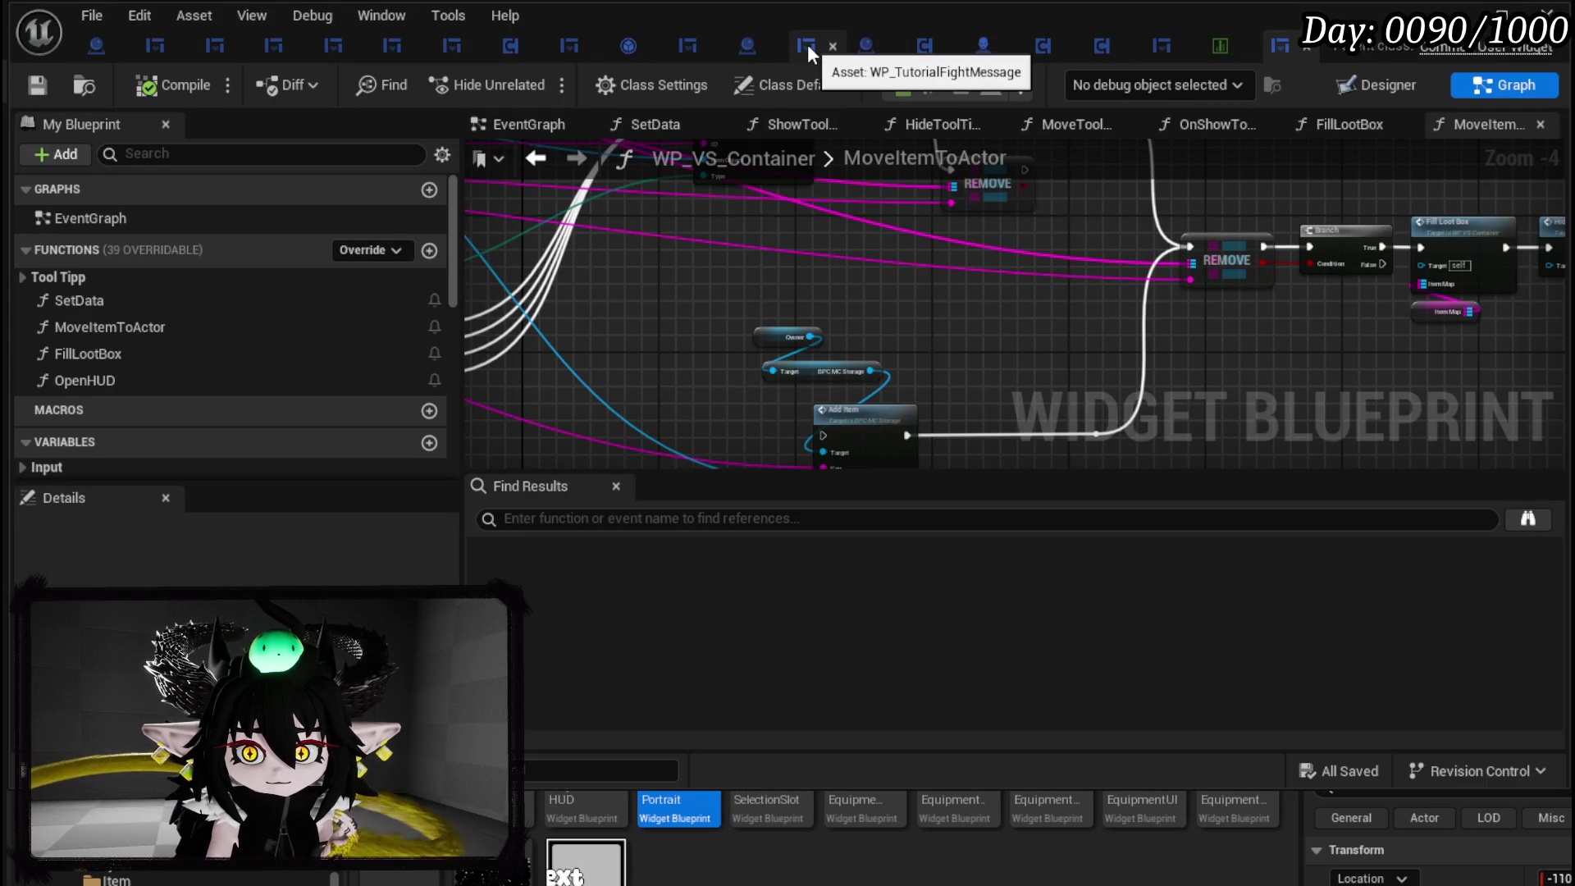
Switch to WP_VictoryUI and open BuildContainer from its My Blueprint functions list.
click(680, 46)
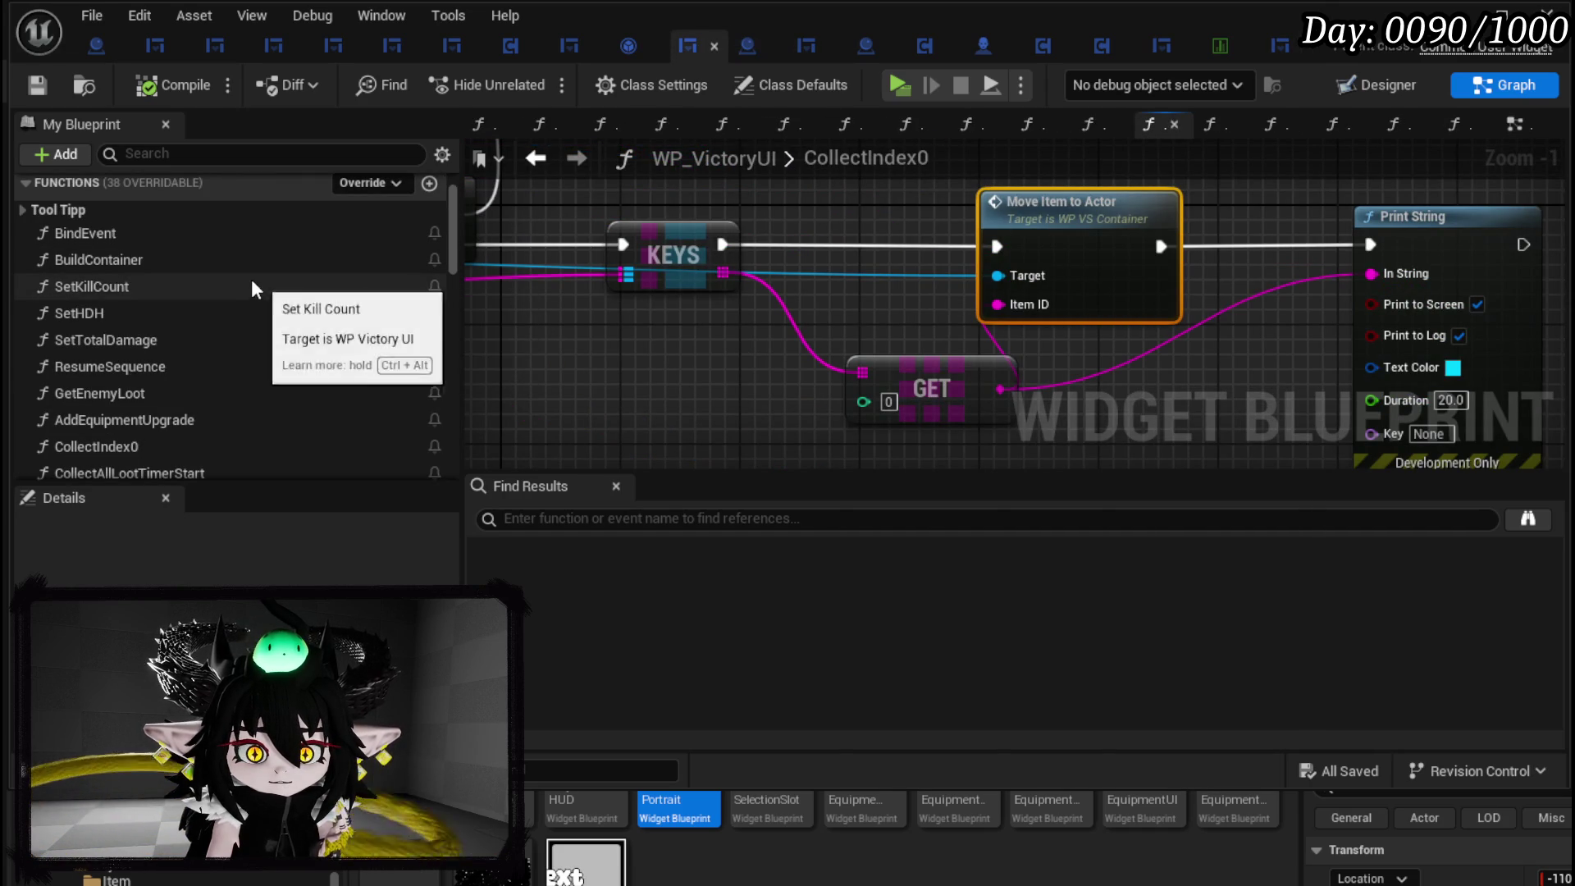
scroll(915, 257, down, 4)
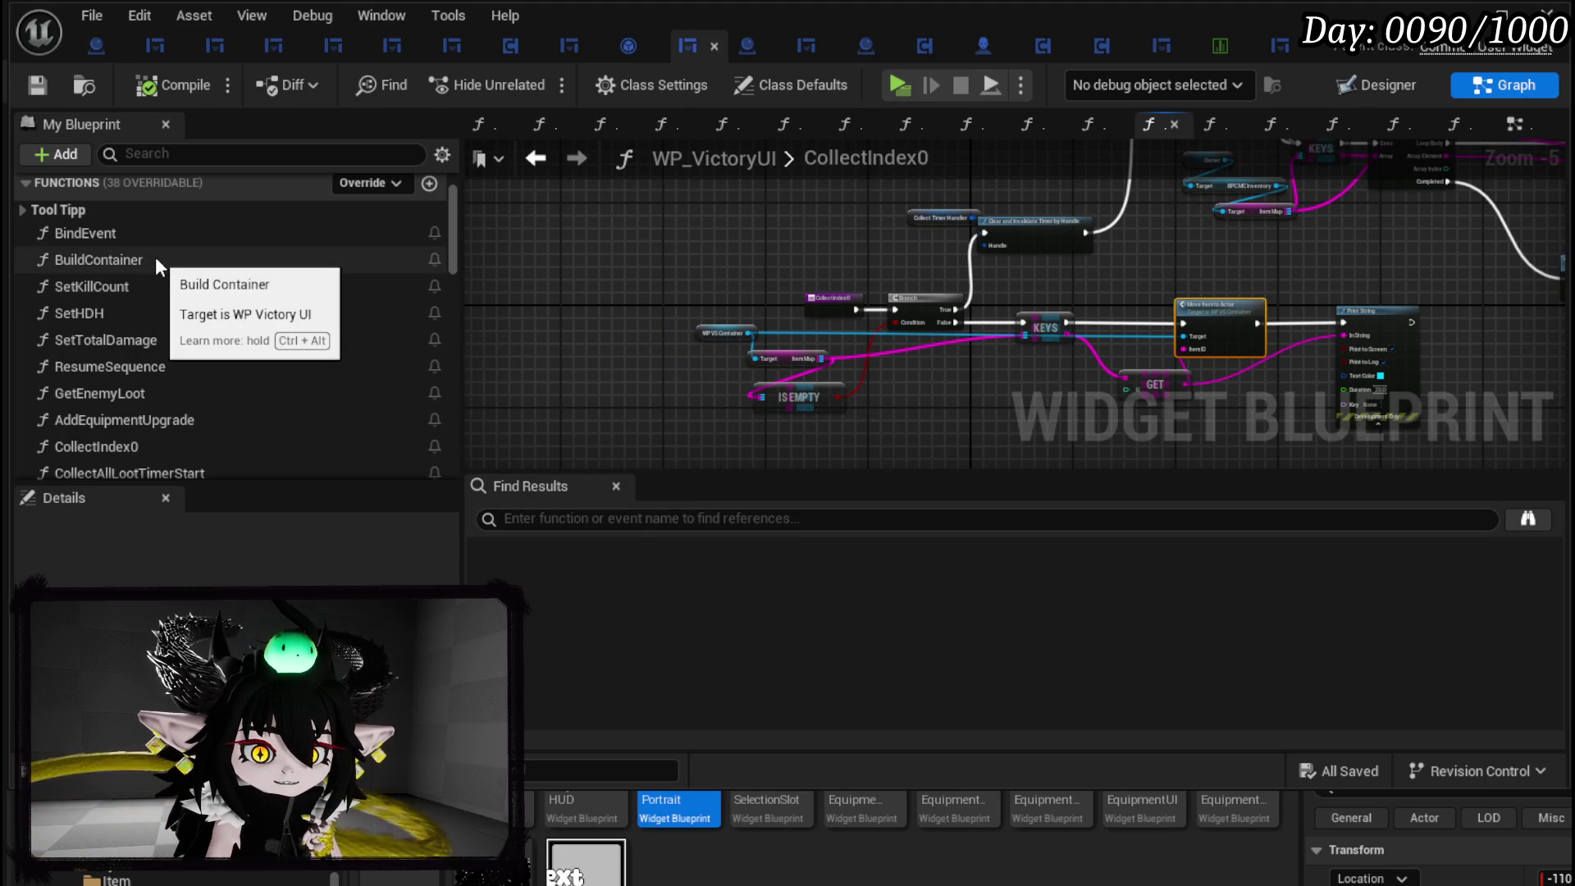
scroll(169, 297, down, 2)
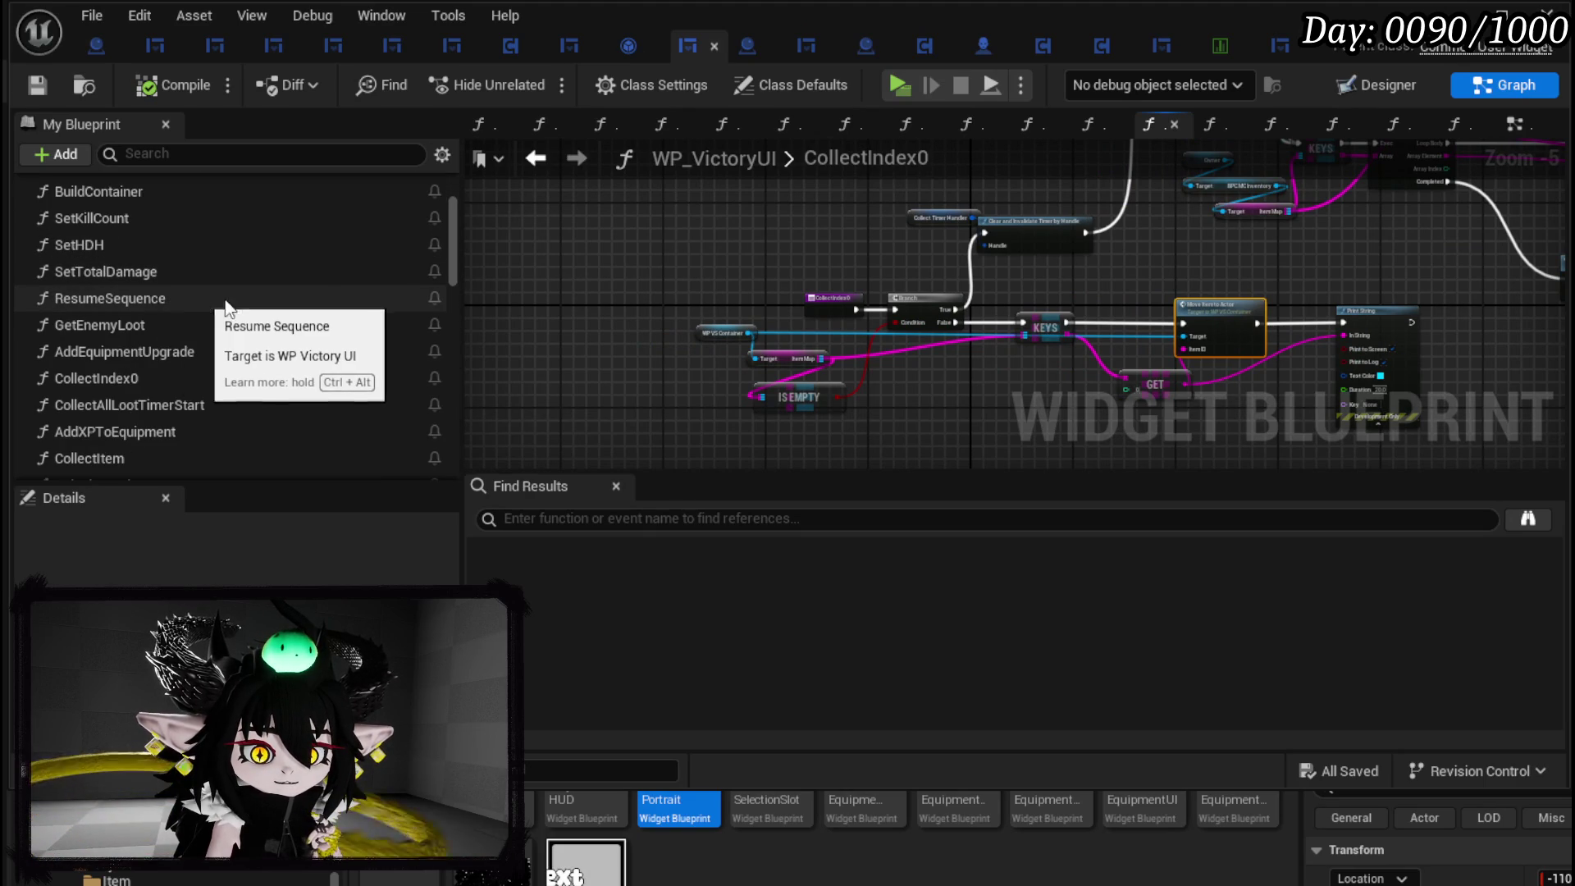
scroll(279, 303, down, 2)
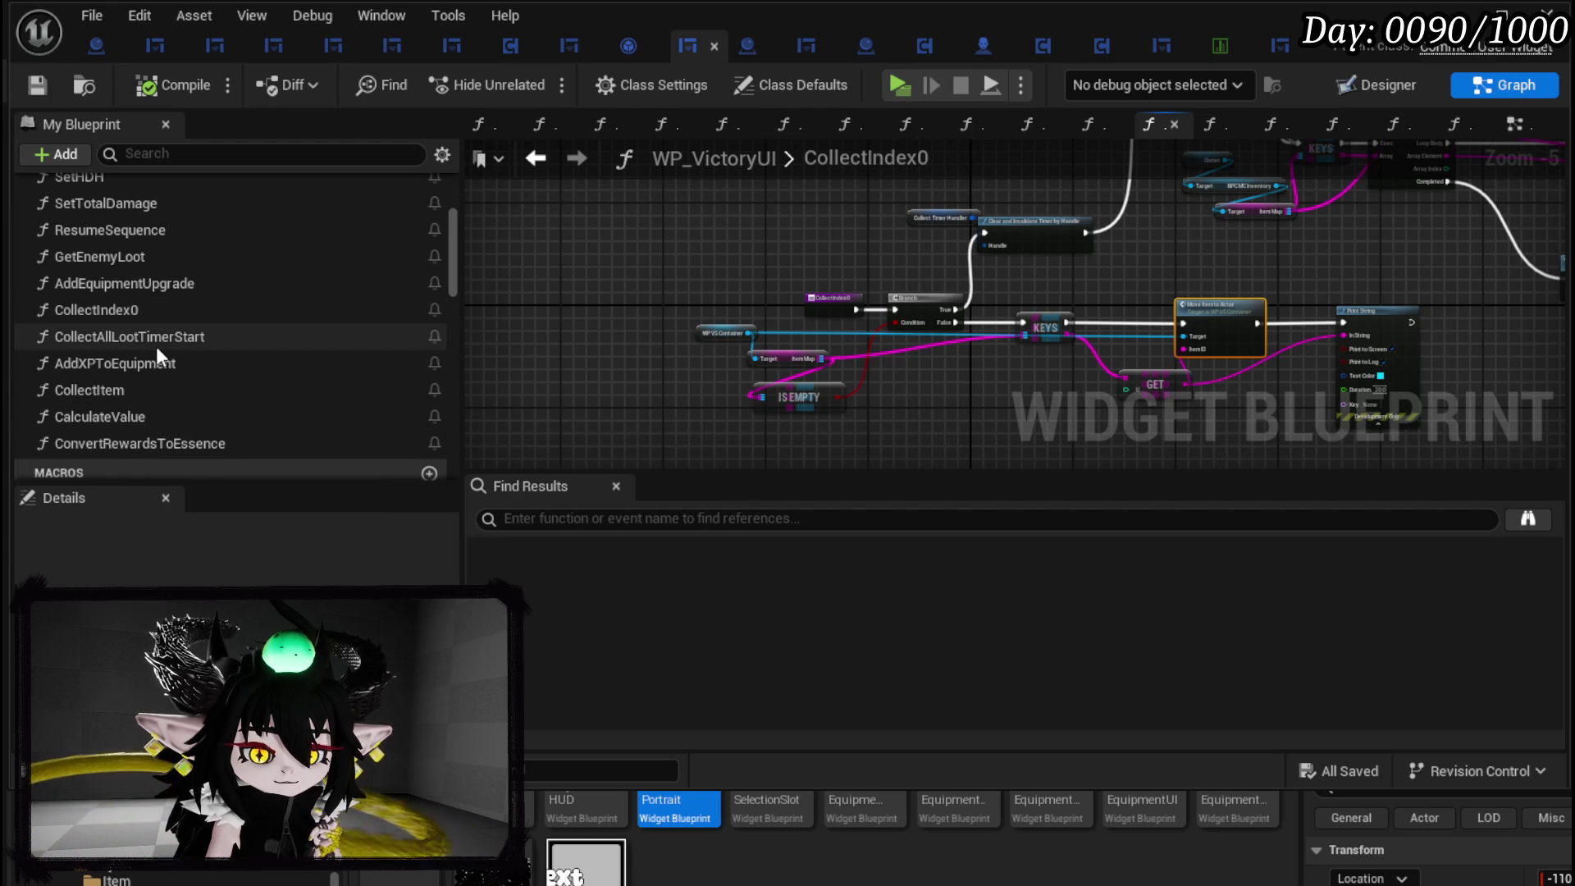
scroll(156, 340, up, 3)
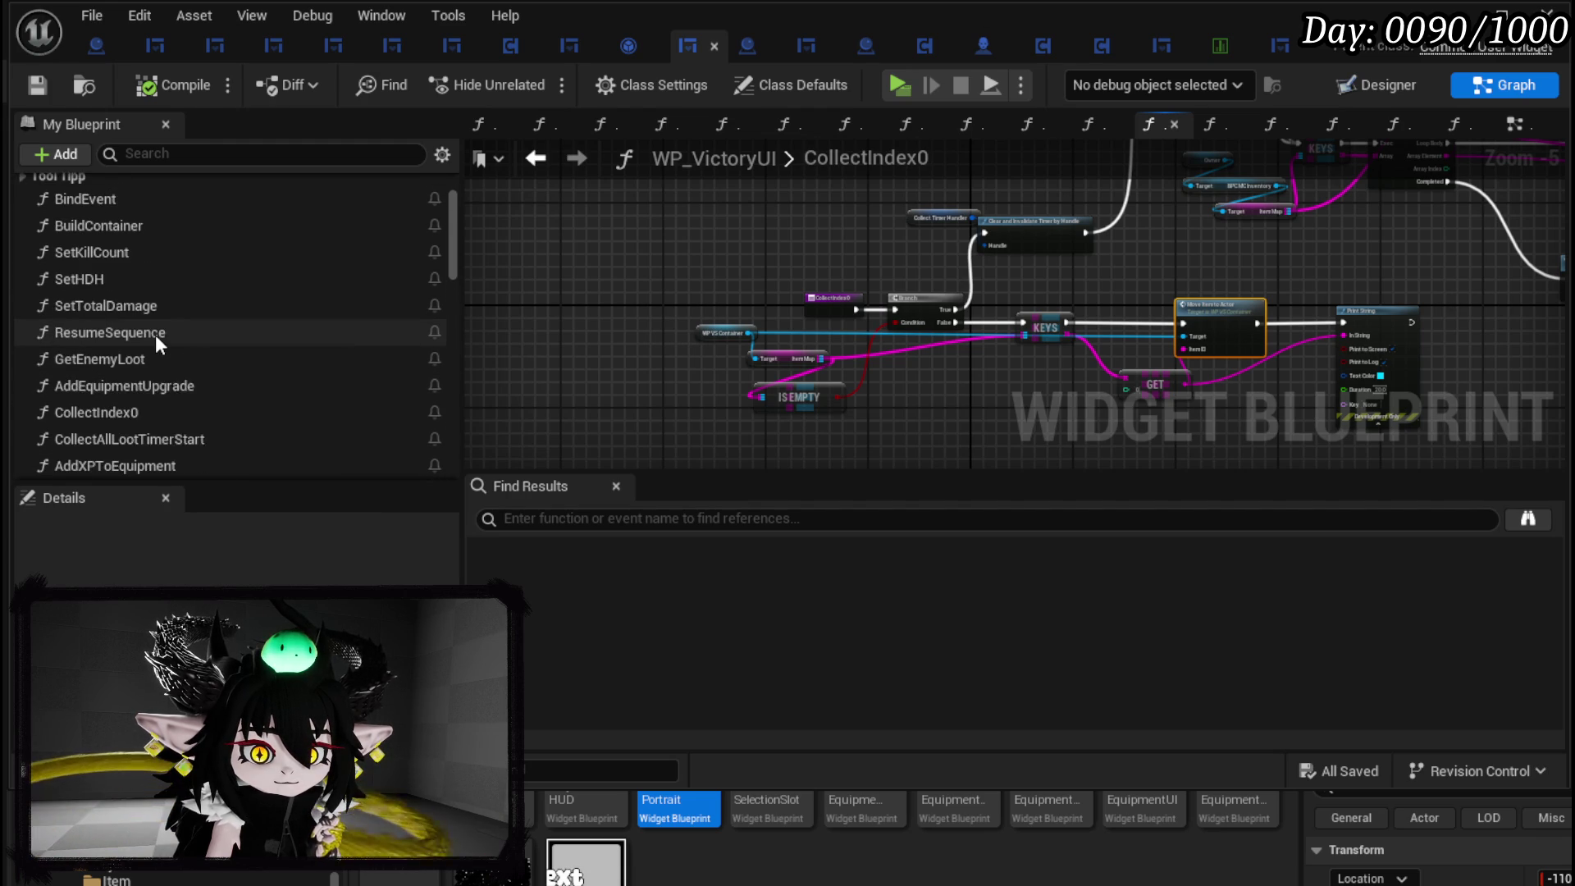
scroll(155, 335, up, 3)
double_click(126, 328)
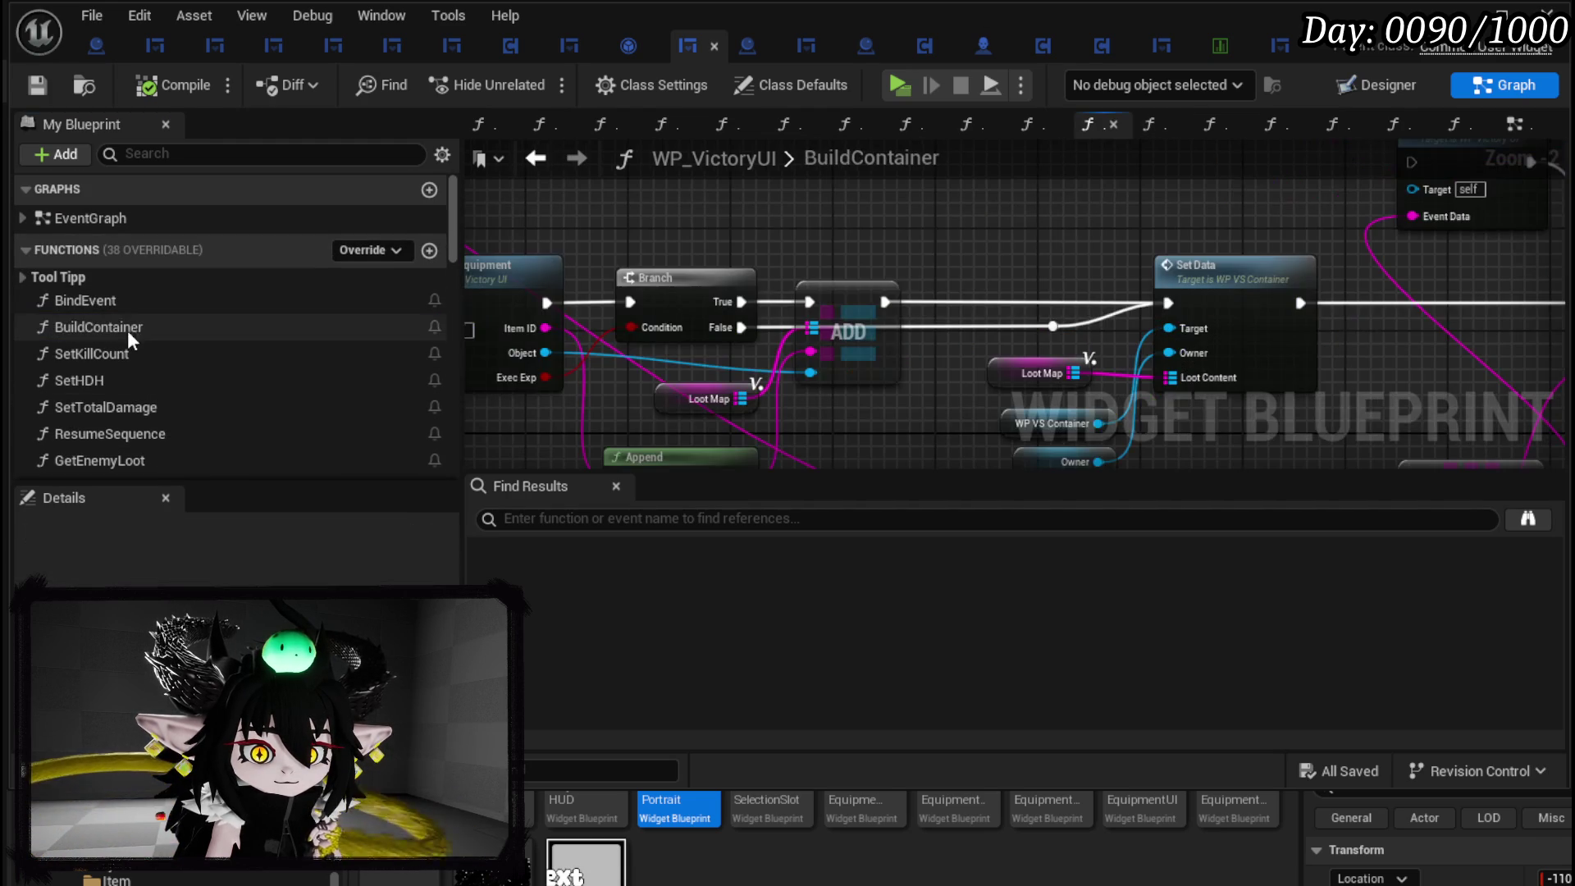
Pan along the BuildContainer chain past Set Kill Count, Get Enemy Loot and SET Loot Map.
mouse_move(1094, 237)
mouse_down()
mouse_move(914, 223)
mouse_move(1429, 213)
mouse_move(1480, 269)
mouse_move(1416, 362)
mouse_up()
mouse_move(932, 316)
mouse_down()
mouse_move(823, 460)
mouse_move(977, 361)
mouse_move(1066, 352)
mouse_move(503, 369)
mouse_up()
drag(870, 381, 389, 348)
drag(820, 361, 656, 361)
drag(870, 361, 531, 361)
mouse_move(1169, 376)
mouse_down()
mouse_move(666, 405)
mouse_move(652, 443)
mouse_move(666, 464)
mouse_up()
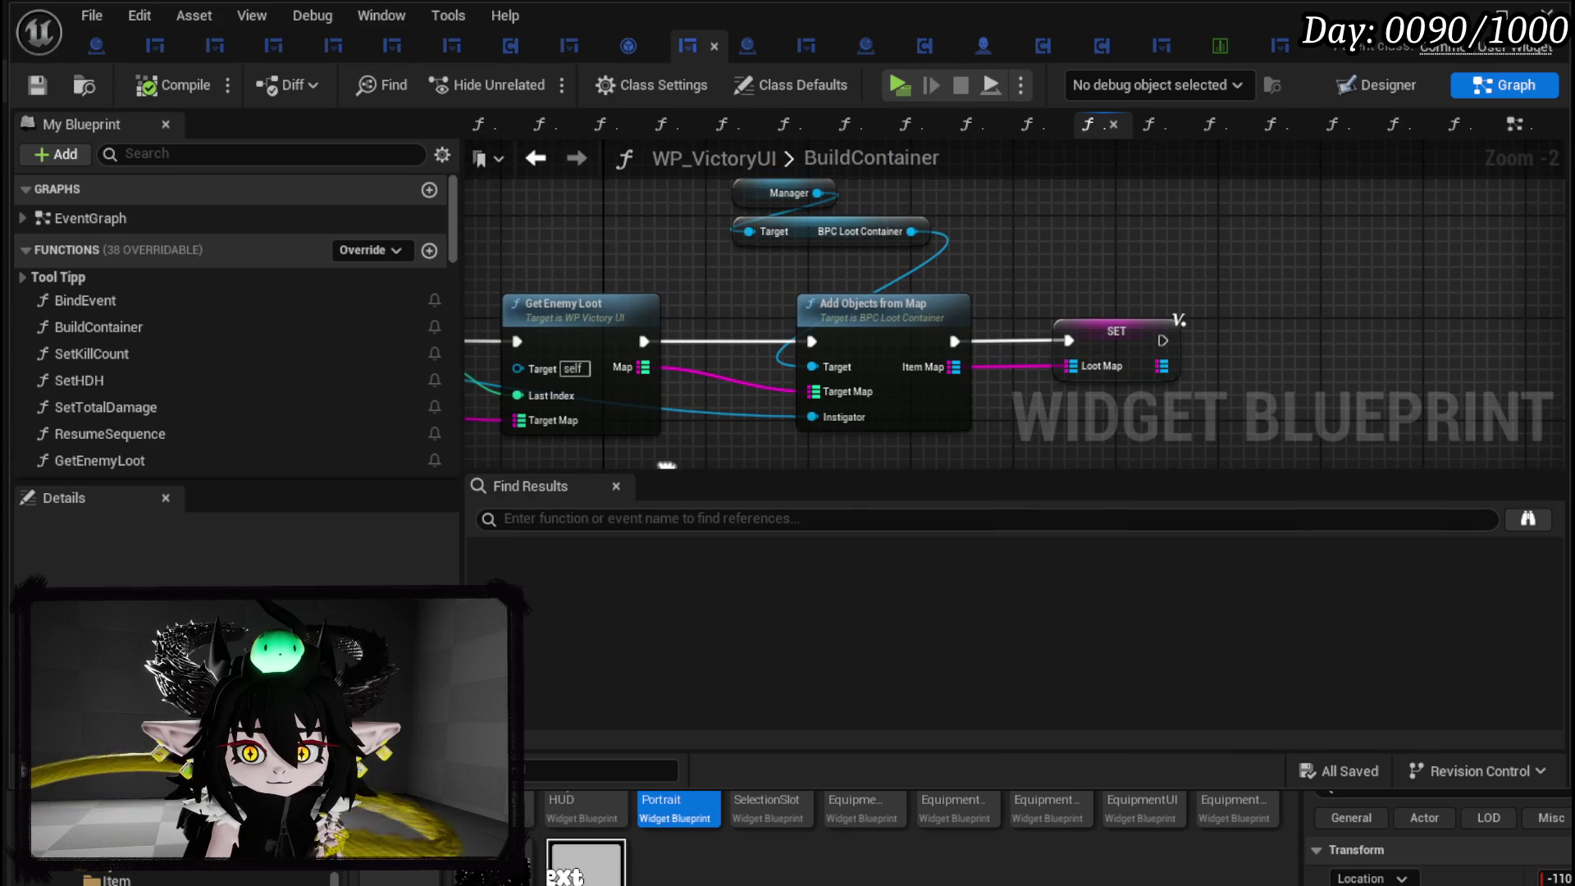
scroll(1149, 345, down, 2)
mouse_move(1198, 295)
mouse_down()
mouse_move(1199, 230)
mouse_move(710, 321)
mouse_move(653, 405)
mouse_move(387, 379)
mouse_up()
scroll(710, 321, up, 3)
scroll(763, 328, down, 1)
Re-centre on Set Data and Set HDH, then open the Set Data function graph.
drag(762, 328, 577, 327)
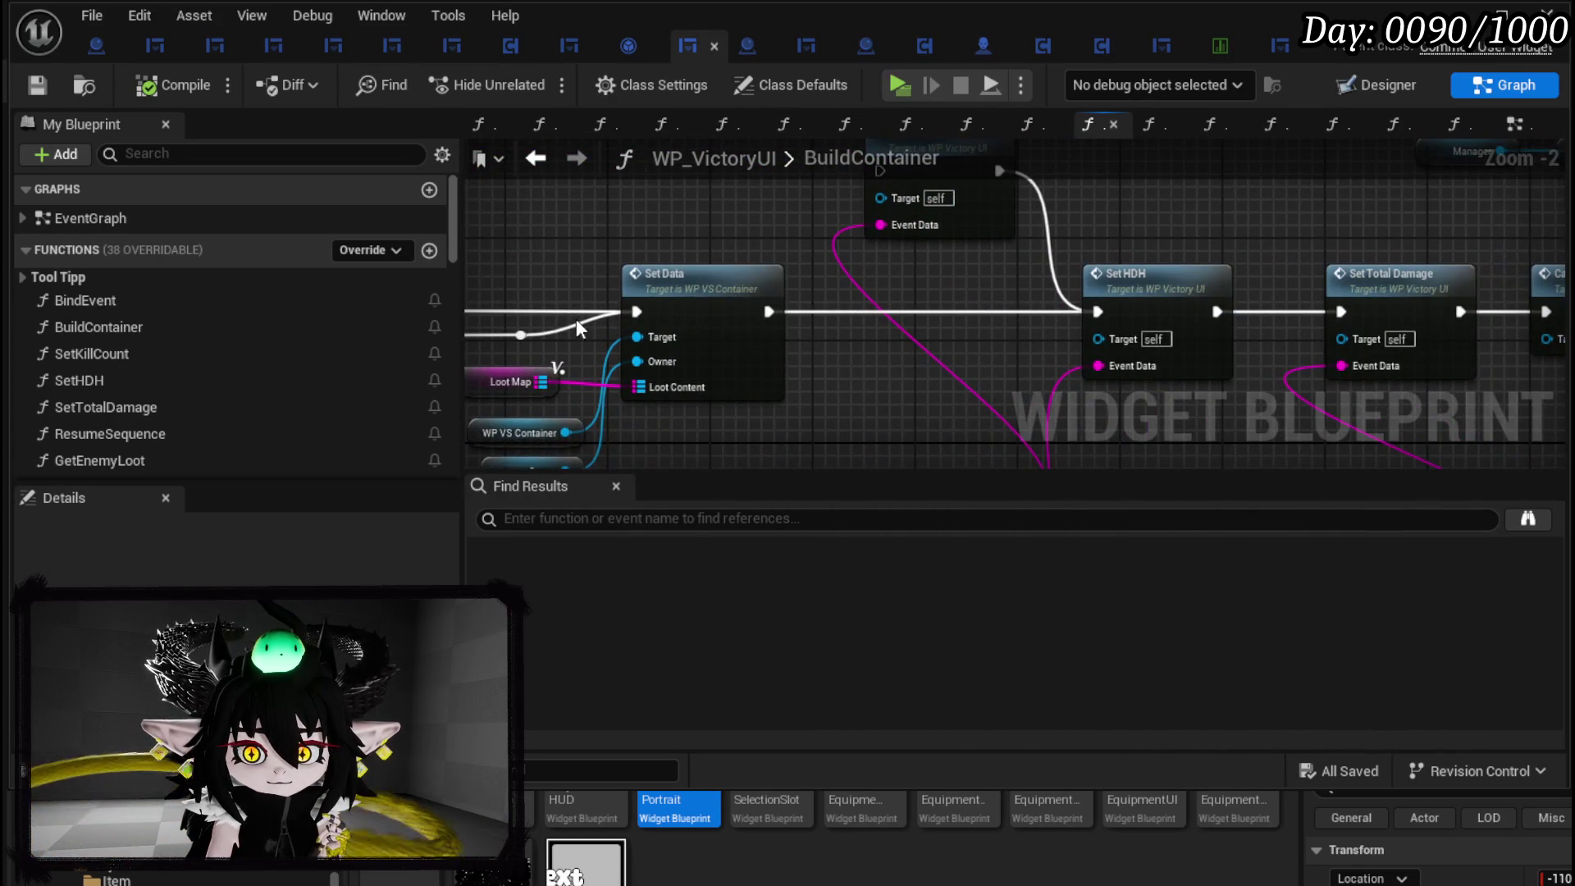
drag(1169, 308, 554, 304)
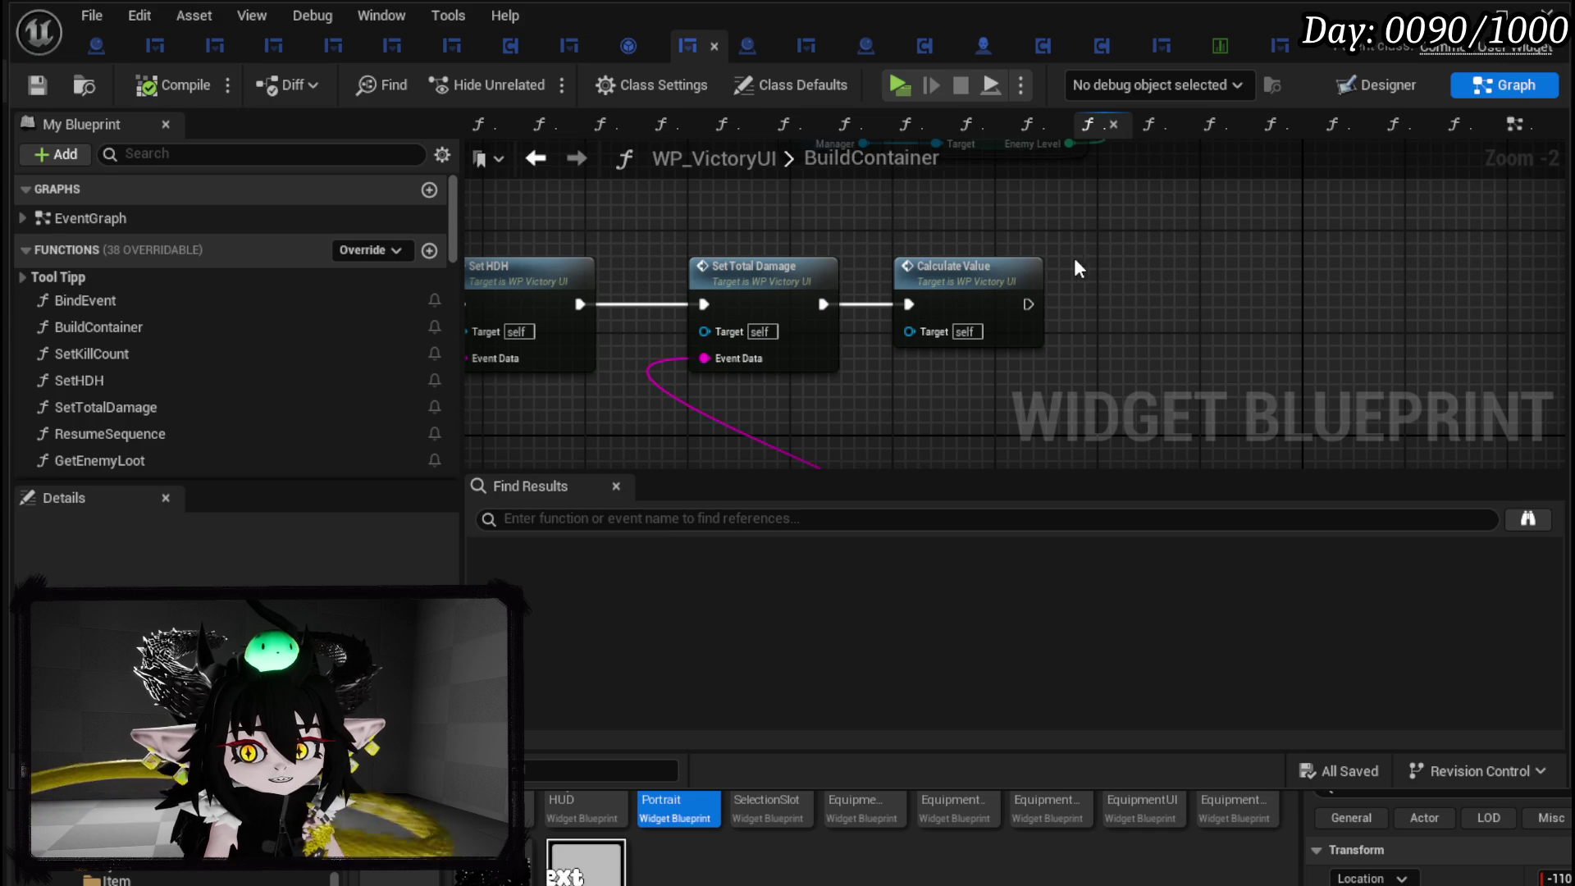
scroll(1075, 305, down, 2)
mouse_move(1074, 305)
mouse_down()
mouse_move(802, 365)
mouse_move(925, 443)
mouse_move(1260, 456)
mouse_up()
scroll(802, 365, up, 3)
scroll(802, 365, down, 1)
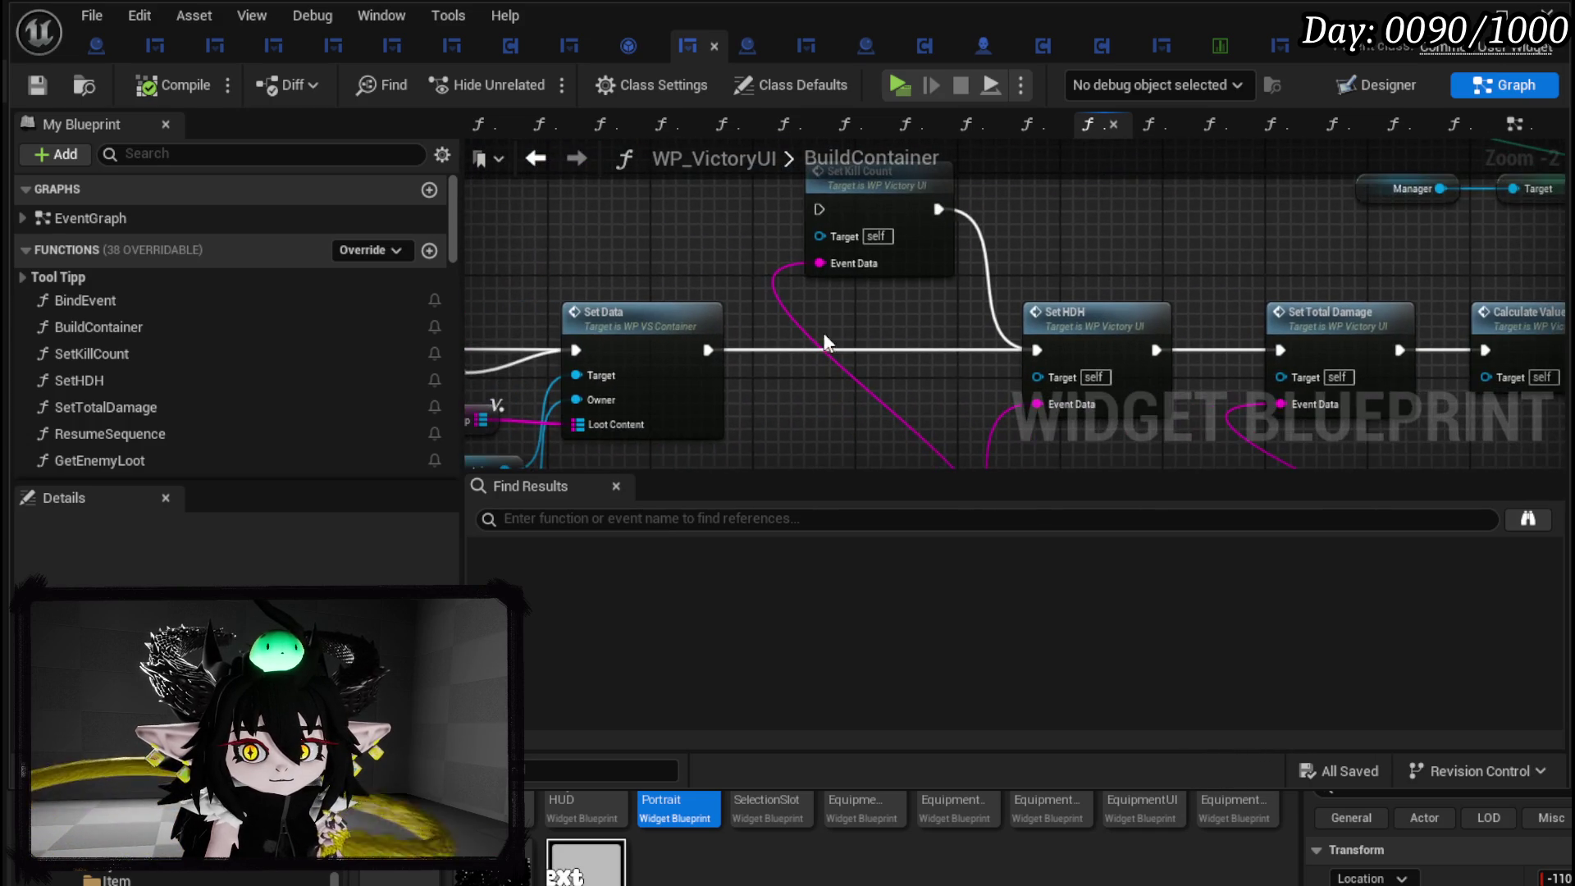
scroll(825, 333, down, 2)
scroll(924, 288, up, 3)
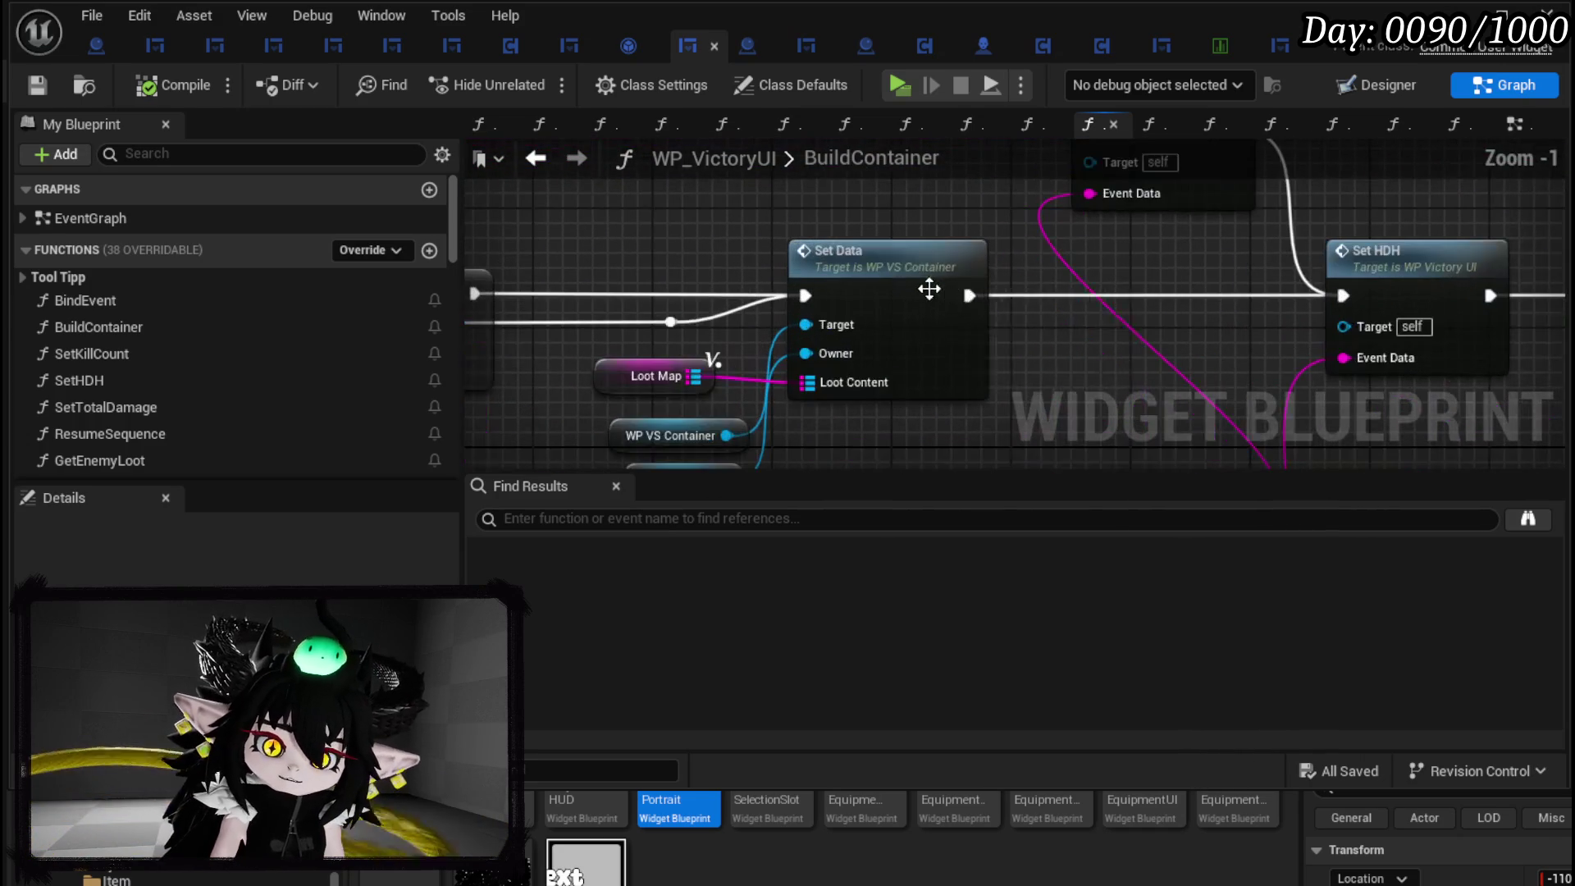
double_click(845, 278)
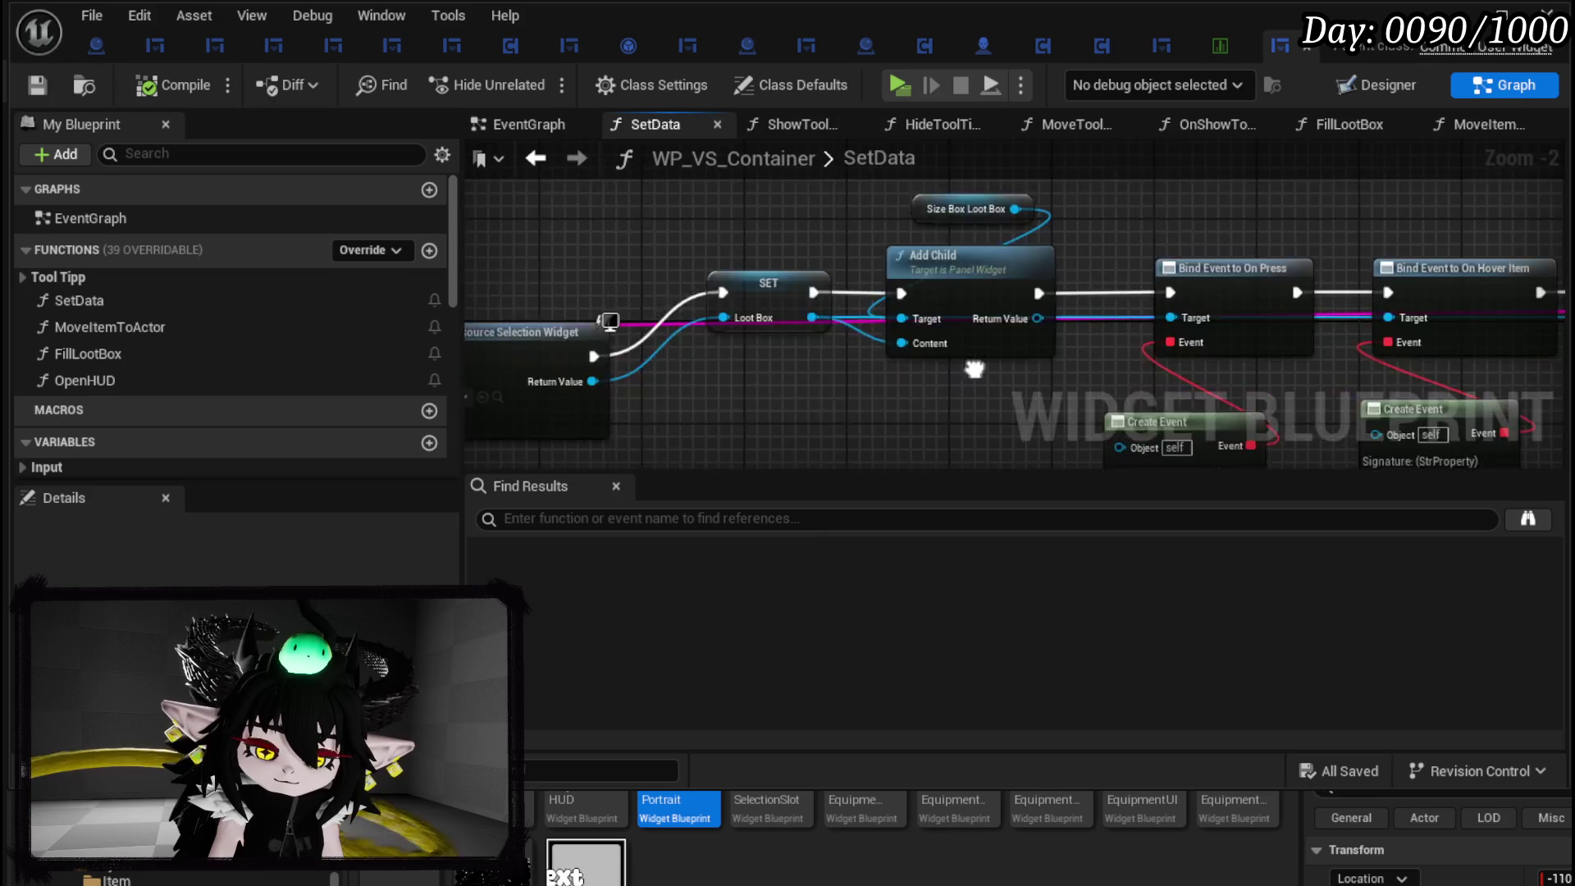
From SetData, open the FillLootBox graph and then the Add Full Map function graph.
drag(812, 257, 609, 246)
scroll(609, 246, down, 2)
drag(1320, 324, 1163, 324)
scroll(1164, 324, up, 2)
double_click(1353, 263)
scroll(1010, 289, down, 2)
mouse_move(1009, 289)
mouse_down()
mouse_move(459, 258)
mouse_move(815, 251)
mouse_up()
double_click(815, 250)
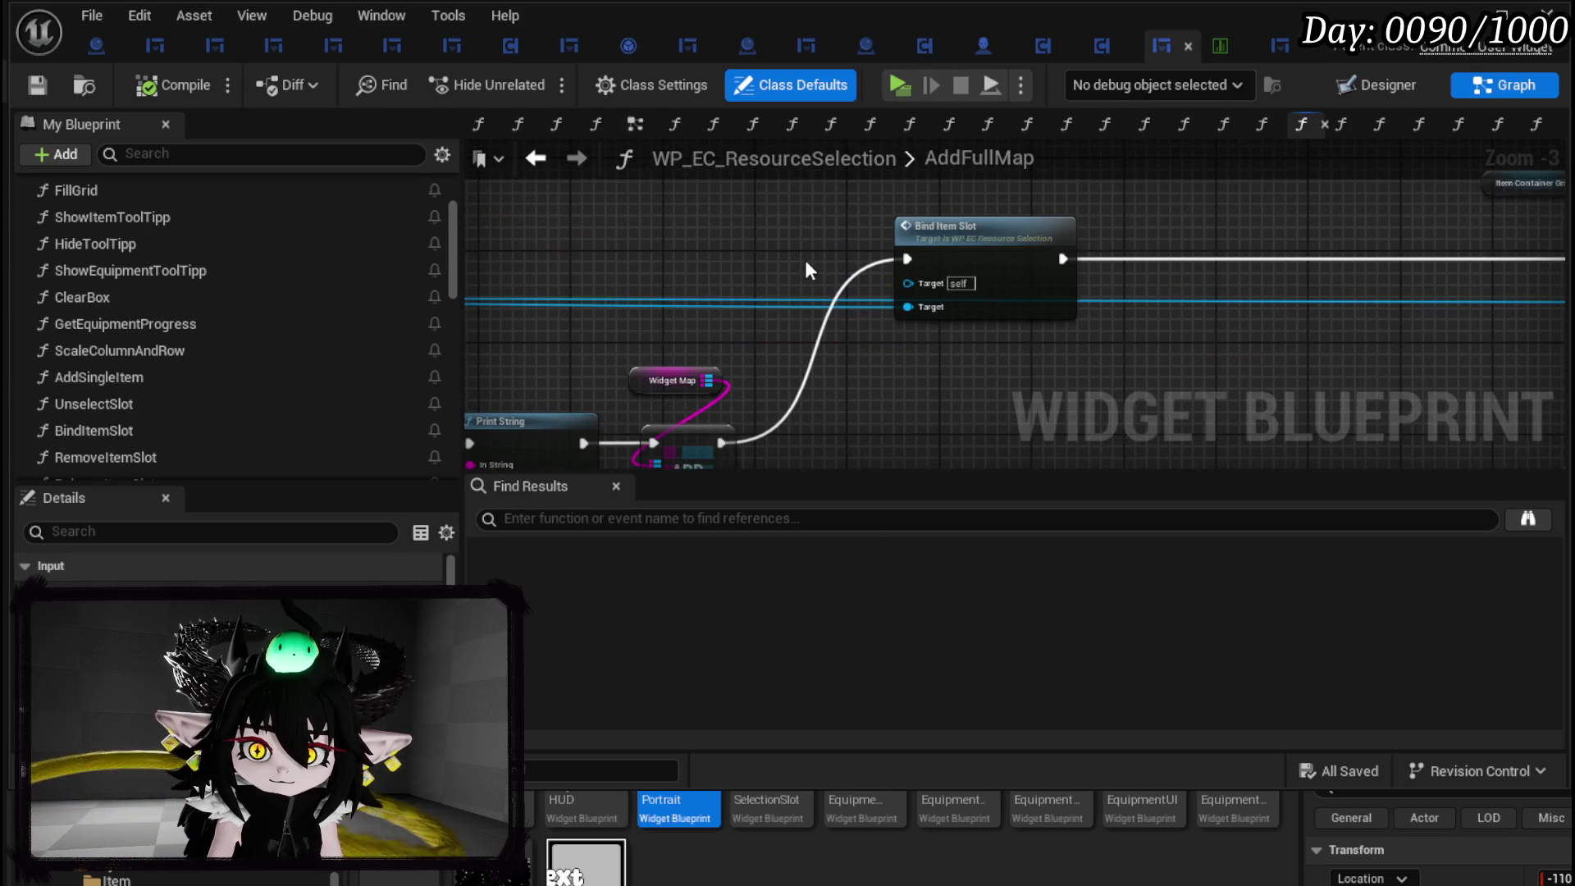
Move AddFullMap's Set Info and Bind Item Slot nodes beside the widget creation.
scroll(804, 257, down, 5)
scroll(833, 397, up, 4)
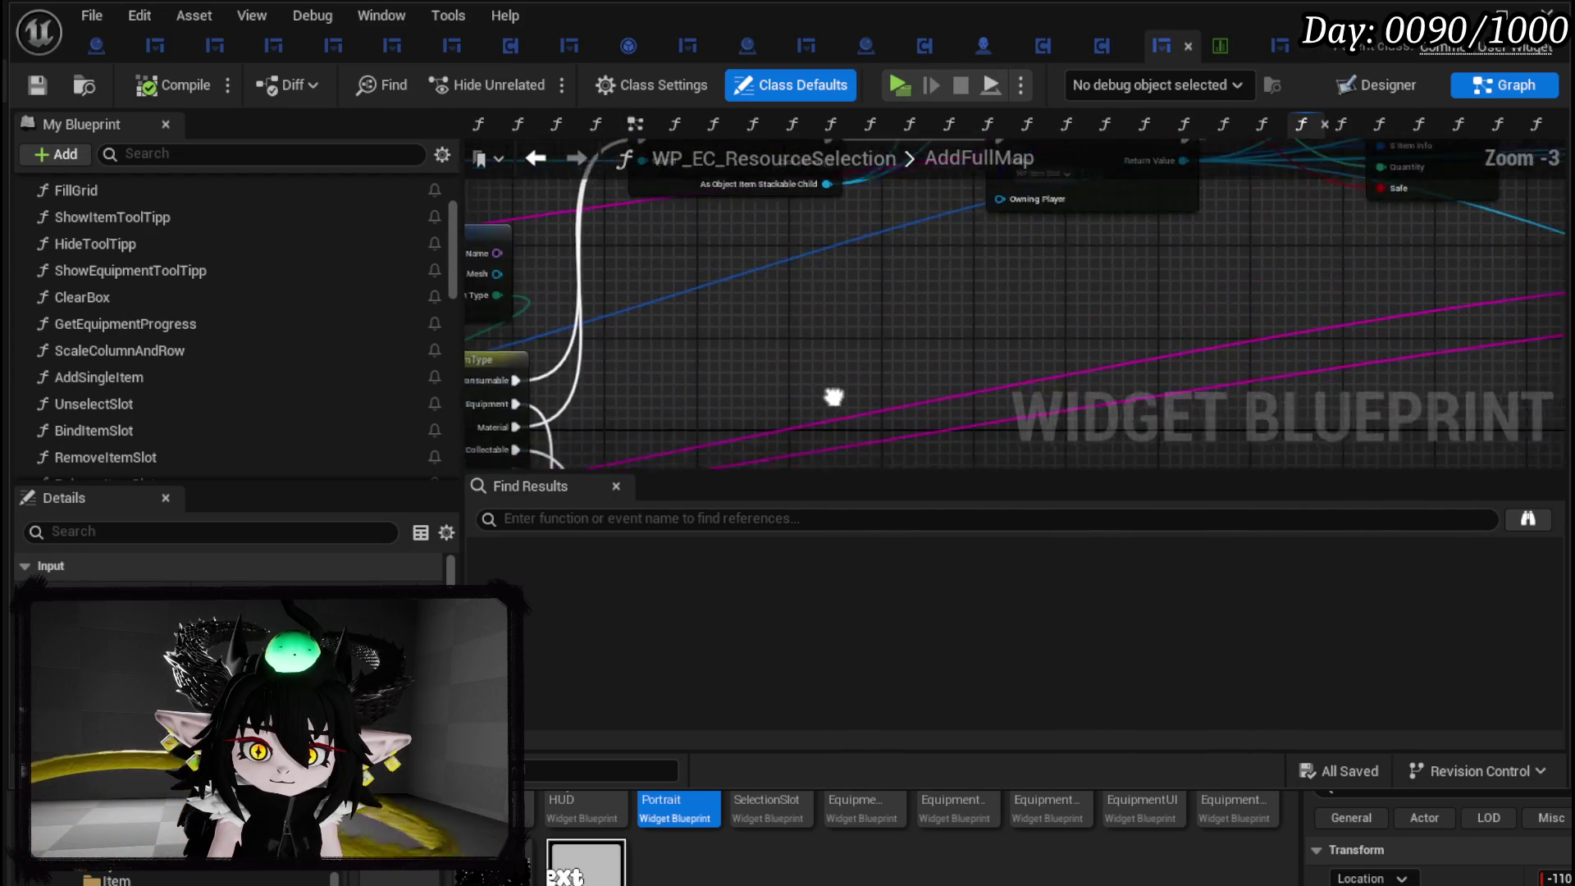
double_click(990, 366)
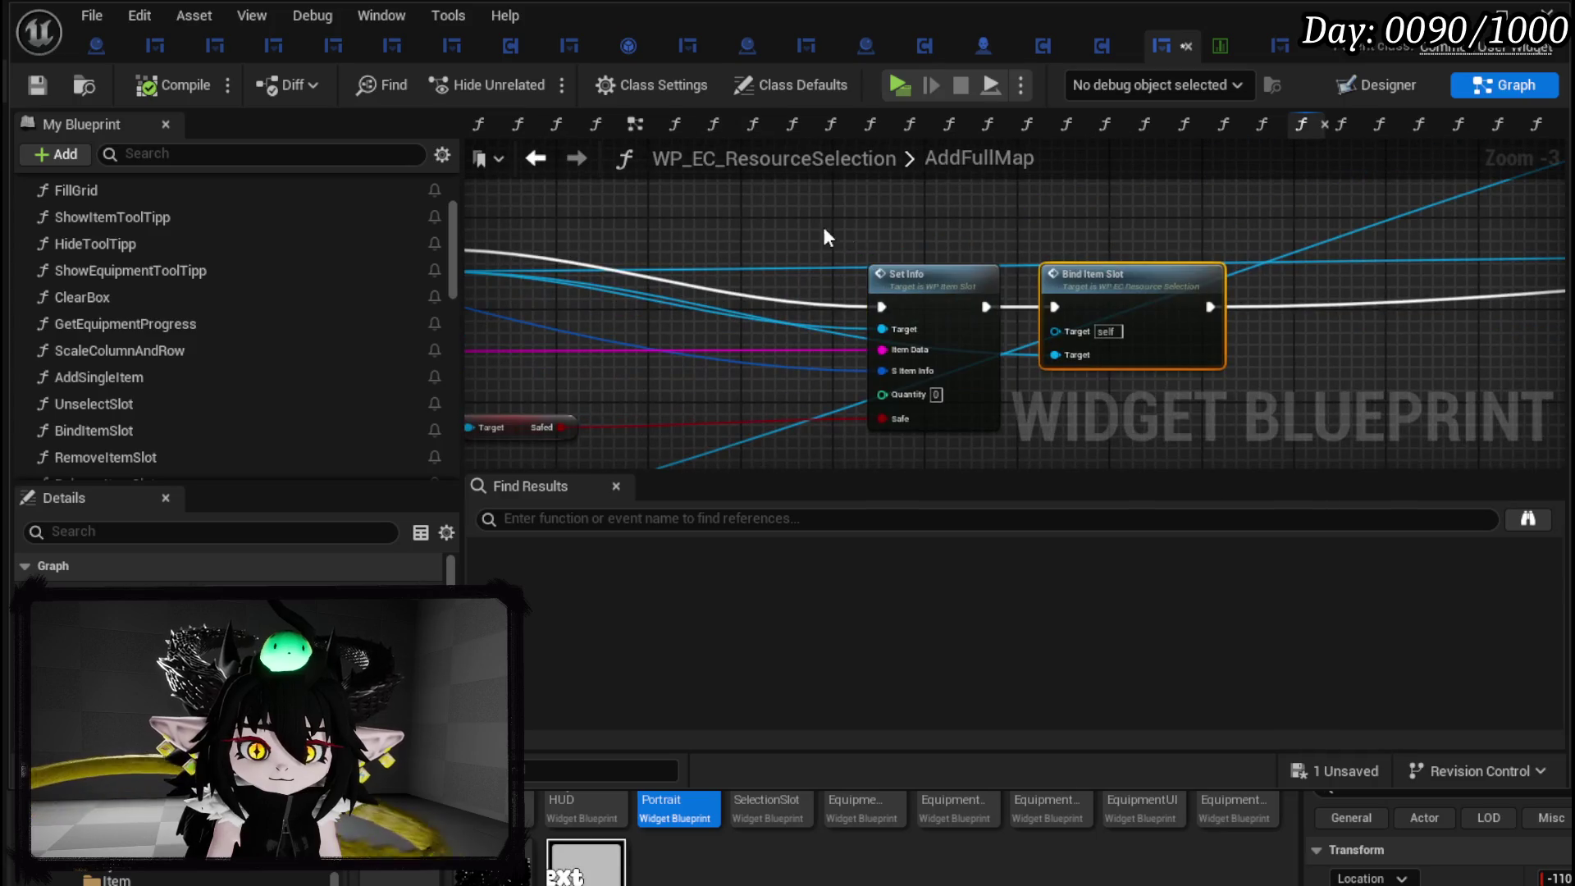
drag(1296, 300, 989, 239)
drag(769, 227, 1042, 234)
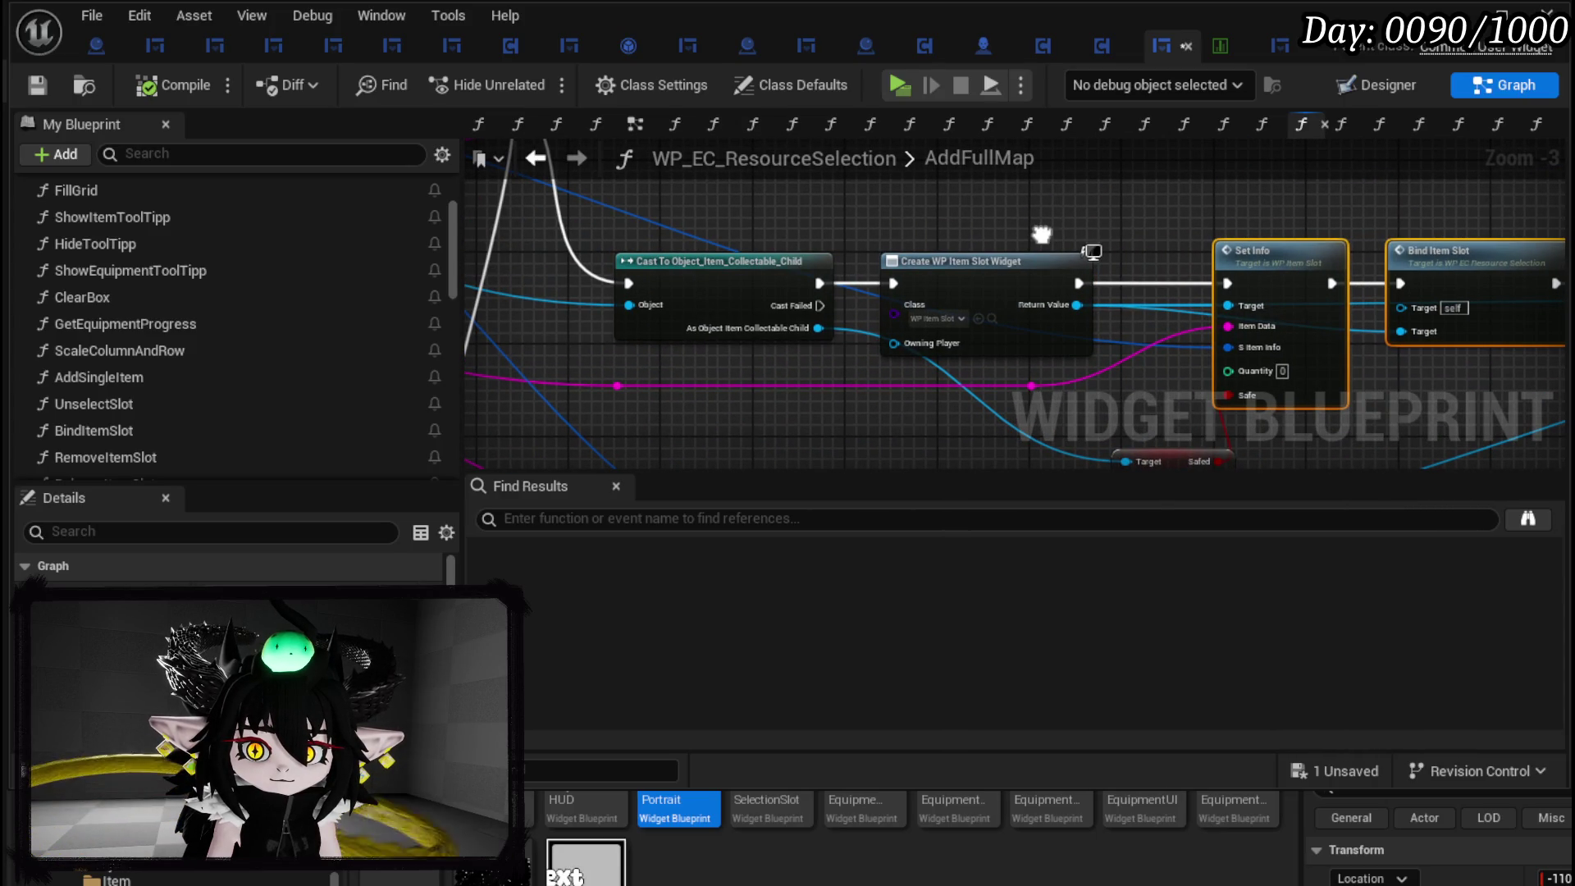
mouse_move(1042, 235)
mouse_down()
mouse_move(754, 181)
mouse_move(1090, 218)
mouse_move(492, 230)
mouse_move(715, 257)
mouse_move(344, 246)
mouse_move(698, 431)
mouse_up()
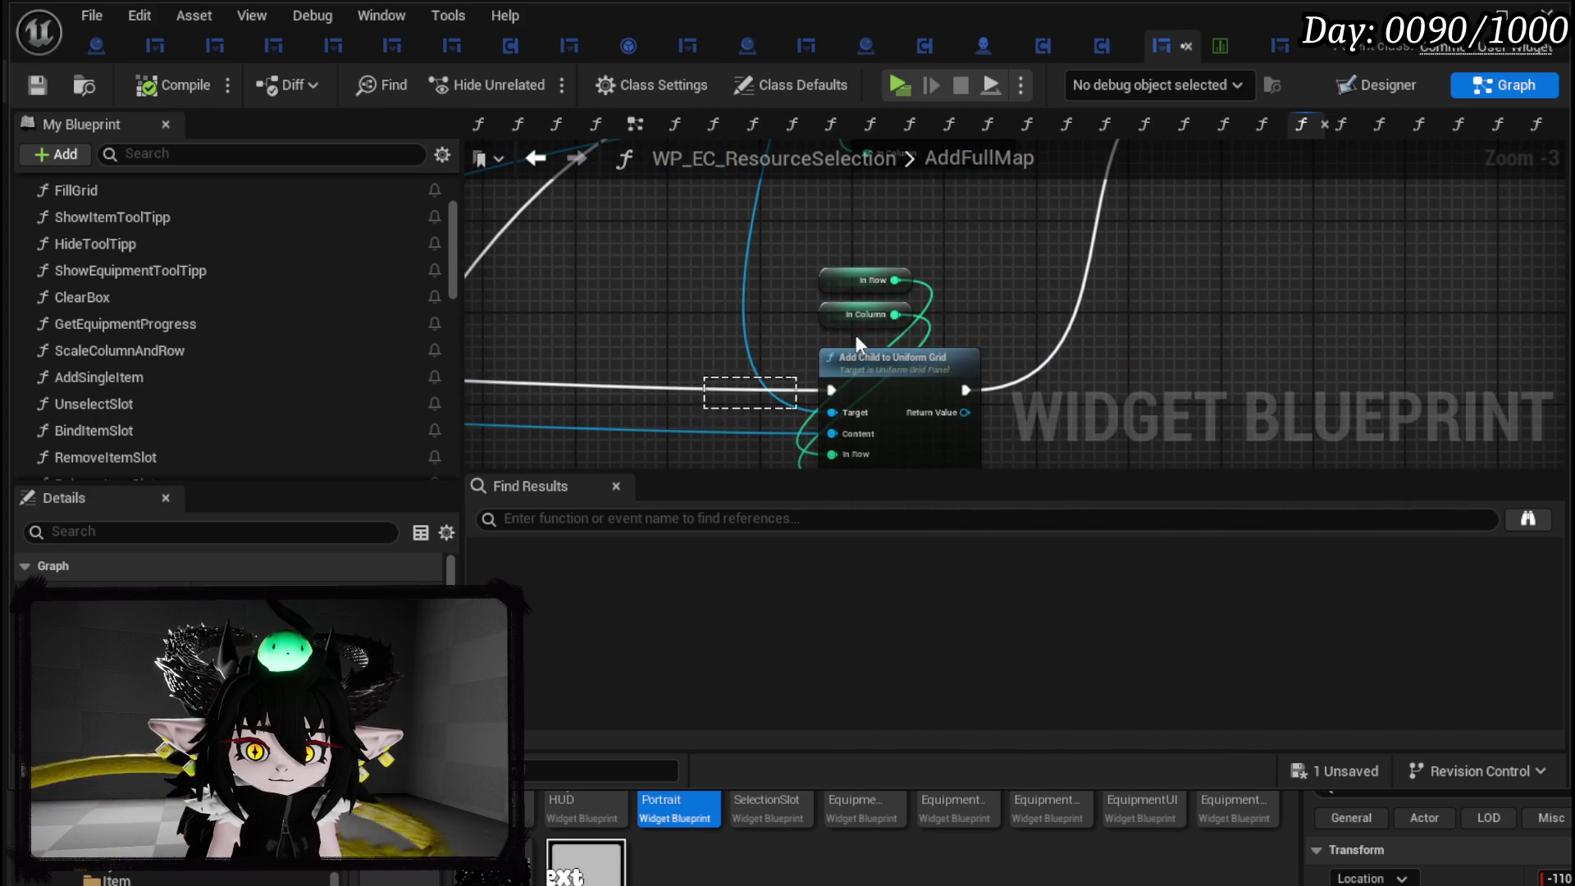
Shift the two slot nodes slightly left, deselect them, and return to WP_VictoryUI.
scroll(906, 351, down, 3)
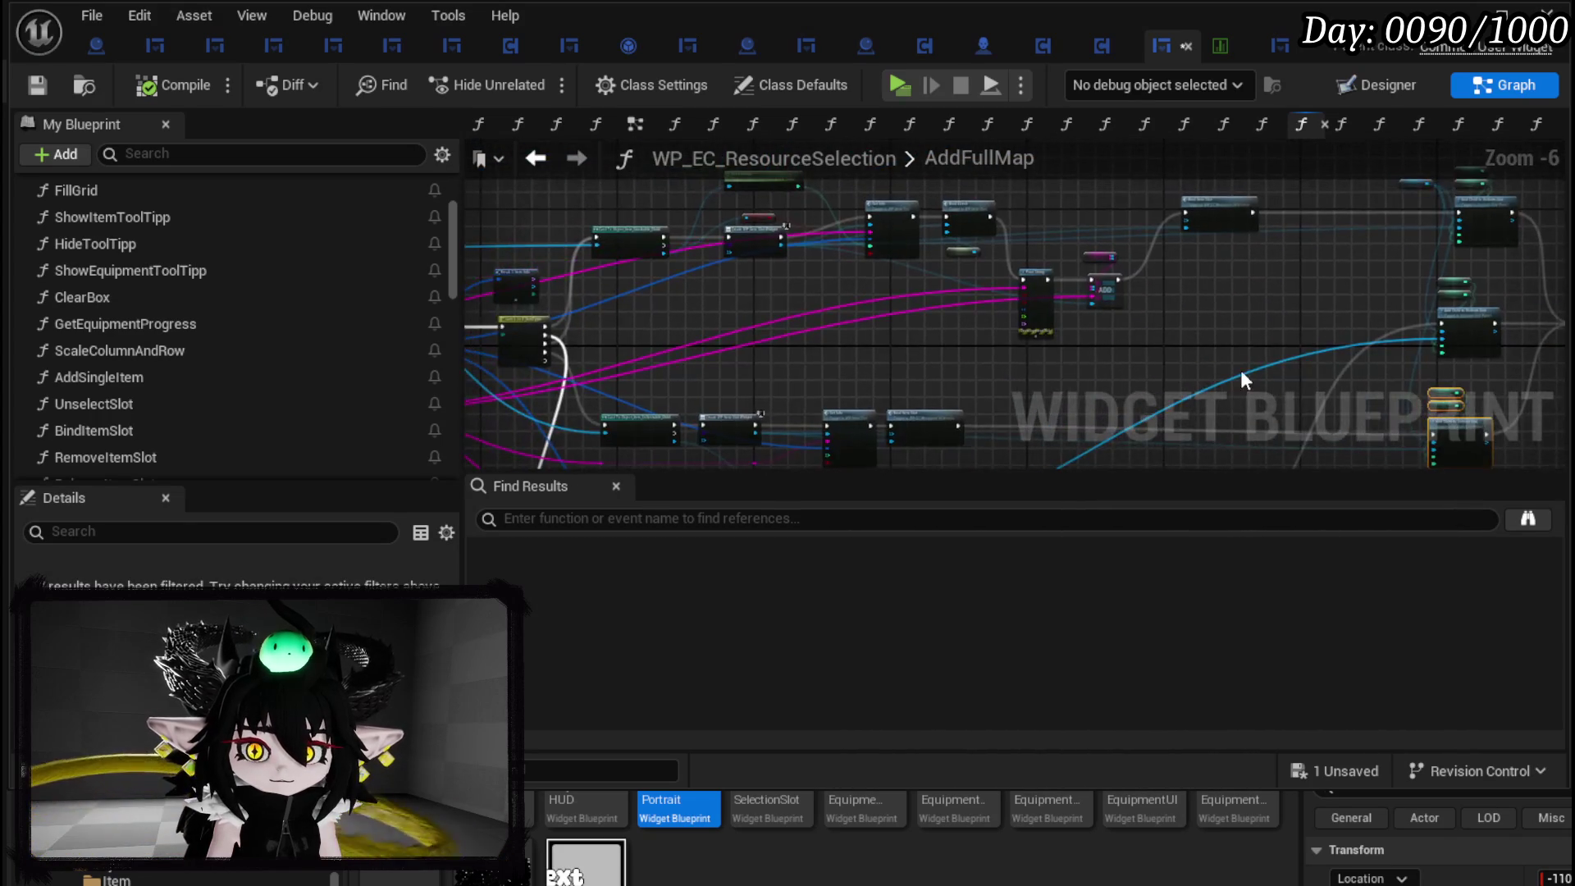
scroll(902, 345, up, 3)
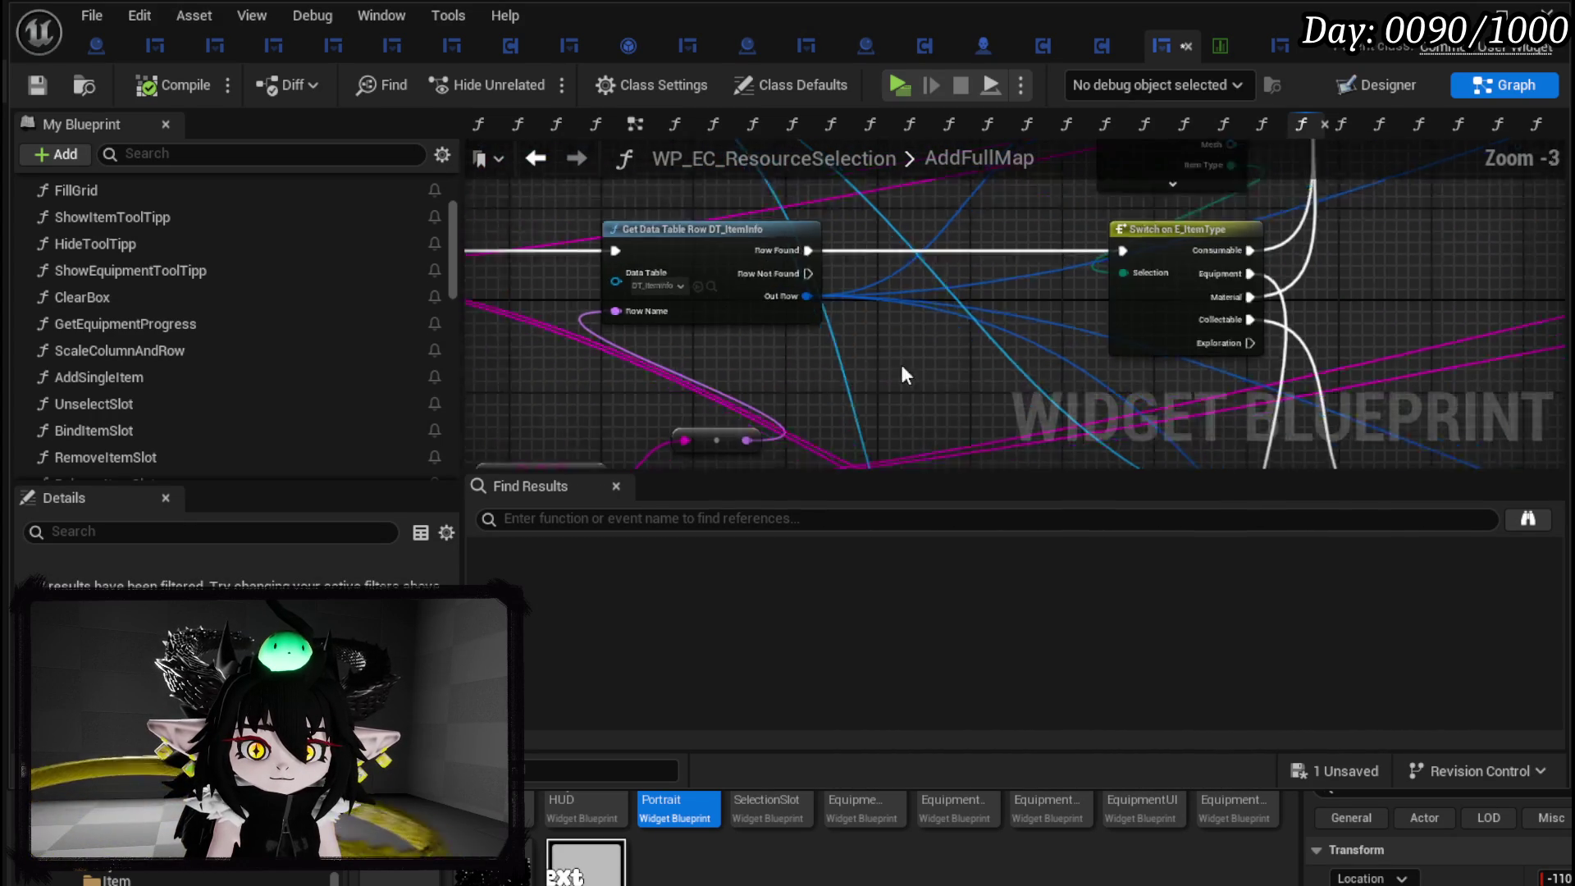
scroll(736, 295, down, 2)
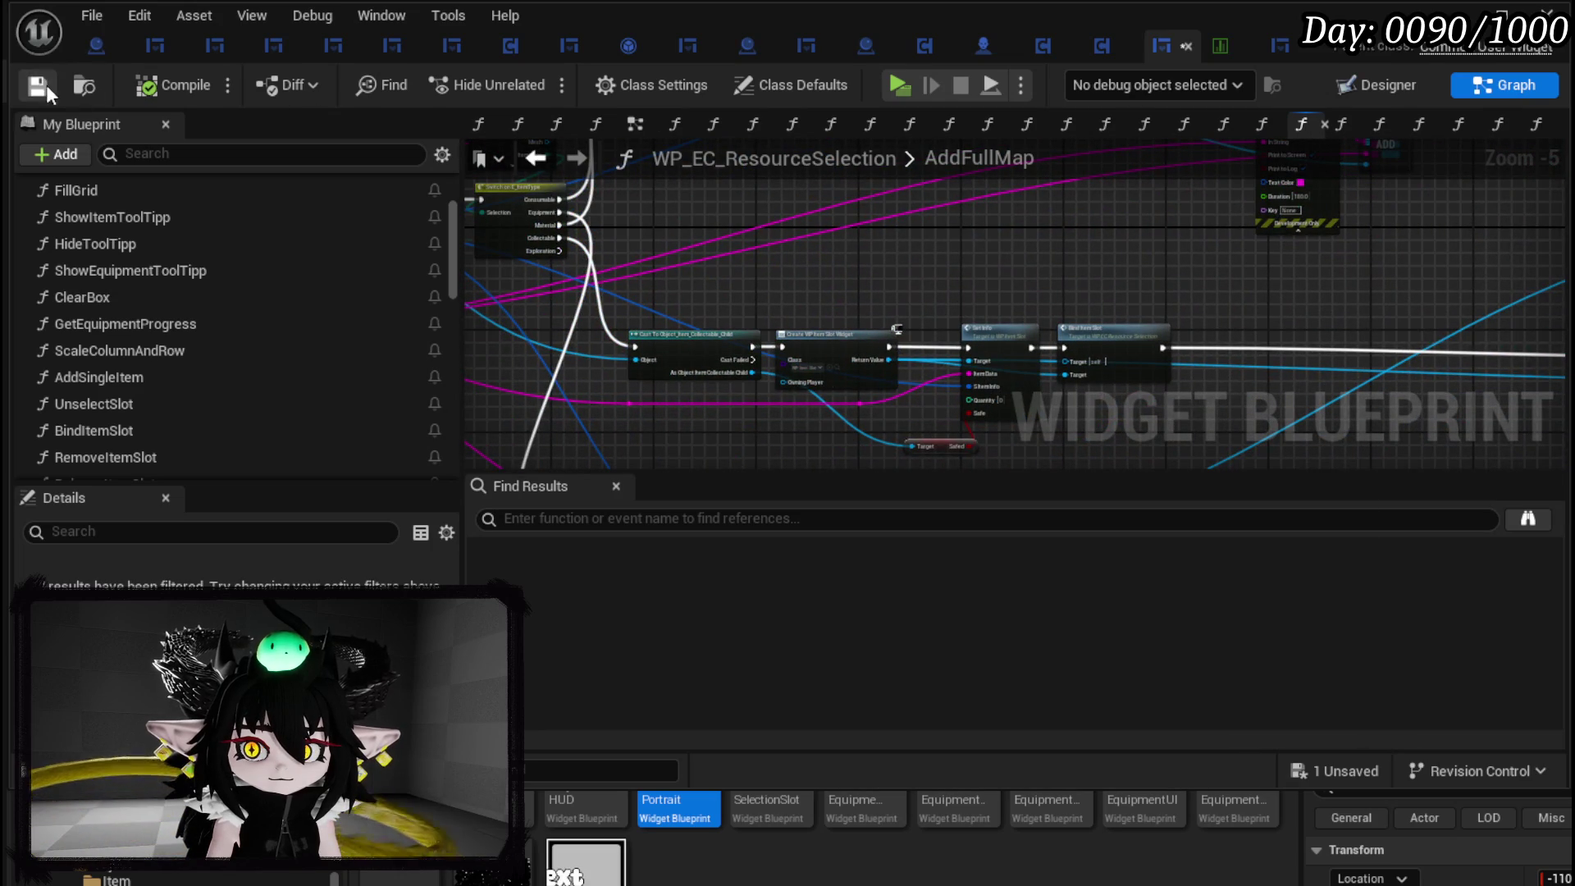
scroll(1149, 196, up, 2)
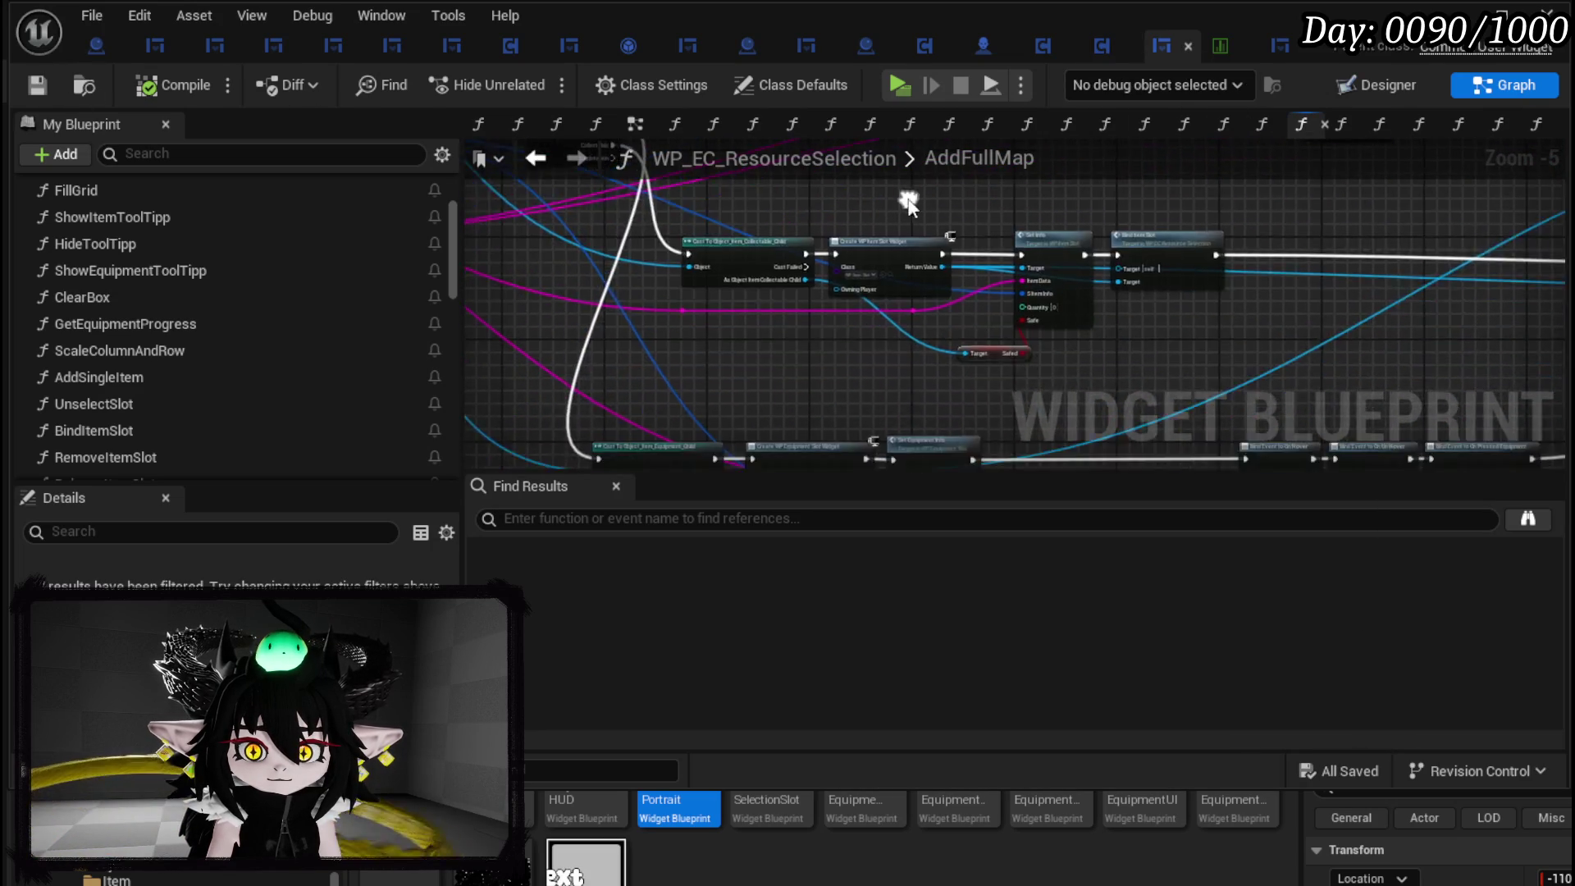
mouse_move(1053, 213)
mouse_down()
mouse_move(1327, 258)
mouse_move(1297, 264)
mouse_up()
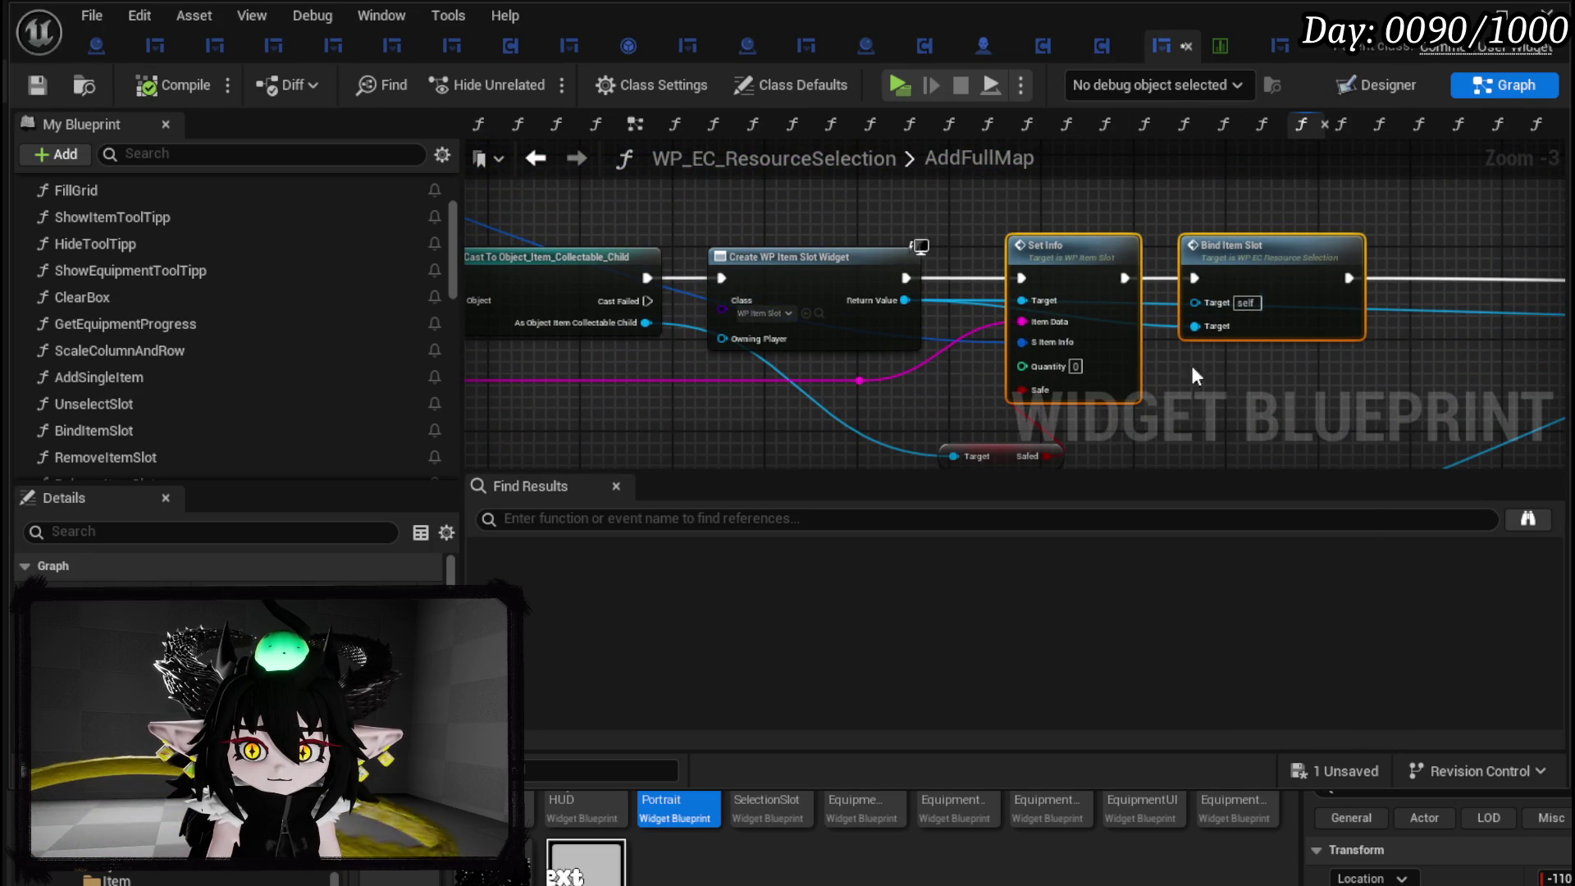
click(1210, 399)
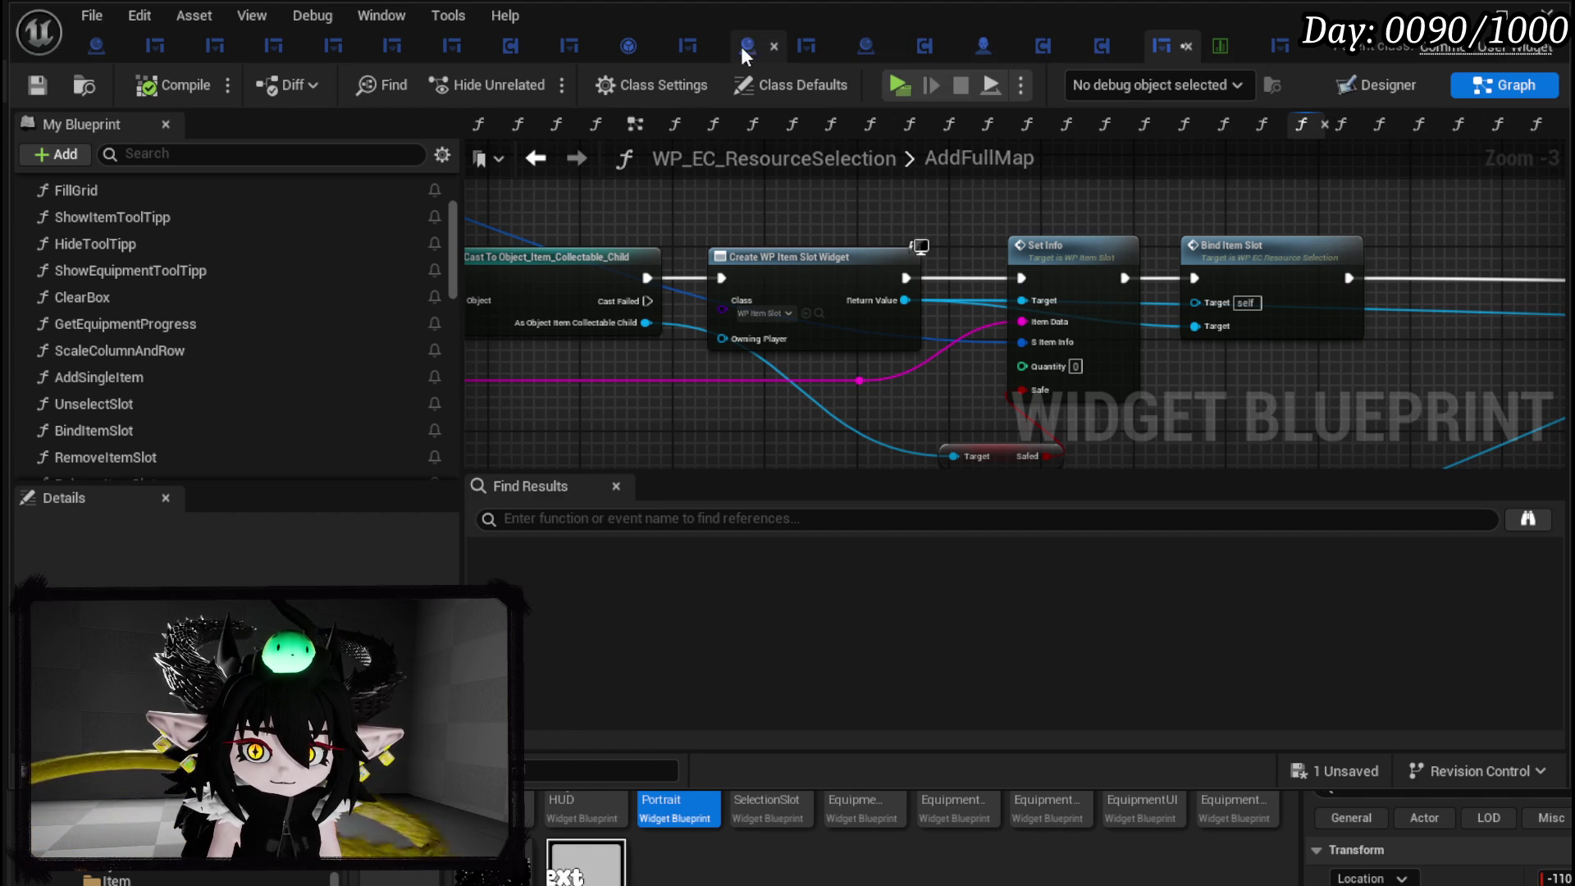
click(692, 46)
scroll(835, 223, down, 2)
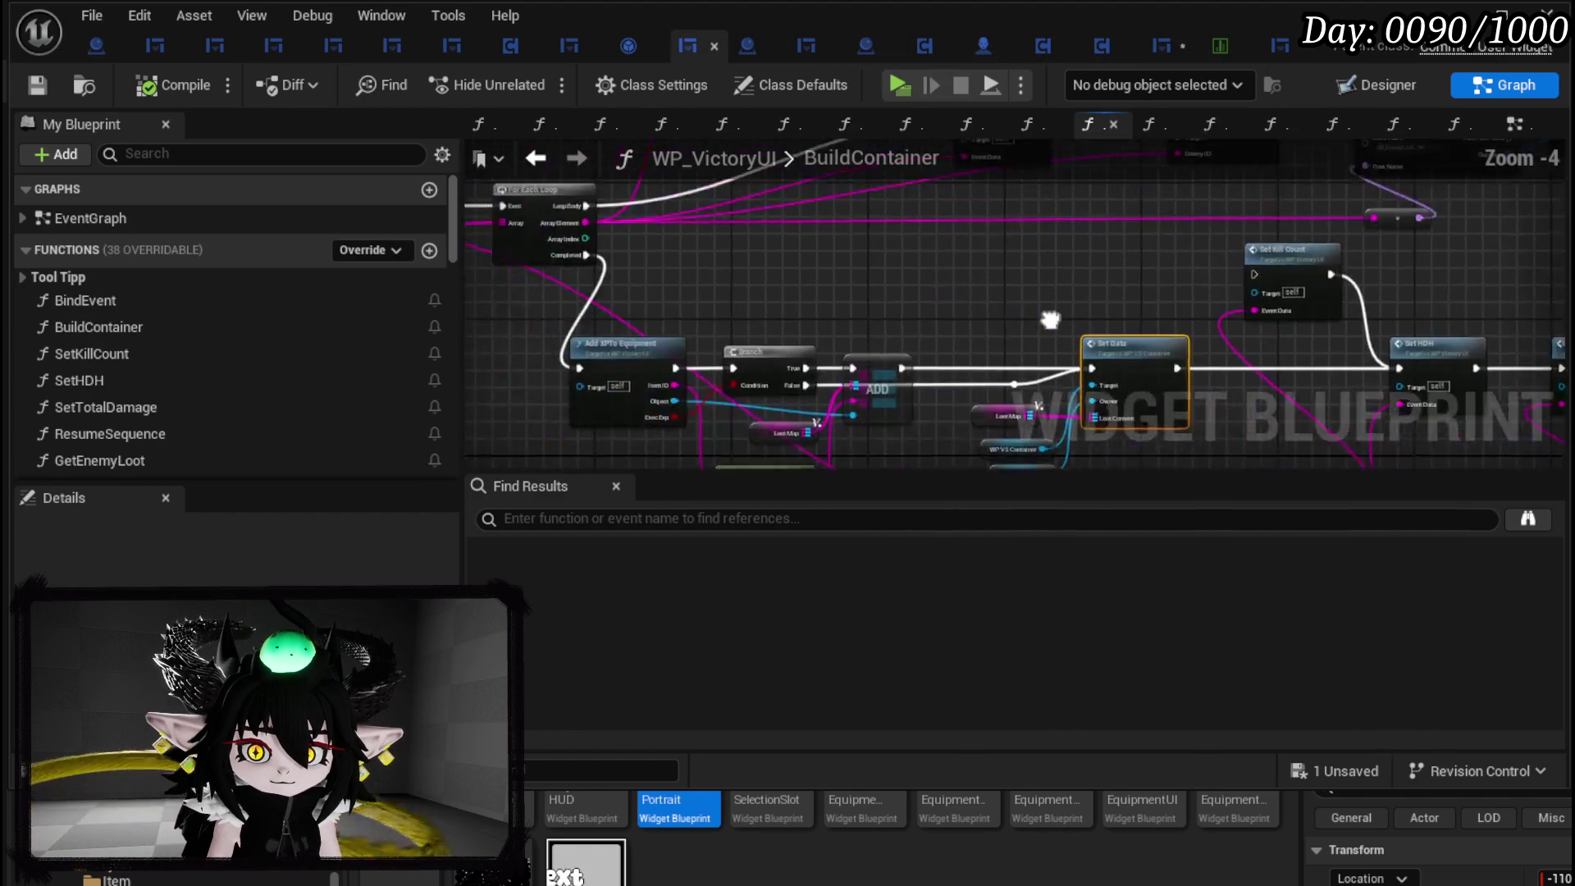
Peek into Get Enemy Loot from BuildContainer, then open the Add Objects from Map graph.
scroll(847, 366, up, 2)
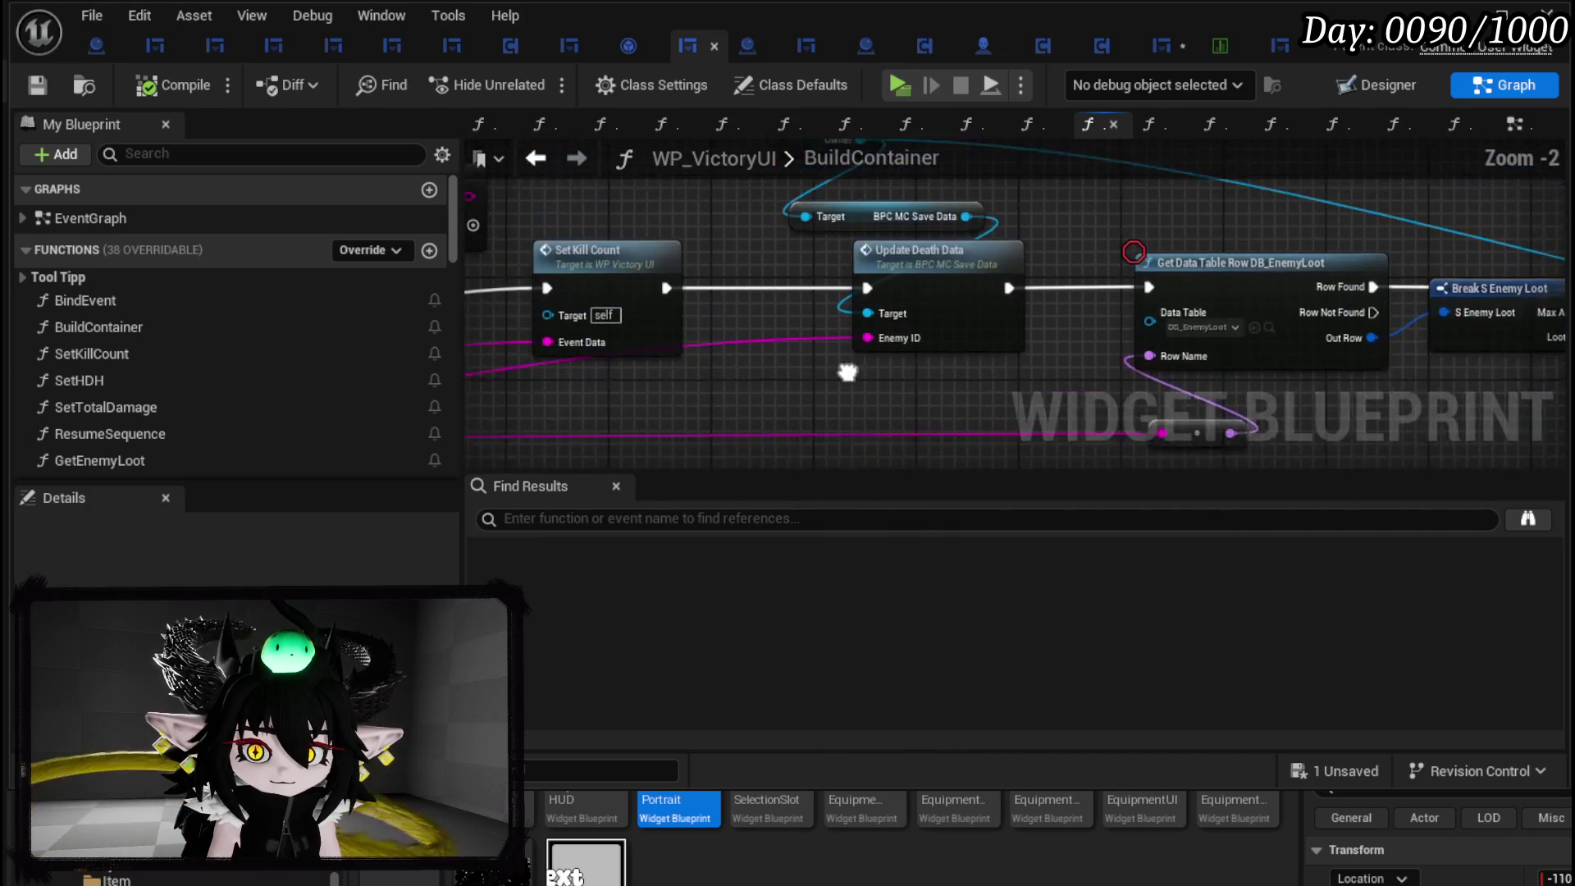
drag(867, 393, 563, 379)
mouse_move(682, 343)
mouse_down()
mouse_move(509, 271)
mouse_move(750, 220)
mouse_move(843, 232)
mouse_move(646, 217)
mouse_up()
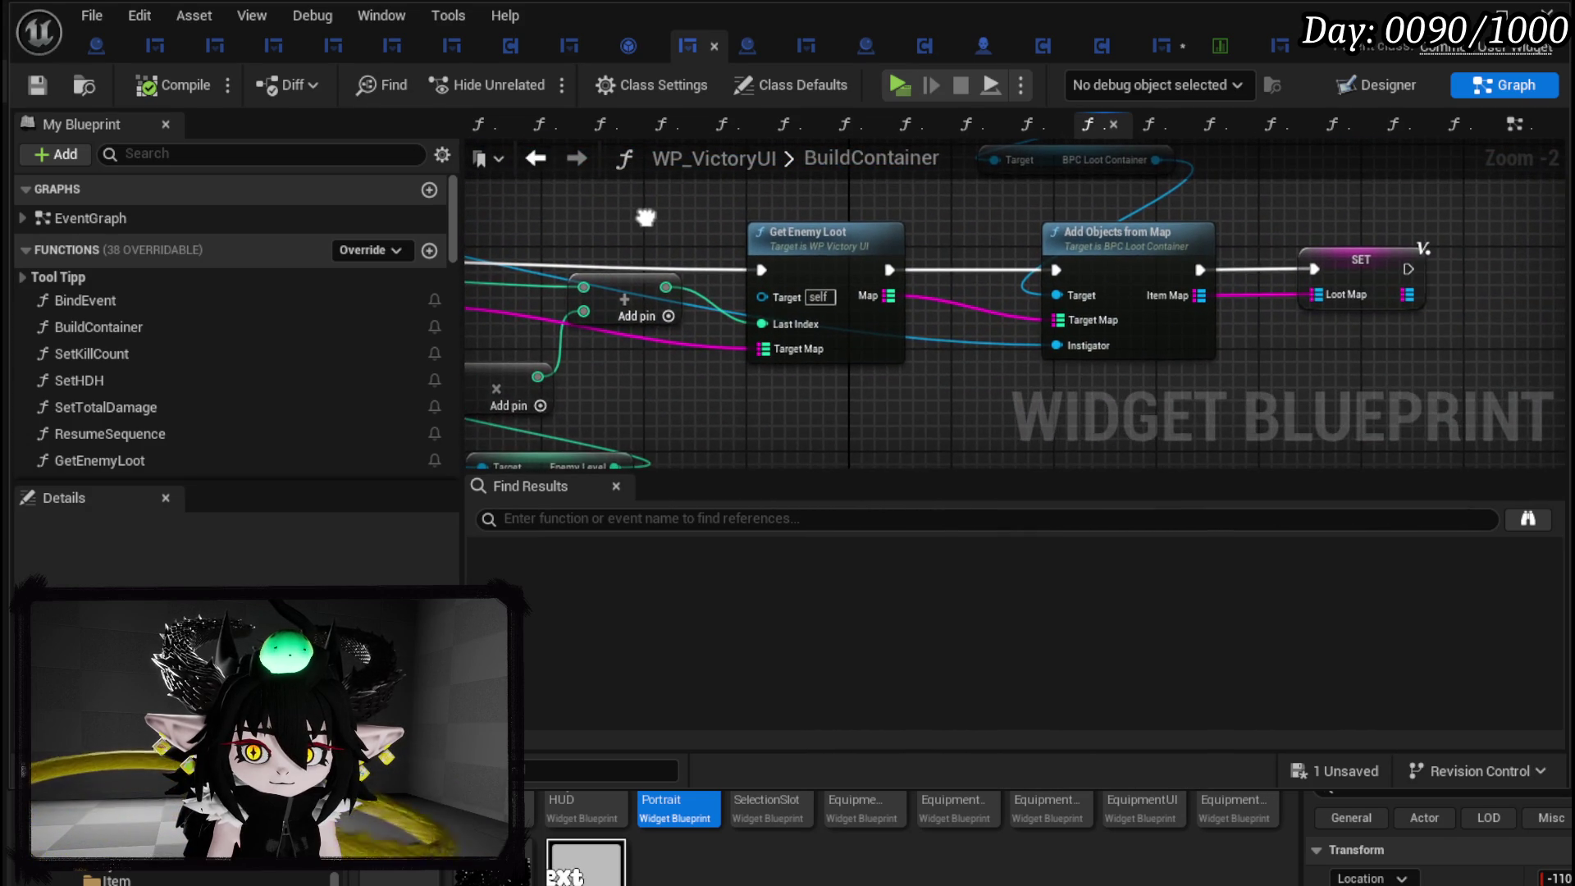
double_click(837, 250)
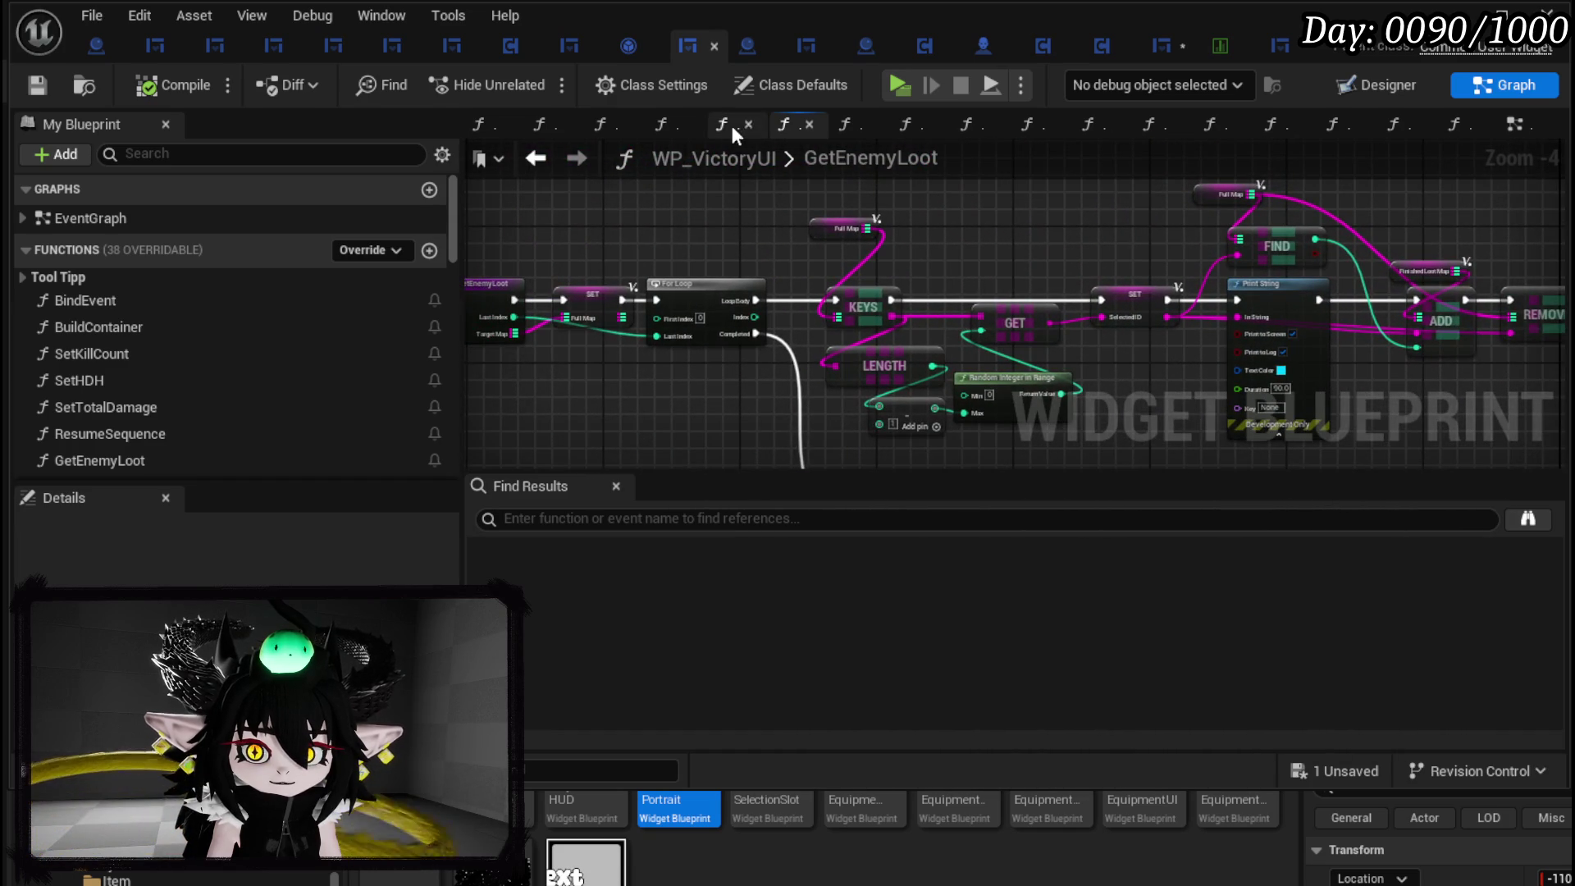
click(579, 163)
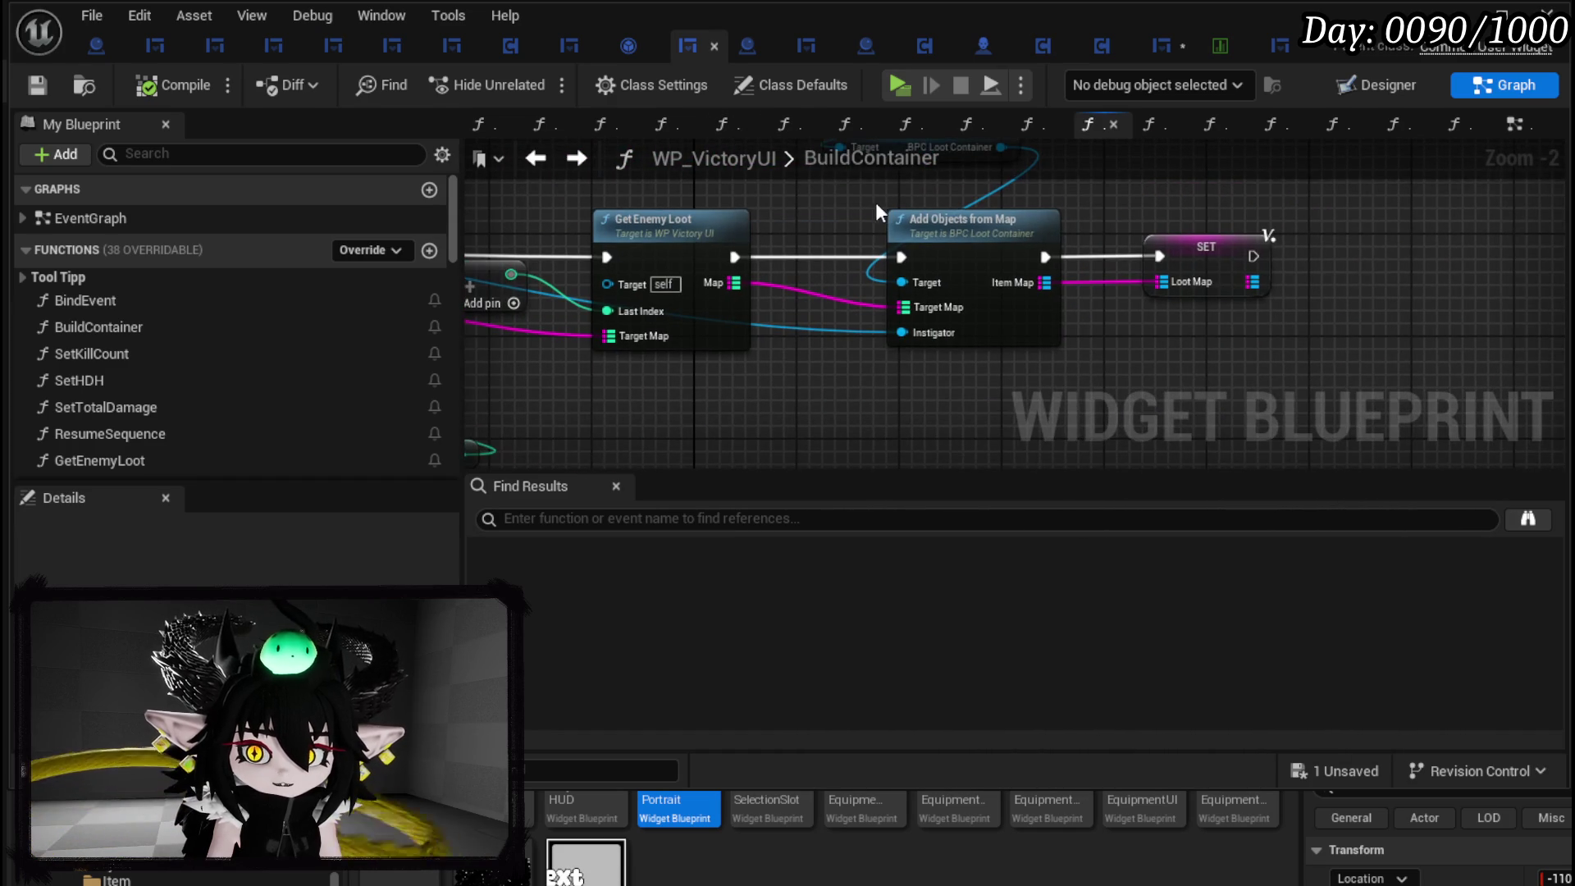
double_click(953, 229)
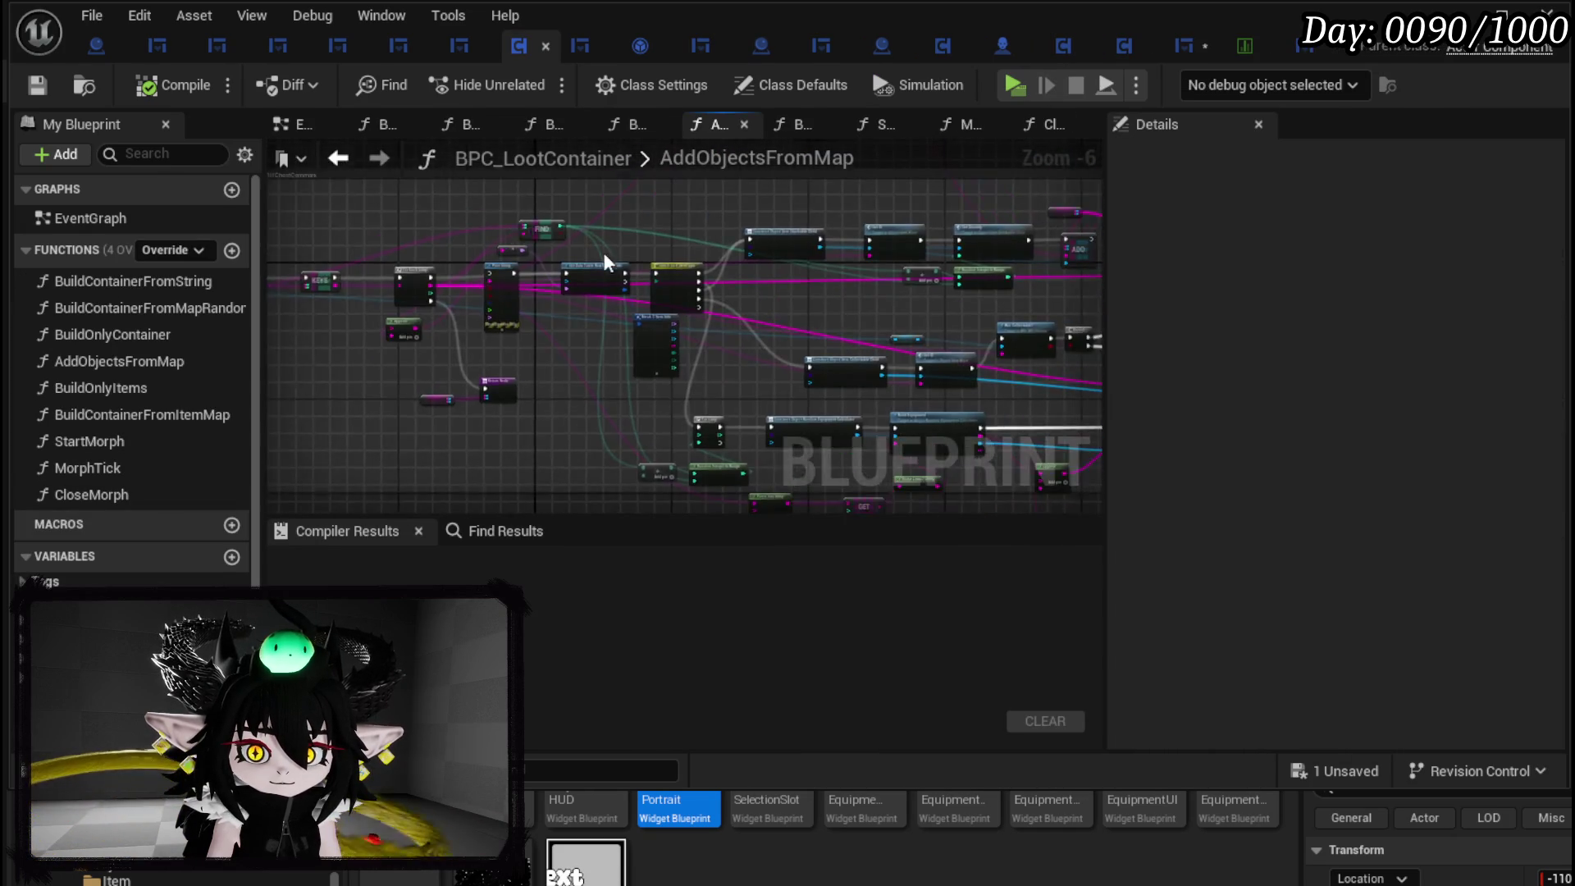
Look over the AddObjectsFromMap nodes and move the ADD node slightly up.
scroll(694, 268, down, 1)
mouse_move(694, 268)
mouse_down()
mouse_move(556, 261)
mouse_move(303, 295)
mouse_up()
mouse_move(644, 351)
mouse_down()
mouse_move(373, 327)
mouse_move(334, 197)
mouse_up()
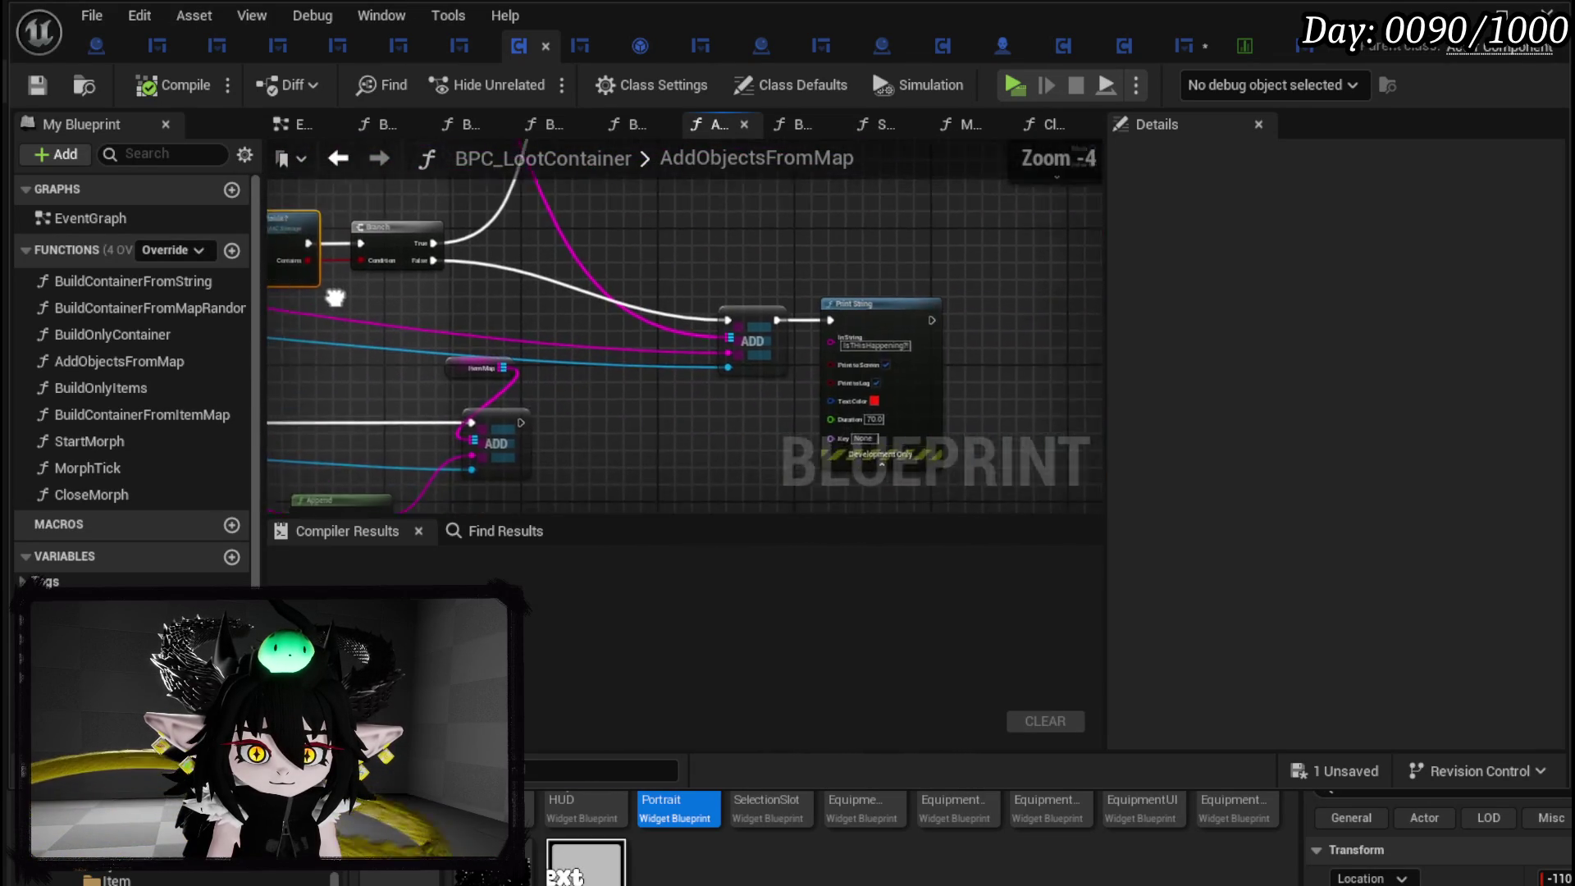
mouse_move(746, 416)
mouse_down()
mouse_move(377, 433)
mouse_move(33, 496)
mouse_up()
drag(573, 297, 658, 310)
click(788, 248)
mouse_move(787, 249)
mouse_down()
mouse_move(534, 415)
mouse_move(861, 252)
mouse_move(914, 271)
mouse_up()
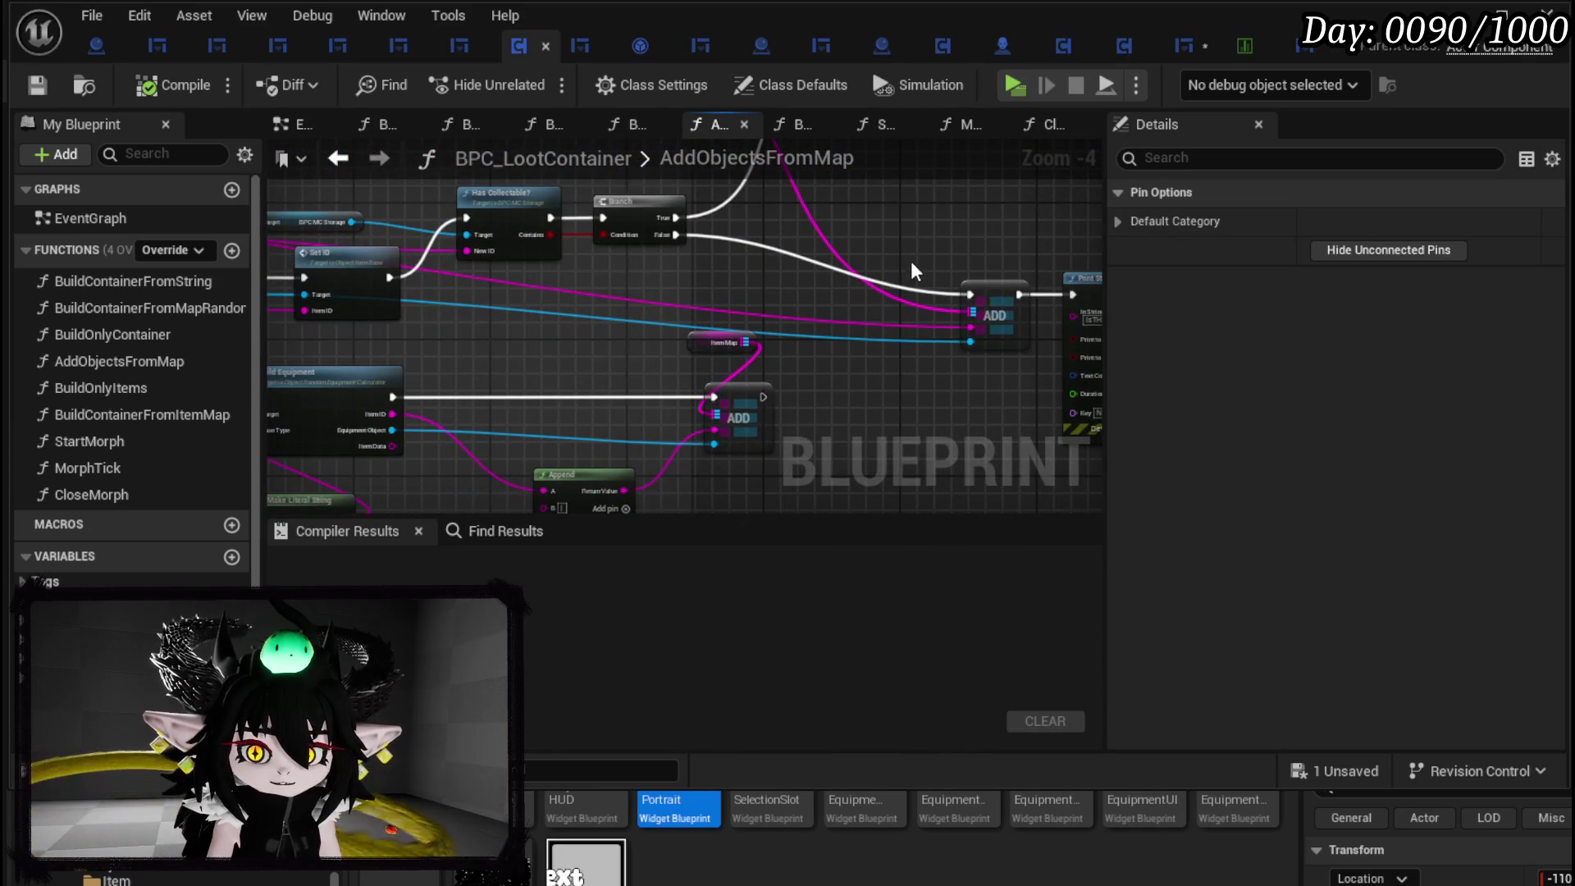
mouse_move(1010, 291)
mouse_down()
mouse_move(974, 274)
mouse_move(982, 310)
mouse_move(876, 272)
mouse_up()
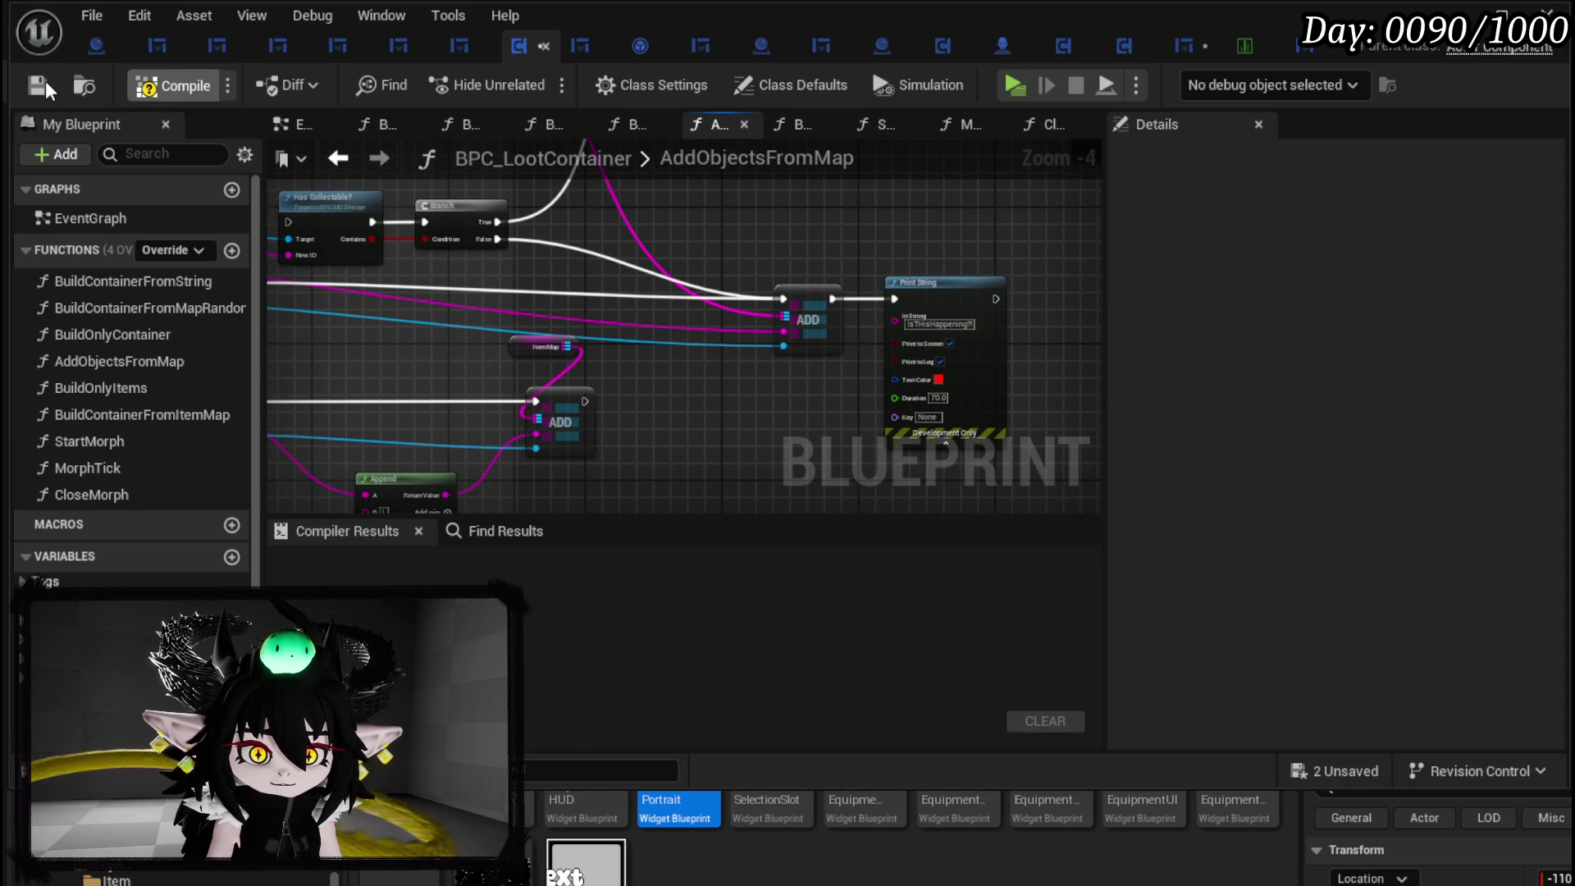
Switch to WP_EC_ResourceSelection, bring up the level editor and start a play test.
click(1181, 49)
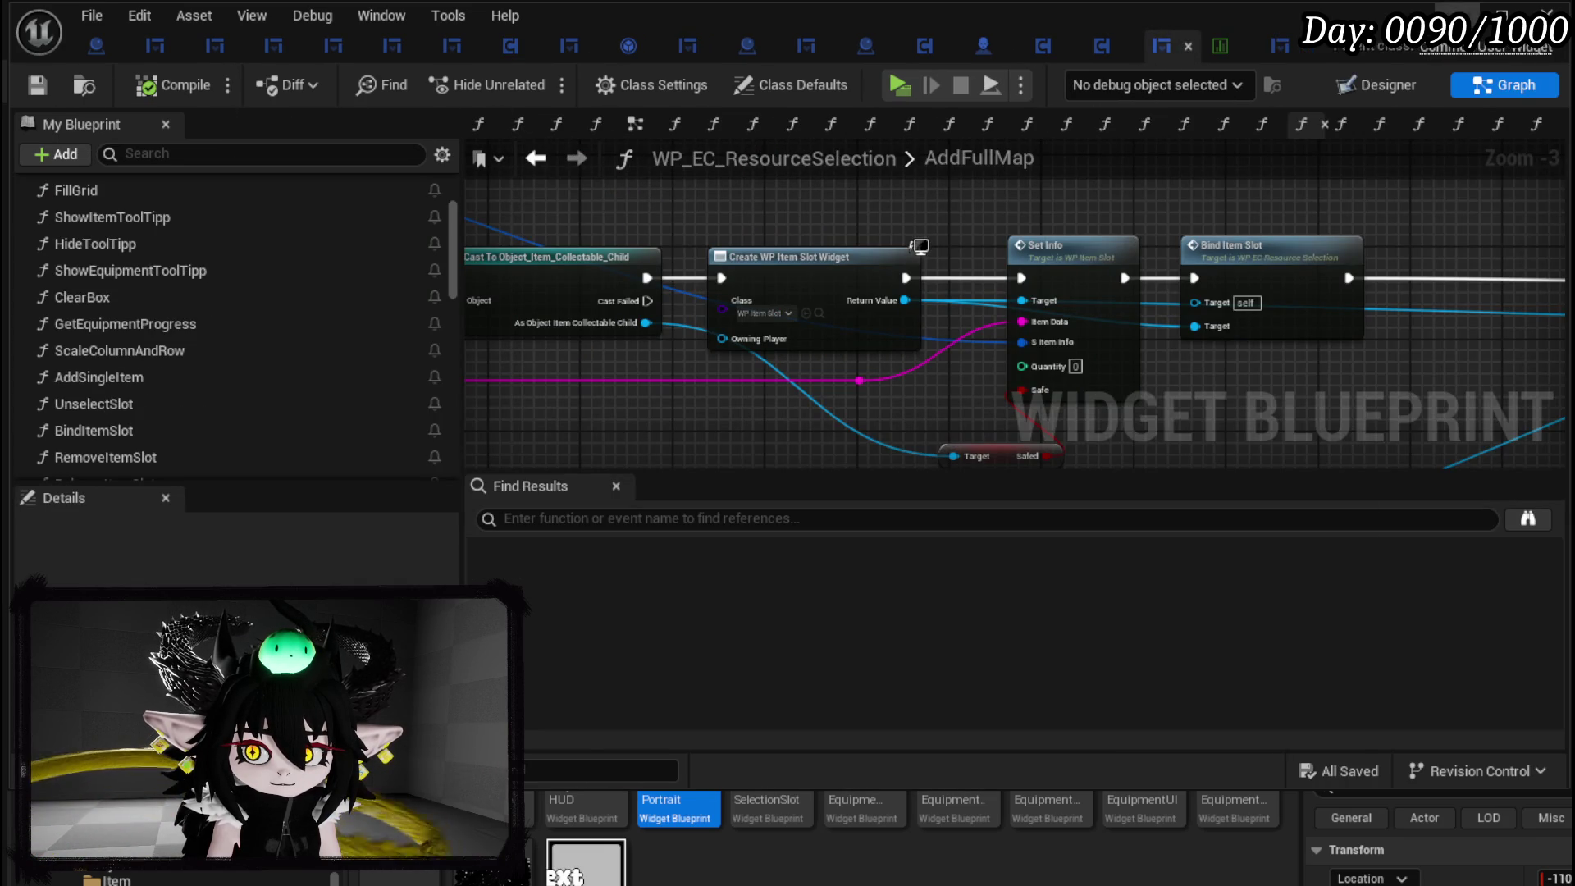
click(1458, 15)
key(alt+p)
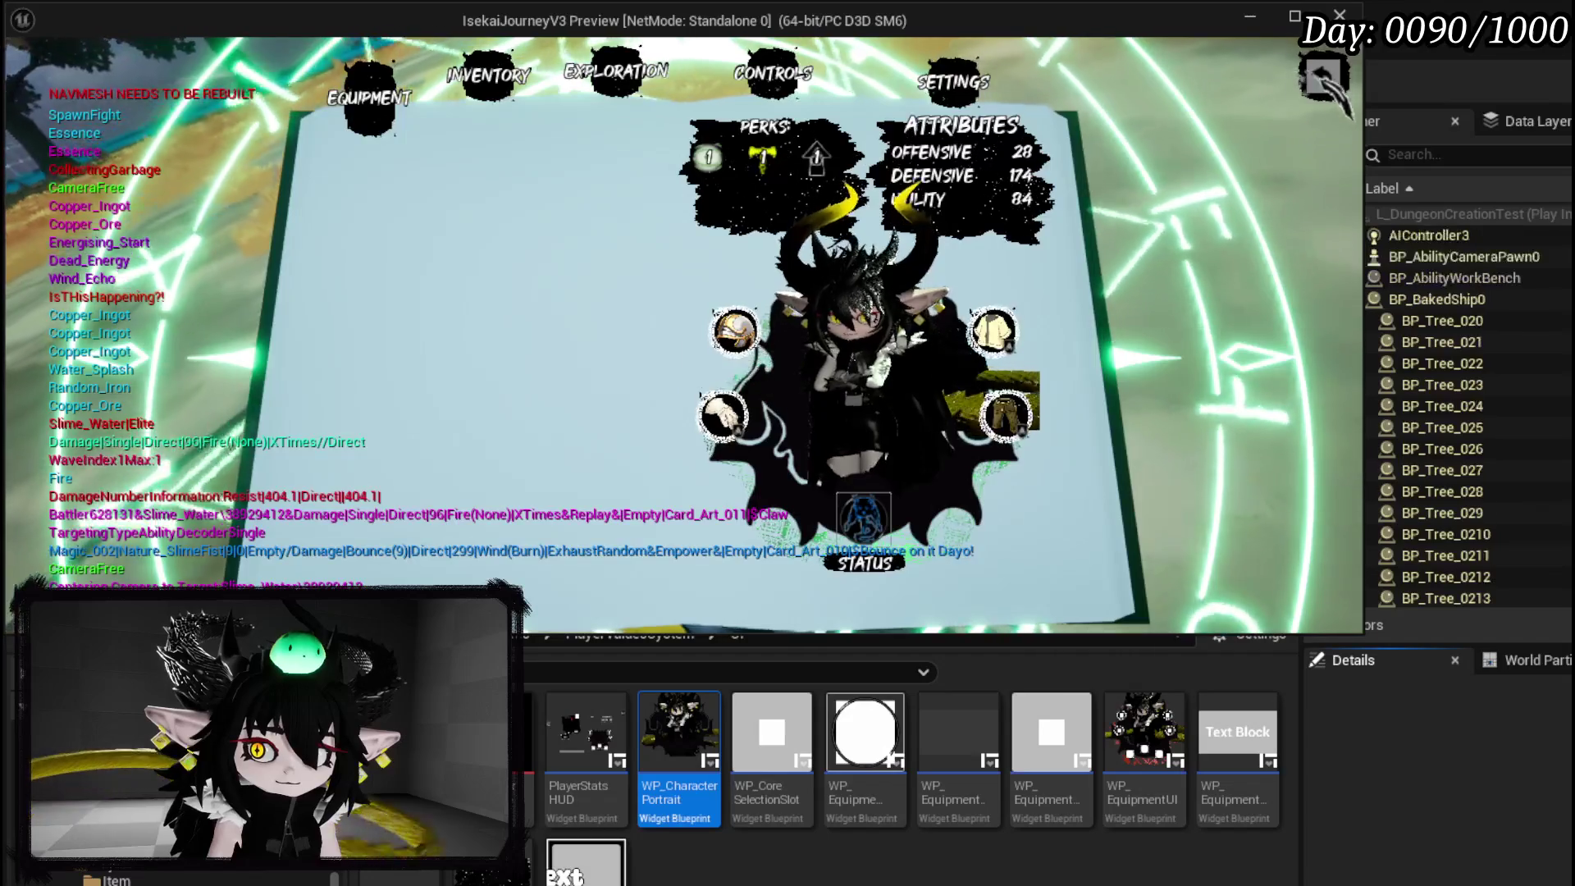
Close the in-game book menu, then ready Void Movement in the slime battle.
key(Escape)
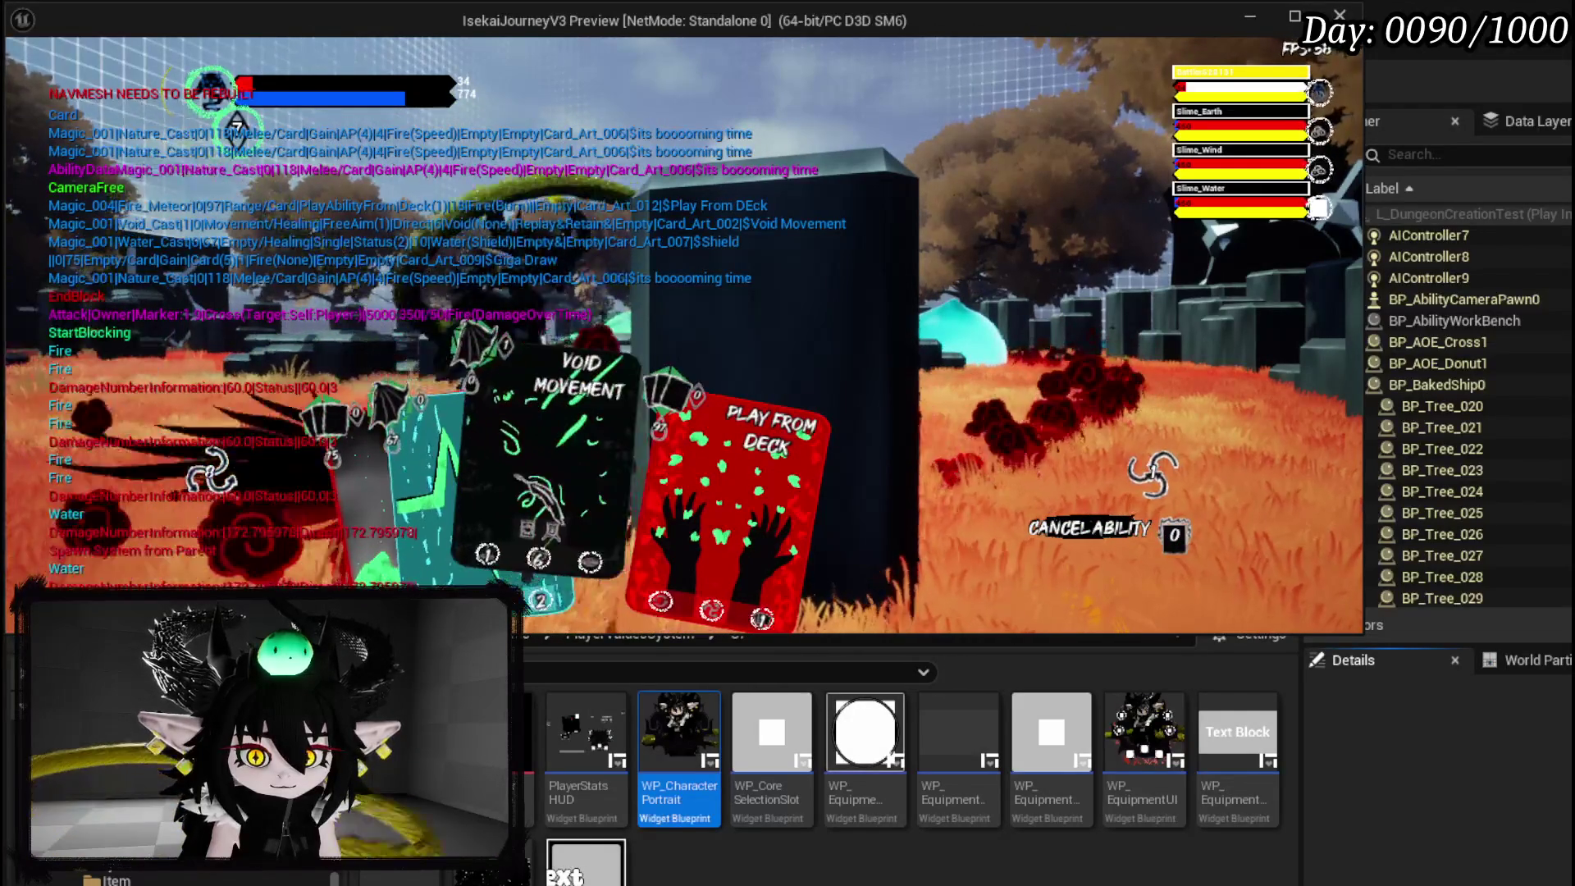
key(1)
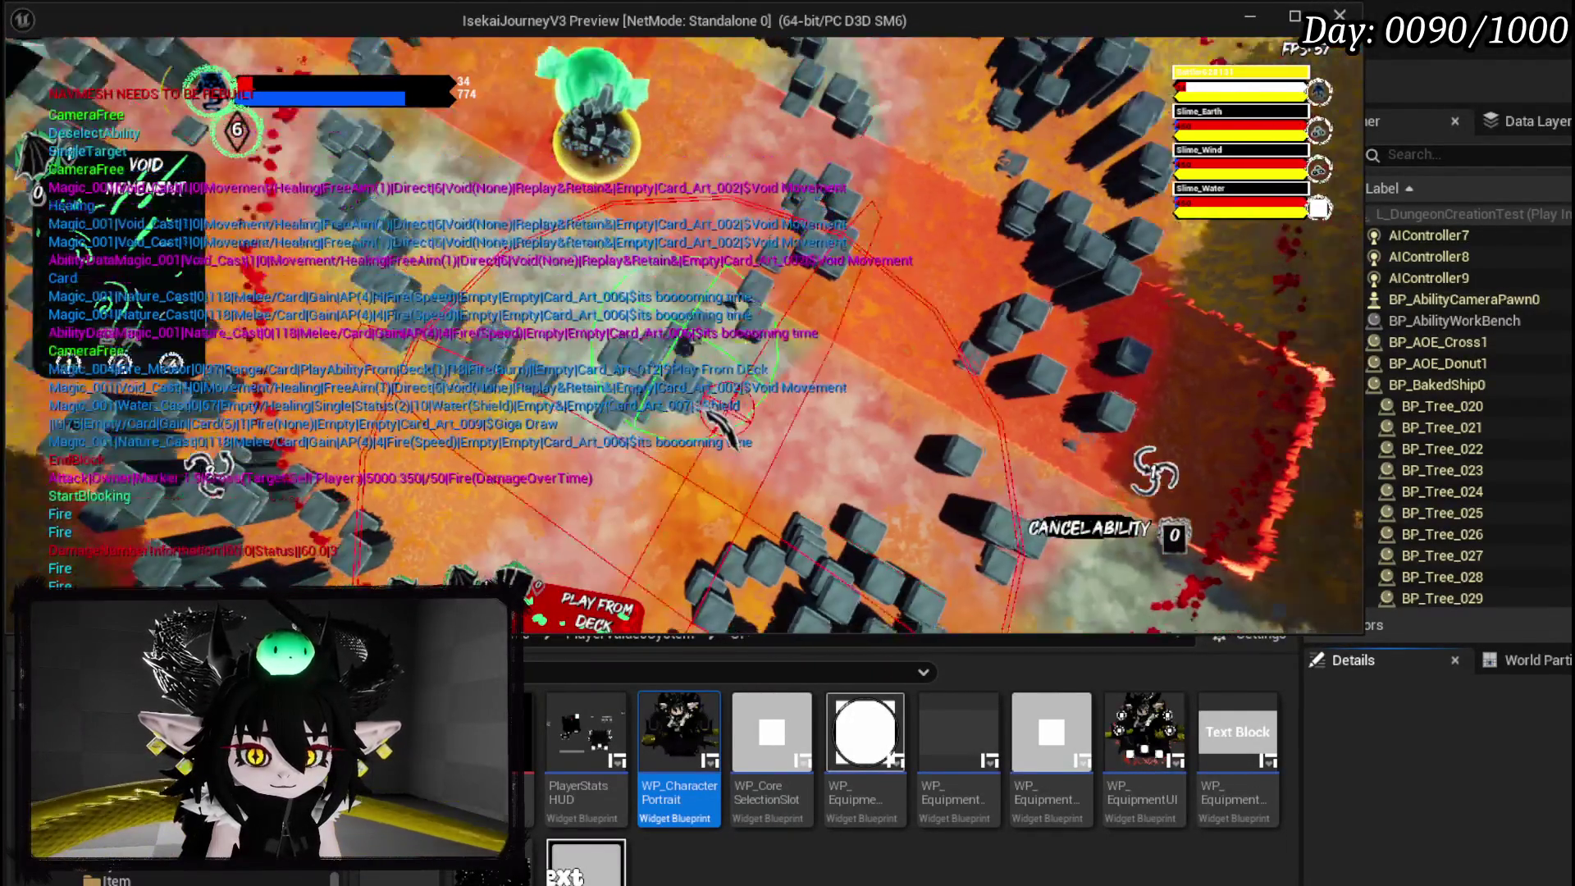
Cast Void Movement to win the slime fight and start collecting the loot.
click(721, 429)
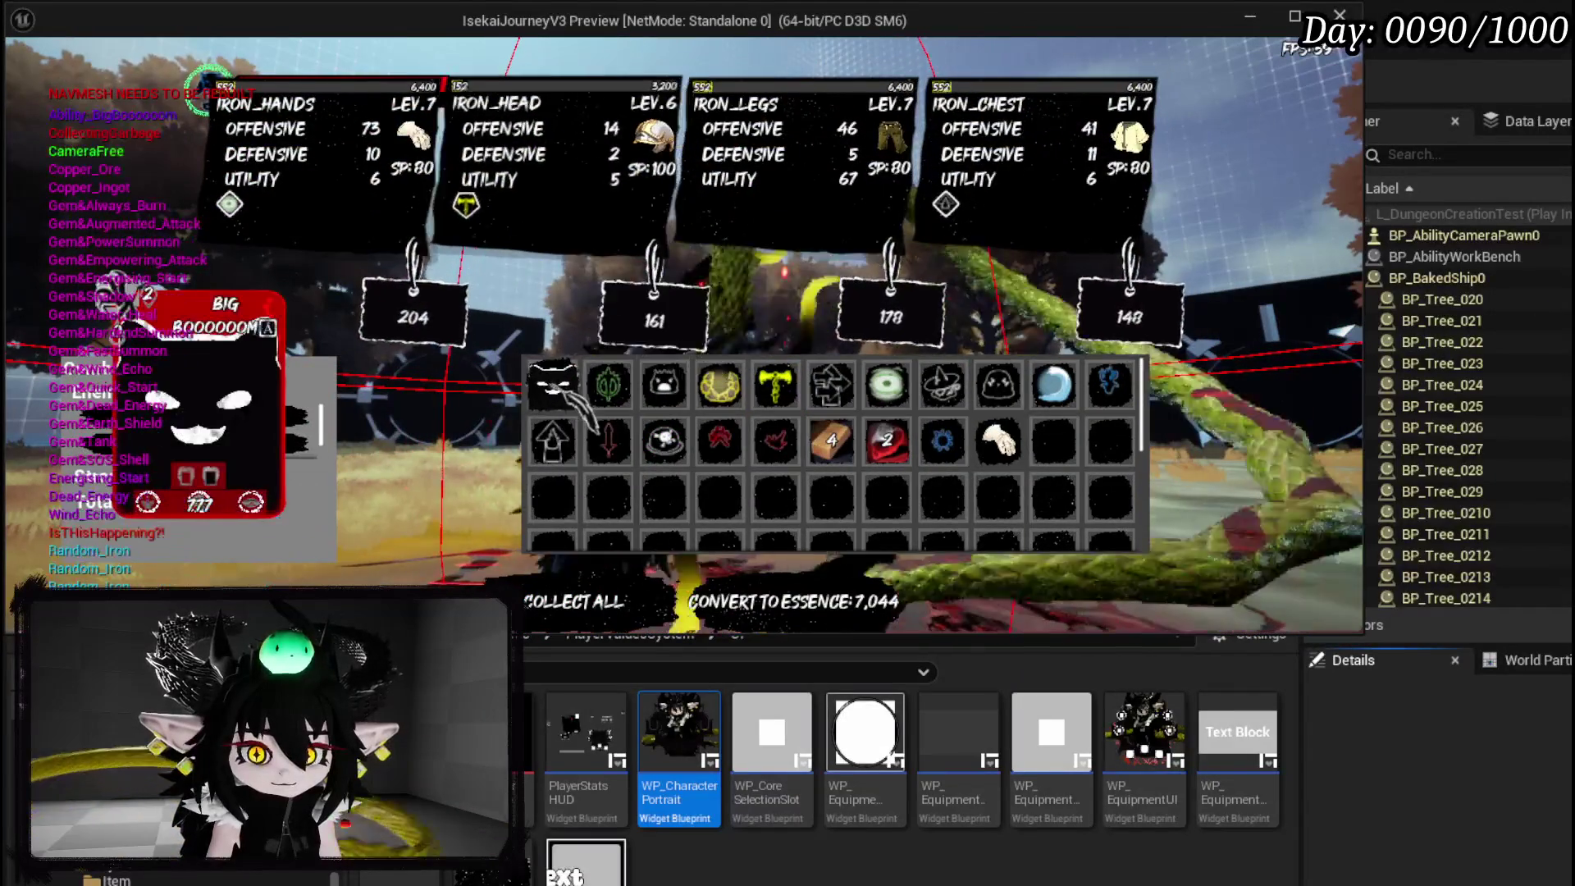
click(552, 383)
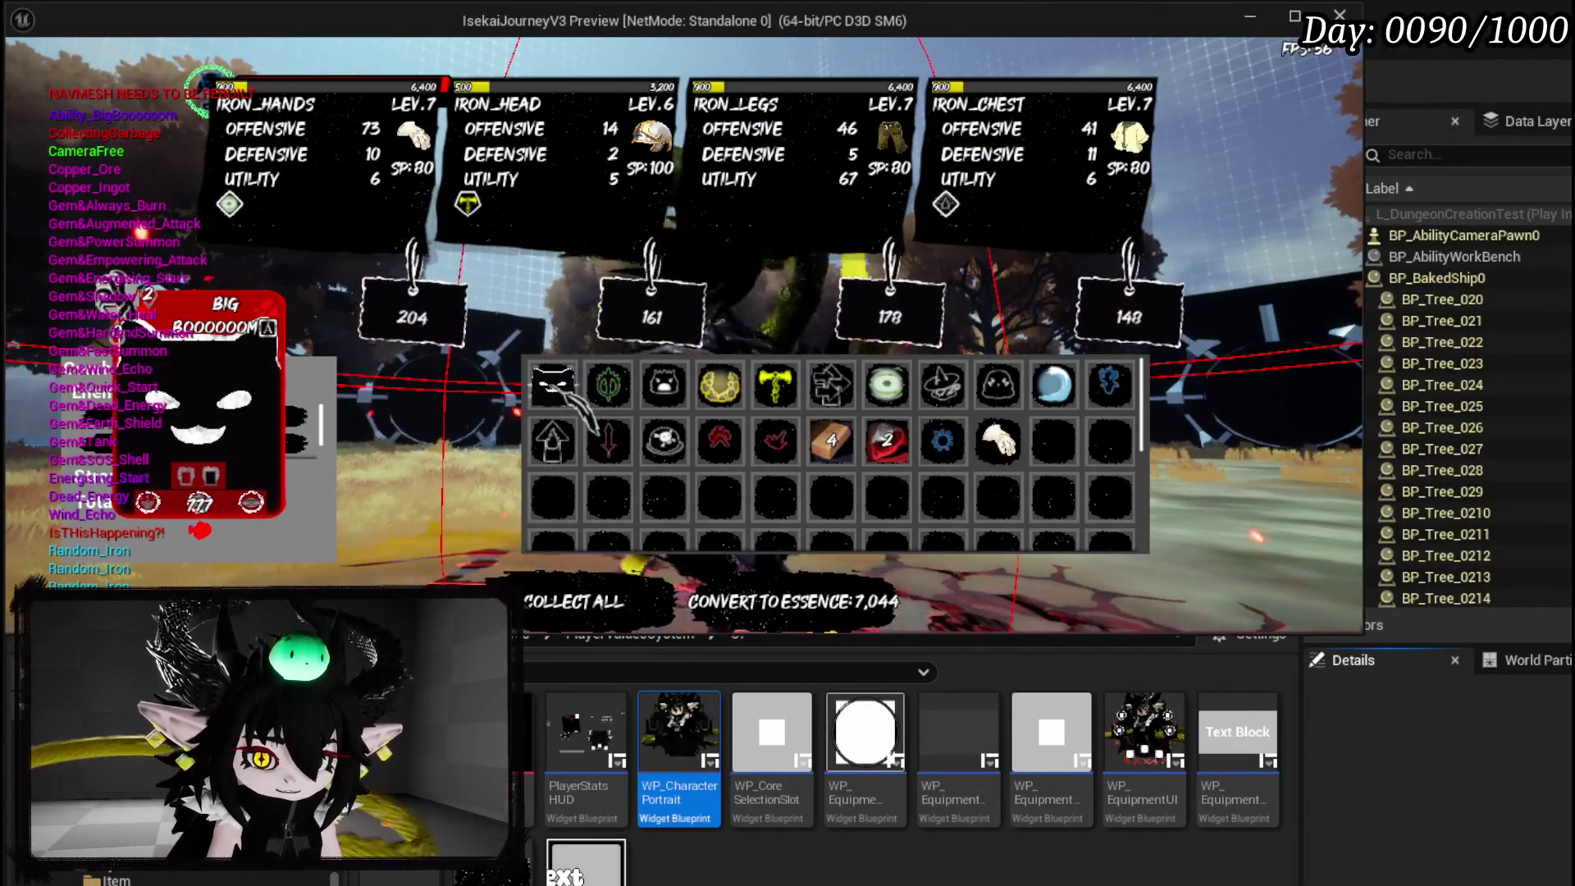
click(552, 383)
click(552, 383)
double_click(552, 383)
click(552, 384)
Collect the remaining loot, close the loot overlay and open the book menu.
double_click(552, 383)
click(552, 383)
double_click(552, 383)
double_click(552, 383)
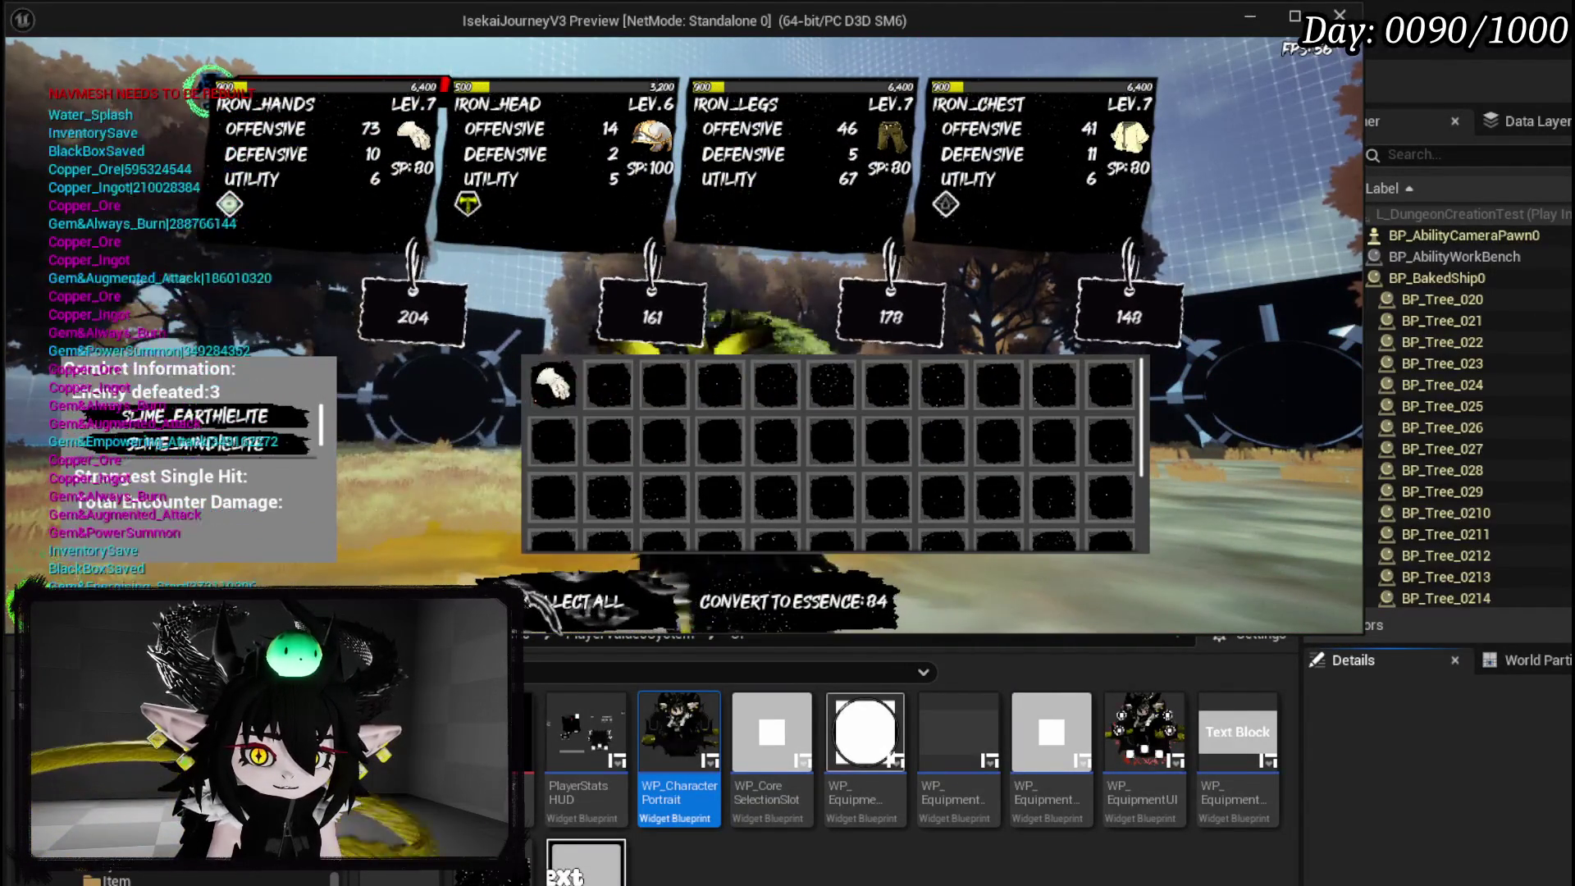
key(i)
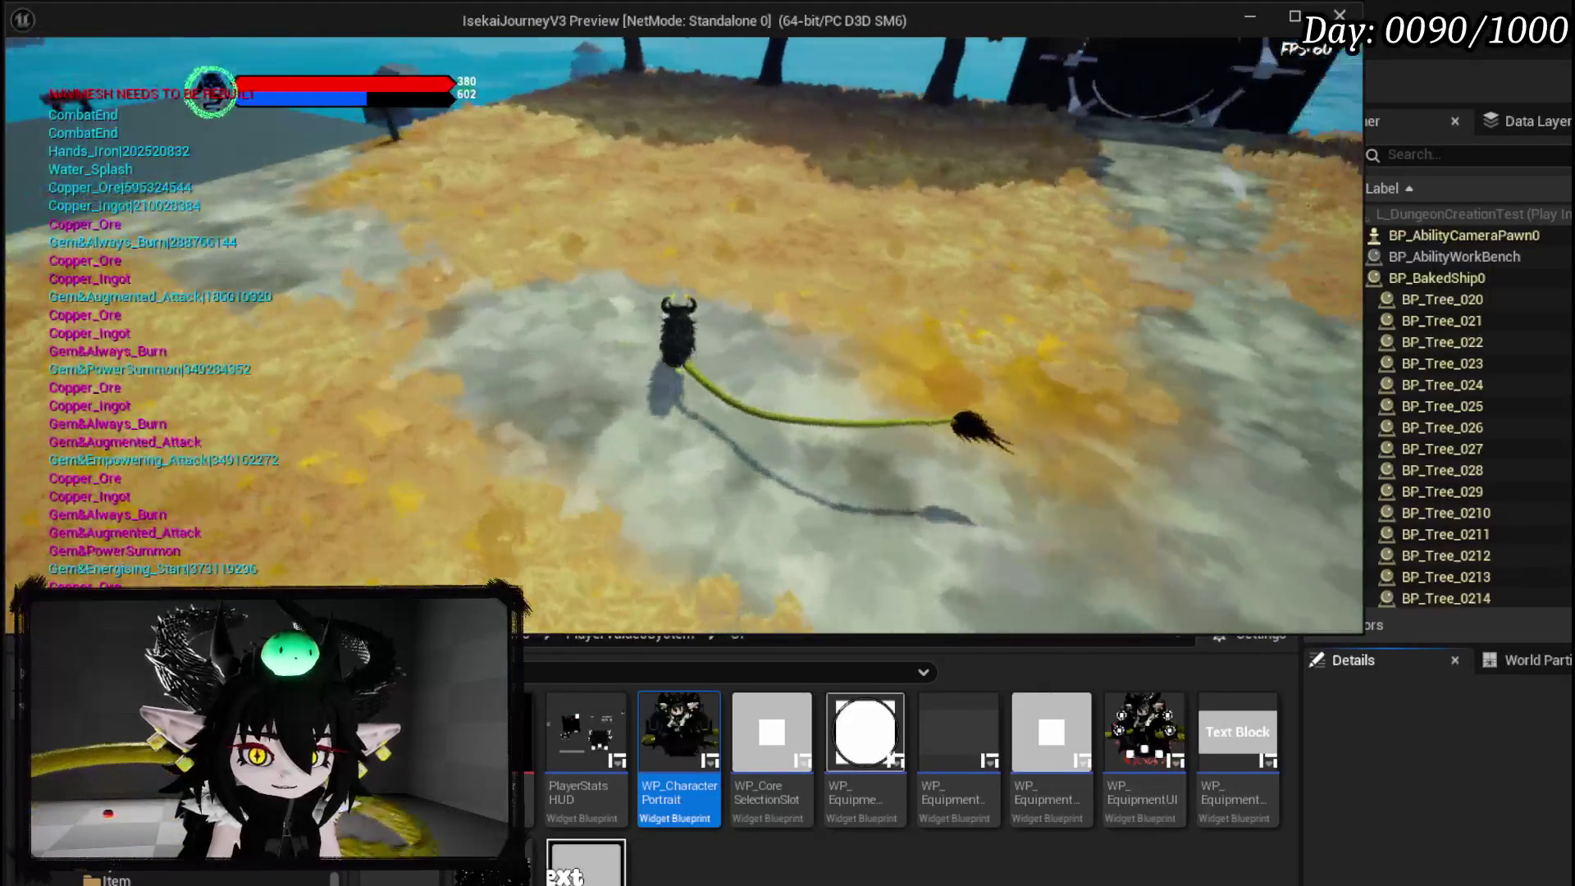
key(e)
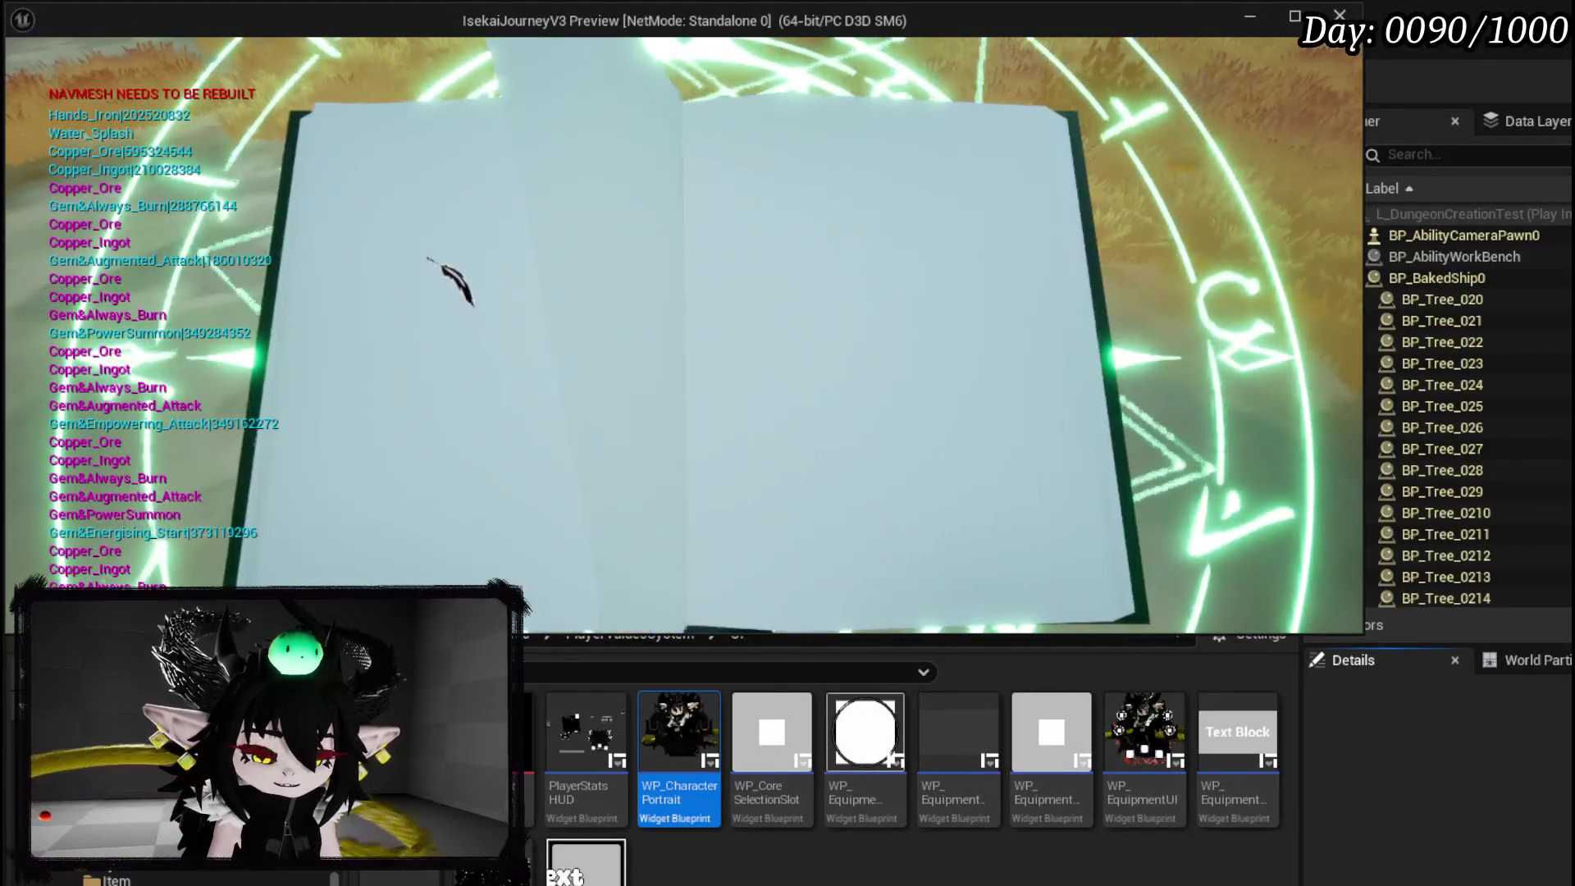
On the Inventory page, apply the Big Boooooom item to the current core.
key(i)
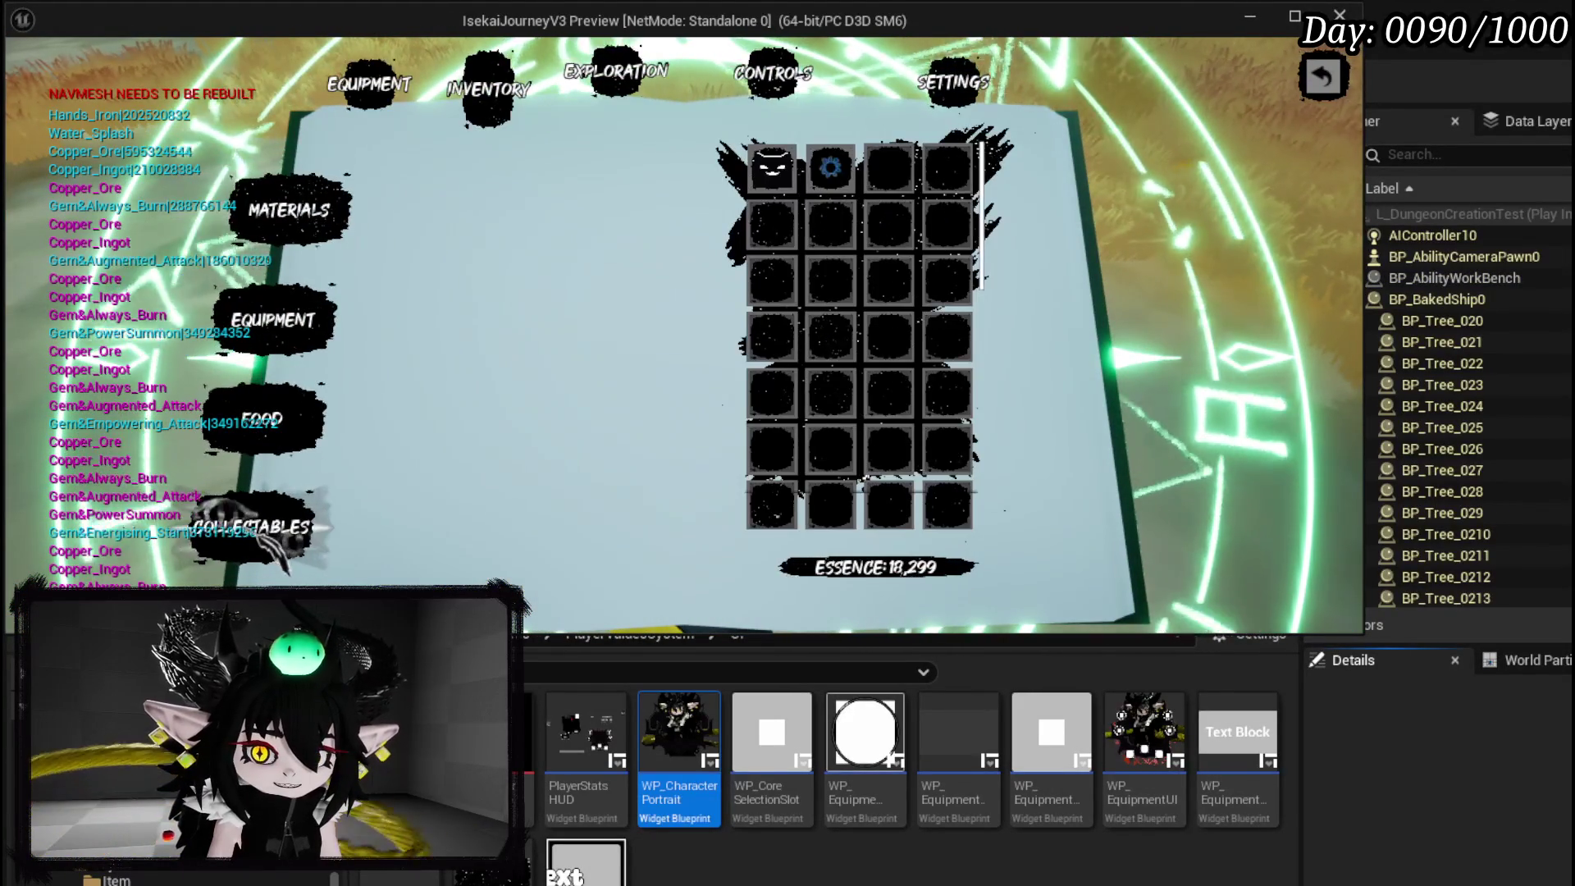
click(771, 168)
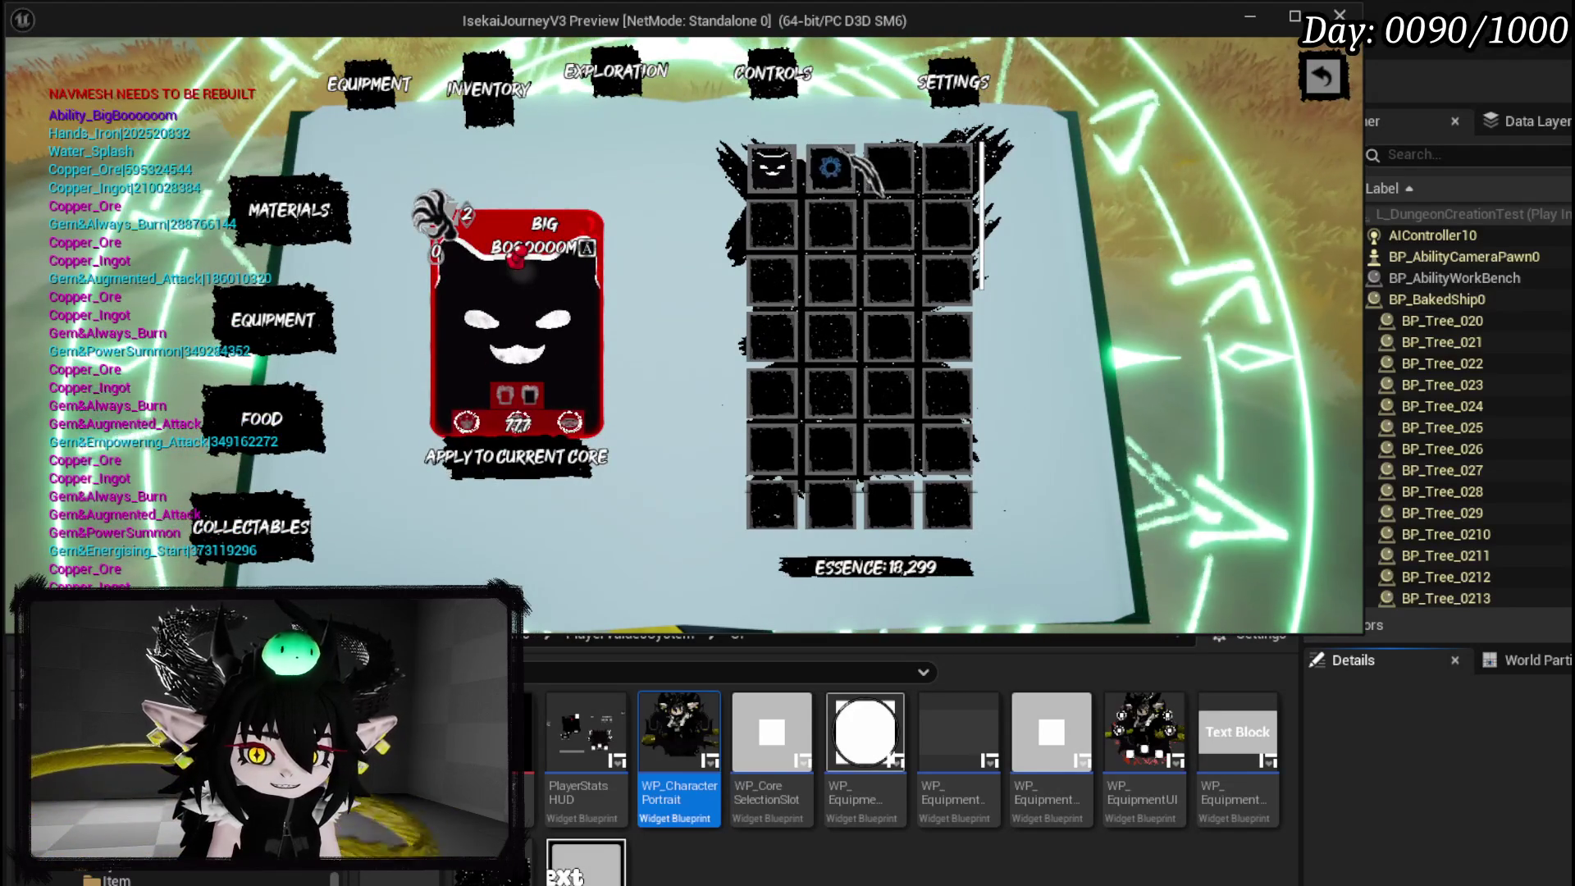
click(775, 170)
click(775, 172)
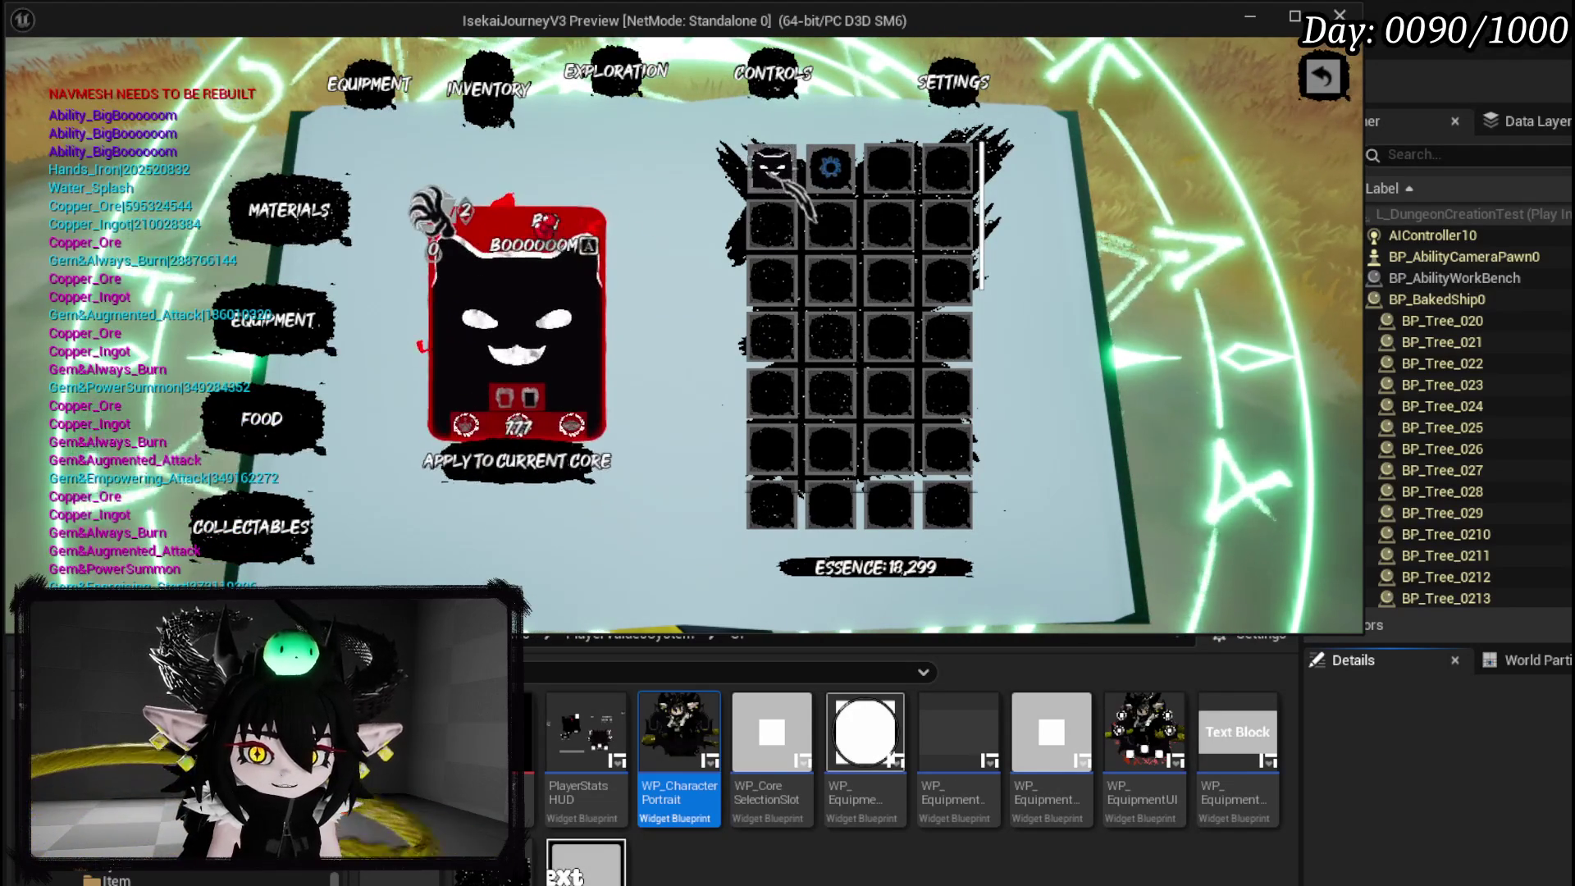
click(775, 172)
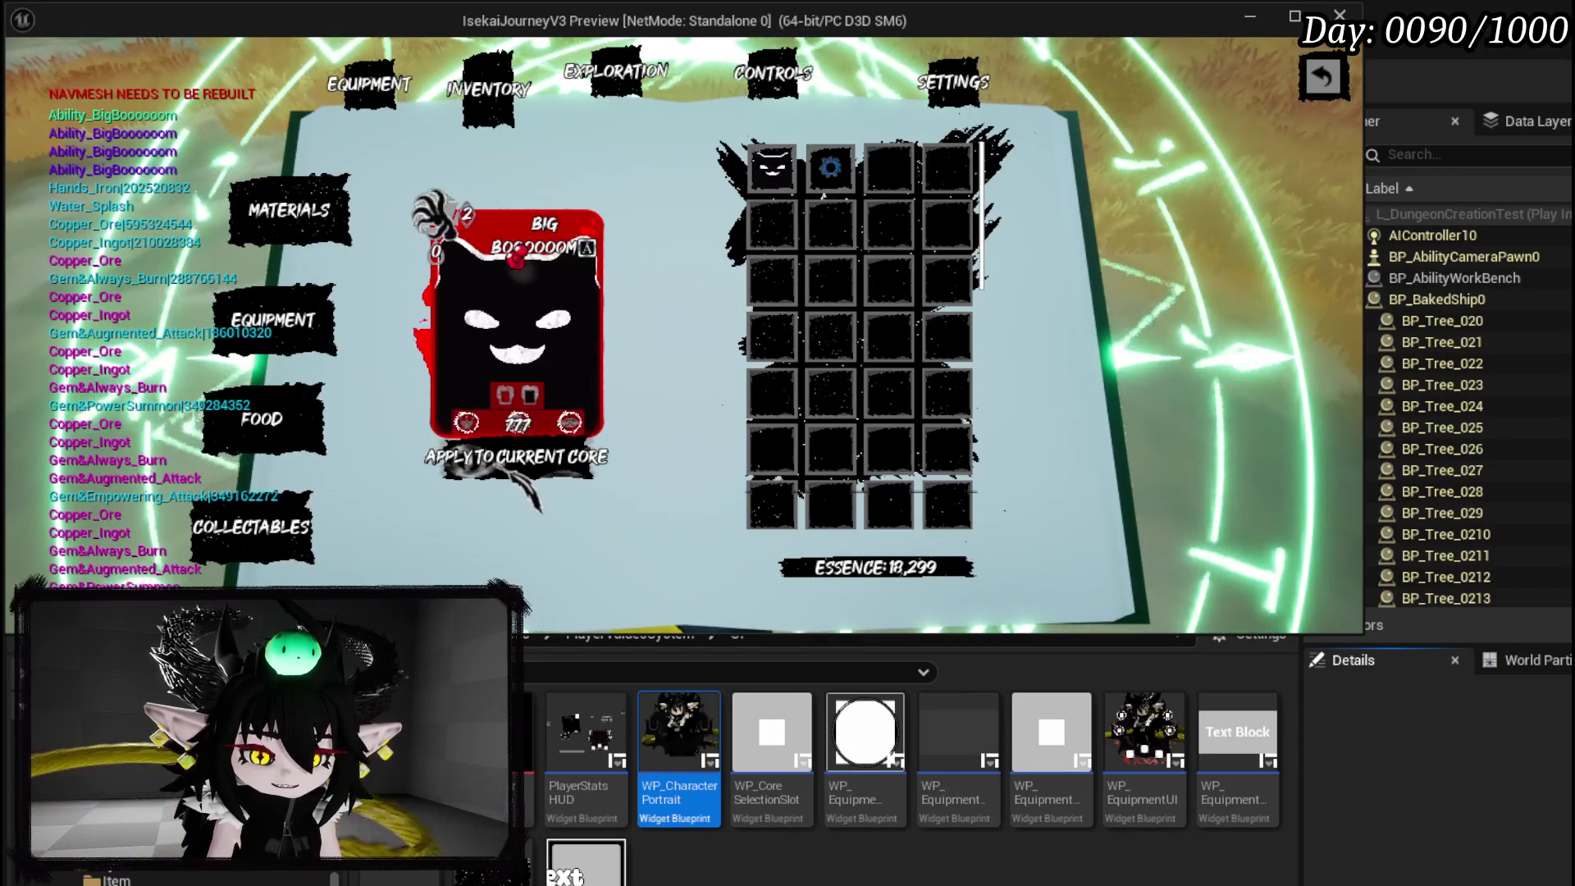
click(505, 456)
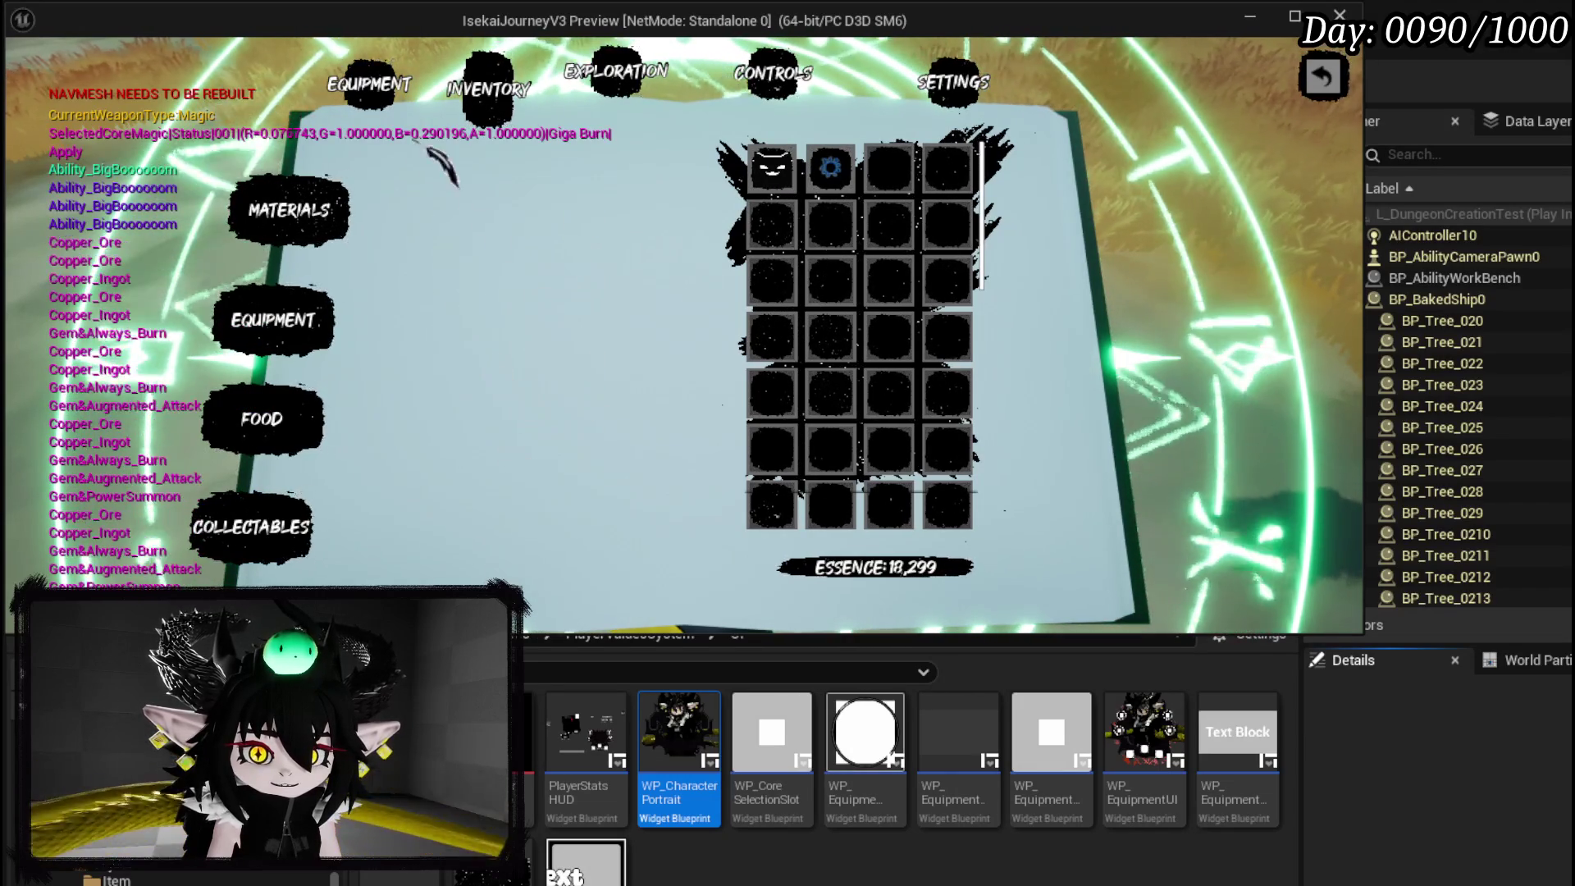
Check the ability card grid on the Equipment page, then close the book.
click(369, 85)
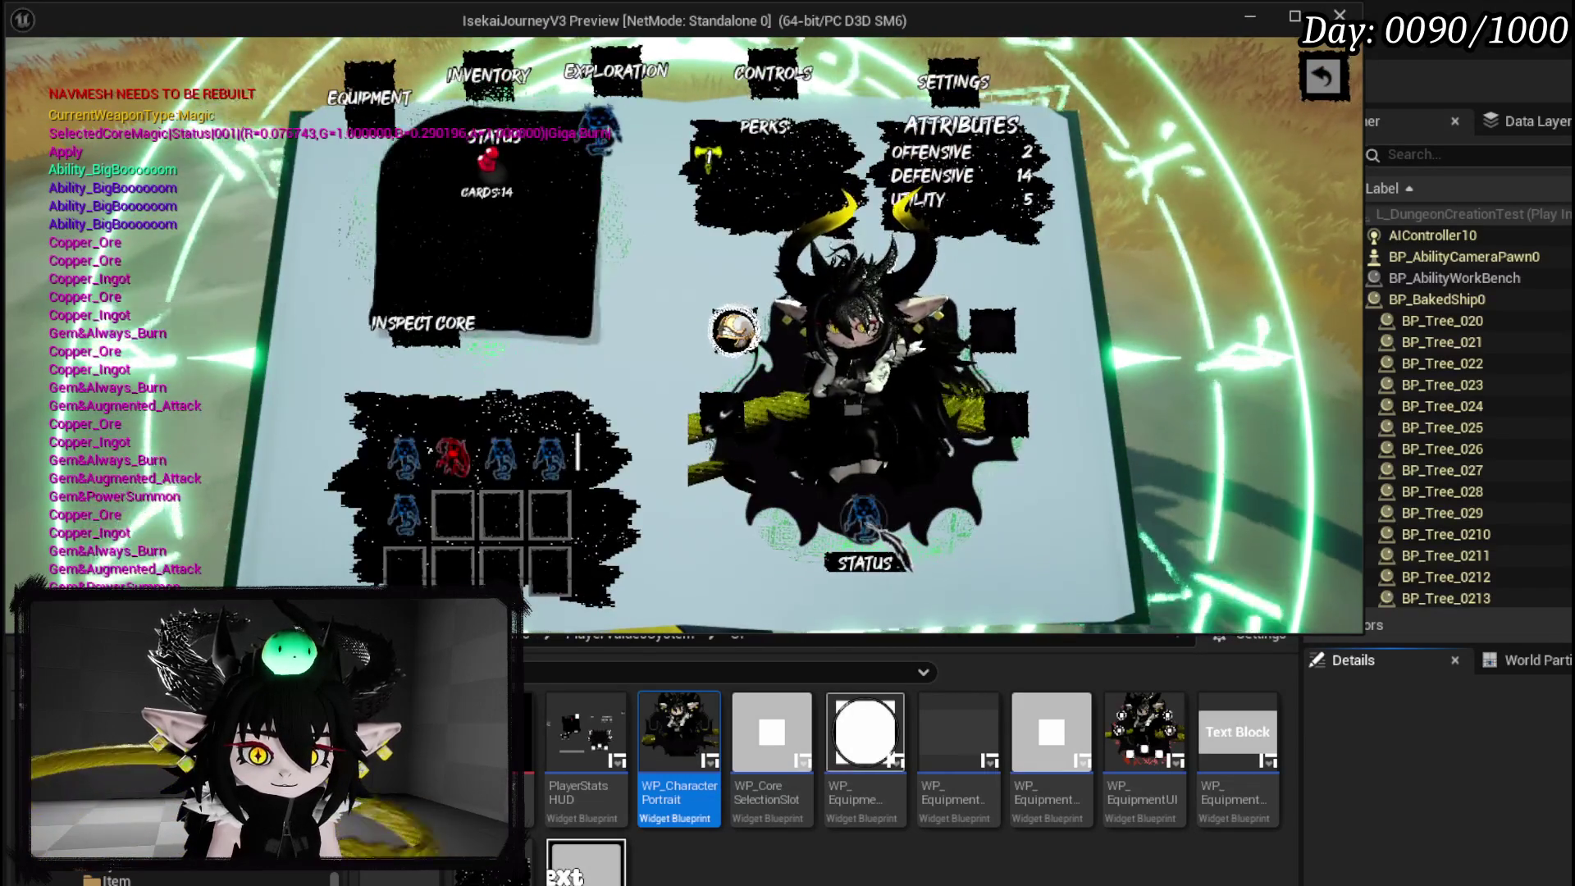
click(589, 557)
scroll(681, 344, down, 4)
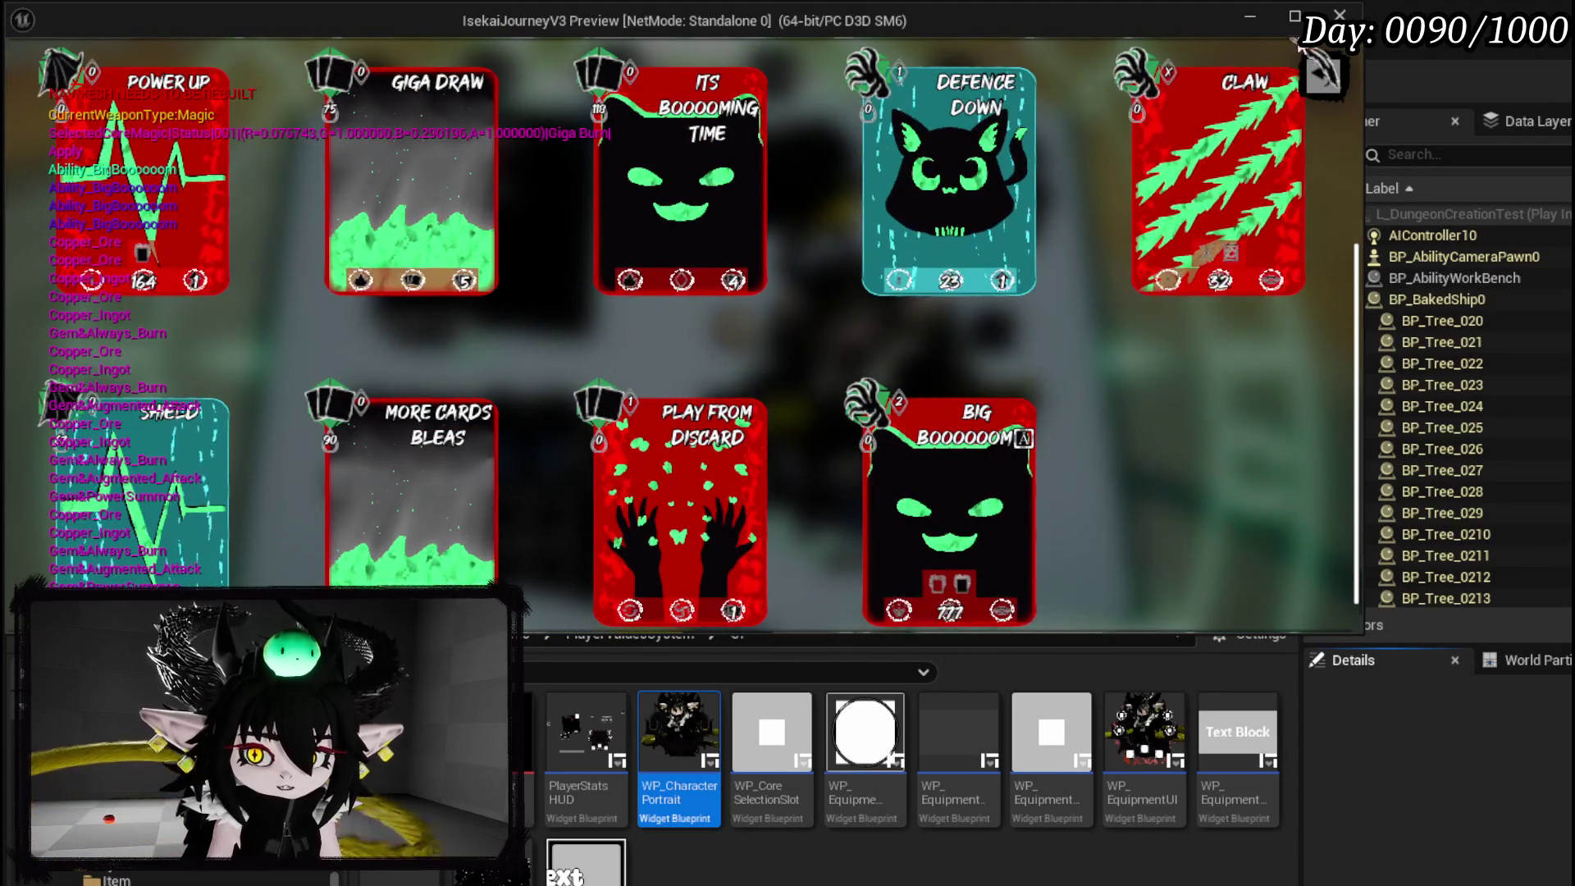
key(Escape)
key(Escape)
Walk into the red slime, cast a Void ability on an enemy, then play Big Boooooom.
key(w)
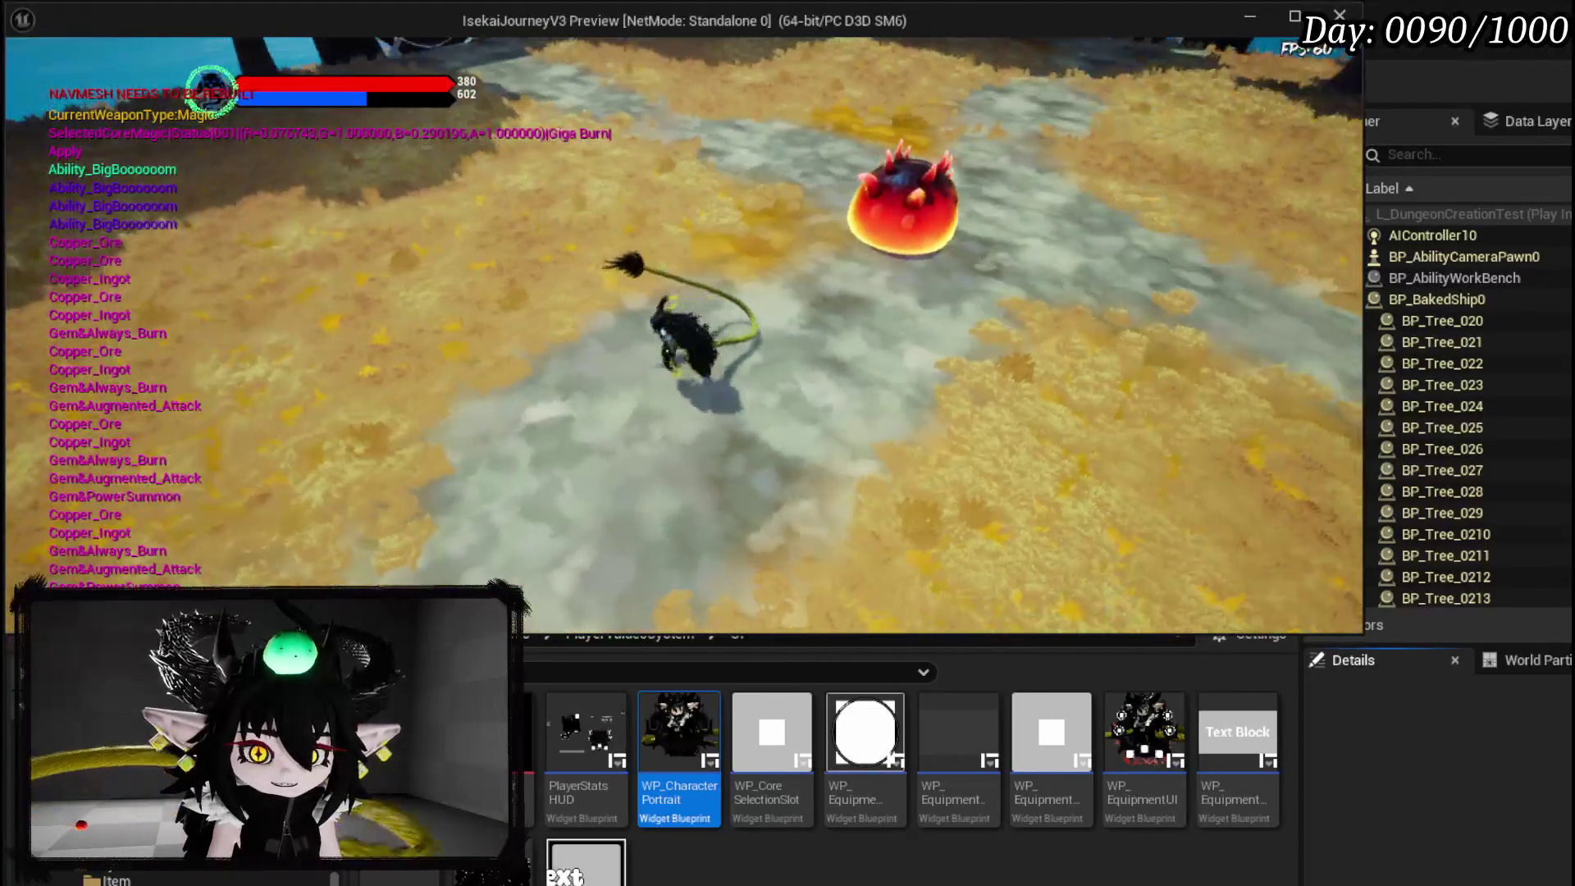
key(w)
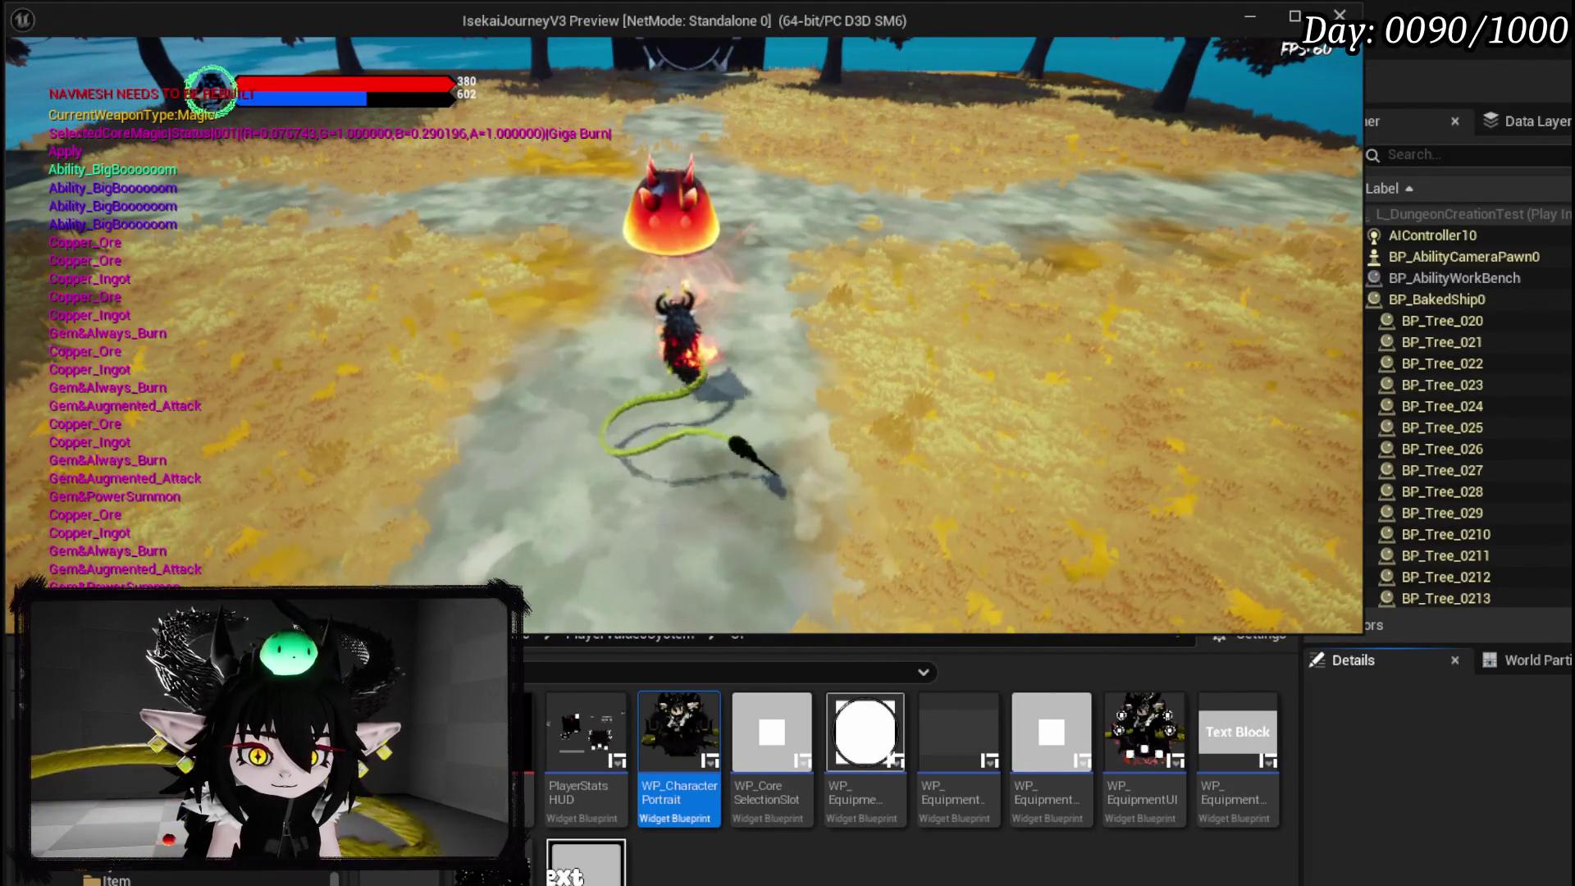
key(w)
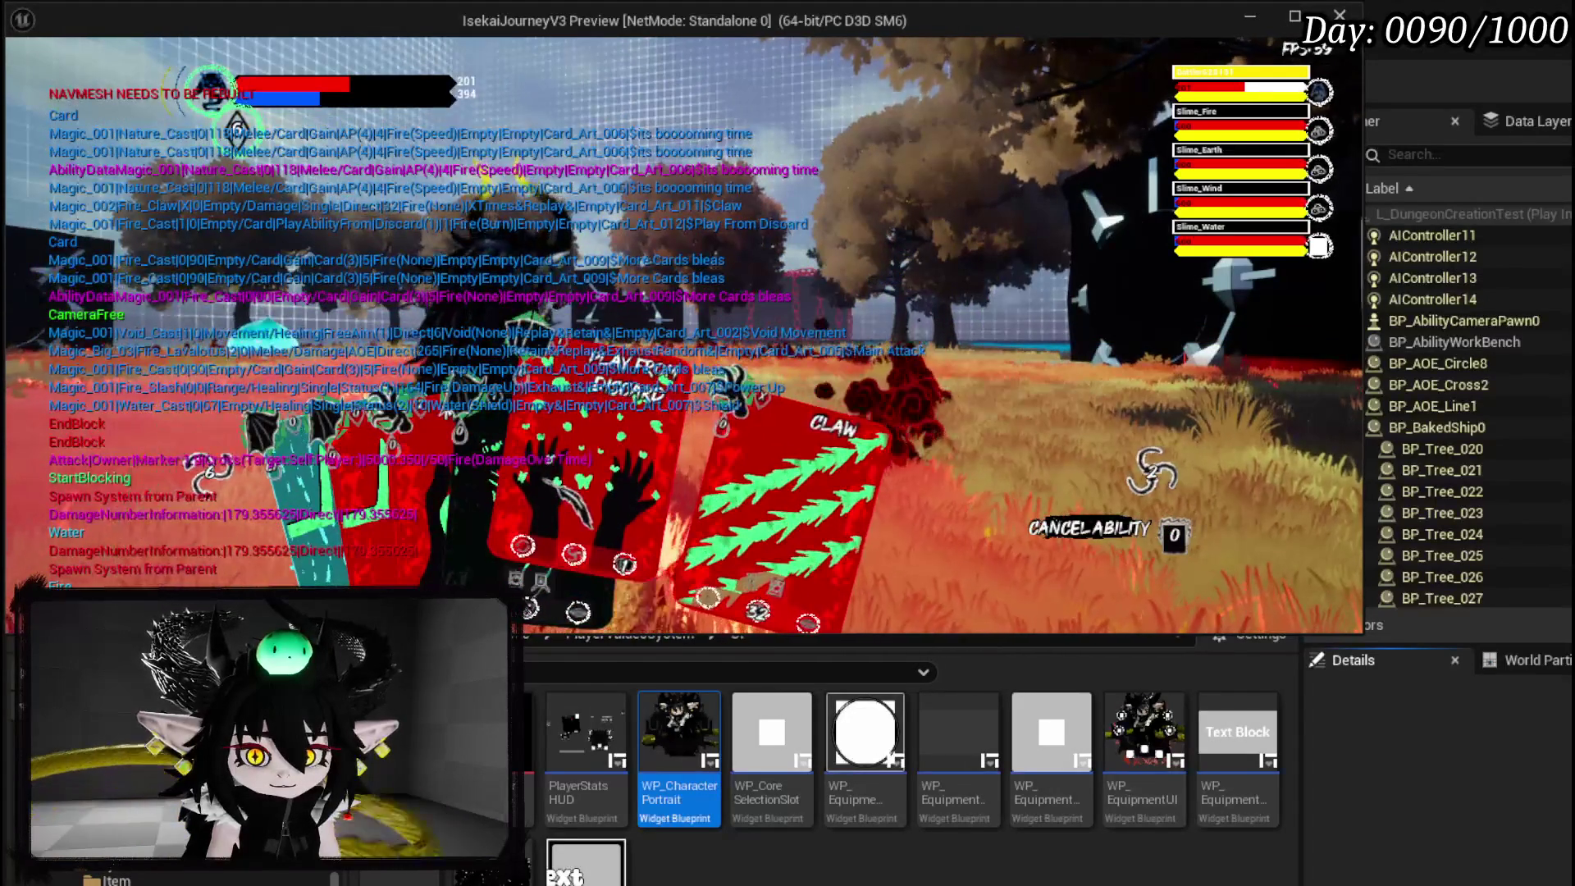
click(534, 460)
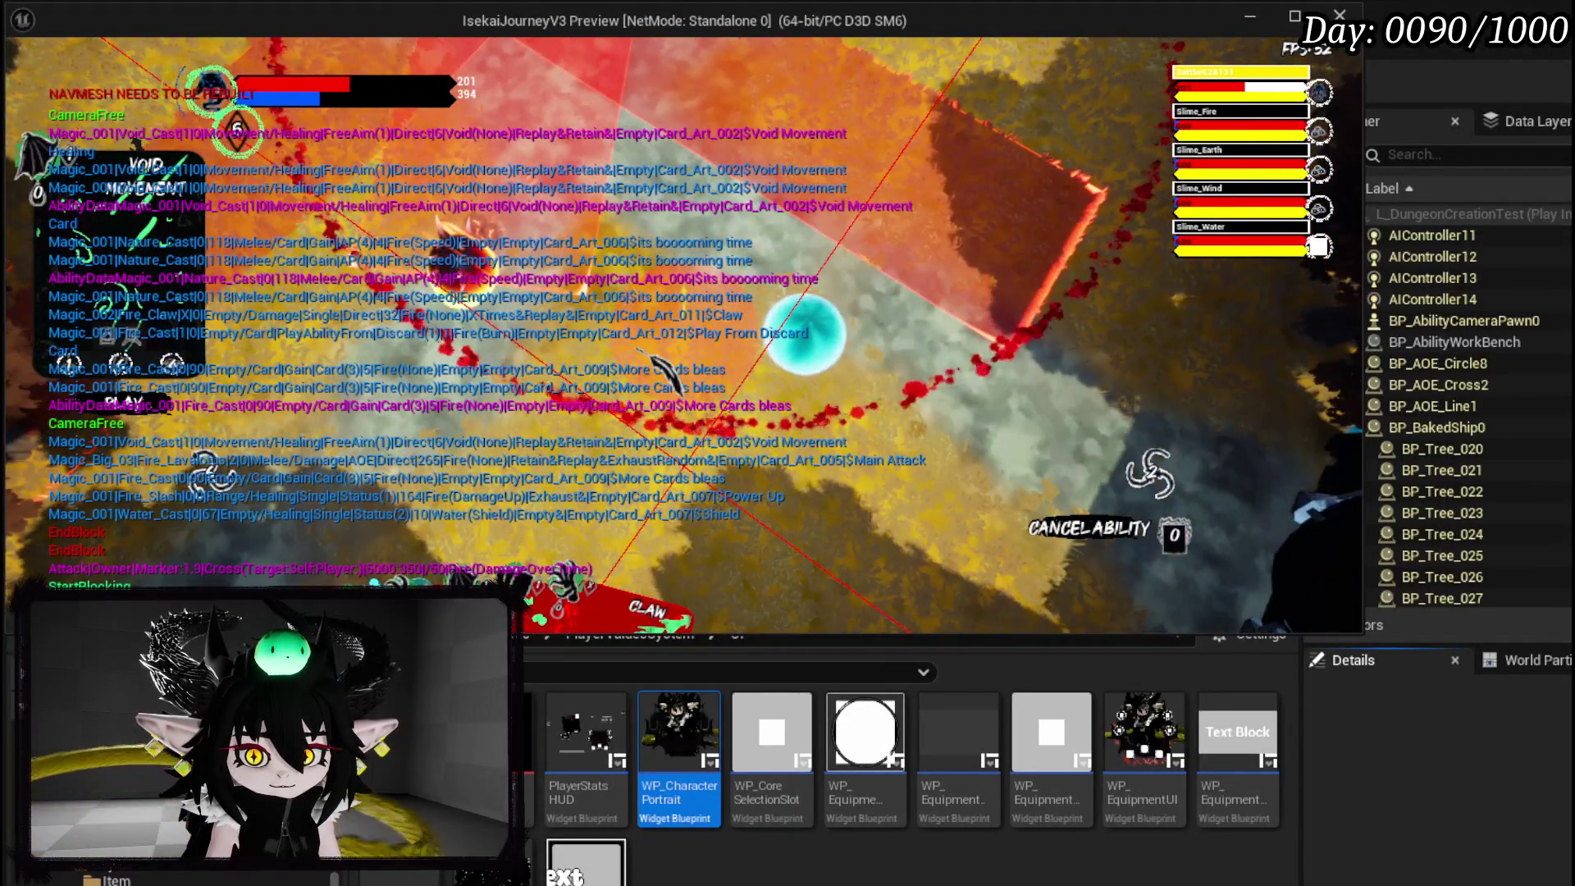
click(652, 361)
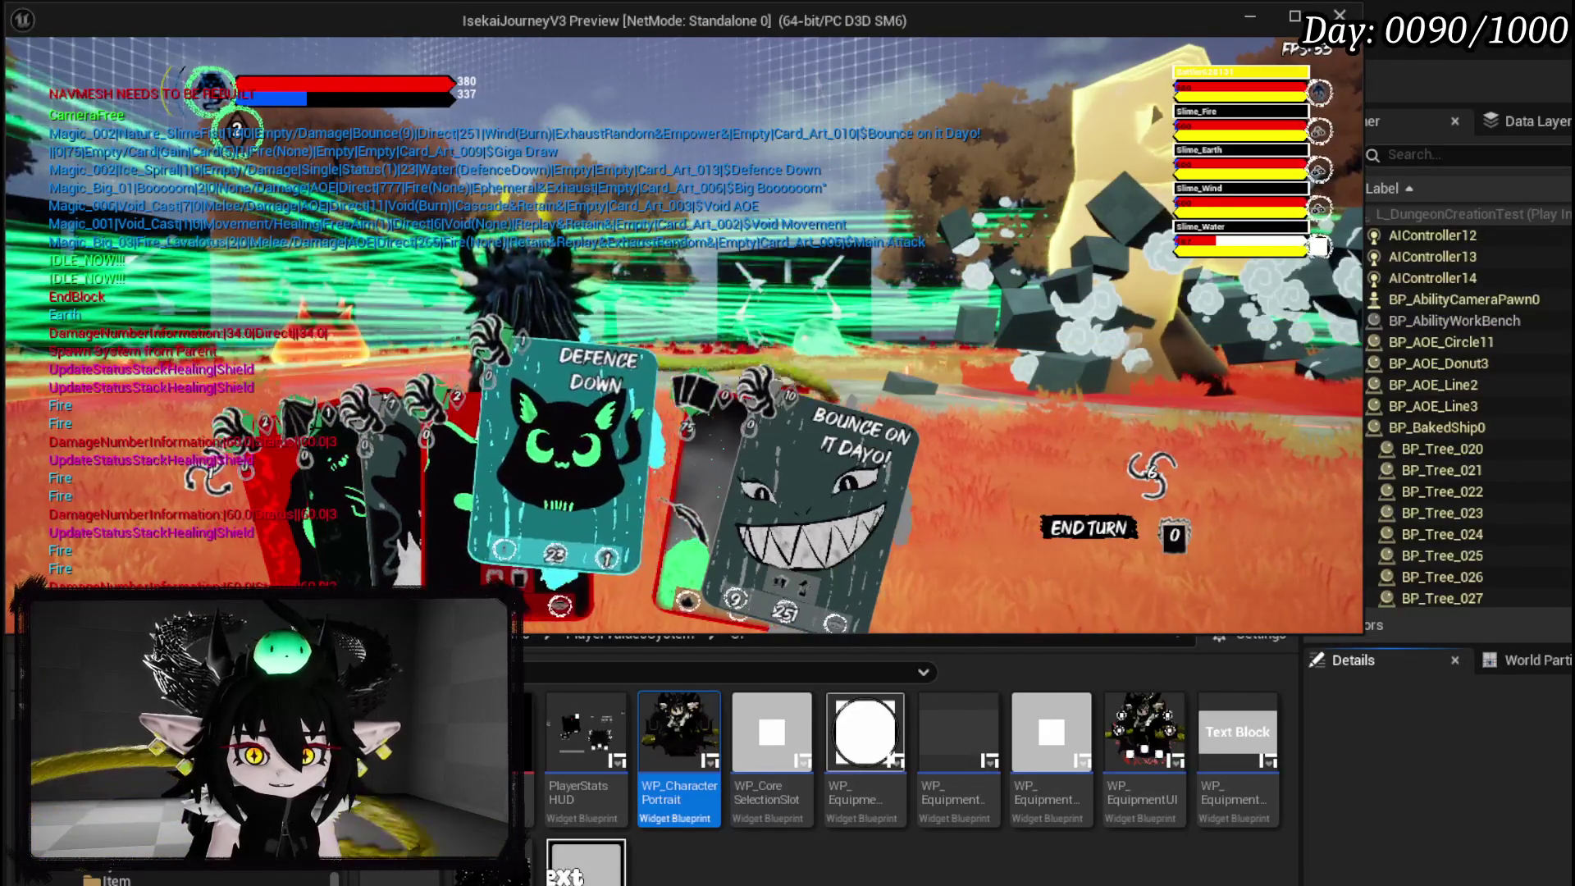
click(517, 455)
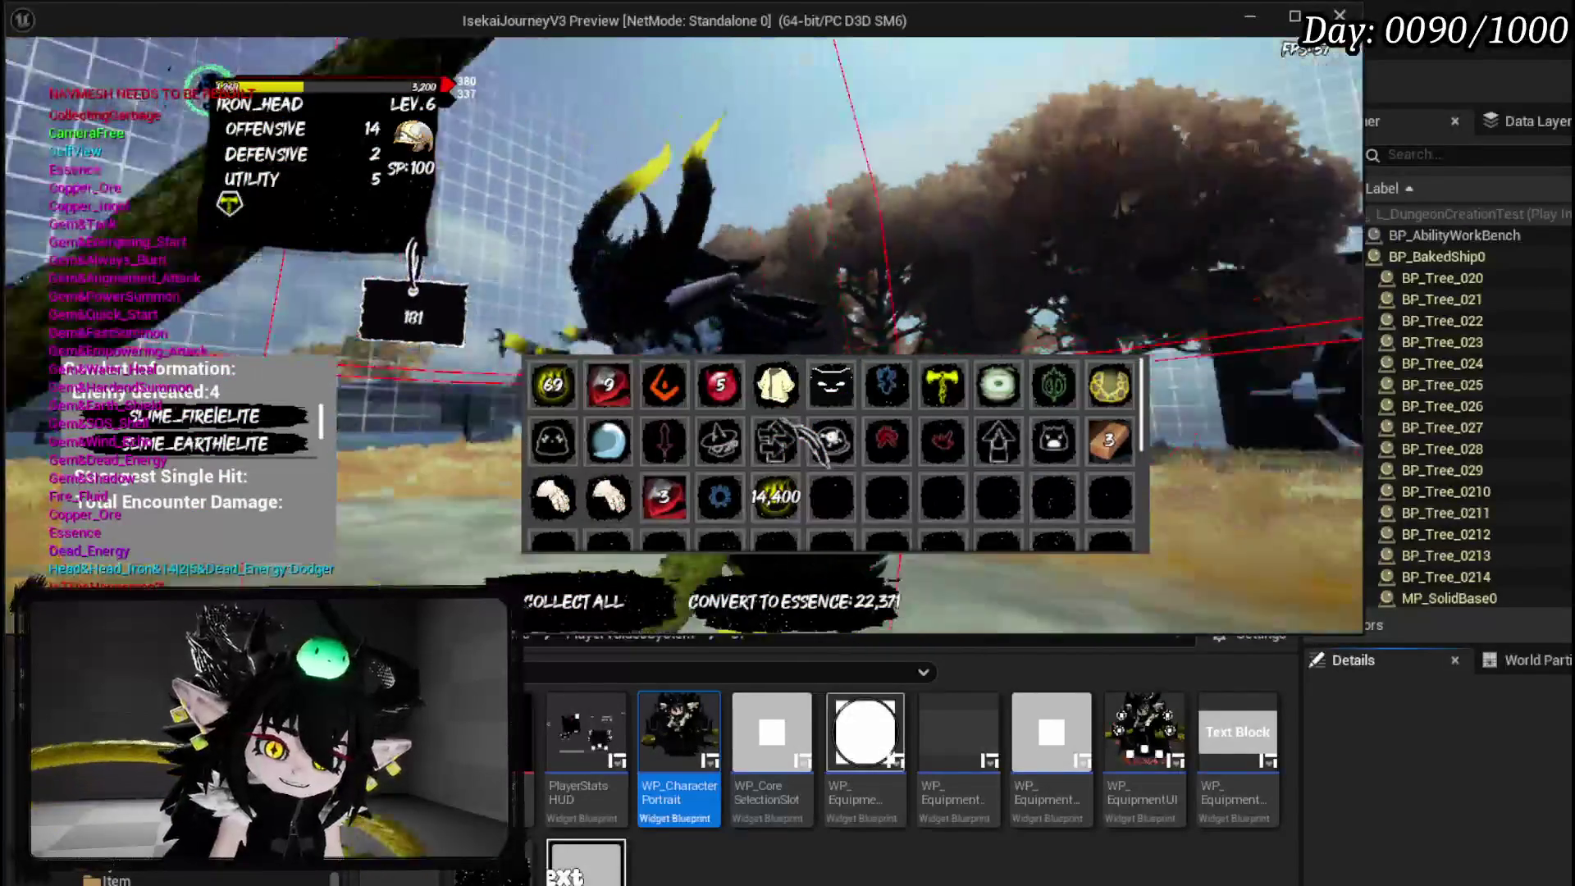
Inspect the loot items, convert them into 22,371 essence and close the loot screen.
mouse_move(833, 392)
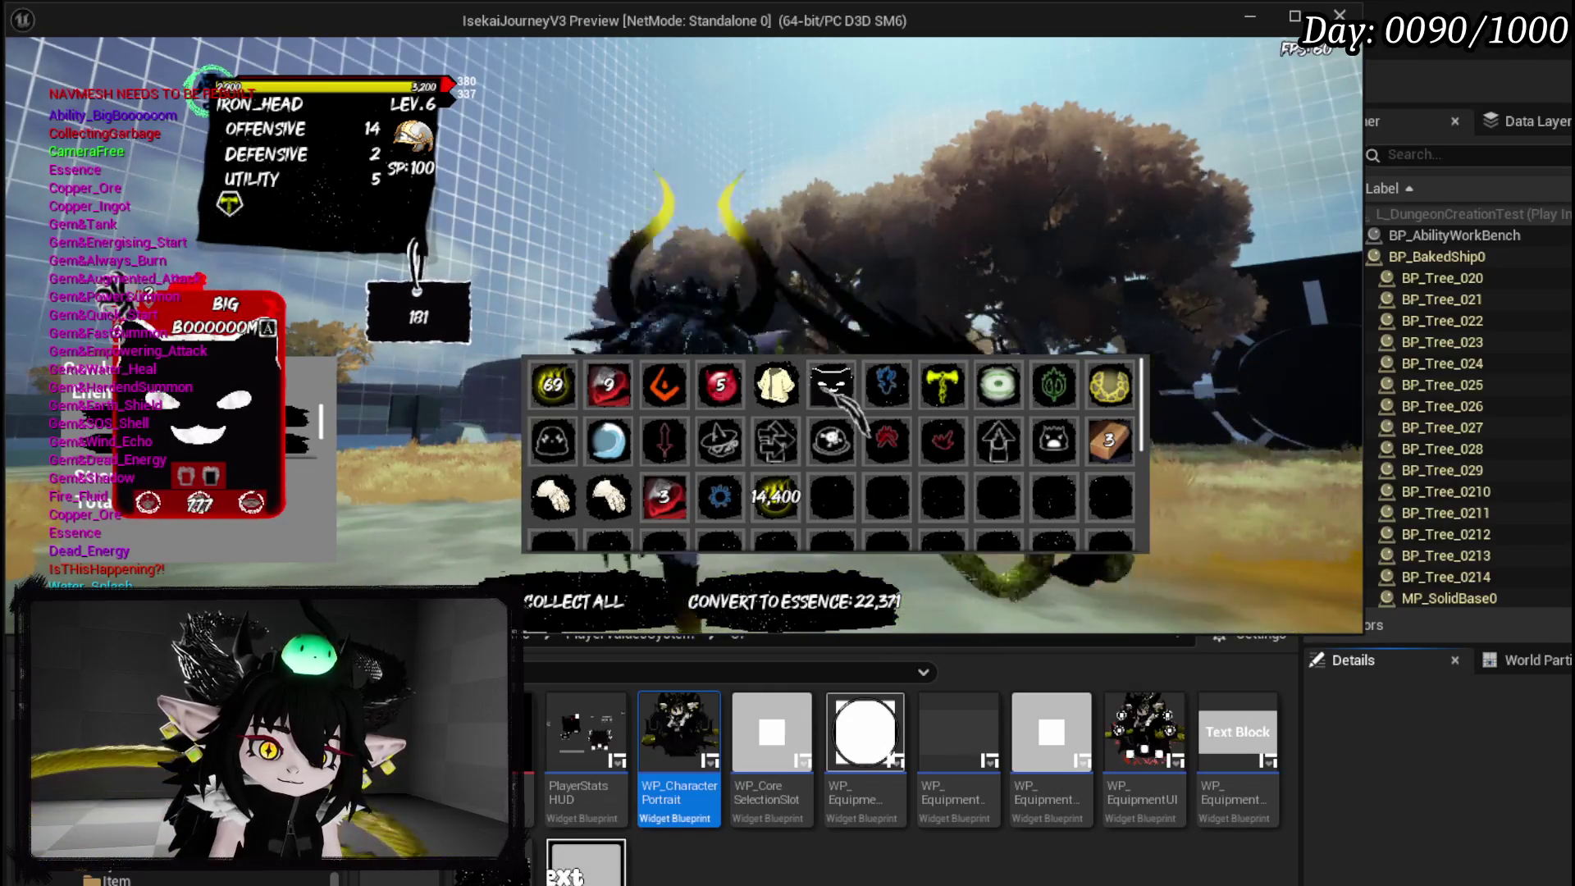
mouse_move(666, 390)
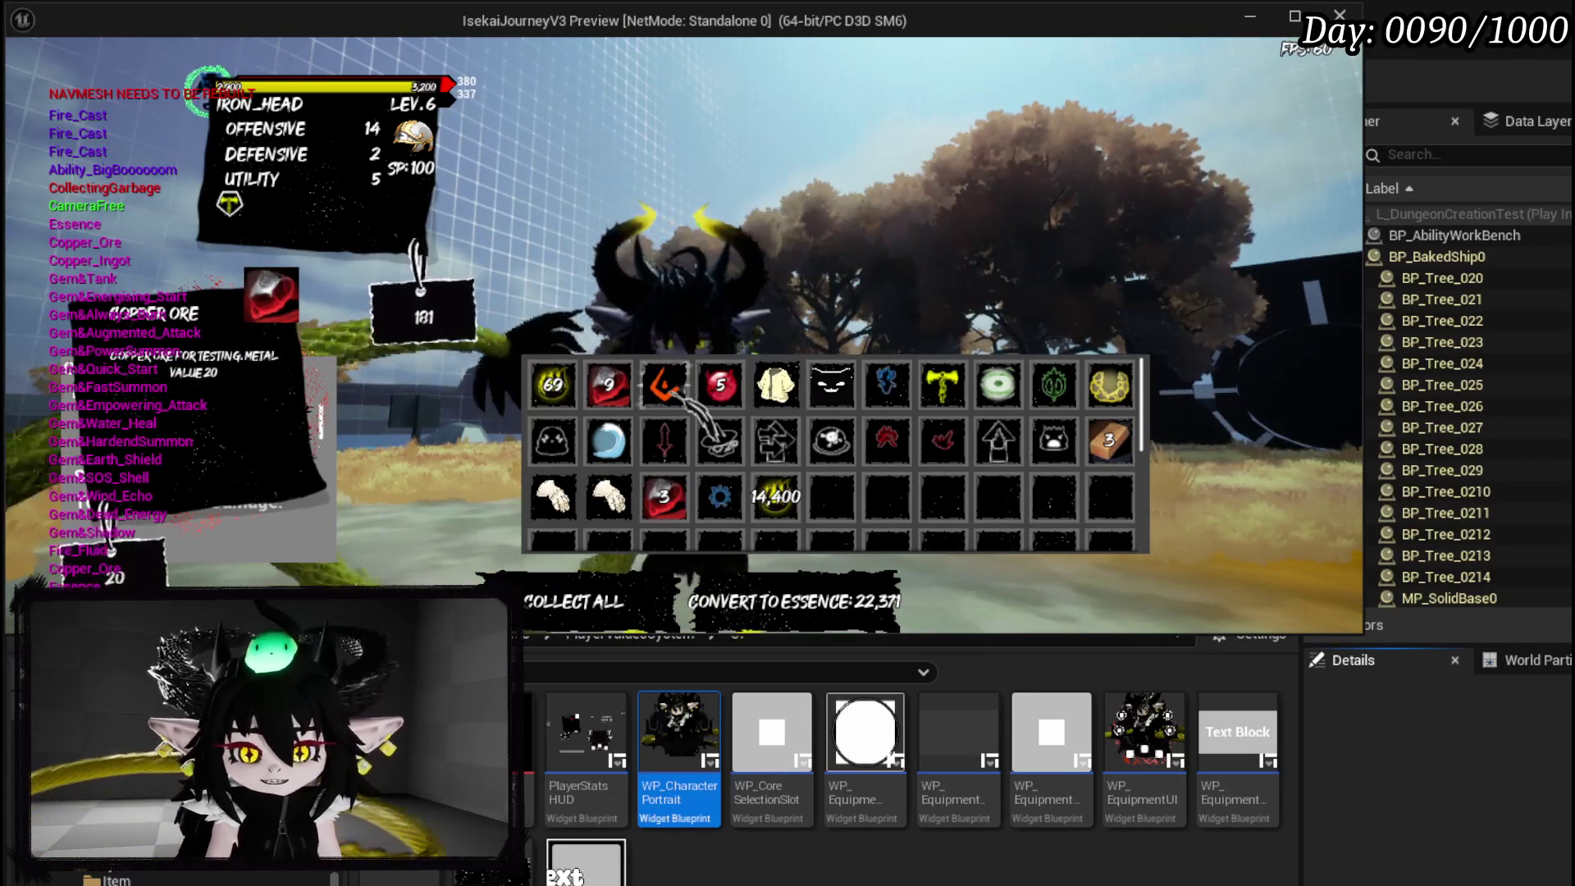
mouse_move(734, 392)
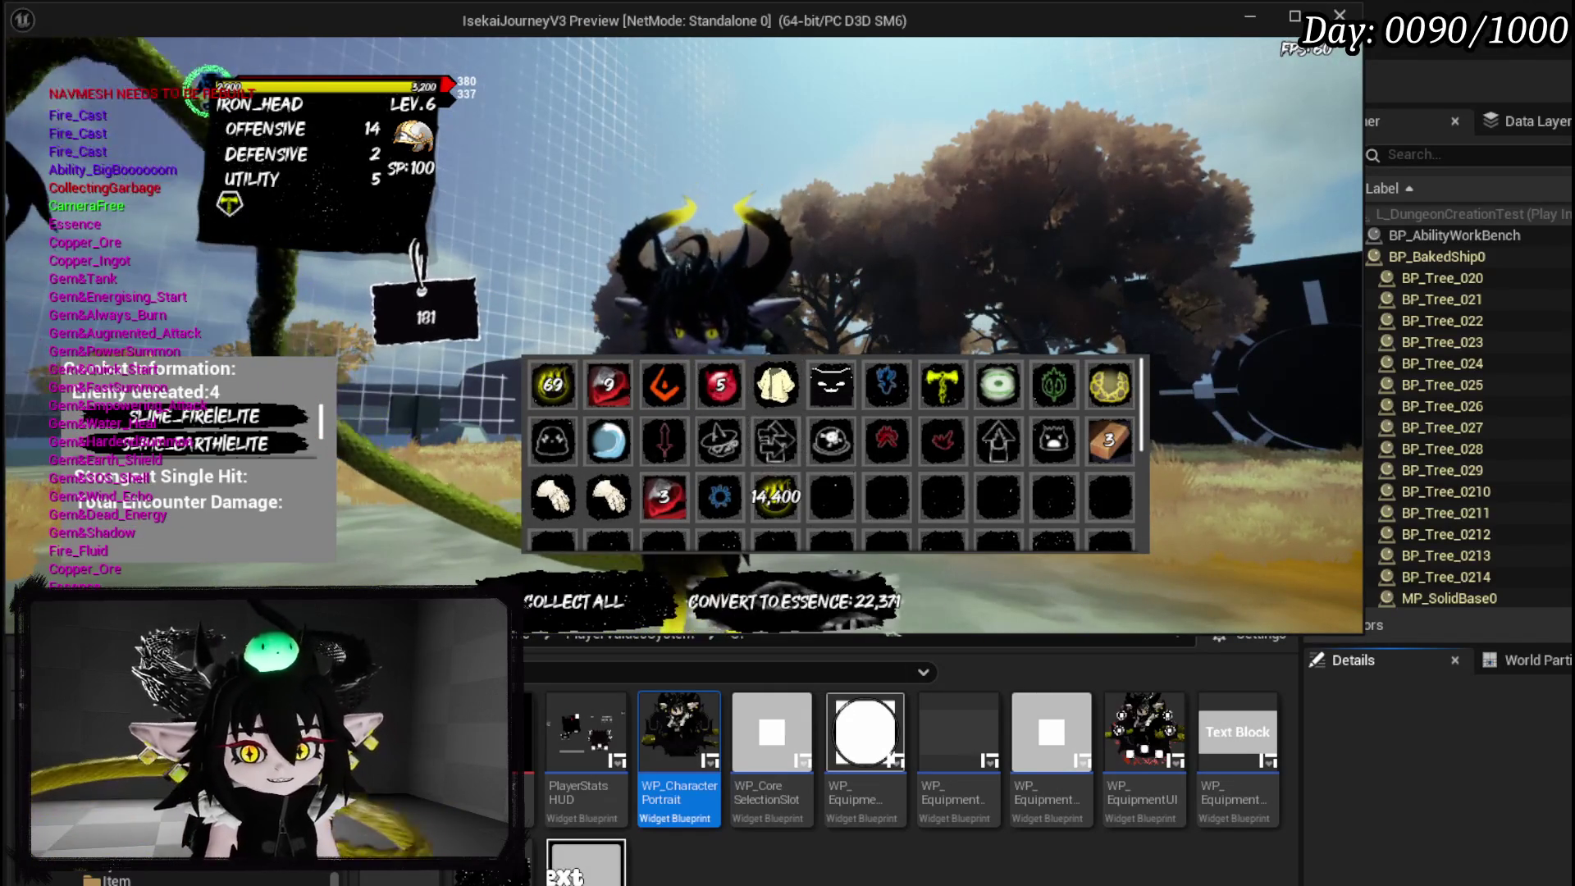
click(898, 619)
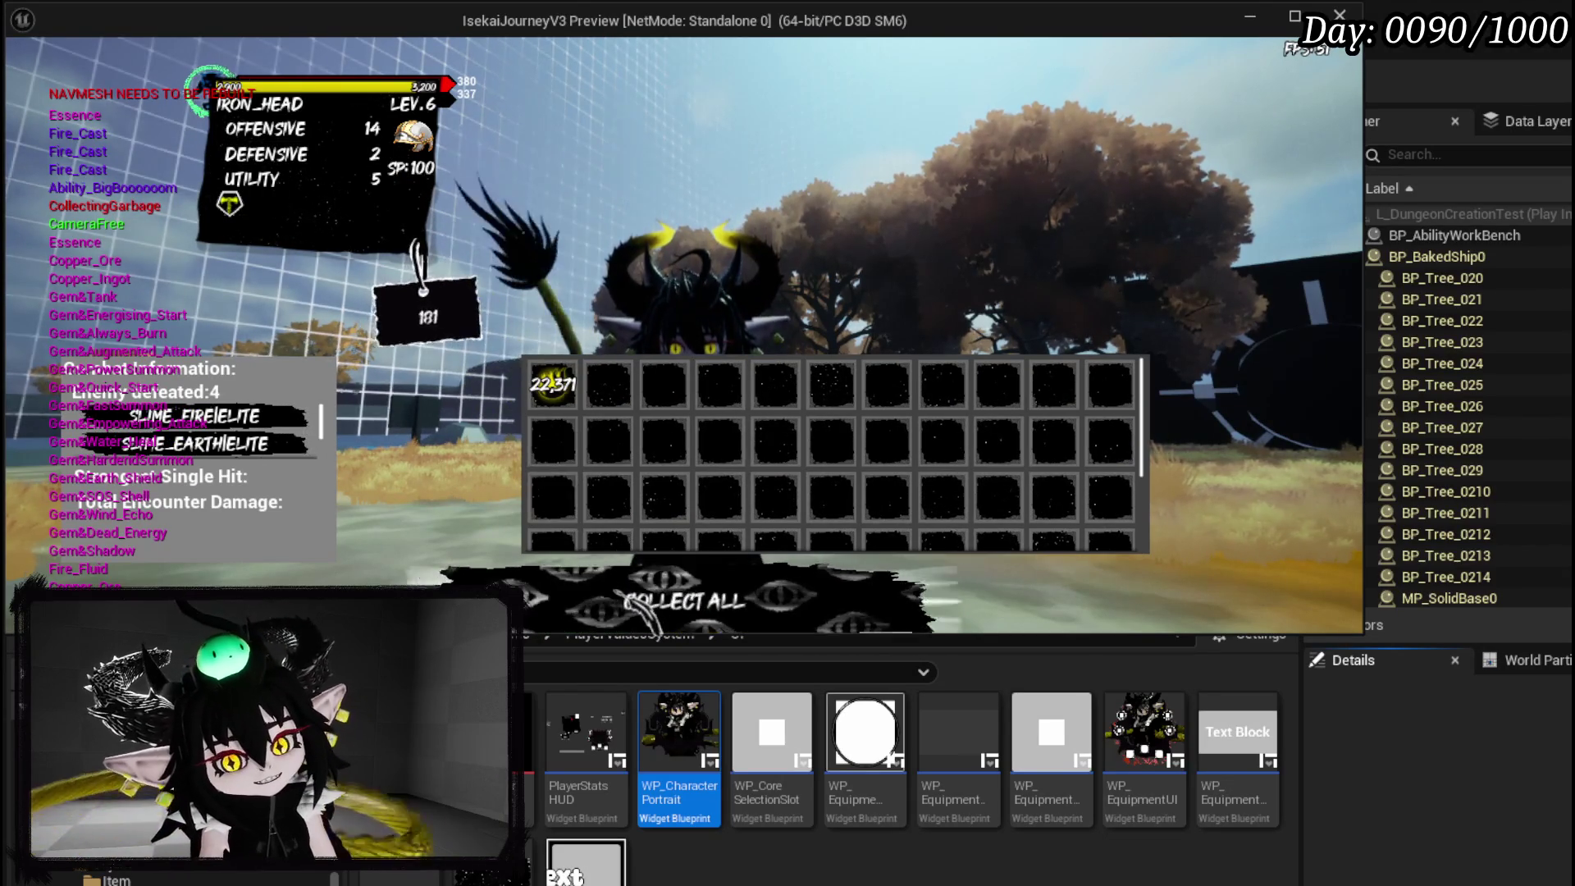
key(e)
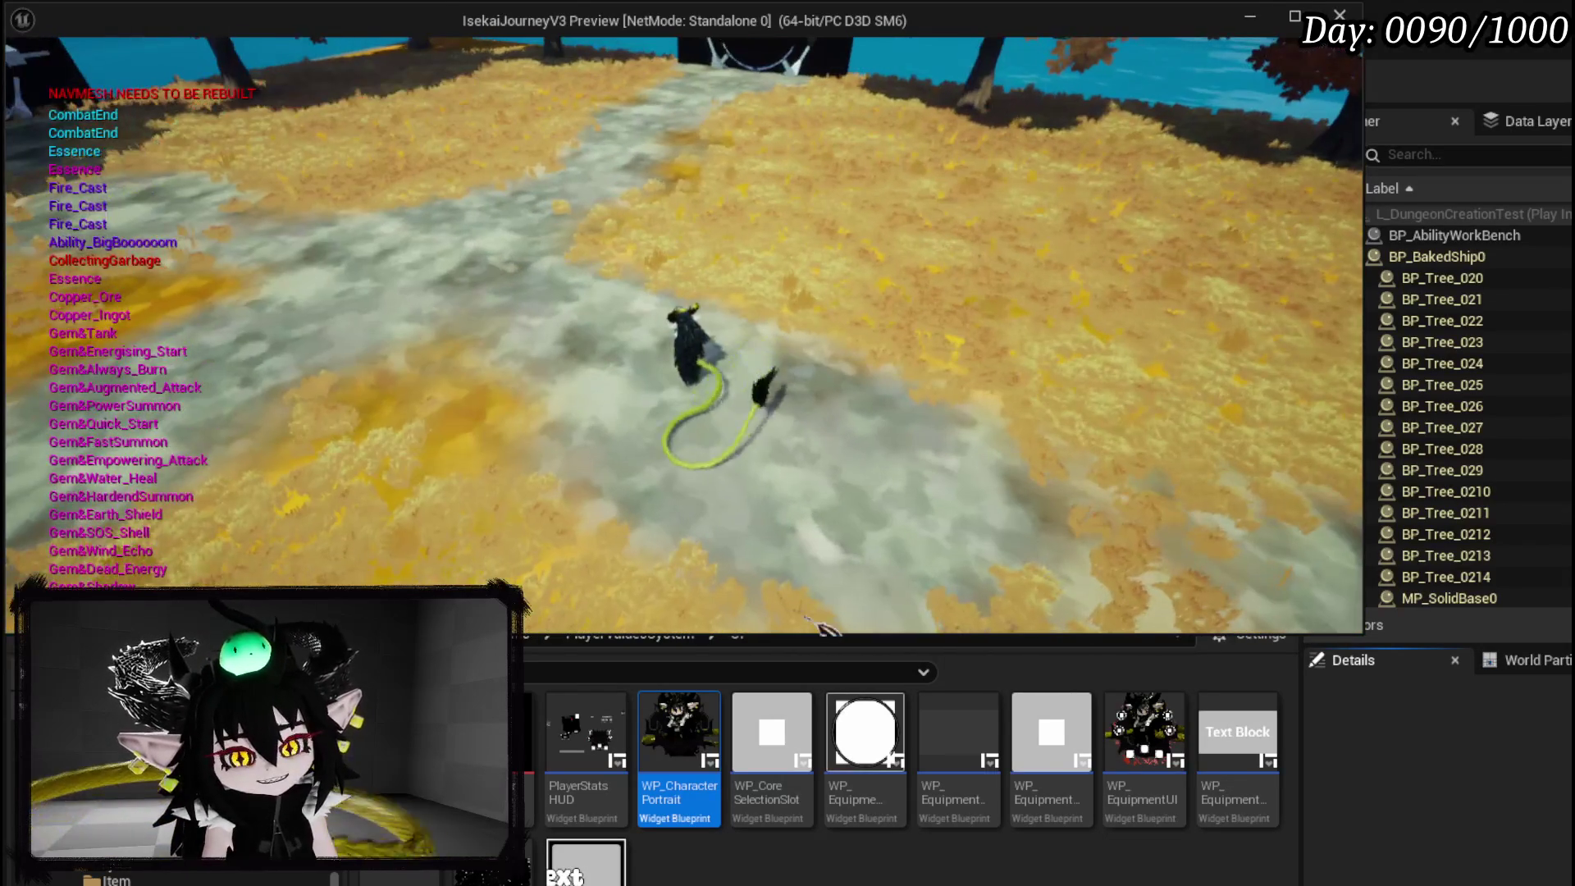
Open the book menu to check the Equipment page's Iron Head item, then close it.
key(Tab)
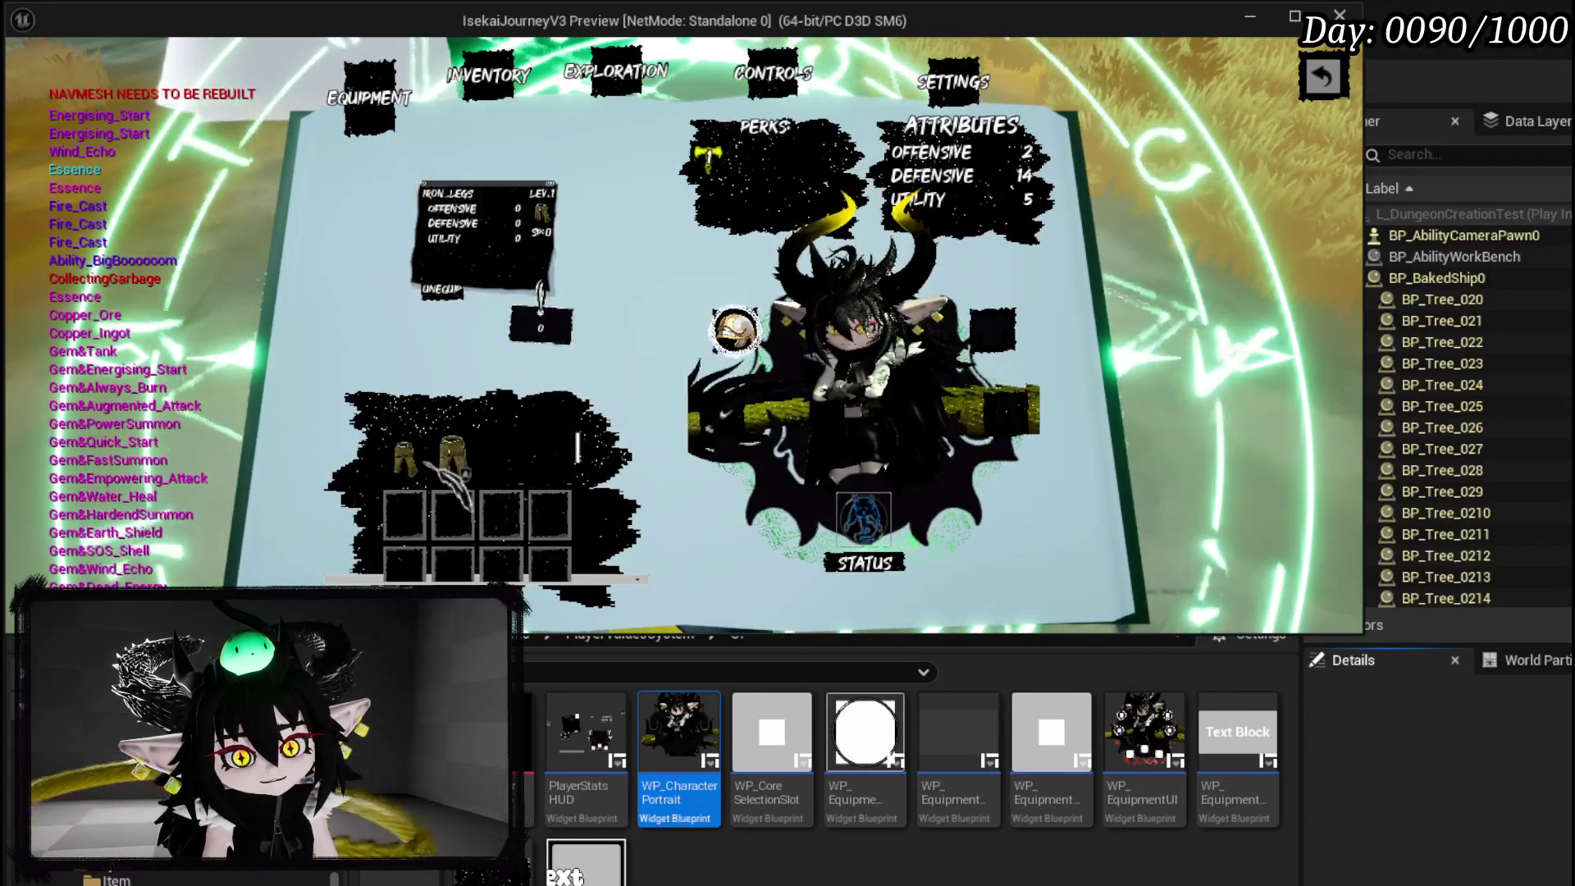
key(Escape)
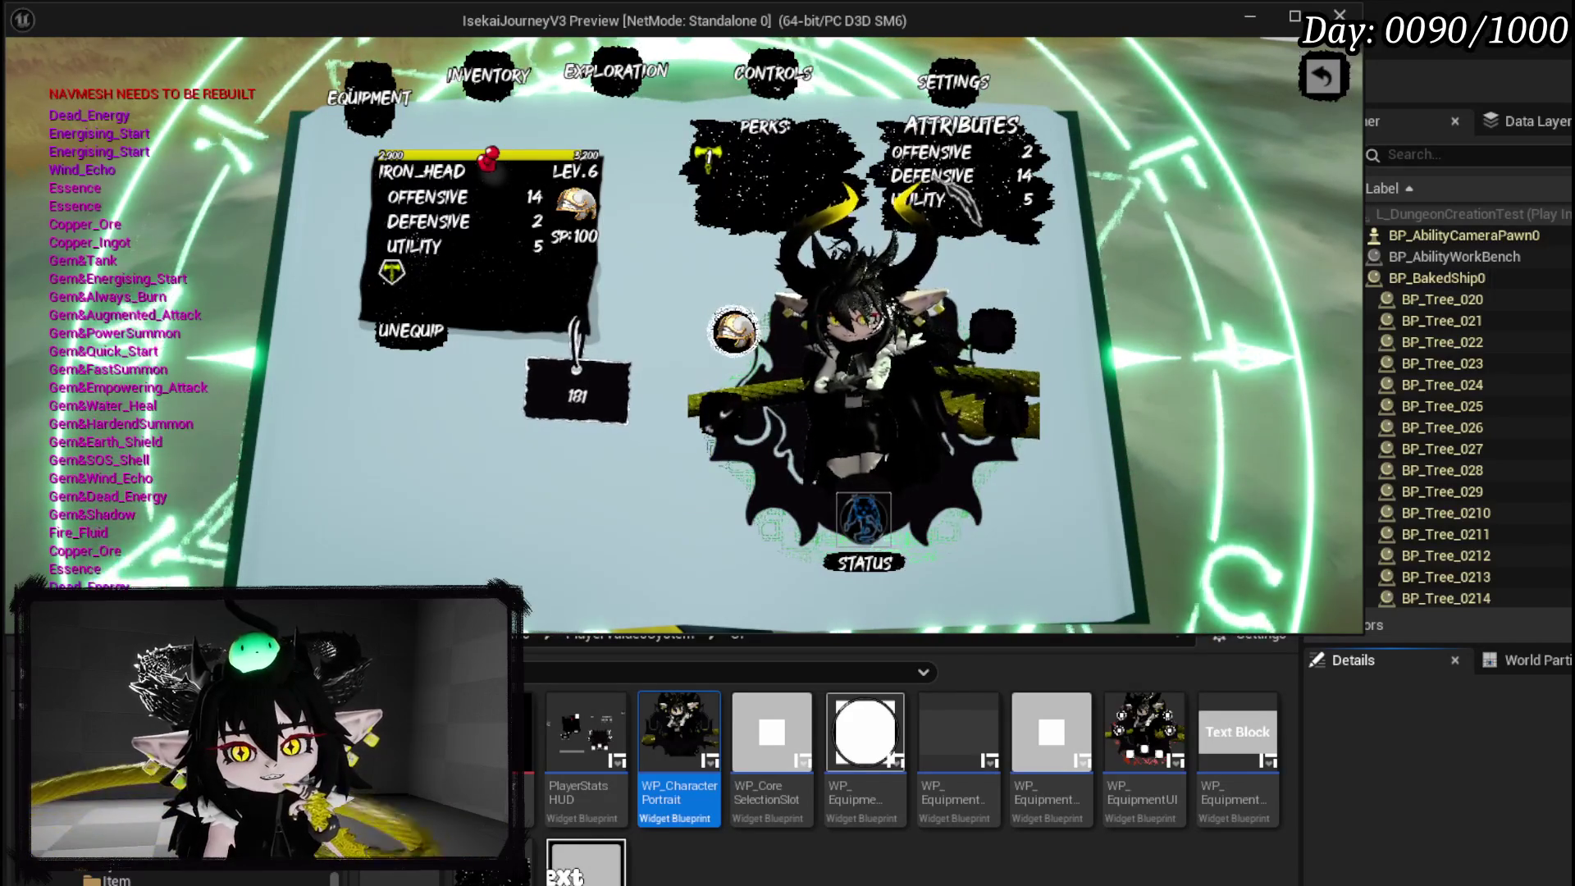
key(Escape)
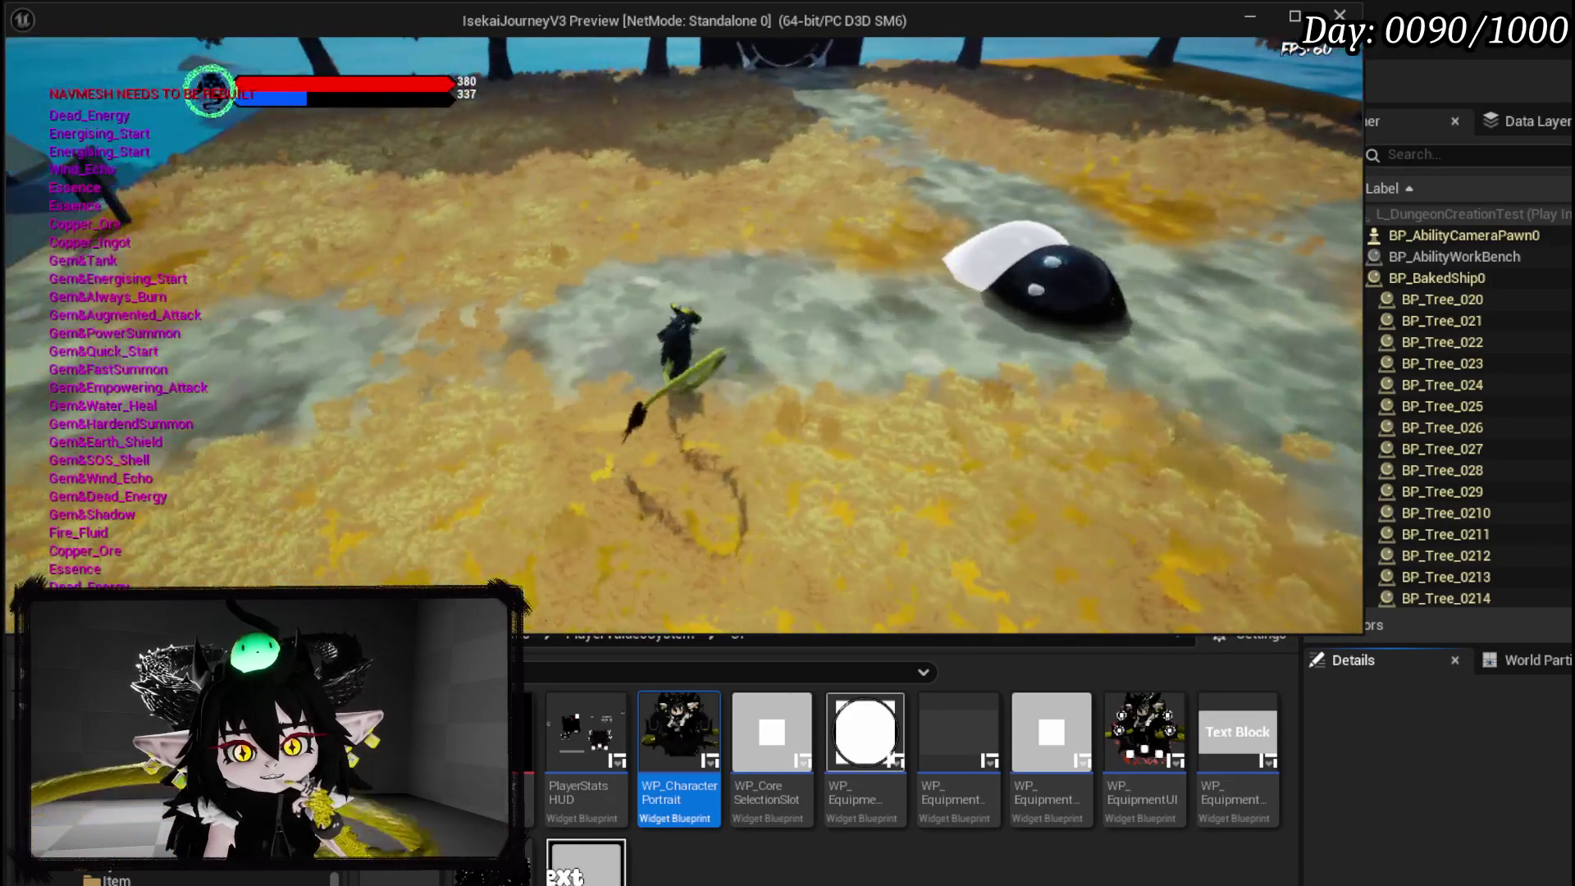
Run the character forward across the autumn field until a slime card battle starts.
key(w)
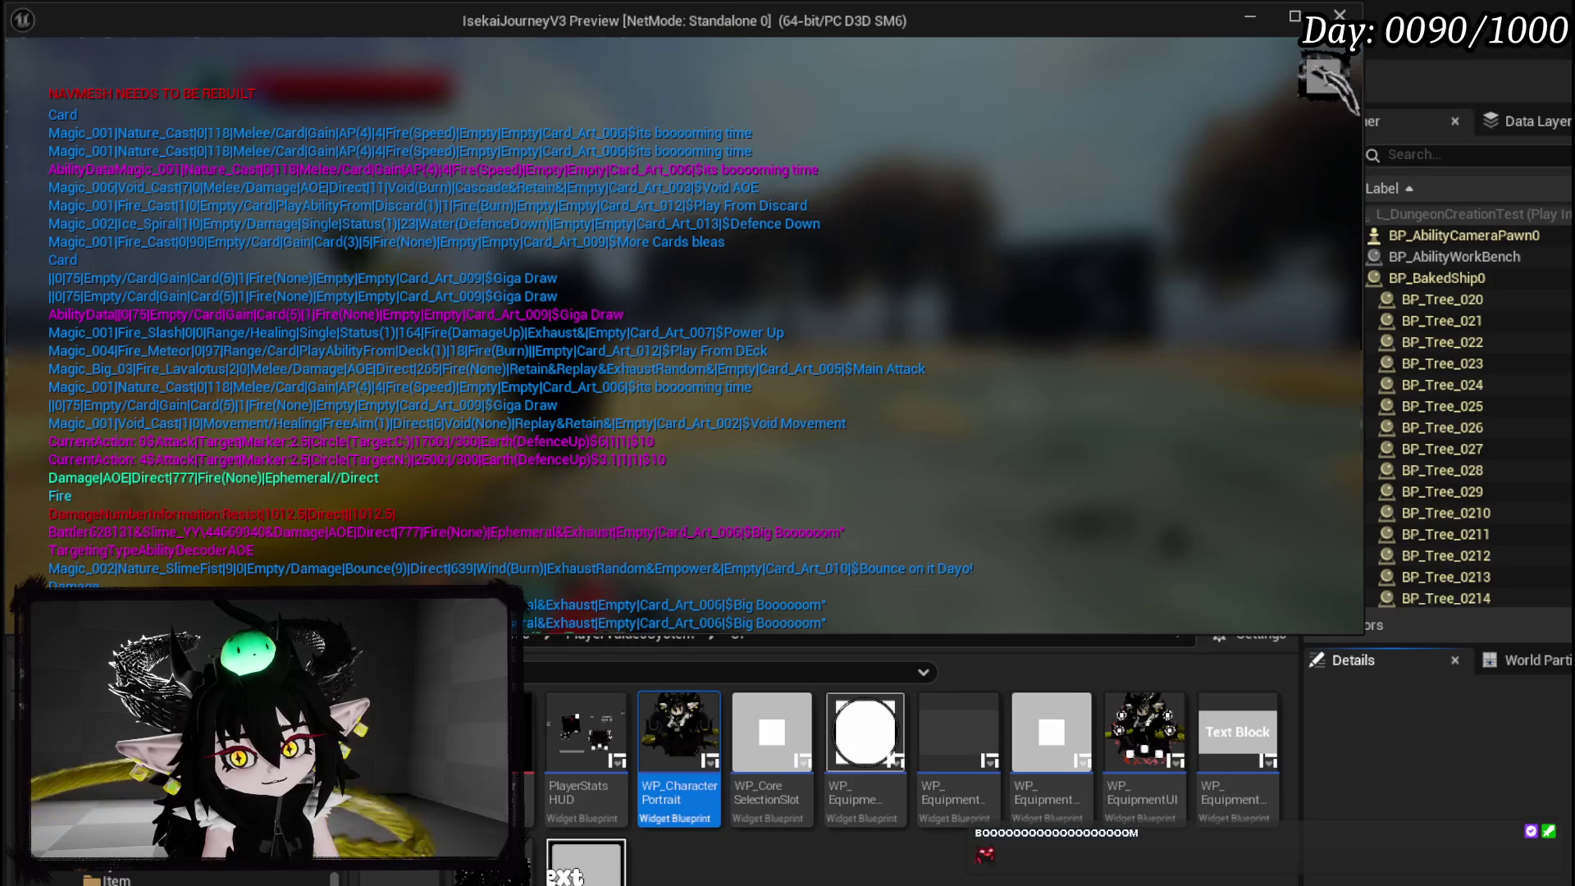
Look through the deck and discard pile previews, then return to the combat card hand.
click(1322, 78)
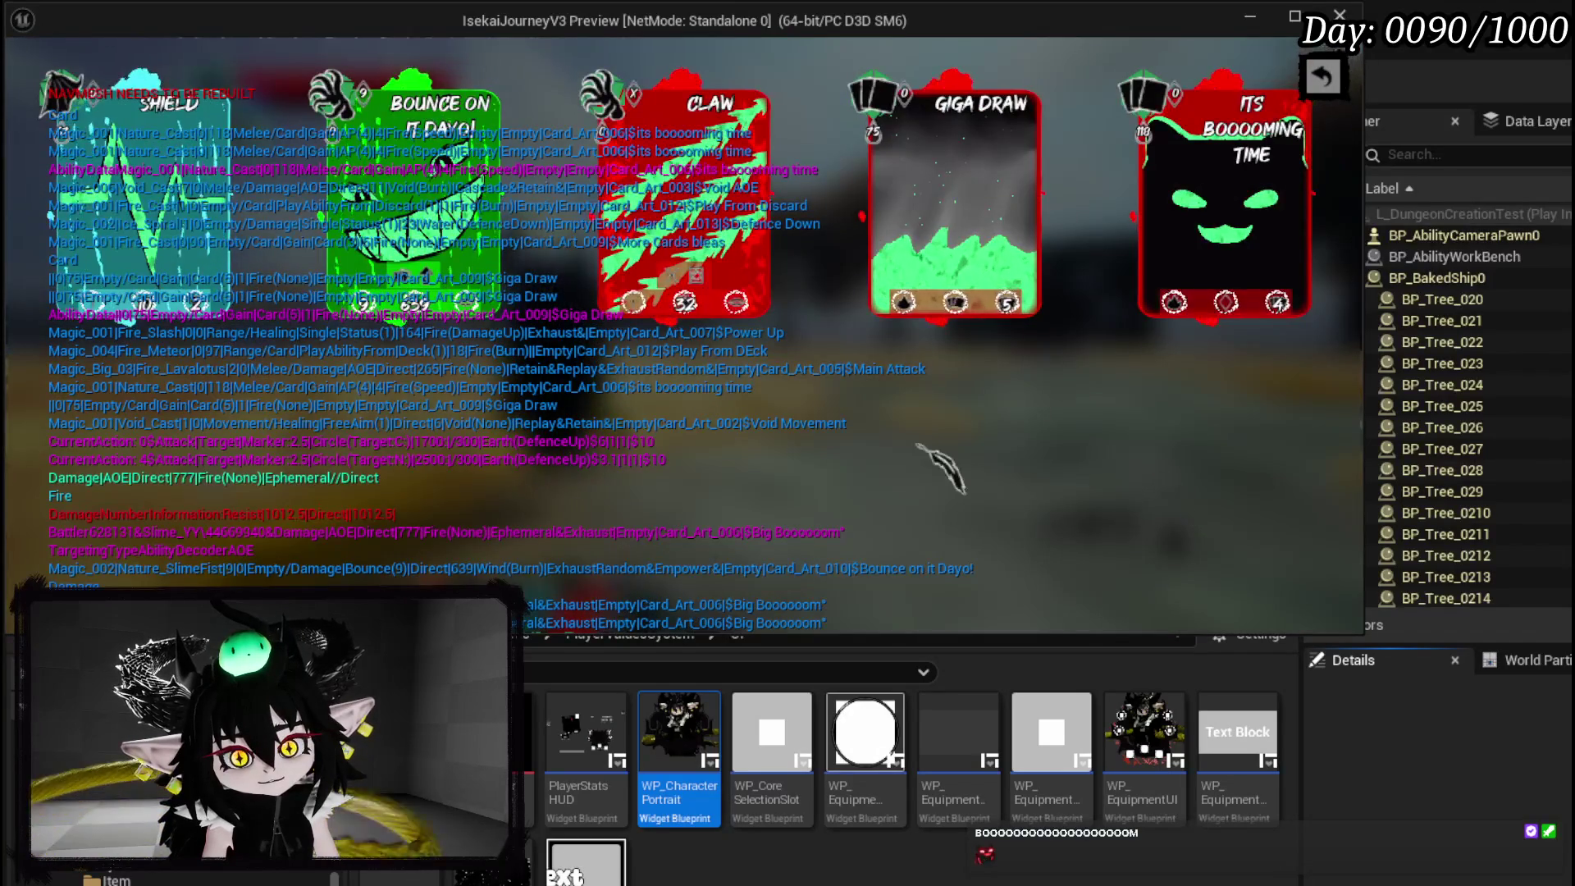
click(1323, 78)
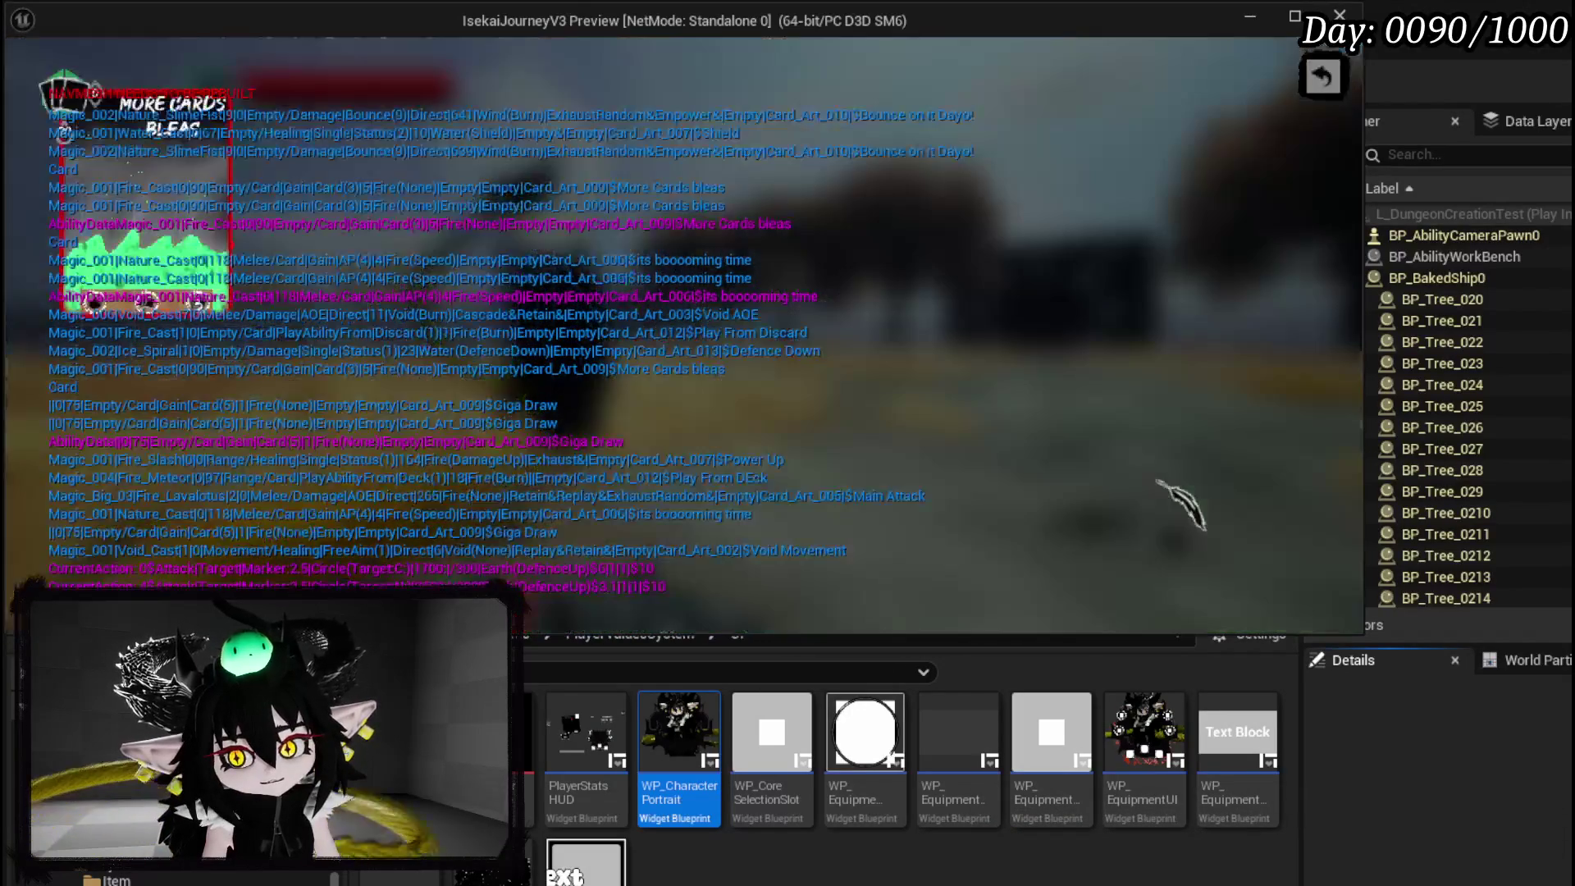
click(1321, 73)
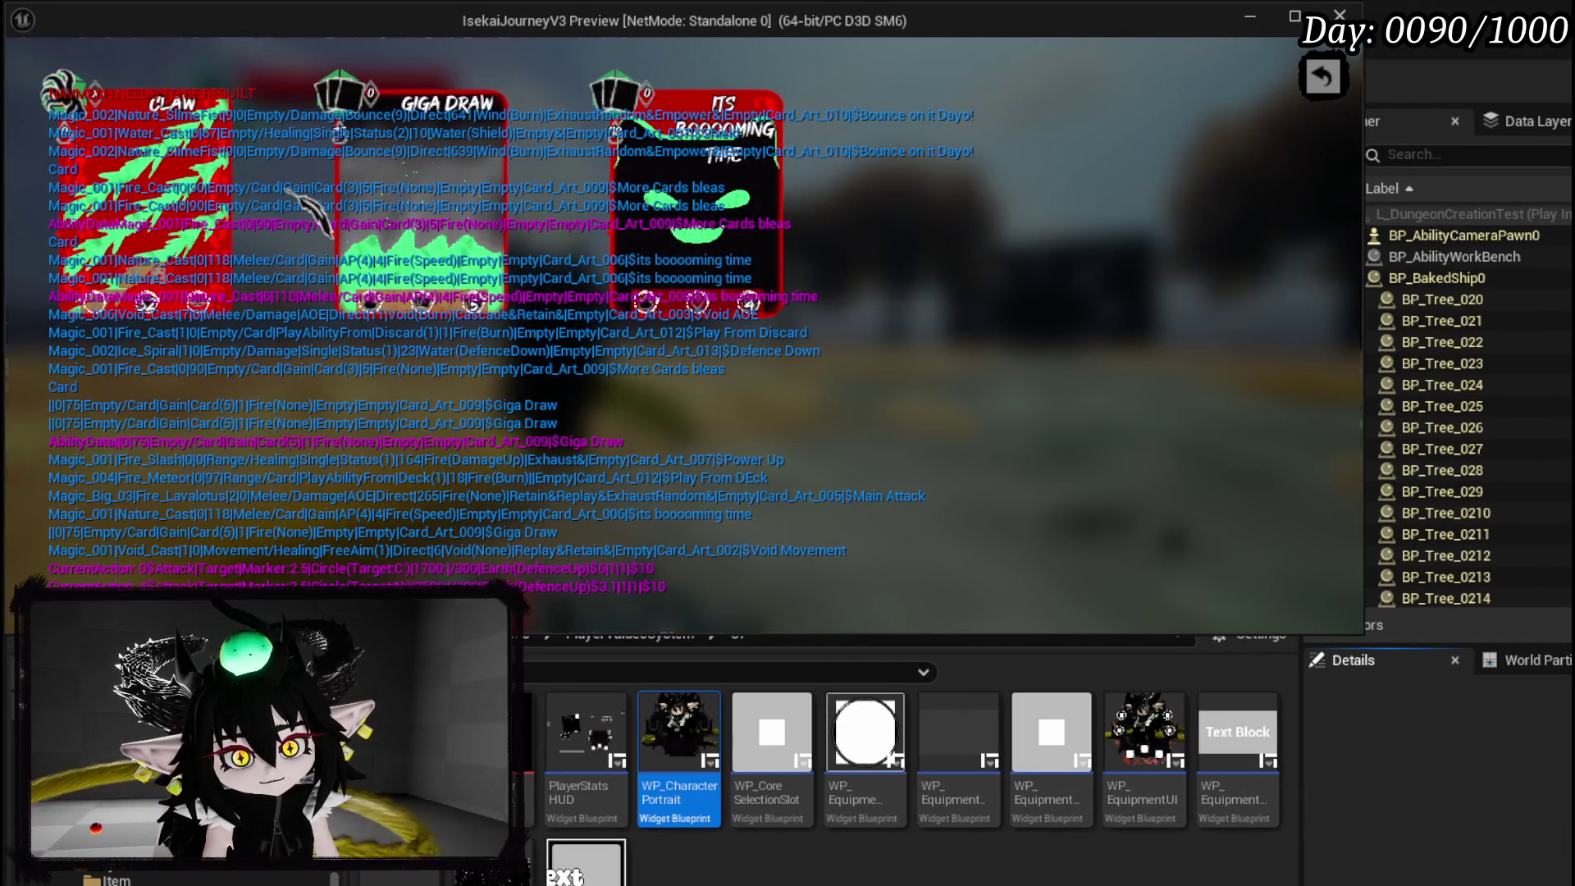
click(1321, 76)
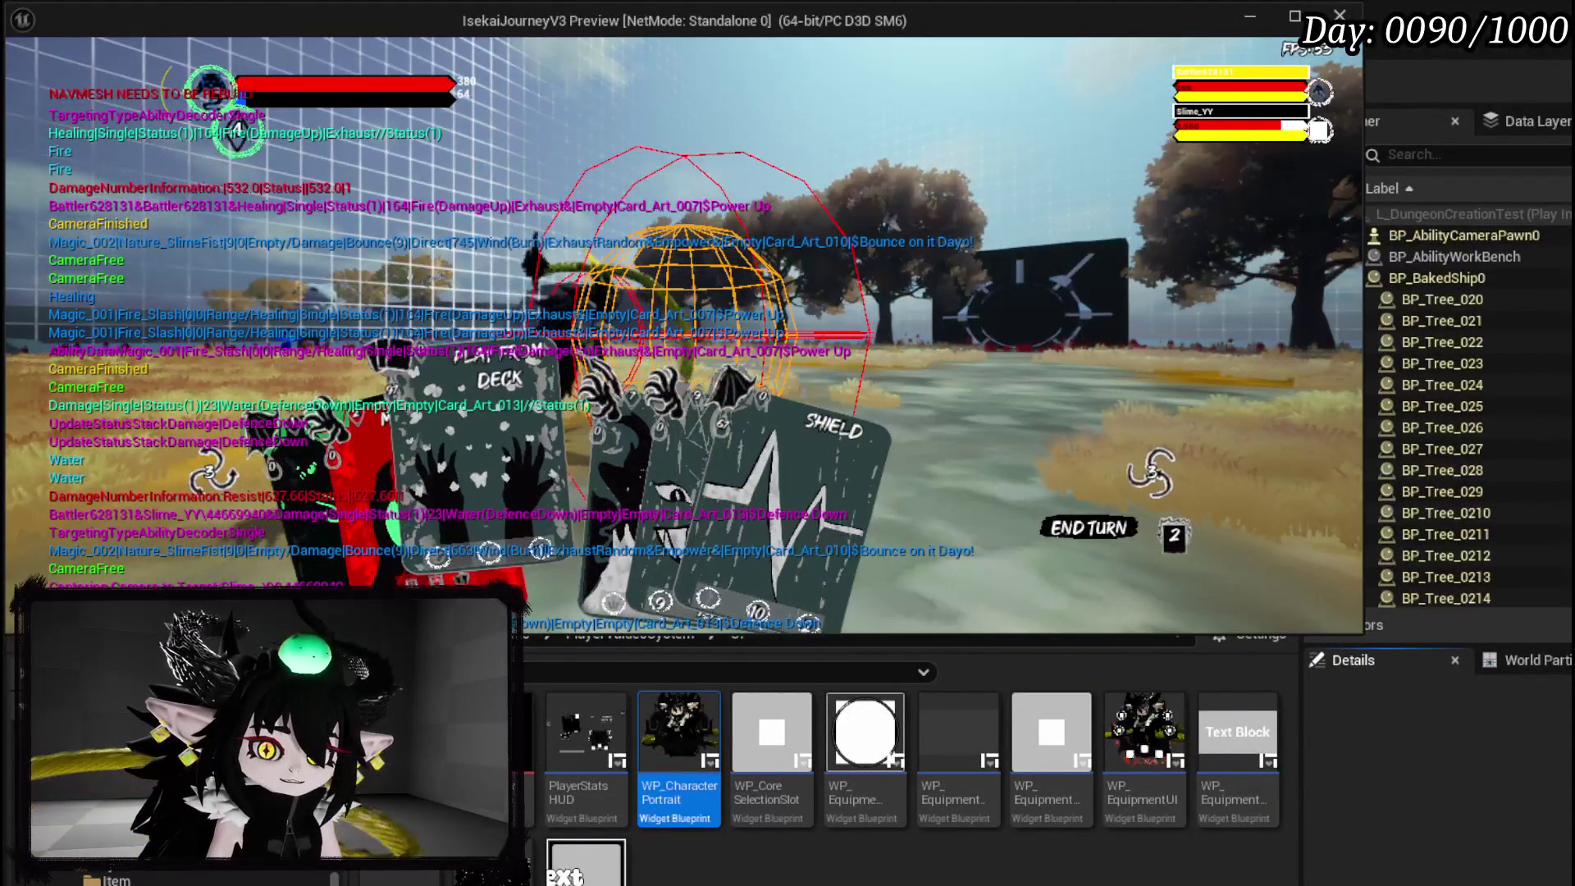
Play the Main Attack and Defence Down cards against the slime.
click(418, 460)
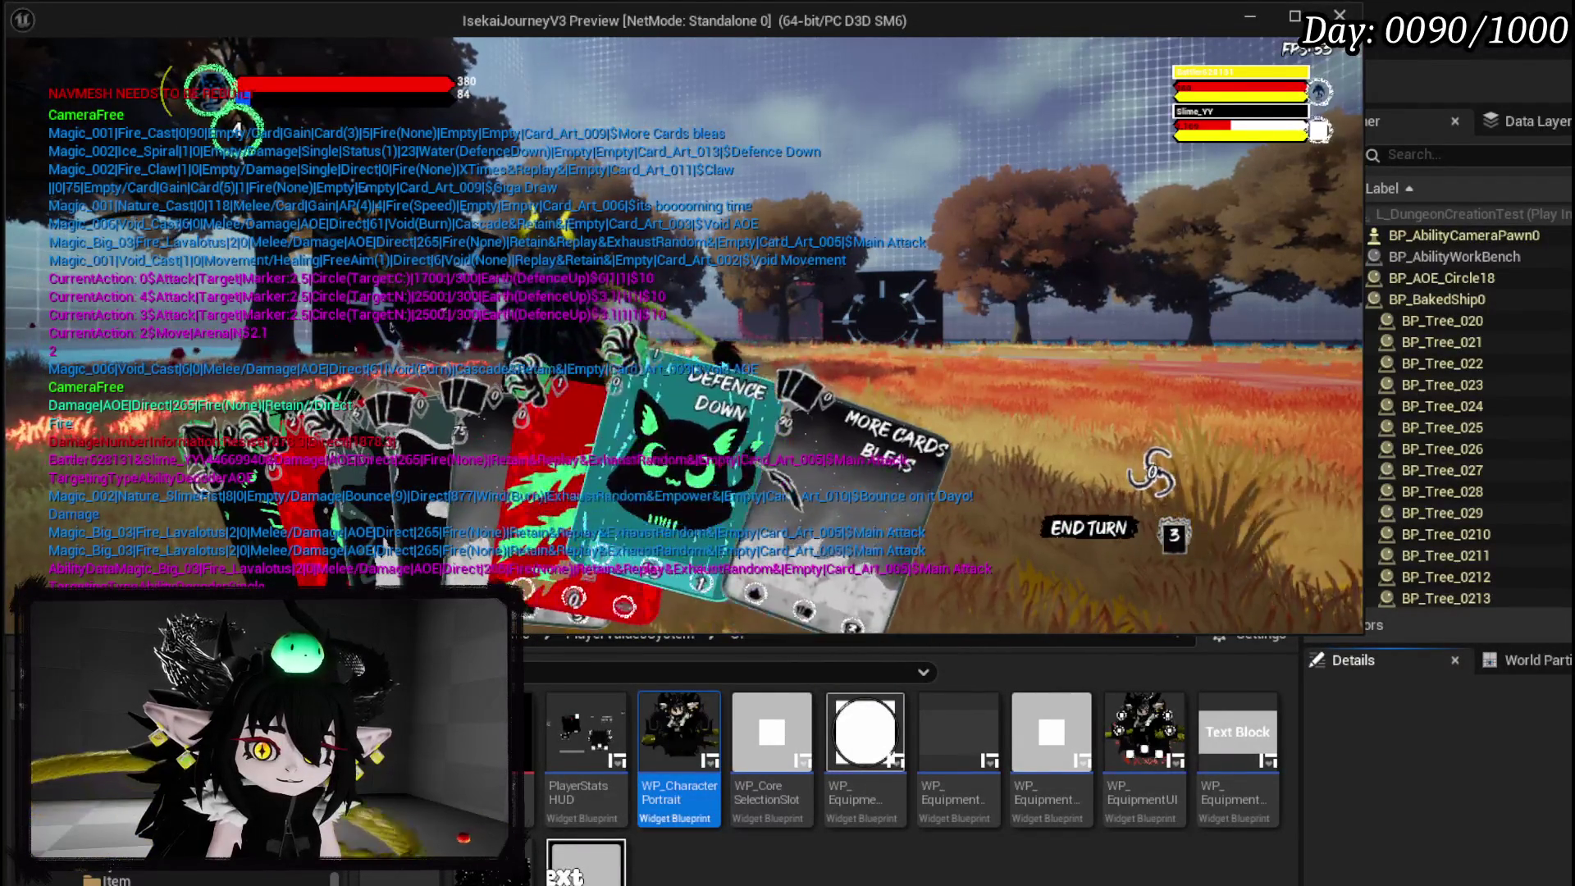
click(771, 447)
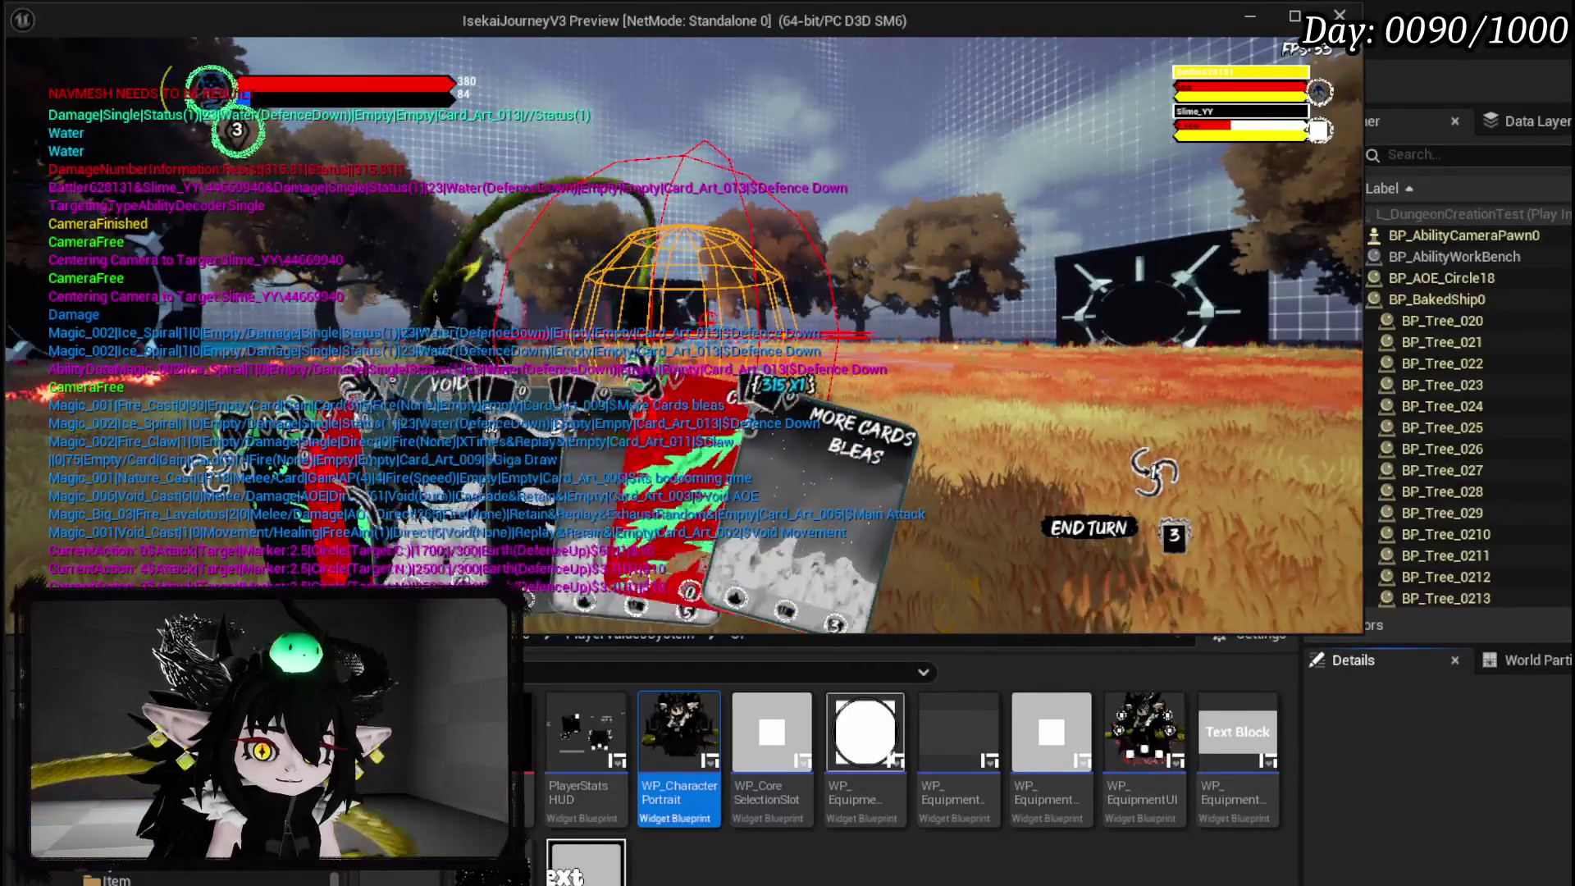
click(644, 366)
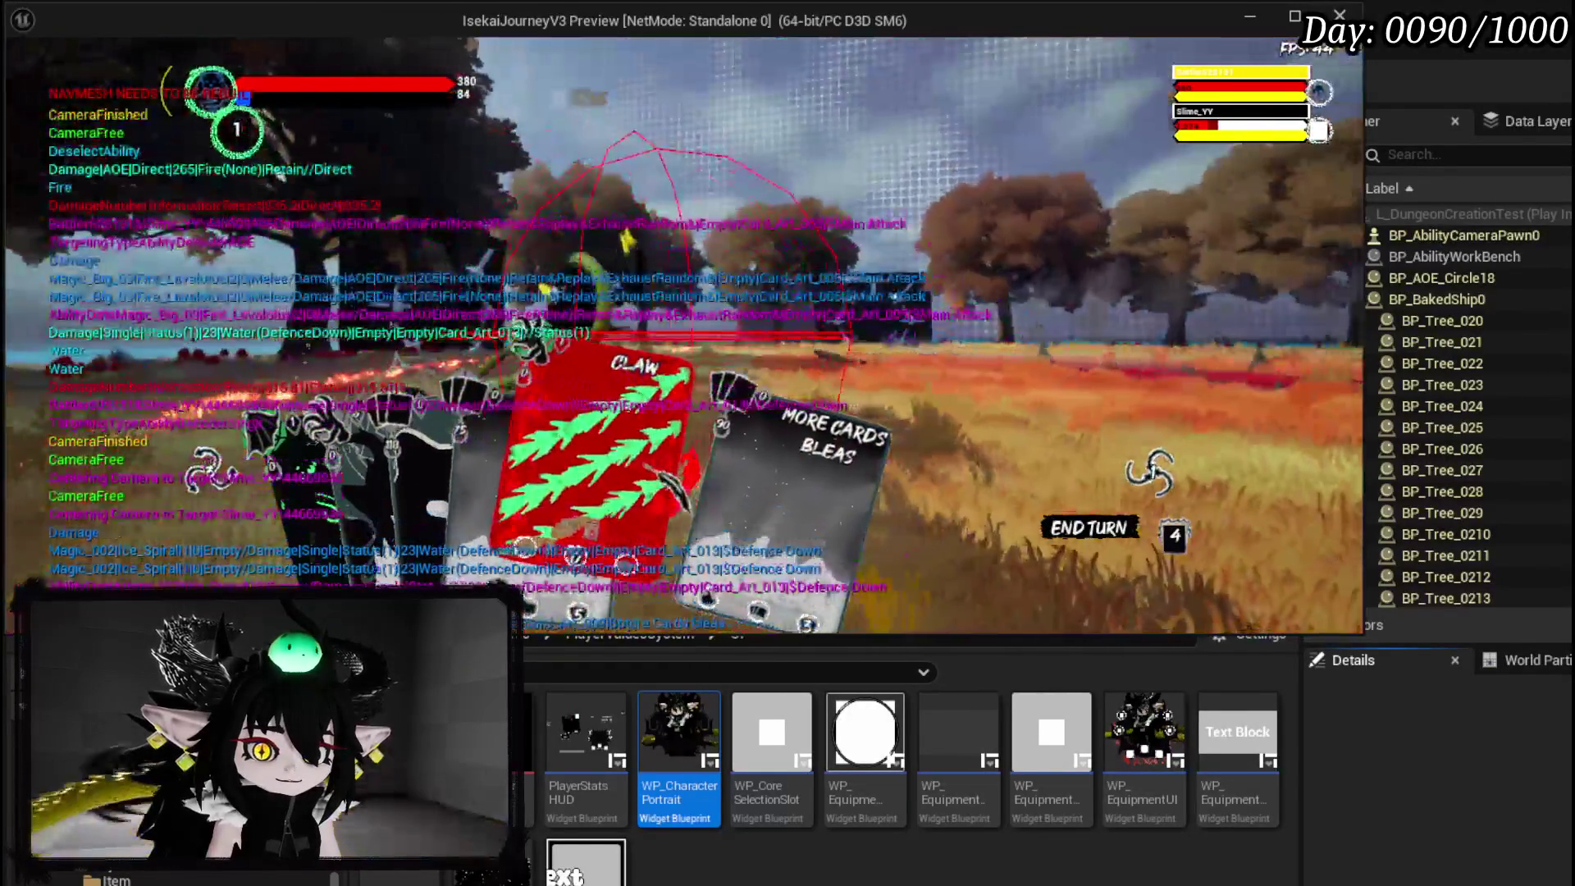
Finish the slime boss with the Claw card, then stop the preview and save all assets.
click(673, 484)
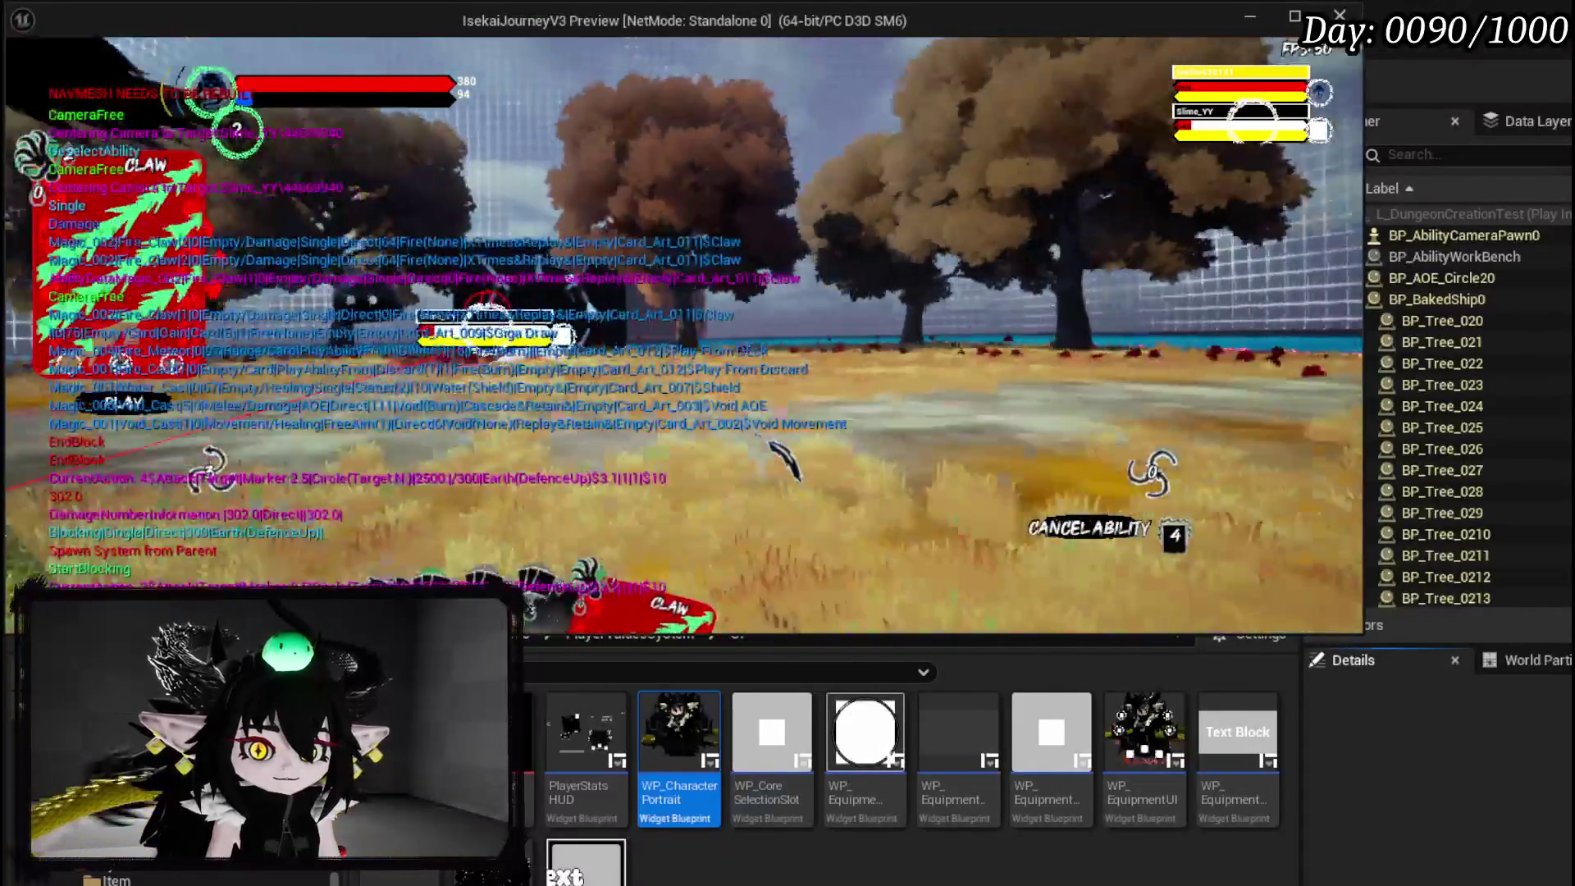
click(786, 459)
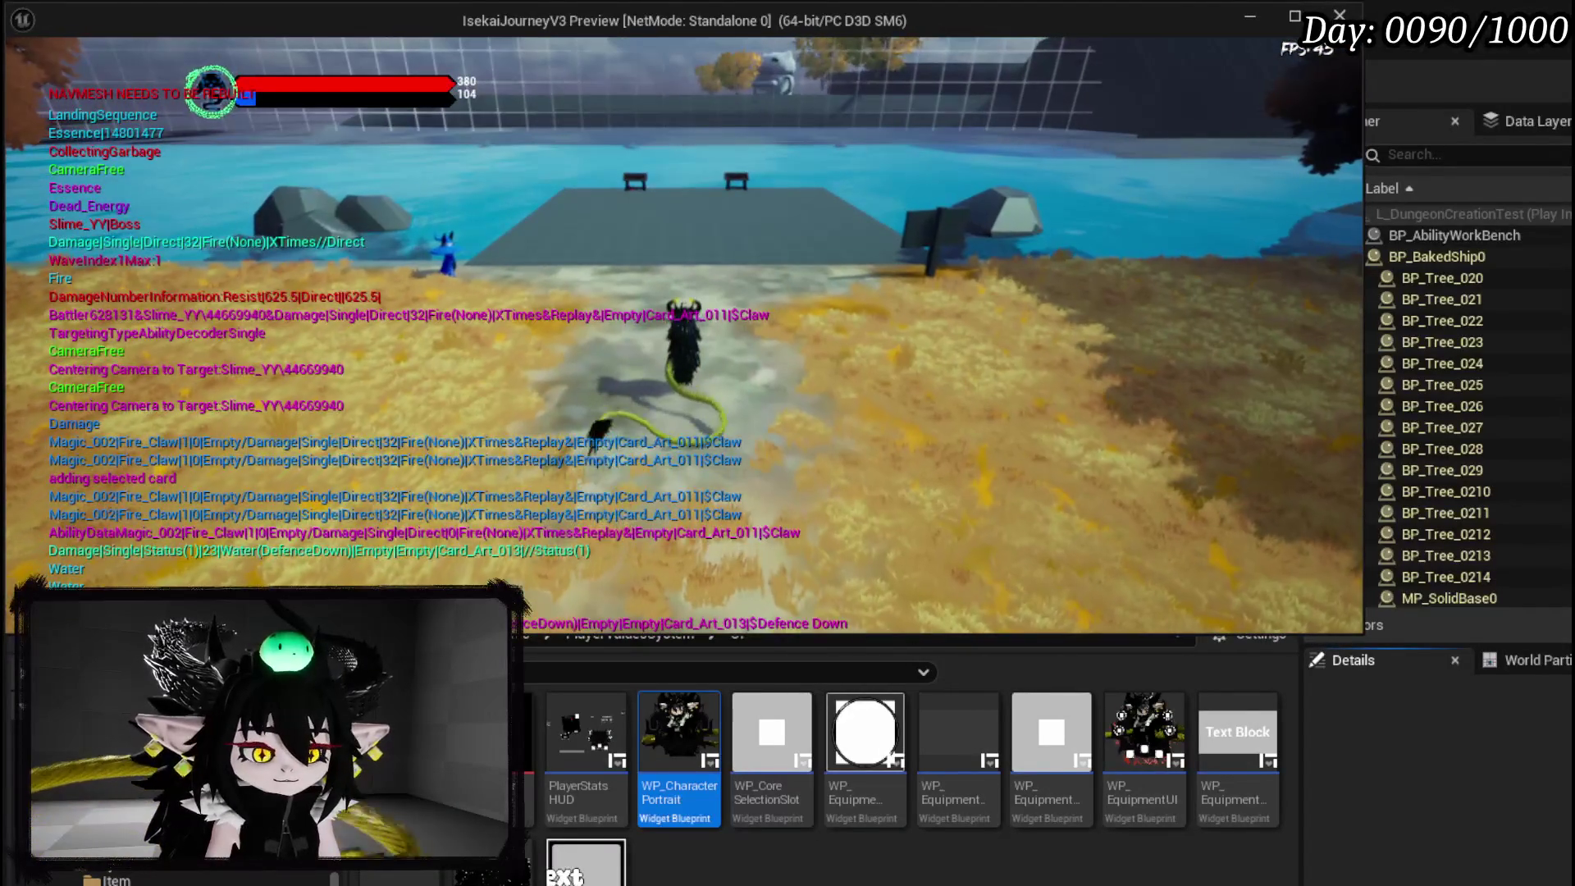
key(Escape)
click(30, 80)
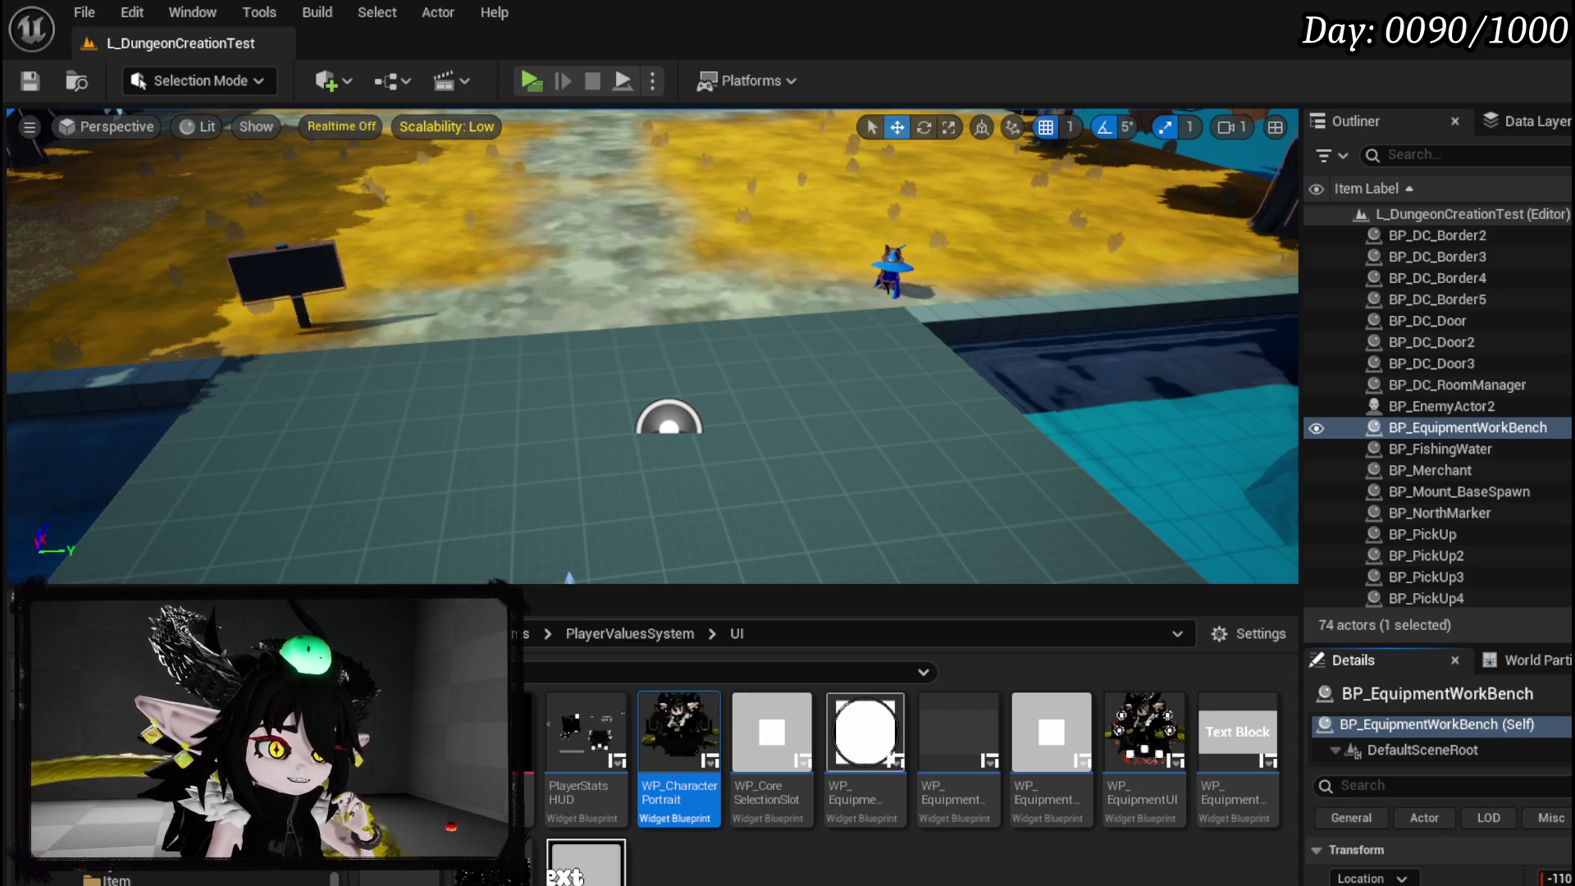
Save the L_DungeonCreationTest level and bring up the WP_EC_ResourceSelection blueprint.
click(29, 80)
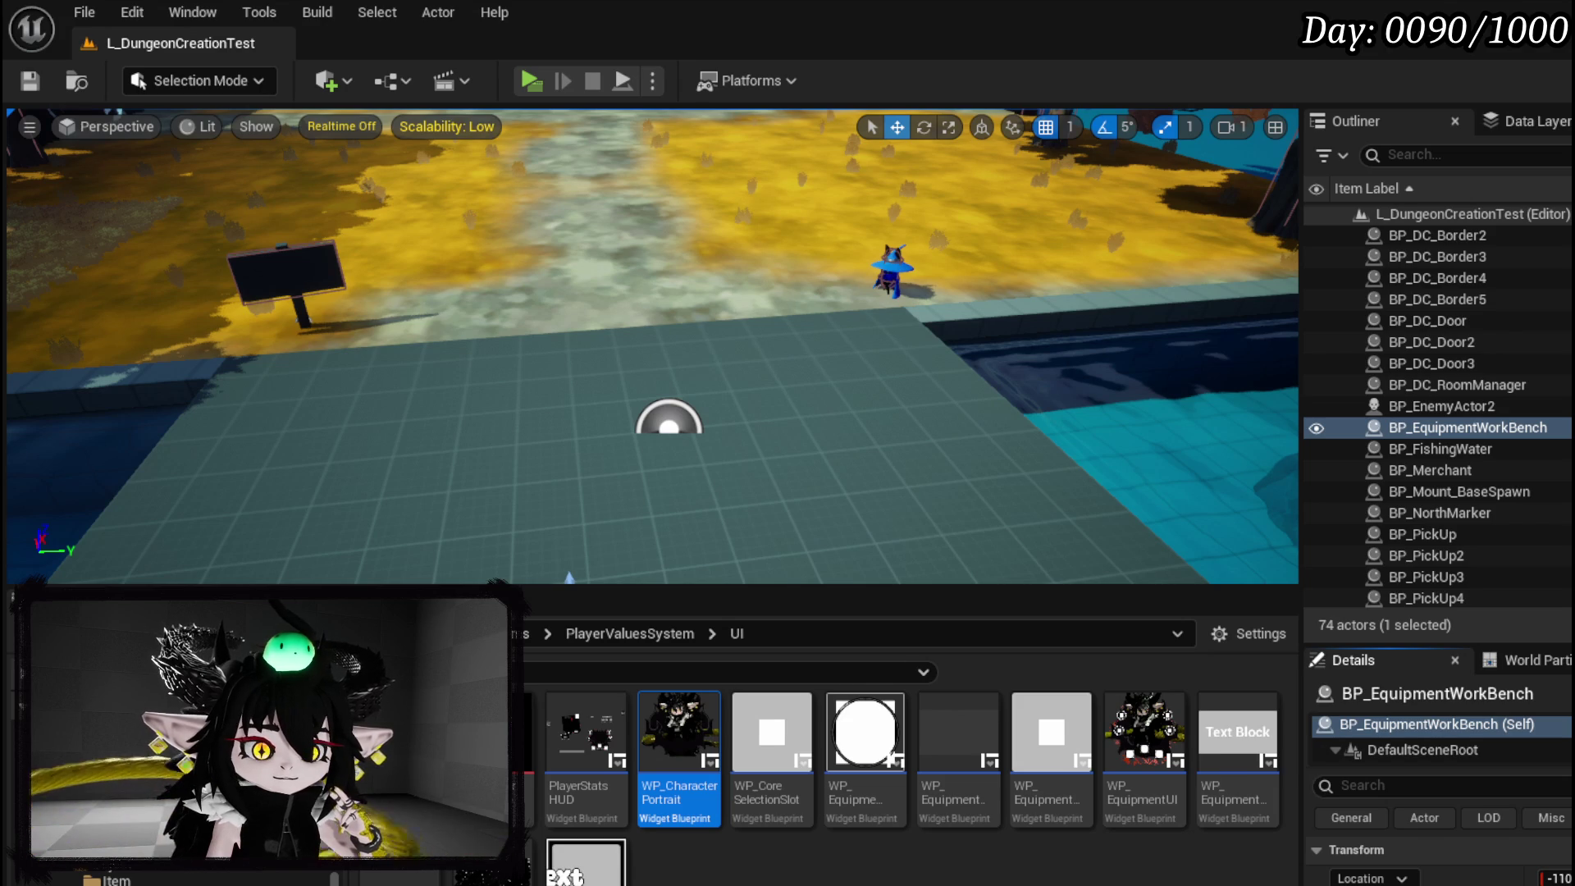
key(alt+Tab)
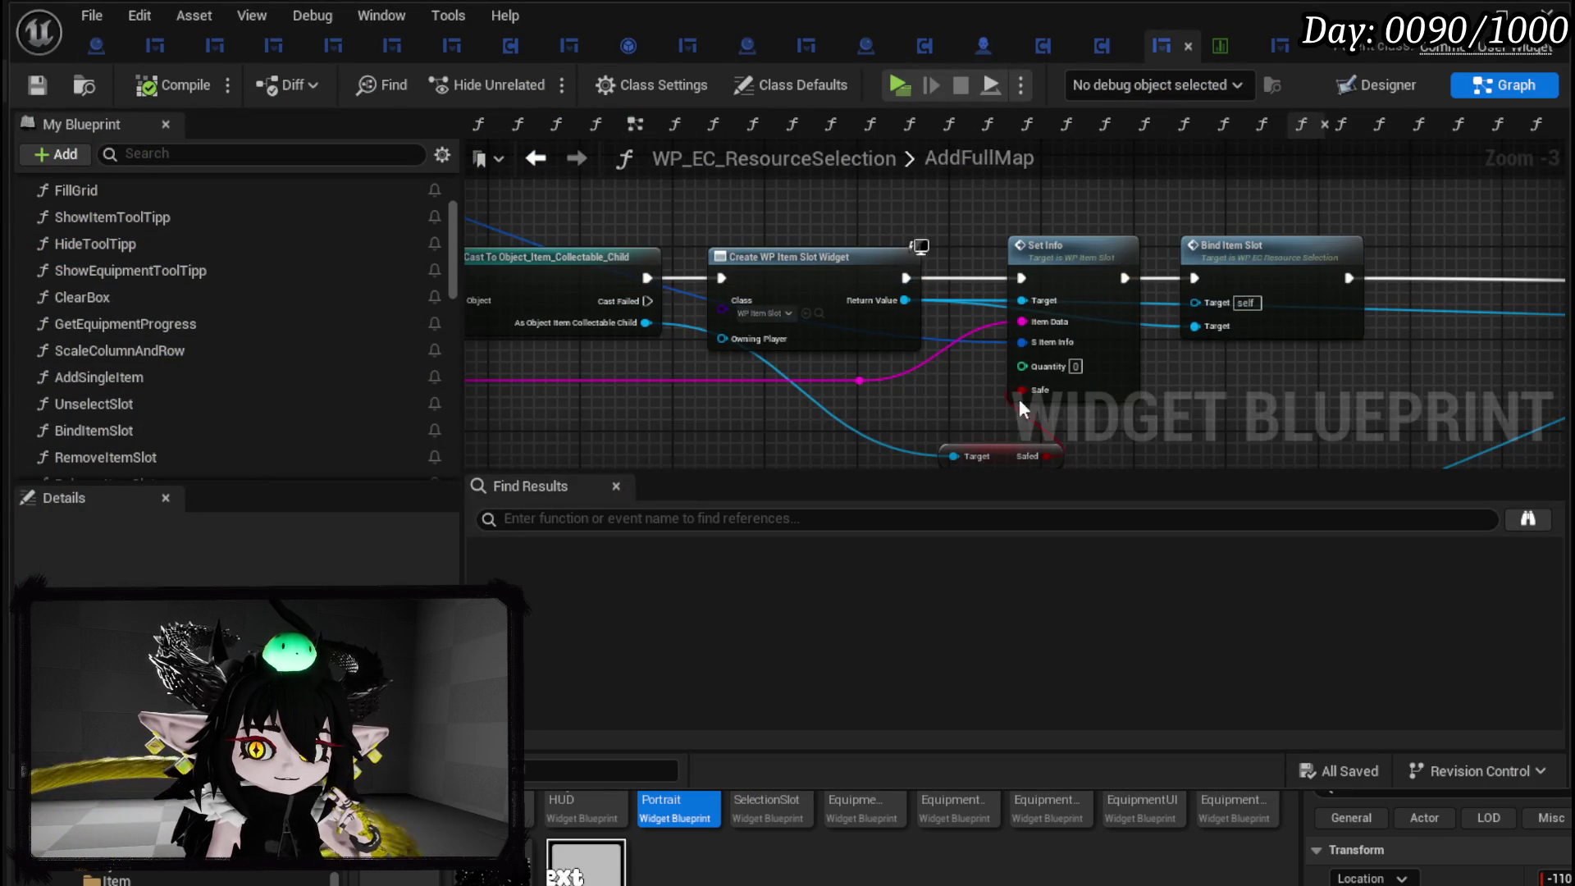
Move the lower Add Child to Uniform Grid node group up and right, and save the blueprint.
scroll(1019, 398, up, 2)
scroll(1054, 398, down, 2)
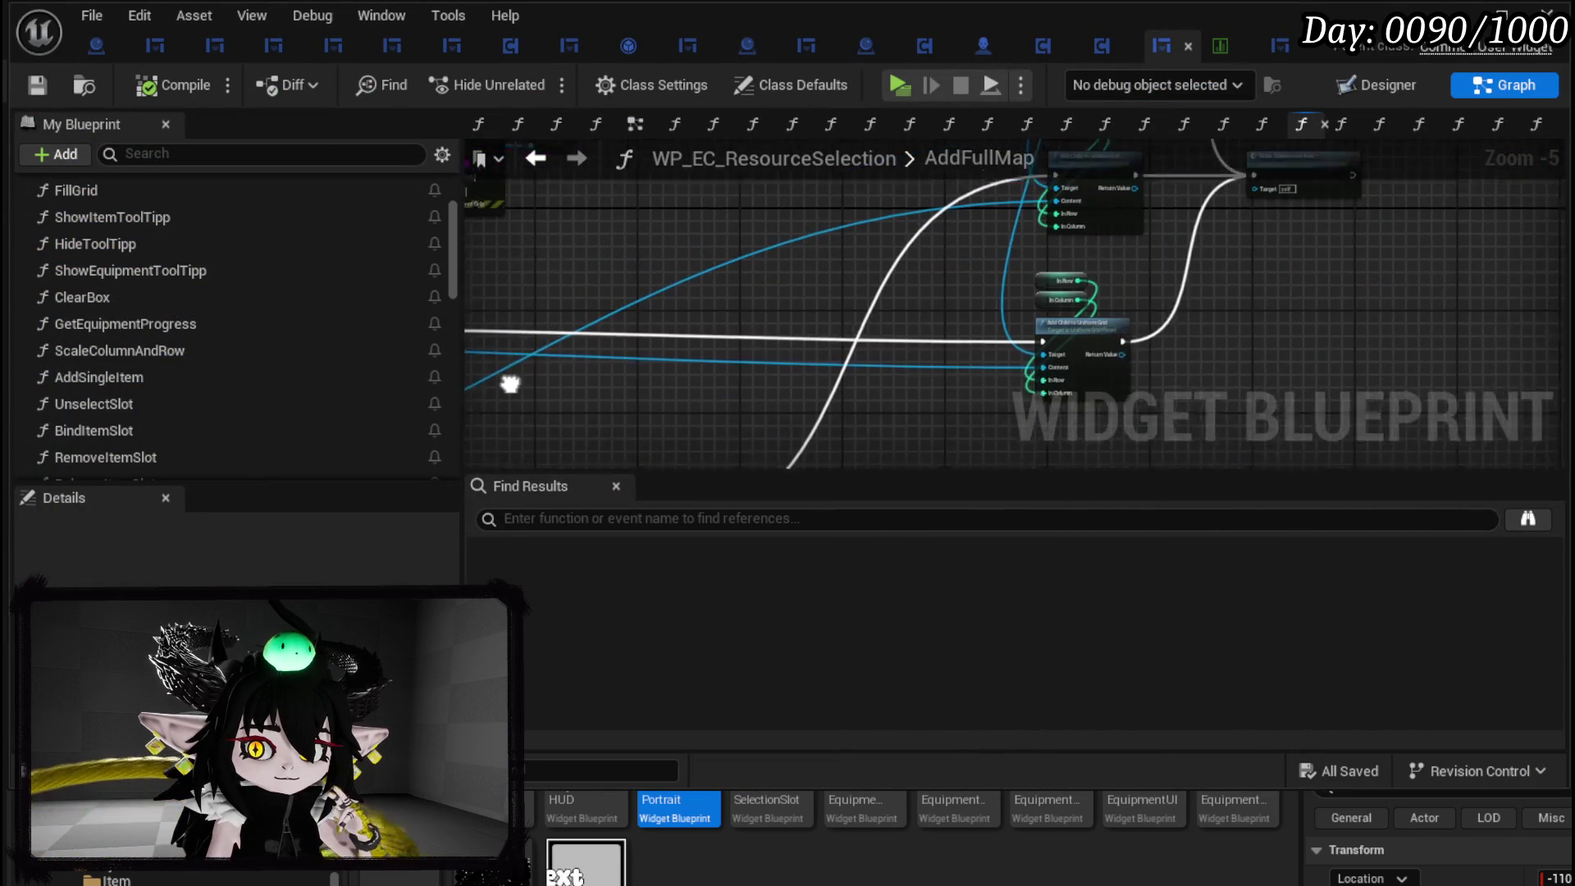
drag(1017, 410, 1115, 287)
drag(1046, 372, 1058, 357)
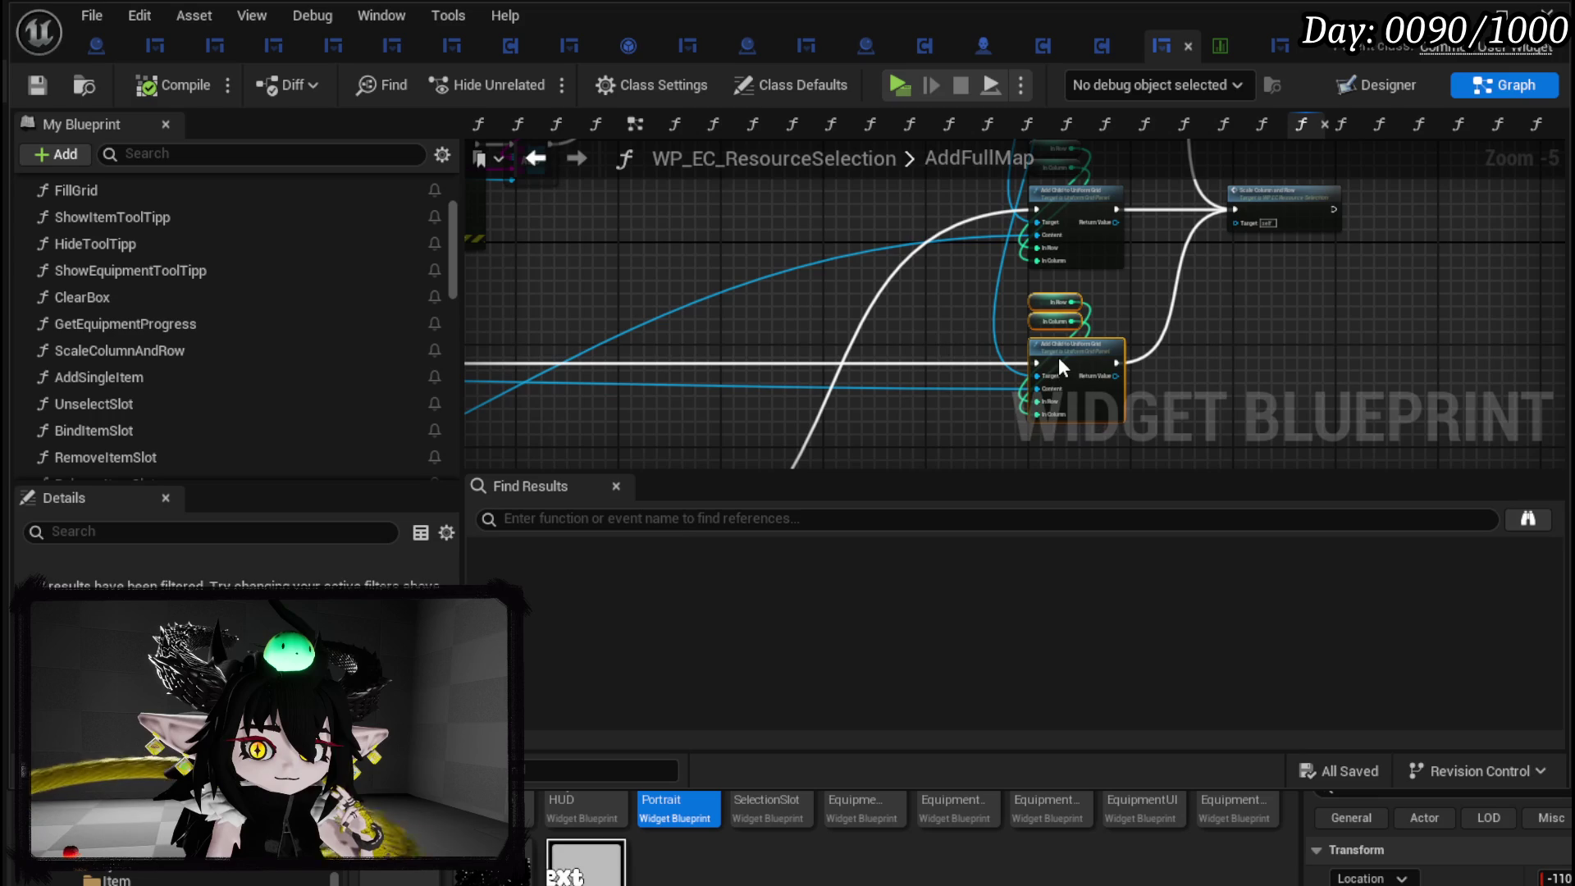
drag(893, 328, 1547, 339)
scroll(1008, 277, up, 3)
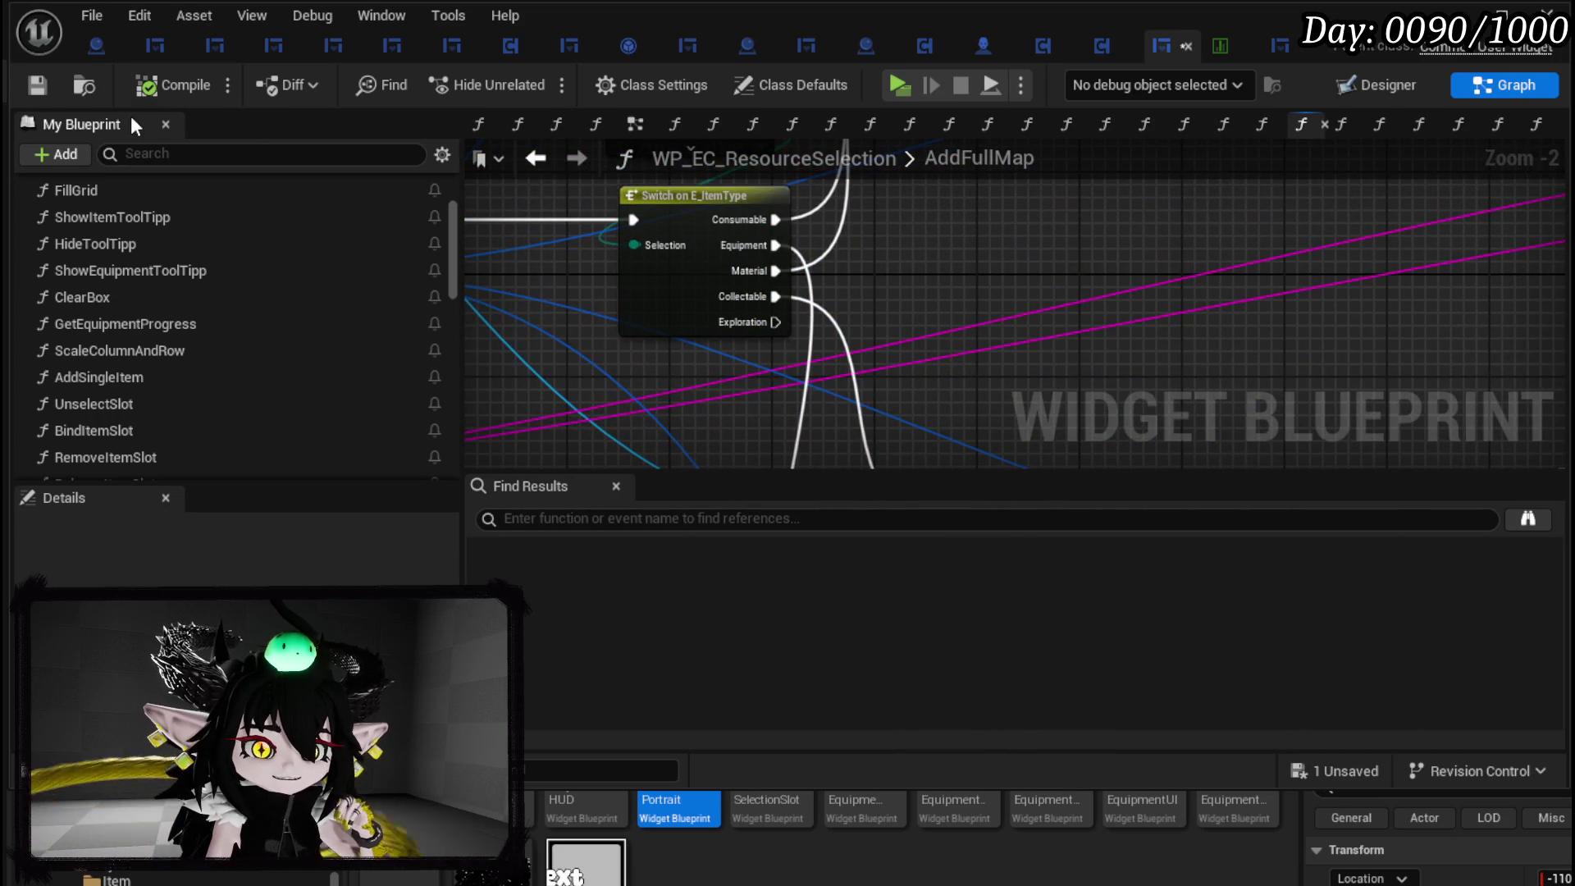
click(37, 85)
Review the Cast, Create Widget and equipment slot nodes, then close WP_EC_ResourceSelection.
scroll(862, 305, down, 3)
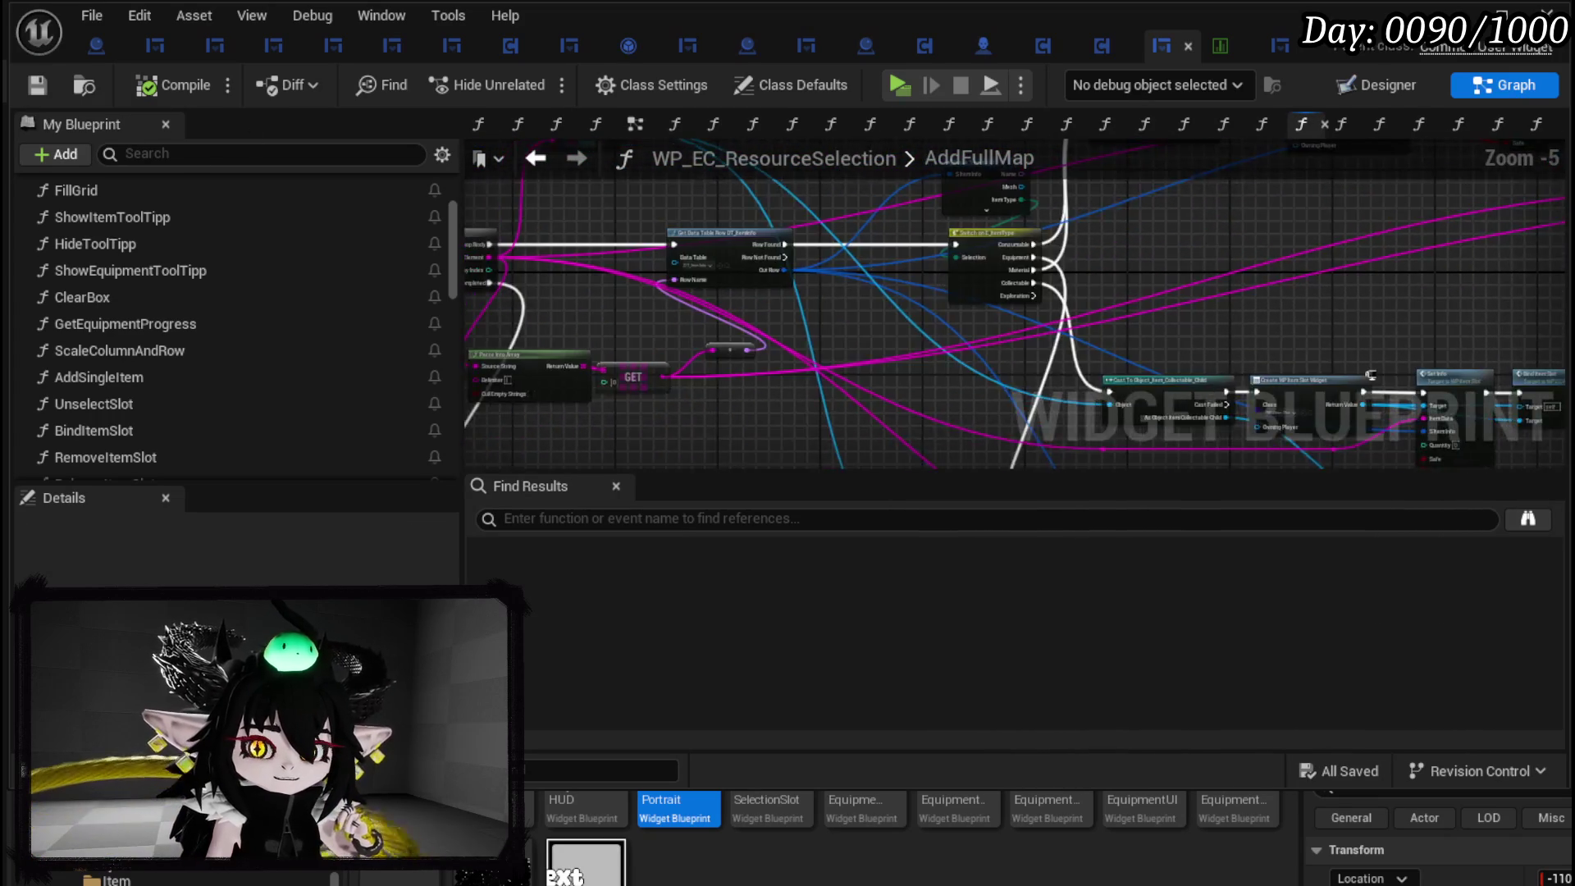
mouse_move(861, 305)
mouse_down()
mouse_move(923, 293)
mouse_move(554, 294)
mouse_move(574, 247)
mouse_move(759, 293)
mouse_up()
scroll(820, 297, up, 3)
drag(1289, 314, 814, 286)
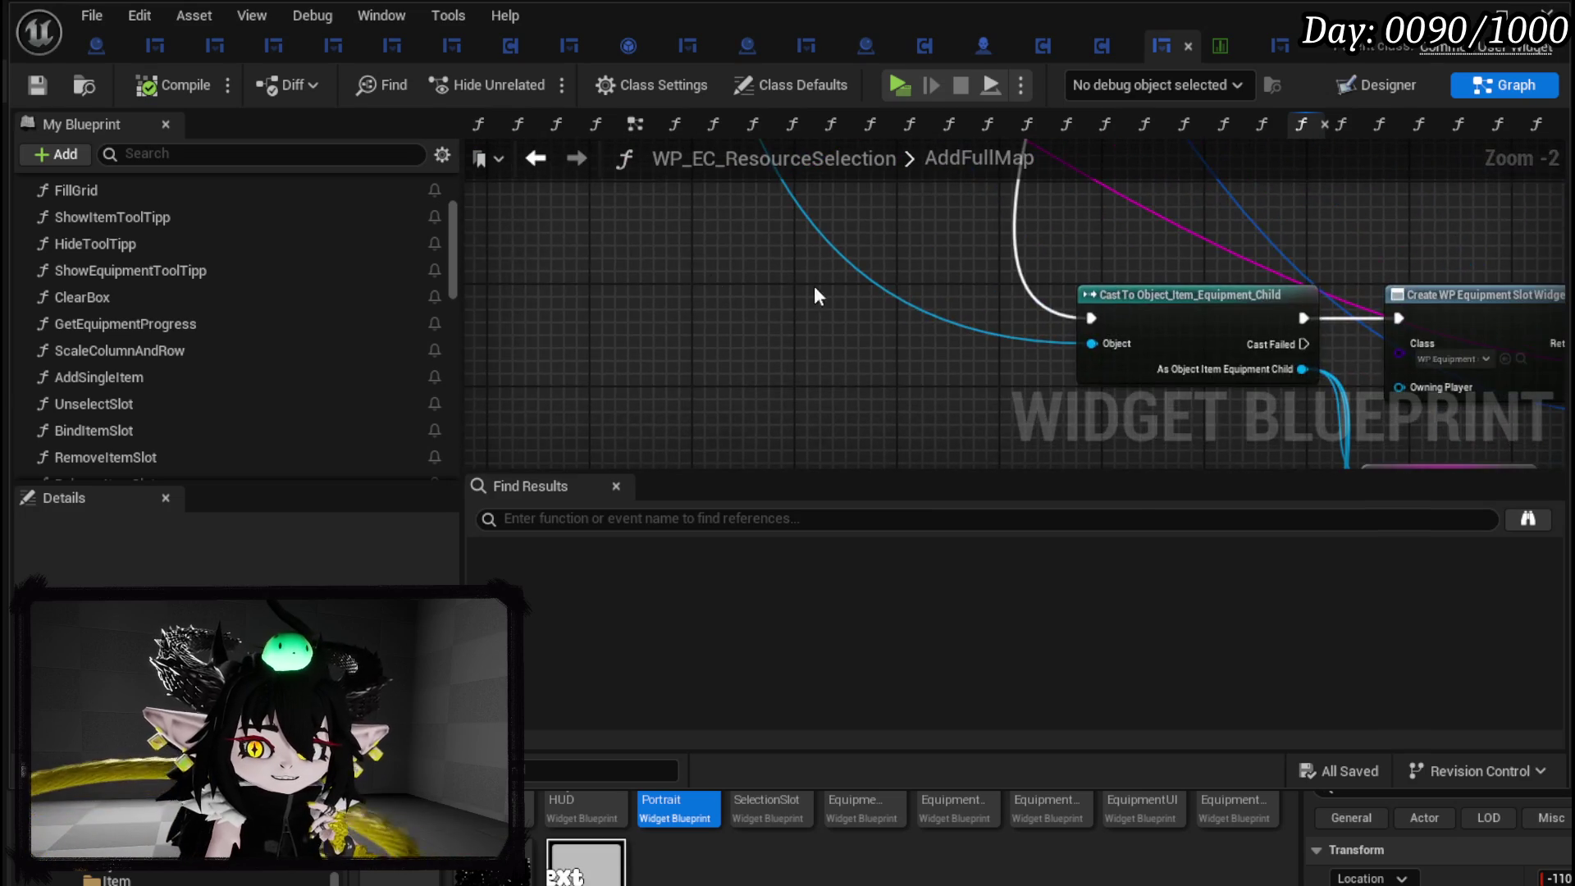
scroll(814, 286, down, 1)
mouse_move(707, 264)
mouse_down()
mouse_move(1145, 342)
mouse_move(1067, 369)
mouse_move(1164, 319)
mouse_move(1181, 362)
mouse_up()
scroll(752, 356, up, 1)
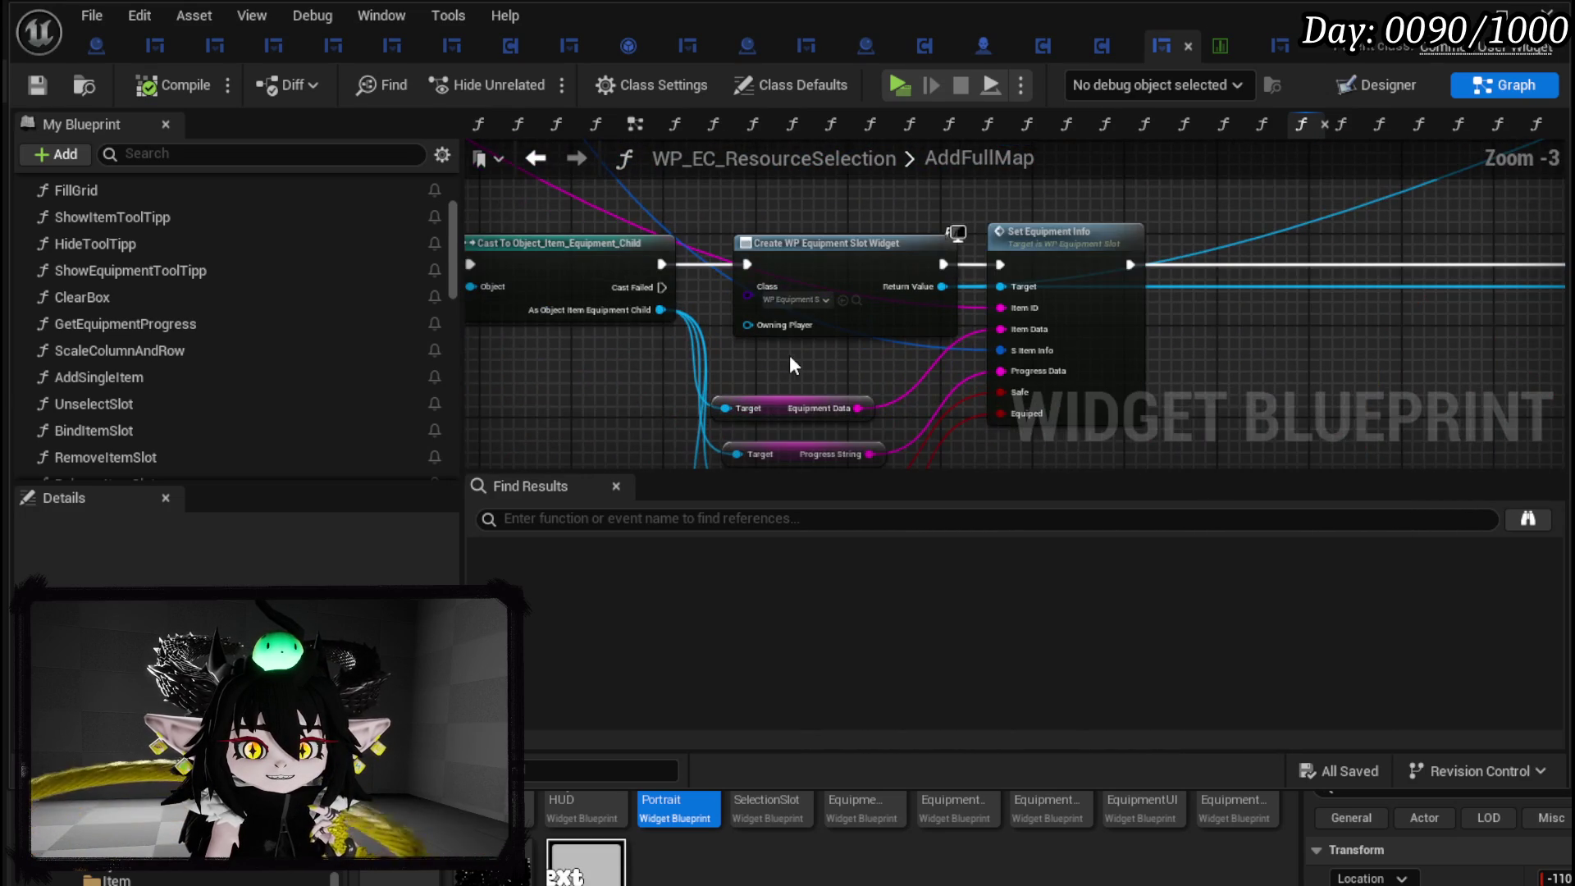
mouse_move(790, 359)
mouse_down()
mouse_move(726, 291)
mouse_move(935, 358)
mouse_move(982, 396)
mouse_move(678, 365)
mouse_move(931, 377)
mouse_up()
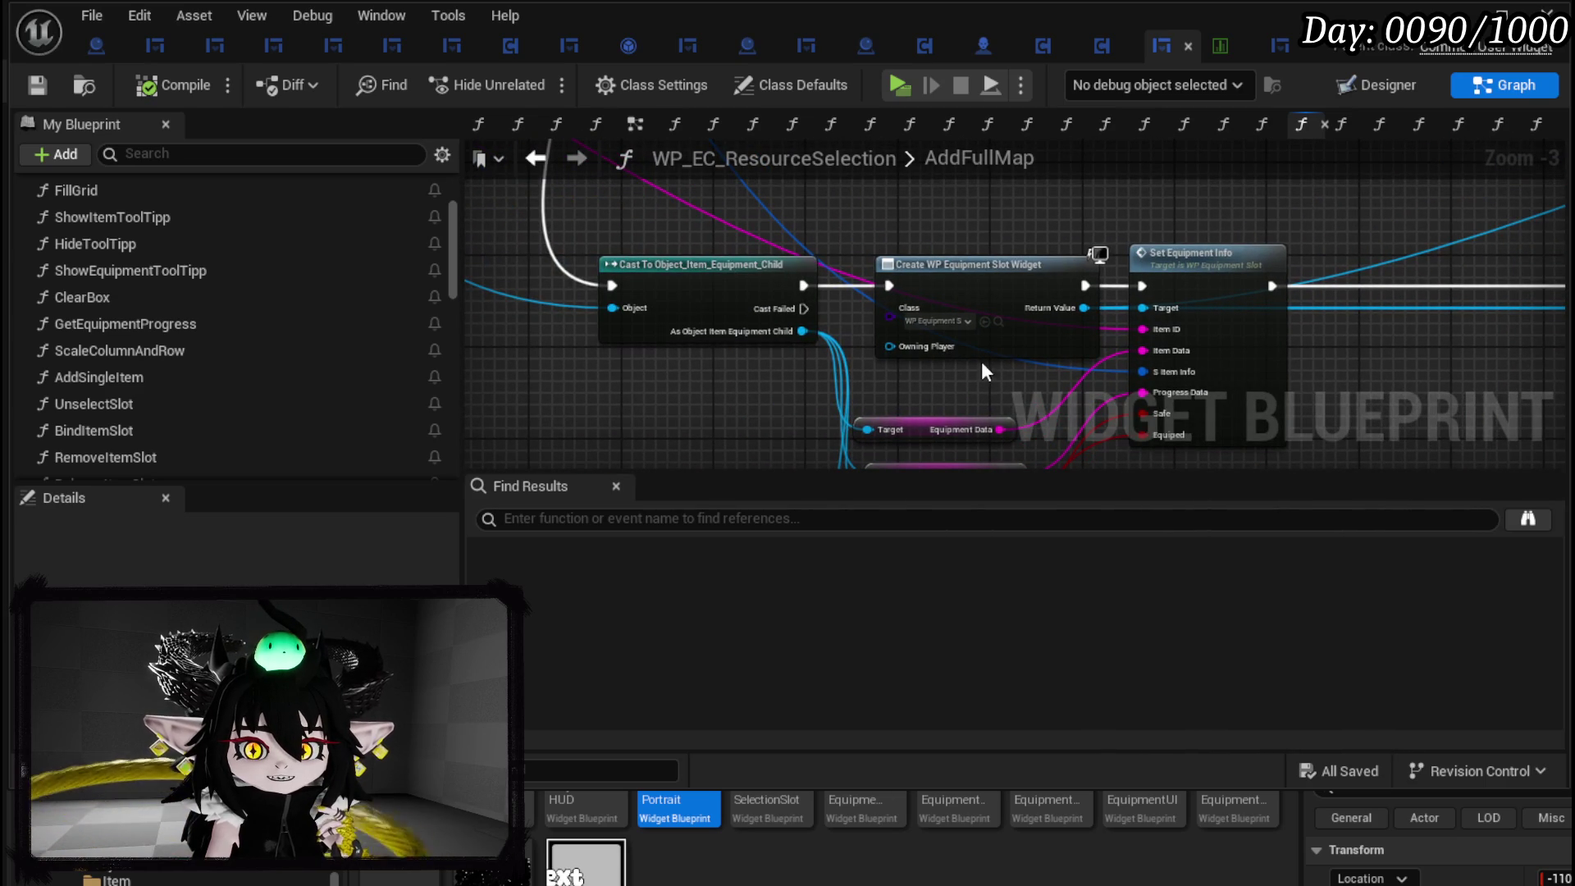
click(1187, 47)
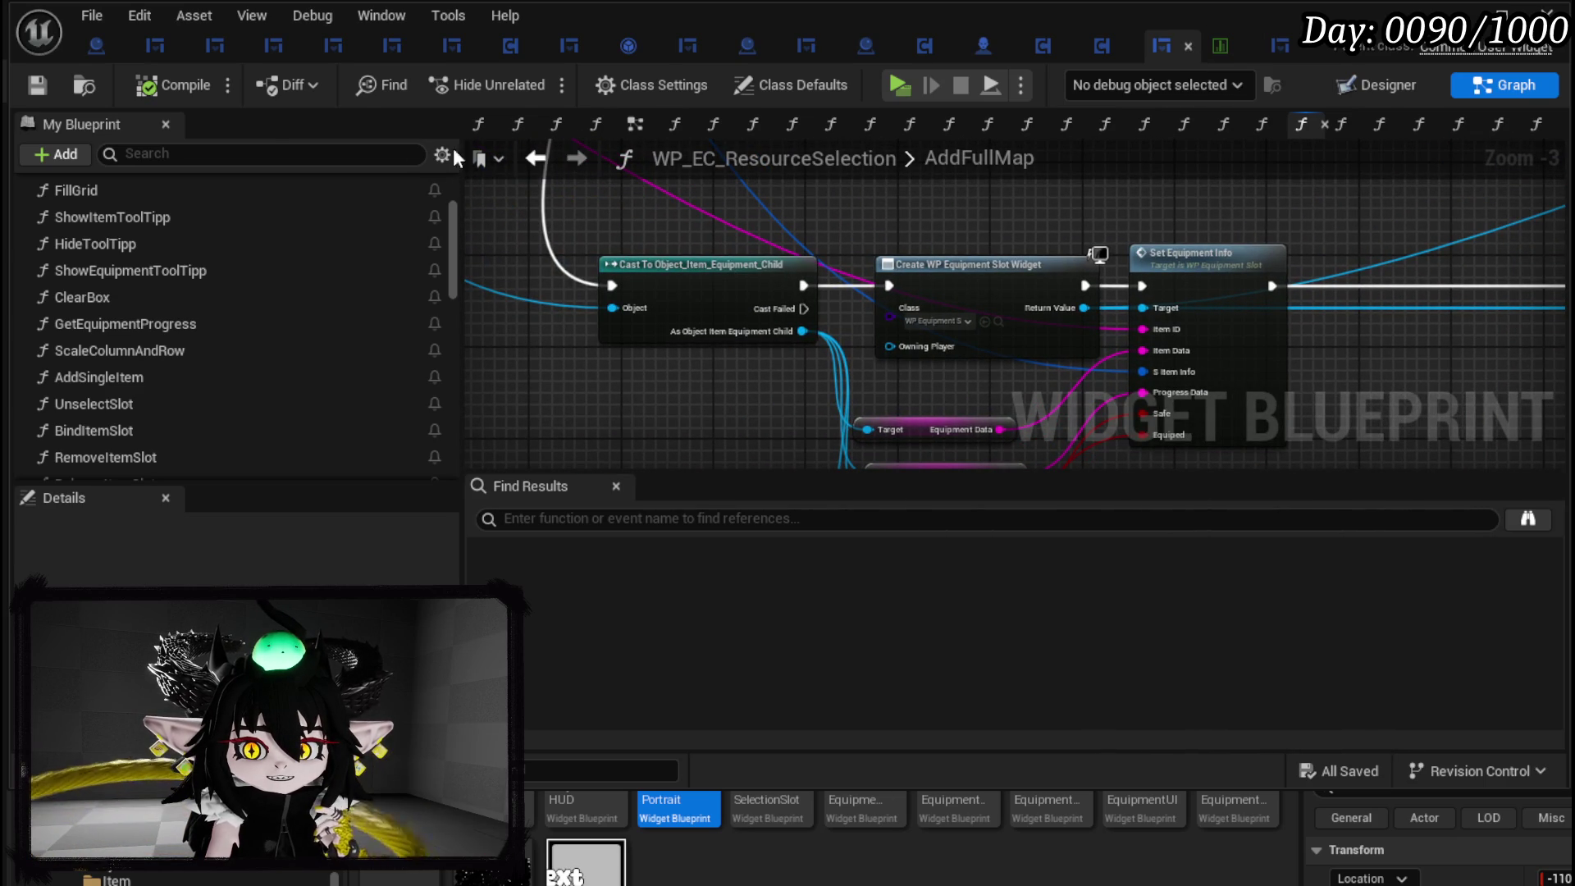
scroll(957, 230, down, 3)
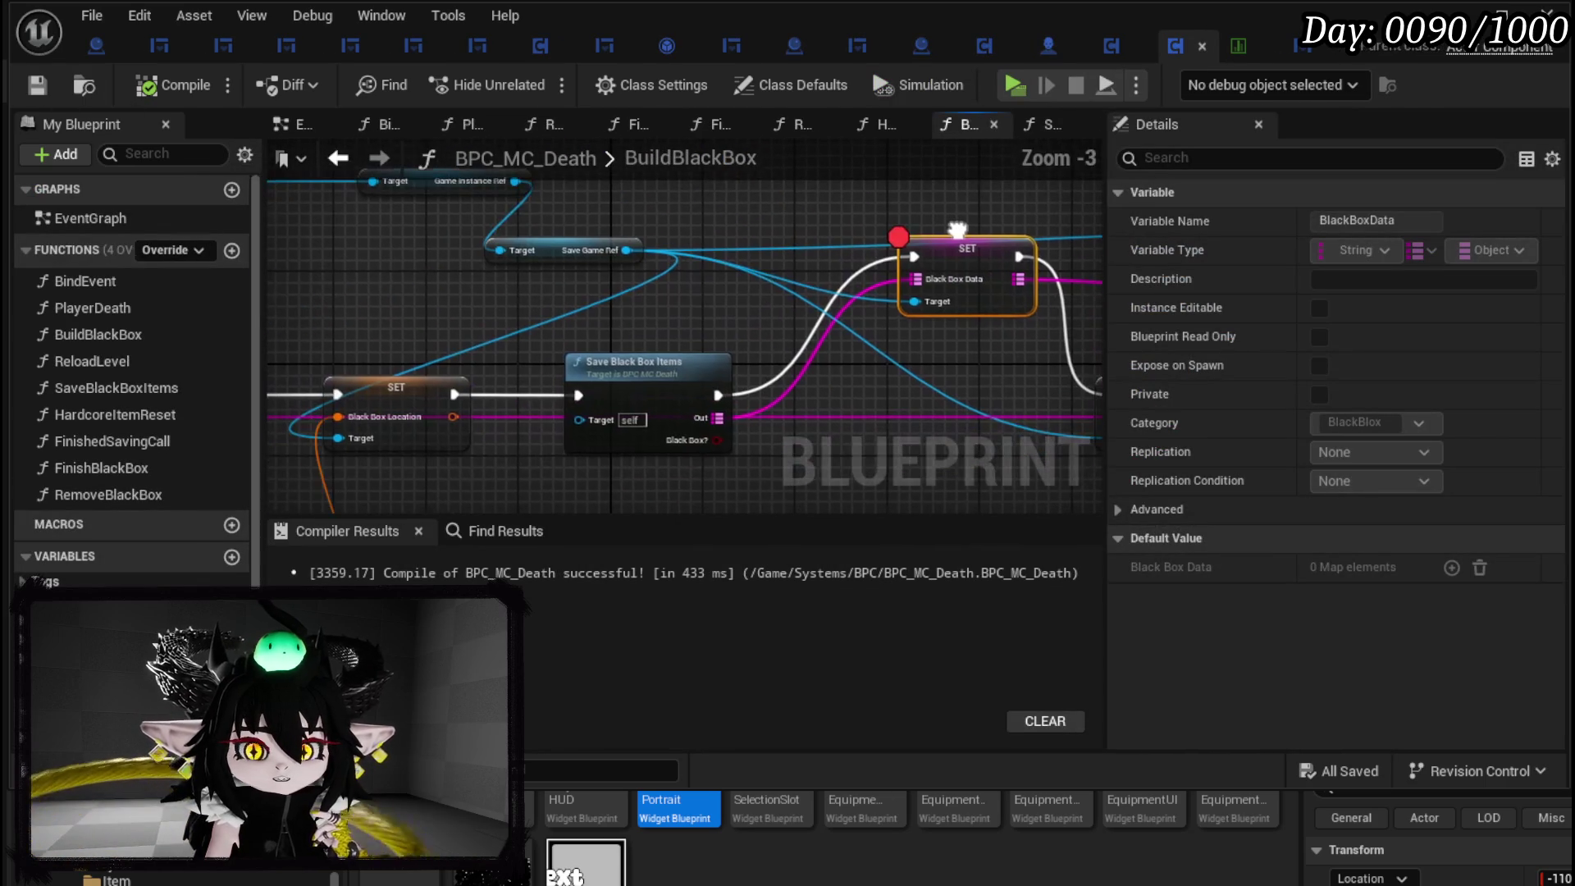
Switch from BP_BlackBoxDrop and WP_BlackBoxUI over to BP_Tutorial_Sign's EventGraph with its message texts.
mouse_move(957, 229)
mouse_down()
mouse_move(1071, 258)
mouse_move(779, 245)
mouse_up()
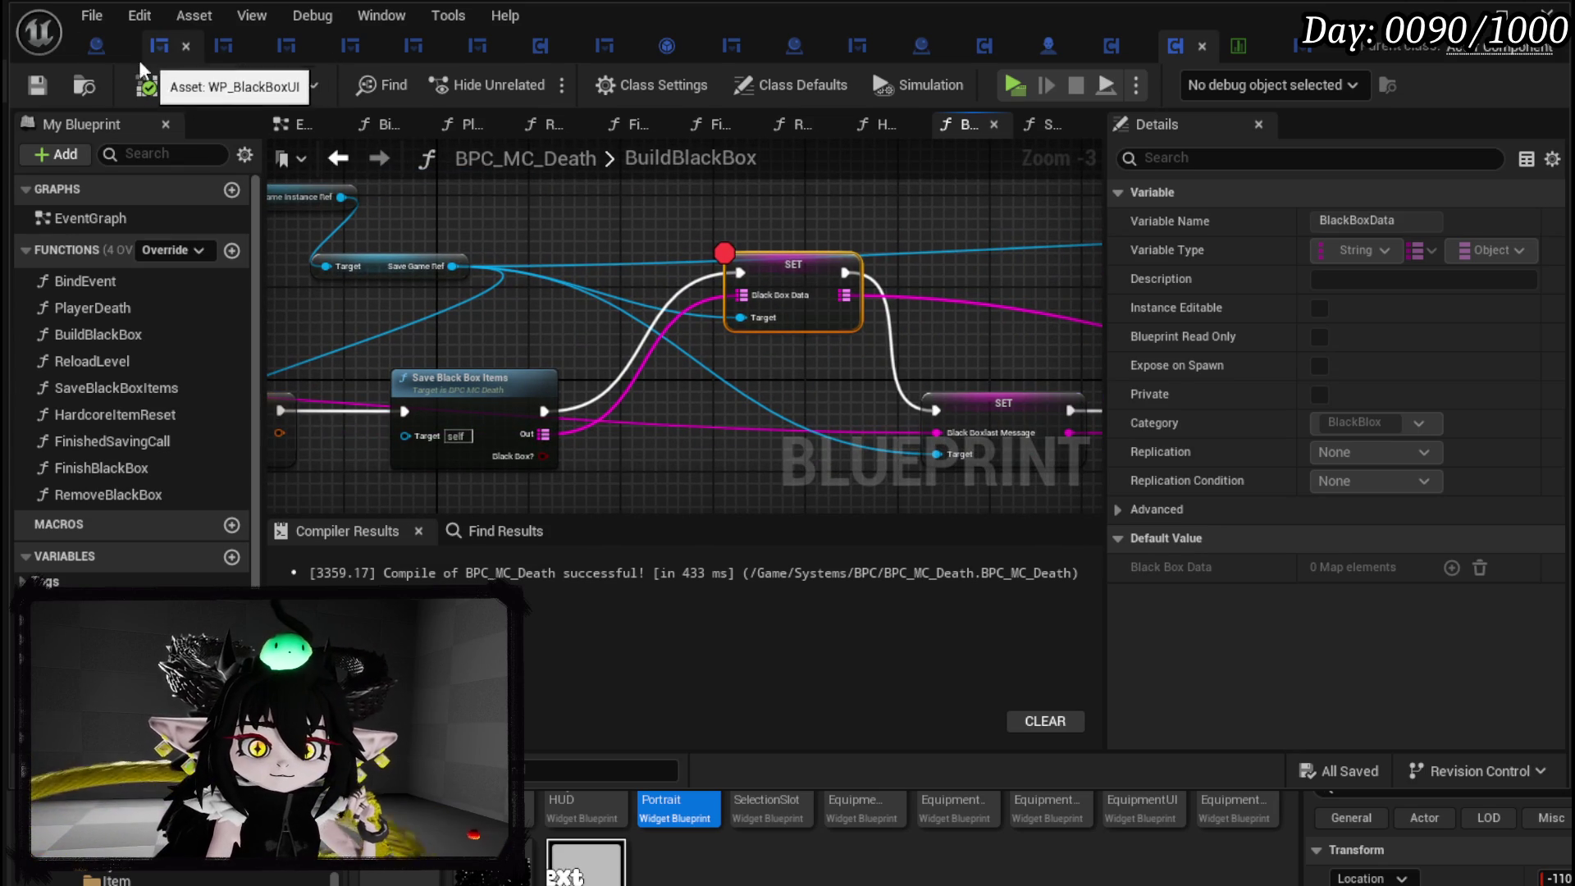
click(95, 54)
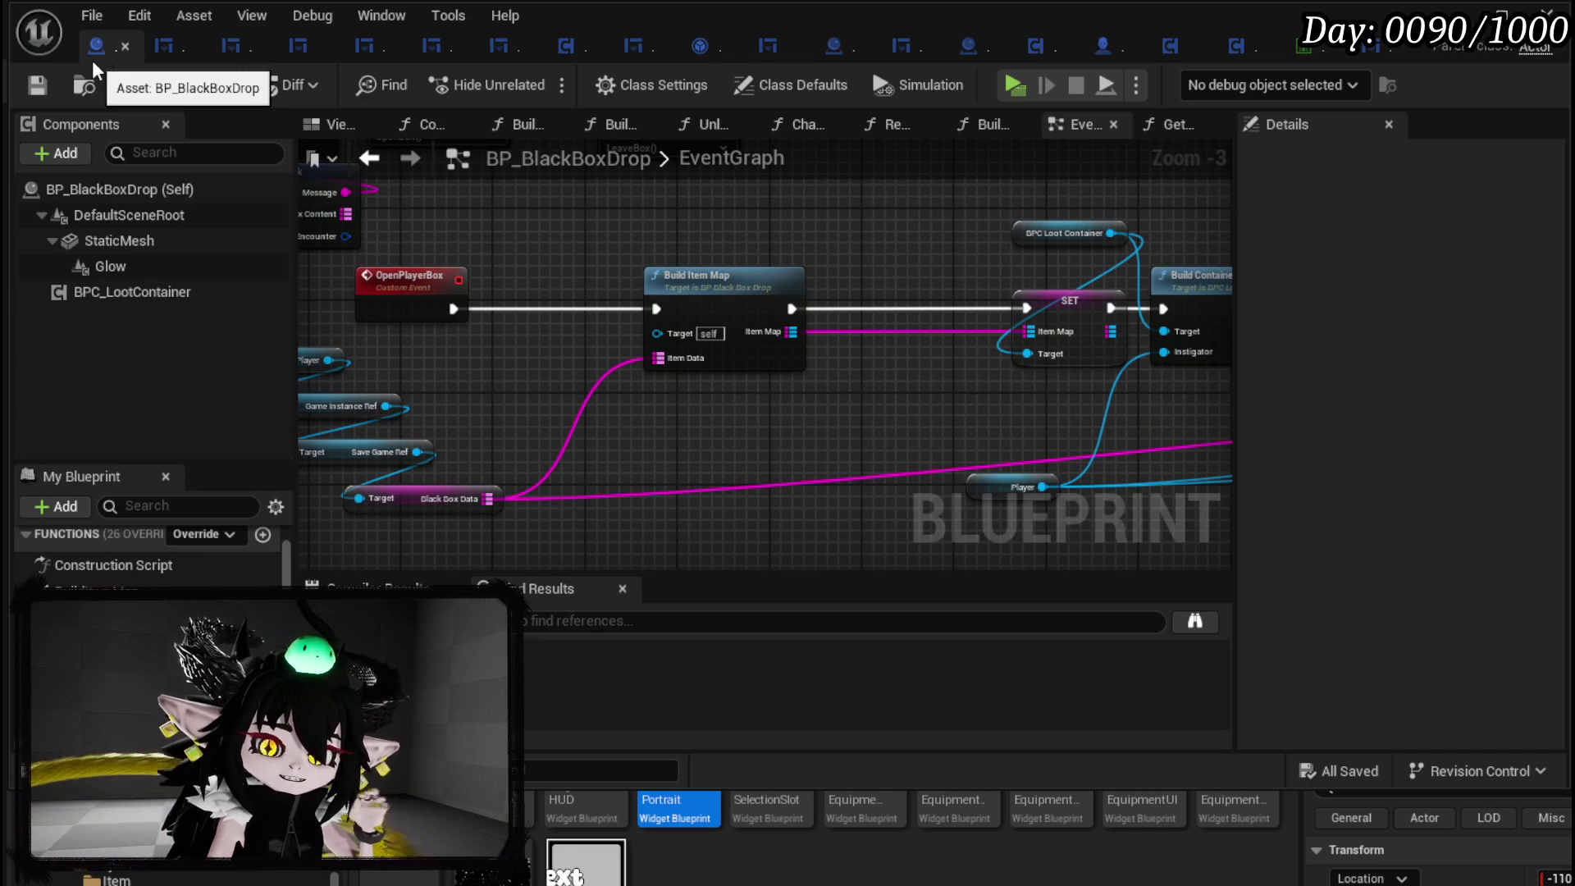
click(176, 60)
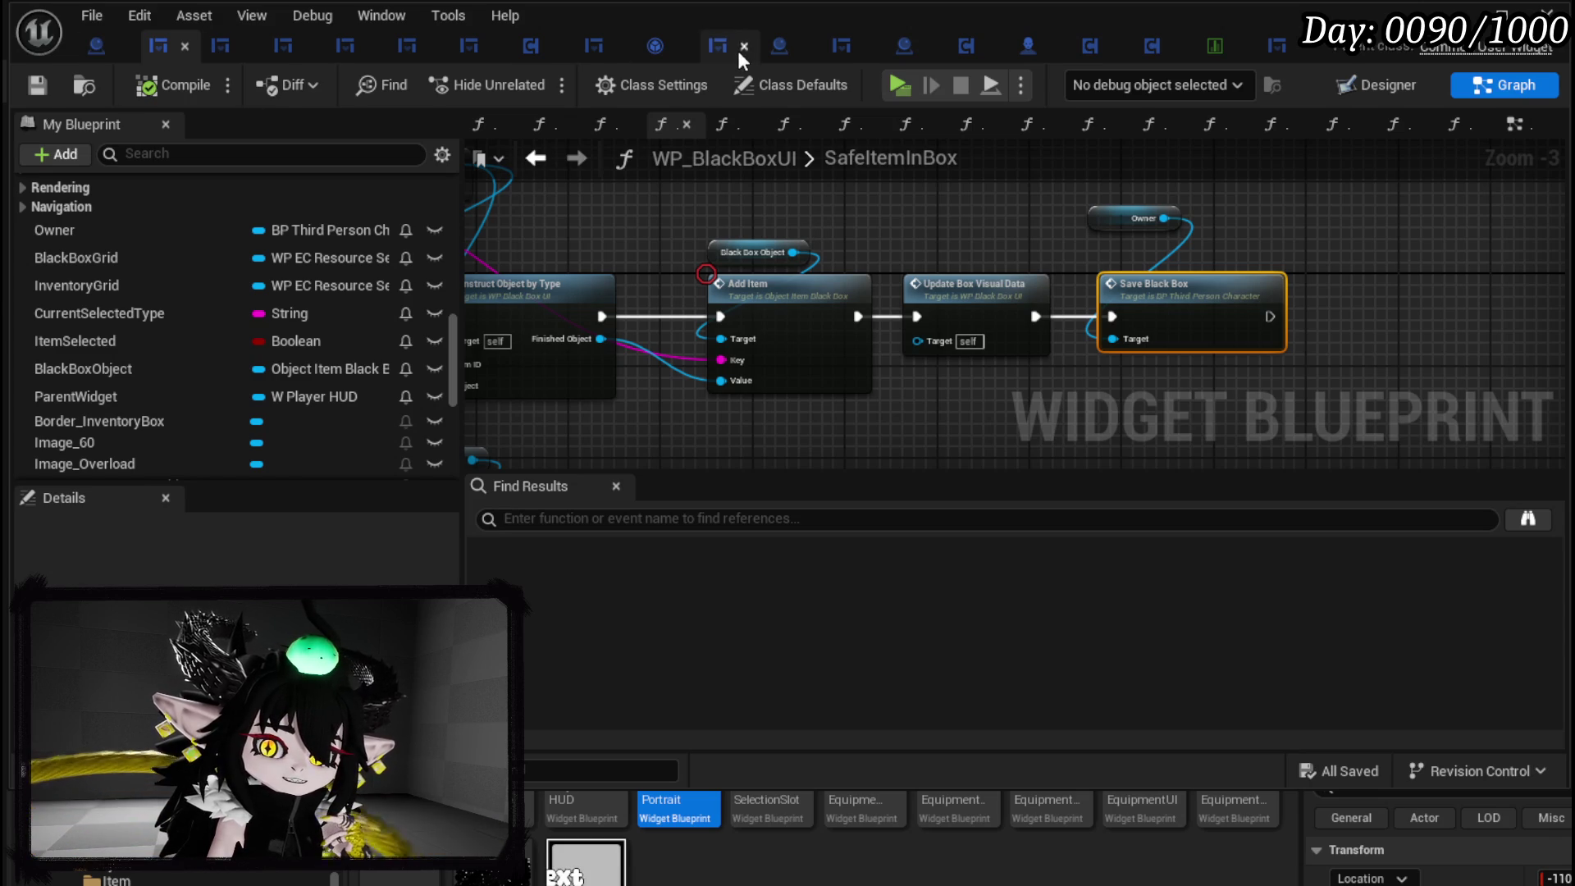
click(778, 51)
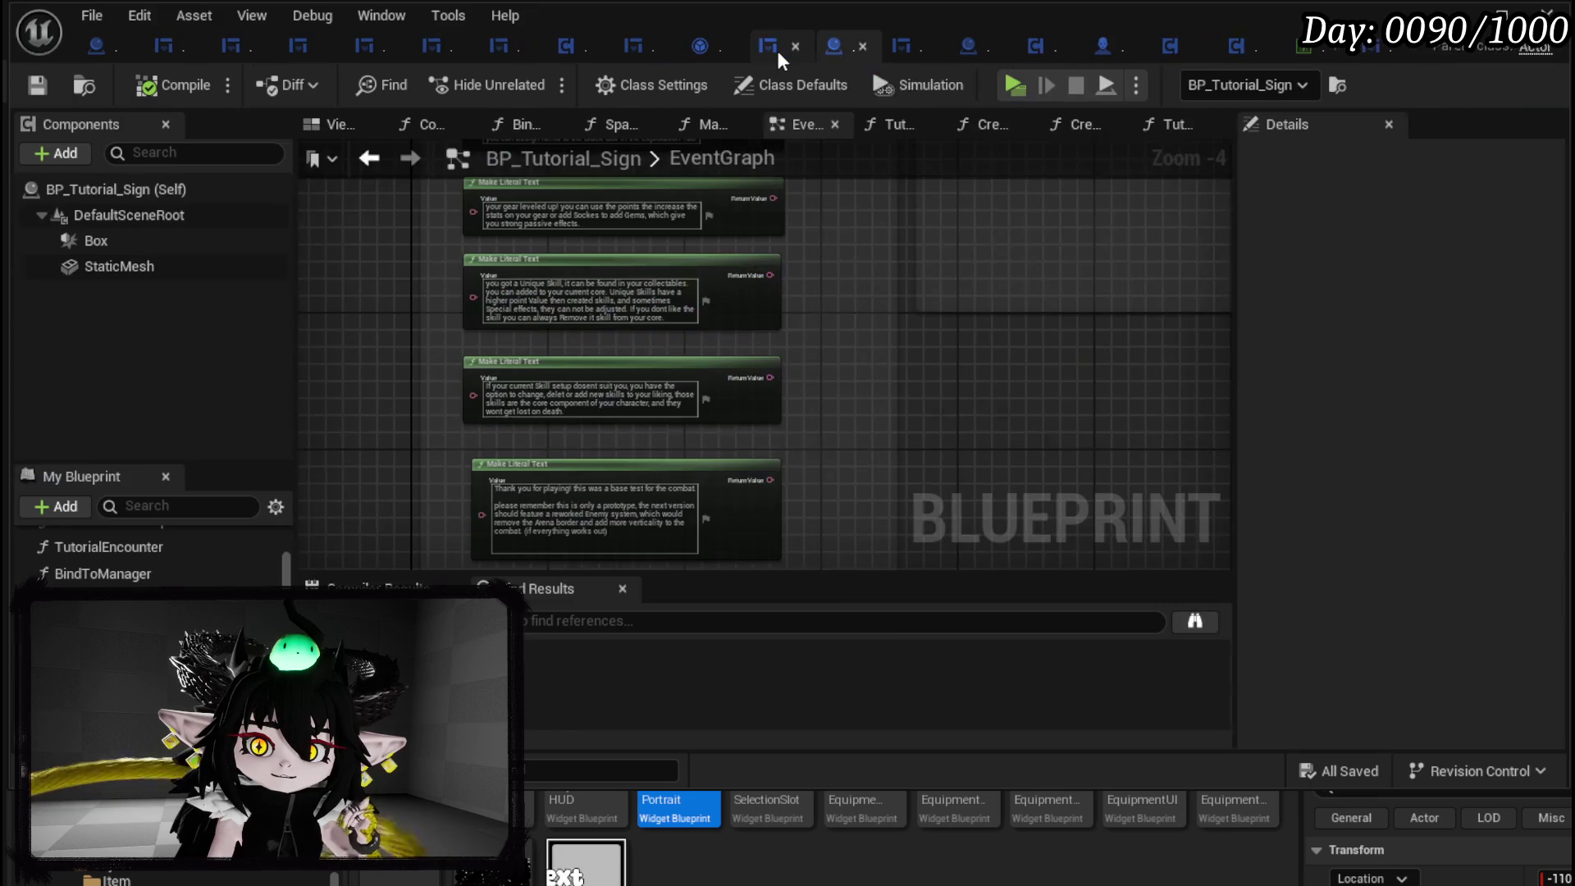
scroll(654, 309, down, 3)
scroll(655, 308, up, 4)
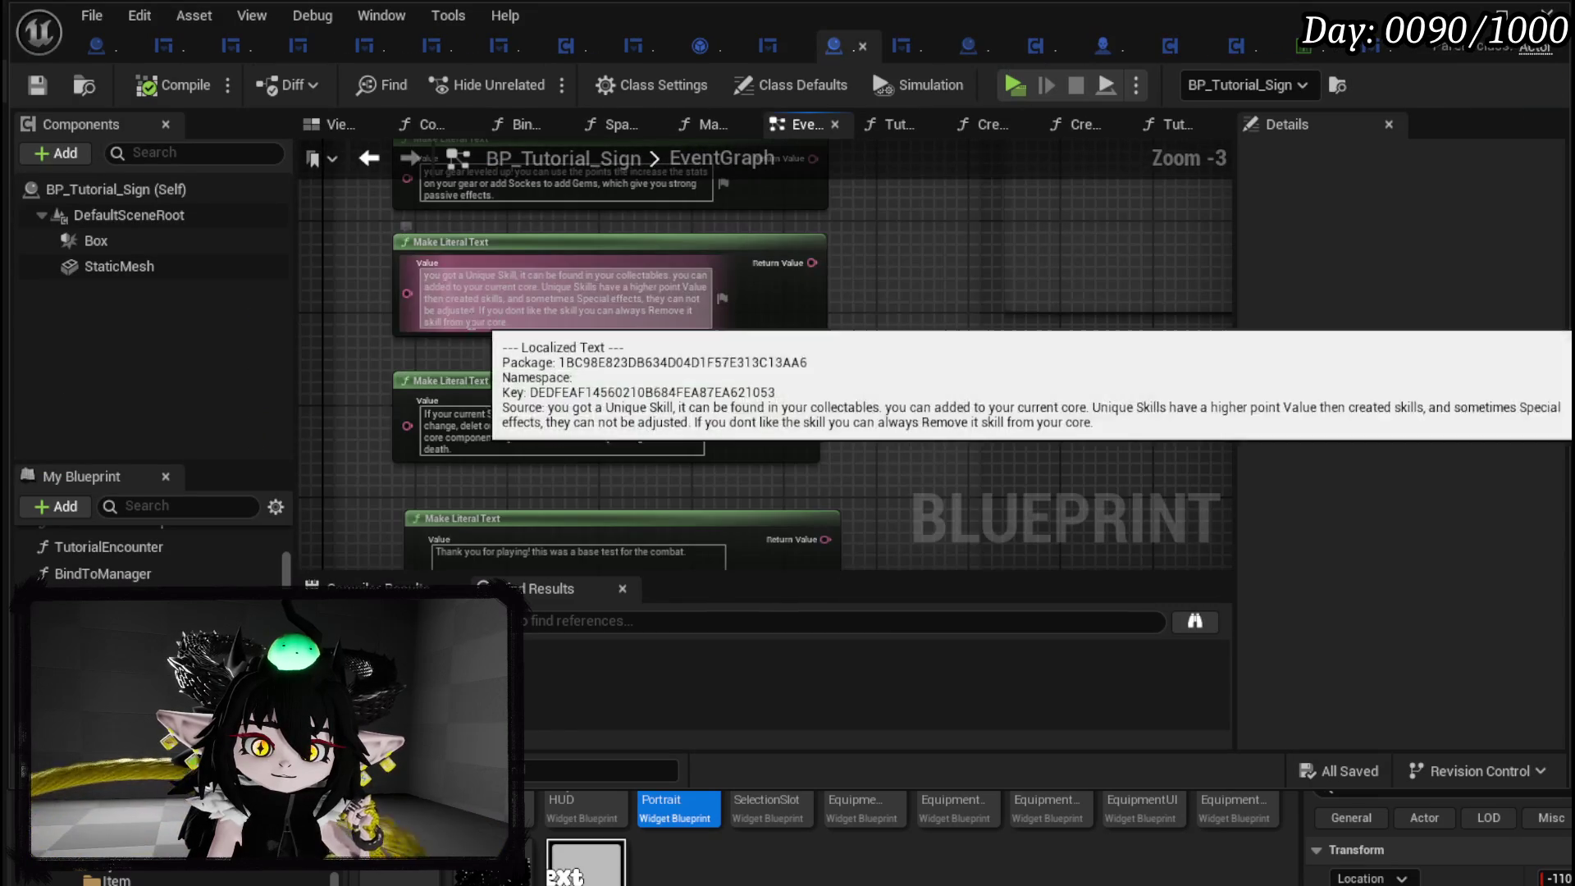
scroll(995, 278, up, 2)
mouse_move(371, 238)
mouse_down()
mouse_move(771, 351)
mouse_move(1045, 389)
mouse_up()
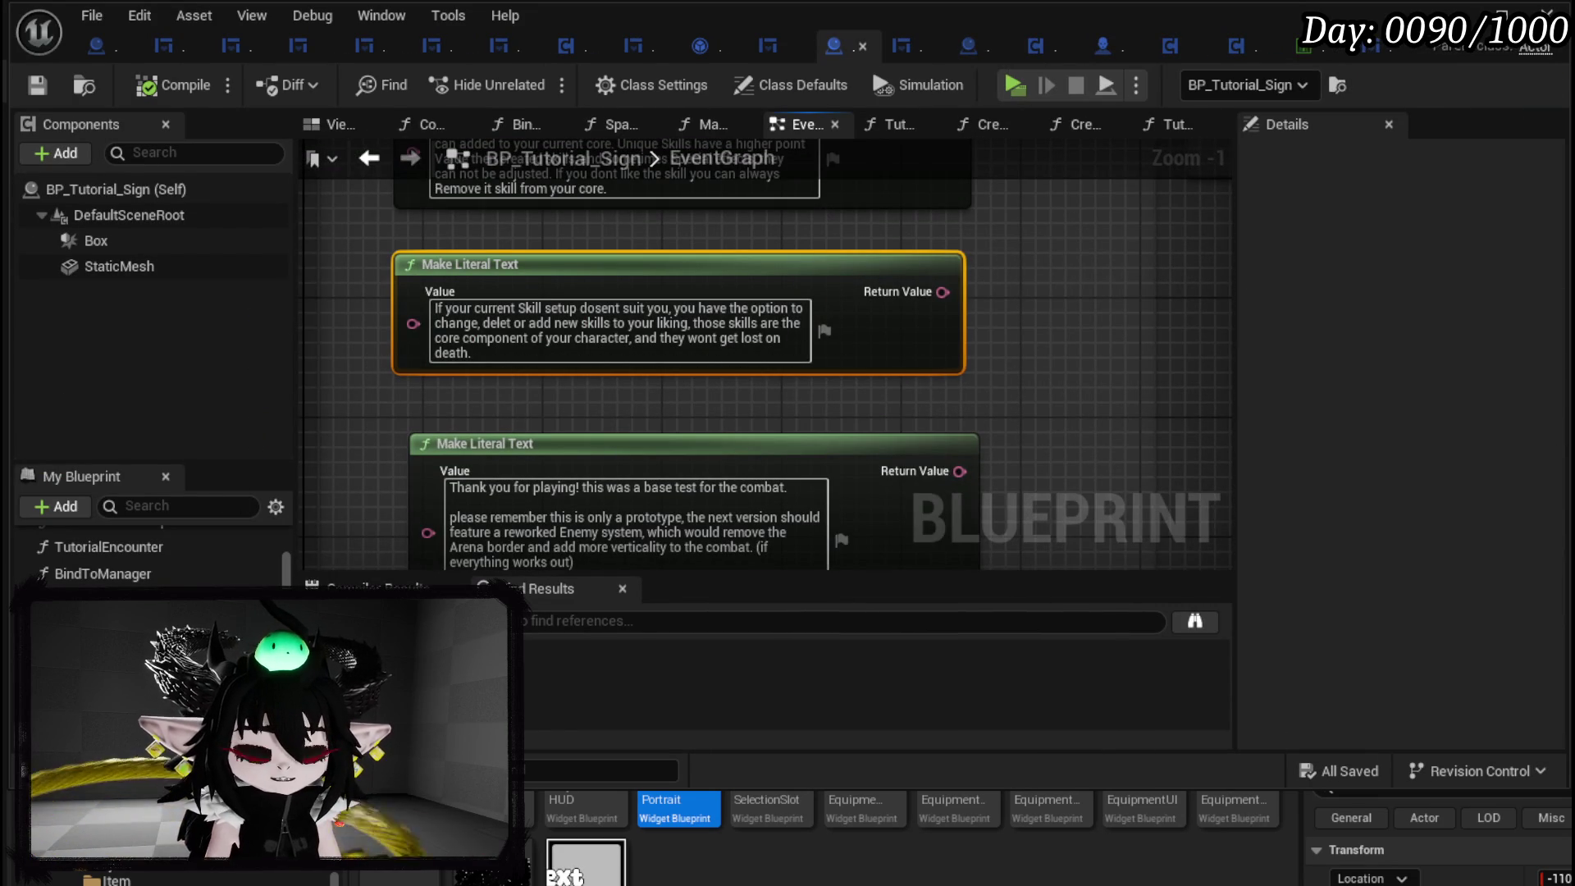
click(1081, 124)
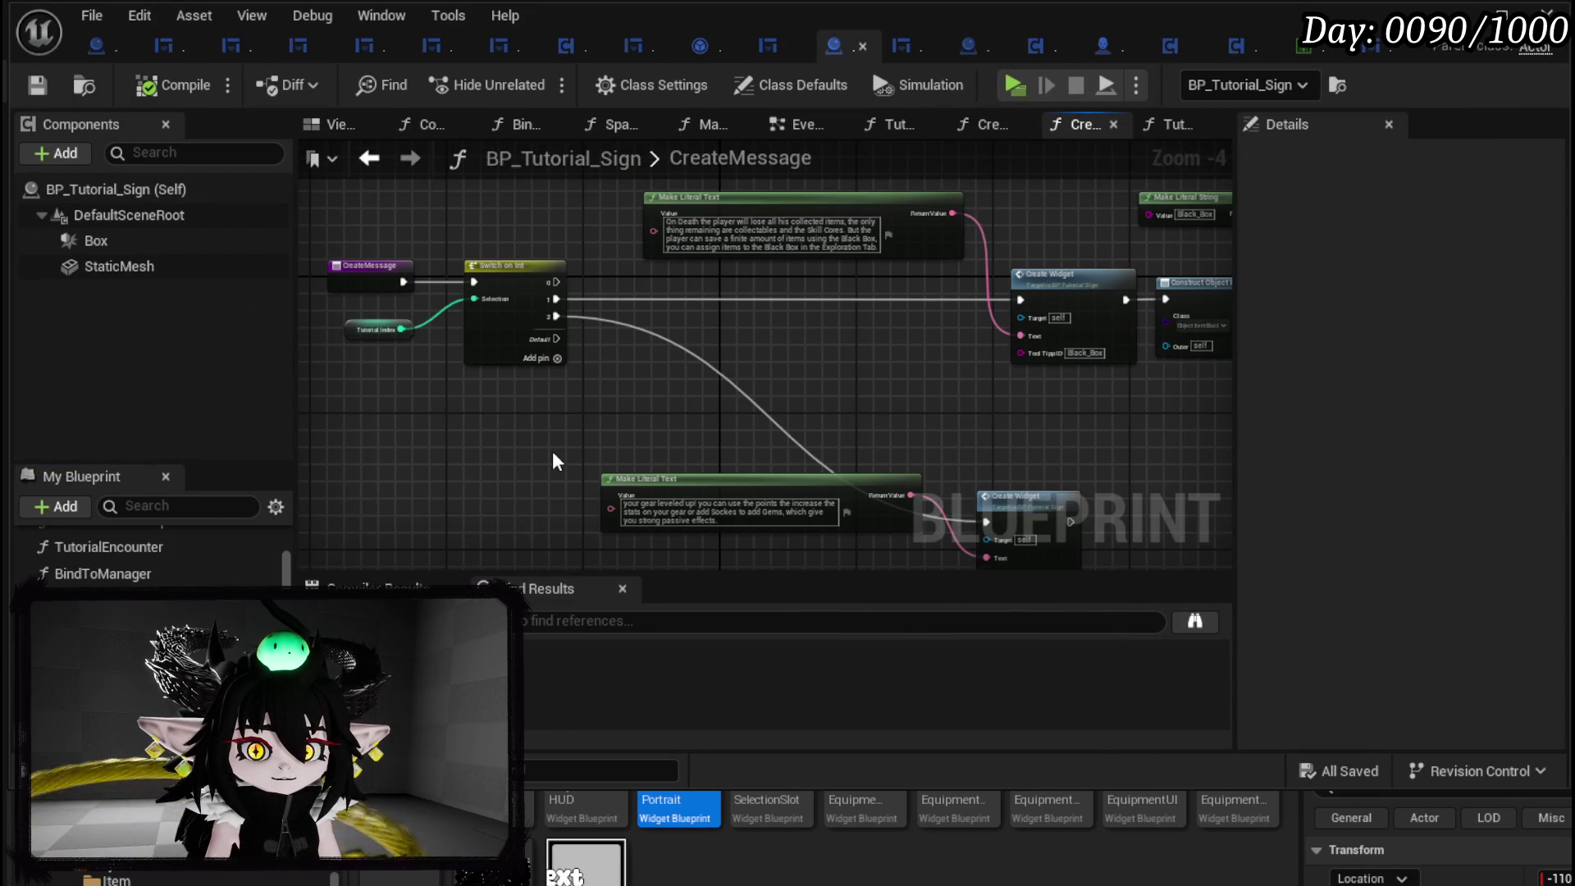
drag(552, 457, 543, 403)
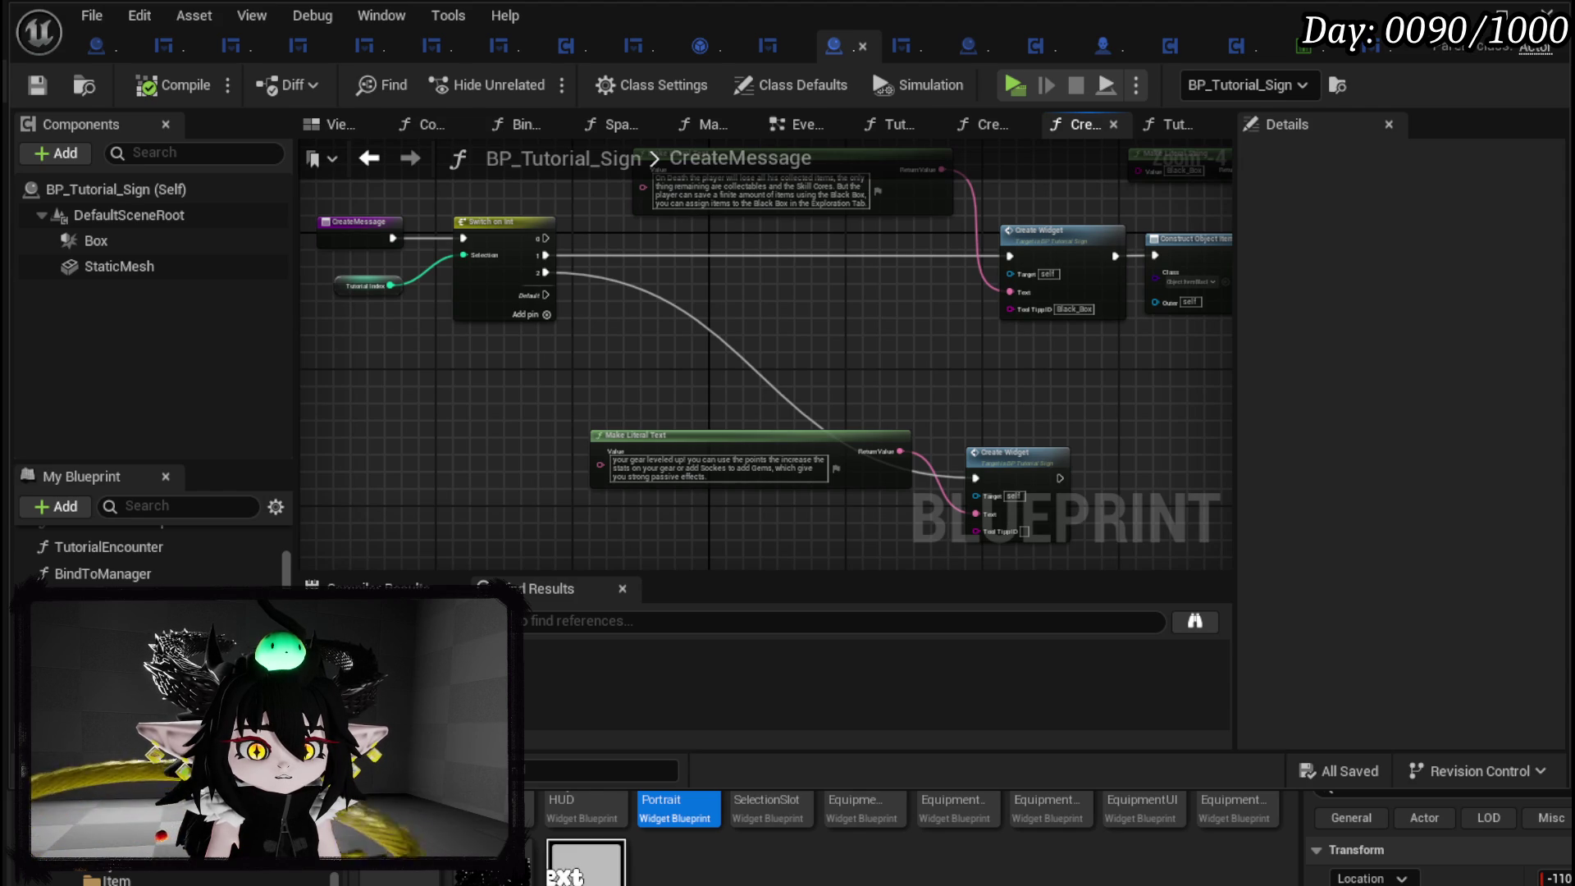
scroll(125, 566, up, 1)
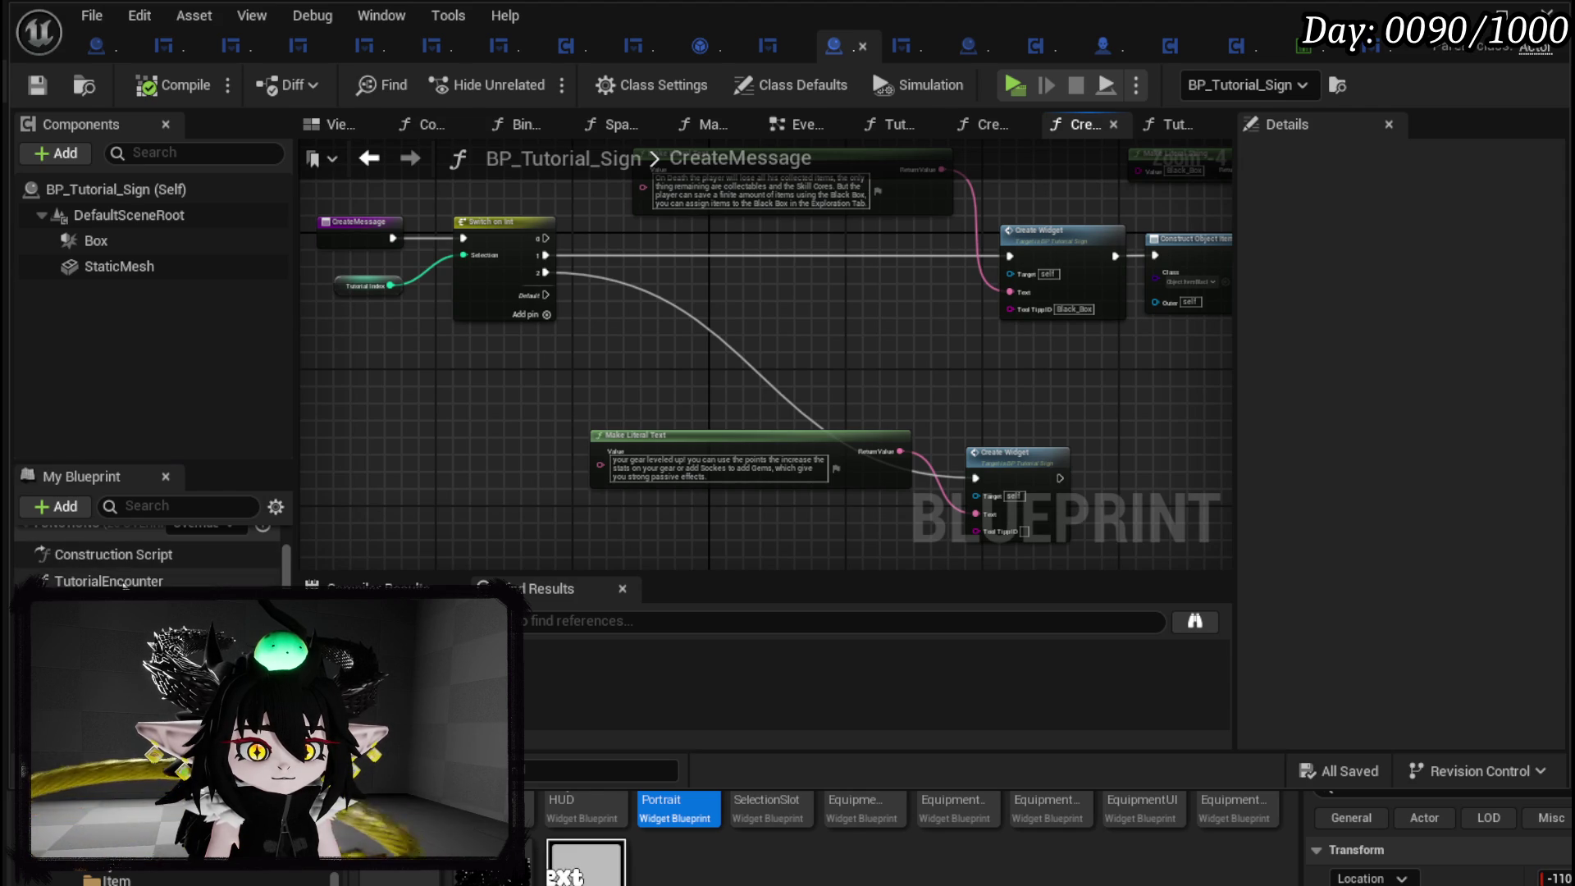
double_click(123, 581)
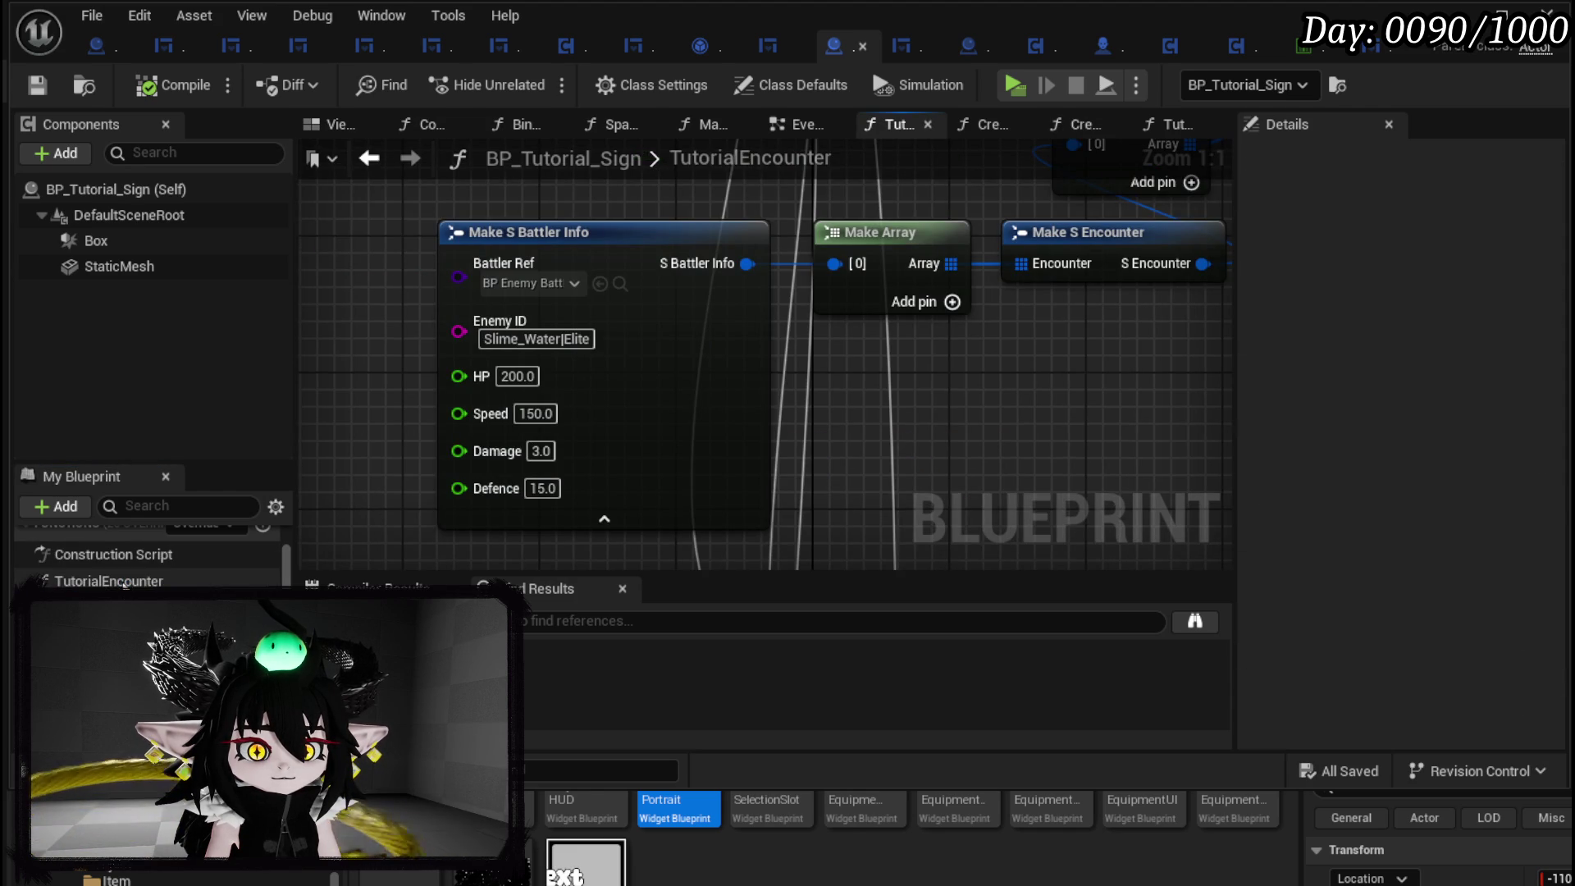
scroll(689, 435, down, 3)
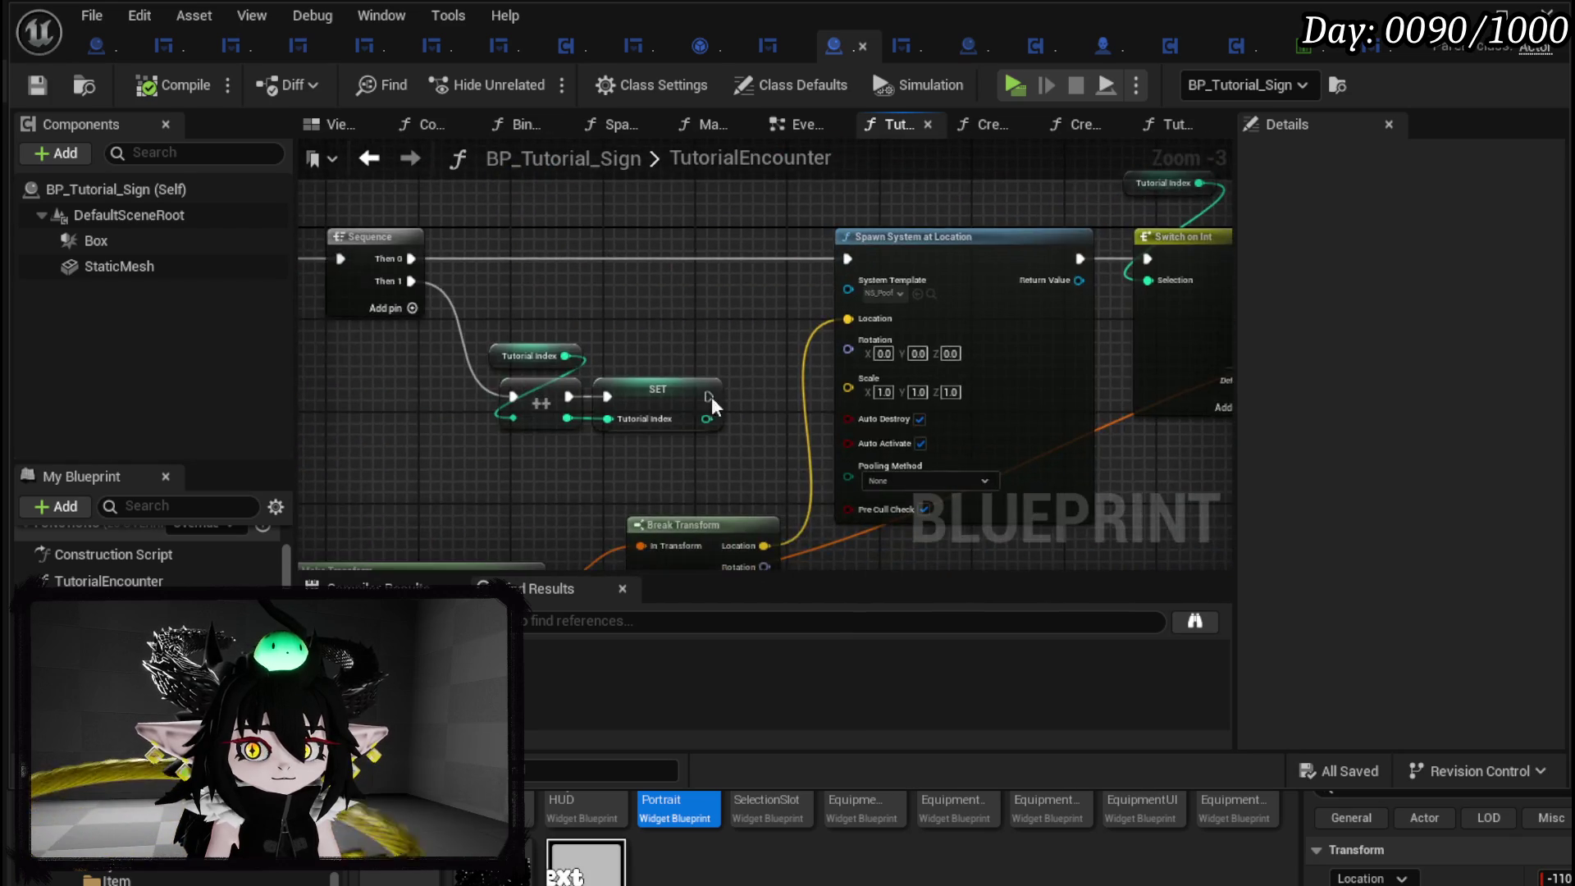
drag(712, 405, 183, 423)
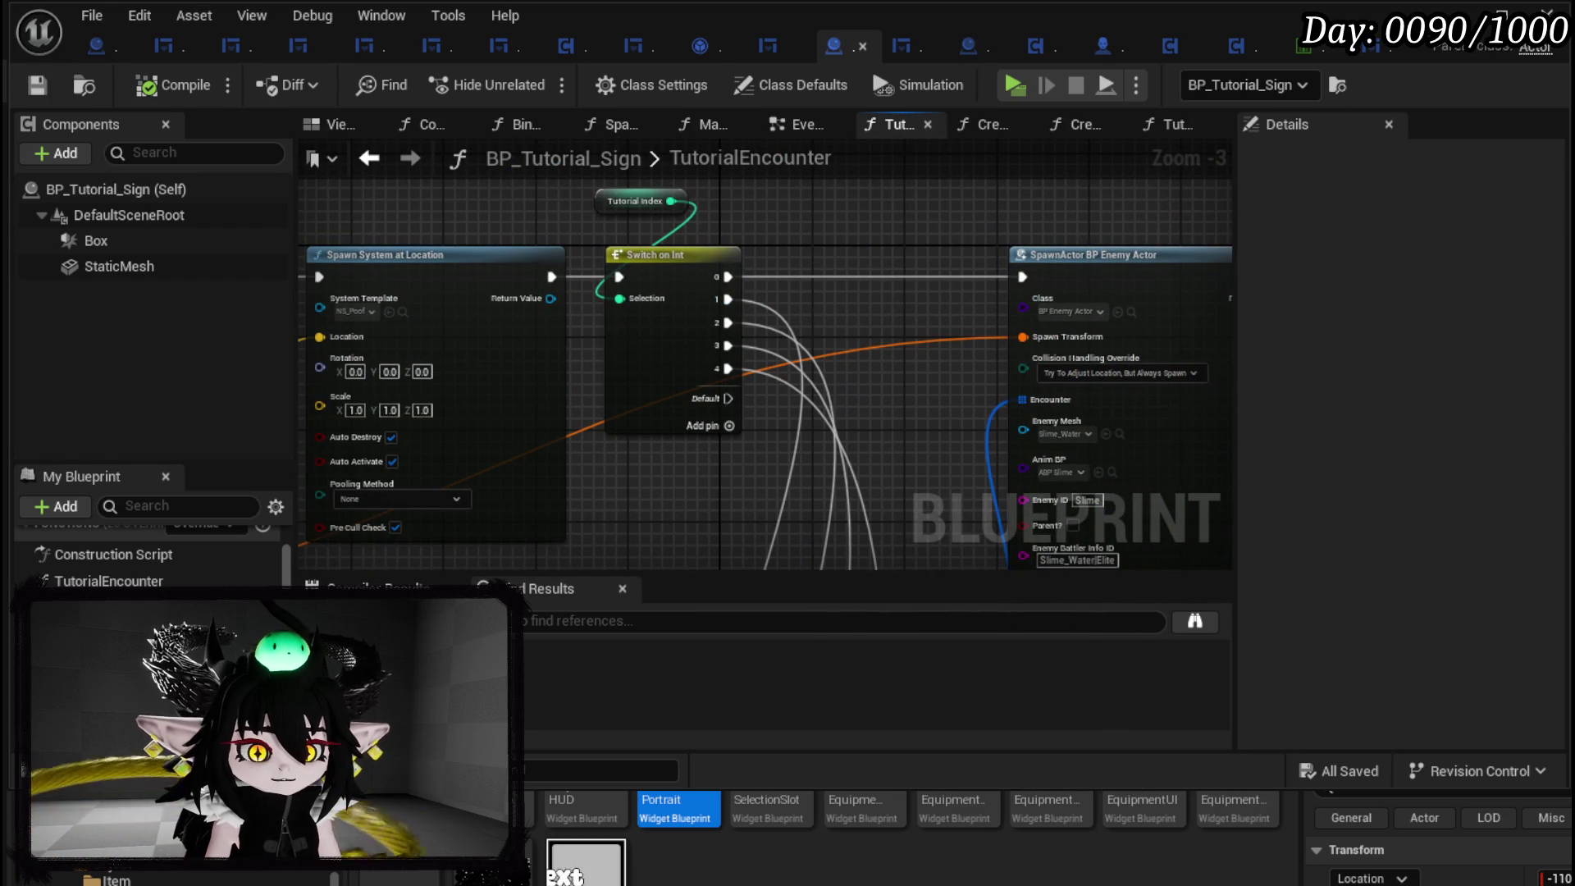
click(1076, 124)
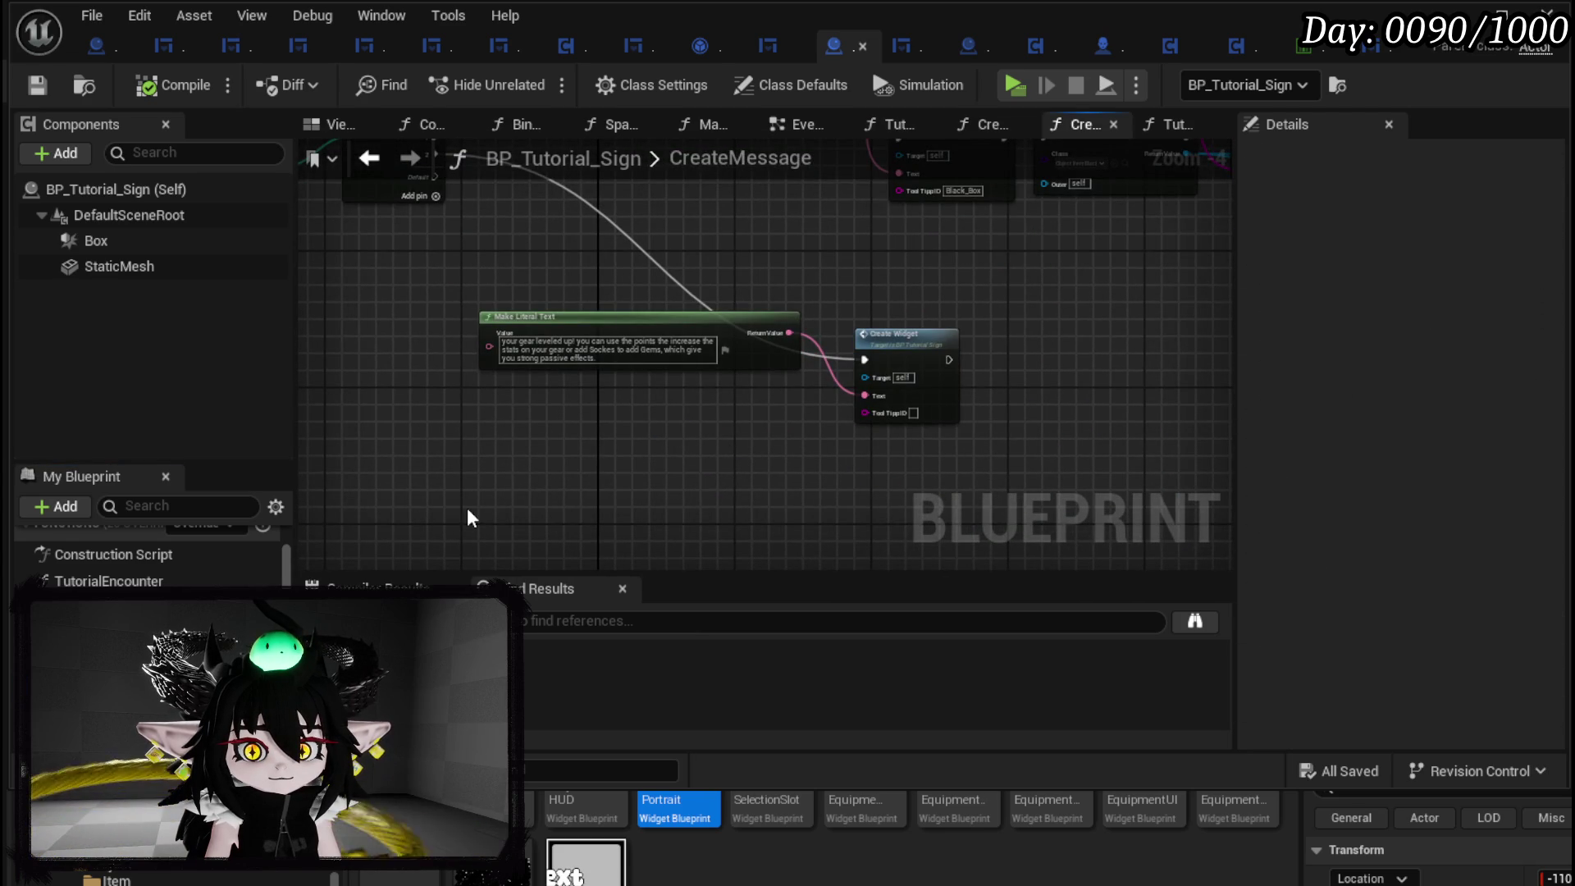
Paste a message text node and a second Create Widget, wire the text in, and add Switch case 3.
key(ctrl+v)
click(941, 348)
key(ctrl+c)
key(ctrl+v)
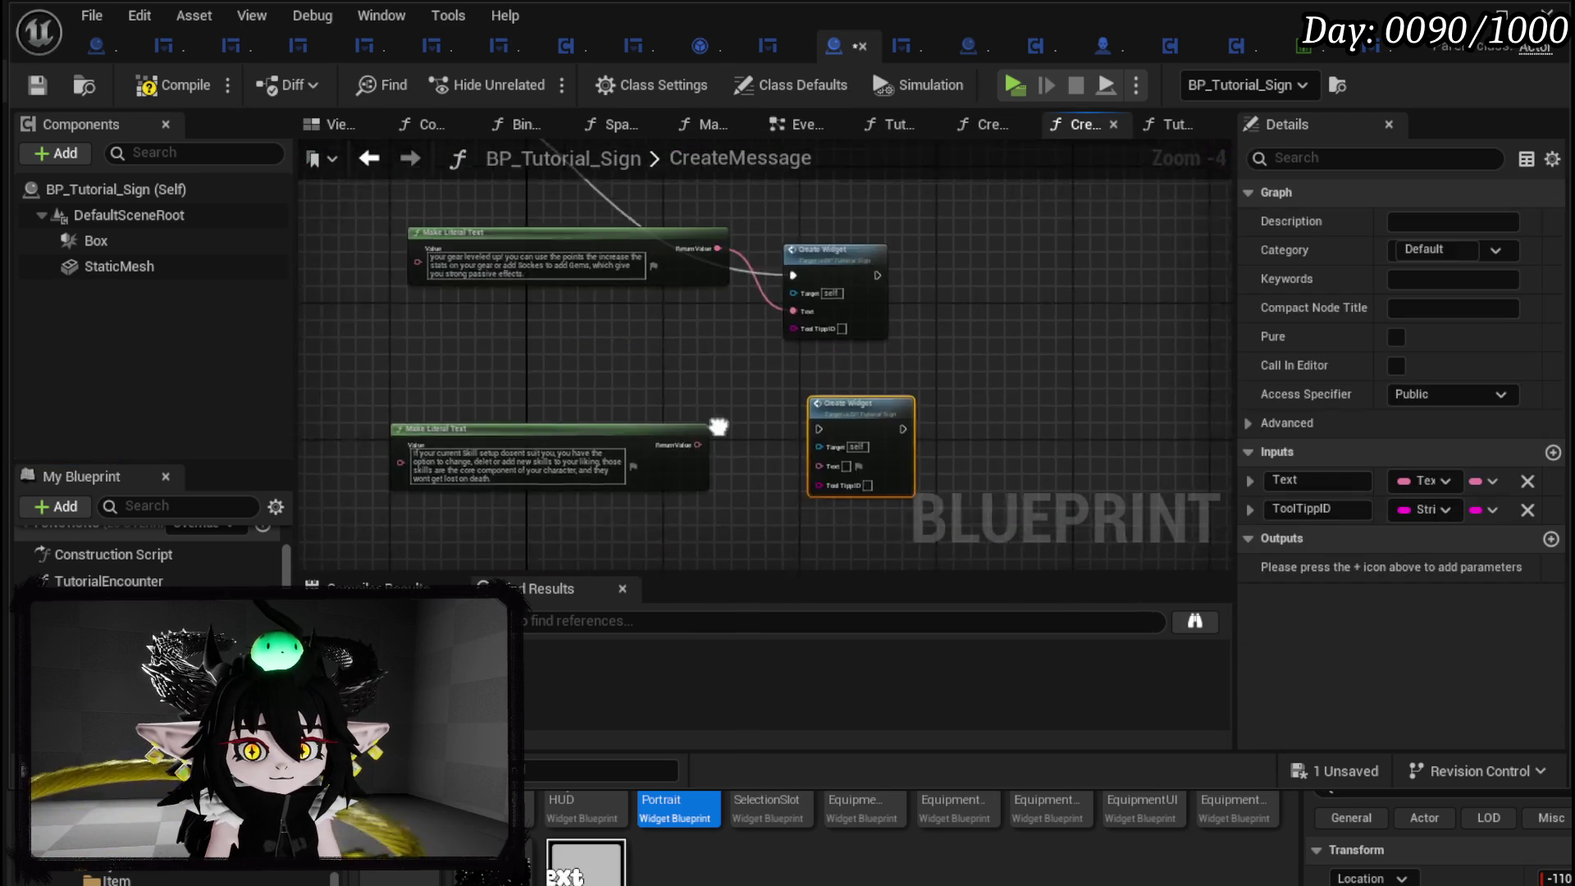
scroll(652, 443, up, 2)
drag(815, 465, 815, 465)
scroll(576, 282, down, 3)
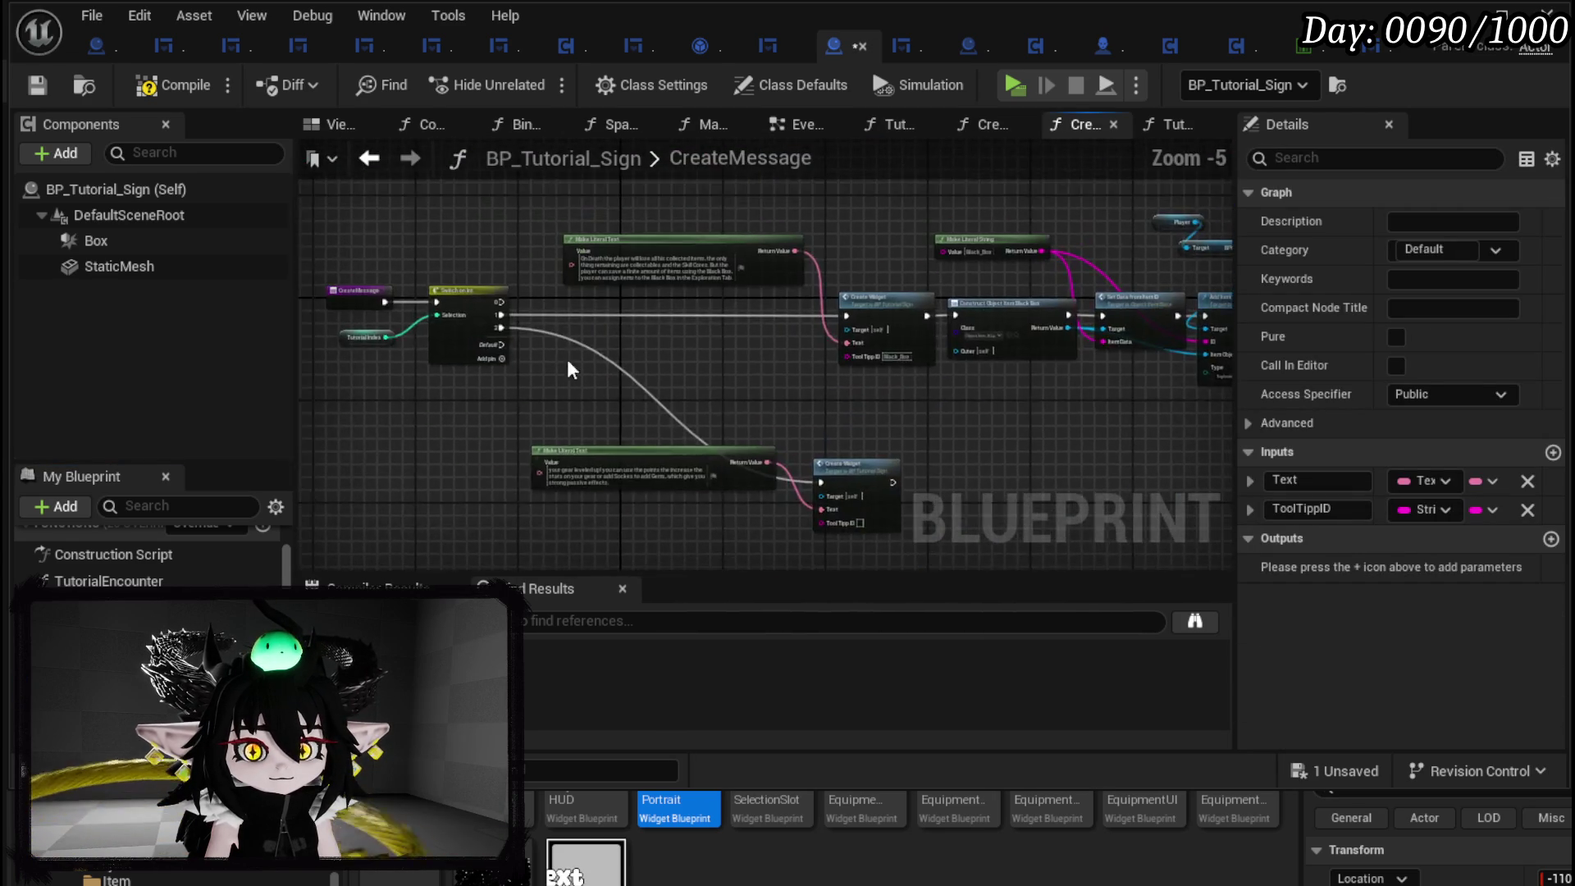
scroll(508, 344, up, 3)
click(468, 343)
mouse_move(594, 379)
mouse_down()
mouse_move(525, 359)
mouse_move(533, 259)
mouse_up()
scroll(533, 259, down, 2)
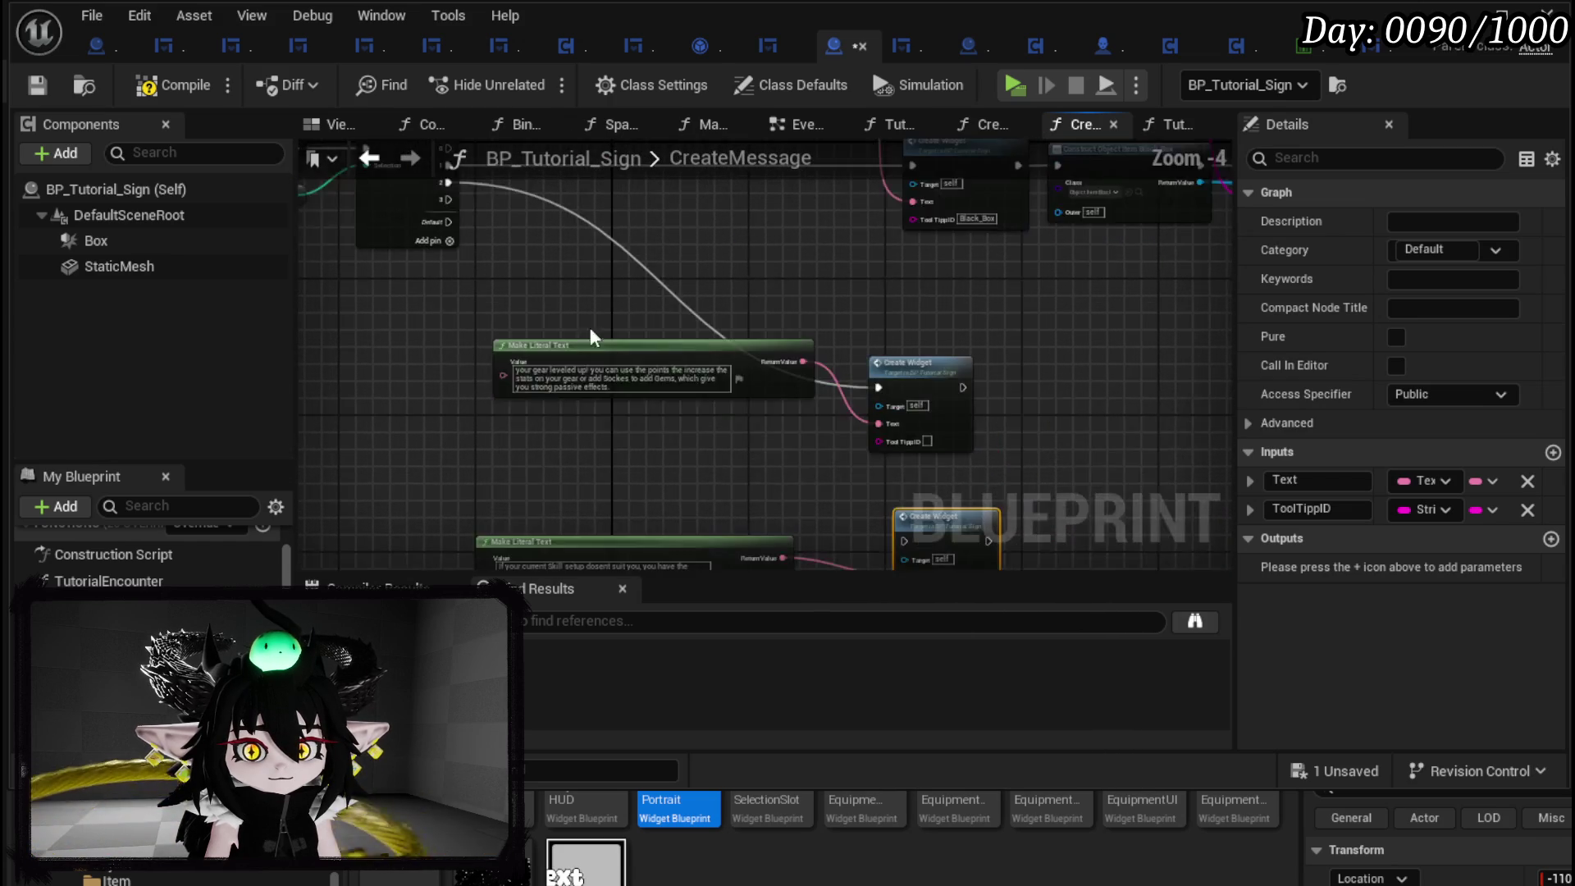
Duplicate the lower Create Widget, feed it a message, connect it to a Switch case, and save.
mouse_move(686, 484)
mouse_down()
mouse_move(931, 364)
mouse_move(951, 532)
mouse_up()
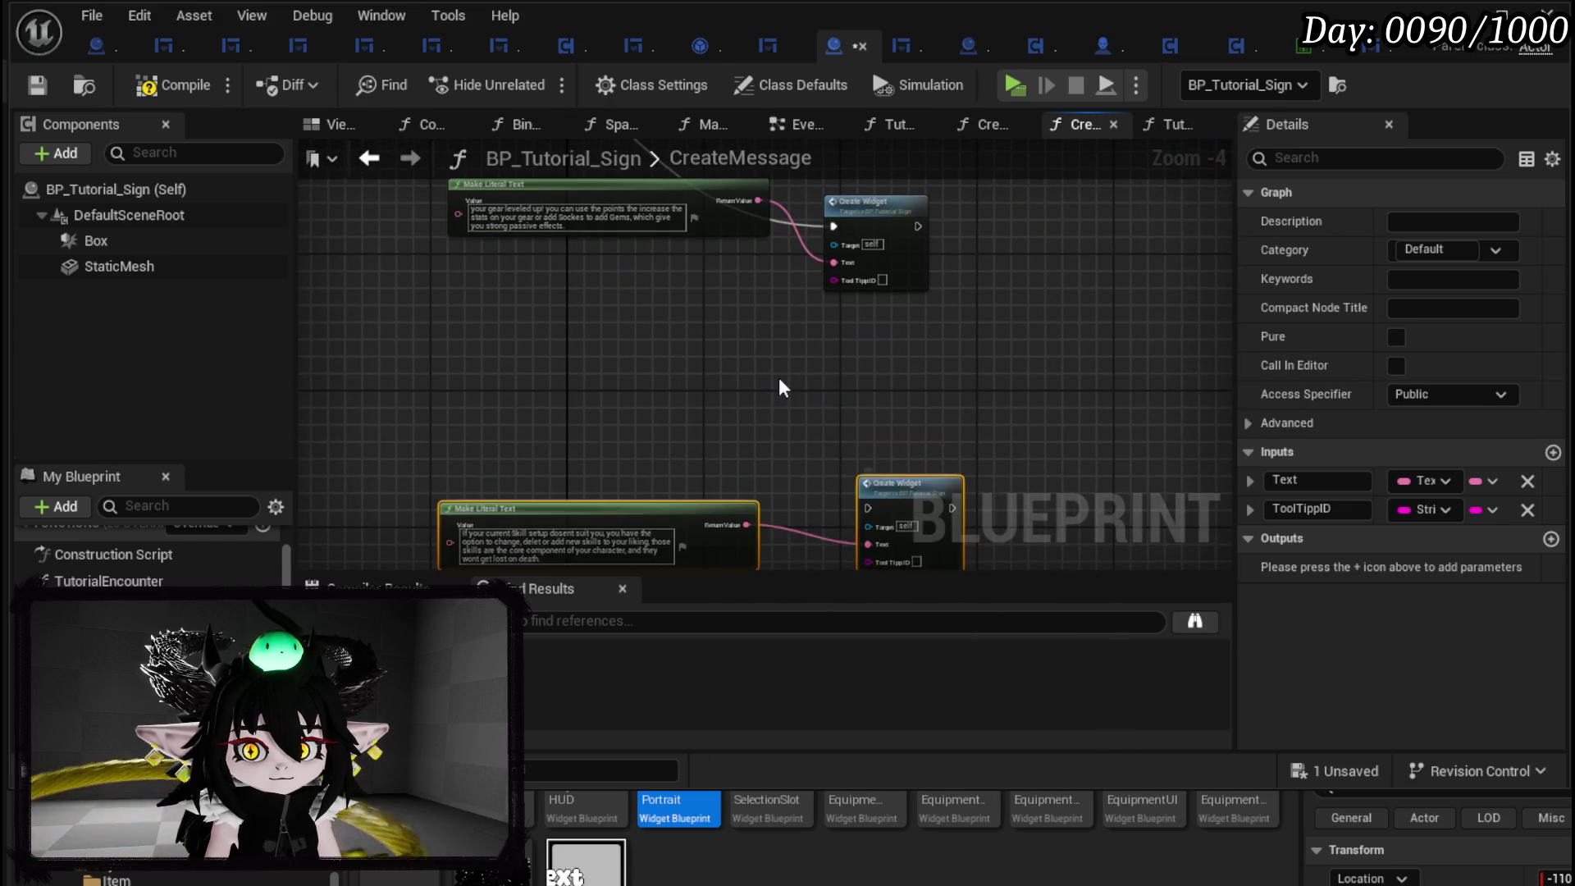
drag(907, 314, 838, 232)
drag(822, 239, 882, 427)
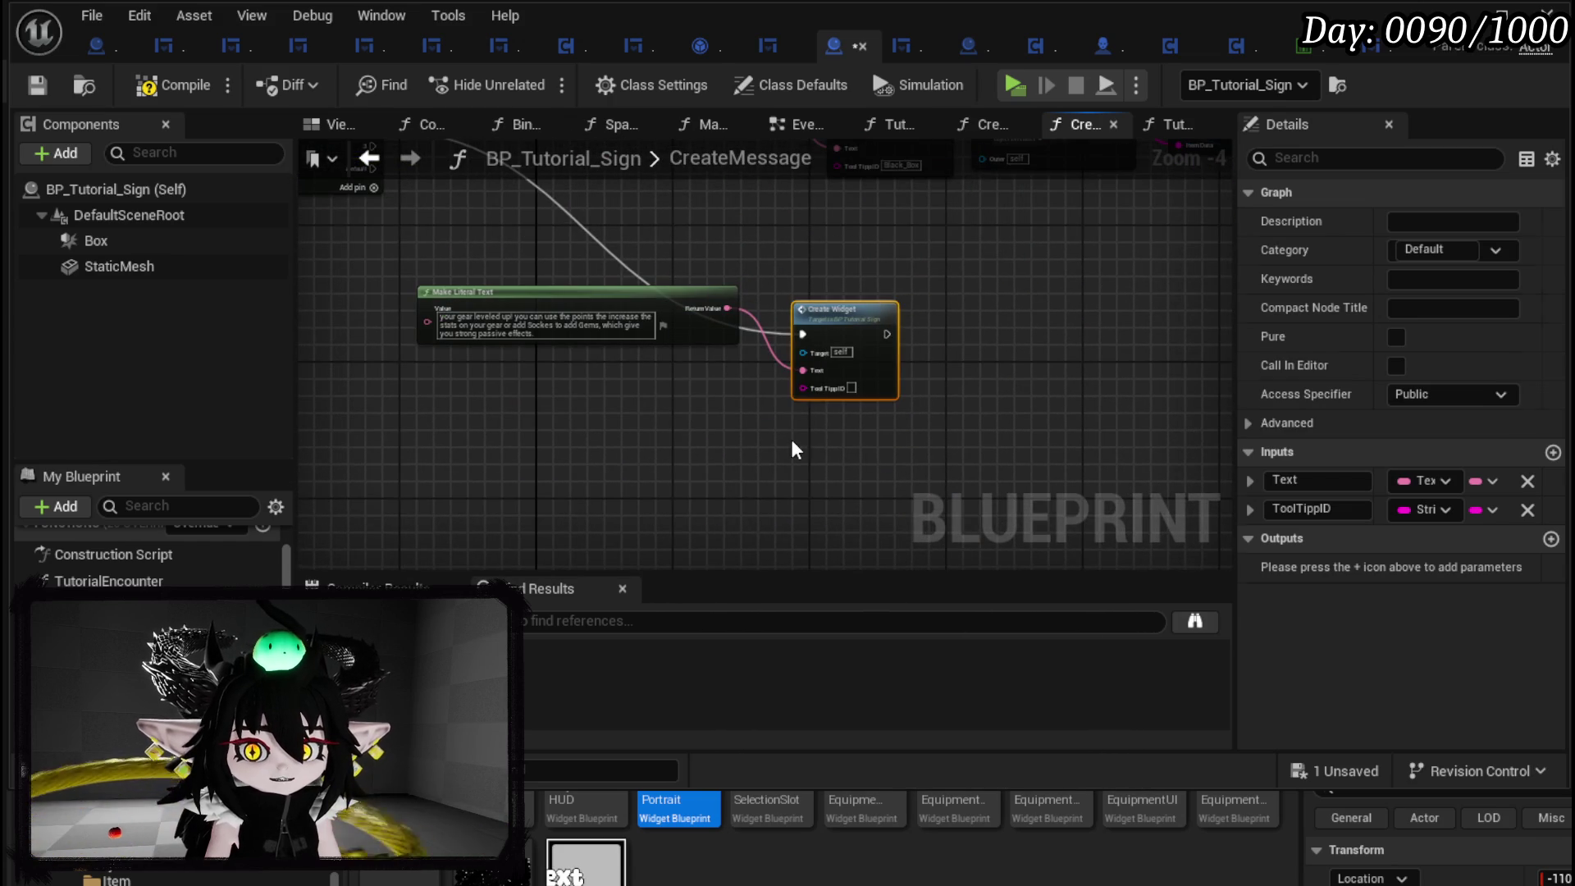
key(ctrl+c)
key(ctrl+v)
mouse_move(499, 253)
mouse_down()
mouse_move(953, 399)
mouse_move(937, 365)
mouse_up()
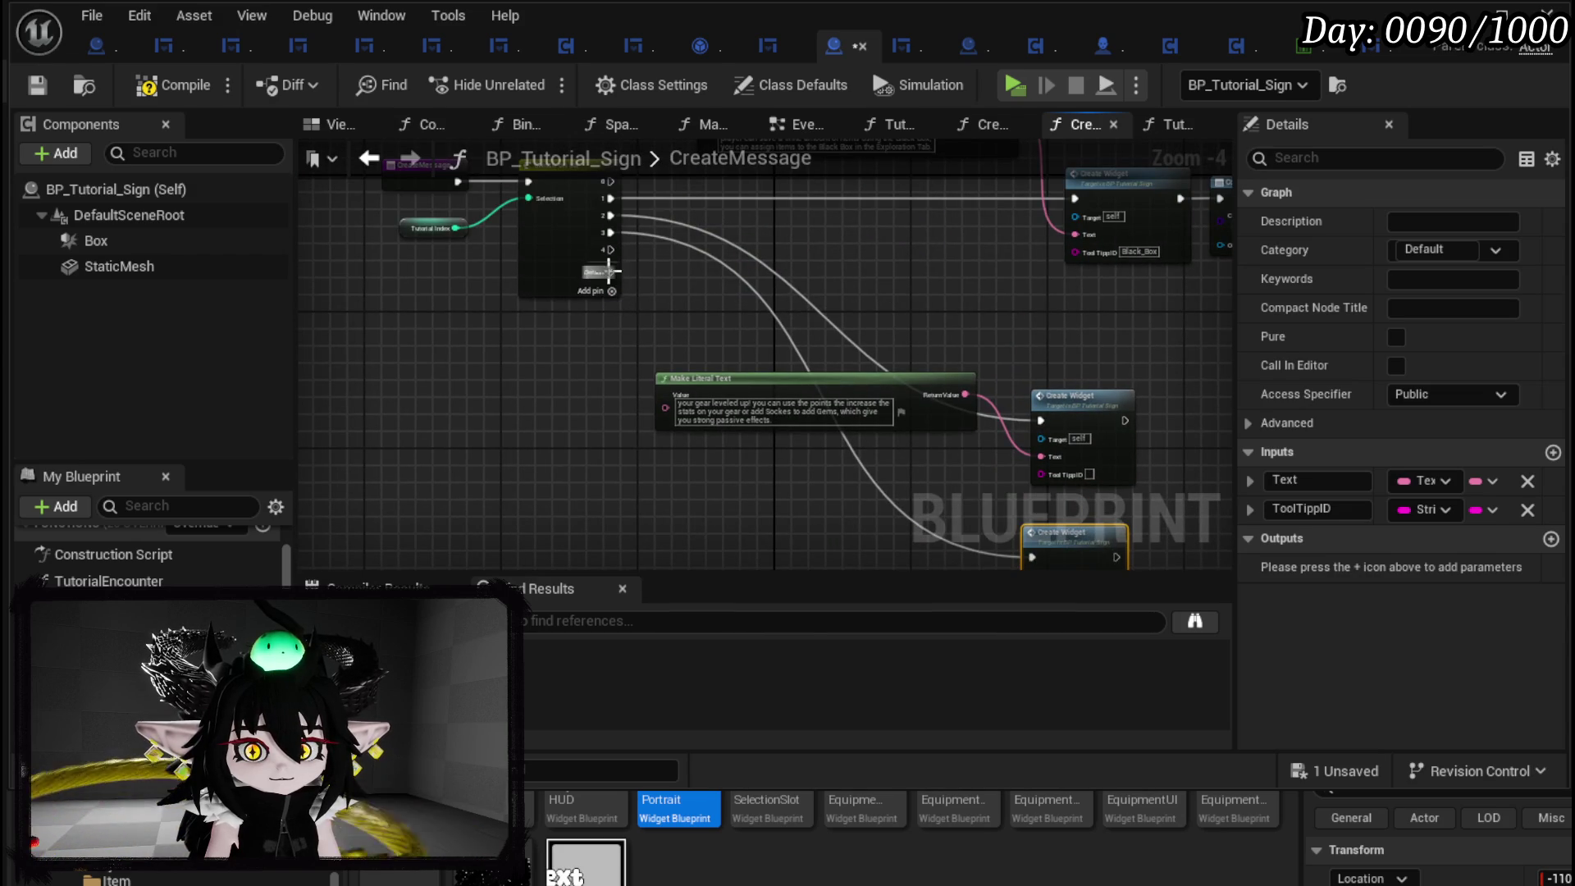
click(593, 278)
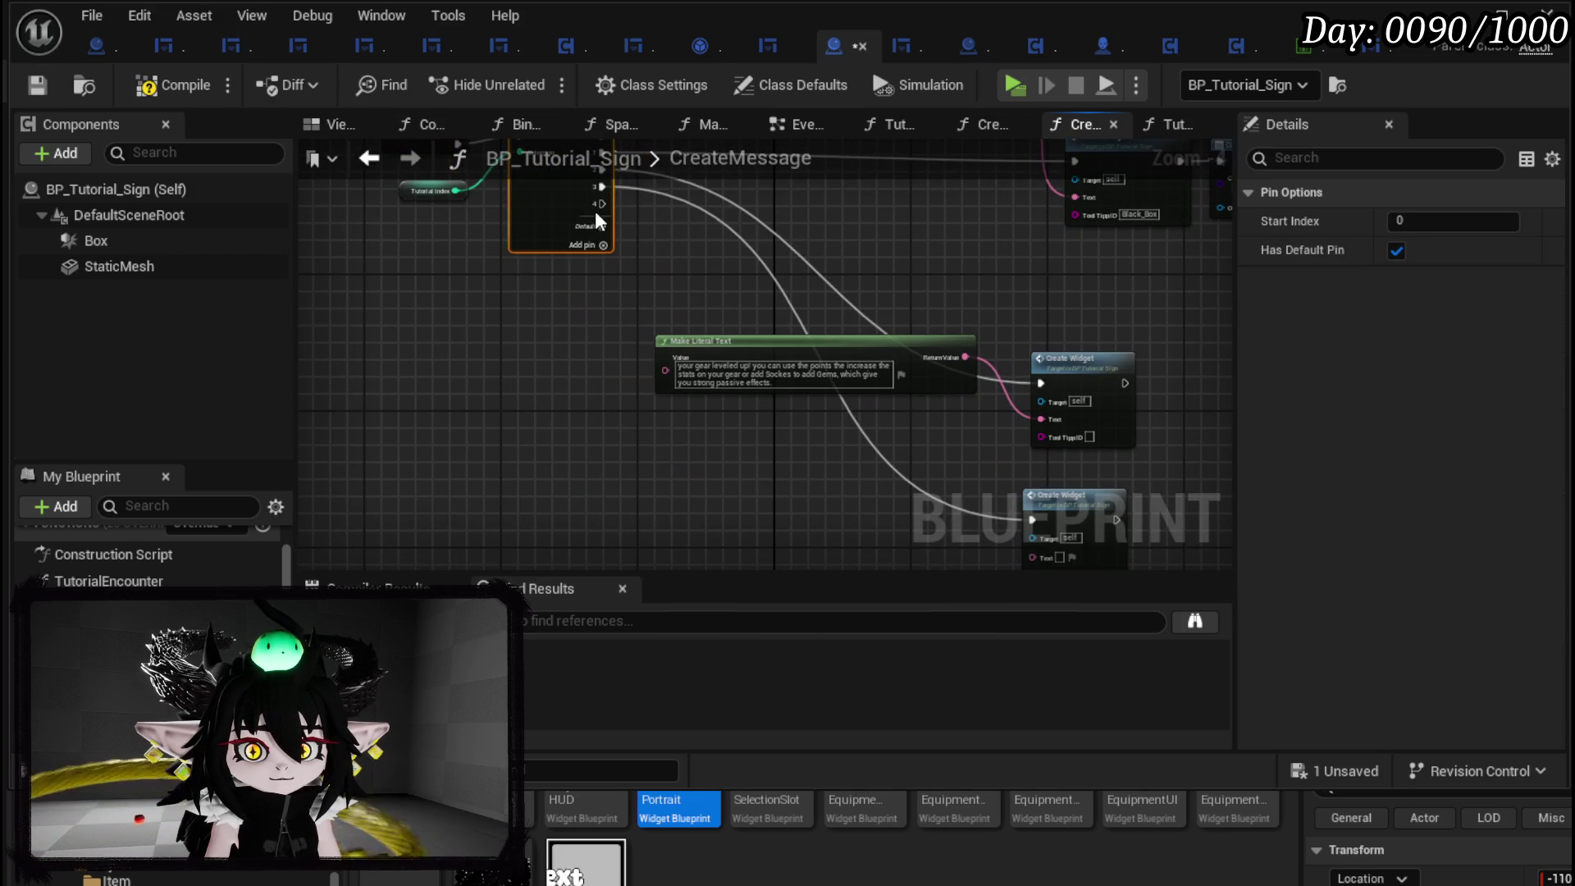
mouse_move(608, 223)
mouse_down()
mouse_move(609, 210)
mouse_move(963, 357)
mouse_move(1091, 300)
mouse_move(1070, 300)
mouse_up()
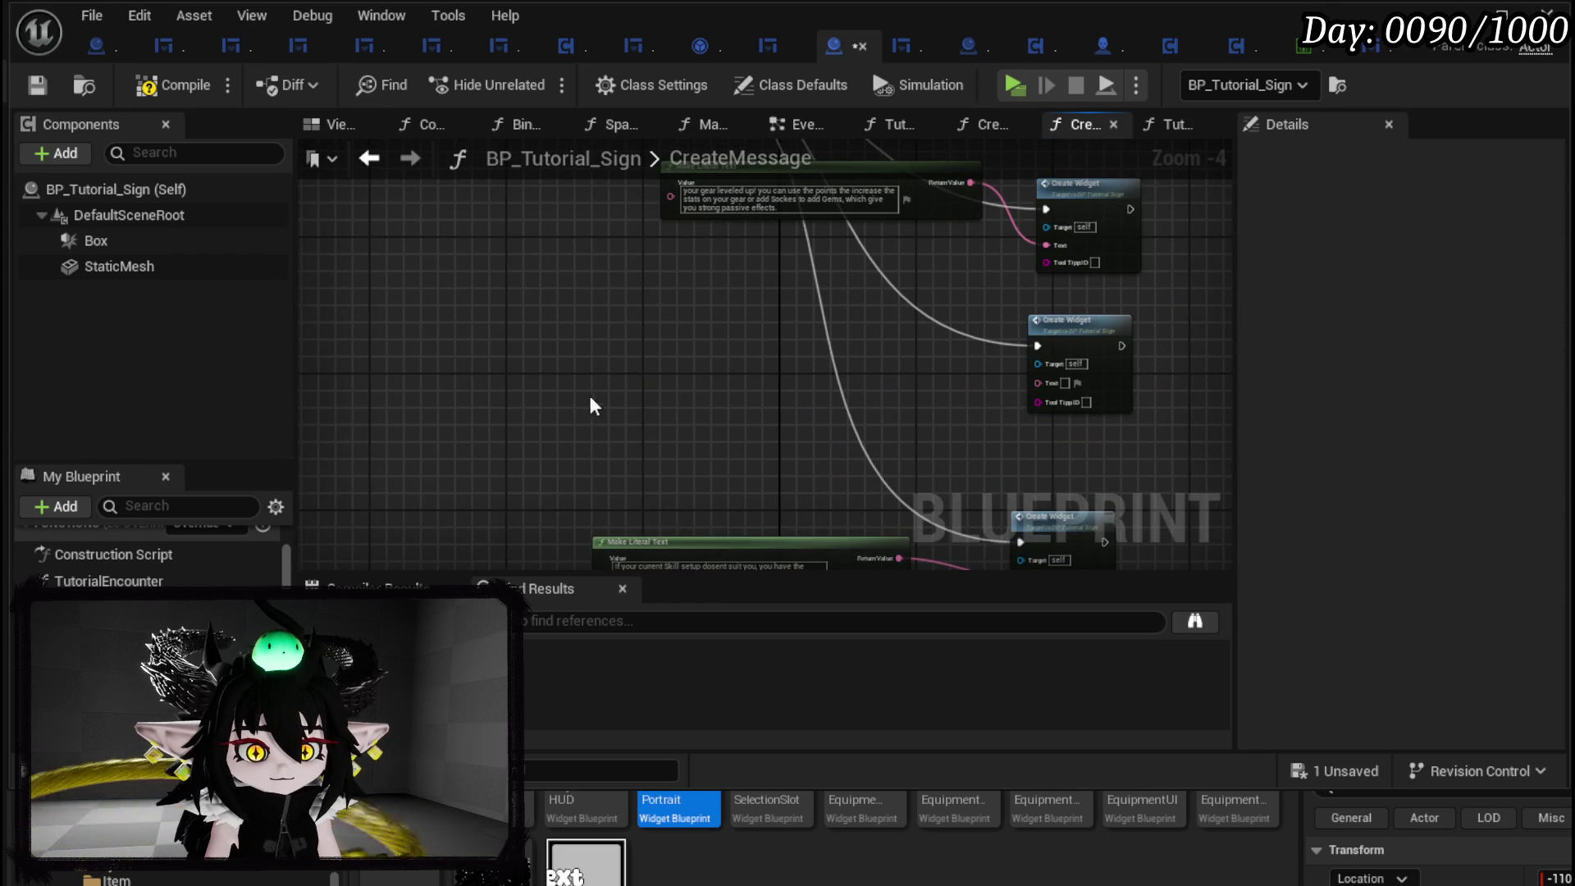
click(36, 85)
Copy the Unique Skill message from EventGraph into CreateMessage, wire it to Create Widget, and save.
drag(589, 391, 637, 316)
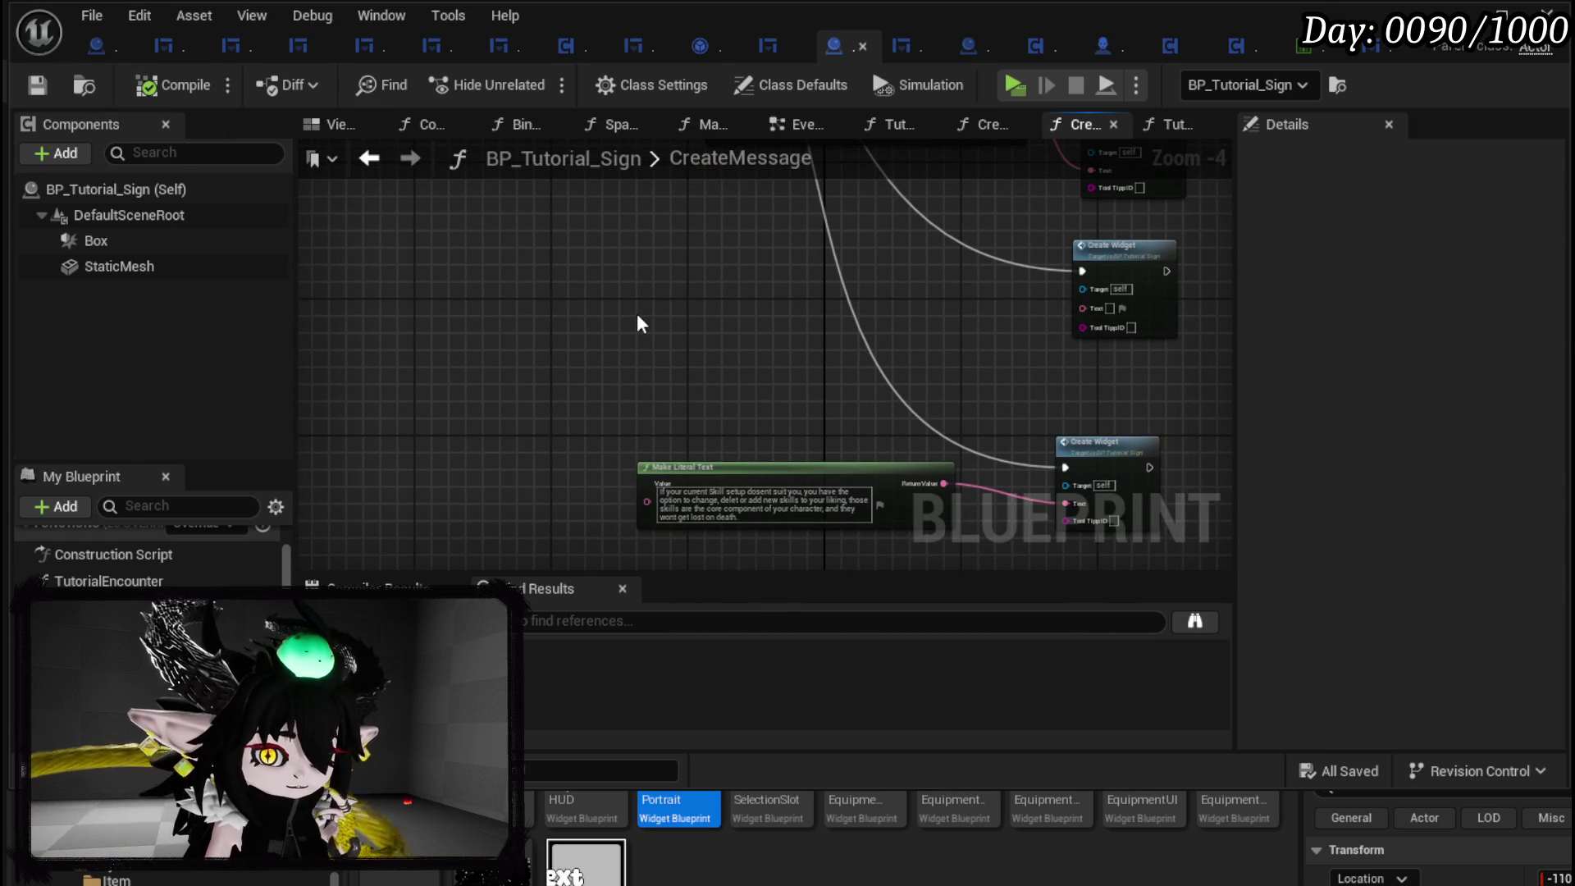
mouse_move(636, 324)
mouse_down()
mouse_move(440, 345)
mouse_move(453, 282)
mouse_up()
click(791, 128)
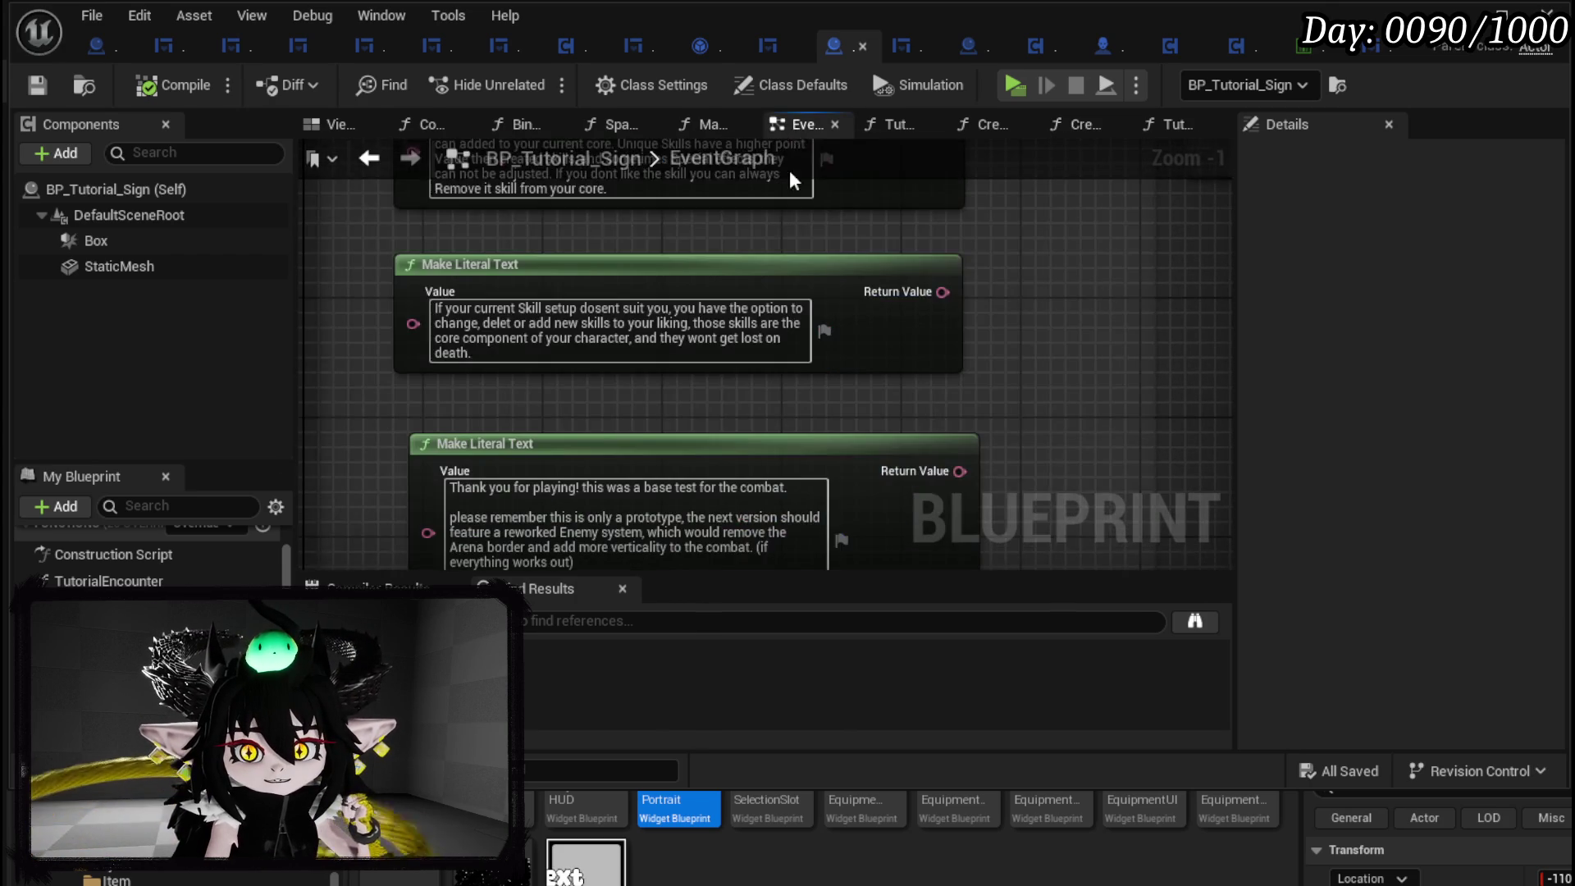
mouse_move(433, 232)
mouse_down()
mouse_move(570, 404)
mouse_move(534, 415)
mouse_up()
click(542, 394)
click(359, 160)
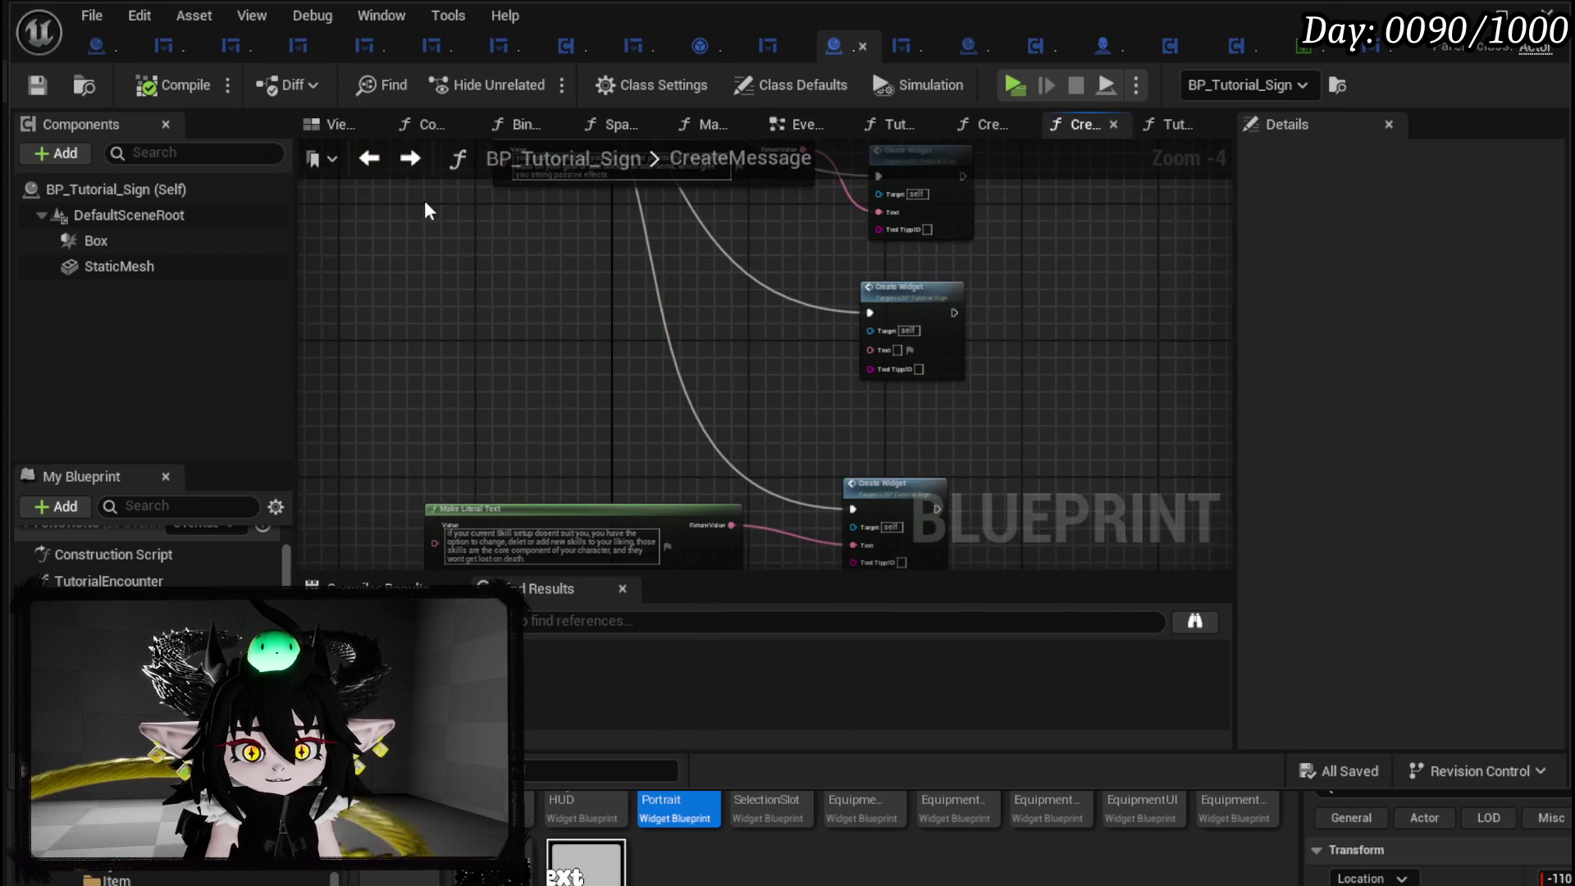
key(ctrl+v)
drag(772, 319, 871, 349)
click(799, 410)
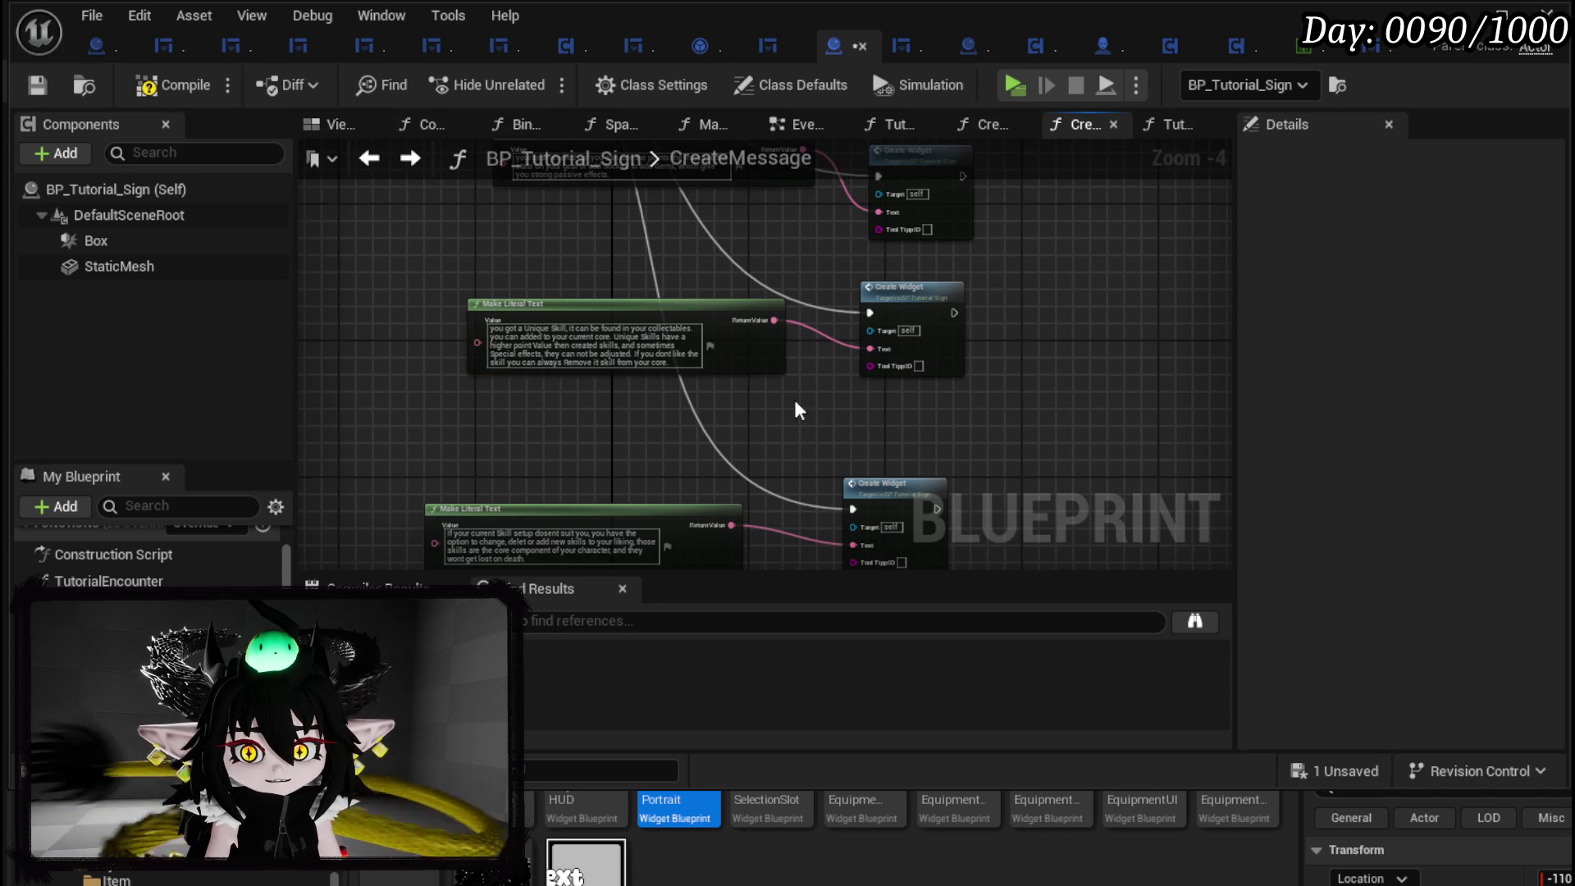
click(38, 81)
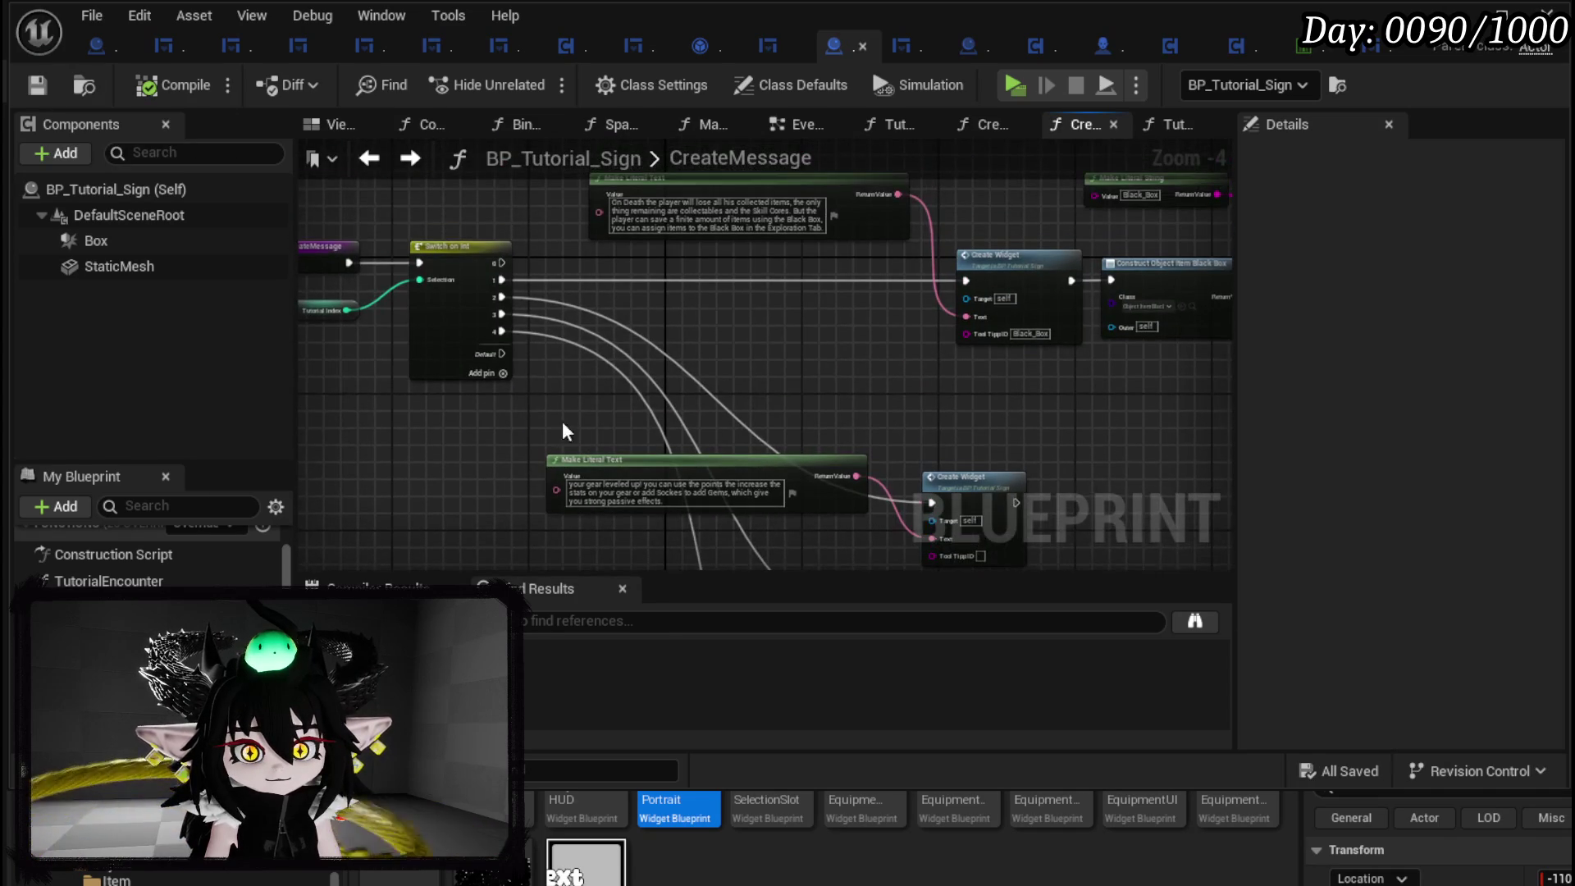
Paste another Create Widget and connect the next Switch on Int case to it.
mouse_move(494, 451)
mouse_down()
mouse_move(498, 259)
mouse_move(551, 277)
mouse_up()
click(878, 228)
key(ctrl+v)
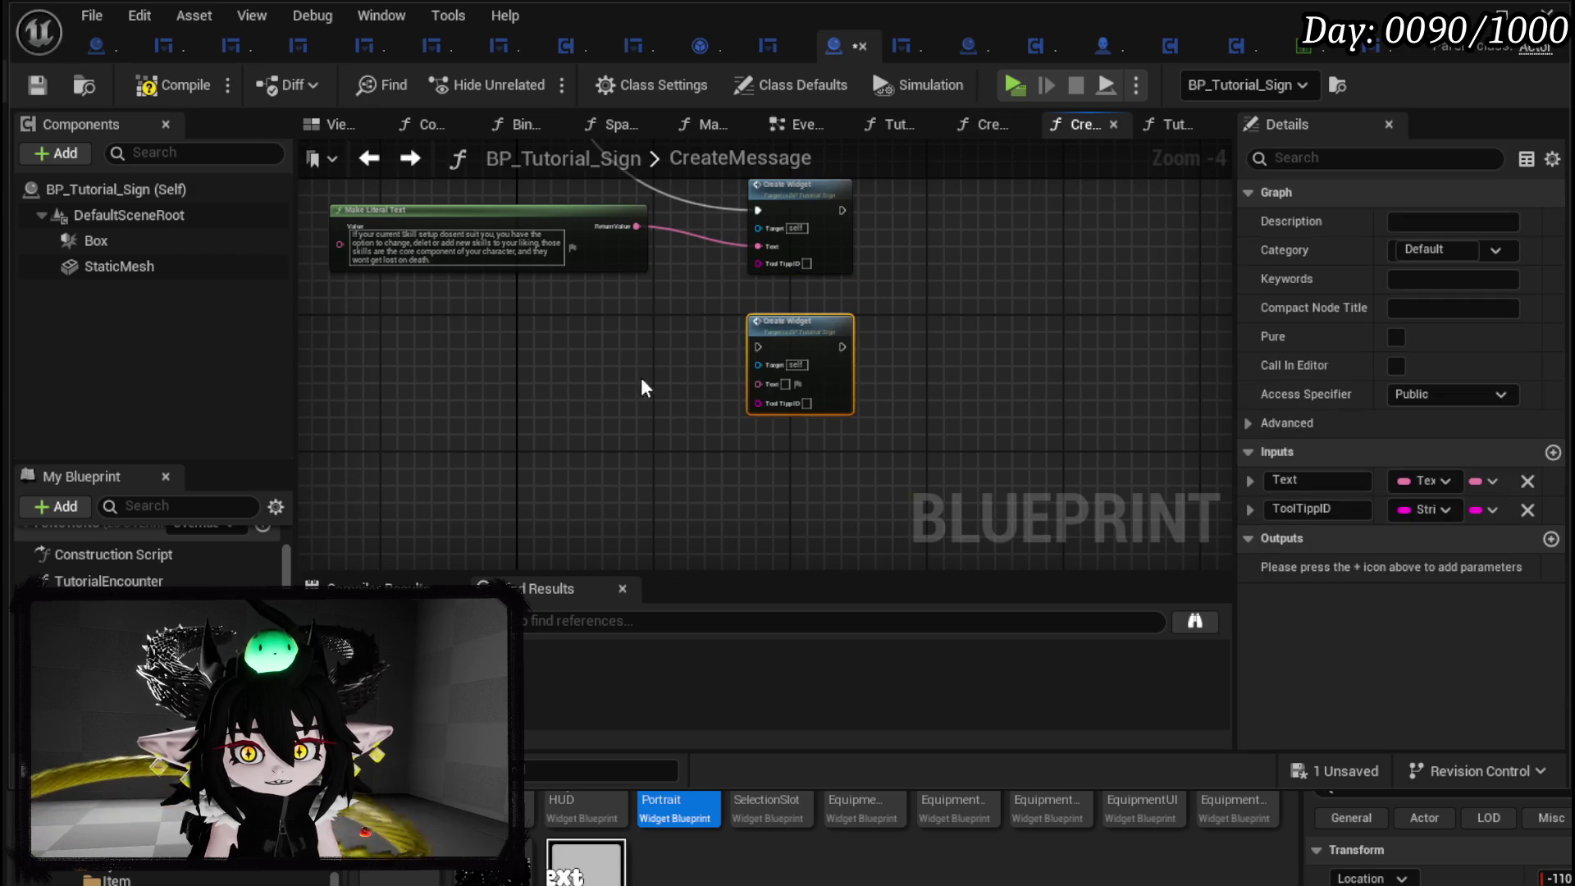
drag(756, 215, 852, 515)
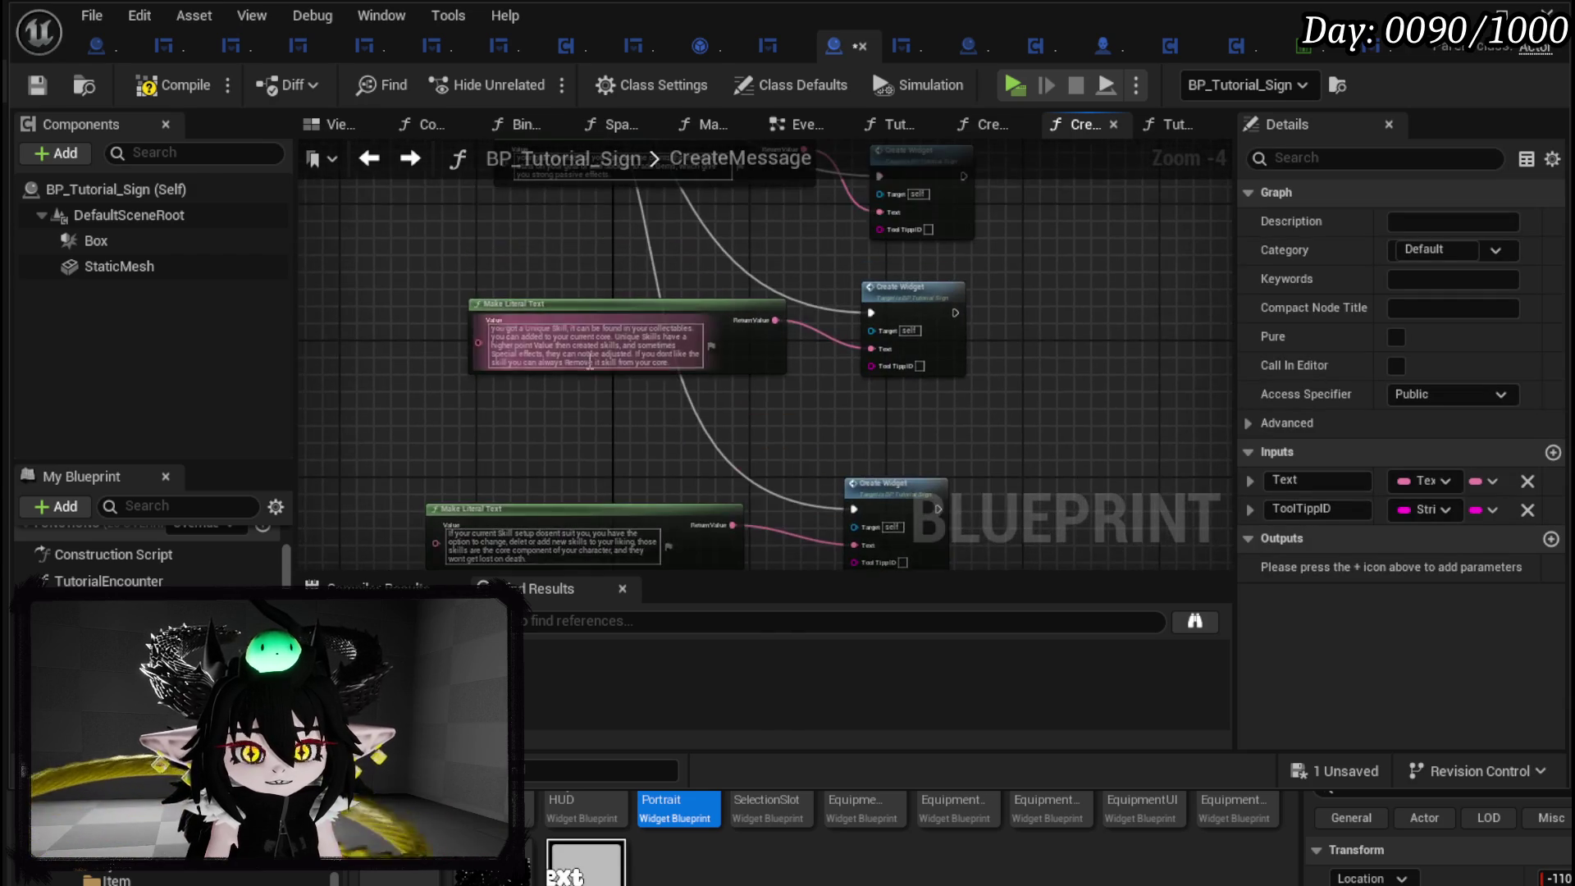
drag(528, 276, 584, 406)
mouse_move(500, 219)
mouse_down()
mouse_move(558, 636)
mouse_move(844, 505)
mouse_move(925, 328)
mouse_move(913, 336)
mouse_up()
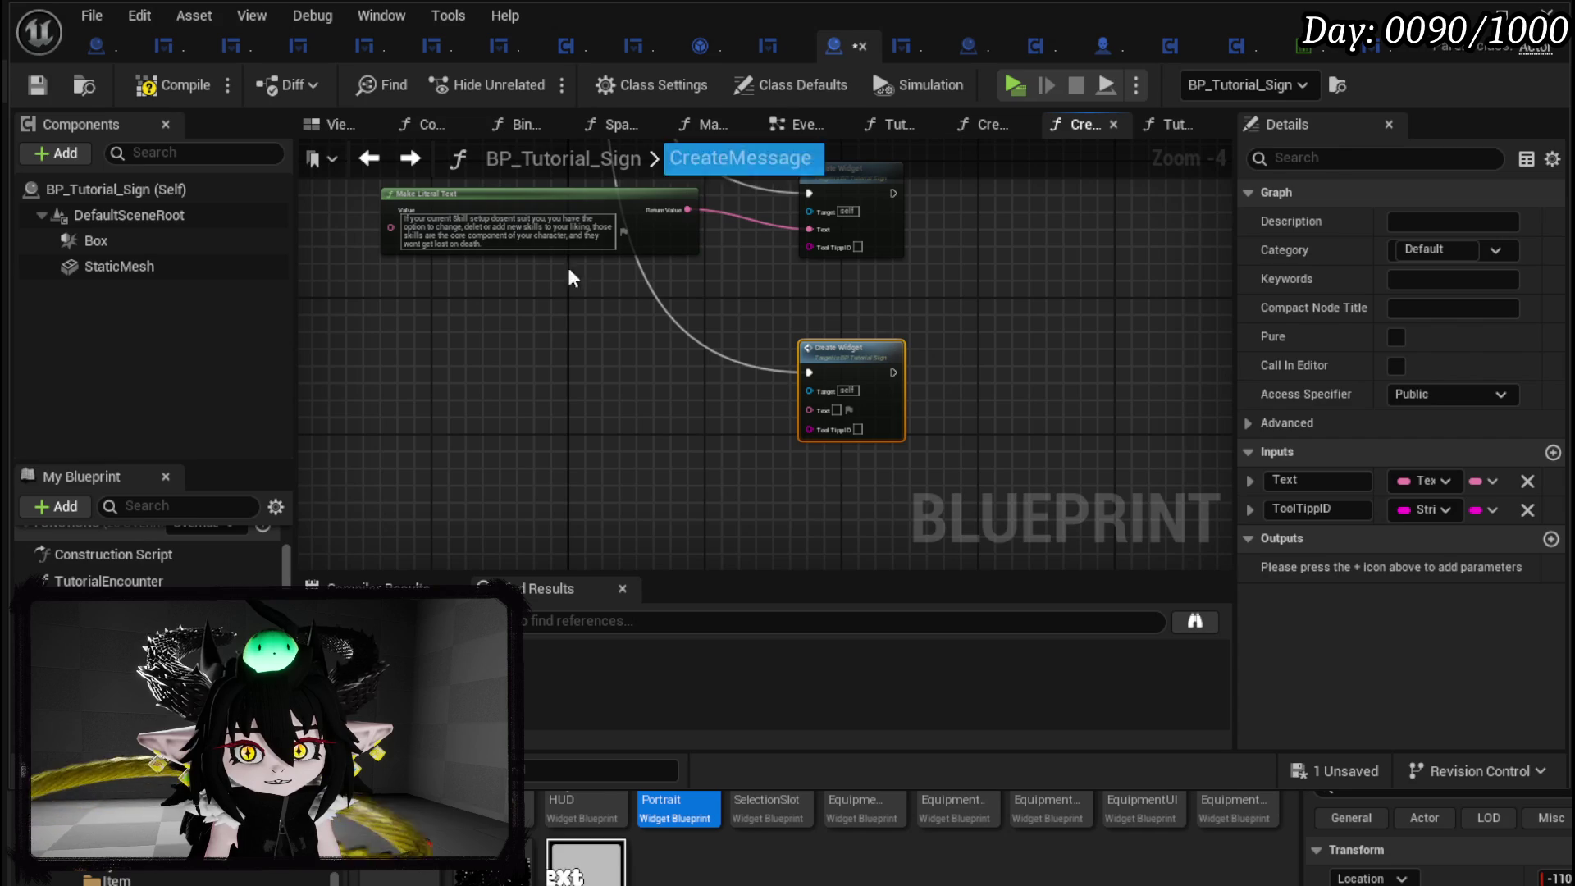
Bring the 'Thank you for playing' message into CreateMessage, wire it into Create Widget, and save.
click(797, 125)
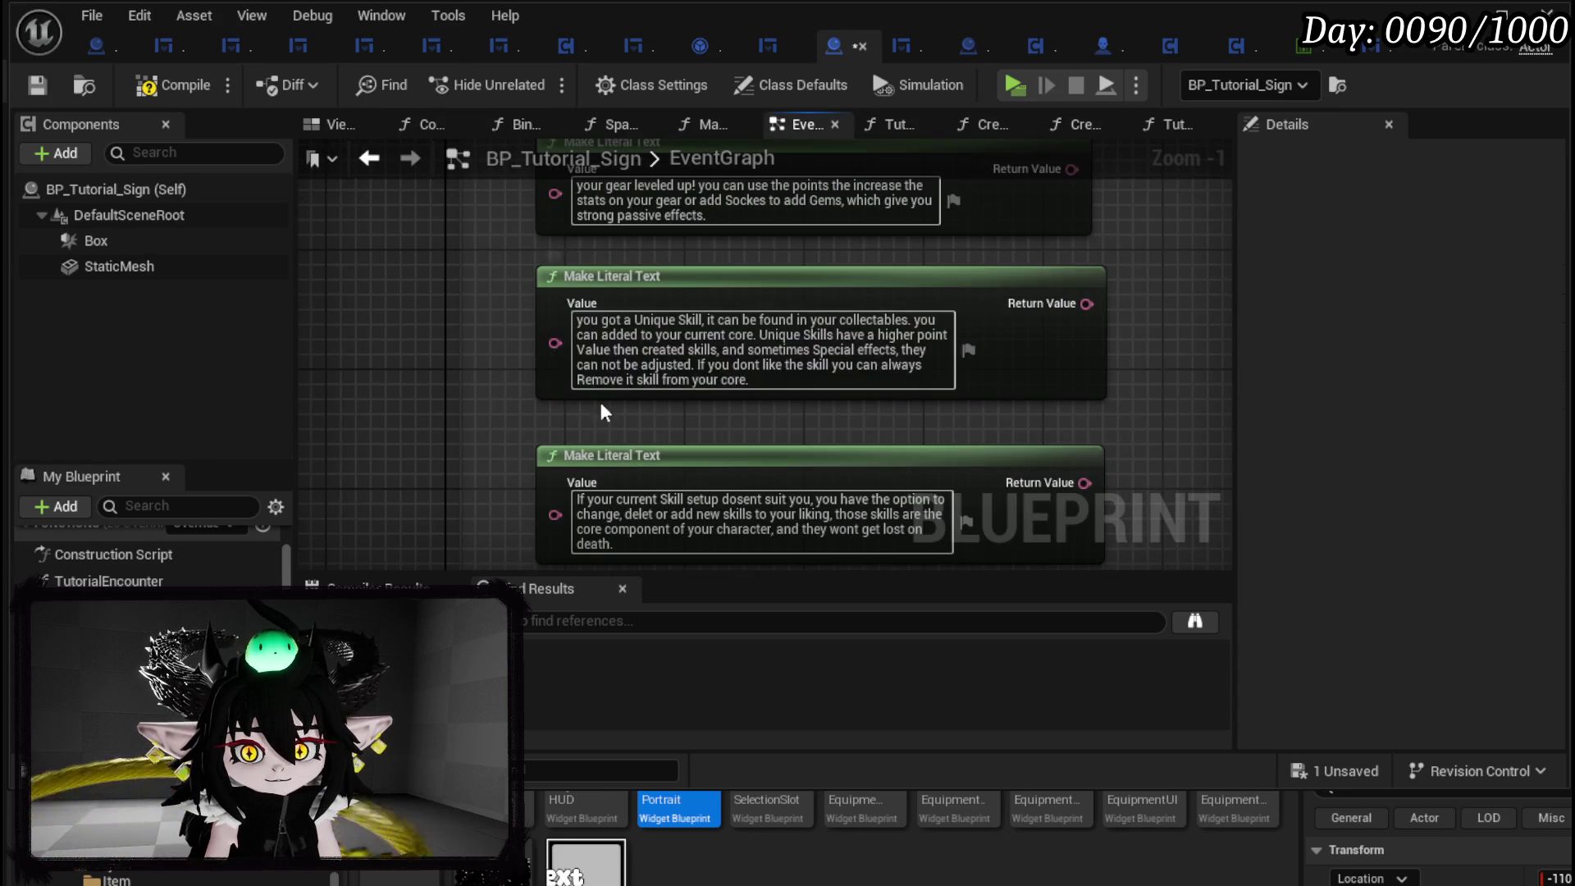
scroll(493, 295, down, 3)
scroll(480, 312, up, 2)
click(492, 351)
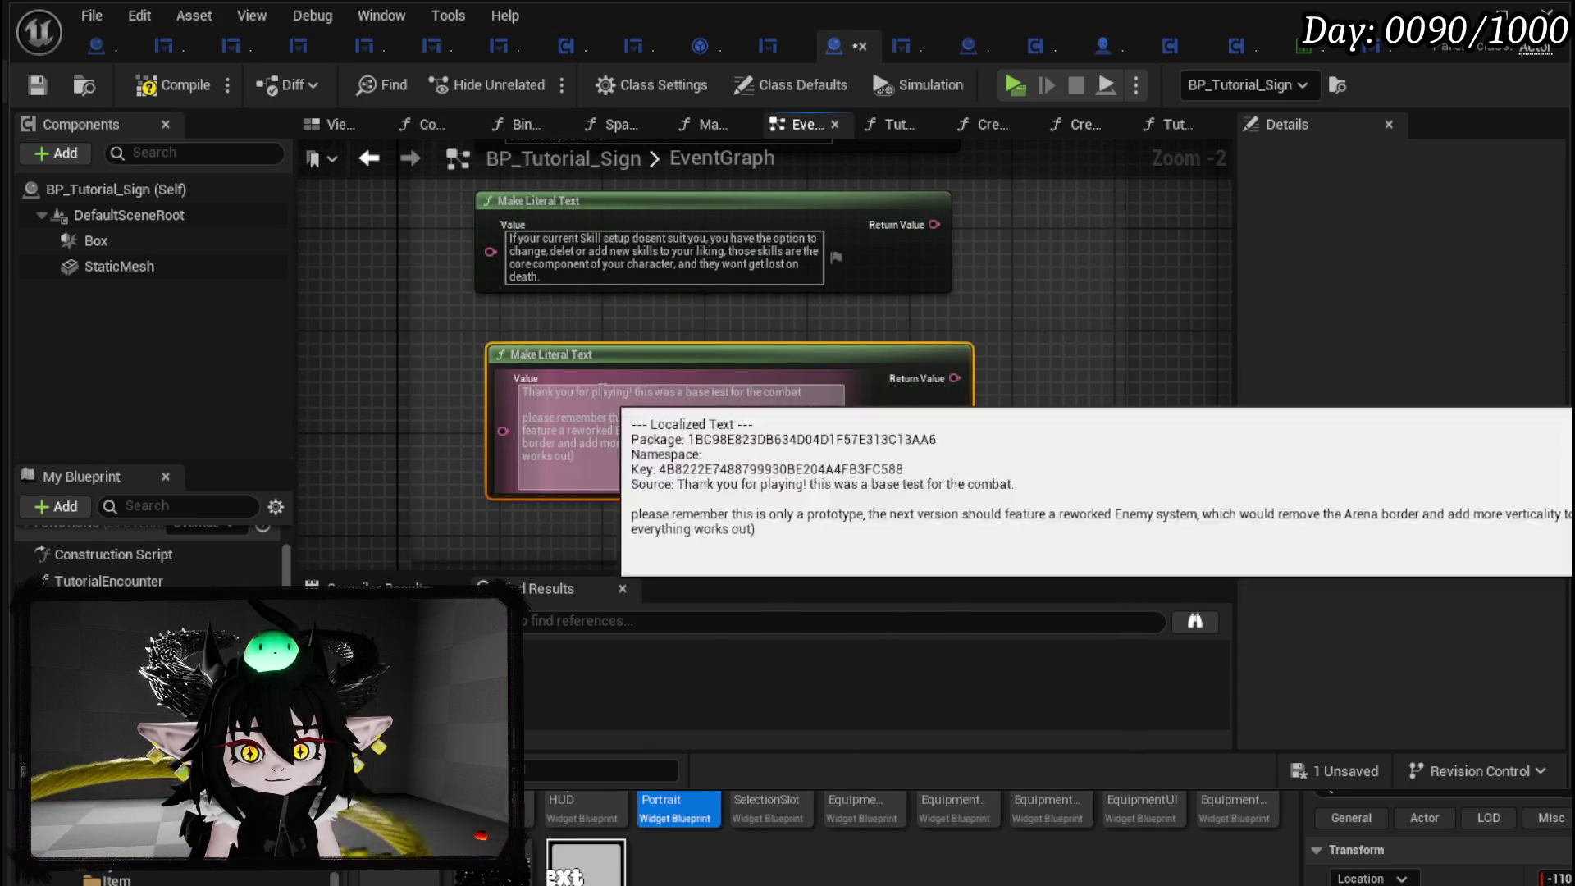
click(152, 90)
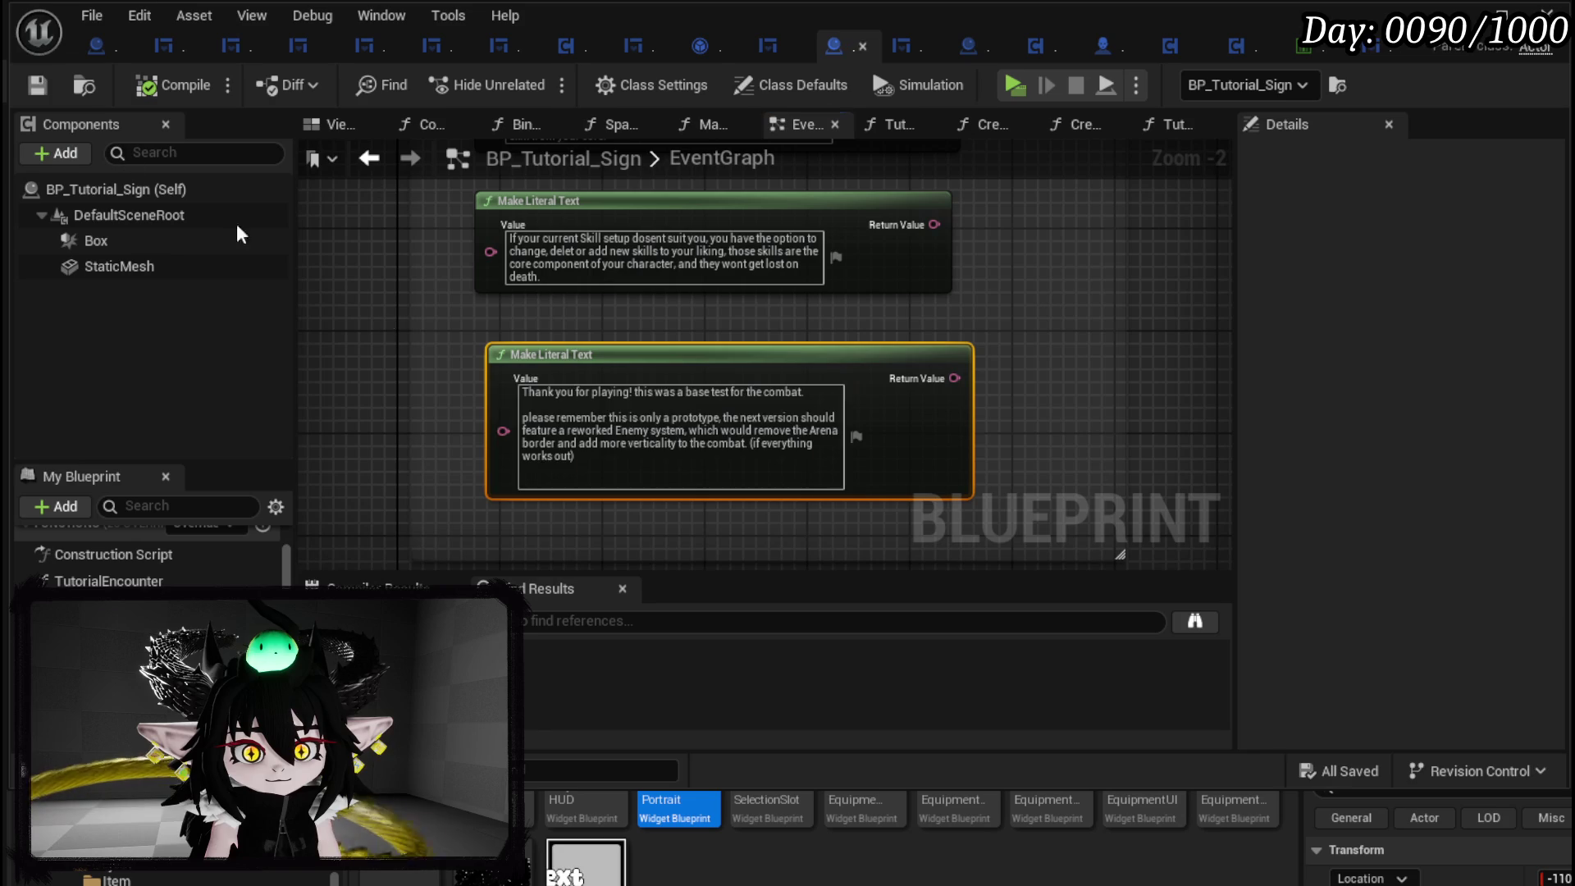
click(484, 328)
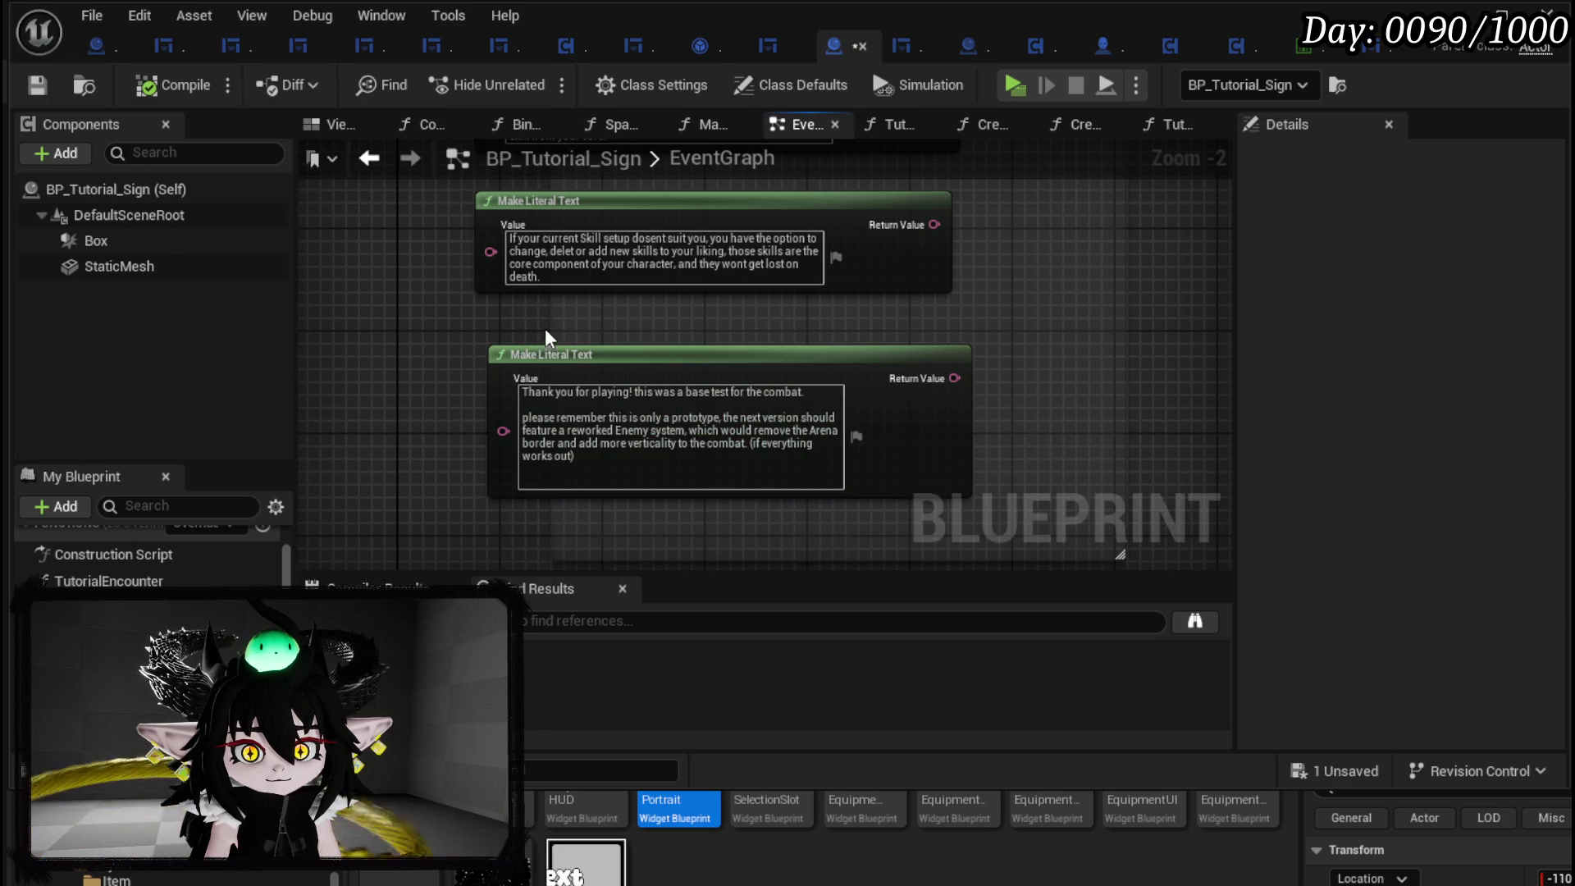
drag(495, 308, 611, 414)
click(369, 157)
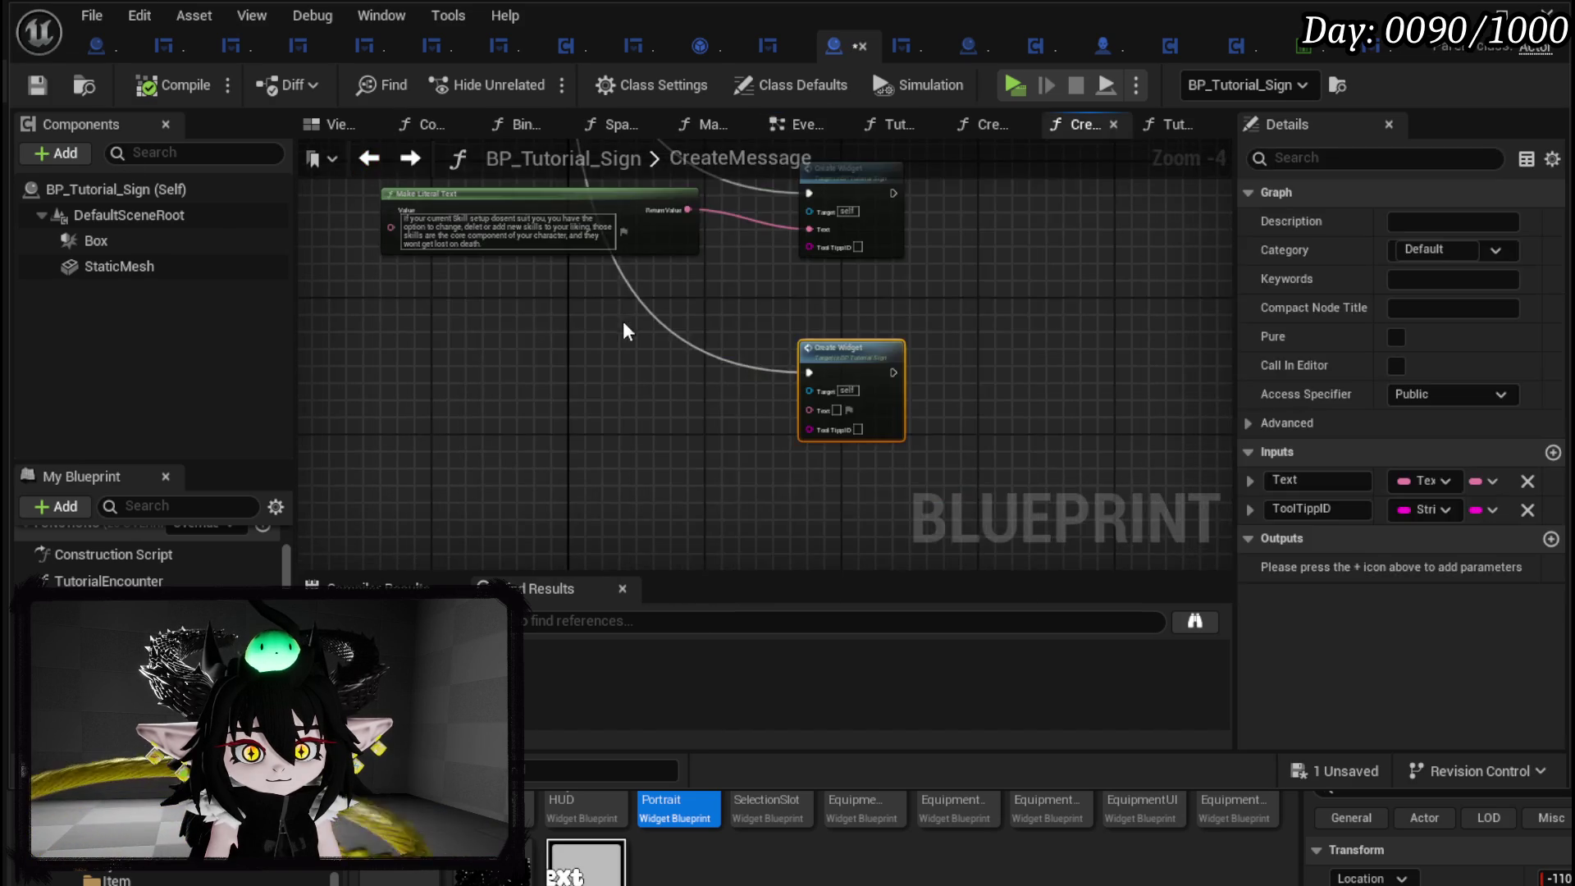
key(ctrl+v)
drag(743, 331, 821, 310)
drag(697, 276, 794, 457)
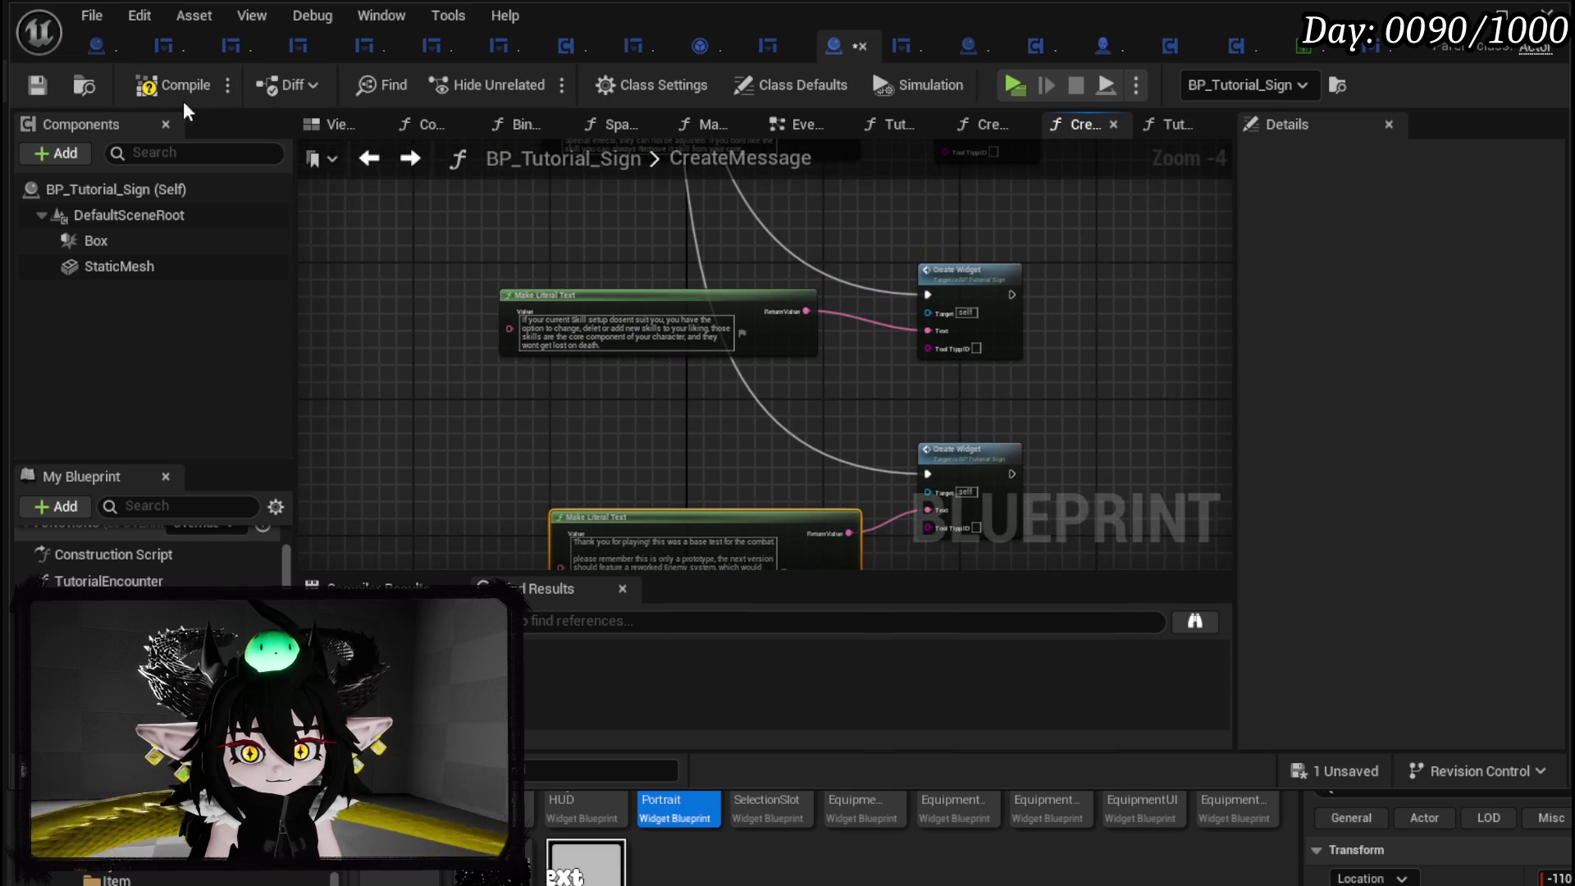
click(37, 80)
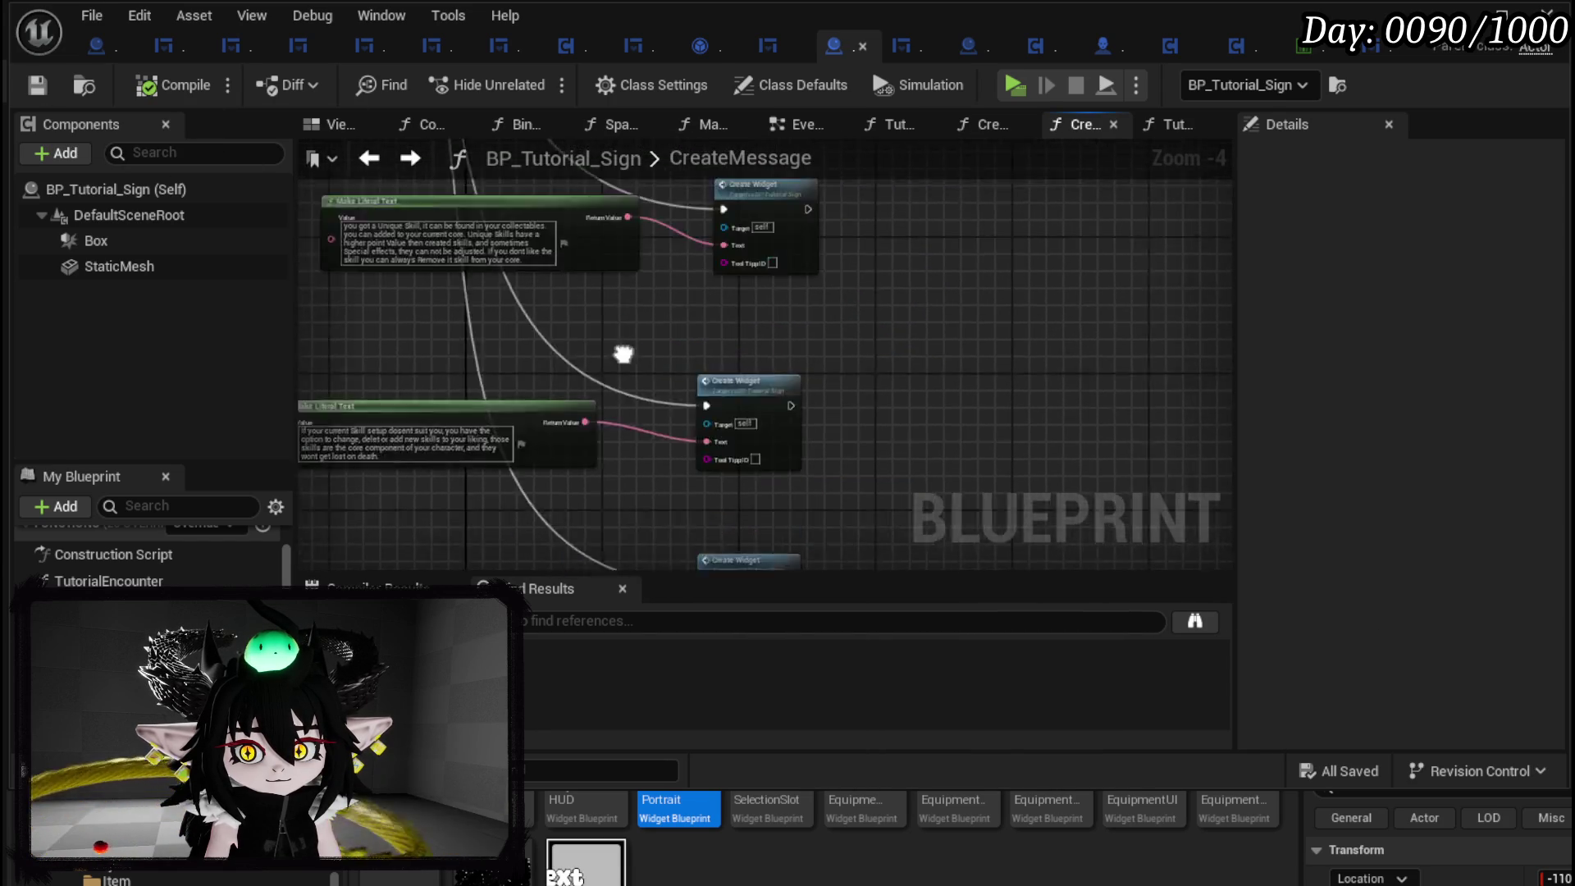